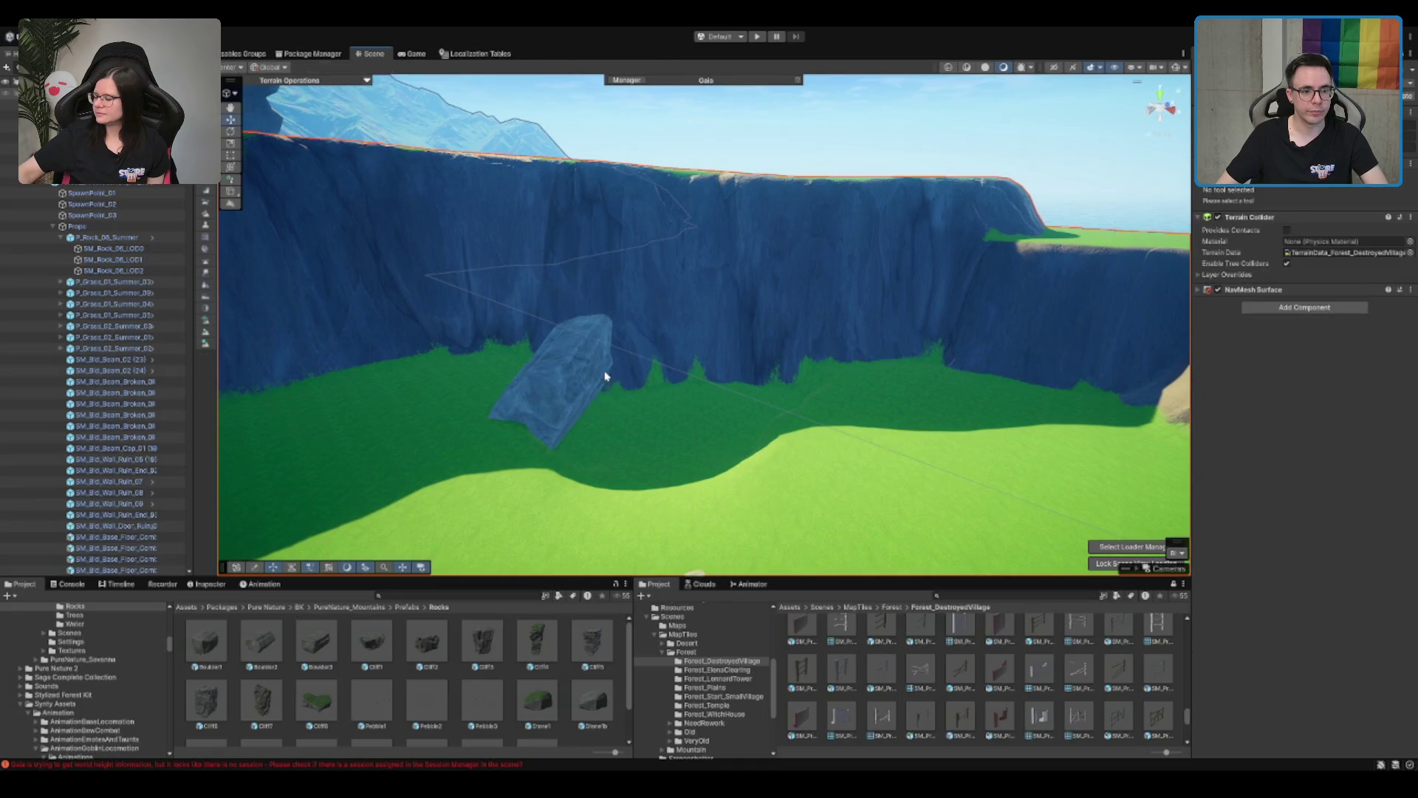
# - Duplicate the boulder and place the copy up and to the right of the original
pyautogui.hotkey('ctrl', 'd')
pyautogui.moveTo(547, 385)
pyautogui.mouseDown()
pyautogui.moveTo(808, 386)
pyautogui.moveTo(886, 354)
pyautogui.moveTo(1105, 370)
pyautogui.moveTo(1050, 393)
pyautogui.mouseUp()
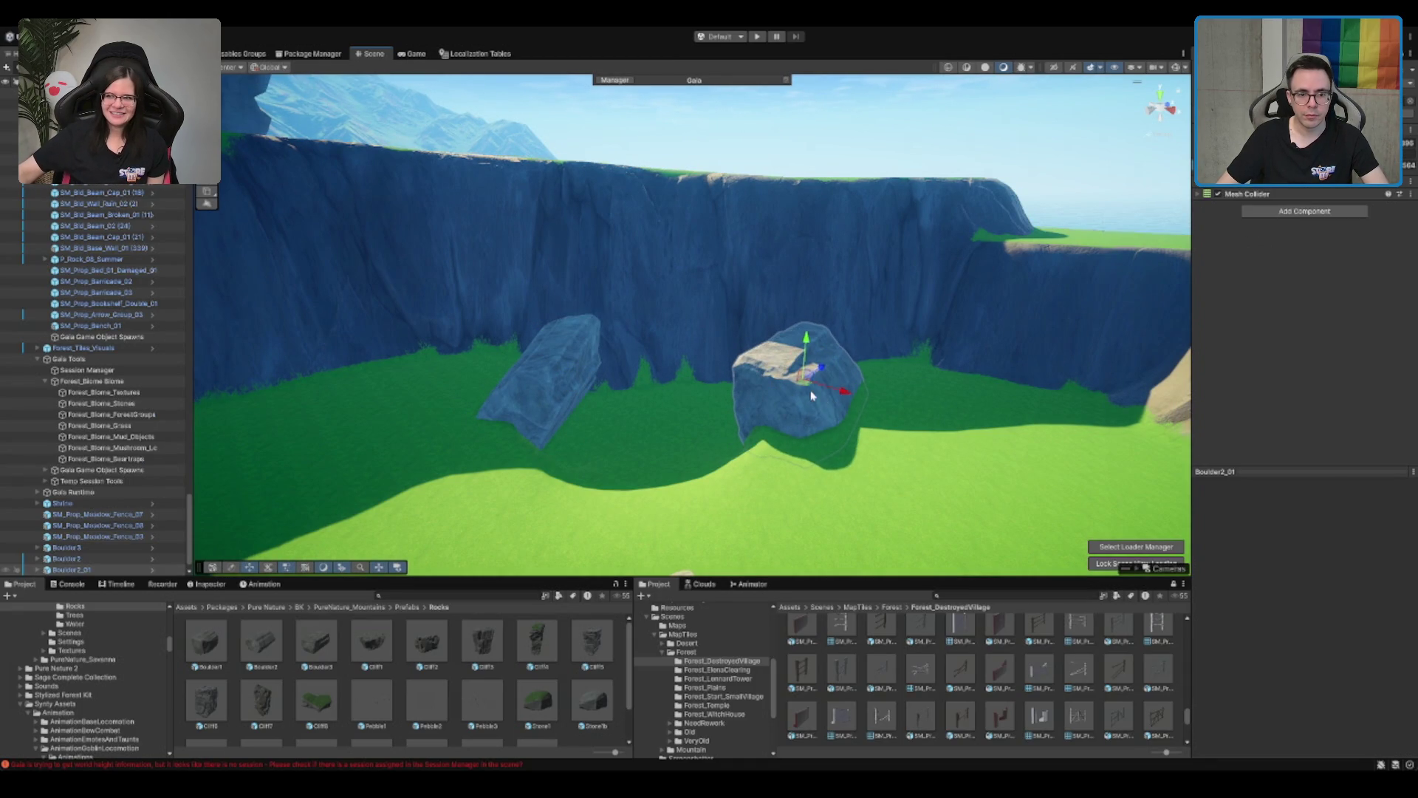
pyautogui.moveTo(811, 396)
pyautogui.mouseDown()
pyautogui.moveTo(809, 364)
pyautogui.moveTo(687, 408)
pyautogui.moveTo(764, 310)
pyautogui.moveTo(761, 288)
pyautogui.mouseUp()
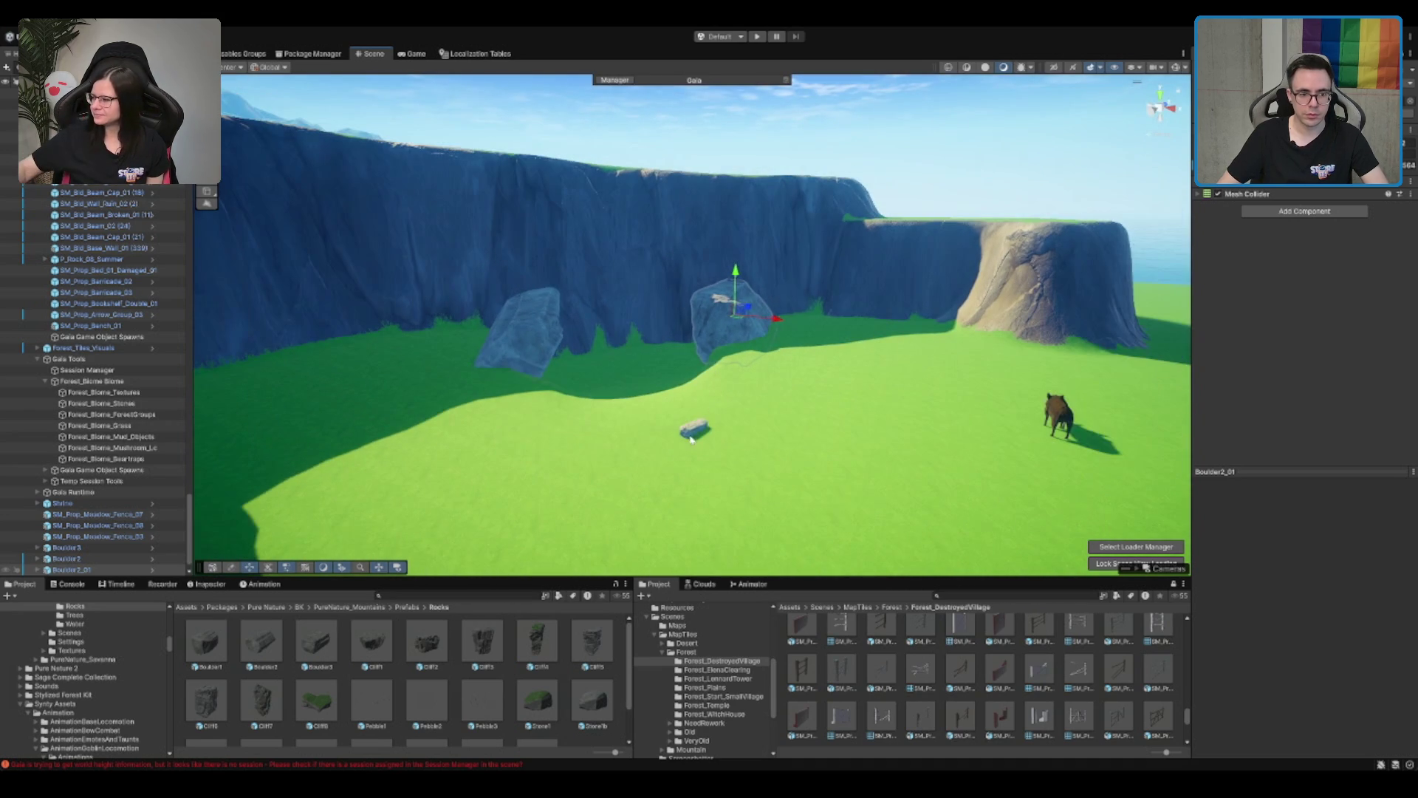
# - Select the small rock Boulder1 and stretch it into a wide flat slab
pyautogui.click(693, 434)
pyautogui.press('e')
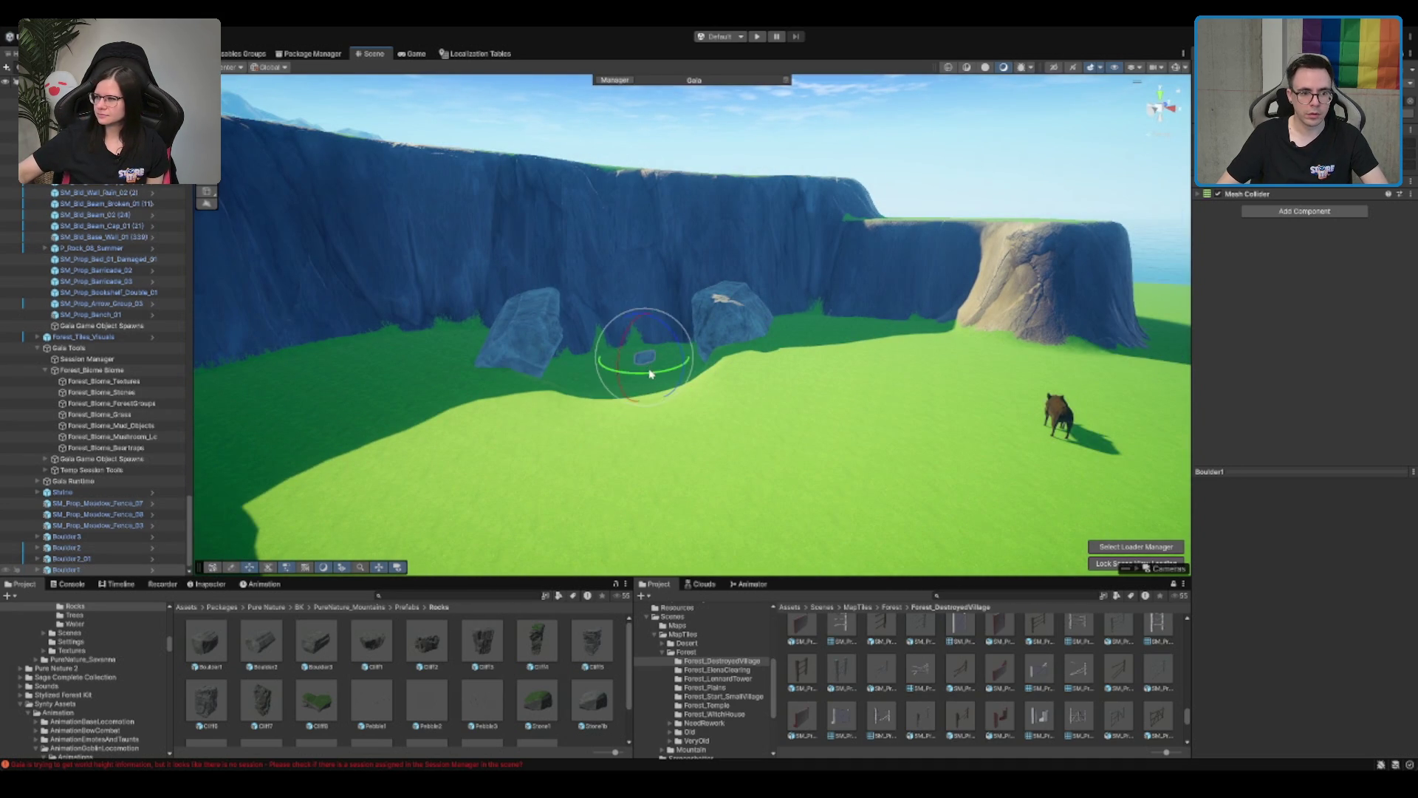
pyautogui.moveTo(723, 364)
pyautogui.mouseDown()
pyautogui.moveTo(687, 339)
pyautogui.moveTo(645, 338)
pyautogui.moveTo(633, 319)
pyautogui.moveTo(718, 354)
pyautogui.moveTo(760, 329)
pyautogui.moveTo(716, 402)
pyautogui.moveTo(748, 392)
pyautogui.mouseUp()
pyautogui.press('w')
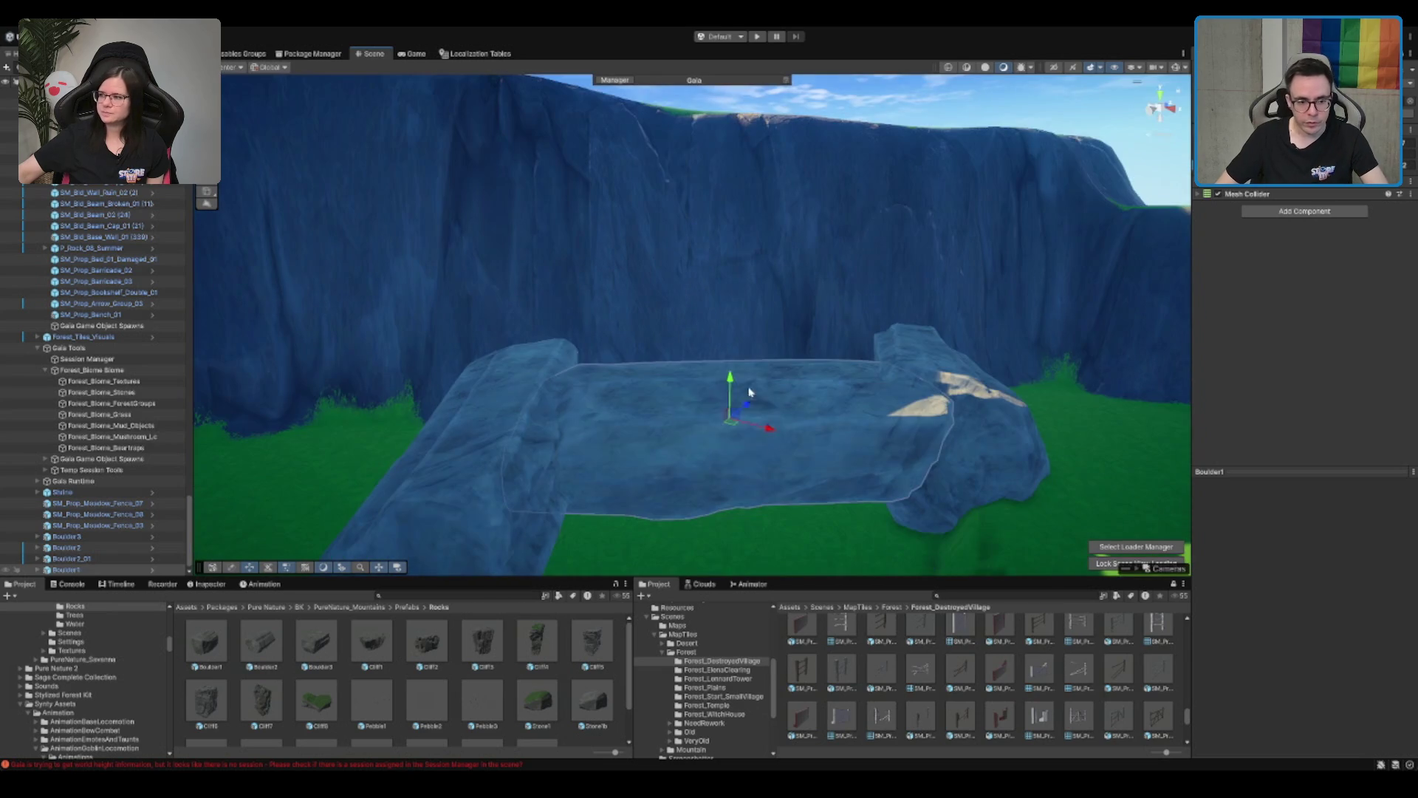
# - Tilt the rock slab and raise it higher above the rocks
pyautogui.moveTo(727, 450)
pyautogui.mouseDown()
pyautogui.moveTo(763, 443)
pyautogui.moveTo(652, 440)
pyautogui.moveTo(653, 349)
pyautogui.moveTo(718, 402)
pyautogui.moveTo(732, 455)
pyautogui.moveTo(765, 409)
pyautogui.moveTo(671, 355)
pyautogui.moveTo(673, 369)
pyautogui.moveTo(773, 336)
pyautogui.moveTo(760, 317)
pyautogui.moveTo(824, 426)
pyautogui.mouseUp()
pyautogui.press('w')
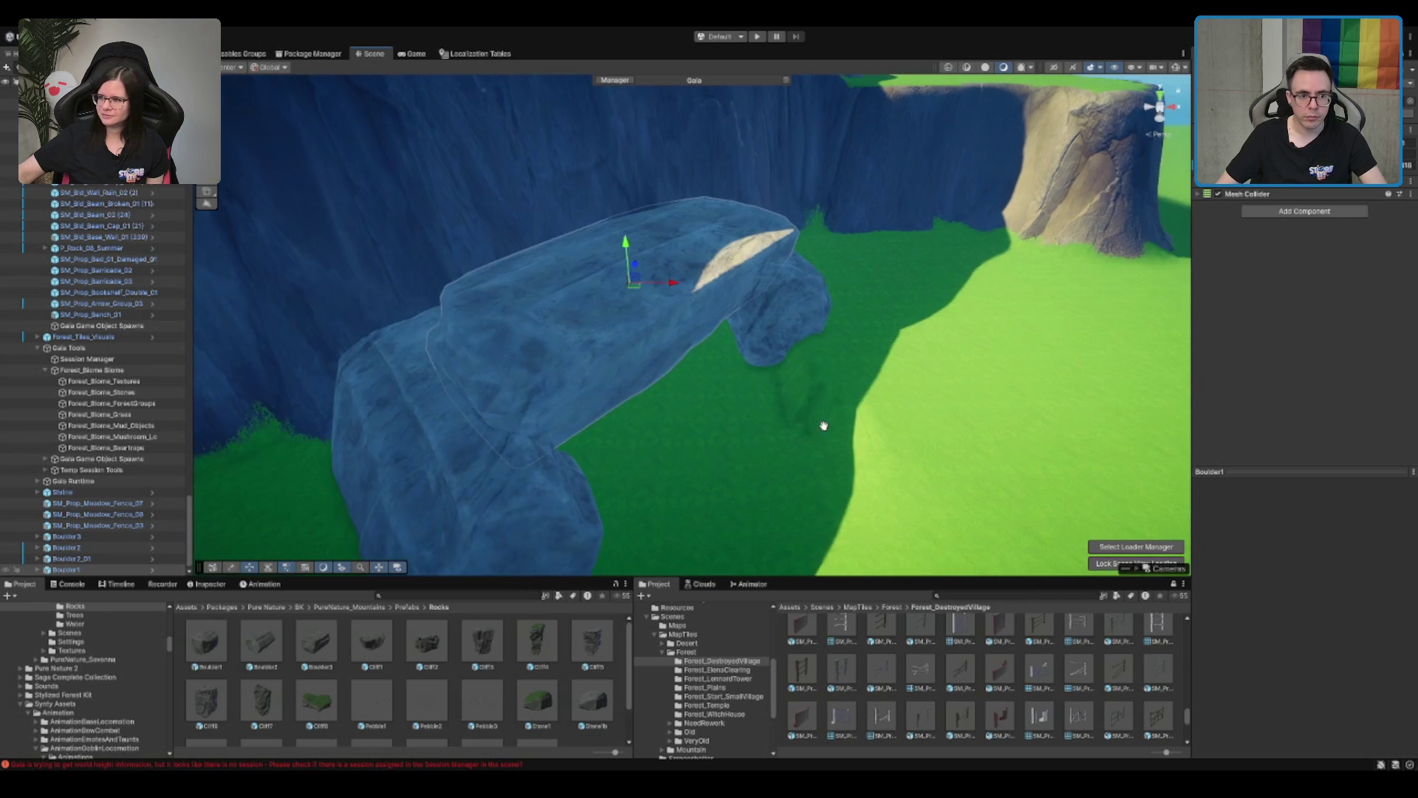
pyautogui.moveTo(654, 301)
pyautogui.mouseDown()
pyautogui.moveTo(756, 313)
pyautogui.moveTo(696, 227)
pyautogui.moveTo(880, 339)
pyautogui.moveTo(692, 356)
pyautogui.moveTo(652, 367)
pyautogui.moveTo(665, 375)
pyautogui.moveTo(652, 381)
pyautogui.mouseUp()
pyautogui.press('e')
pyautogui.press('w')
pyautogui.moveTo(650, 332)
pyautogui.mouseDown()
pyautogui.moveTo(651, 316)
pyautogui.moveTo(664, 481)
pyautogui.moveTo(763, 310)
pyautogui.moveTo(728, 420)
pyautogui.moveTo(696, 263)
pyautogui.moveTo(680, 319)
pyautogui.moveTo(706, 353)
pyautogui.mouseUp()
# - Duplicate the right-hand rock Boulder2_01 and place the copy under the slab's far end
pyautogui.click(908, 264)
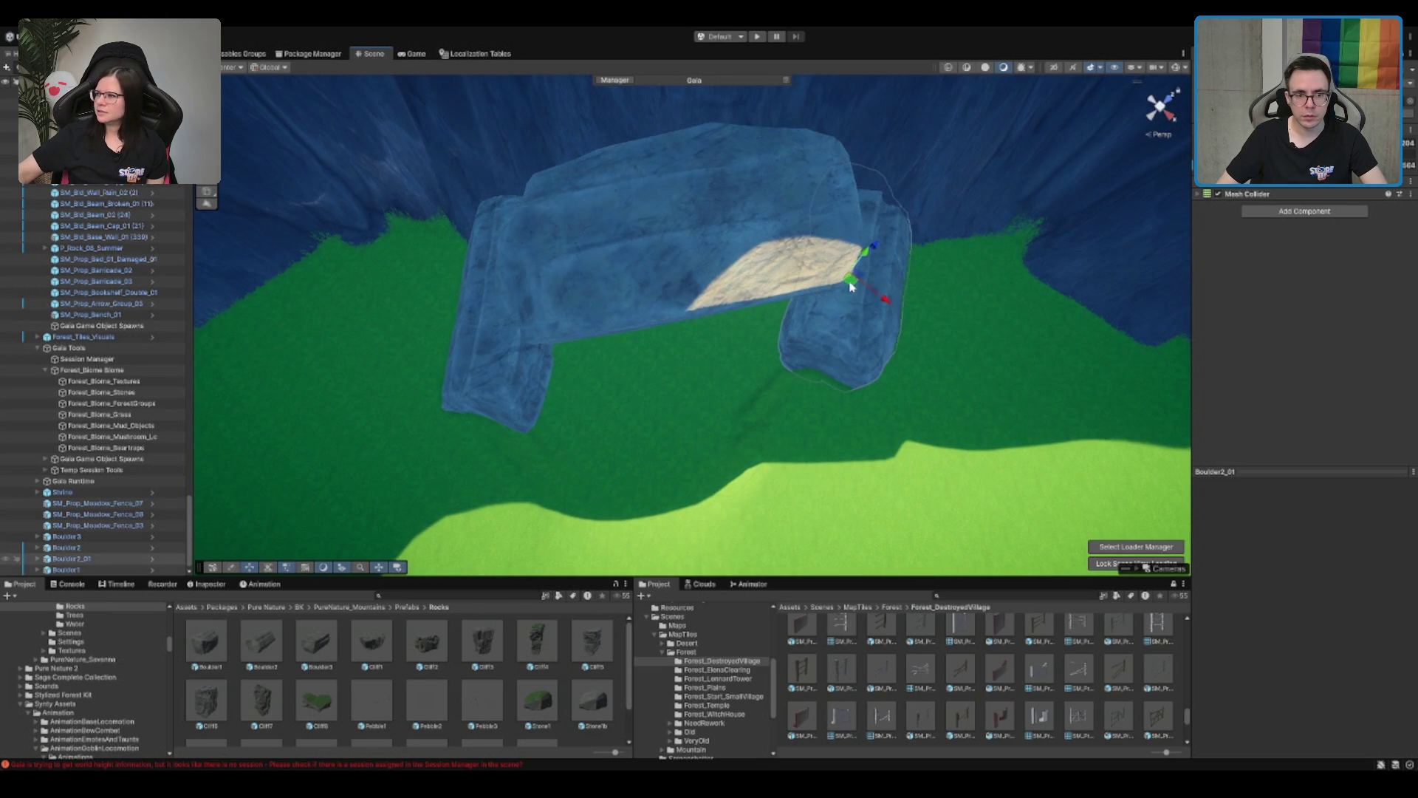
pyautogui.hotkey('ctrl', 'd')
pyautogui.moveTo(827, 276)
pyautogui.mouseDown()
pyautogui.moveTo(792, 331)
pyautogui.moveTo(990, 339)
pyautogui.moveTo(1050, 316)
pyautogui.mouseUp()
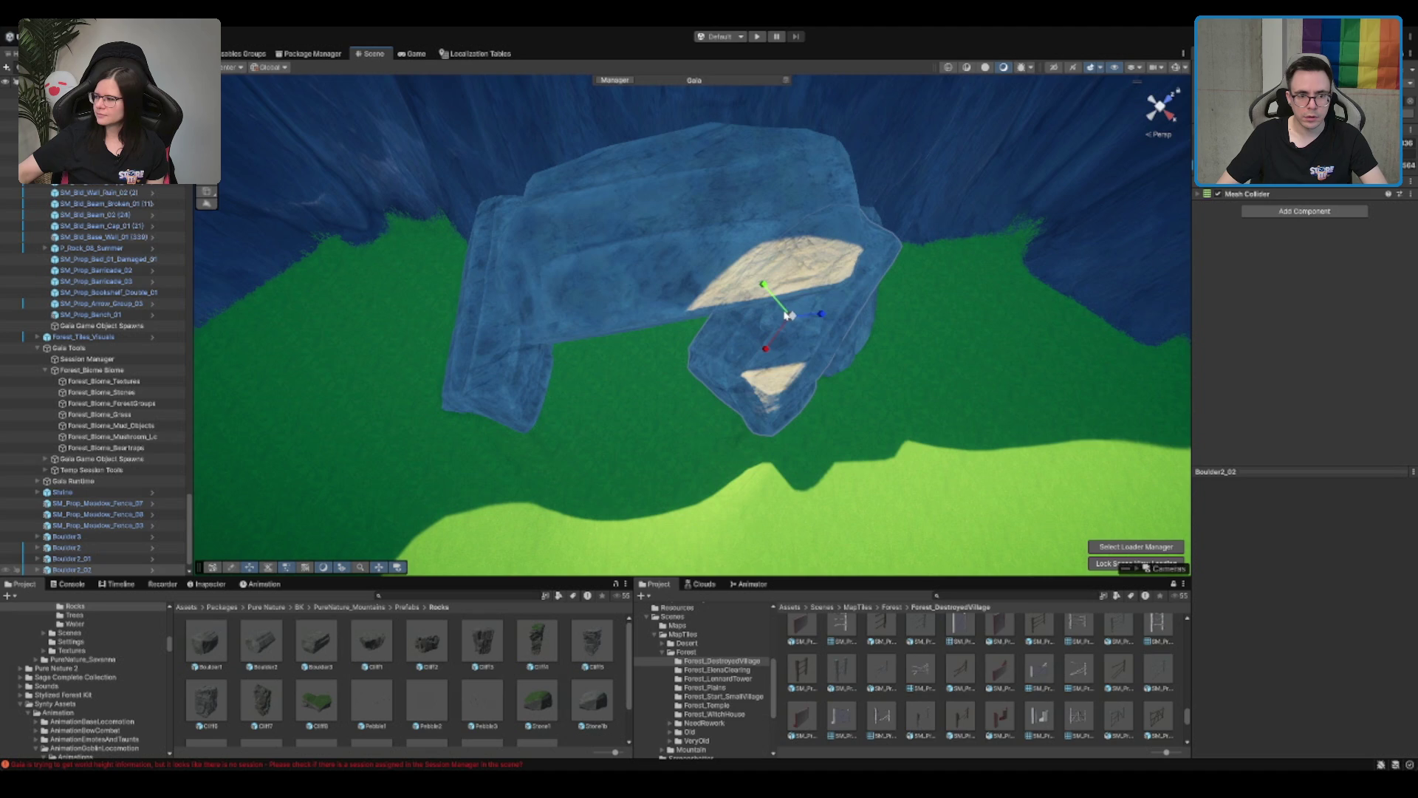
pyautogui.moveTo(787, 315)
pyautogui.mouseDown()
pyautogui.moveTo(780, 385)
pyautogui.moveTo(769, 316)
pyautogui.moveTo(943, 227)
pyautogui.moveTo(960, 202)
pyautogui.moveTo(937, 250)
pyautogui.moveTo(750, 357)
pyautogui.moveTo(861, 329)
pyautogui.moveTo(651, 280)
pyautogui.mouseUp()
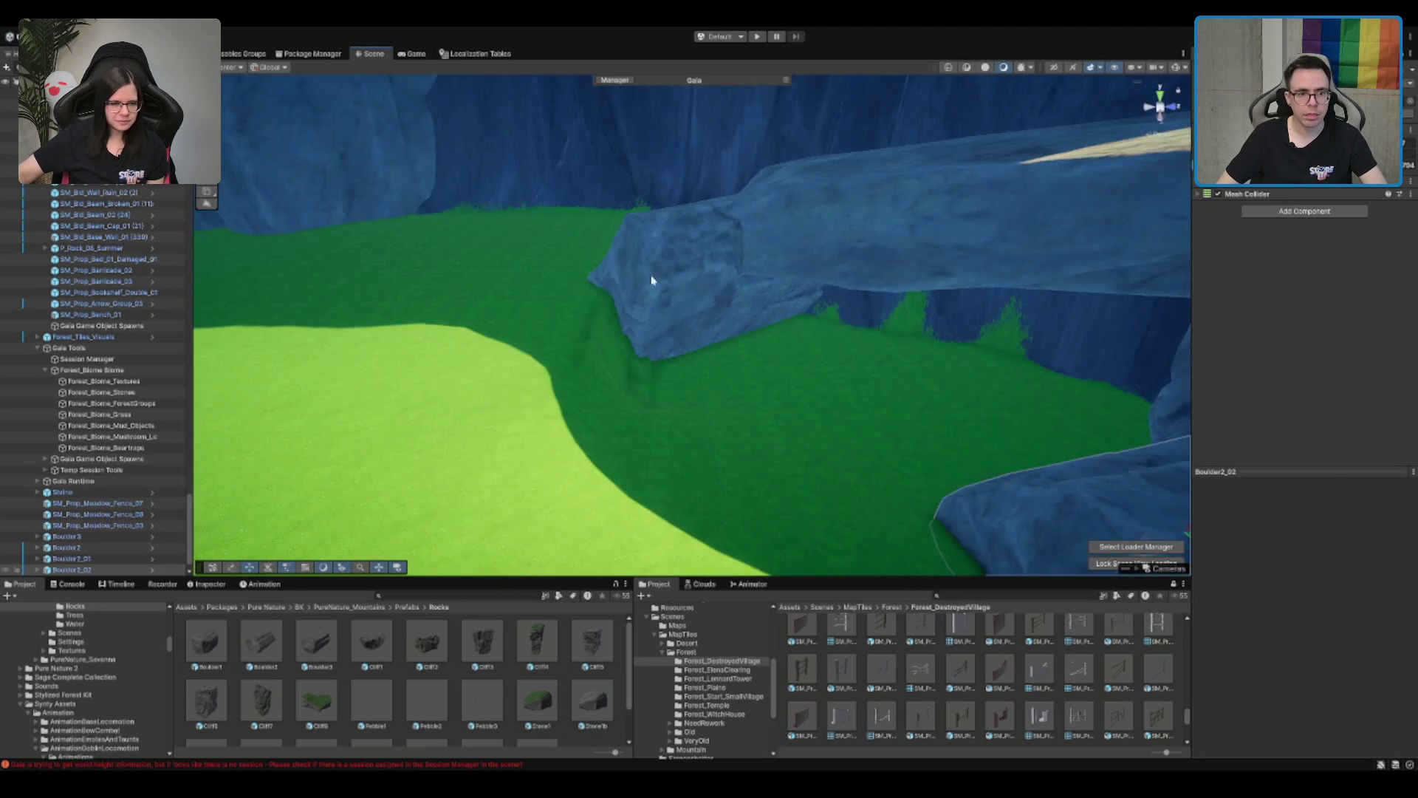
# - Turn pillar rock Boulder2 around its vertical axis and nudge its position
pyautogui.click(651, 280)
pyautogui.press('f')
pyautogui.press('e')
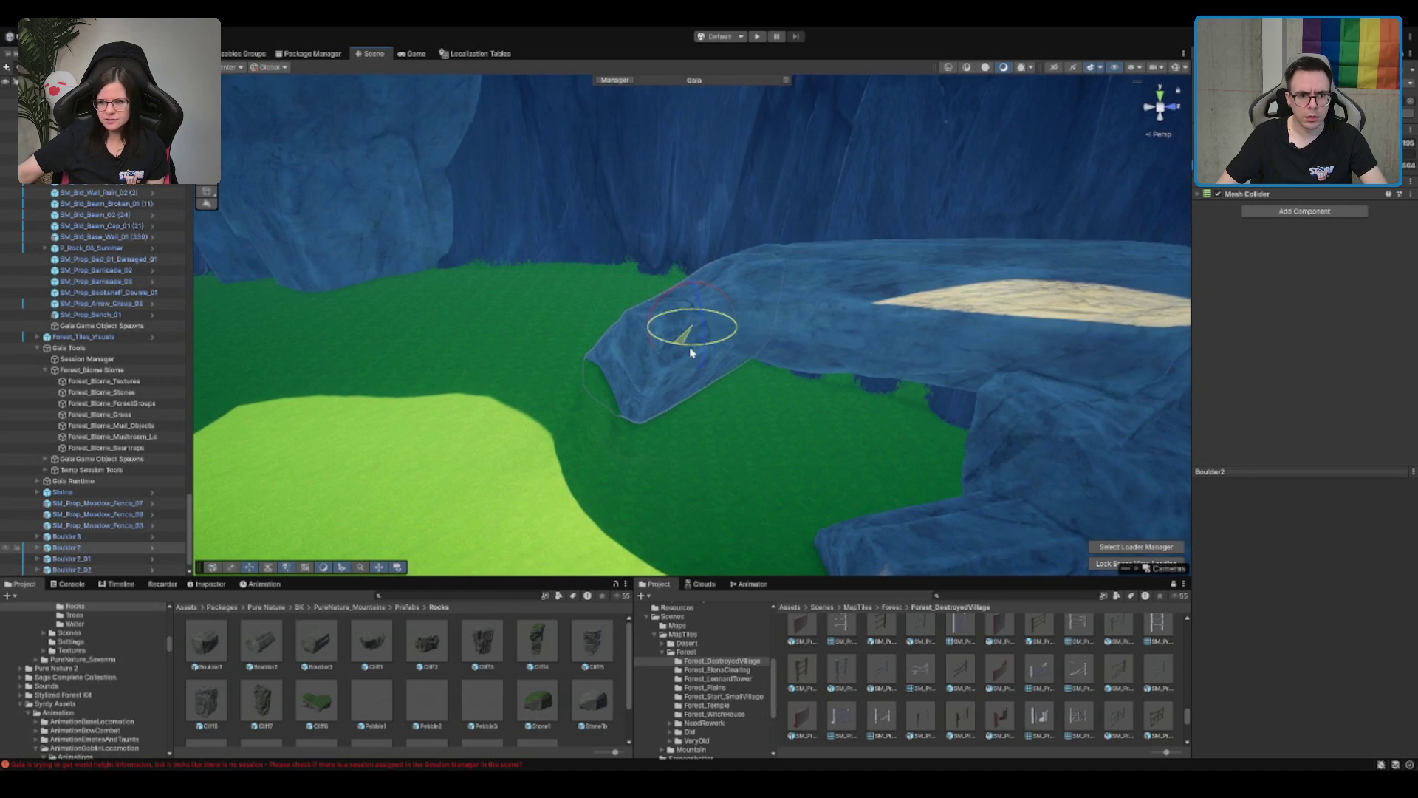
pyautogui.moveTo(686, 338)
pyautogui.mouseDown()
pyautogui.moveTo(810, 357)
pyautogui.moveTo(948, 347)
pyautogui.mouseUp()
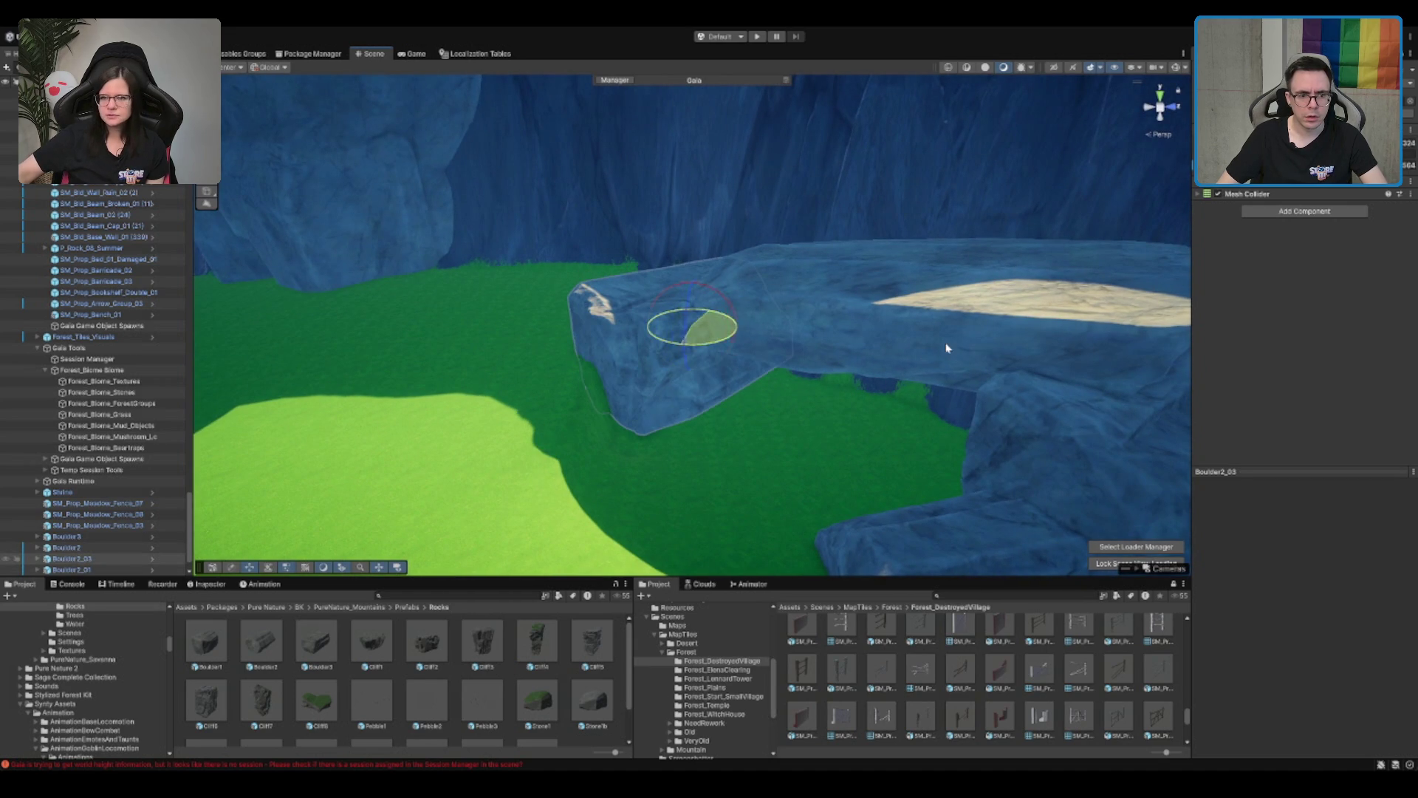
pyautogui.moveTo(688, 336)
pyautogui.mouseDown()
pyautogui.moveTo(713, 309)
pyautogui.moveTo(633, 396)
pyautogui.moveTo(598, 397)
pyautogui.moveTo(609, 371)
pyautogui.moveTo(609, 393)
pyautogui.moveTo(622, 388)
pyautogui.mouseUp()
pyautogui.press('w')
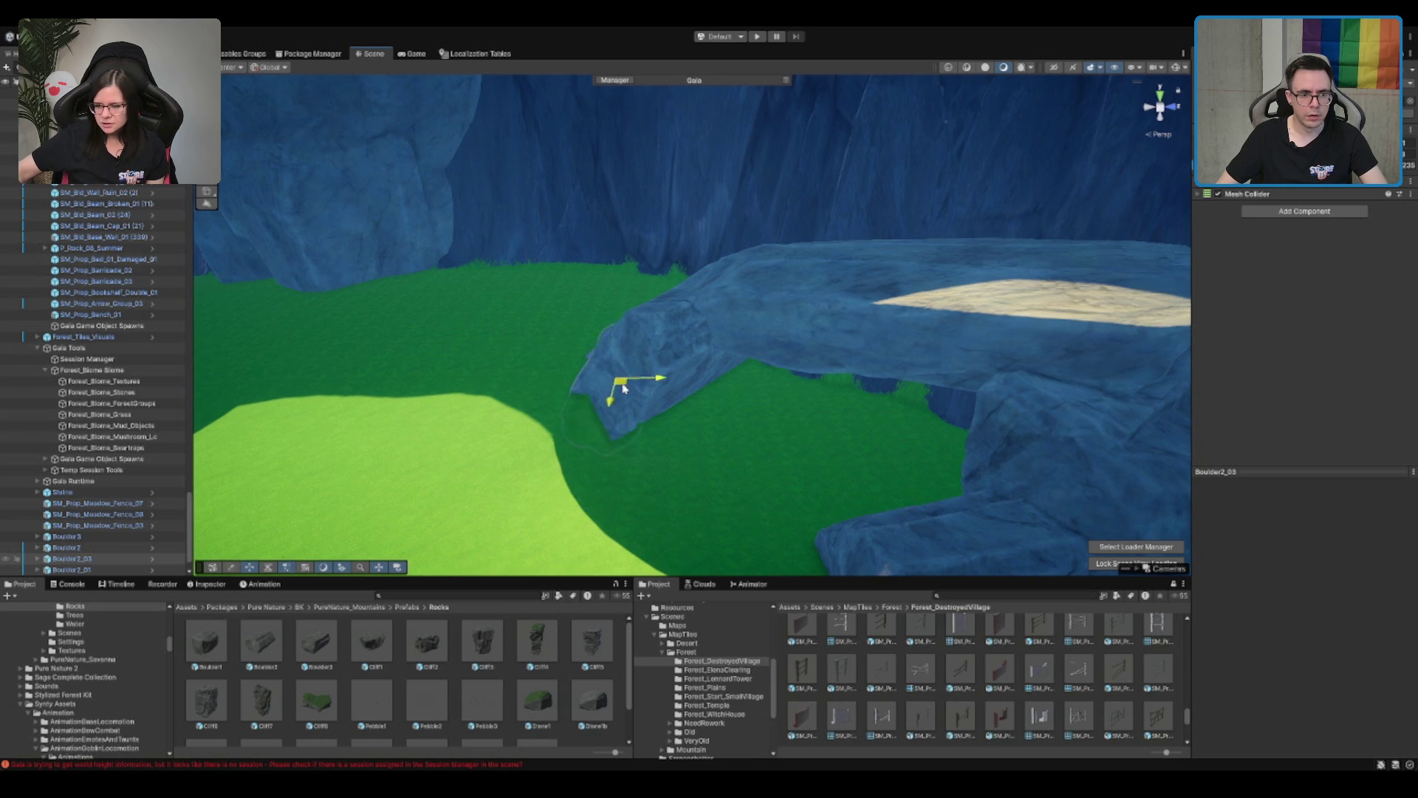
# - Tilt and lower the top slab Boulder1 slightly, then select the terrain for editing
pyautogui.scroll(-10, 613, 419)
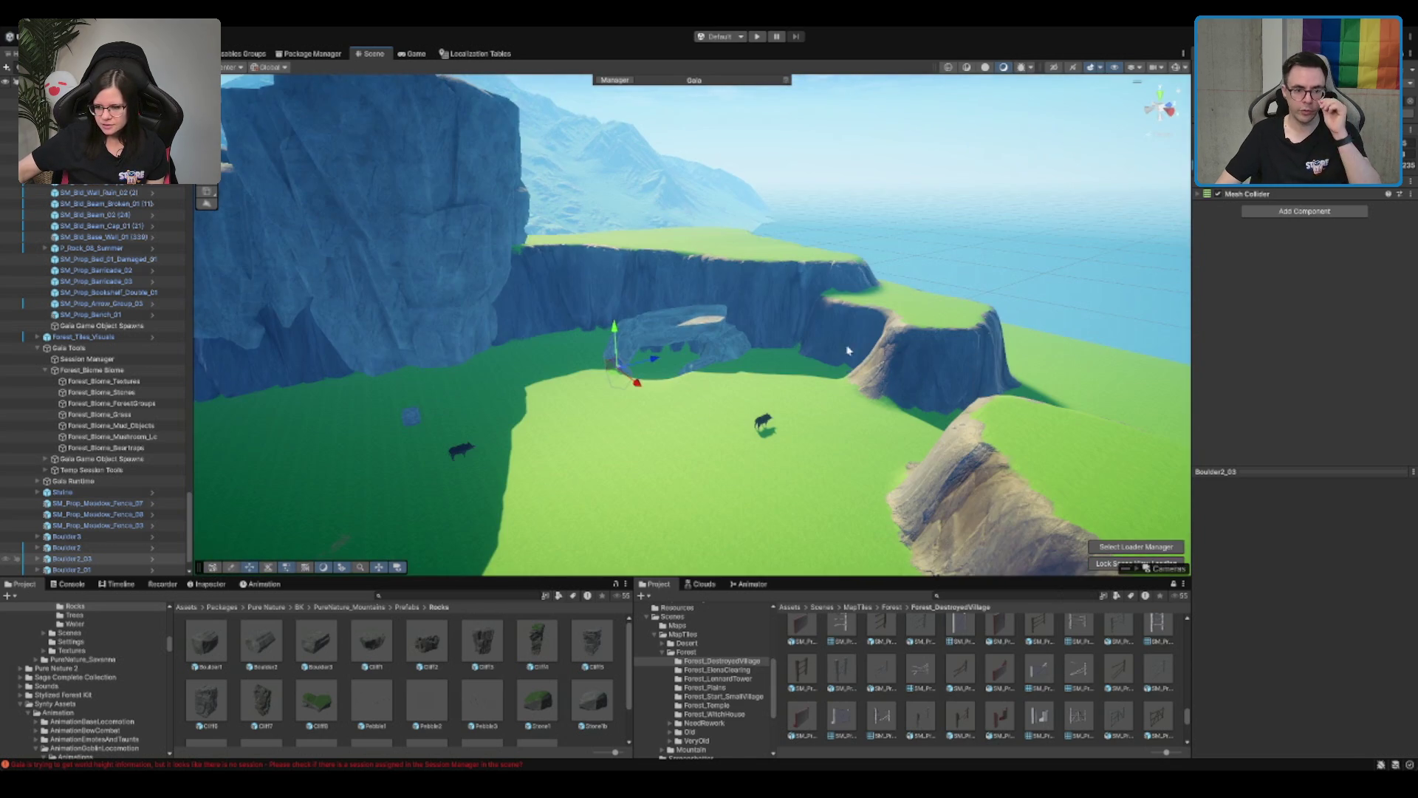
pyautogui.click(687, 333)
pyautogui.press('f')
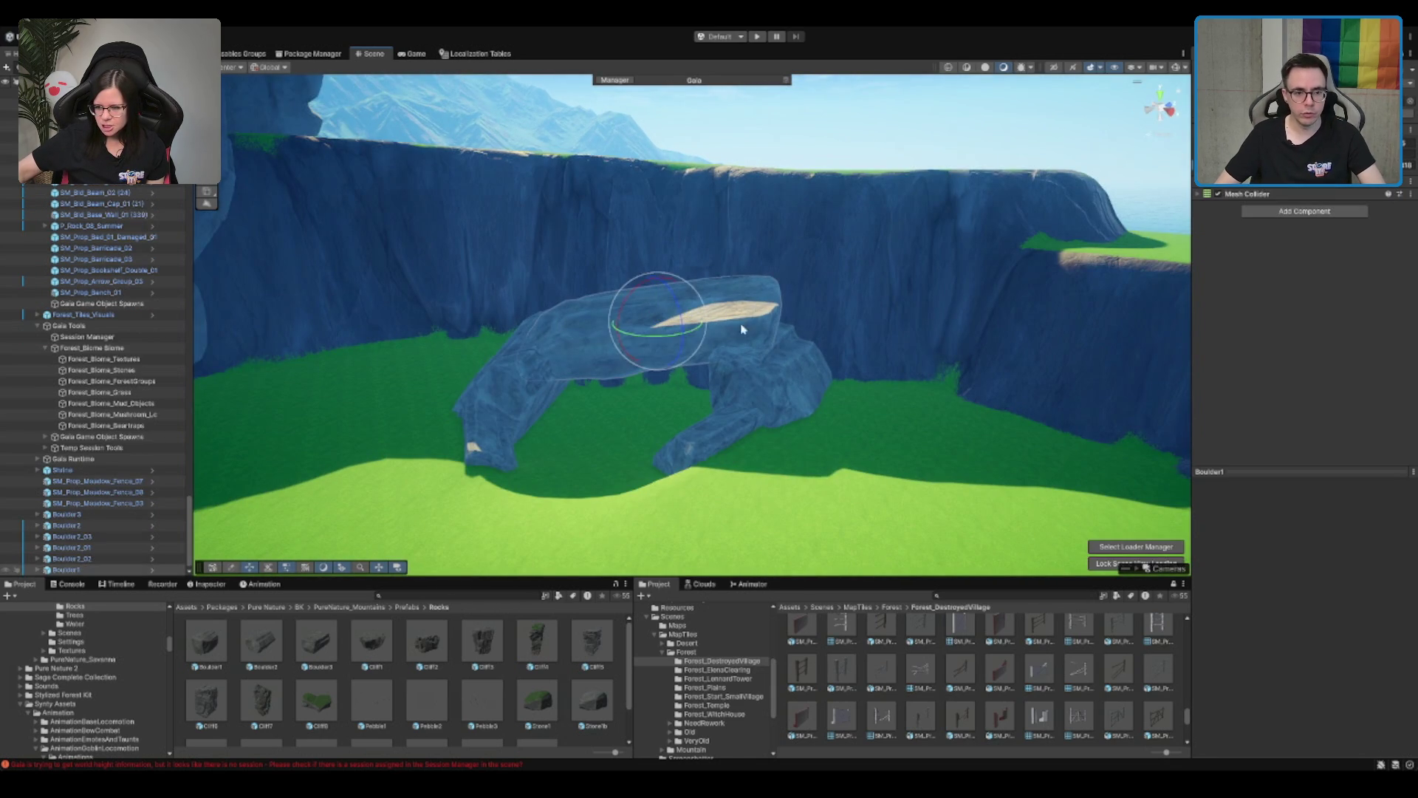
pyautogui.moveTo(692, 334); pyautogui.dragTo(683, 342)
pyautogui.click(906, 150)
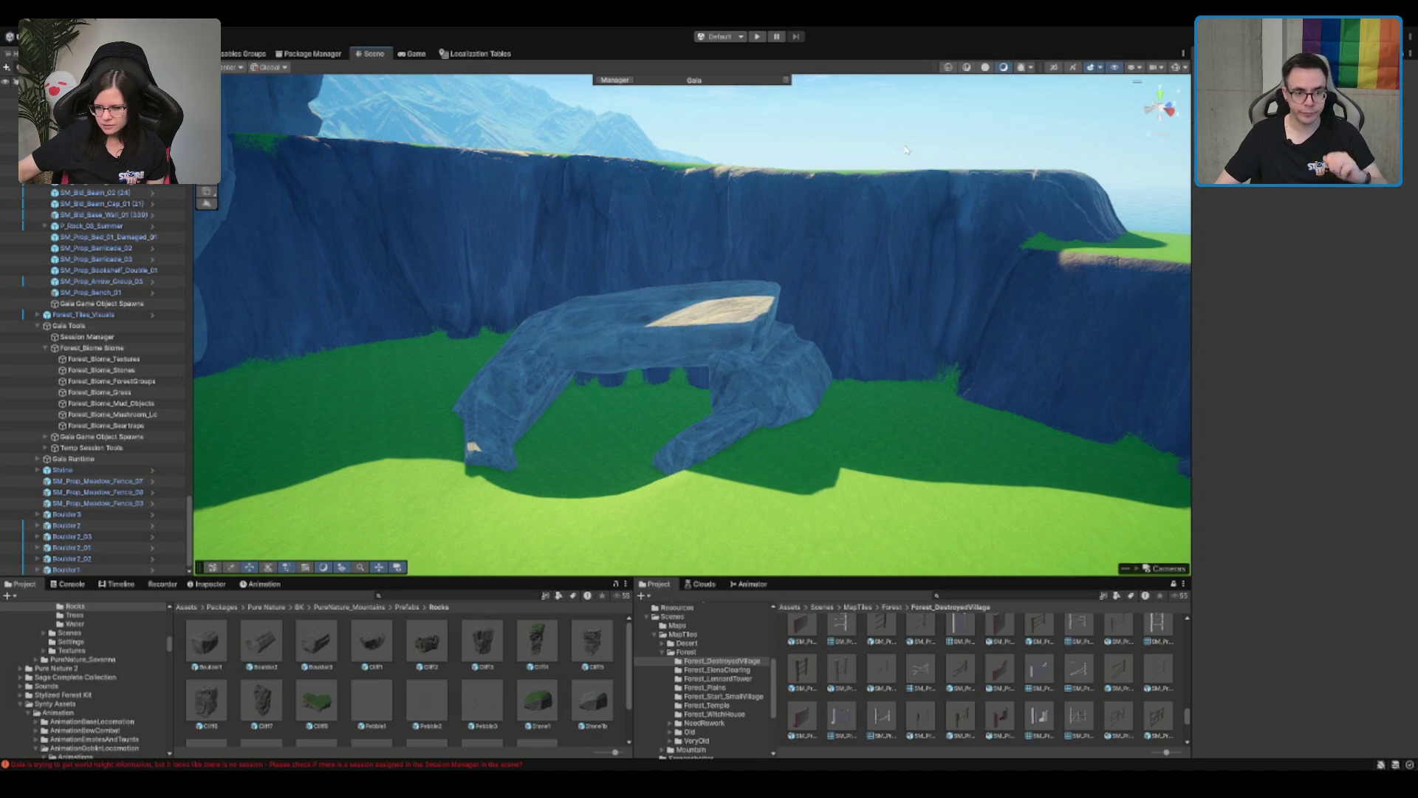
pyautogui.click(725, 314)
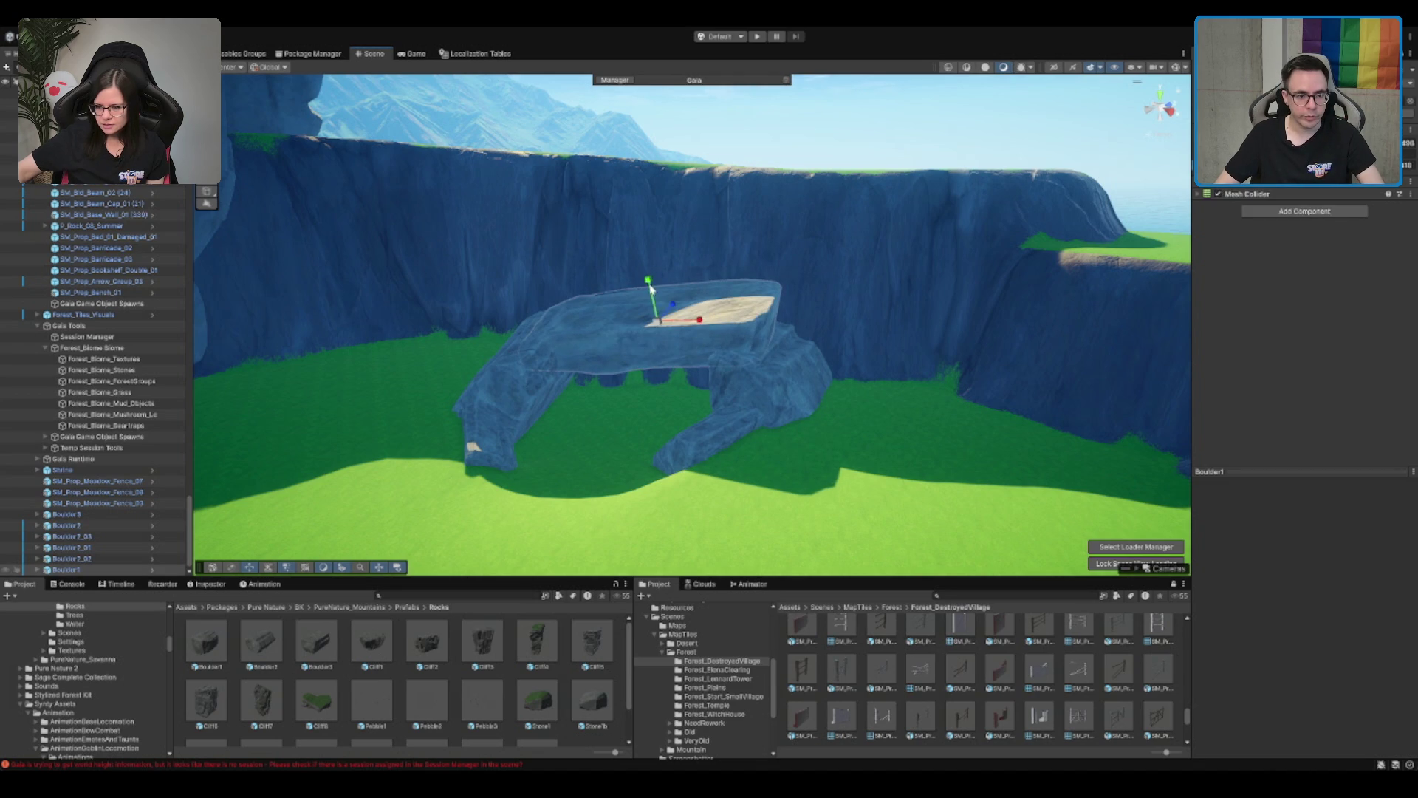
pyautogui.moveTo(650, 288); pyautogui.dragTo(653, 291)
pyautogui.click(805, 135)
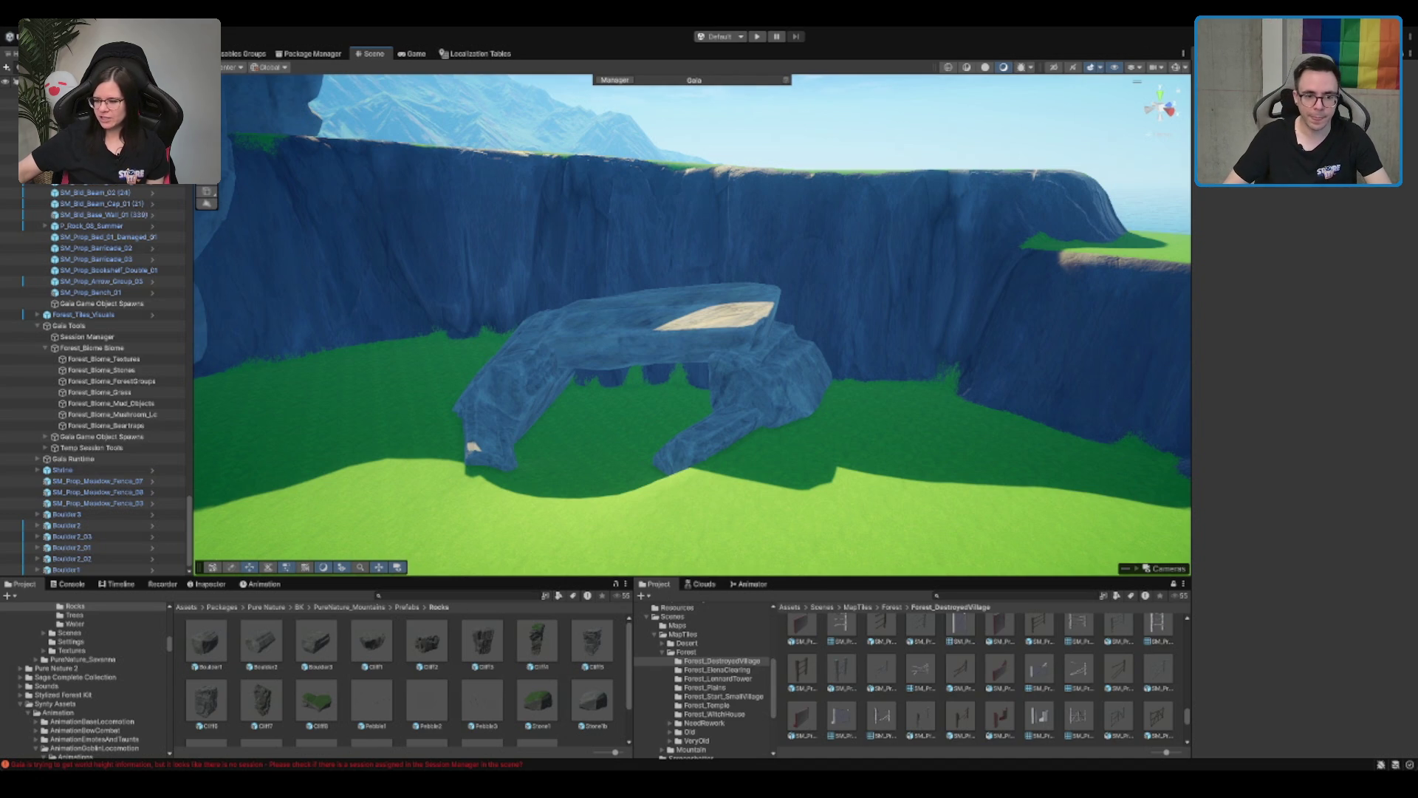
pyautogui.click(687, 384)
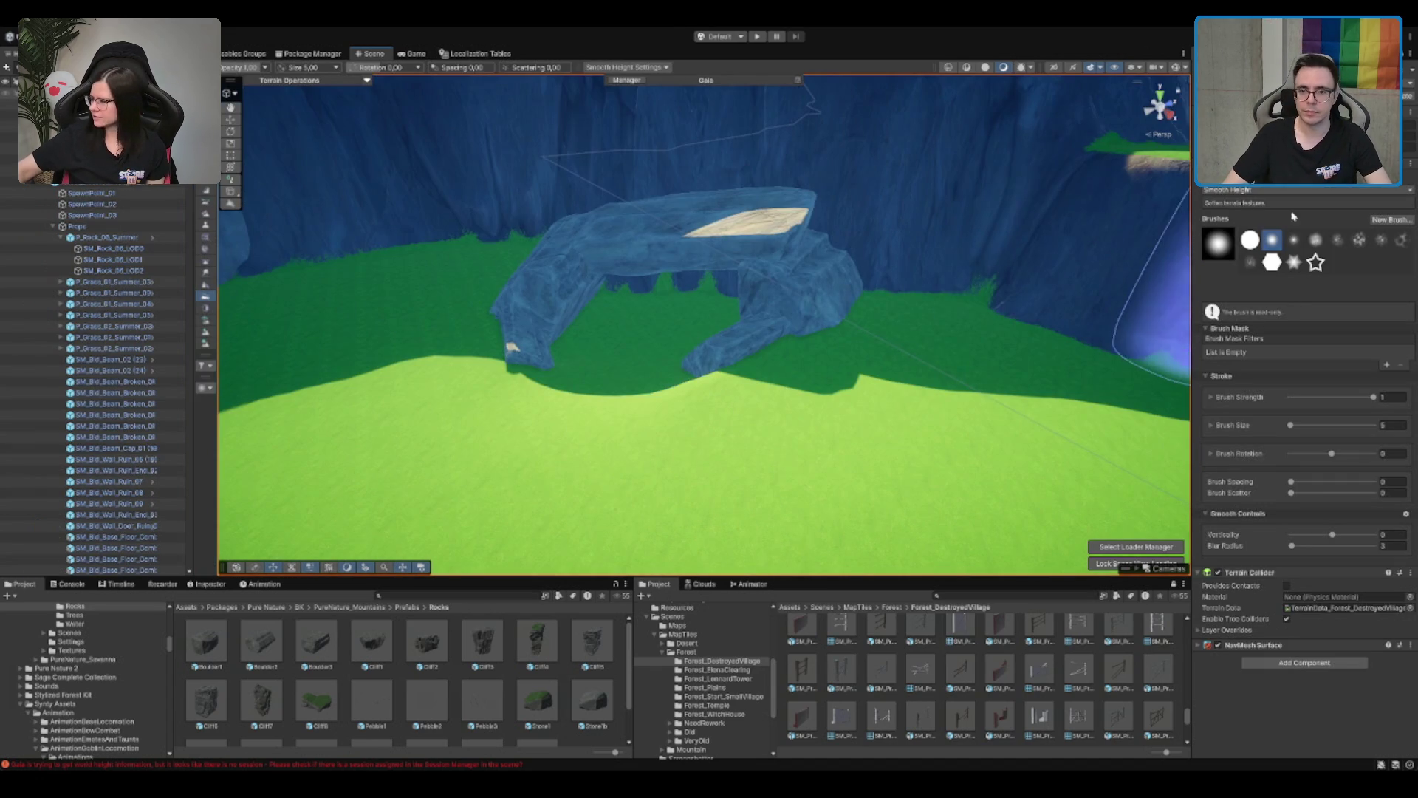
# - Switch the terrain tool to Paint Texture and choose the Mud layer
pyautogui.scroll(-3, 1303, 443)
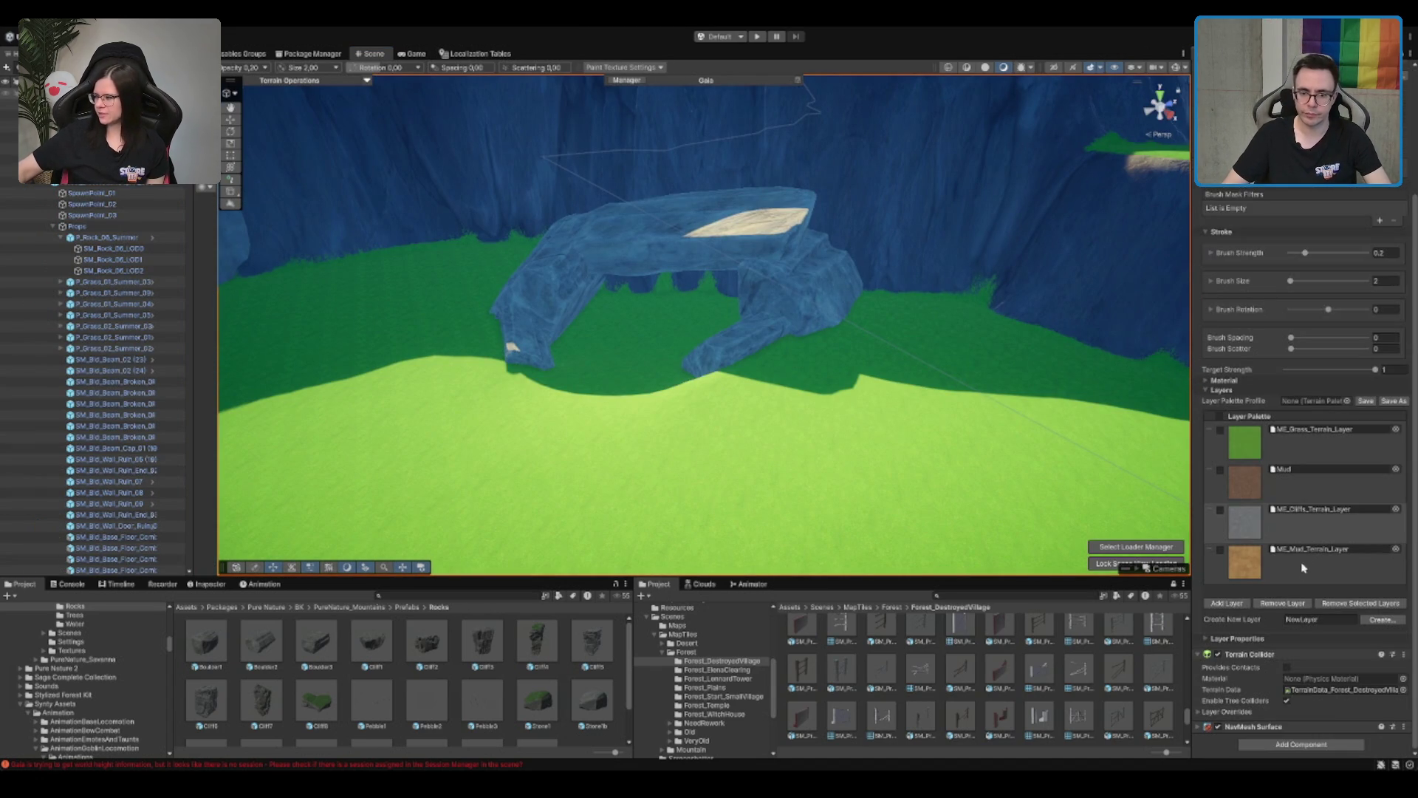
pyautogui.click(1299, 480)
pyautogui.scroll(3, 668, 411)
pyautogui.scroll(-2, 669, 411)
pyautogui.scroll(2, 506, 335)
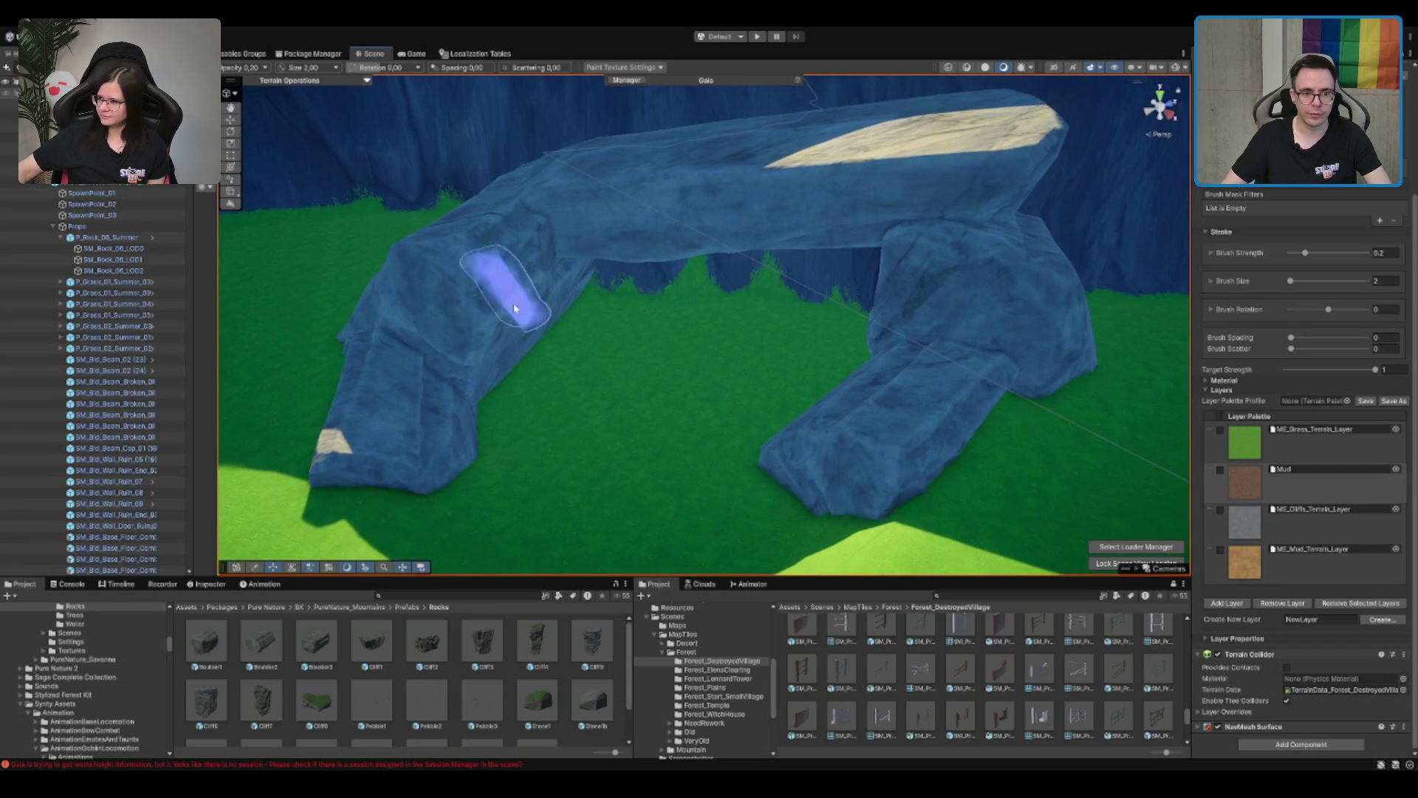
pyautogui.click(1376, 476)
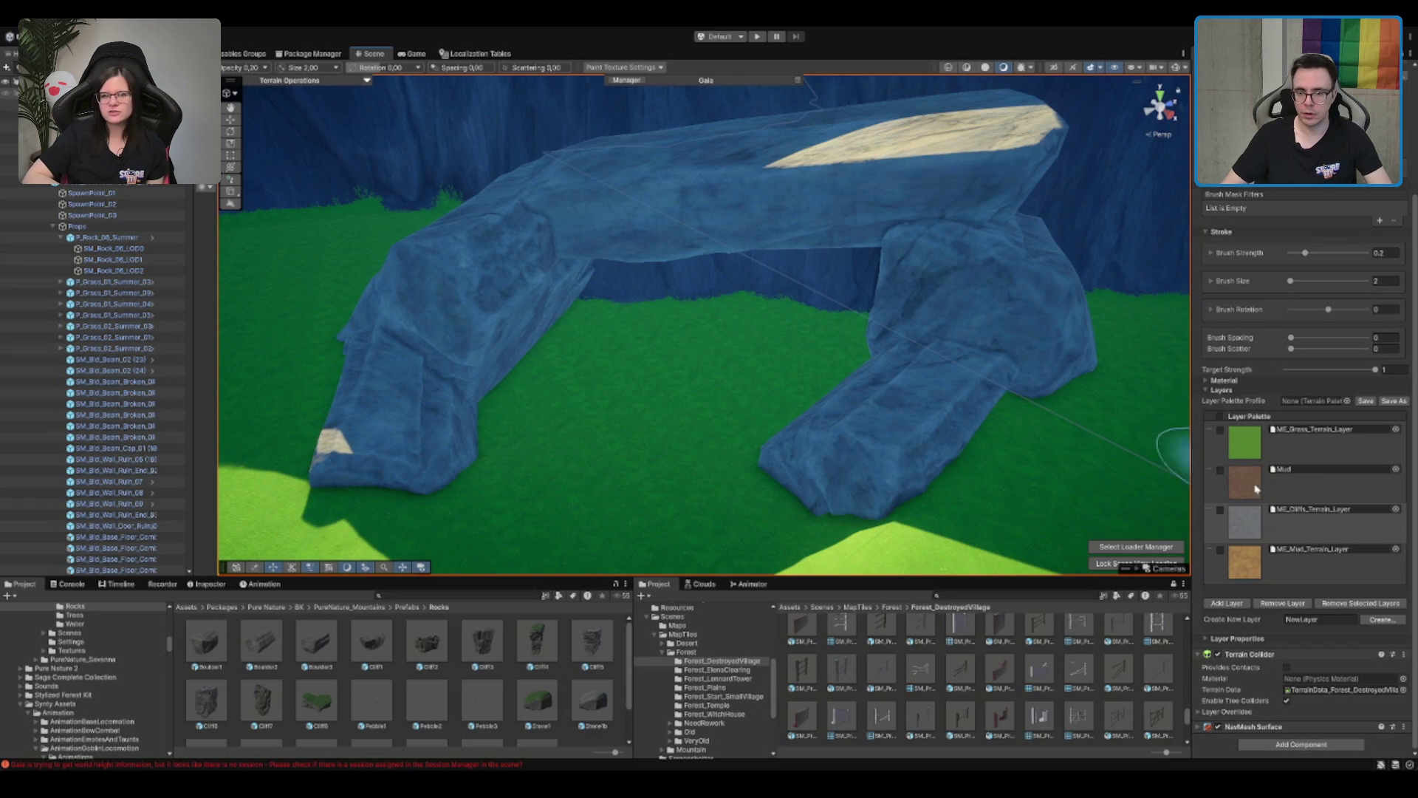
pyautogui.click(1304, 487)
pyautogui.click(582, 318)
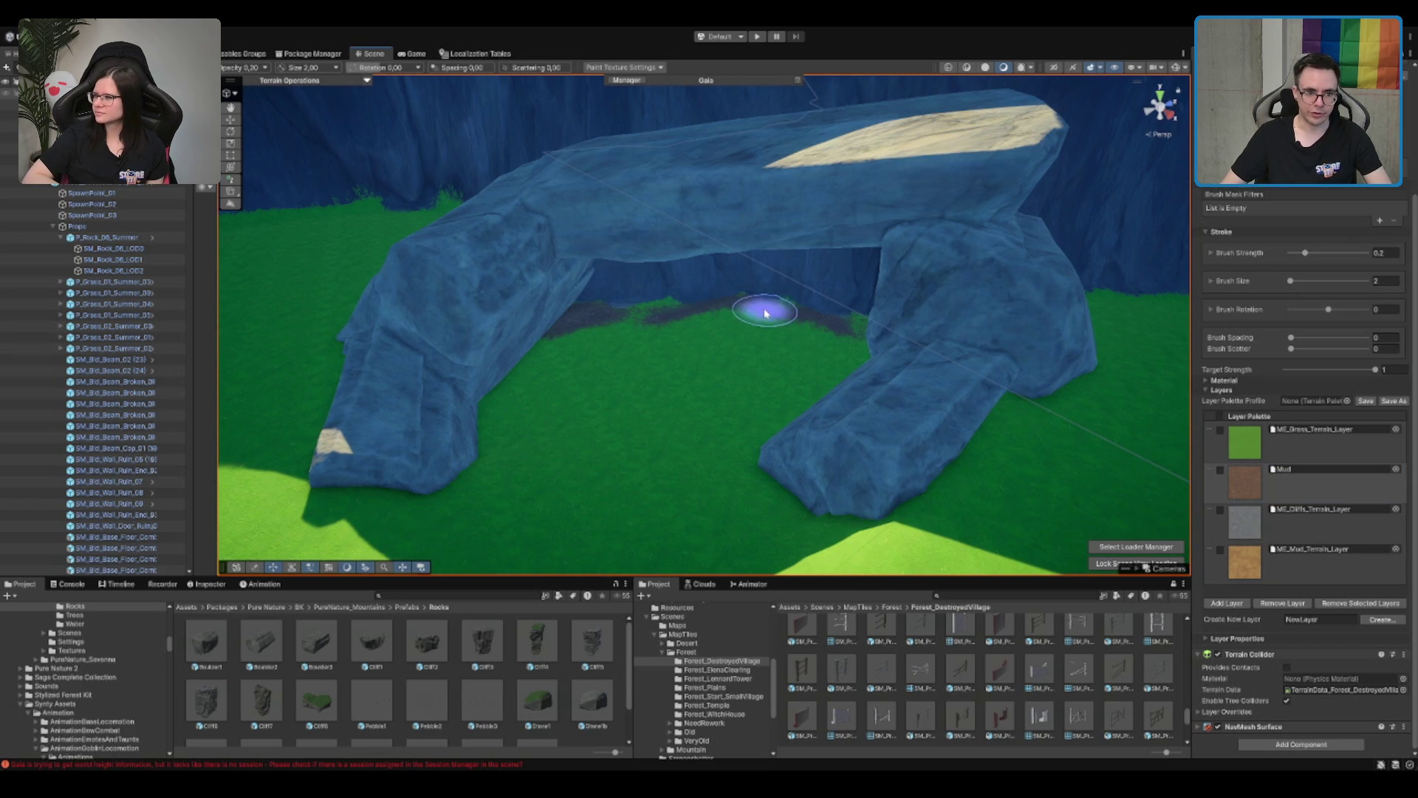
# - Paint mud under the arch with brush size 3, extending it toward the right pillar
pyautogui.moveTo(655, 321)
pyautogui.mouseDown()
pyautogui.moveTo(534, 414)
pyautogui.moveTo(564, 329)
pyautogui.moveTo(487, 415)
pyautogui.moveTo(480, 451)
pyautogui.mouseUp()
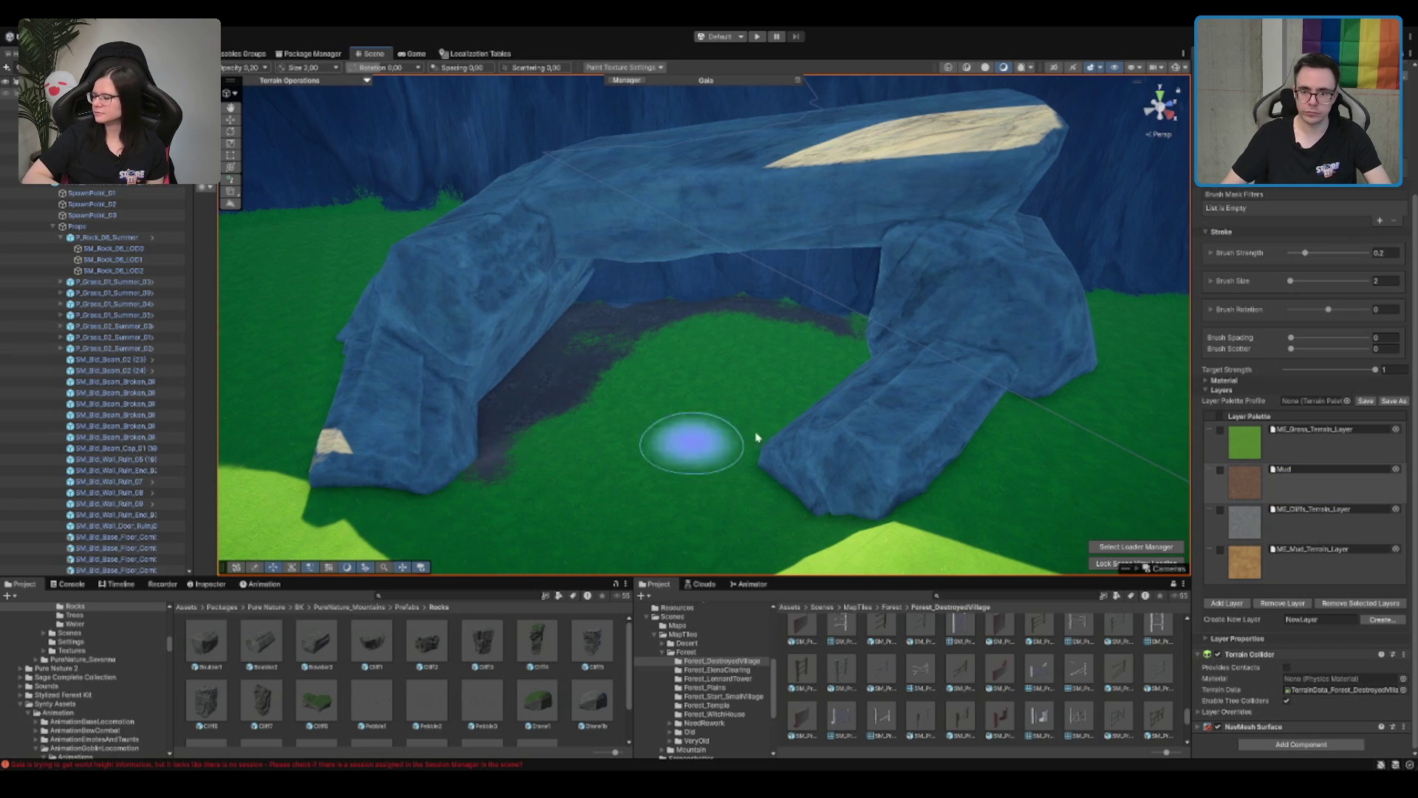
pyautogui.write('3')
pyautogui.scroll(5, 665, 348)
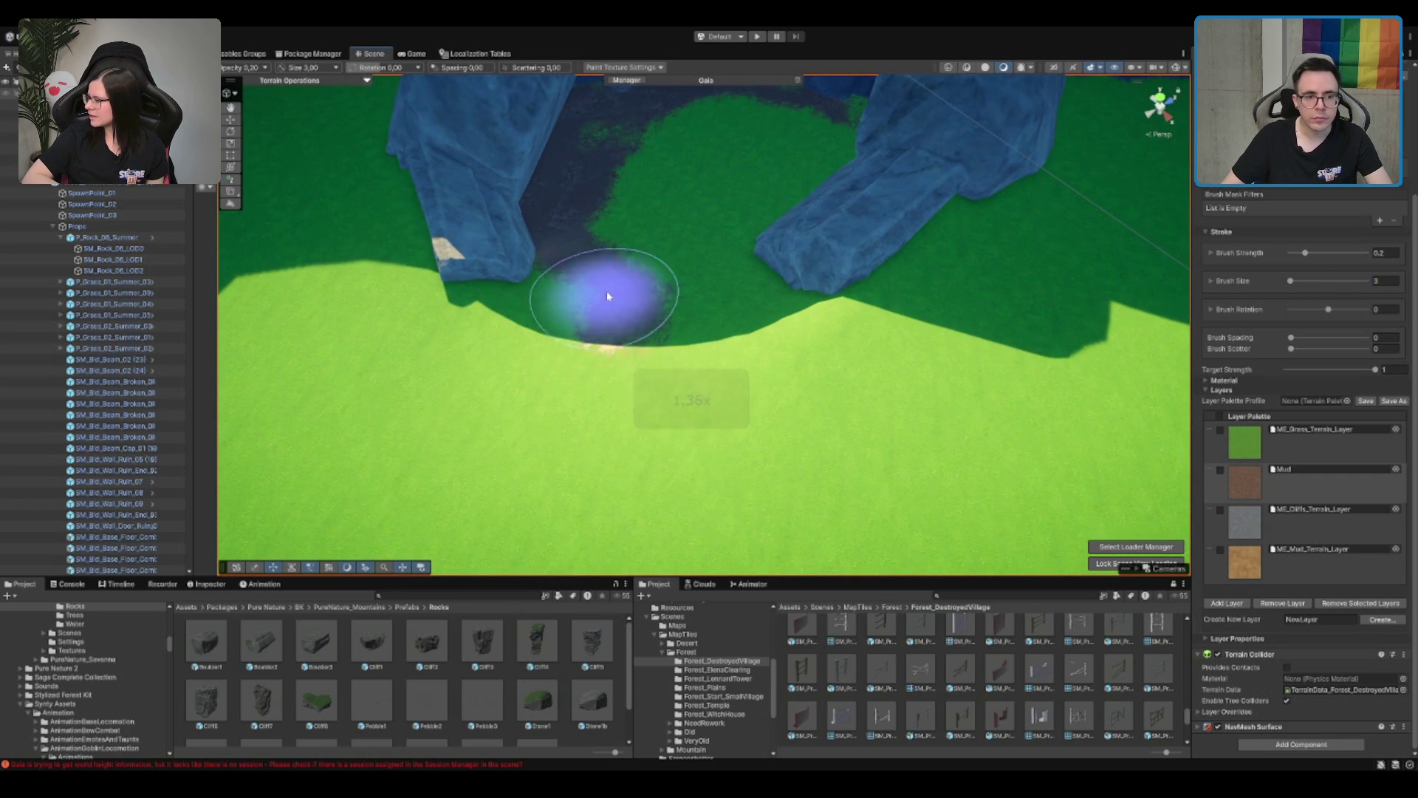
pyautogui.moveTo(697, 273)
pyautogui.mouseDown()
pyautogui.moveTo(744, 269)
pyautogui.moveTo(833, 190)
pyautogui.moveTo(807, 199)
pyautogui.moveTo(816, 158)
pyautogui.moveTo(744, 143)
pyautogui.moveTo(750, 240)
pyautogui.moveTo(579, 190)
pyautogui.moveTo(632, 247)
pyautogui.mouseUp()
pyautogui.scroll(2, 813, 233)
pyautogui.scroll(-3, 747, 215)
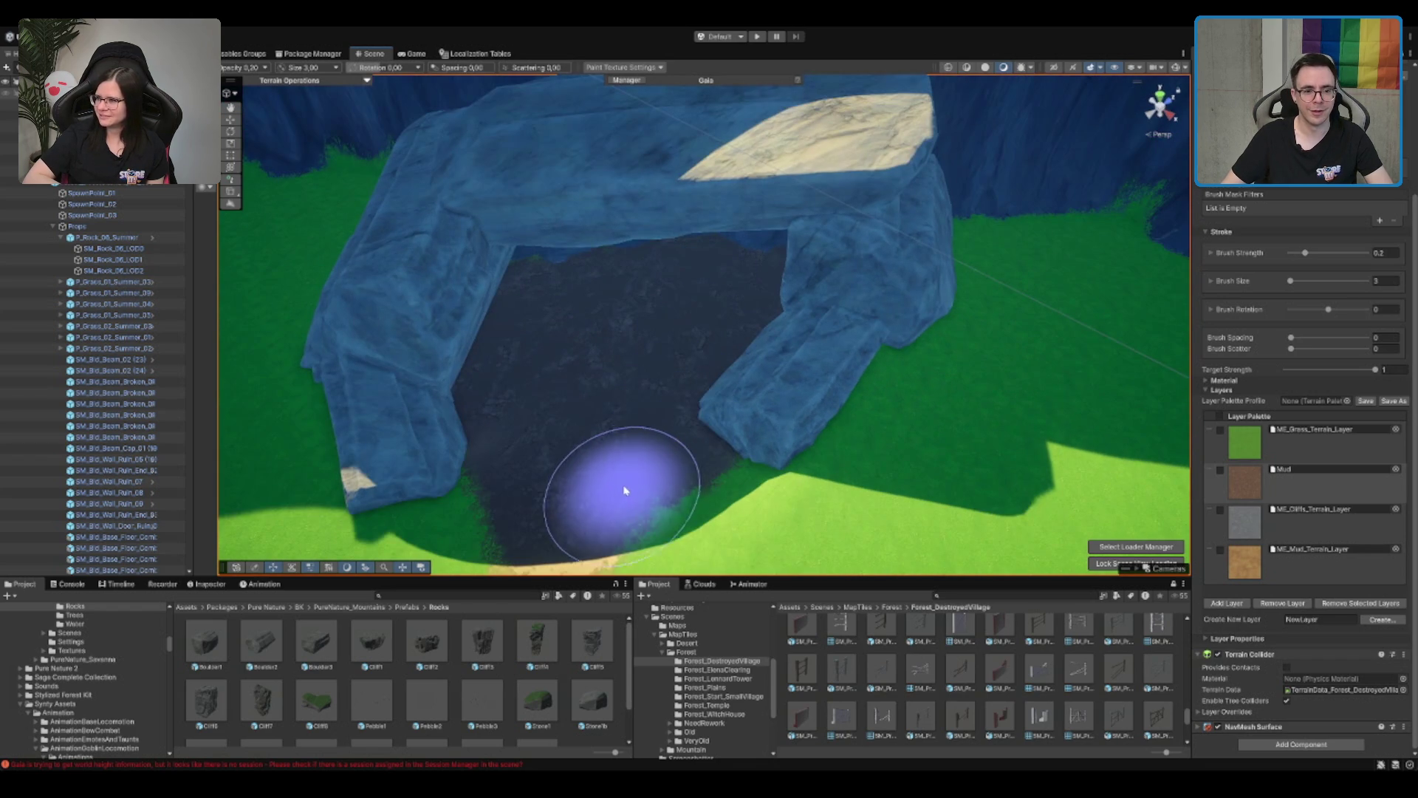
pyautogui.moveTo(624, 489)
pyautogui.mouseDown()
pyautogui.moveTo(760, 450)
pyautogui.moveTo(911, 295)
pyautogui.moveTo(829, 295)
pyautogui.moveTo(916, 254)
pyautogui.moveTo(807, 317)
pyautogui.moveTo(839, 332)
pyautogui.moveTo(997, 279)
pyautogui.moveTo(981, 296)
pyautogui.mouseUp()
# - Paint ME_Cliffs_Terrain_Layer at brush size 2 over the grass beside the rock
pyautogui.scroll(-5, 918, 253)
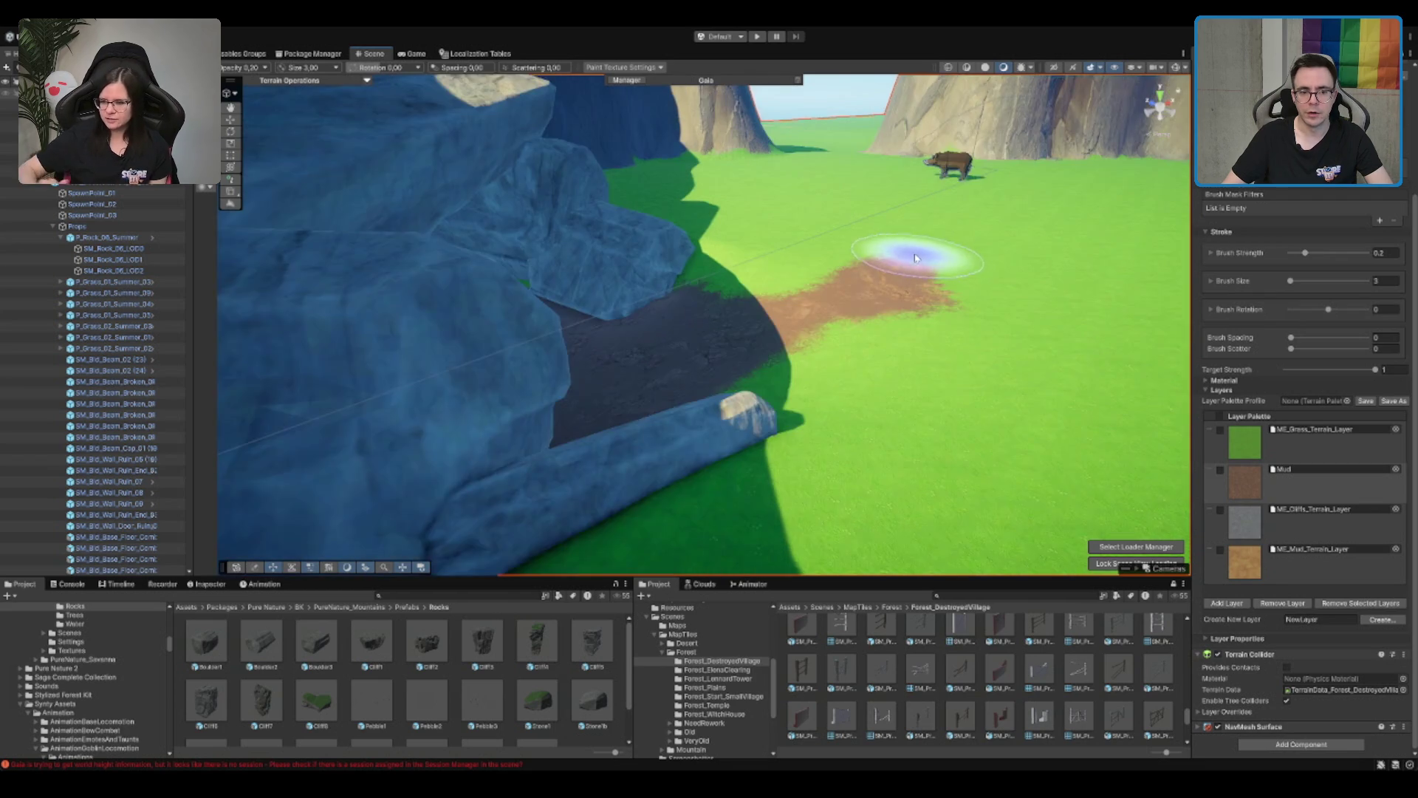
pyautogui.click(1332, 555)
pyautogui.scroll(3, 690, 303)
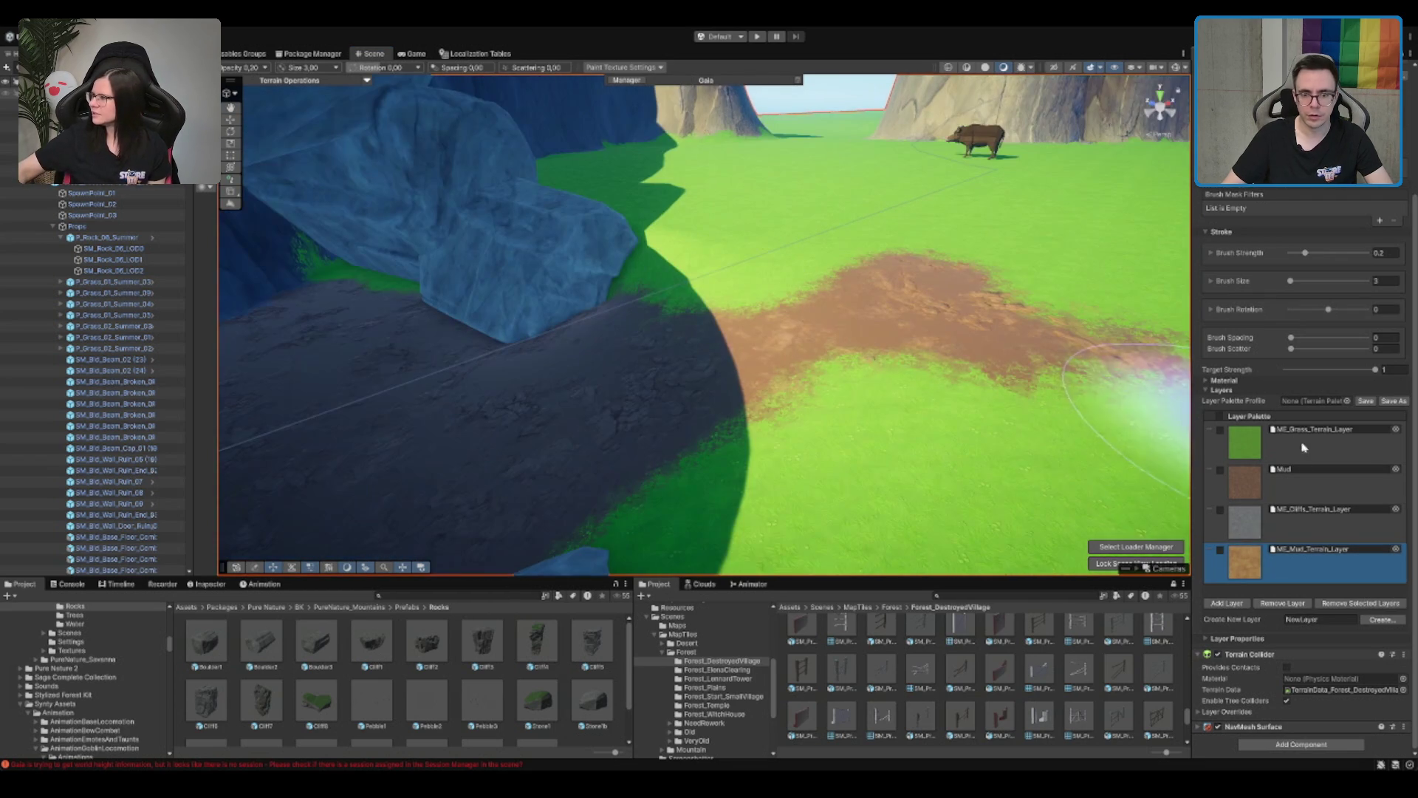
pyautogui.click(1314, 517)
pyautogui.click(1393, 282)
pyautogui.write('2')
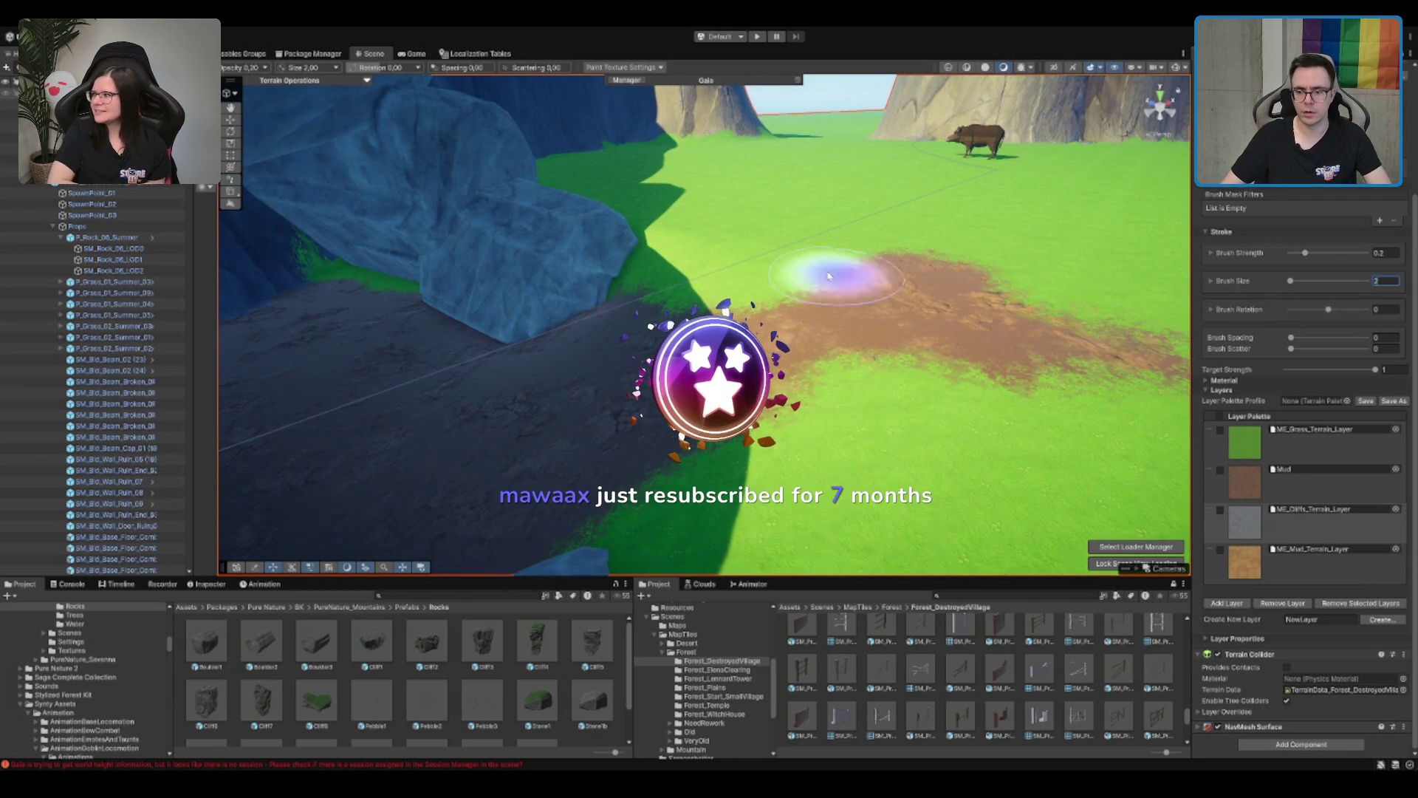
pyautogui.press('Return')
pyautogui.scroll(2, 739, 253)
pyautogui.moveTo(673, 298); pyautogui.dragTo(613, 285)
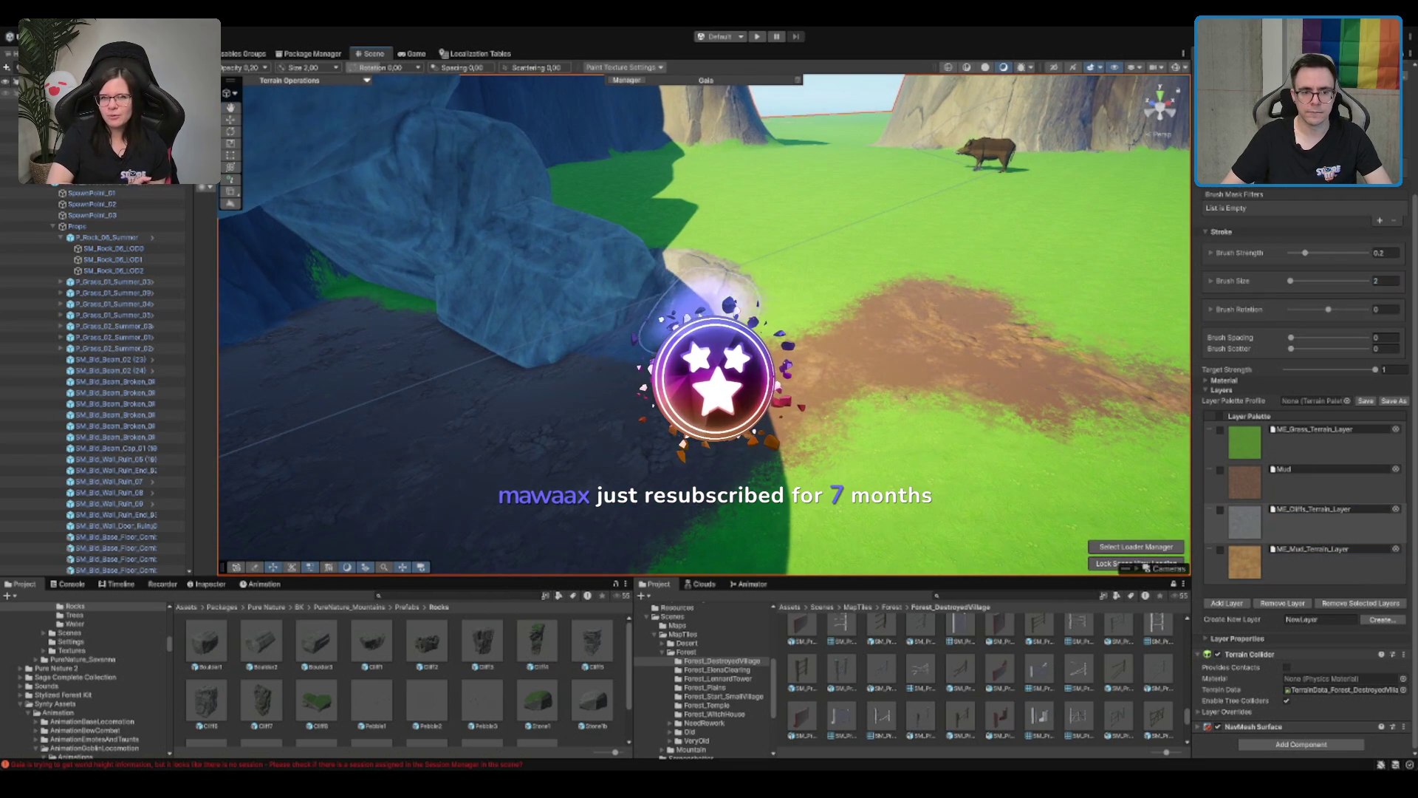
pyautogui.moveTo(500, 284)
pyautogui.mouseDown()
pyautogui.moveTo(380, 247)
pyautogui.moveTo(396, 285)
pyautogui.moveTo(317, 190)
pyautogui.moveTo(433, 301)
pyautogui.mouseUp()
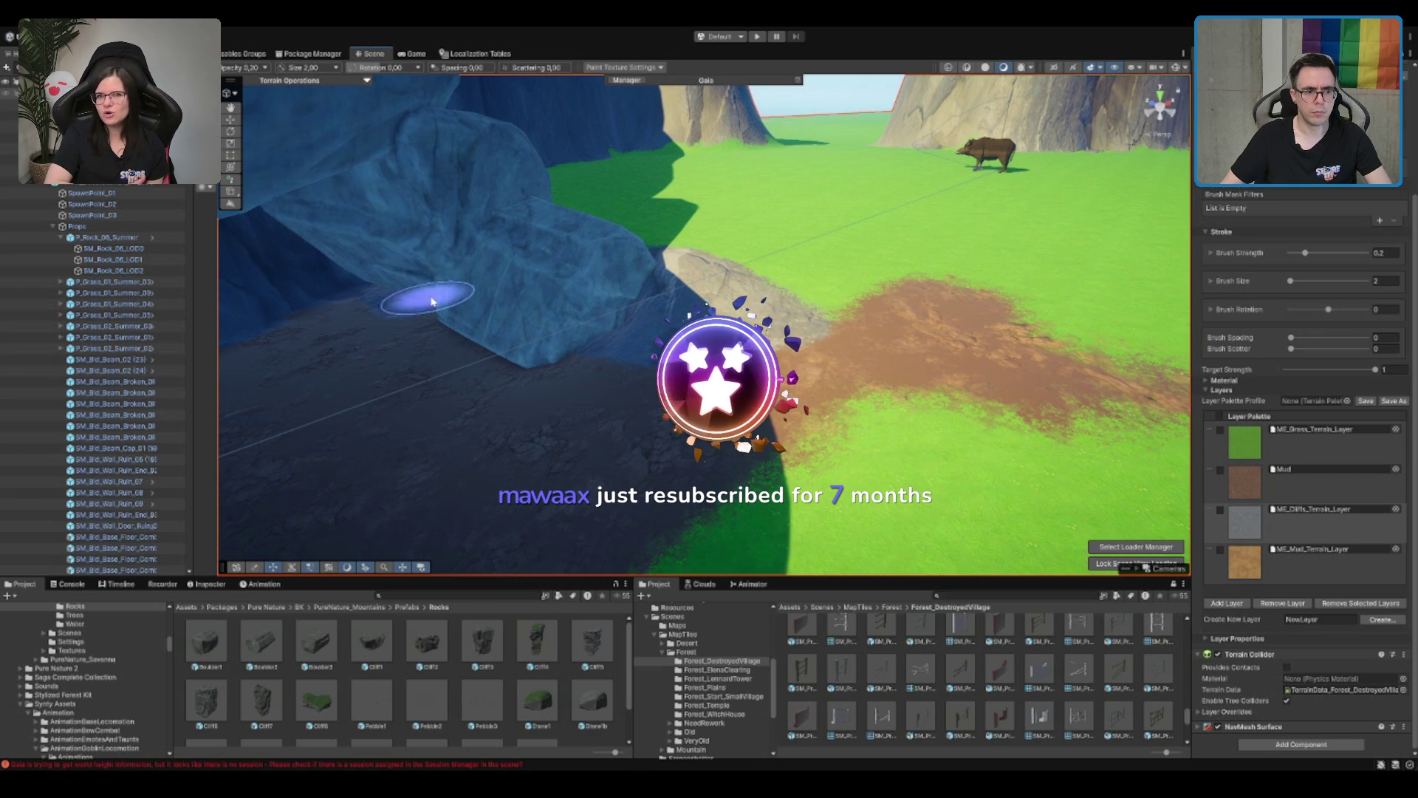
# - Switch back to the Mud layer and paint over the grass beside the rock cave
pyautogui.click(1333, 488)
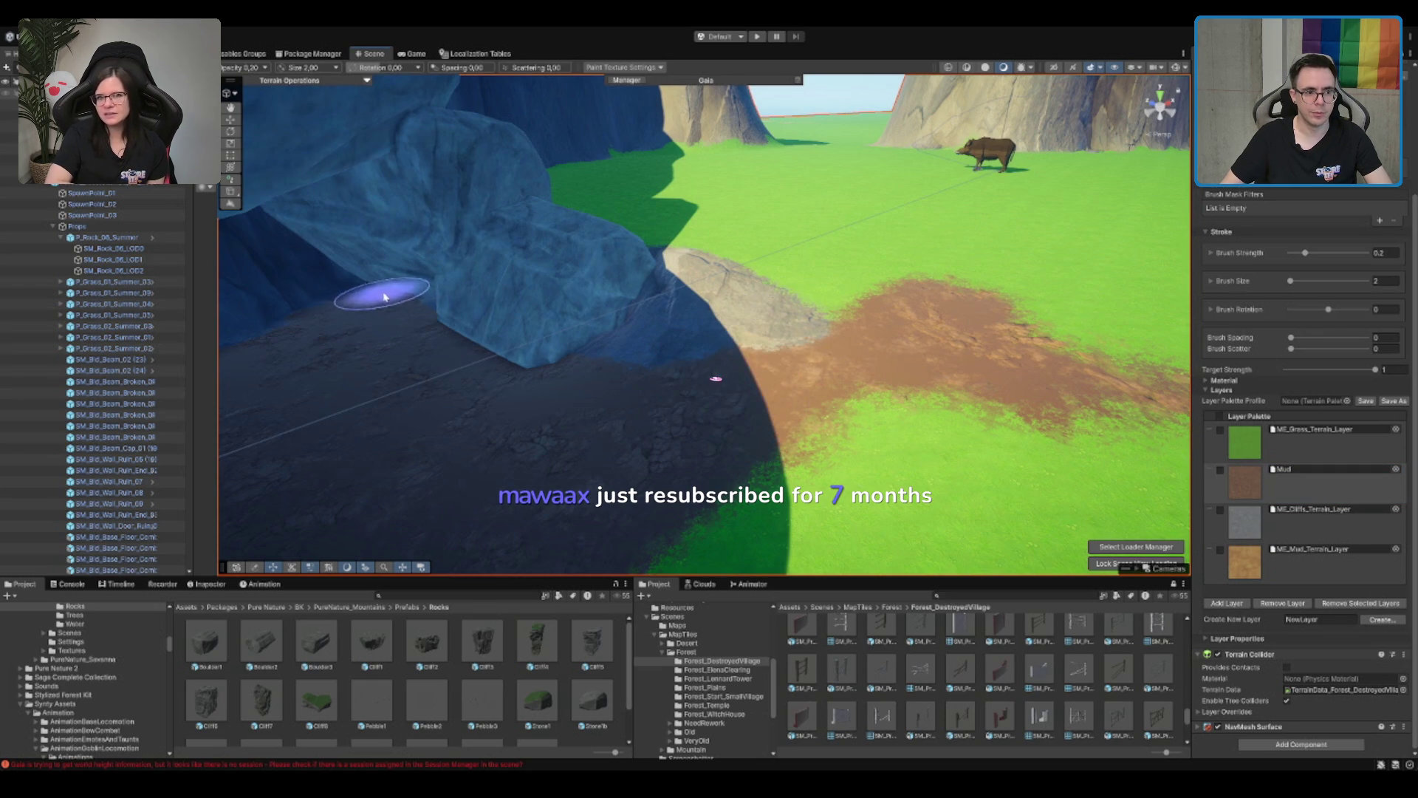
pyautogui.scroll(-1, 842, 290)
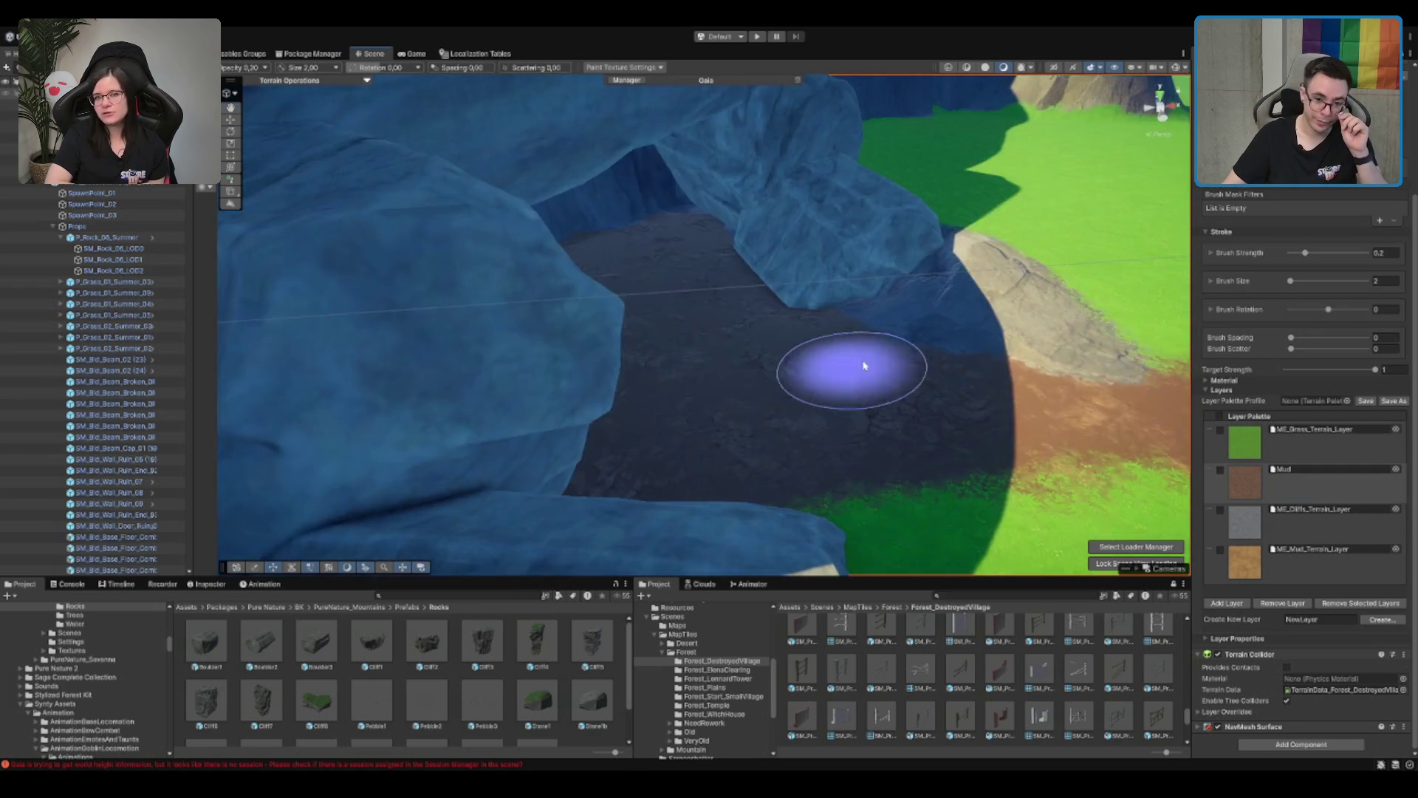
pyautogui.moveTo(816, 367)
pyautogui.mouseDown()
pyautogui.moveTo(791, 386)
pyautogui.moveTo(870, 333)
pyautogui.moveTo(601, 326)
pyautogui.mouseUp()
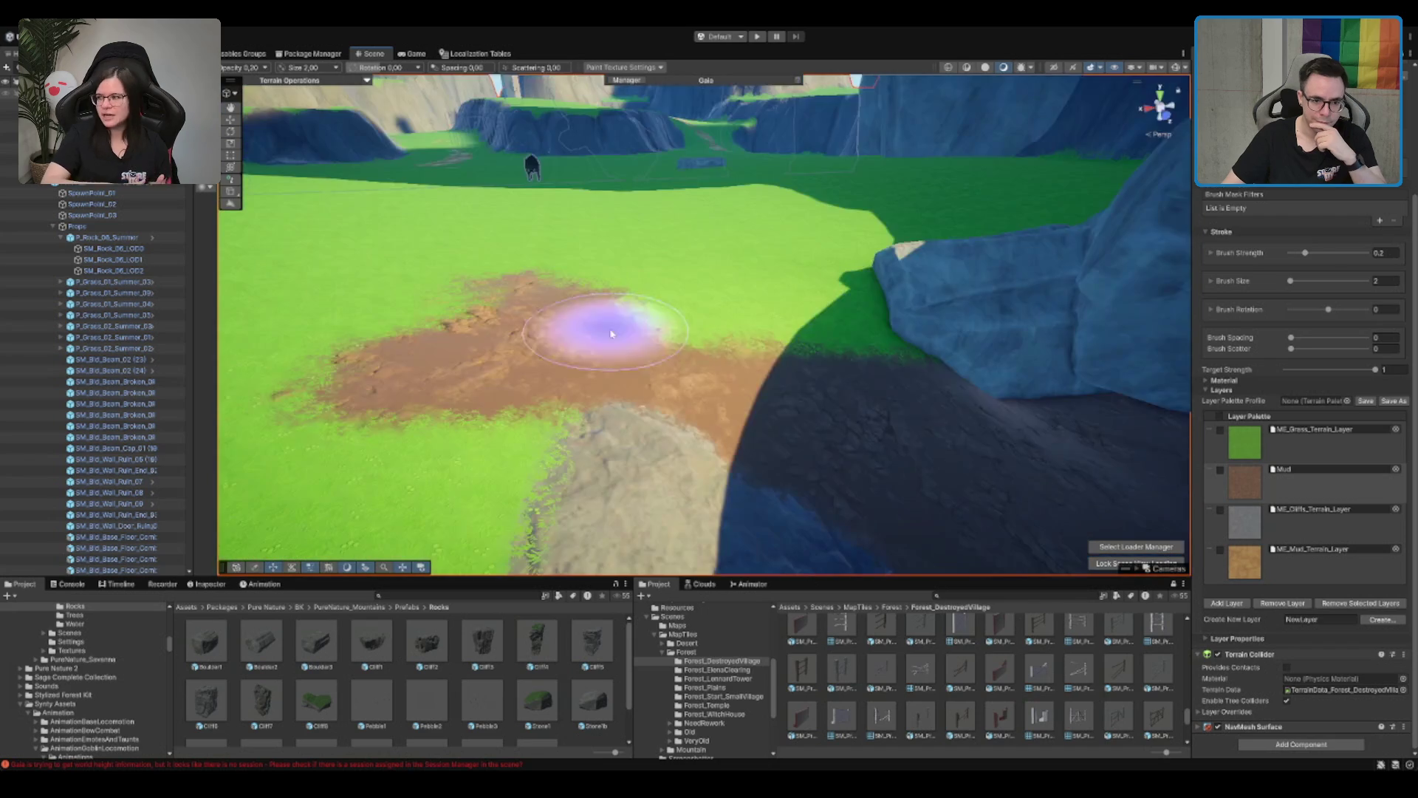
pyautogui.moveTo(746, 312)
pyautogui.mouseDown()
pyautogui.moveTo(854, 300)
pyautogui.moveTo(740, 319)
pyautogui.mouseUp()
# - Locate the Cliffs and Mud terrain layer assets in the Project panel and view the valley
pyautogui.click(1301, 506)
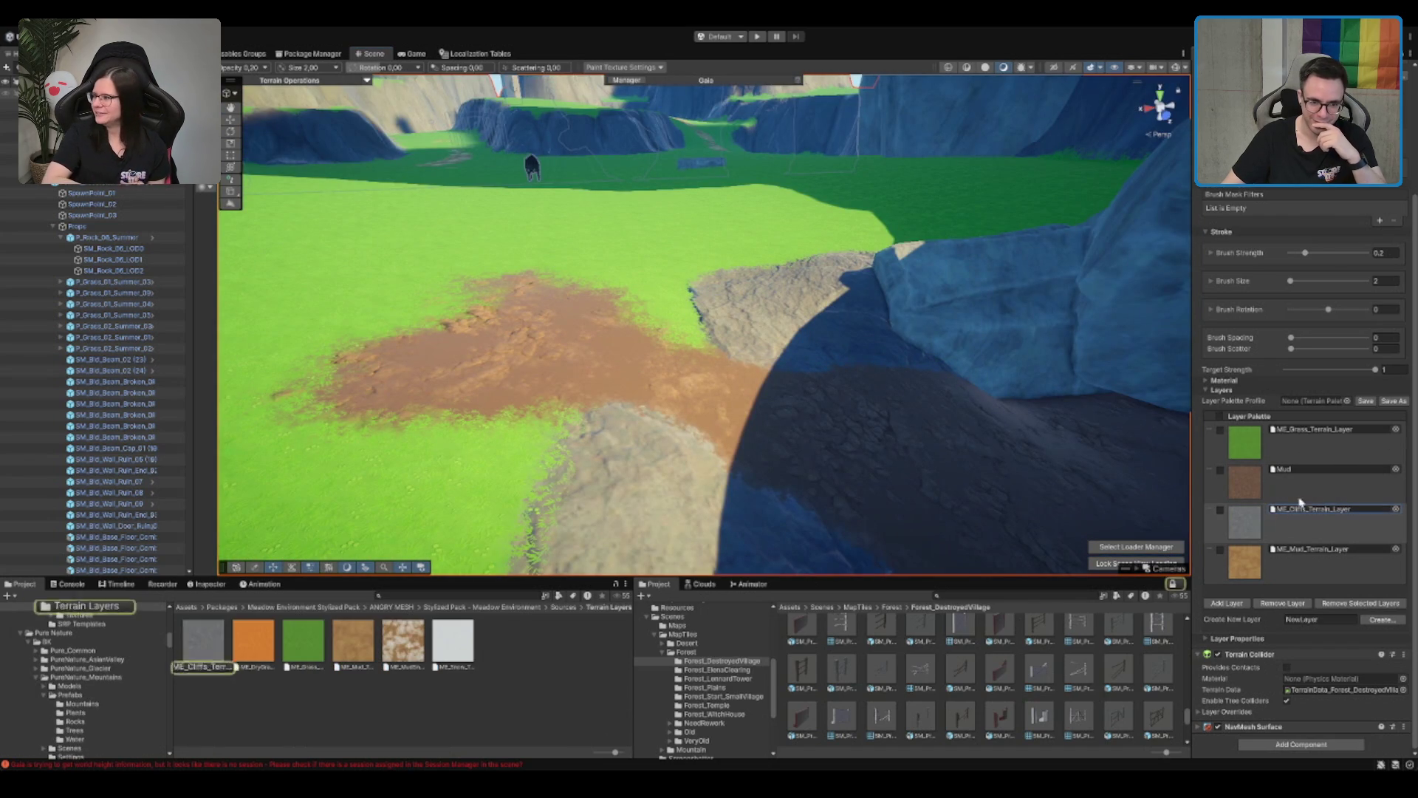
pyautogui.click(1300, 469)
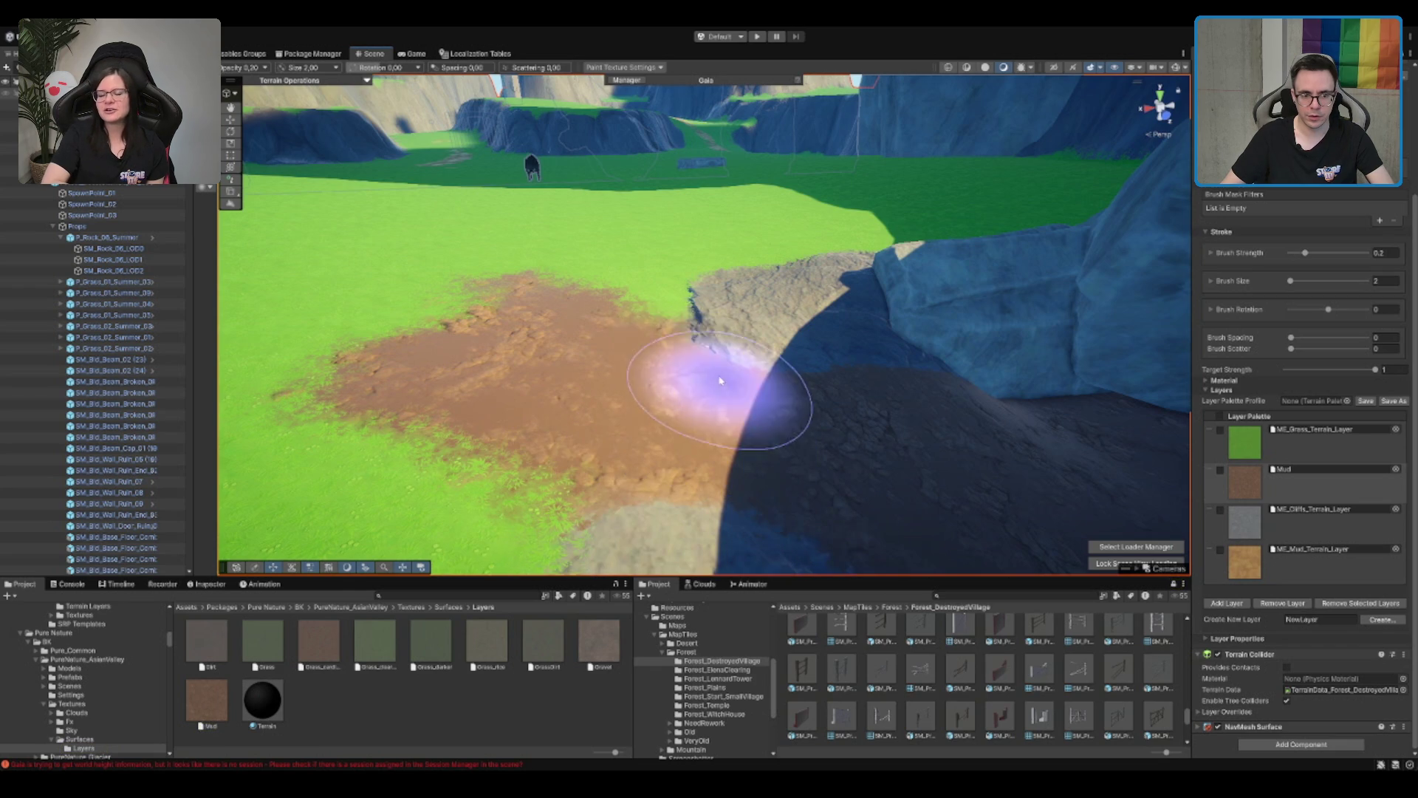
pyautogui.scroll(-5, 665, 334)
pyautogui.moveTo(665, 334)
pyautogui.mouseDown()
pyautogui.moveTo(924, 354)
pyautogui.moveTo(633, 387)
pyautogui.moveTo(858, 389)
pyautogui.moveTo(839, 411)
pyautogui.moveTo(716, 264)
pyautogui.mouseUp()
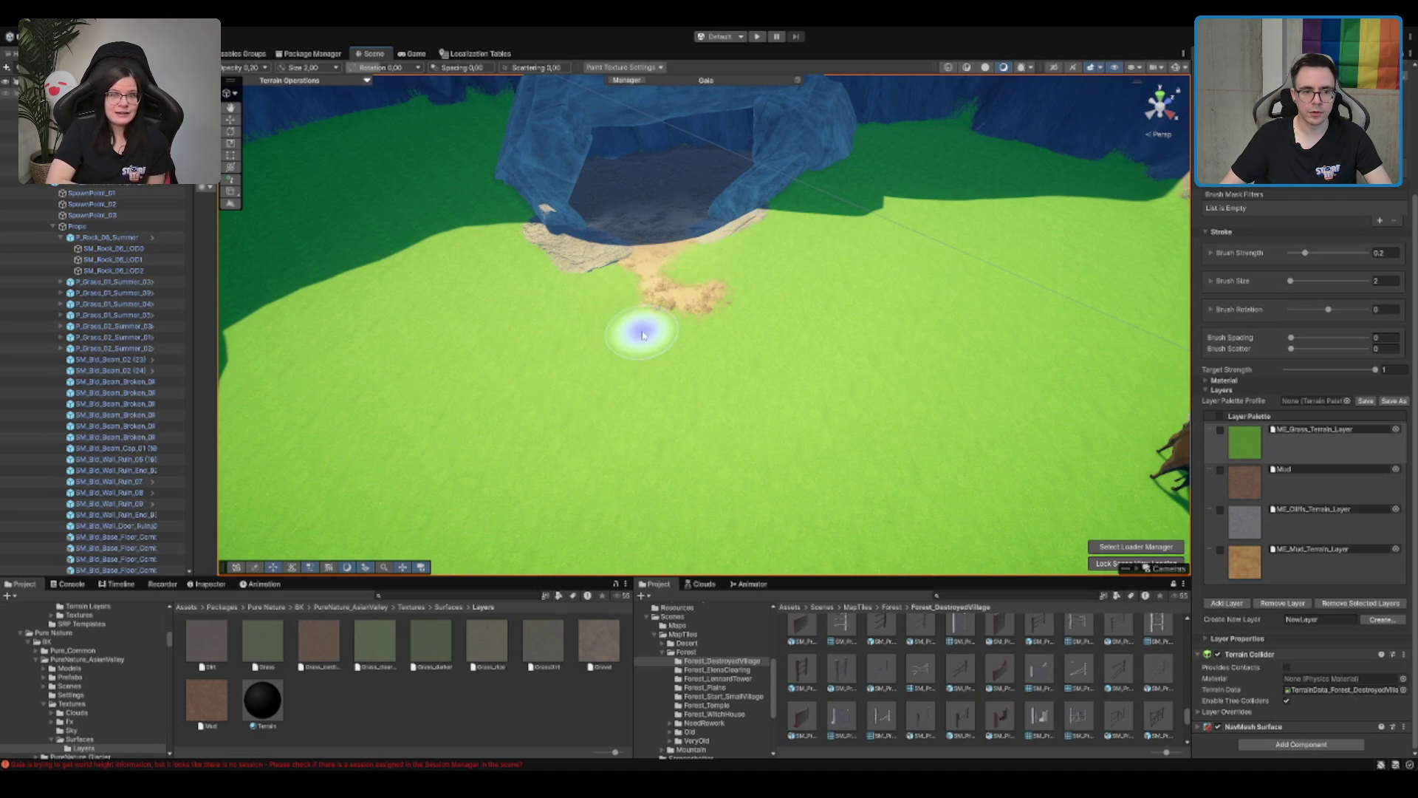
pyautogui.scroll(-5, 642, 335)
pyautogui.moveTo(632, 348); pyautogui.dragTo(730, 332)
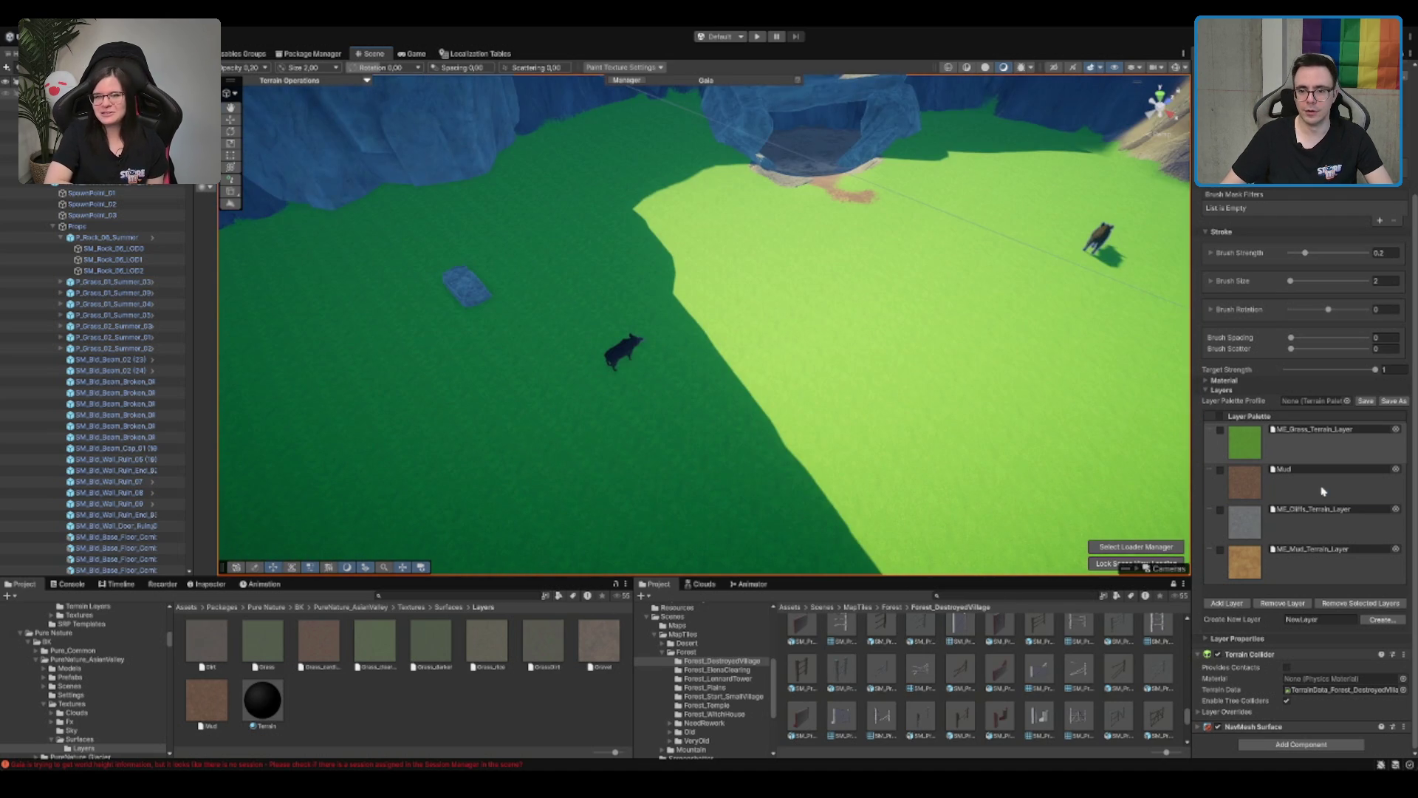
# - Reselect the Mud layers, then leave terrain painting for the Move tool and zoom out
pyautogui.click(1321, 492)
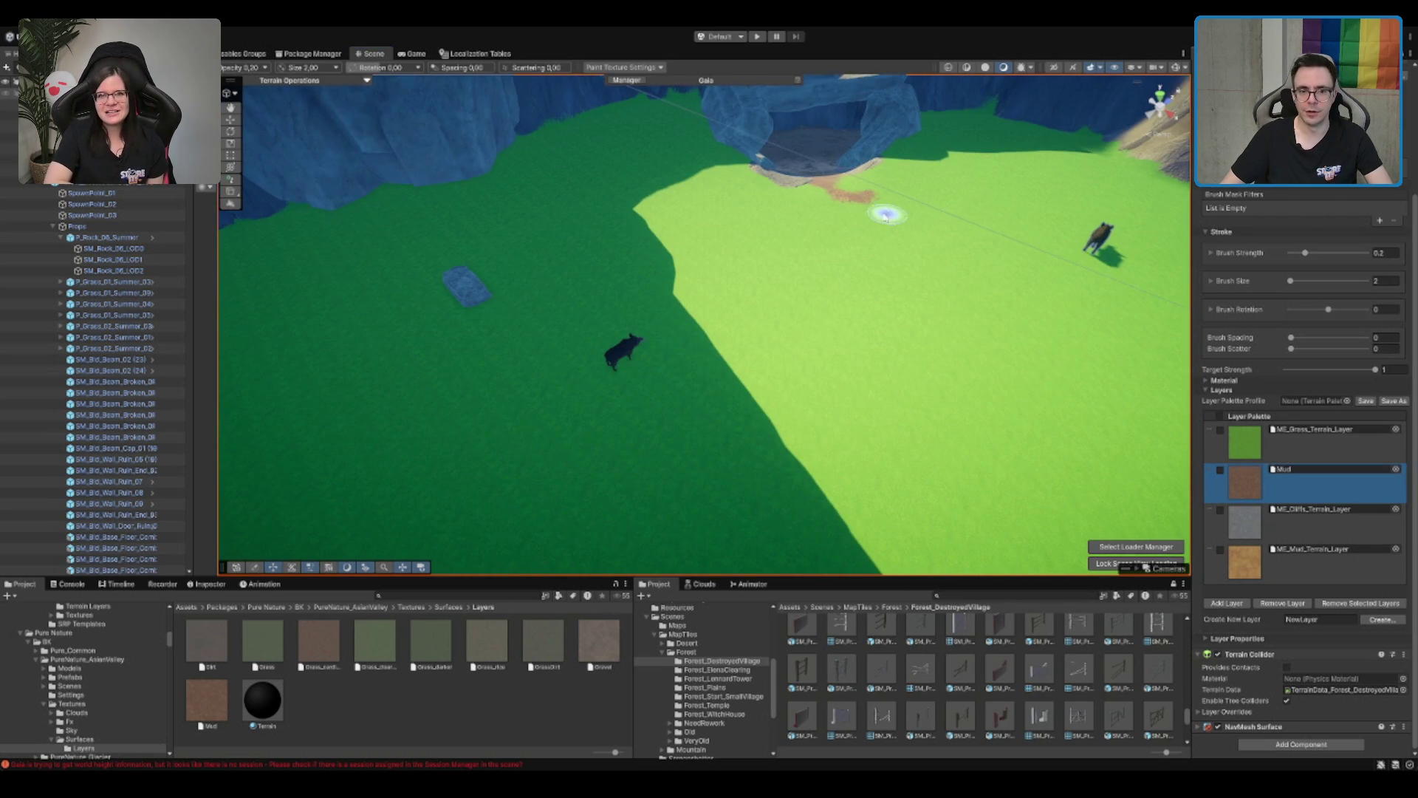
pyautogui.click(1265, 563)
pyautogui.scroll(-5, 738, 325)
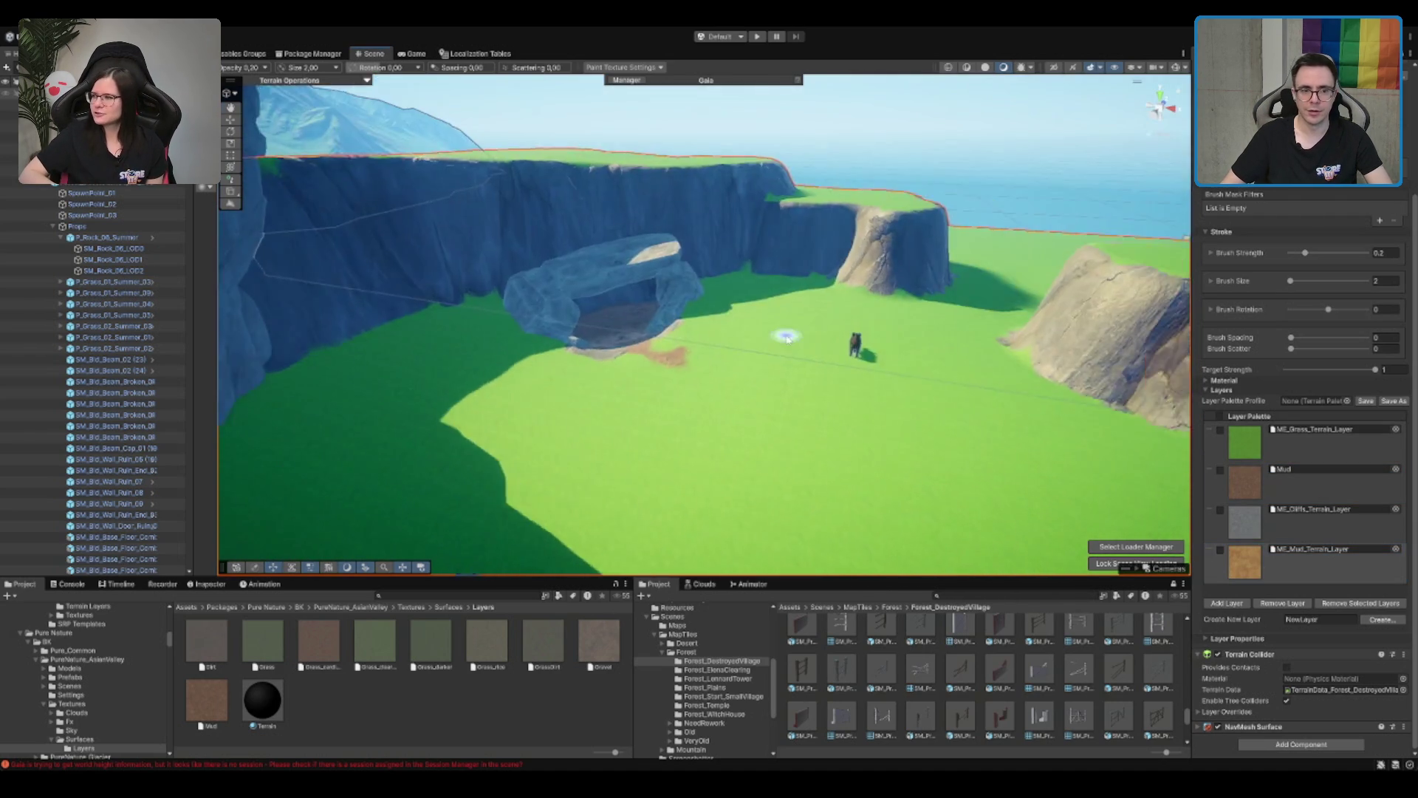
pyautogui.scroll(3, 812, 325)
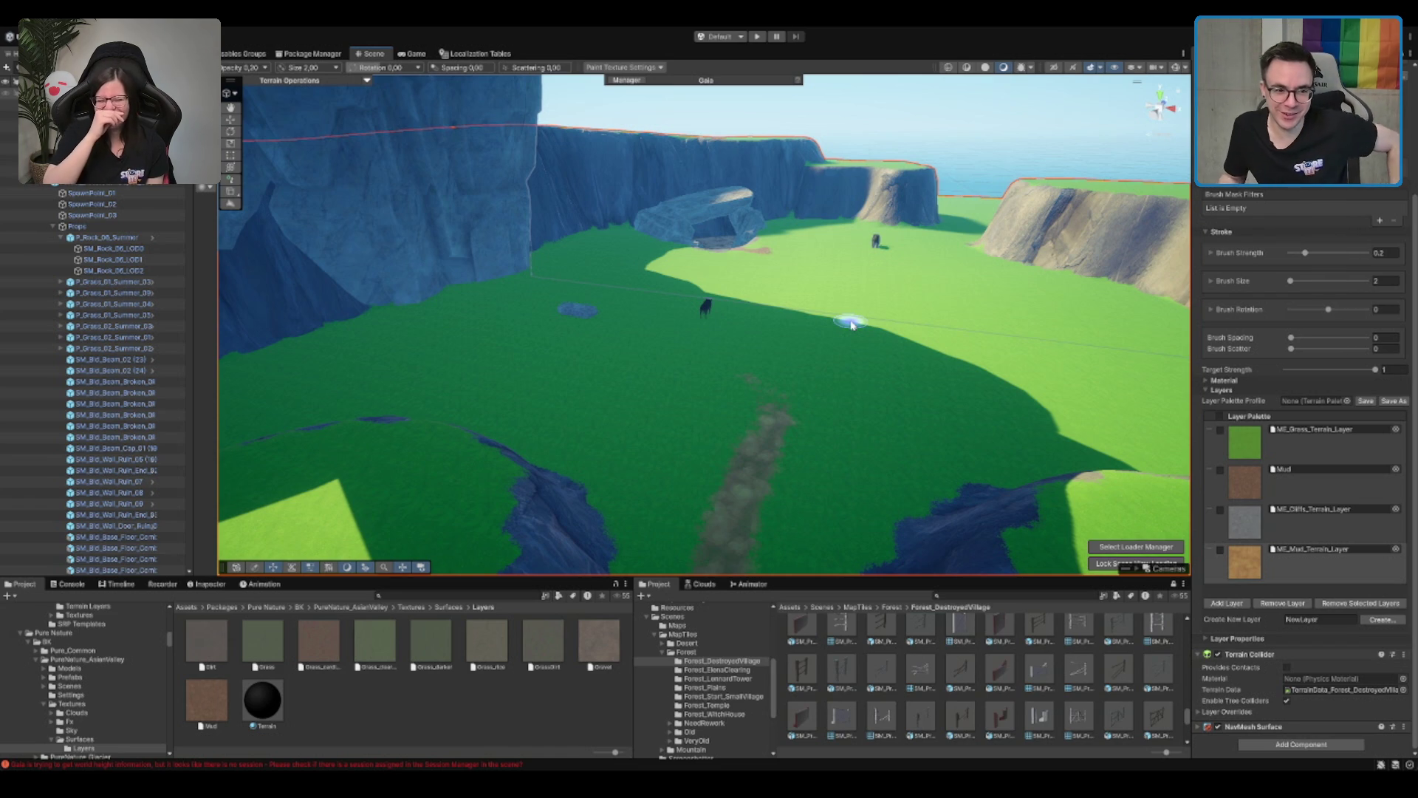
pyautogui.scroll(-5, 816, 413)
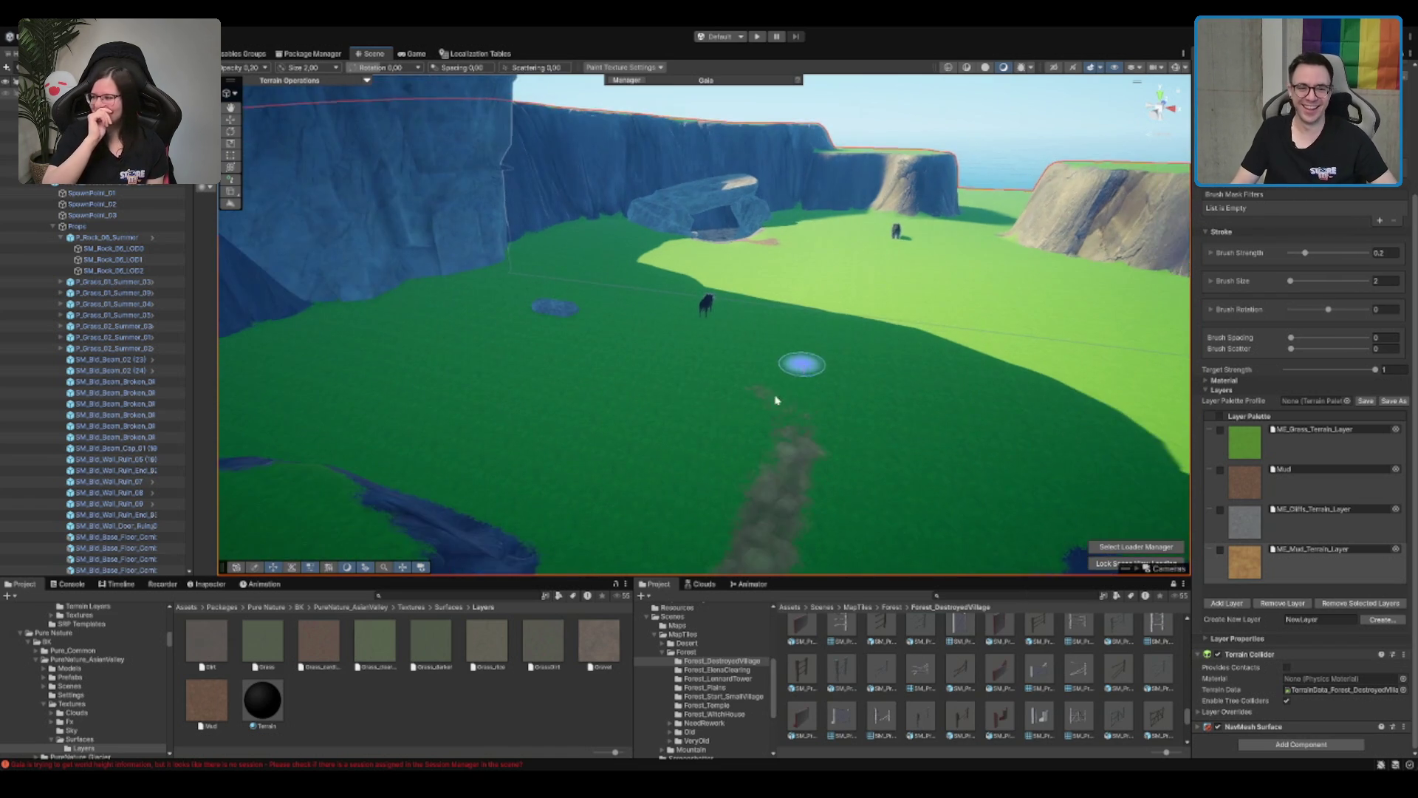
pyautogui.press('w')
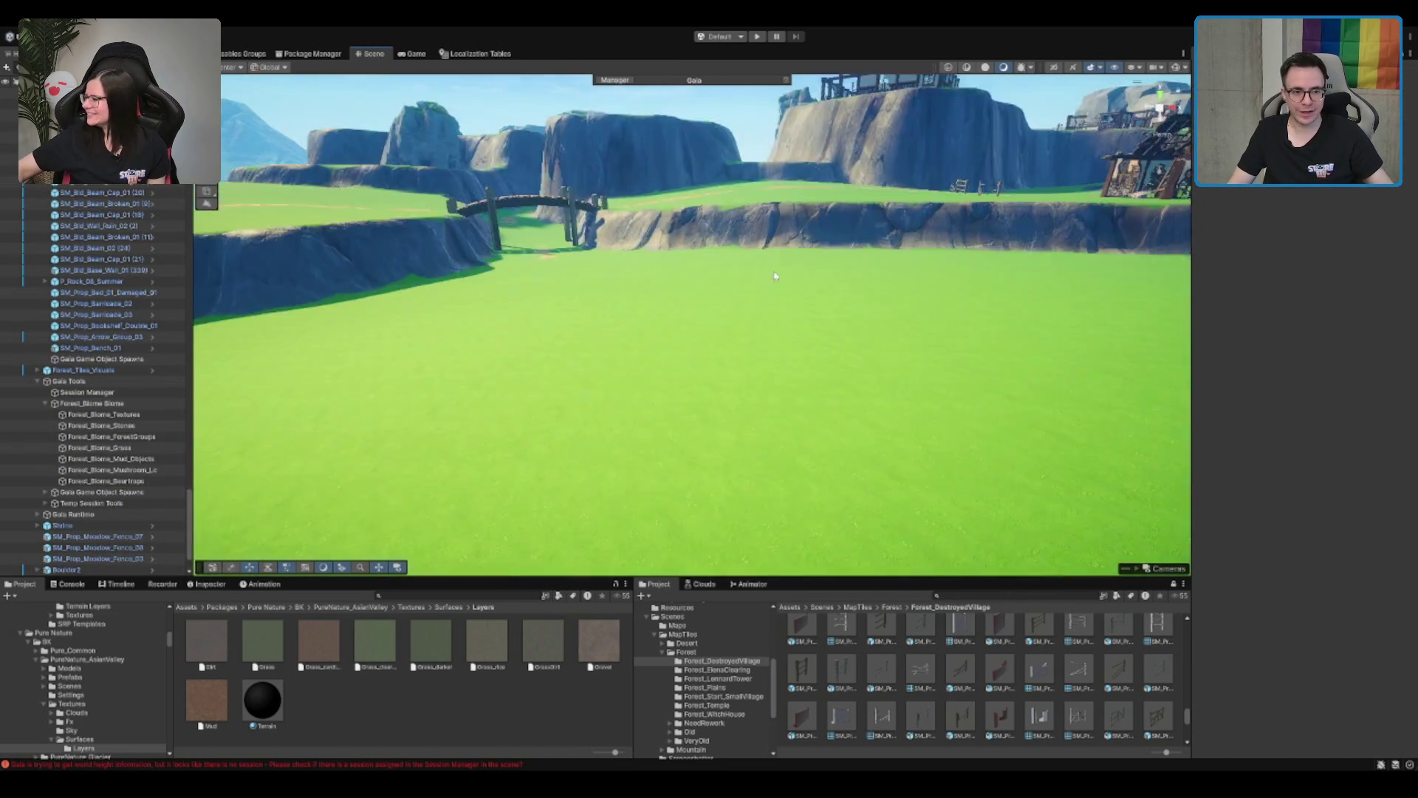
pyautogui.scroll(-5, 774, 275)
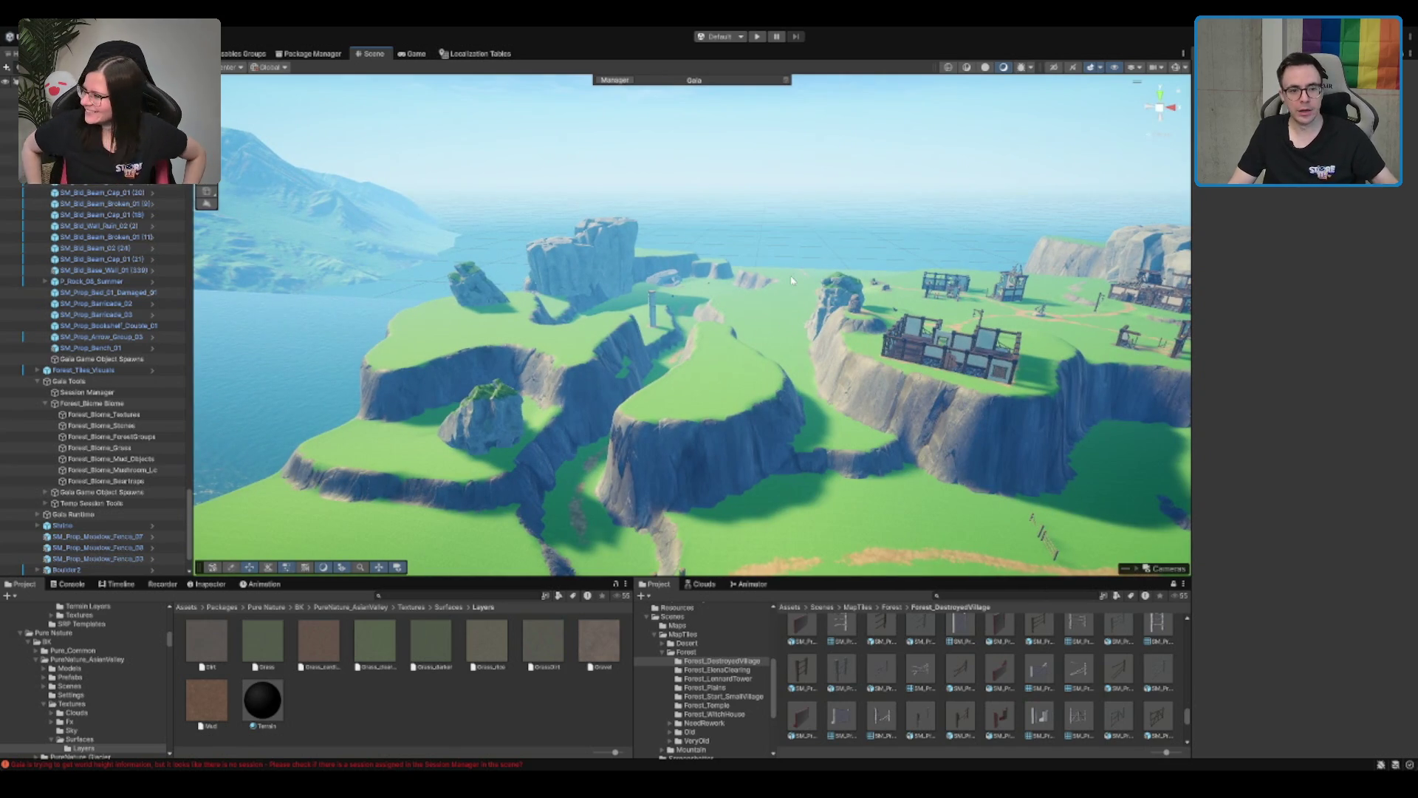
# - Orbit and zoom the Scene view to centre on the island village
pyautogui.moveTo(779, 282); pyautogui.dragTo(1075, 417)
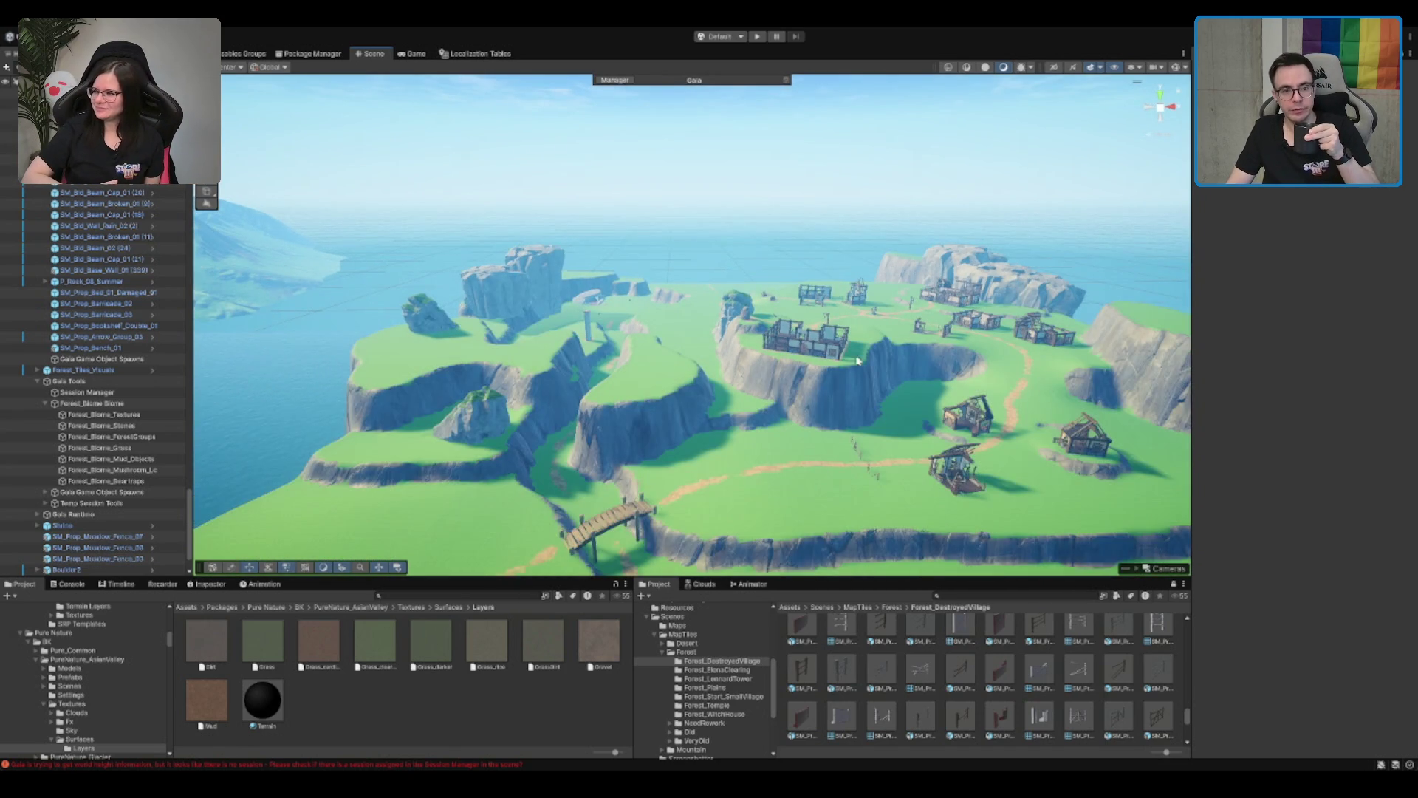
pyautogui.scroll(5, 857, 359)
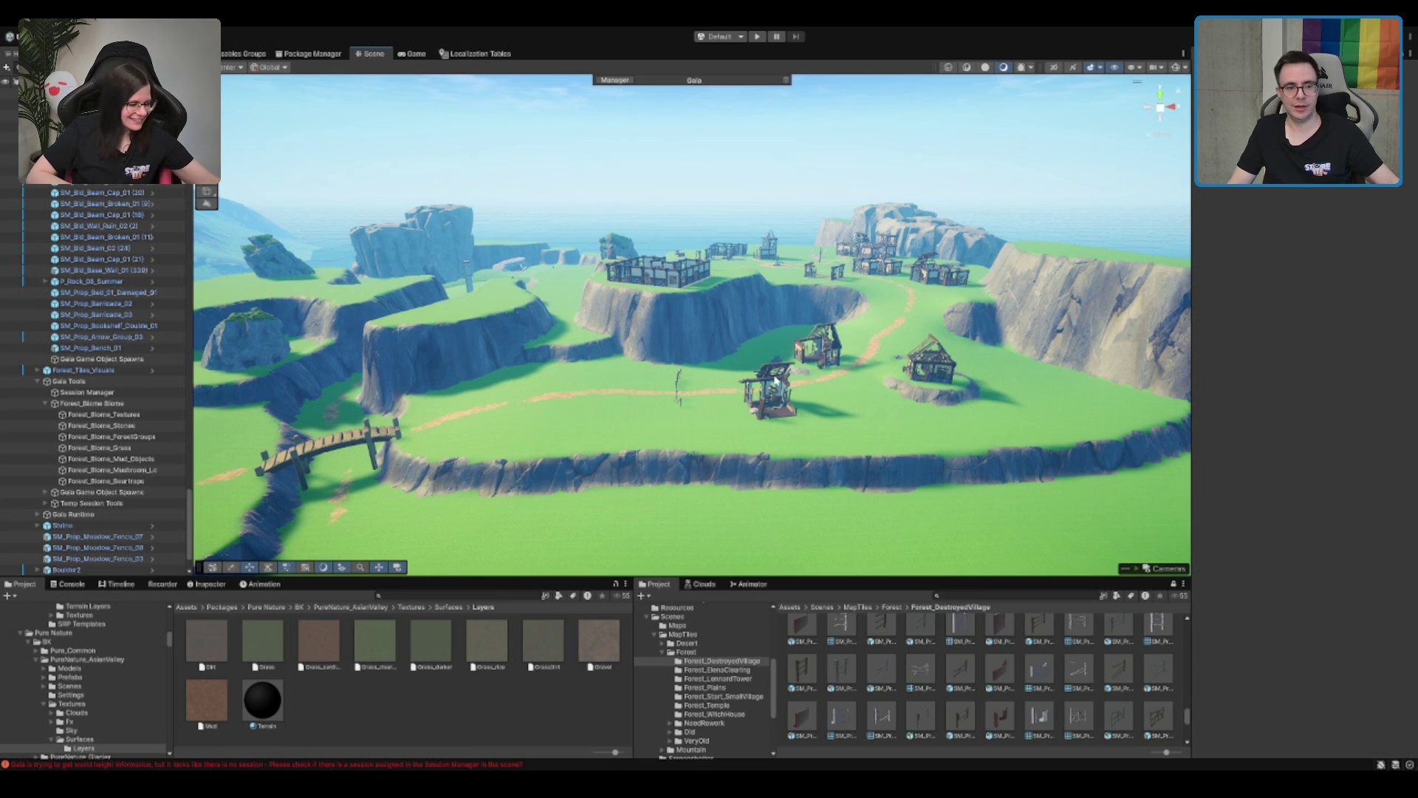
pyautogui.scroll(5, 768, 406)
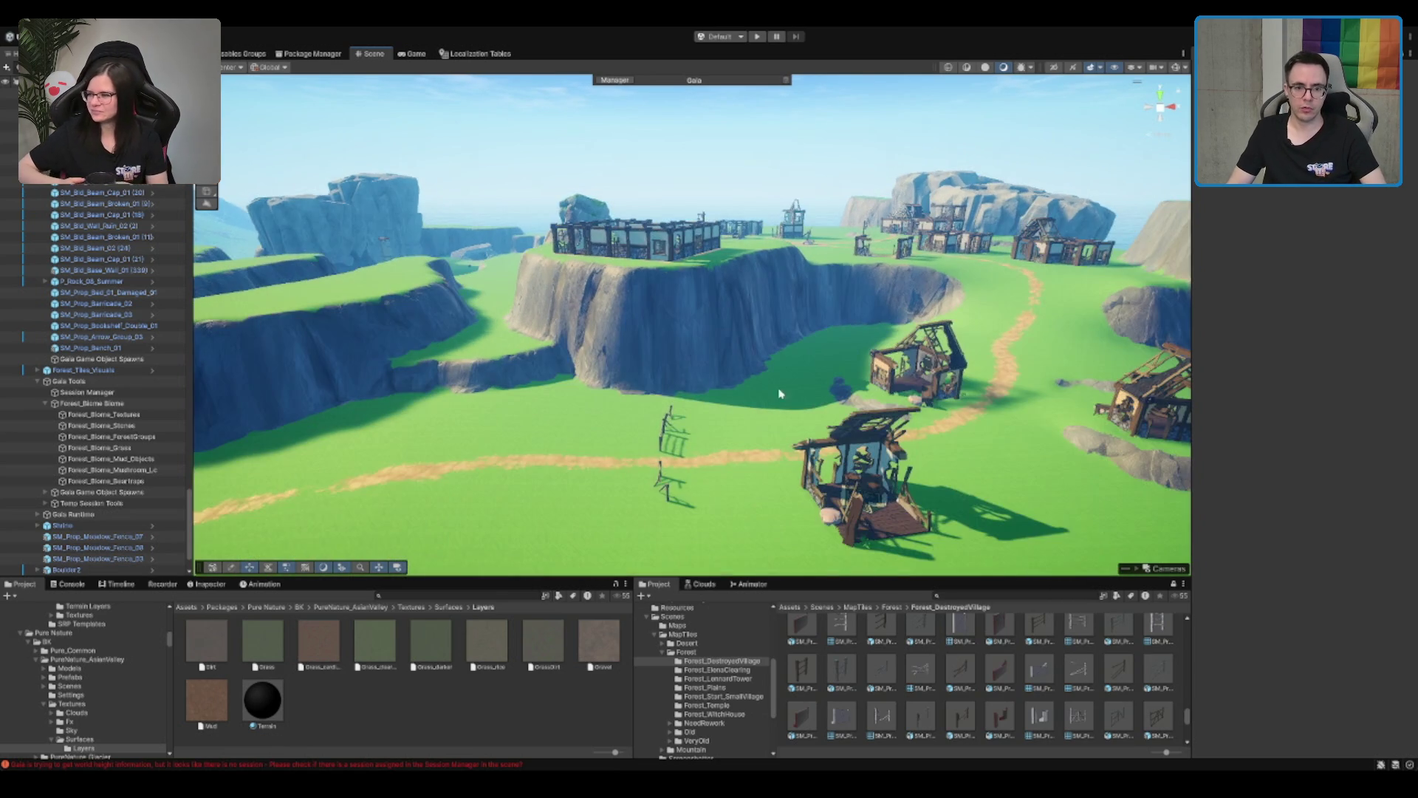
pyautogui.scroll(-5, 849, 277)
pyautogui.scroll(5, 709, 325)
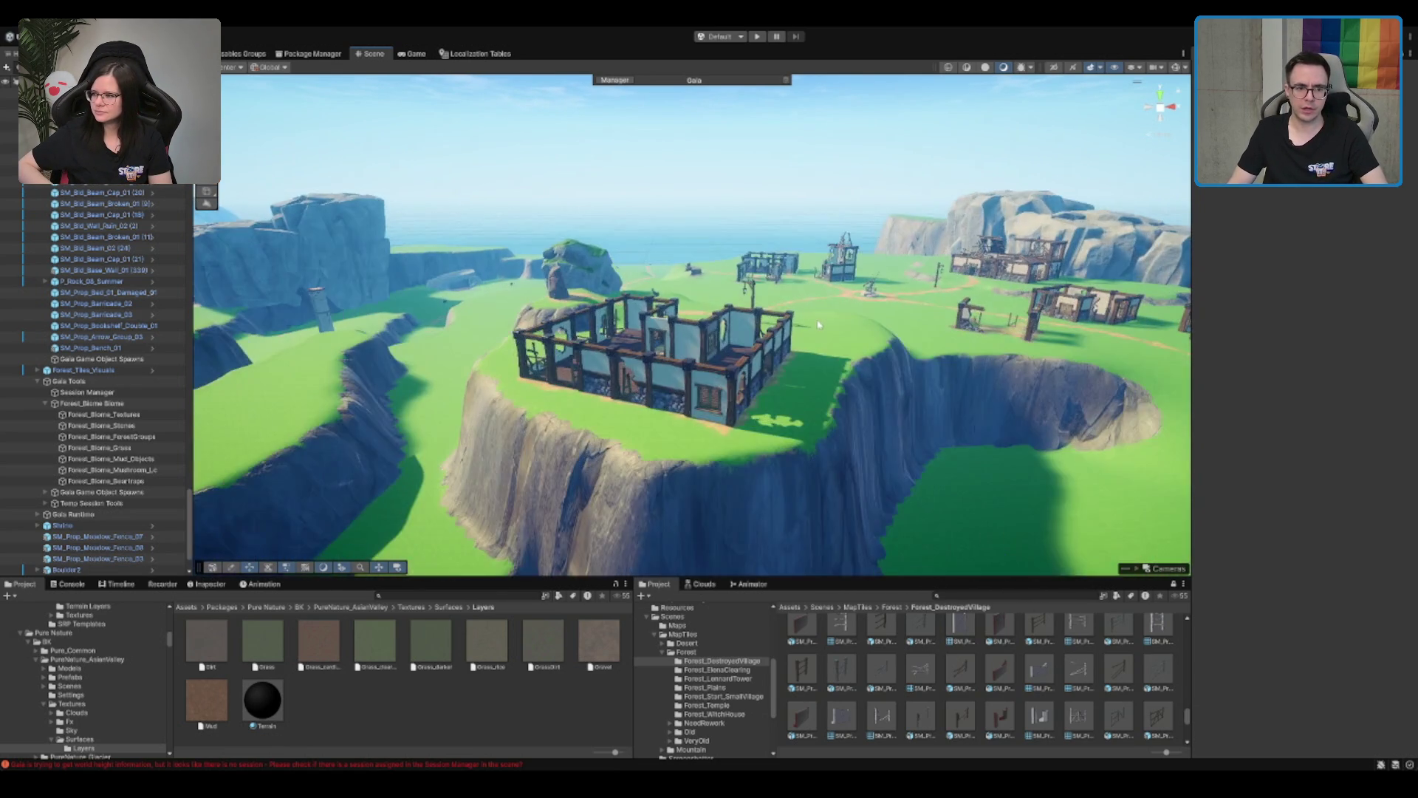
pyautogui.scroll(-5, 1064, 131)
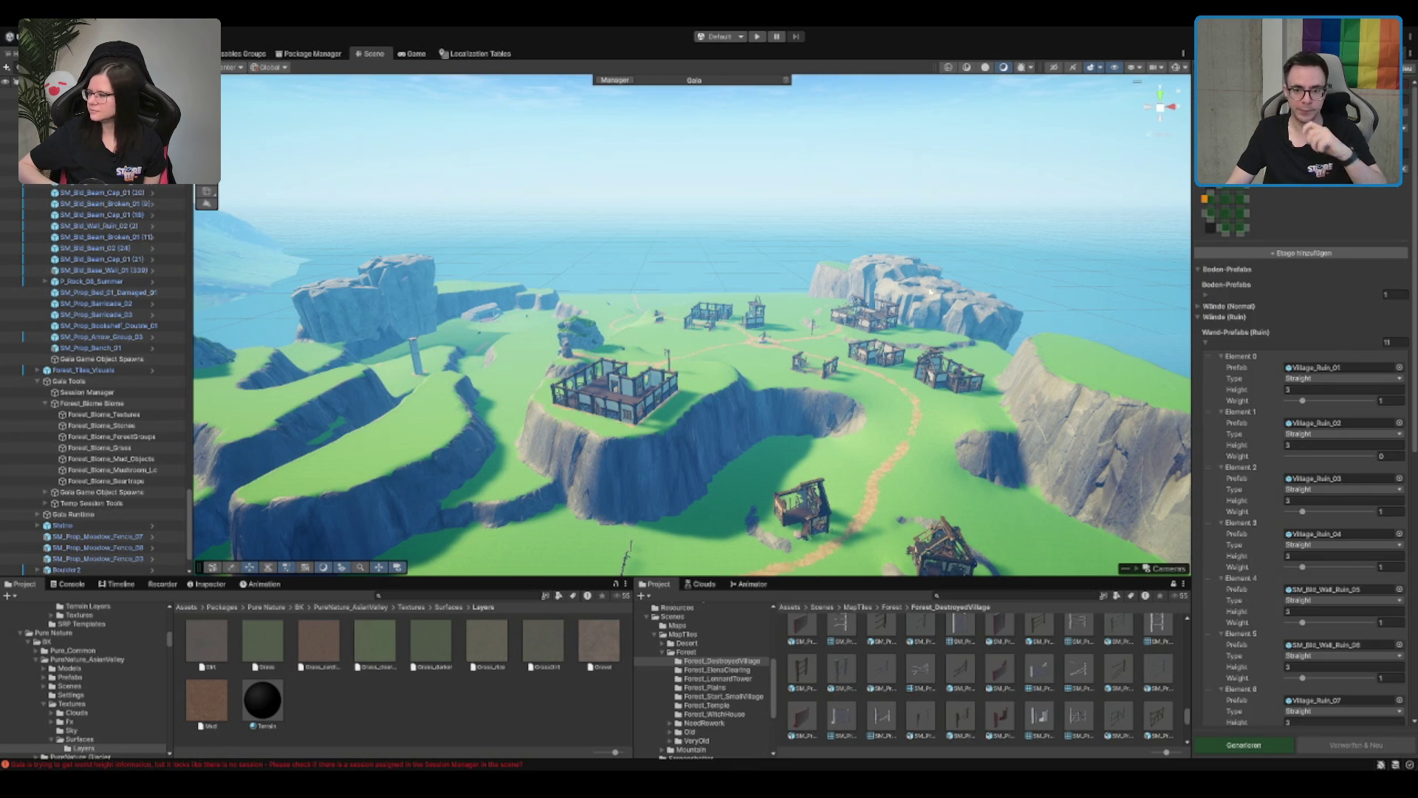
# - Frame the selected generator object and fly down among the ruined village buildings
pyautogui.press('f')
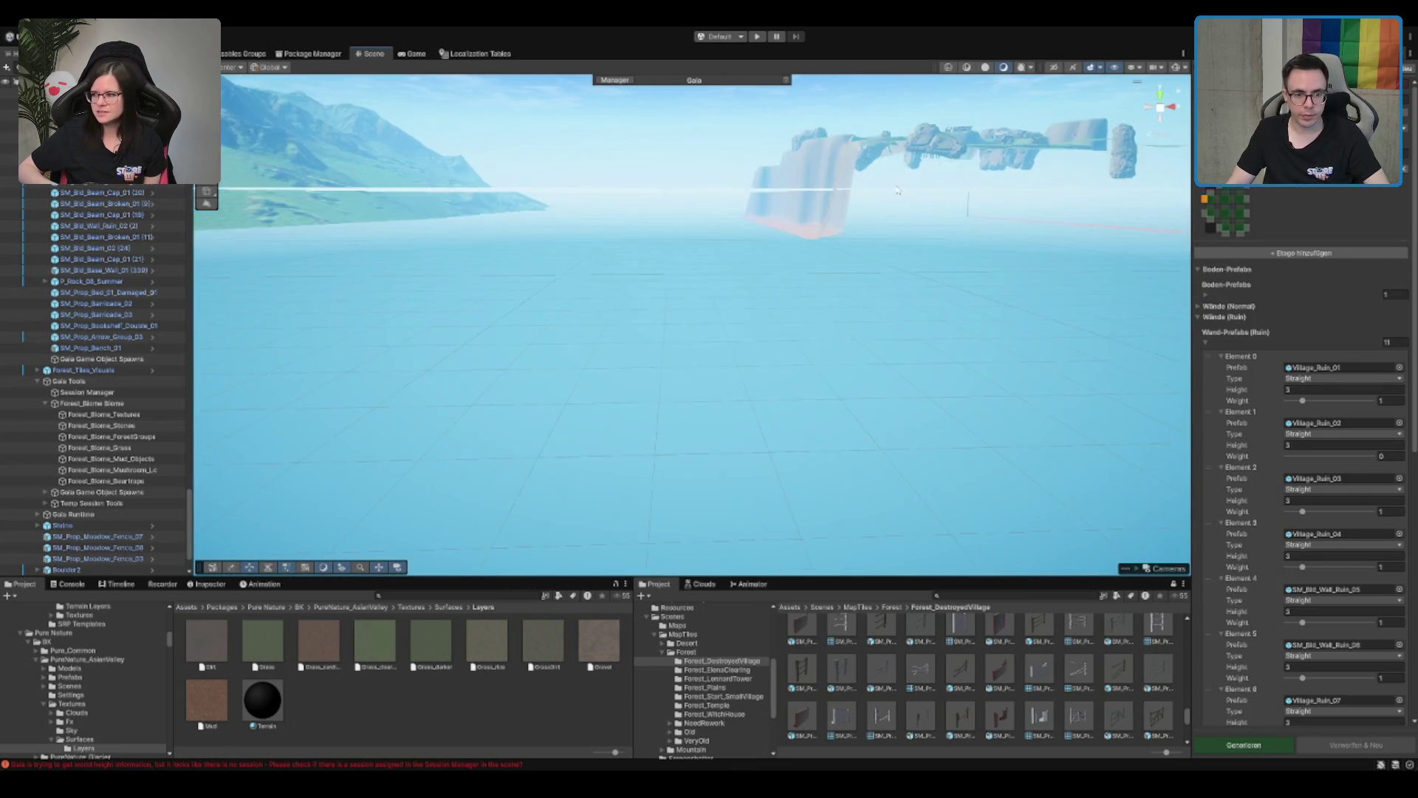
pyautogui.scroll(-3, 797, 333)
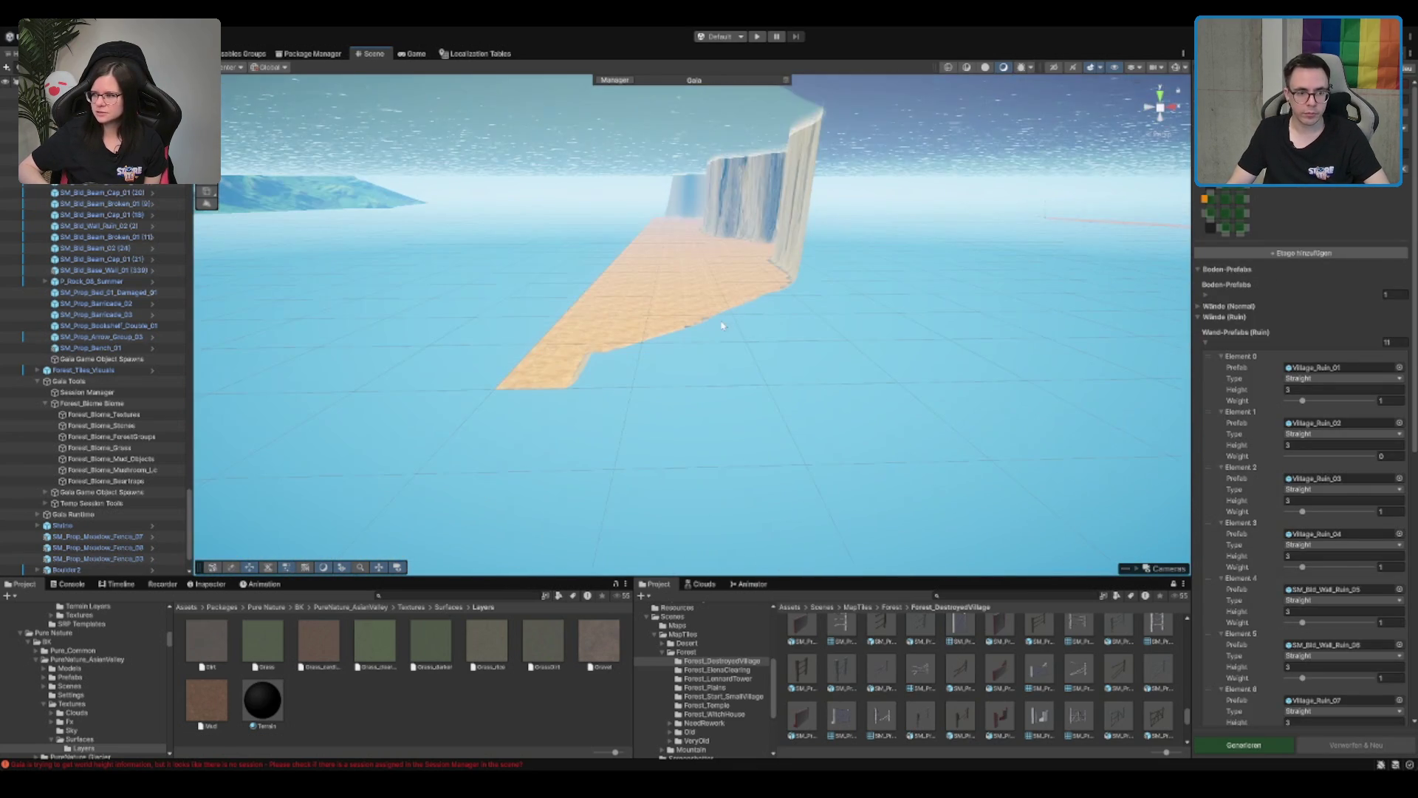
pyautogui.scroll(-5, 878, 316)
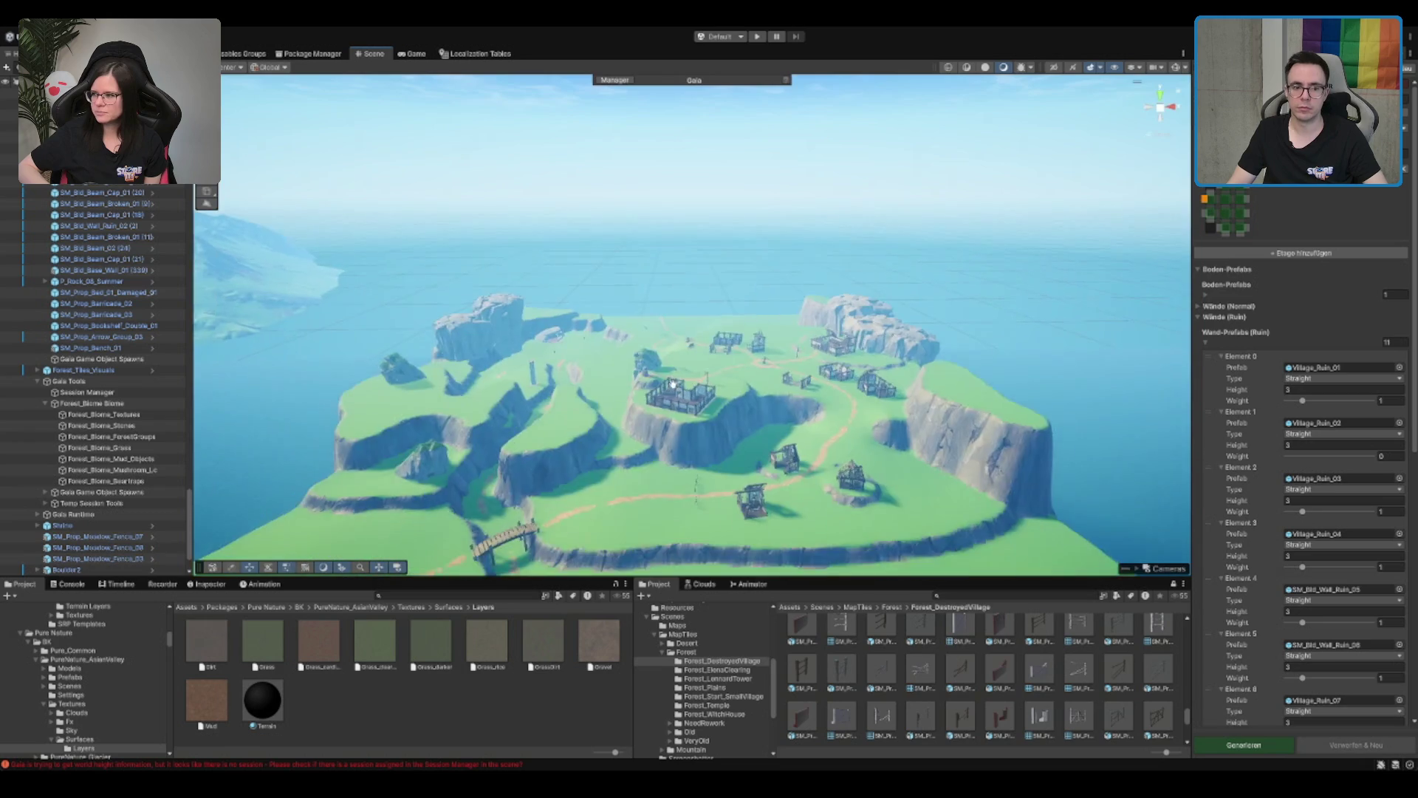
pyautogui.scroll(5, 802, 339)
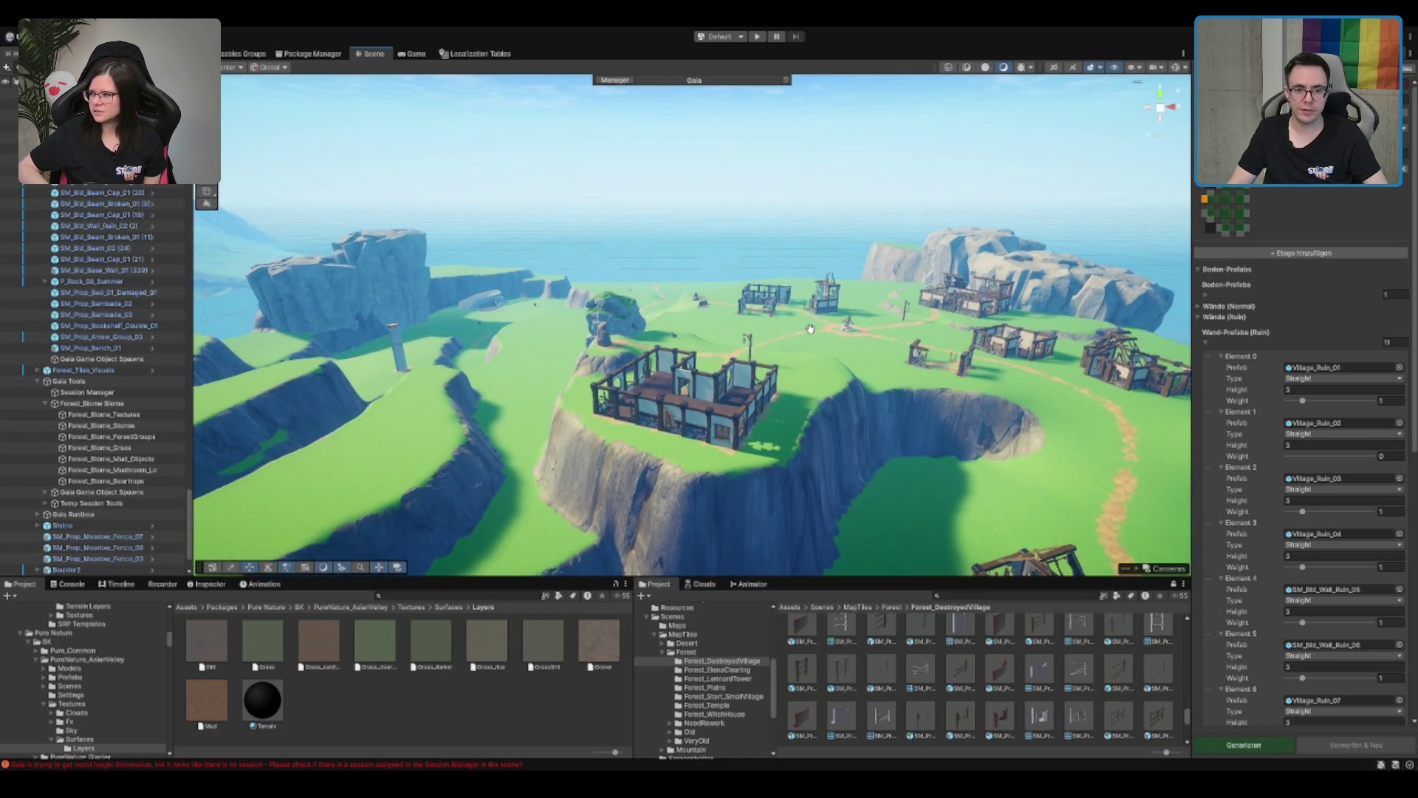
pyautogui.moveTo(839, 351); pyautogui.dragTo(772, 422)
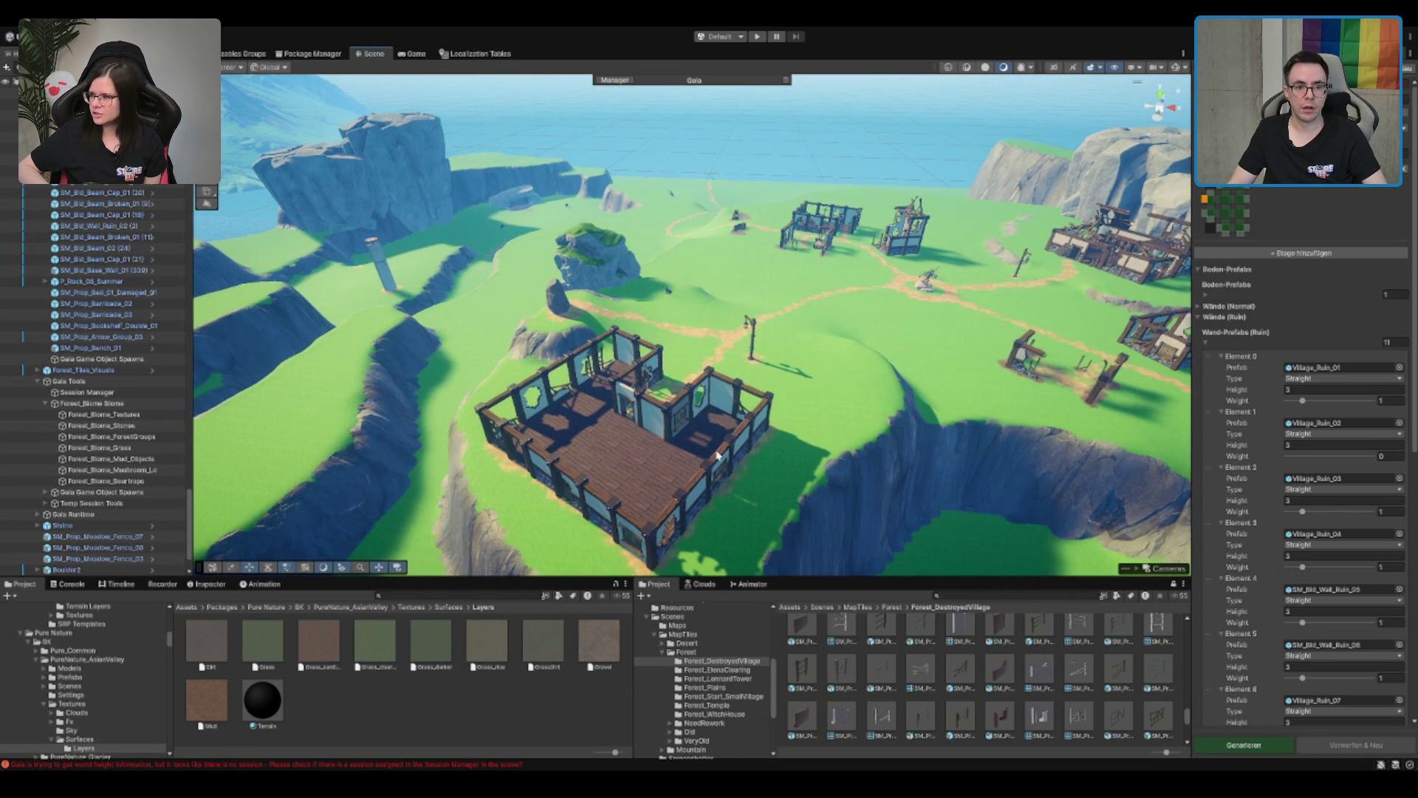
pyautogui.moveTo(717, 456); pyautogui.dragTo(730, 410)
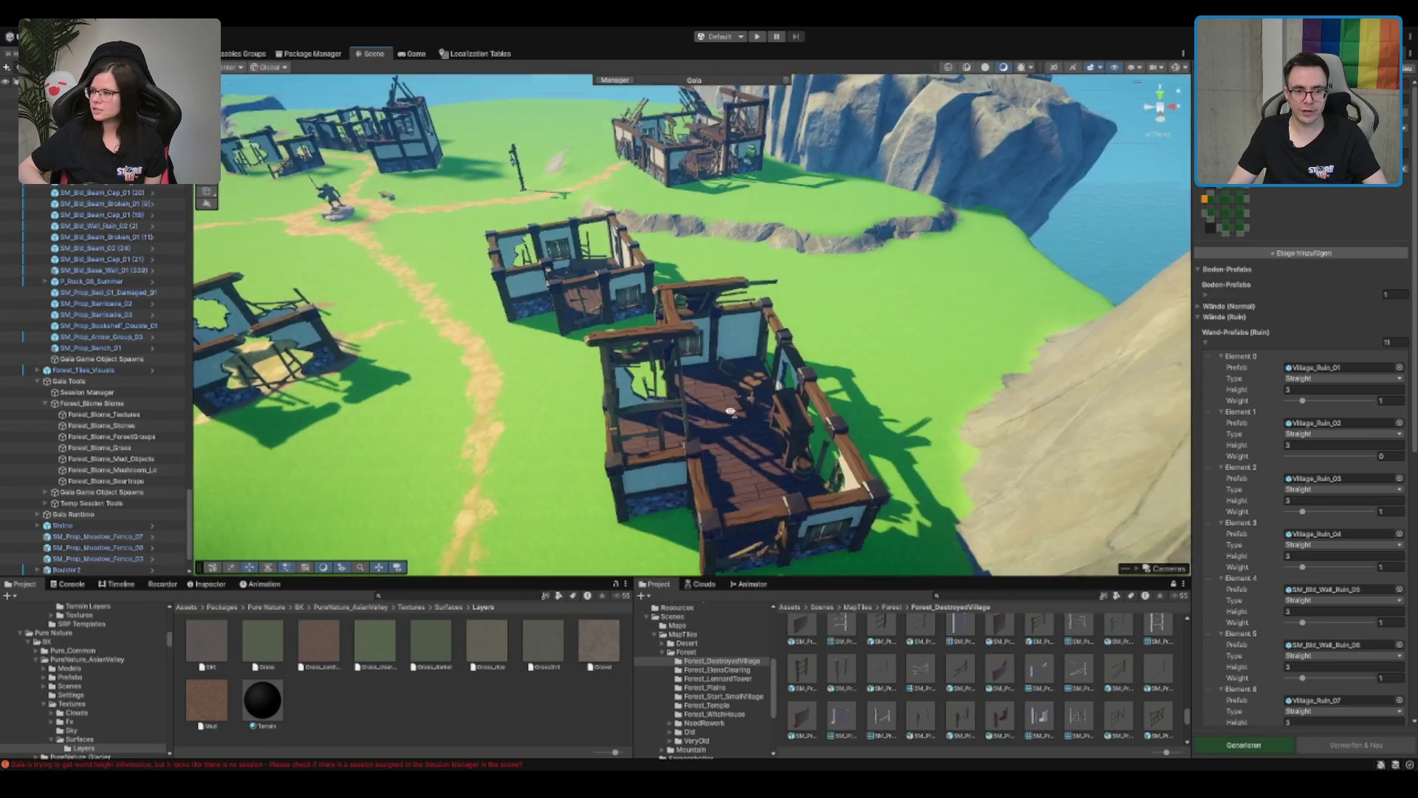
pyautogui.scroll(5, 730, 411)
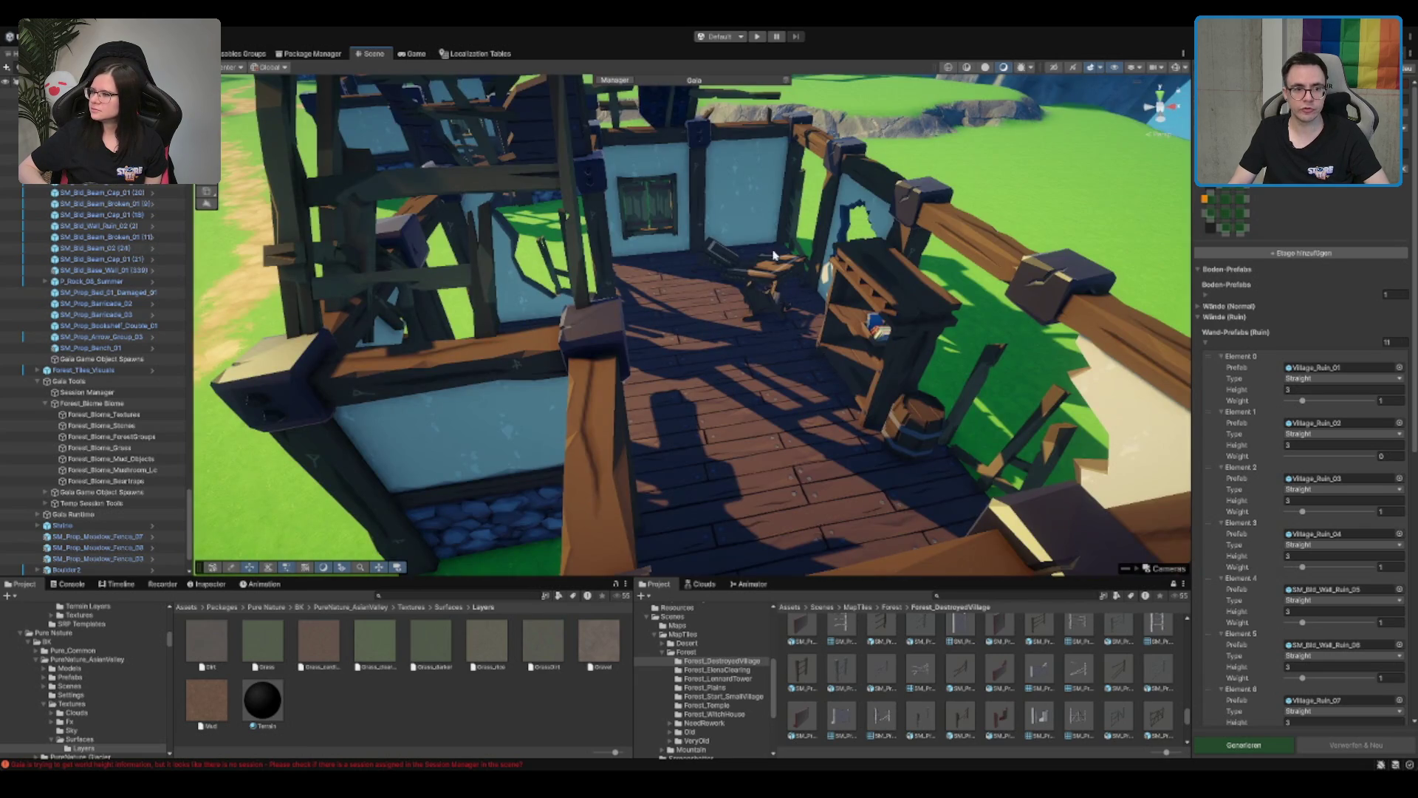
pyautogui.scroll(-10, 774, 255)
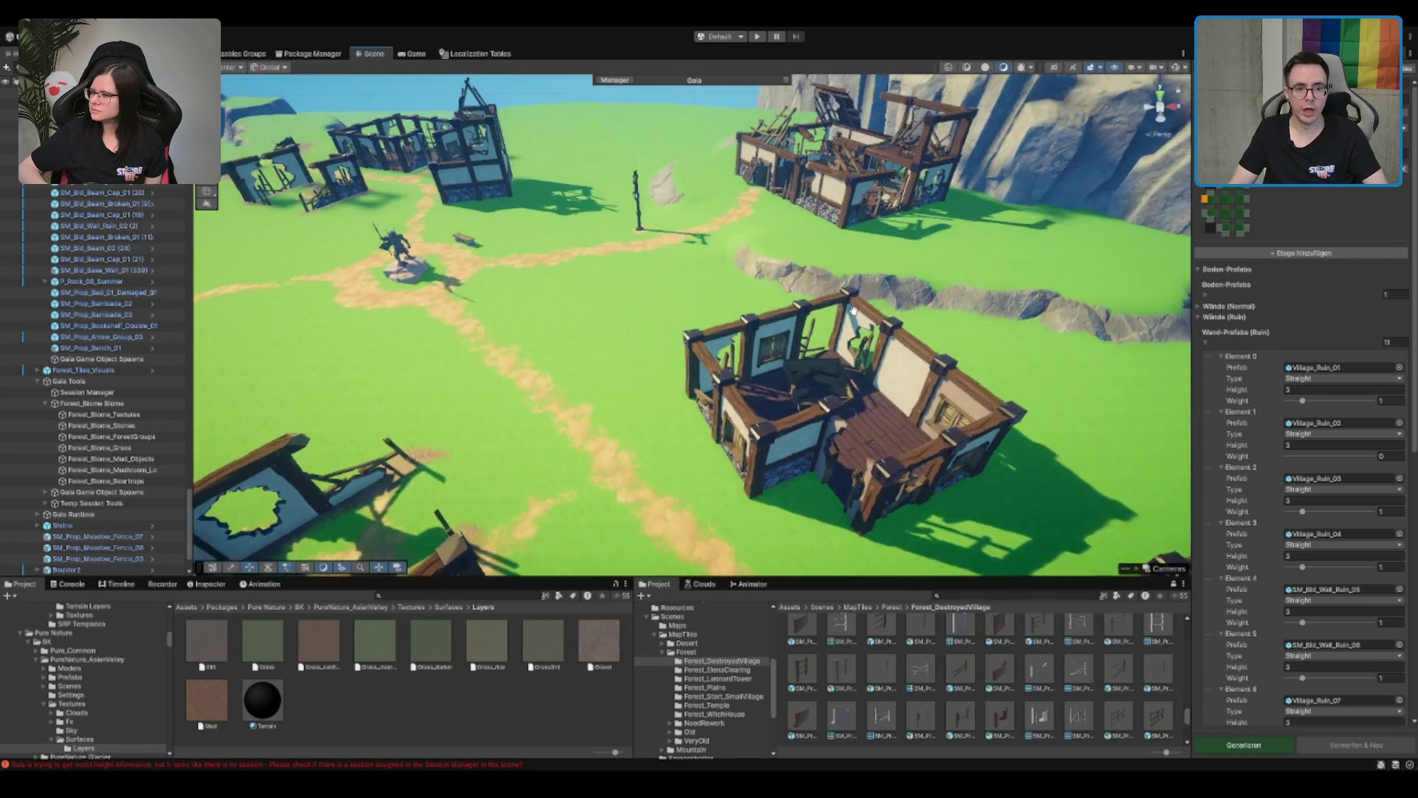
pyautogui.scroll(-5, 852, 309)
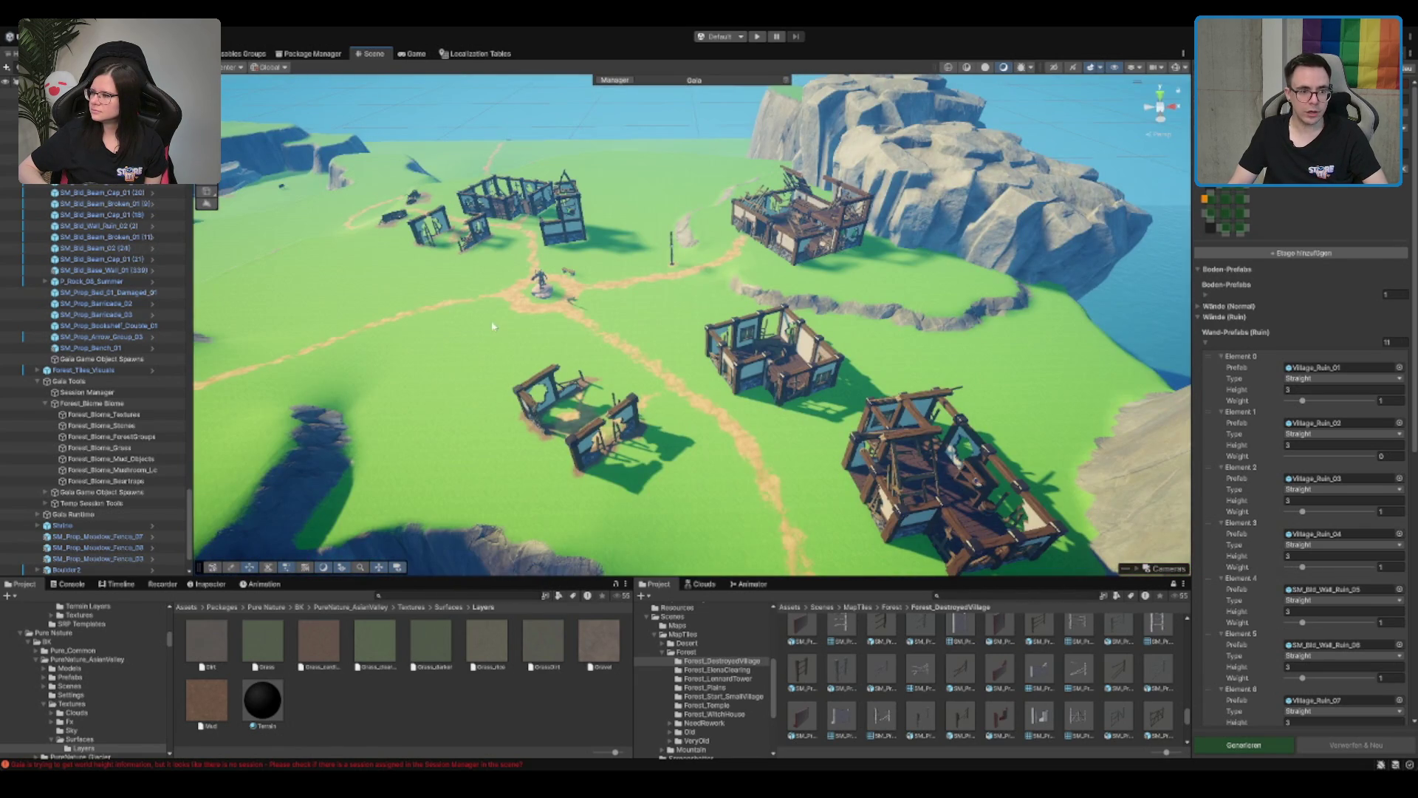
# - Select two ruined wall pieces and the right-hand building, then lower the view across the valley
pyautogui.click(551, 249)
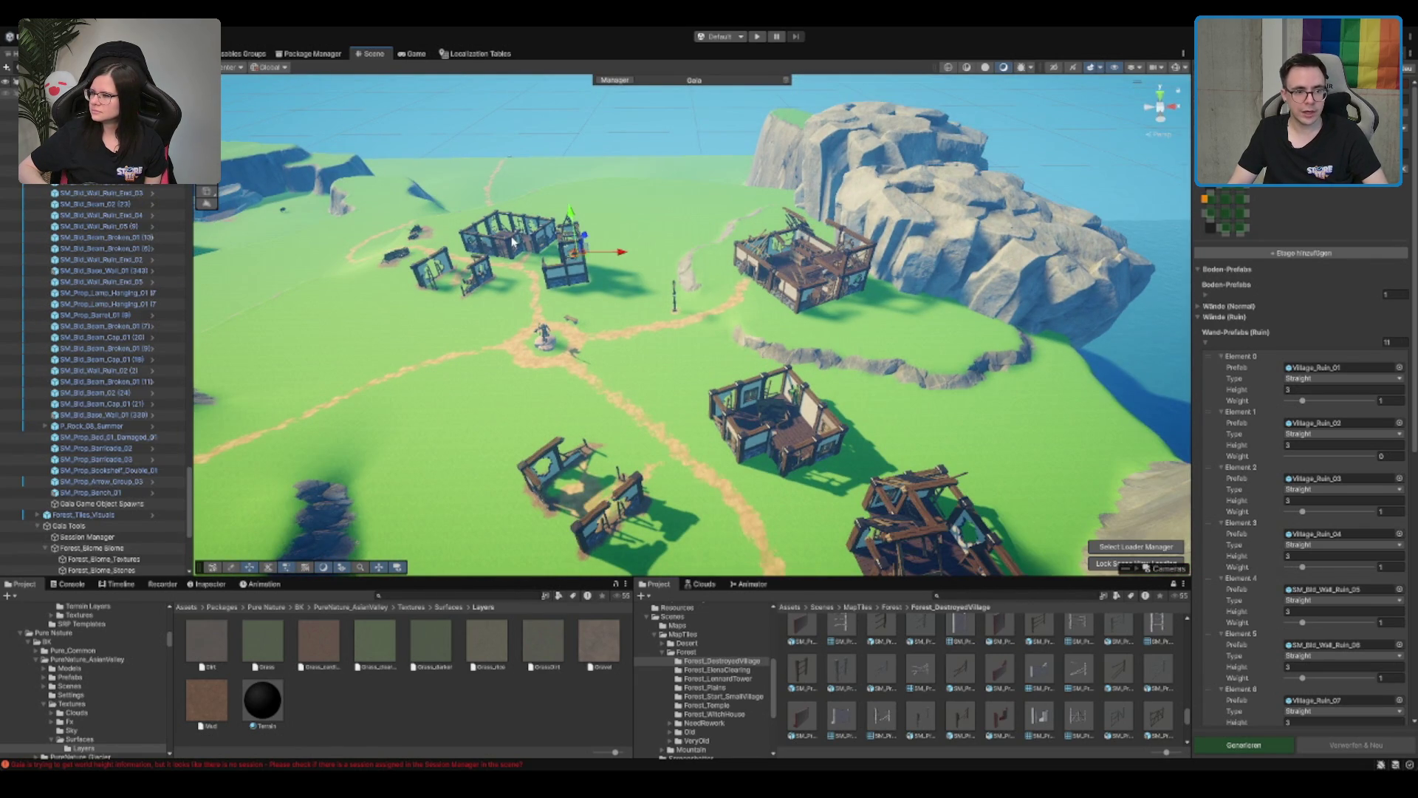
pyautogui.click(517, 235)
pyautogui.click(785, 411)
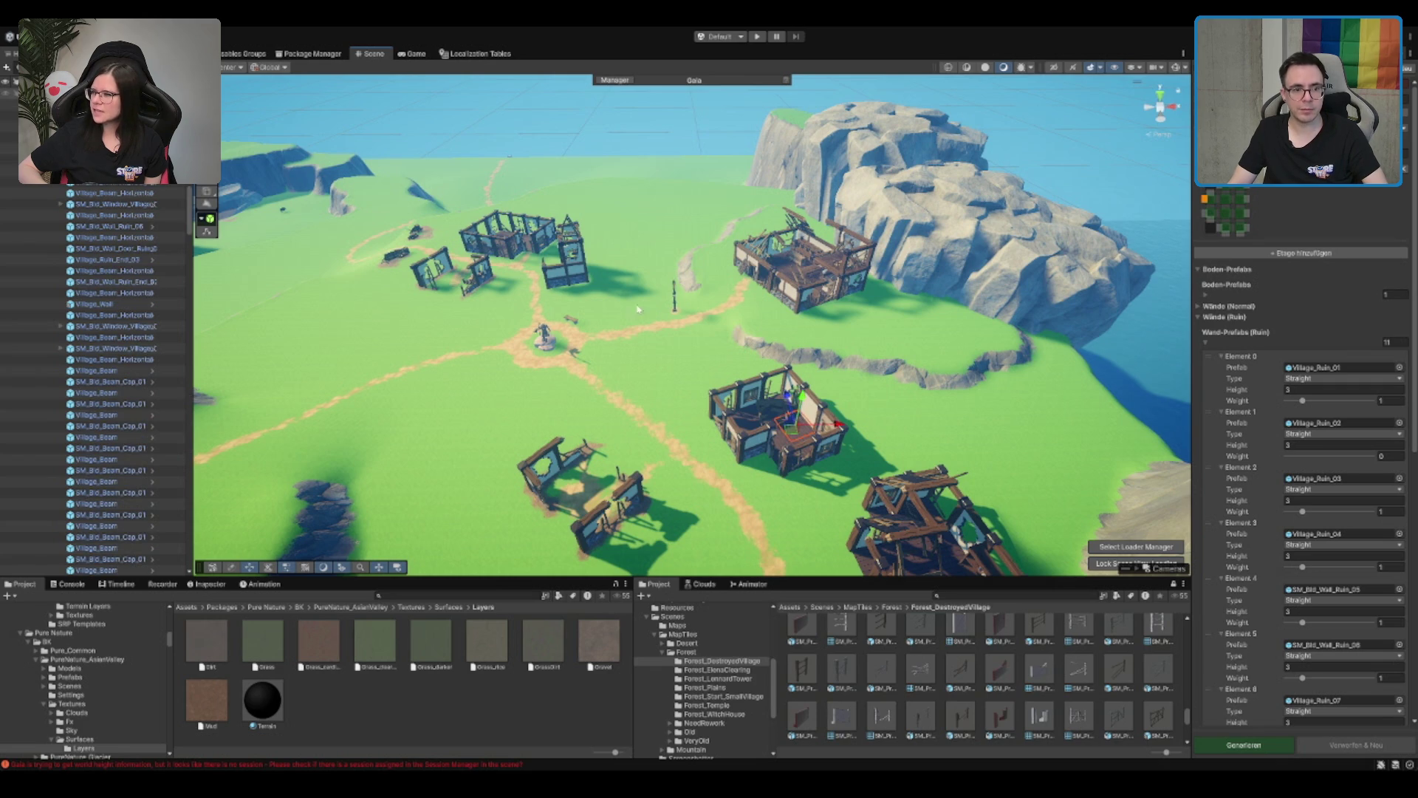
pyautogui.scroll(-5, 562, 413)
pyautogui.moveTo(410, 464)
pyautogui.mouseDown()
pyautogui.moveTo(823, 257)
pyautogui.moveTo(769, 318)
pyautogui.mouseUp()
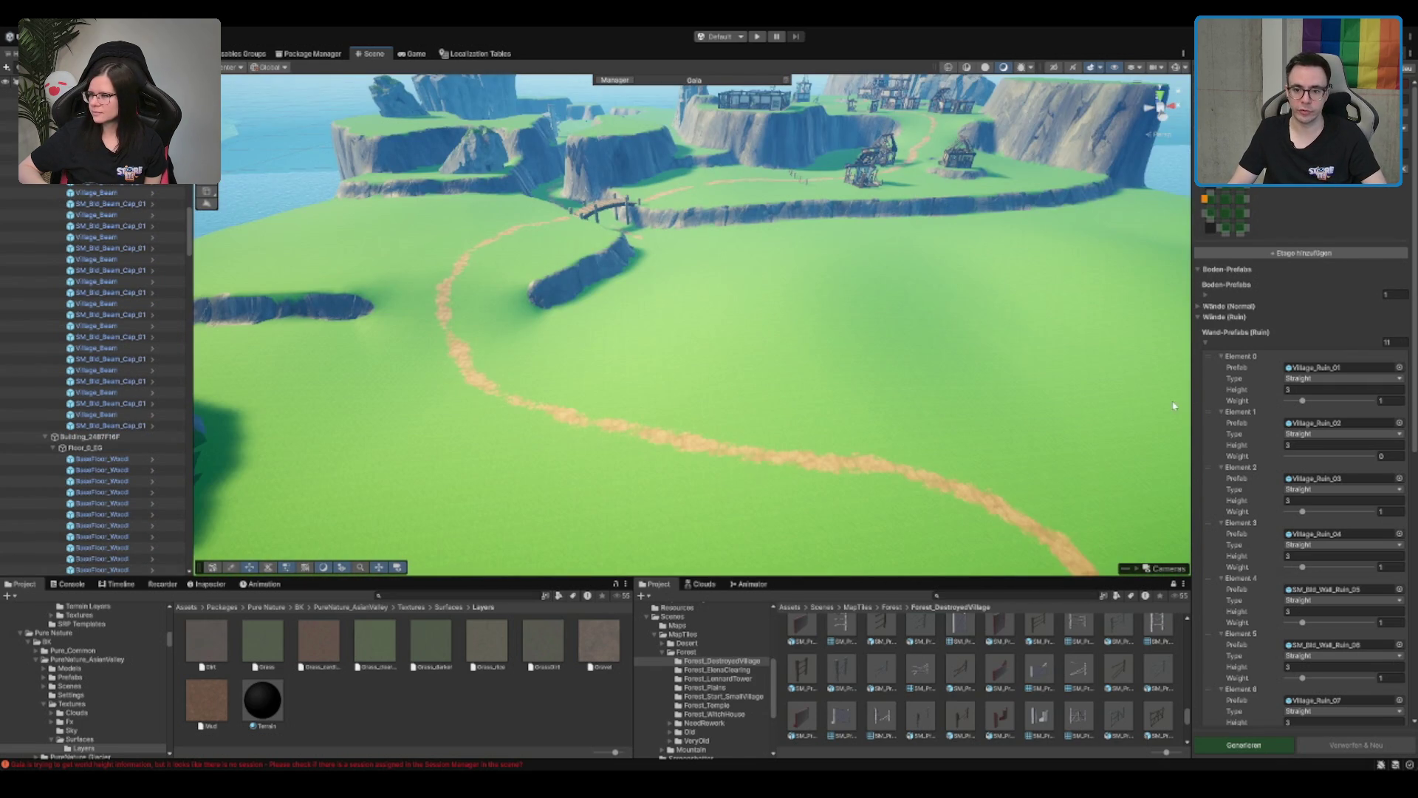
pyautogui.scroll(10, 842, 313)
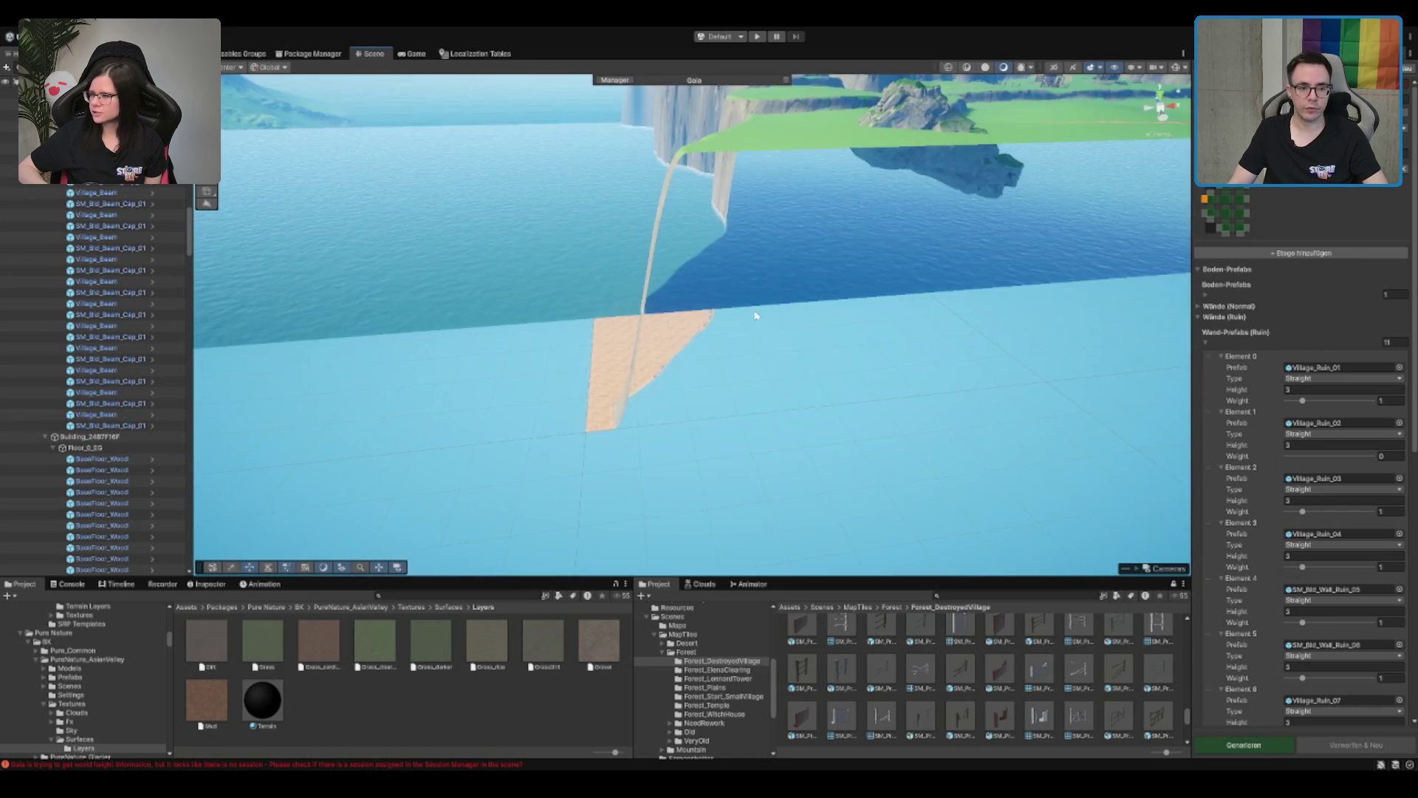
pyautogui.scroll(5, 758, 332)
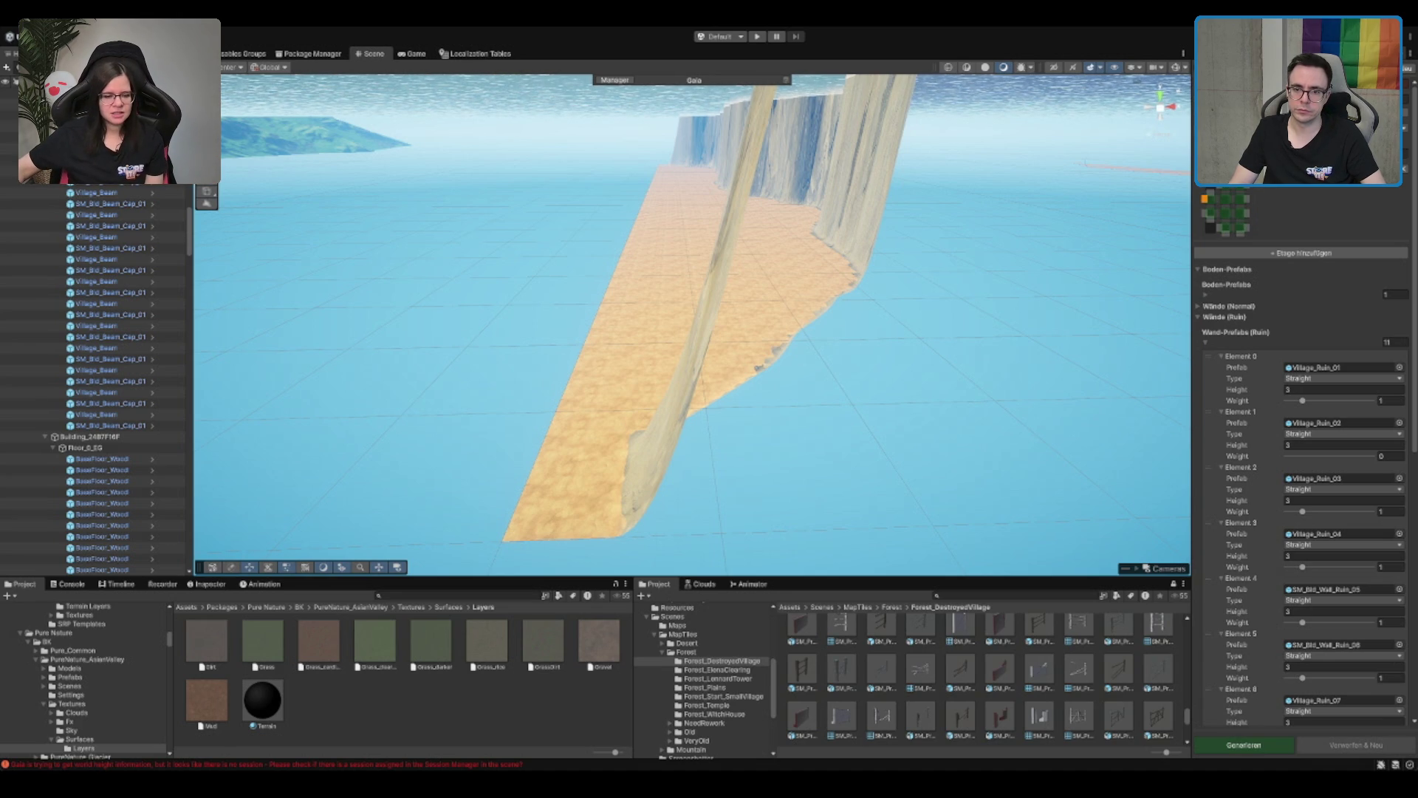
pyautogui.click(1233, 203)
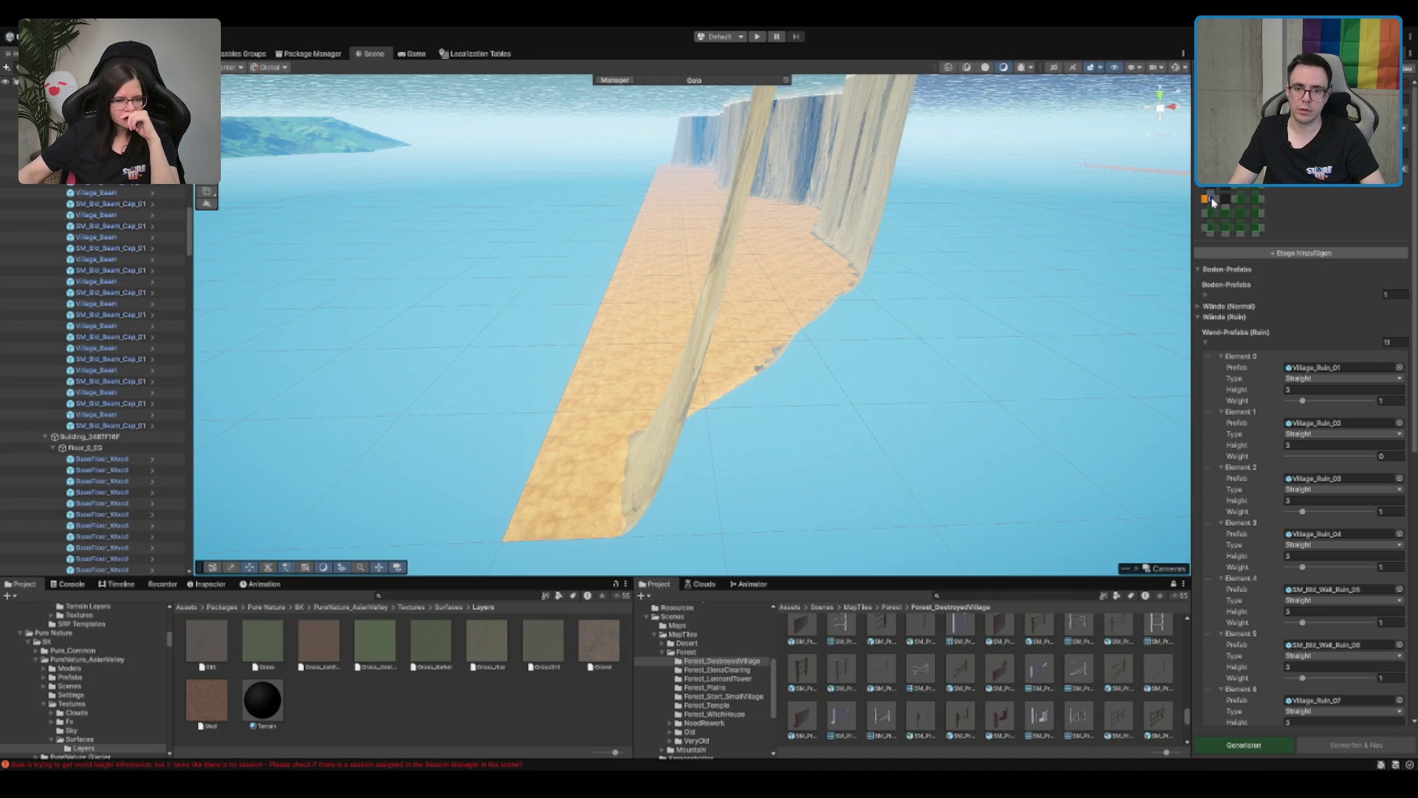
pyautogui.click(1212, 203)
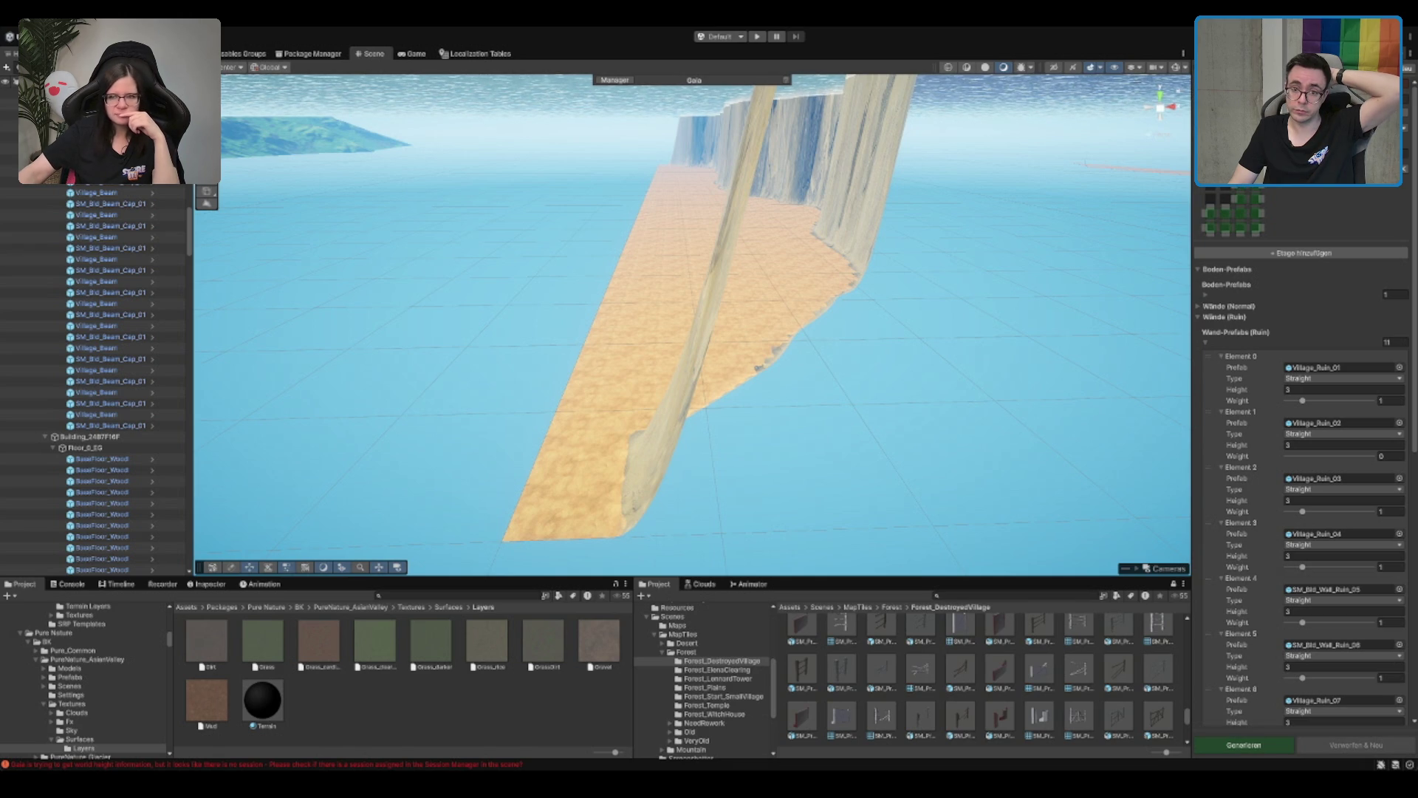
# - Run the building generator's Generieren to create a ruin on the sand, then orbit close
pyautogui.scroll(-3, 1333, 635)
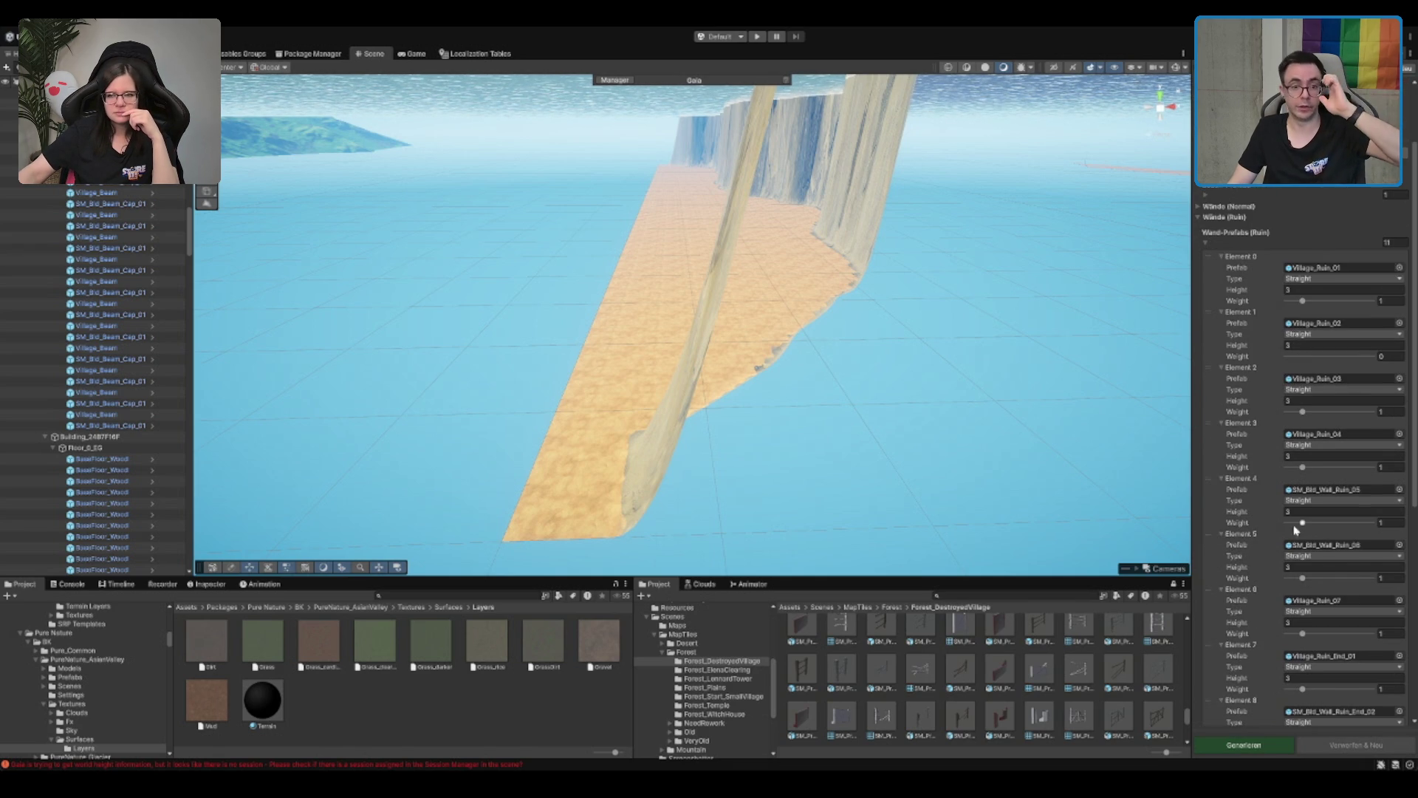
pyautogui.scroll(-10, 1333, 636)
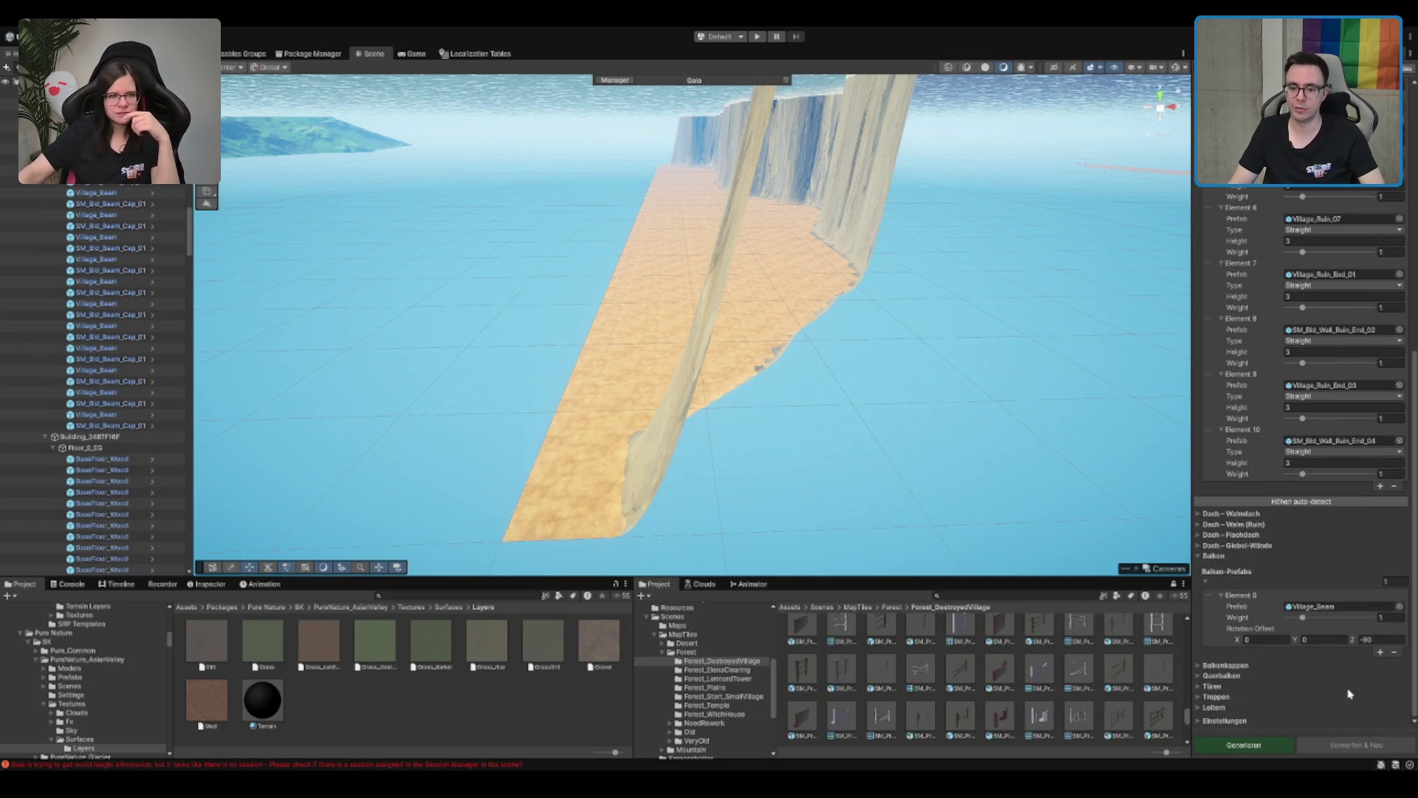
pyautogui.click(1328, 748)
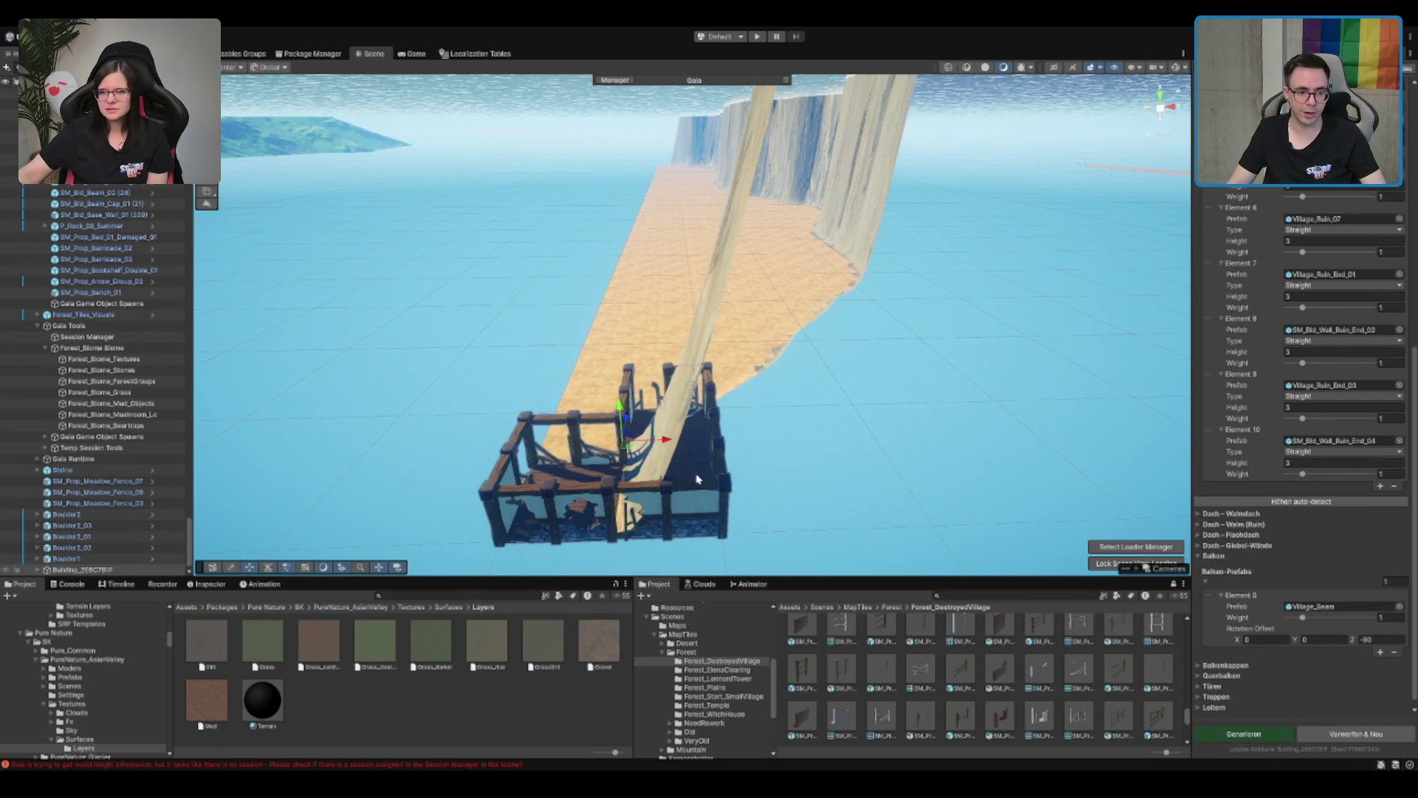
pyautogui.moveTo(674, 441)
pyautogui.mouseDown()
pyautogui.moveTo(681, 412)
pyautogui.moveTo(666, 428)
pyautogui.moveTo(704, 401)
pyautogui.moveTo(915, 395)
pyautogui.moveTo(722, 378)
pyautogui.moveTo(871, 402)
pyautogui.moveTo(800, 339)
pyautogui.moveTo(889, 371)
pyautogui.mouseUp()
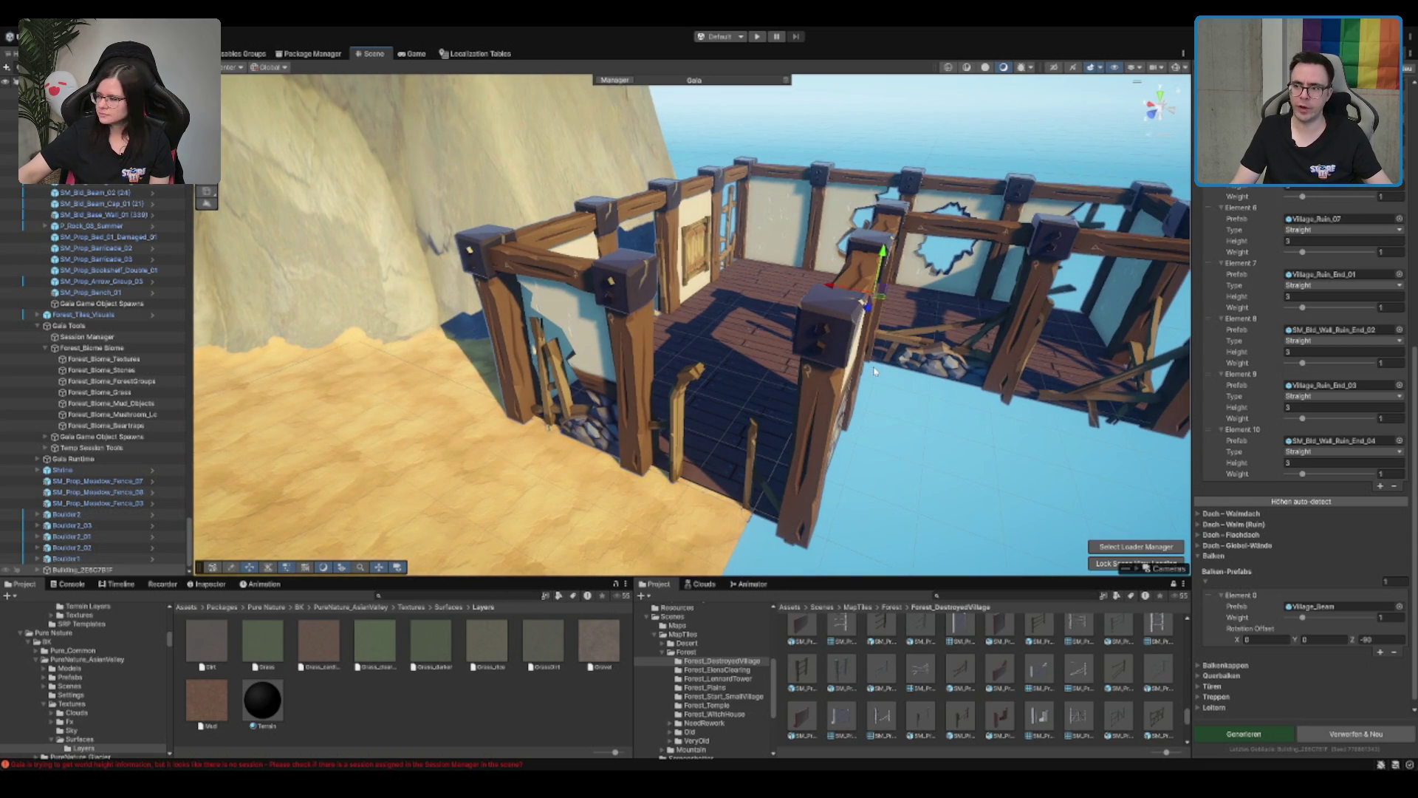
# - Regenerate the ruin with Generieren and Verwerfen & Neu, then orbit around the new layout
pyautogui.scroll(-5, 871, 354)
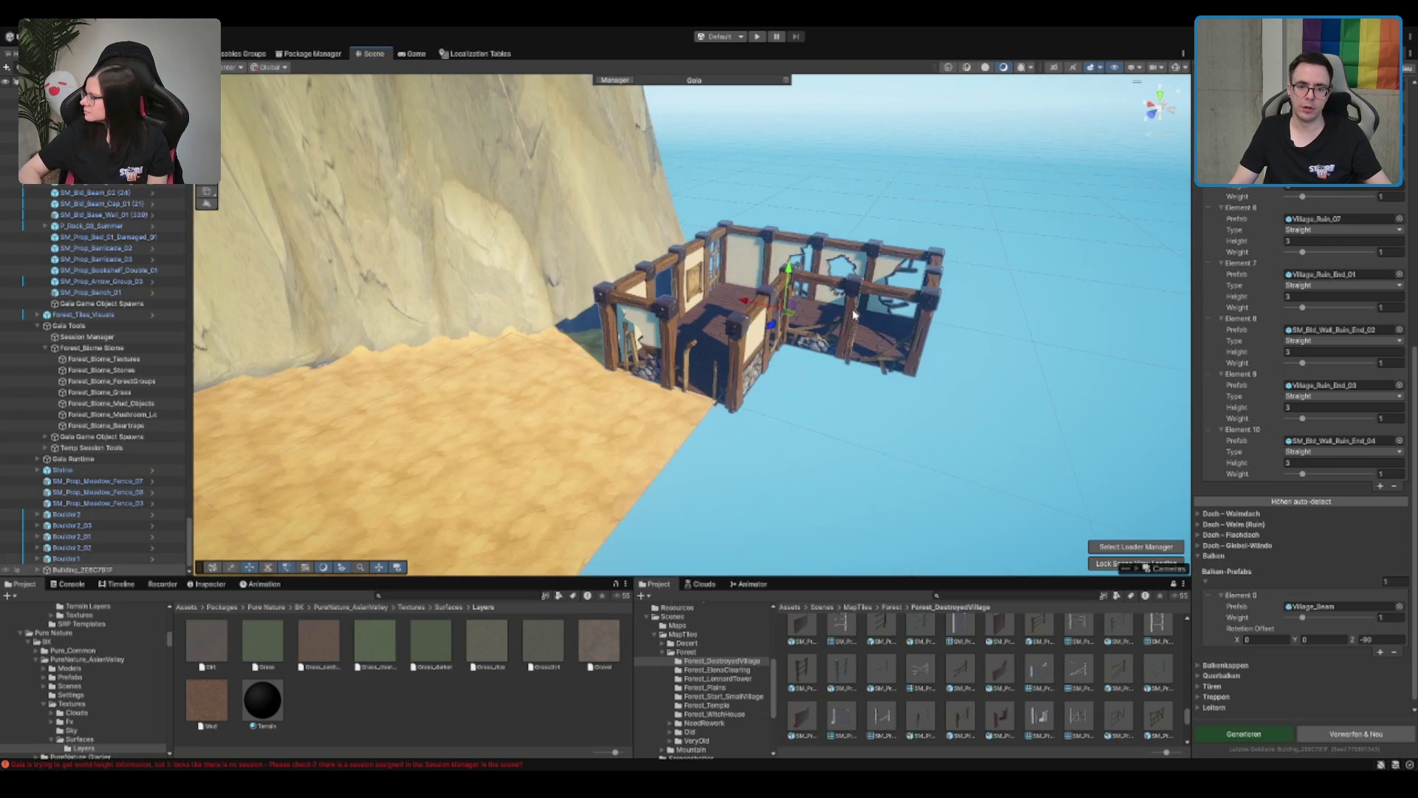
pyautogui.scroll(5, 864, 323)
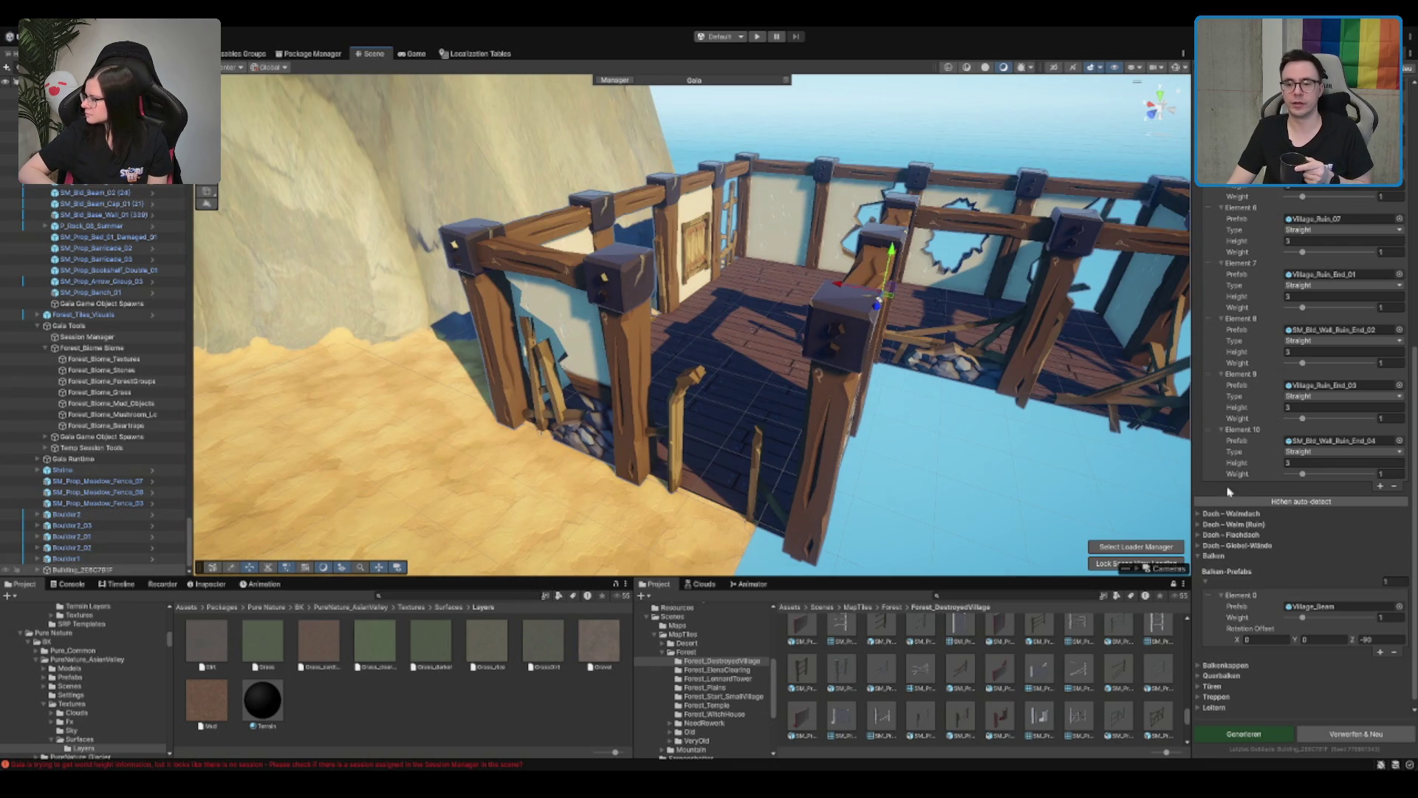
pyautogui.scroll(-5, 879, 401)
pyautogui.scroll(5, 879, 401)
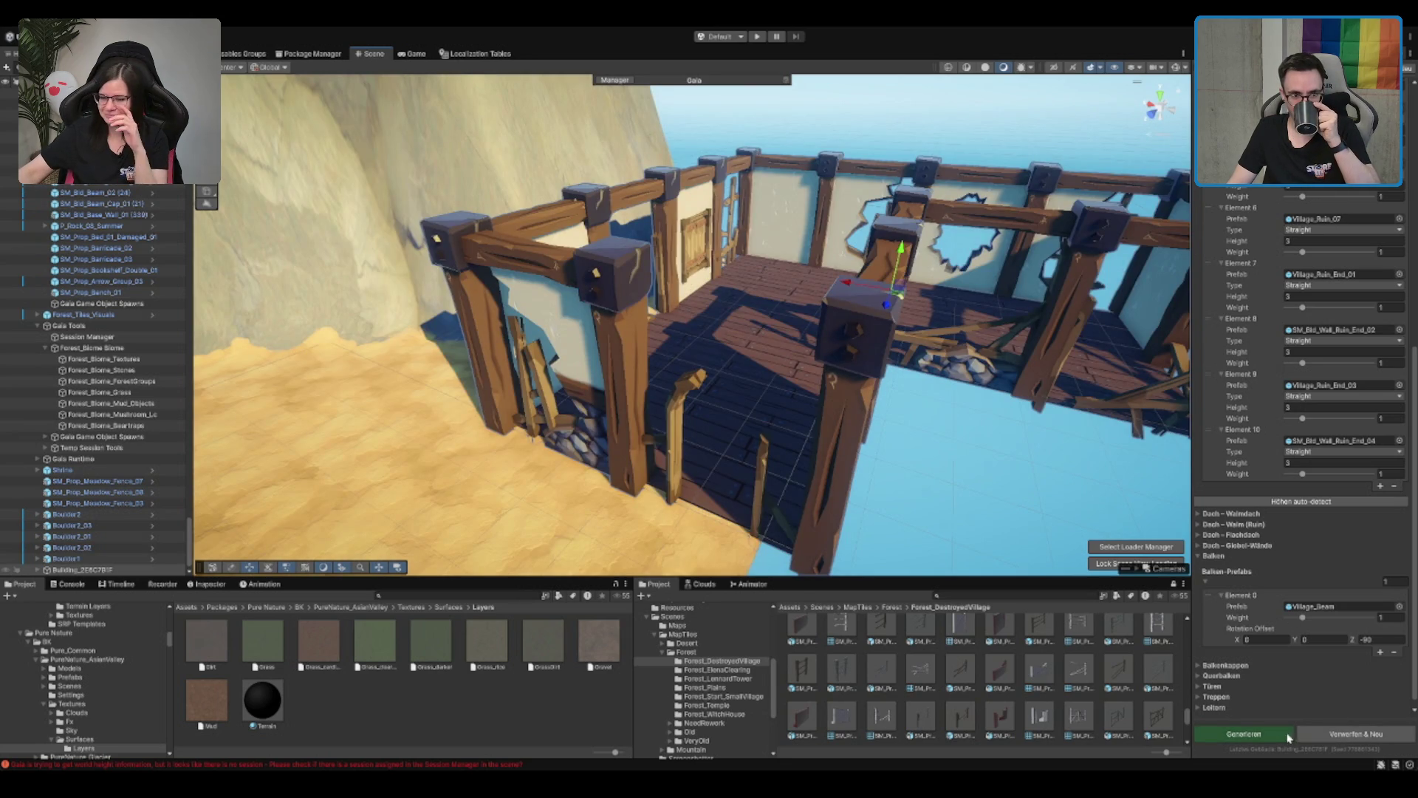
pyautogui.click(1263, 737)
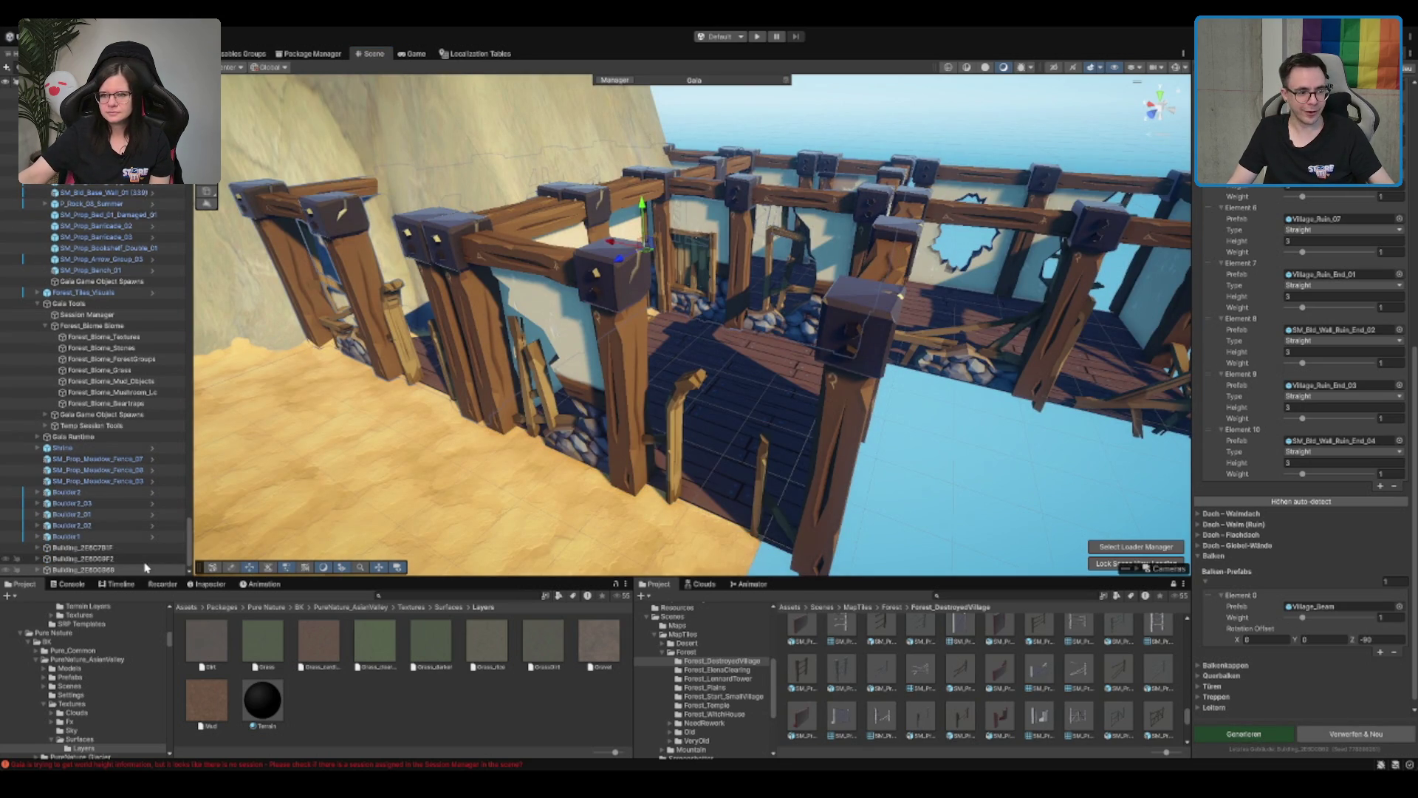
pyautogui.click(1355, 733)
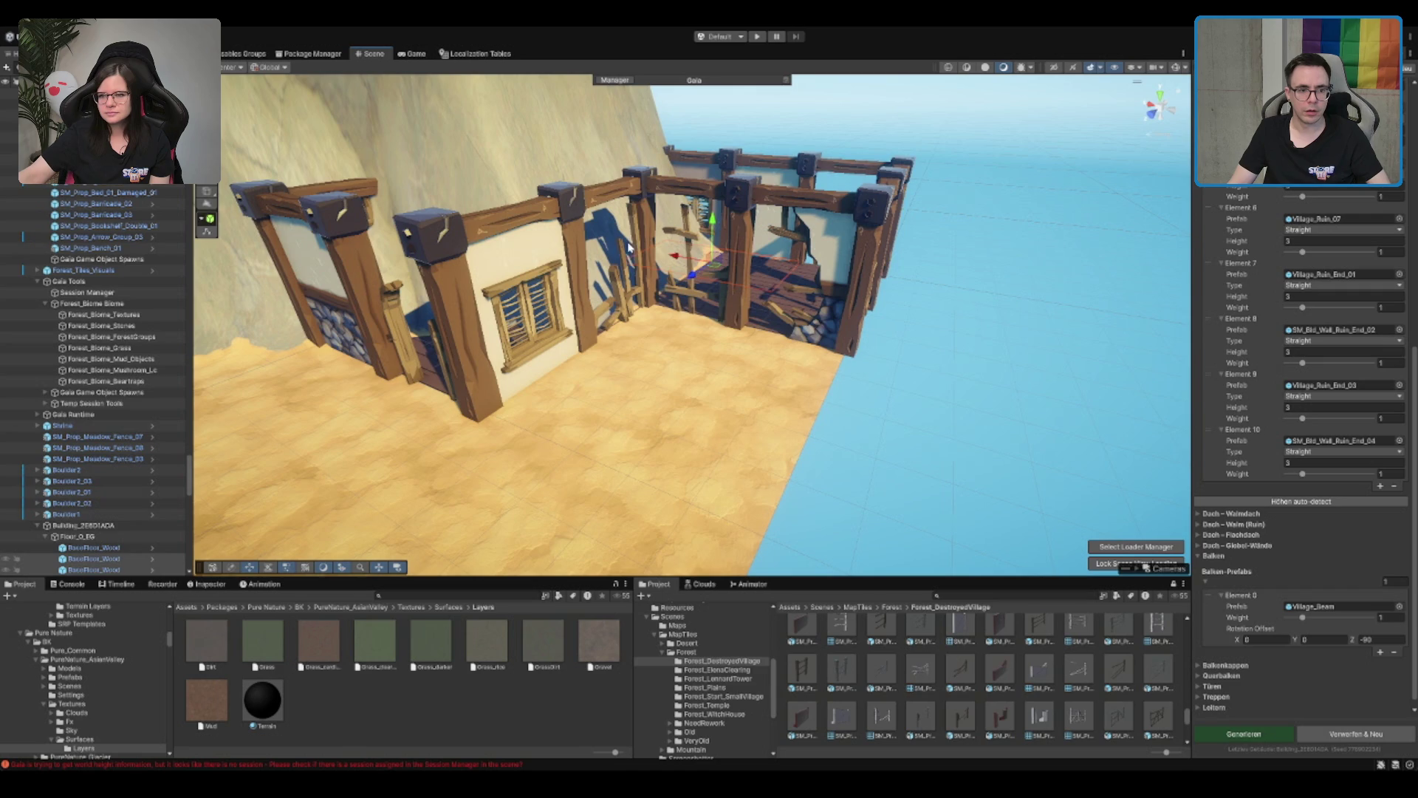
pyautogui.scroll(3, 775, 297)
pyautogui.moveTo(775, 296)
pyautogui.mouseDown()
pyautogui.moveTo(920, 289)
pyautogui.moveTo(886, 347)
pyautogui.mouseUp()
pyautogui.scroll(10, 1300, 443)
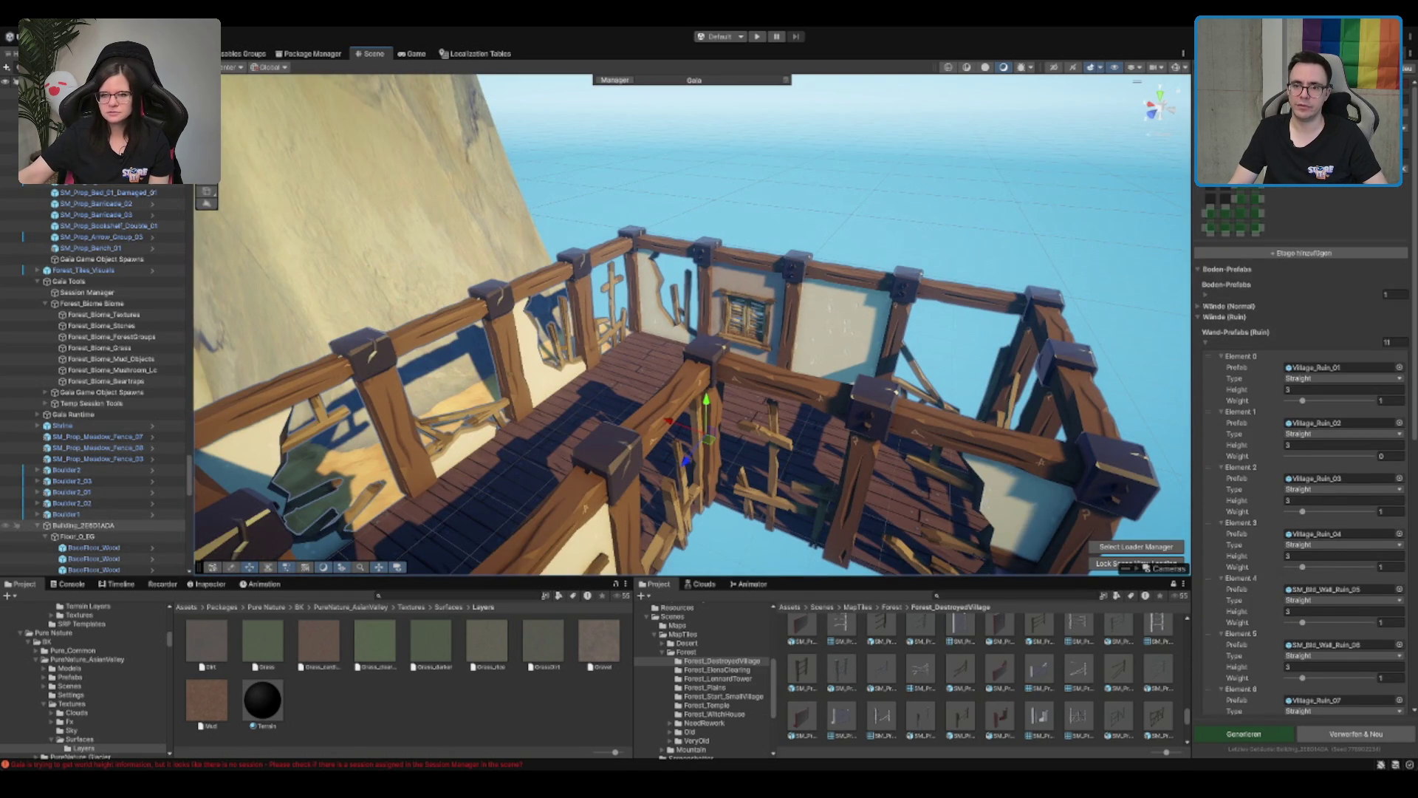
# - Frame the ruin and inspect it from higher, lower and left-side angles, including the broken wall
pyautogui.scroll(-10, 1296, 441)
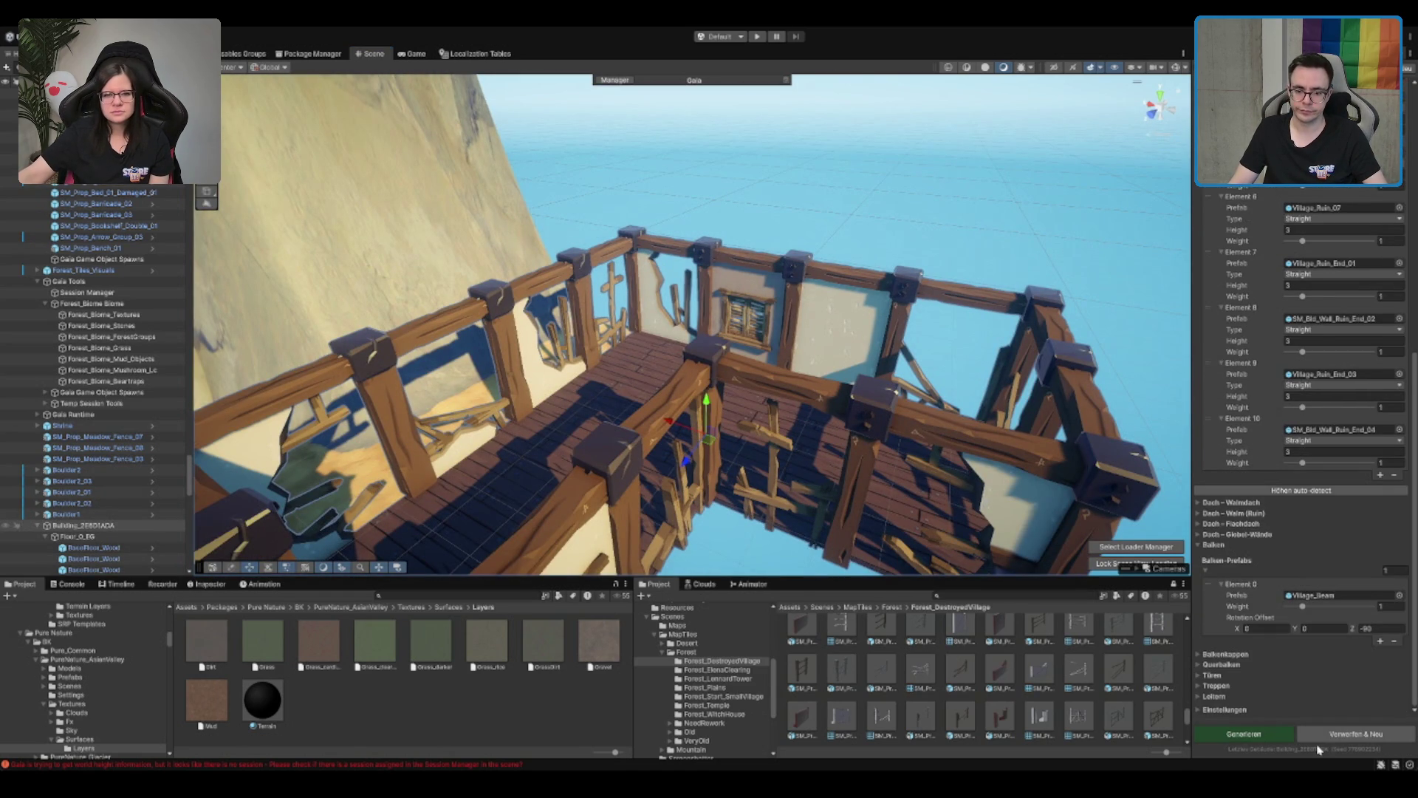
pyautogui.moveTo(583, 451); pyautogui.dragTo(648, 411)
pyautogui.scroll(-5, 664, 354)
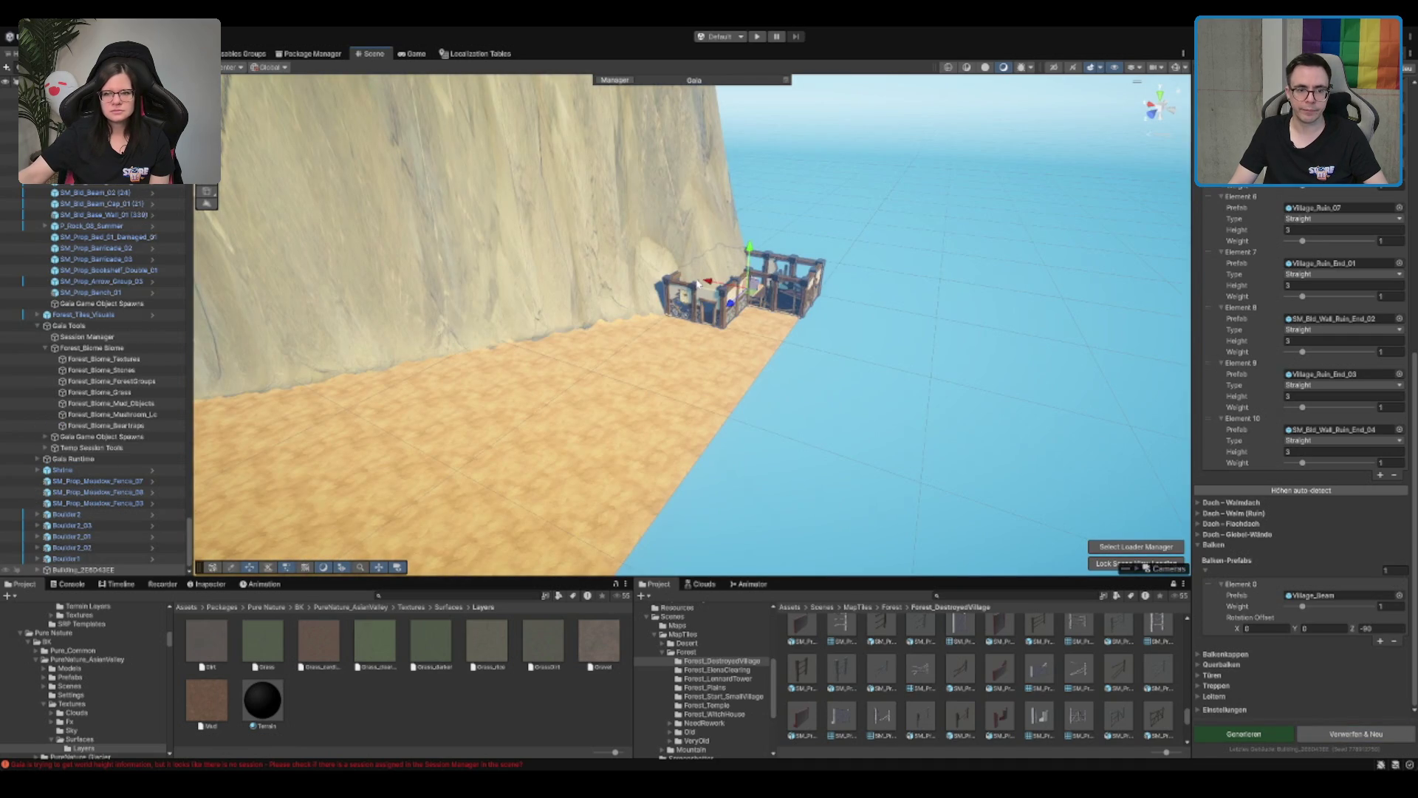
pyautogui.press('f')
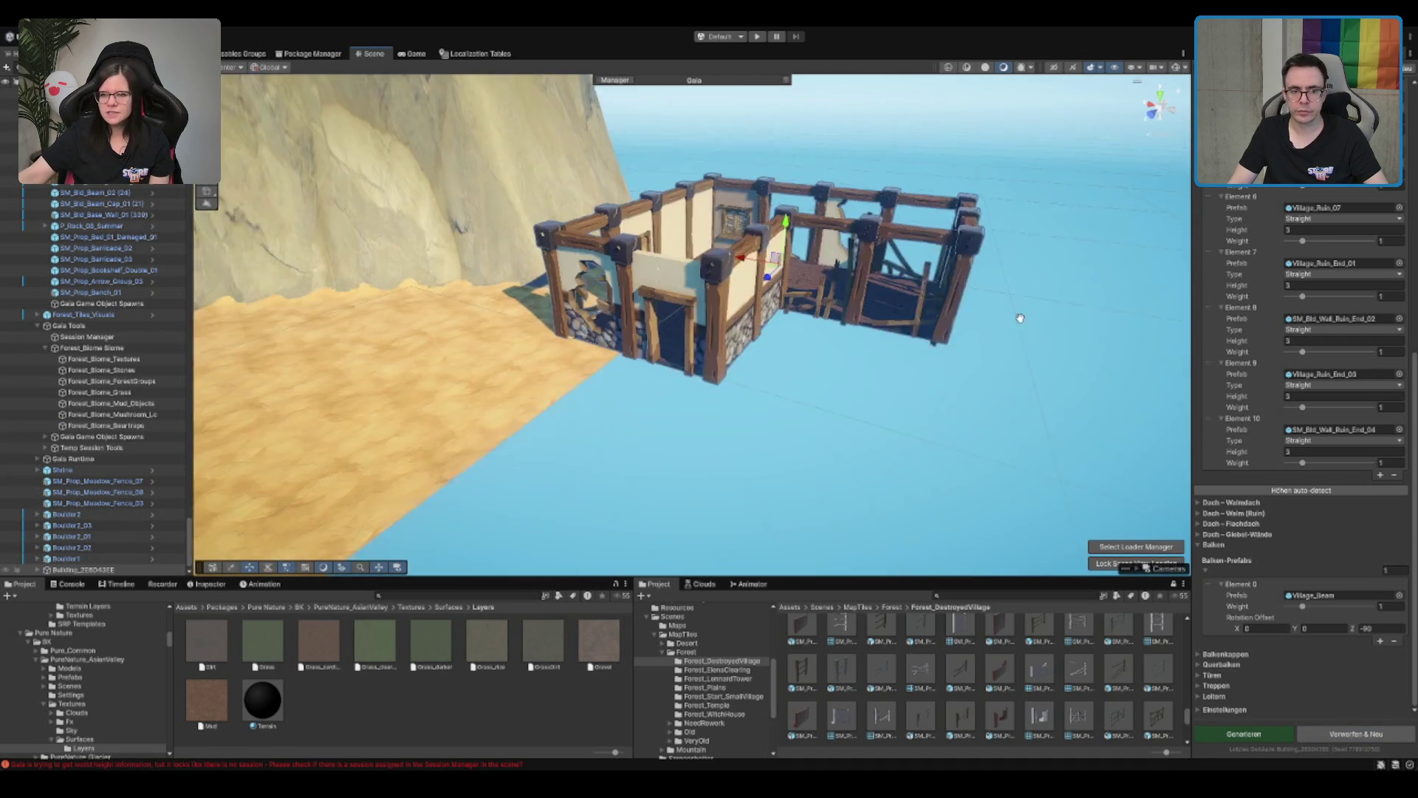
pyautogui.moveTo(1019, 318); pyautogui.dragTo(883, 245)
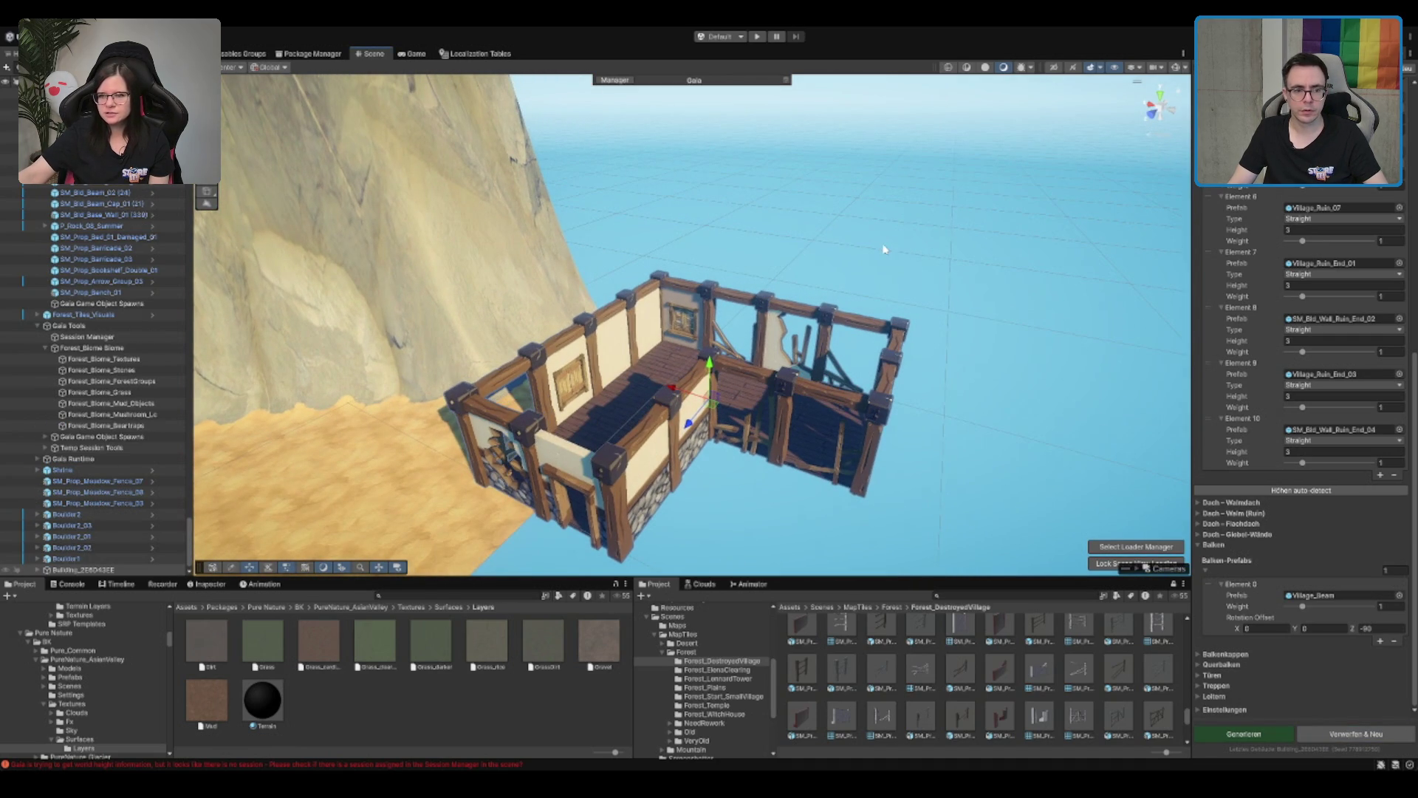
pyautogui.scroll(5, 878, 252)
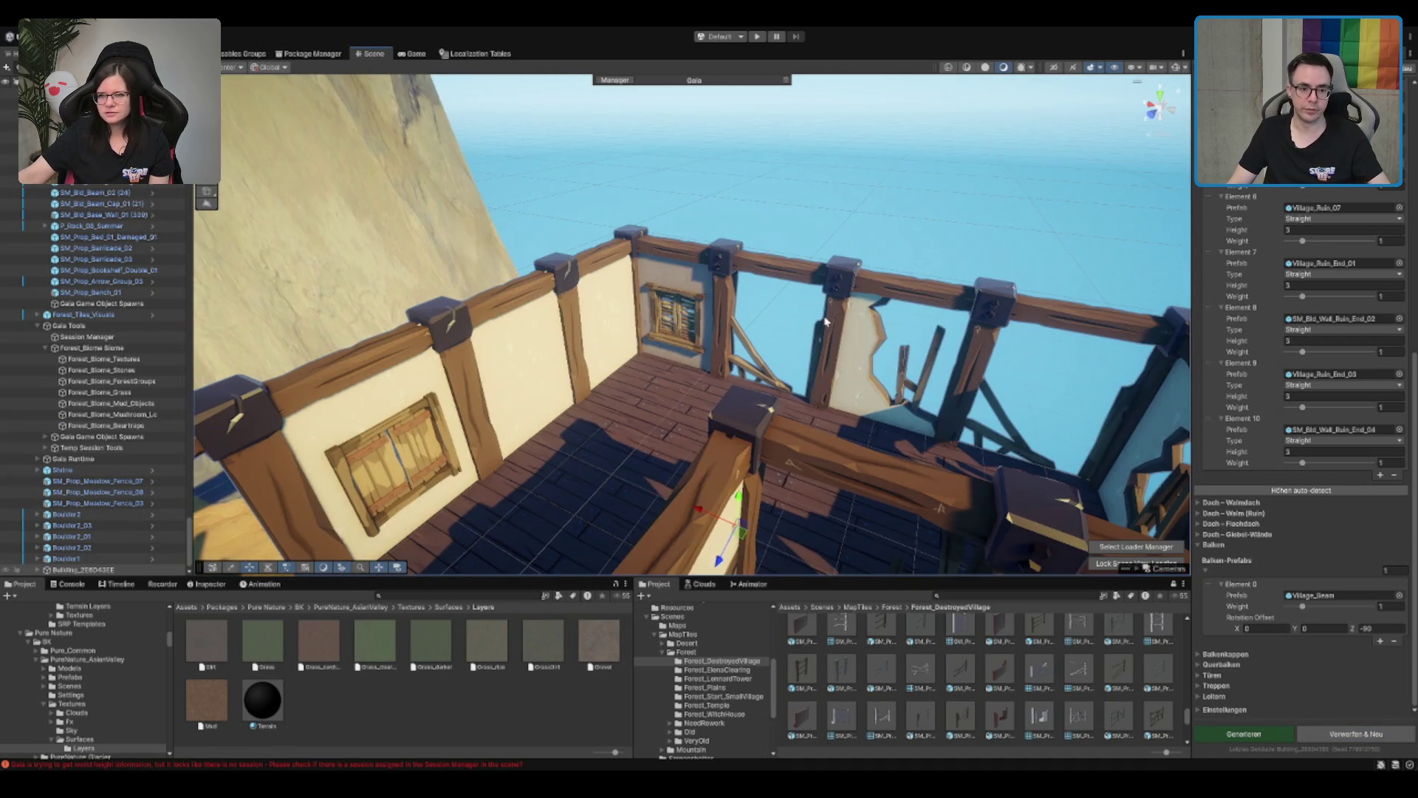
pyautogui.scroll(-5, 825, 321)
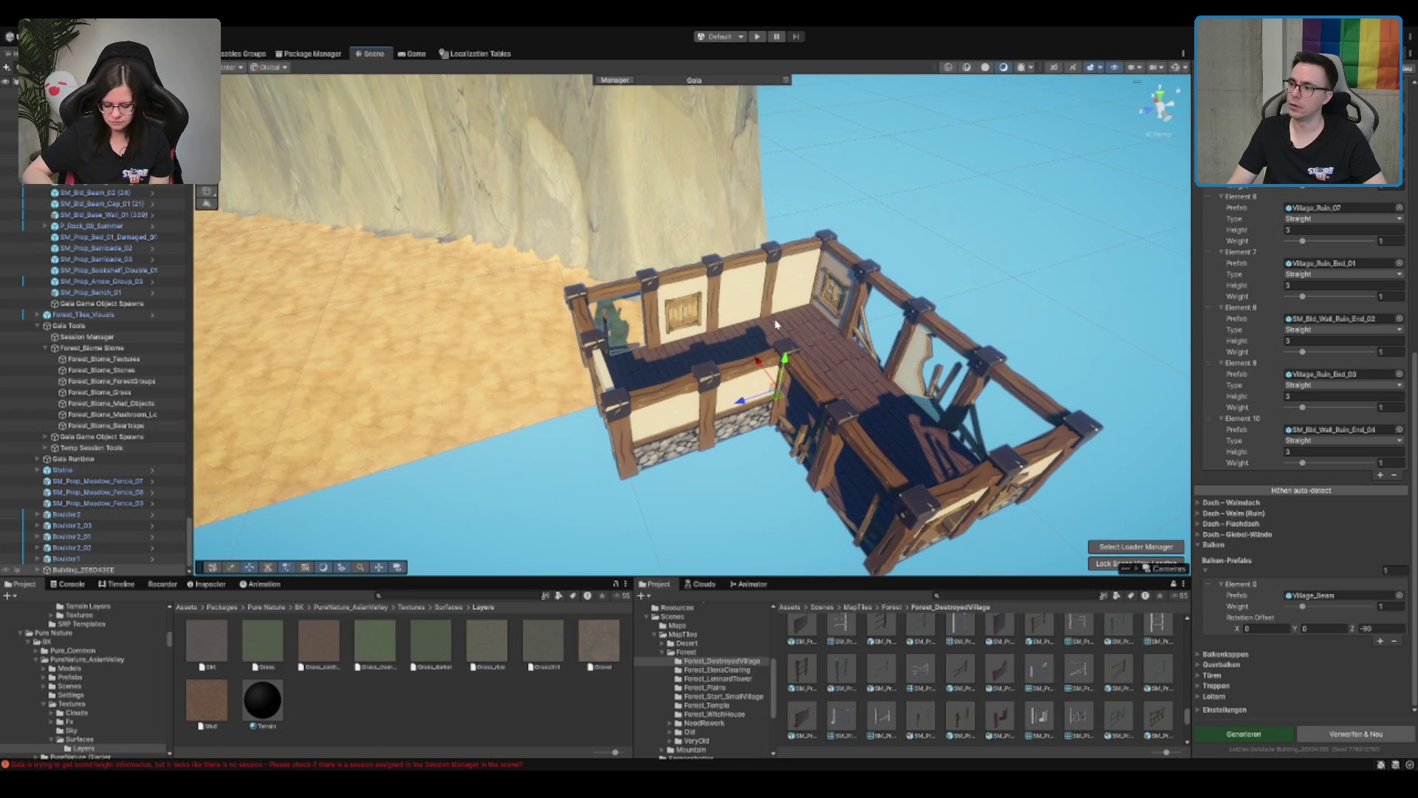
pyautogui.moveTo(803, 318); pyautogui.dragTo(853, 288)
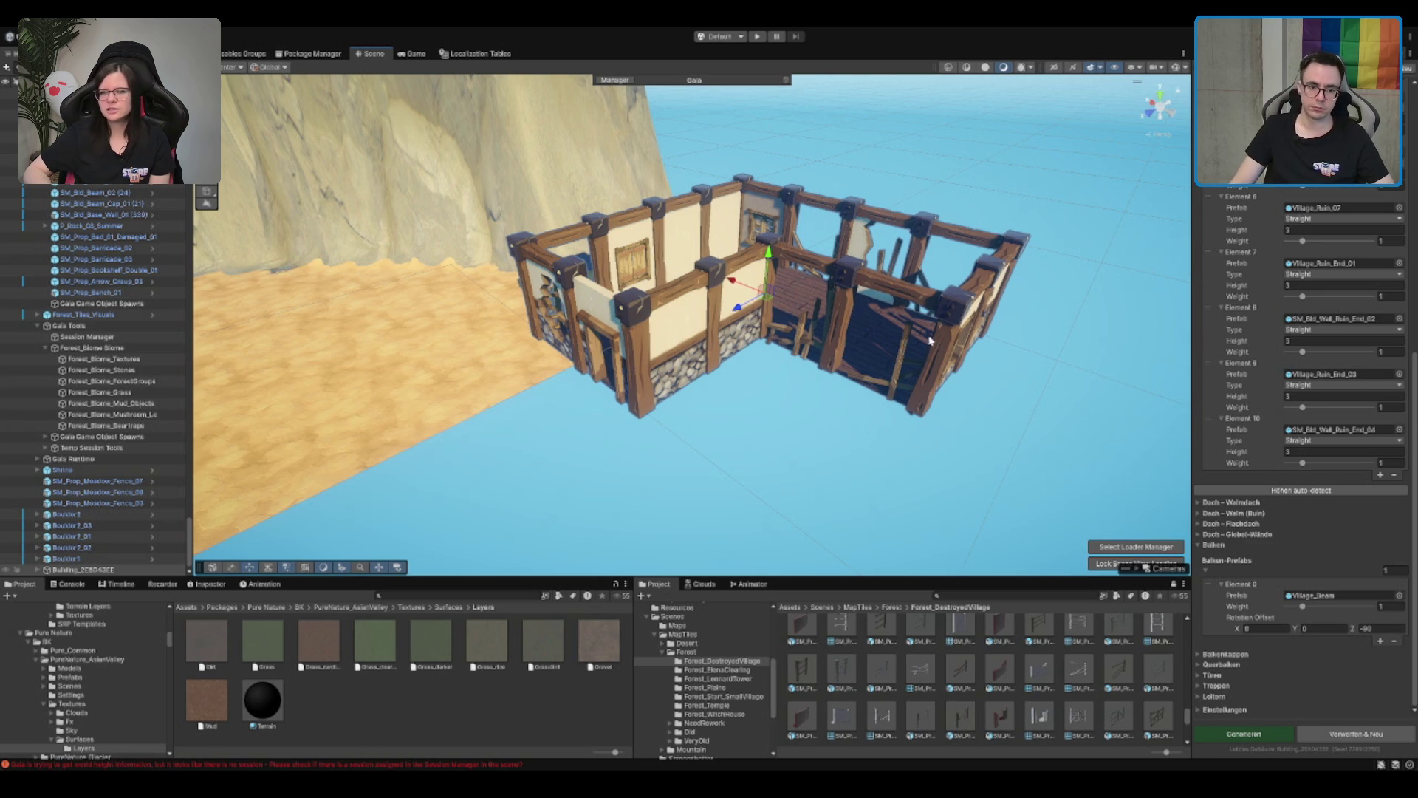
pyautogui.moveTo(701, 324); pyautogui.dragTo(716, 326)
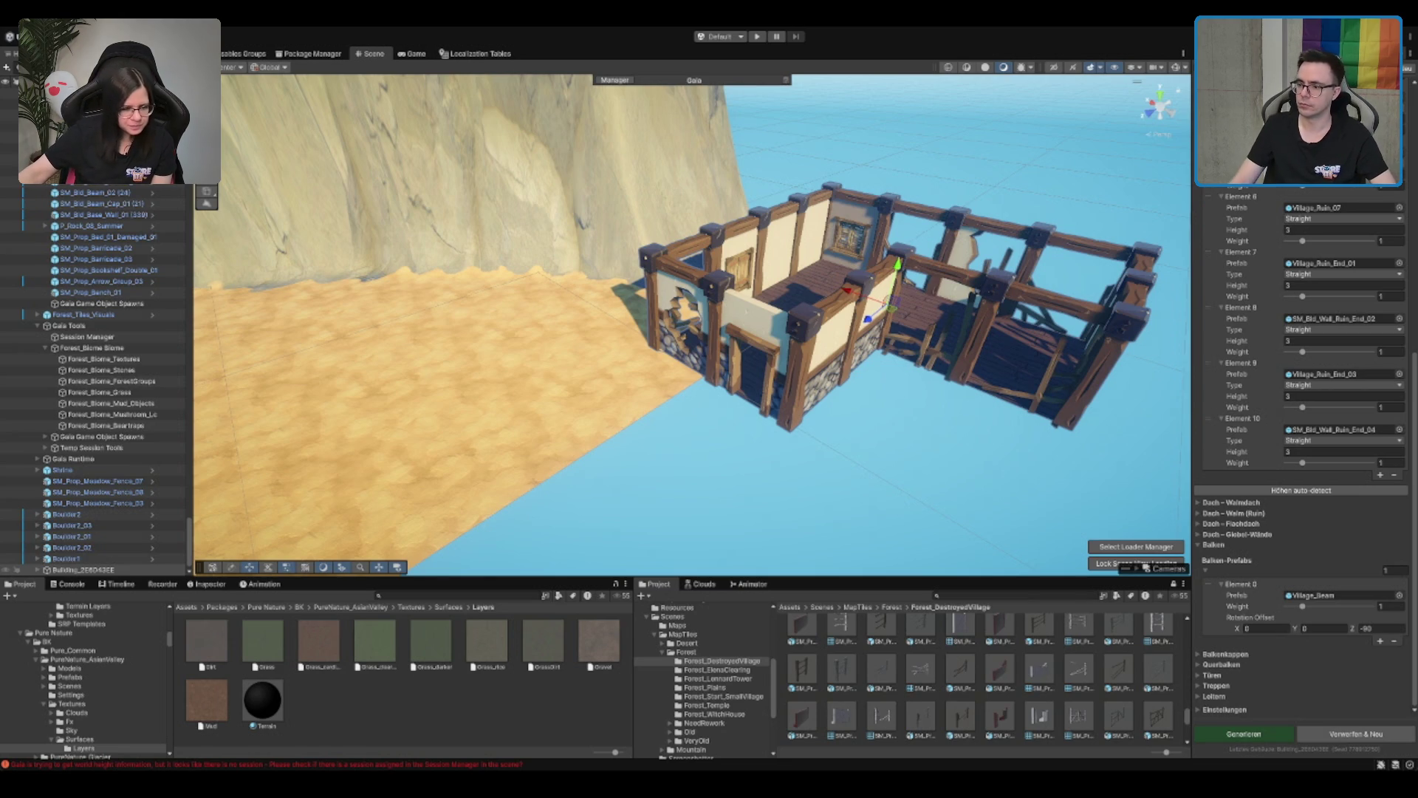
pyautogui.moveTo(849, 314); pyautogui.dragTo(817, 323)
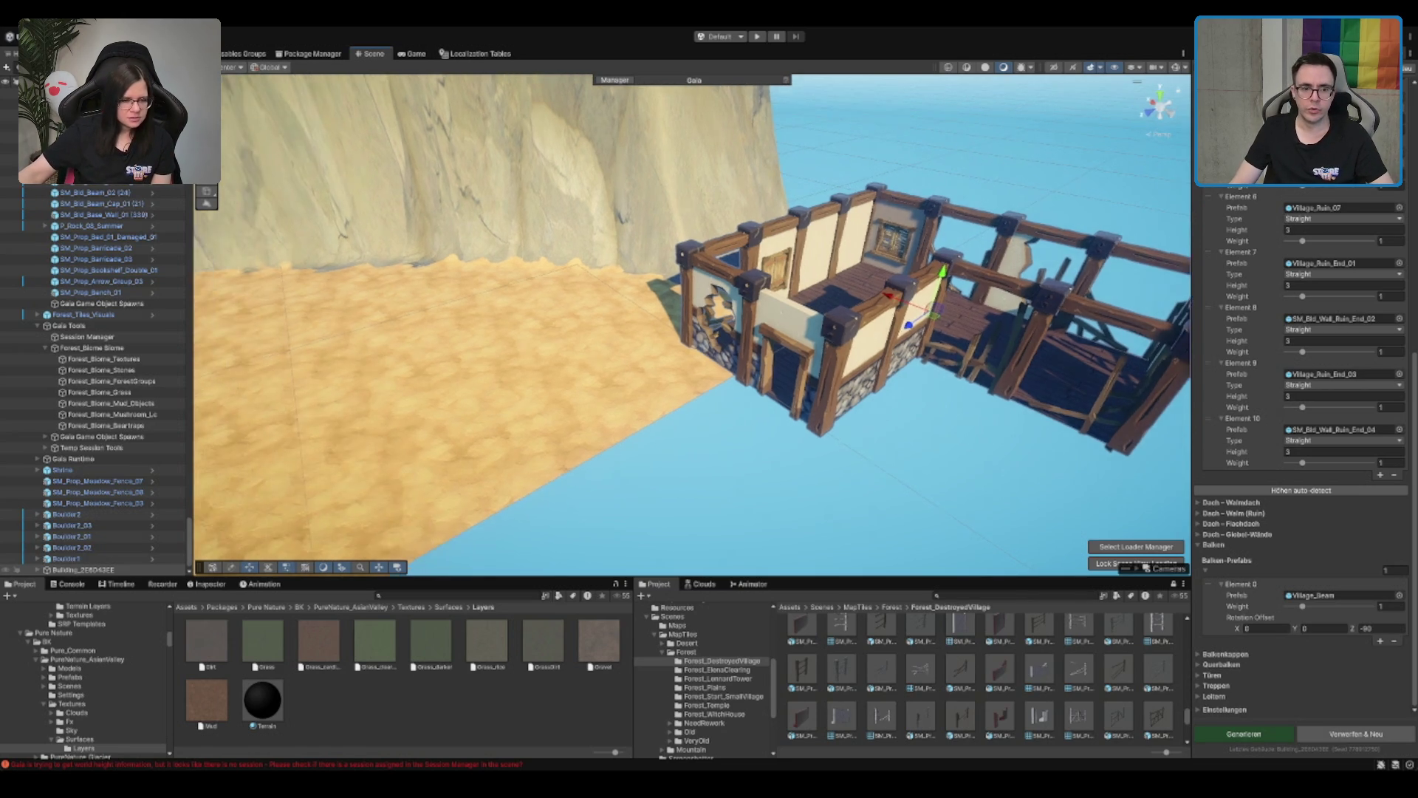
pyautogui.scroll(5, 817, 323)
pyautogui.scroll(-5, 801, 329)
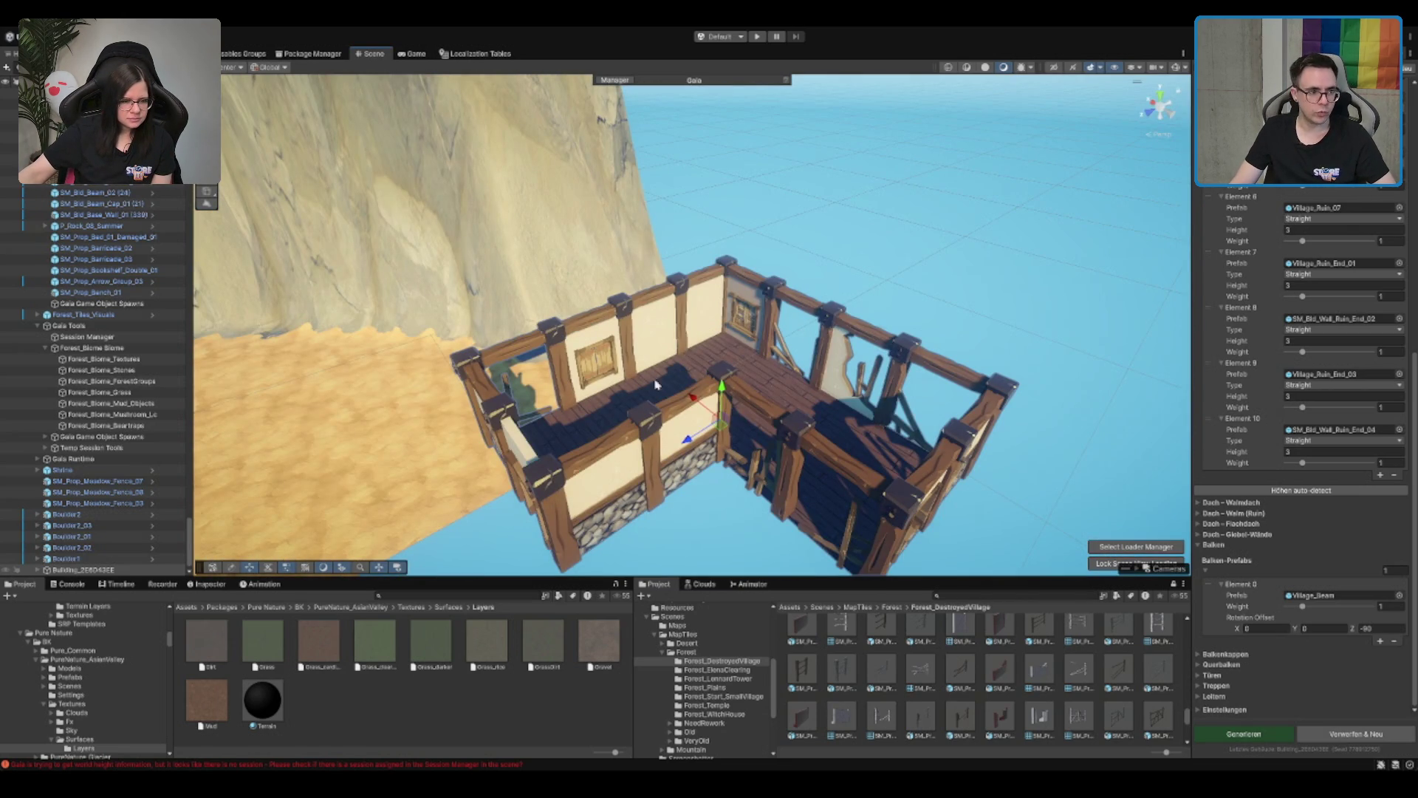
# - Reduce the ruin's floor-plan grid to two columns in the Inspector
pyautogui.scroll(-5, 480, 414)
pyautogui.moveTo(480, 457); pyautogui.dragTo(476, 421)
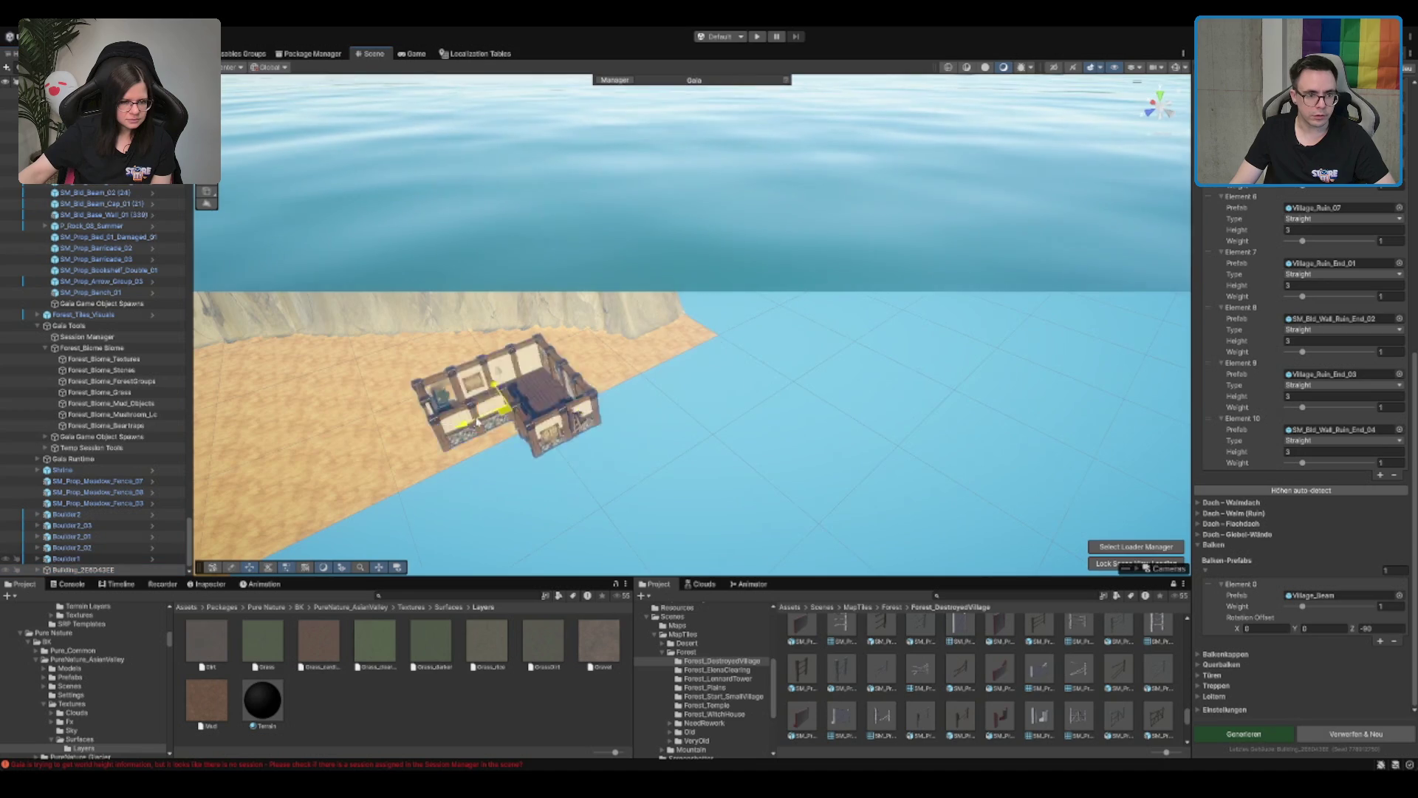
pyautogui.scroll(-10, 476, 421)
pyautogui.scroll(10, 693, 379)
pyautogui.scroll(6, 1228, 345)
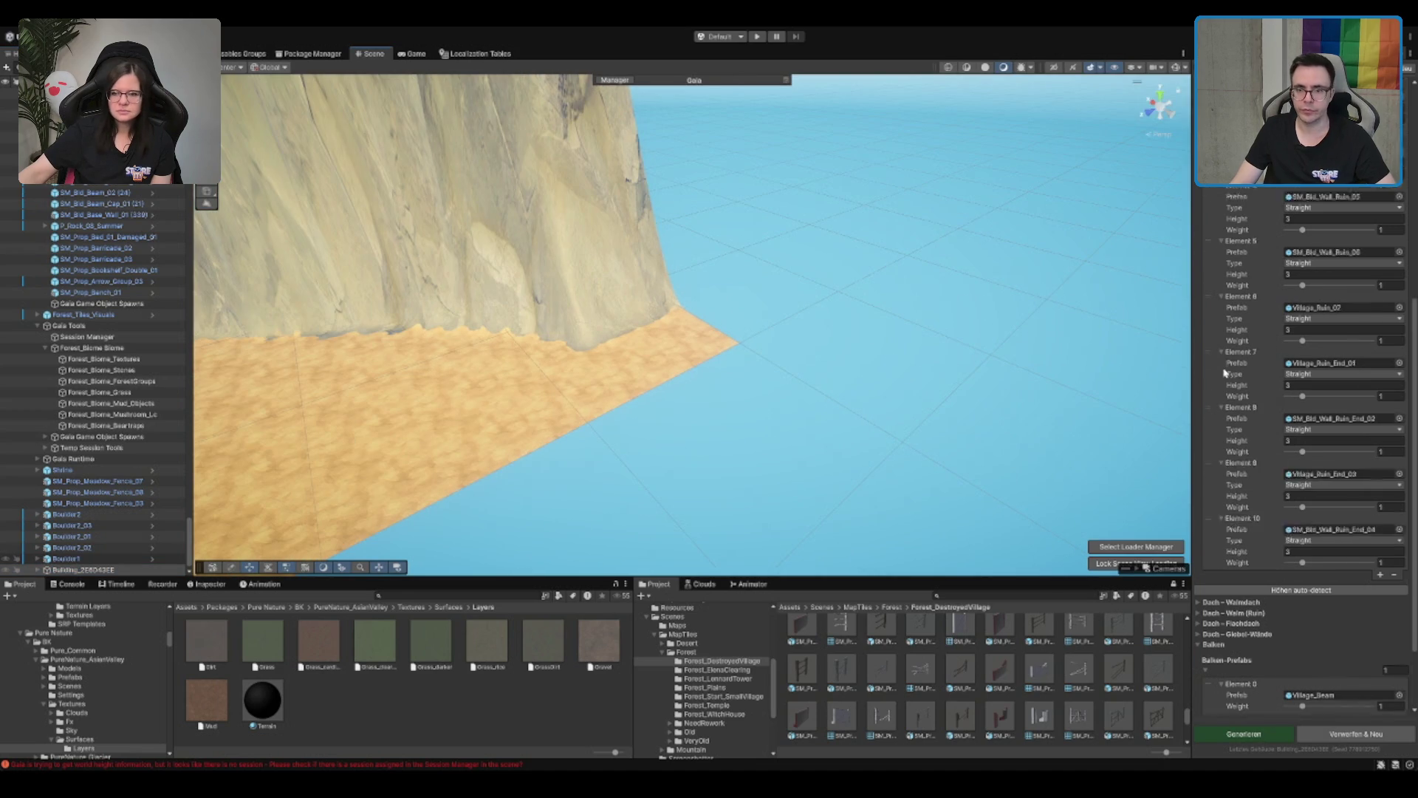
pyautogui.scroll(3, 1228, 345)
pyautogui.moveTo(1044, 330)
pyautogui.mouseDown()
pyautogui.moveTo(736, 278)
pyautogui.moveTo(754, 294)
pyautogui.mouseUp()
pyautogui.scroll(3, 736, 278)
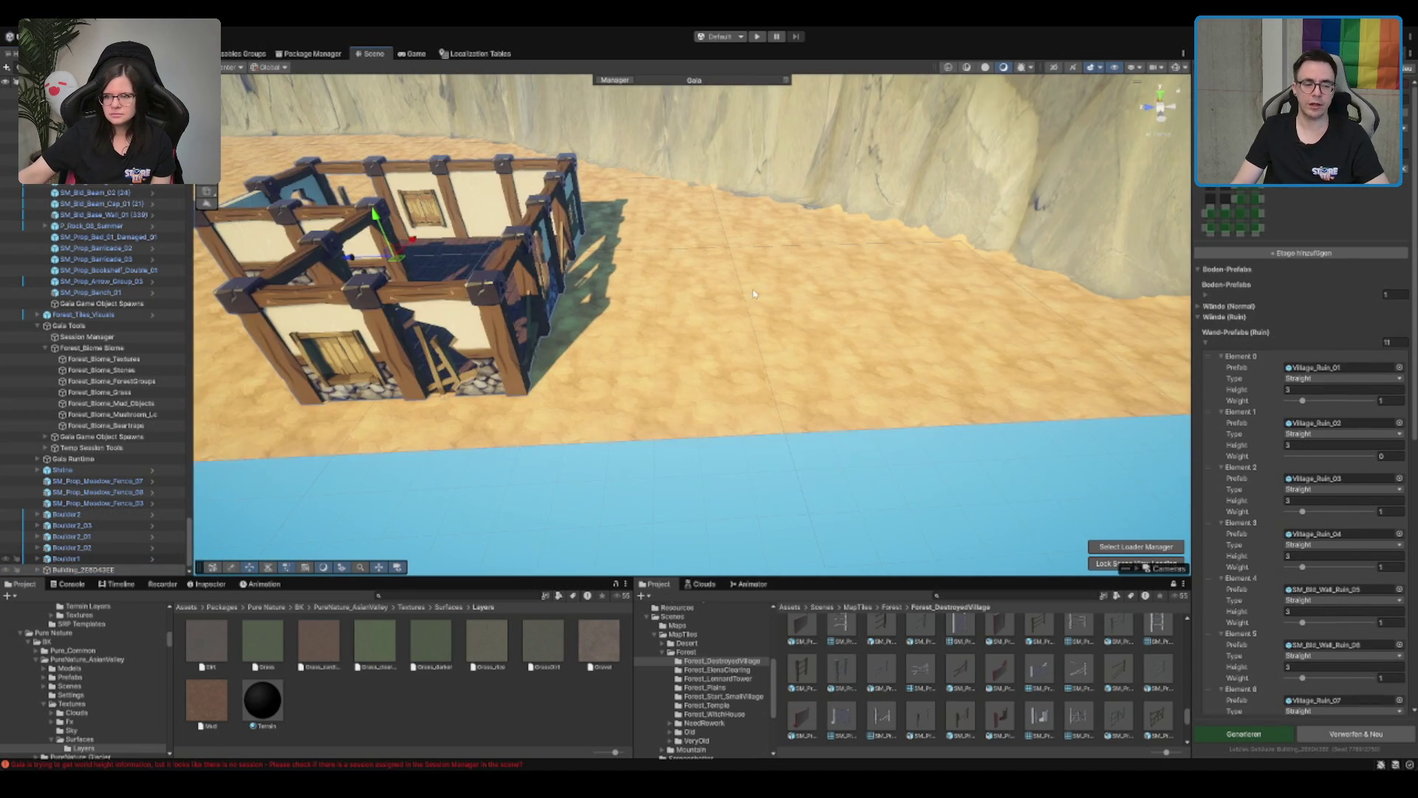
pyautogui.scroll(-3, 753, 294)
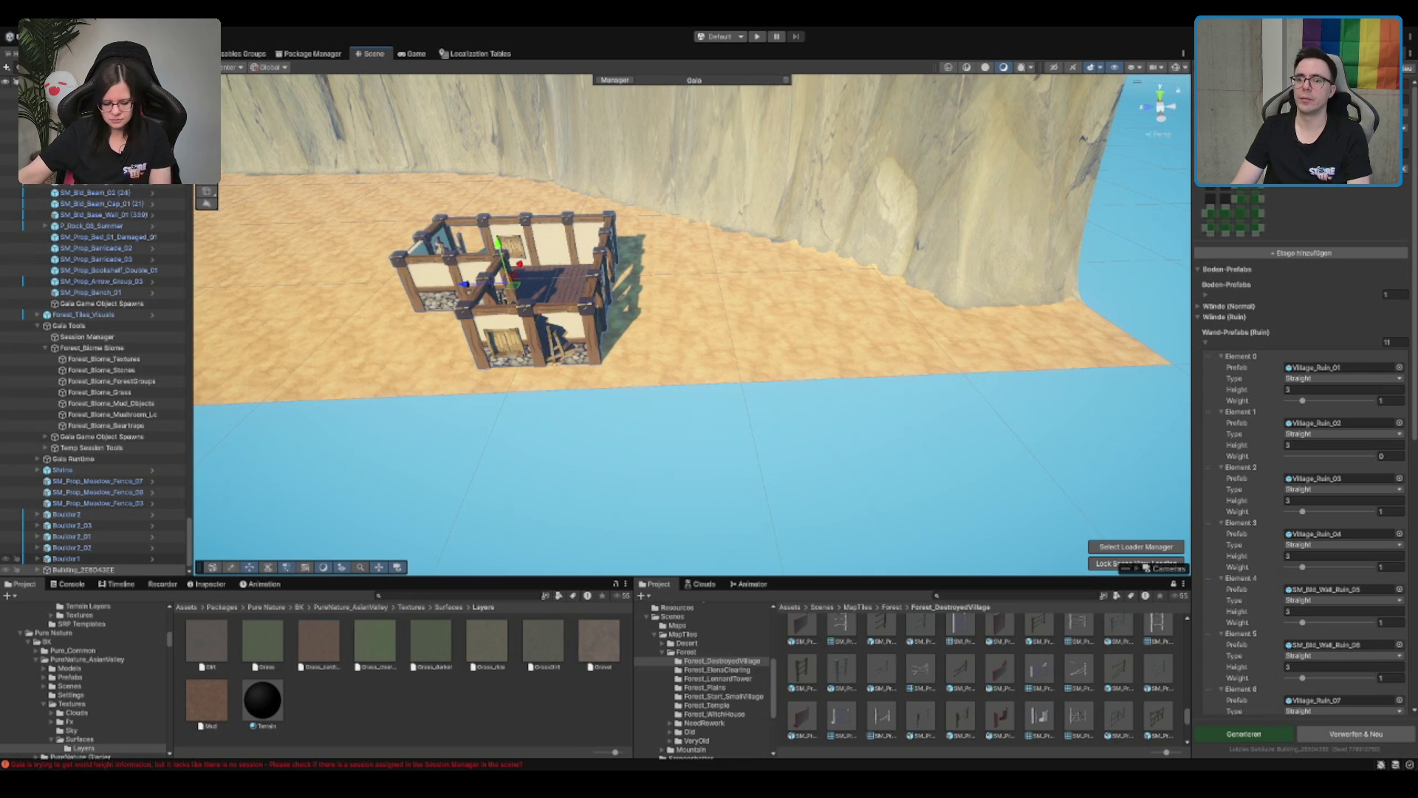
pyautogui.click(1263, 189)
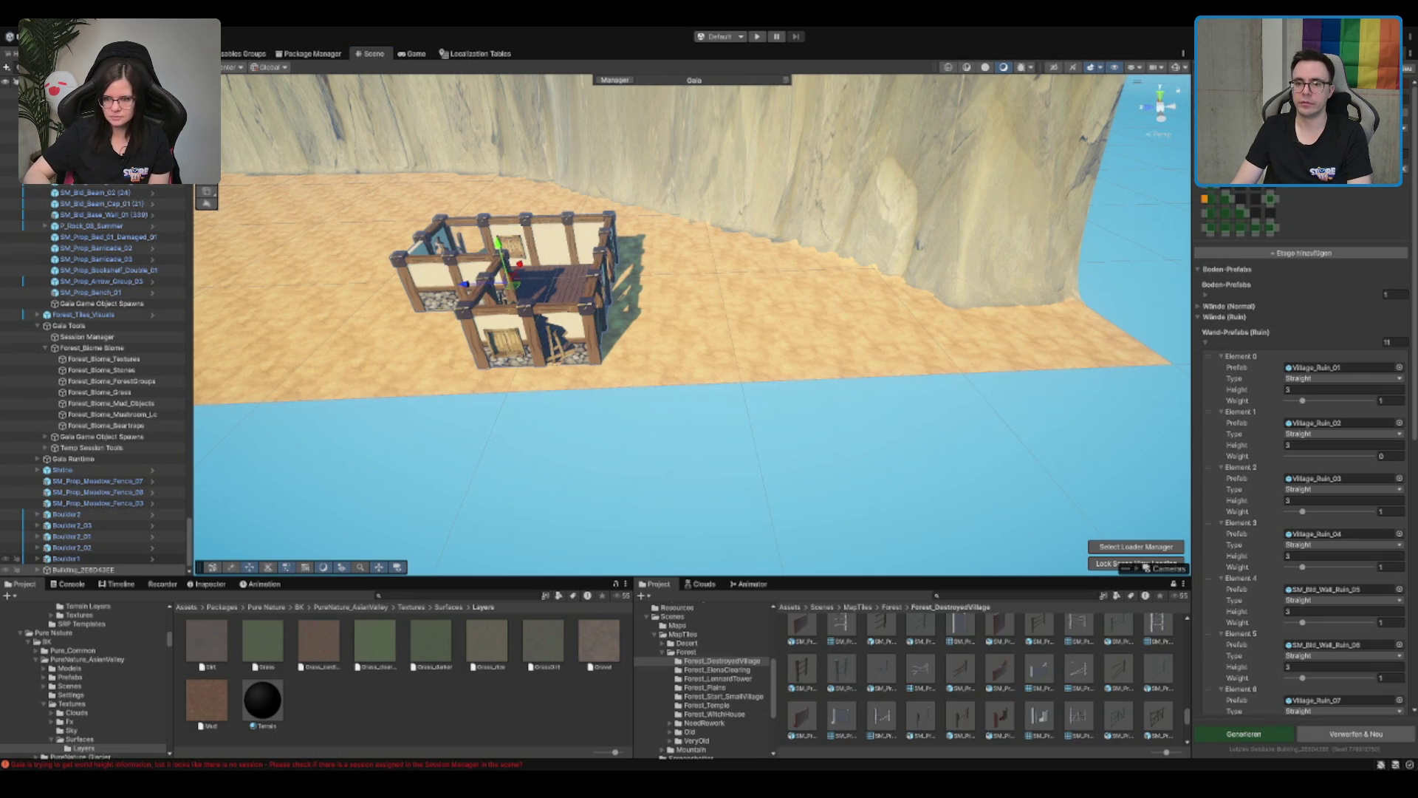
pyautogui.click(1264, 194)
# - Add an upper floor level, 1.OG, to the building generator
pyautogui.click(1281, 254)
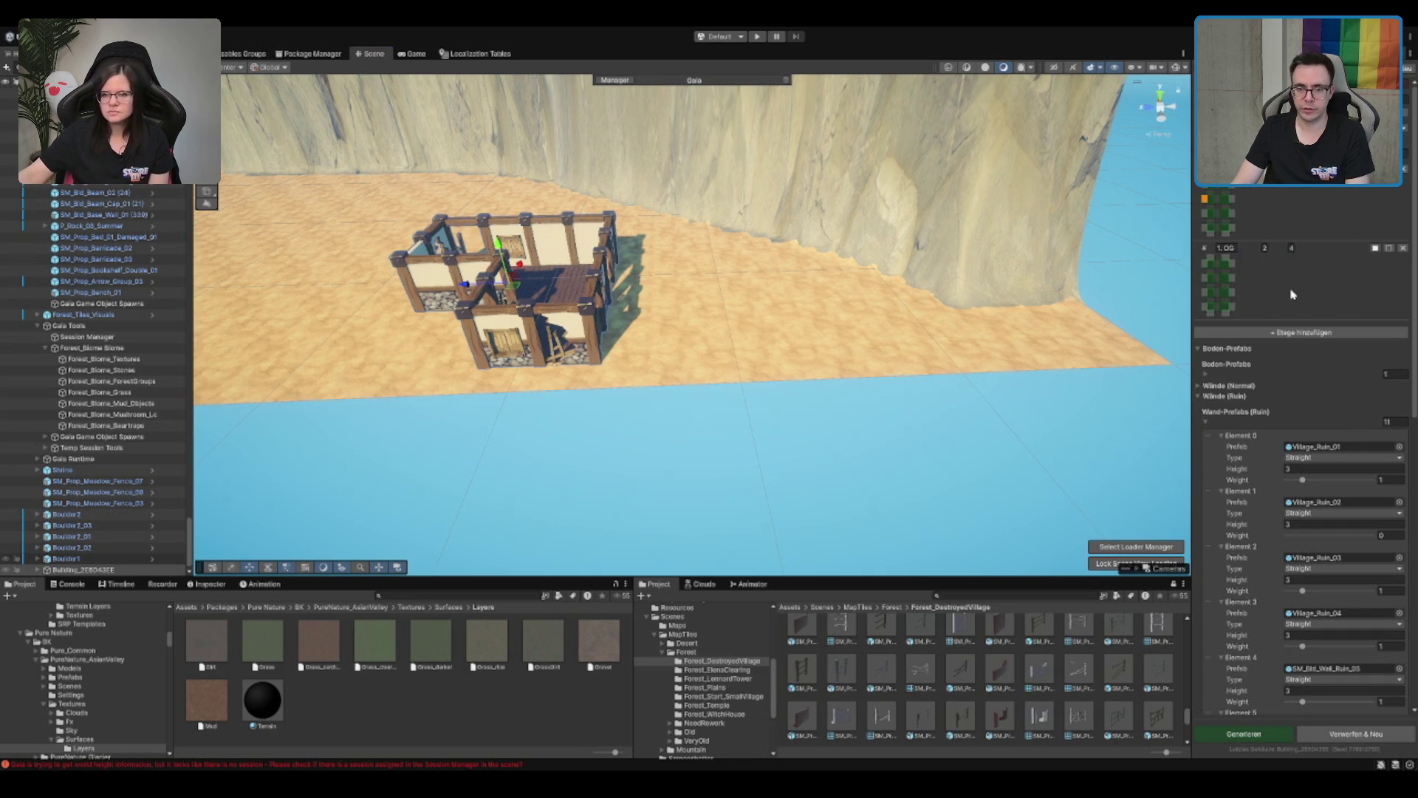
pyautogui.scroll(3, 1162, 285)
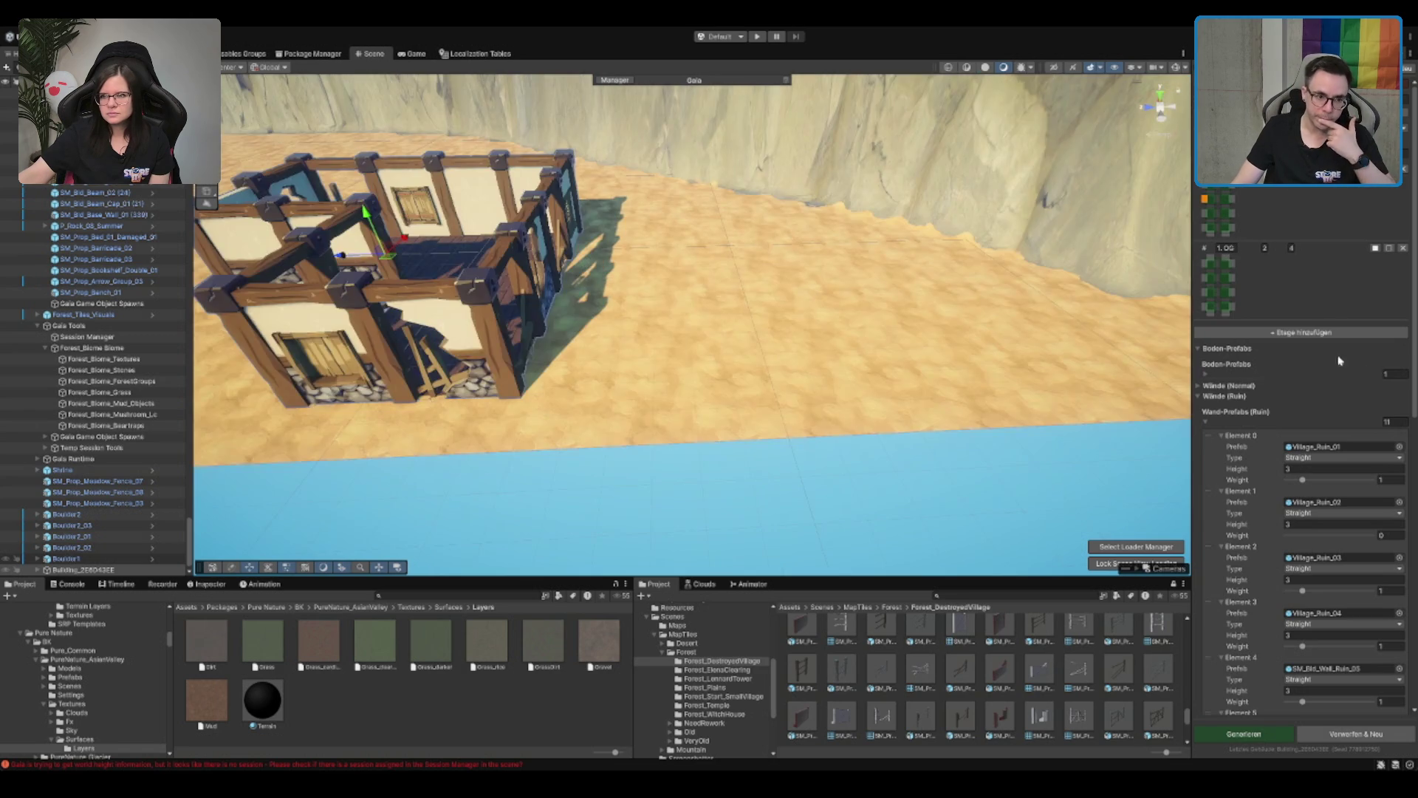
pyautogui.scroll(-5, 1162, 285)
pyautogui.moveTo(746, 310)
pyautogui.mouseDown()
pyautogui.moveTo(849, 319)
pyautogui.moveTo(896, 275)
pyautogui.mouseUp()
pyautogui.scroll(3, 871, 295)
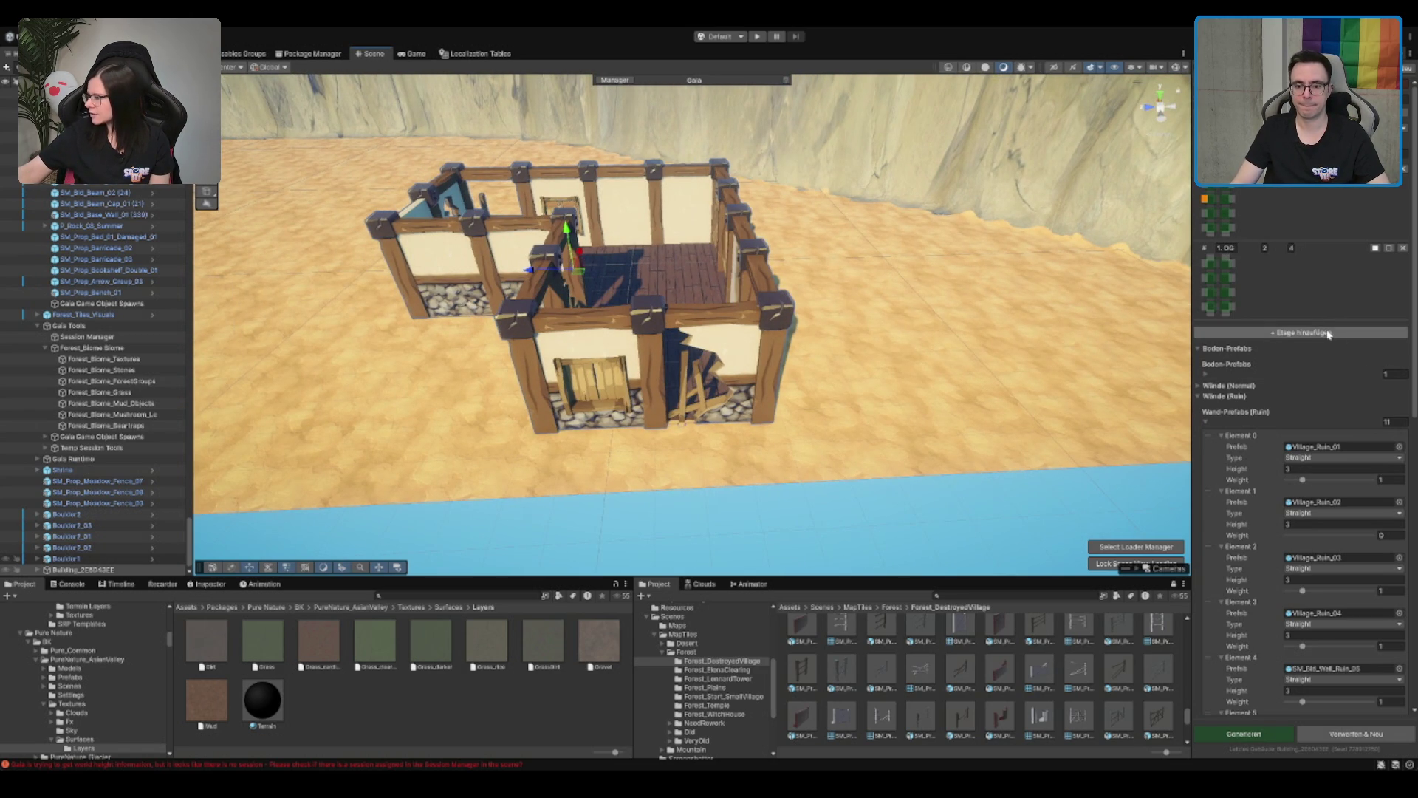
# - Generate a two-storey ruined building and orbit around it from several sides
pyautogui.click(1244, 734)
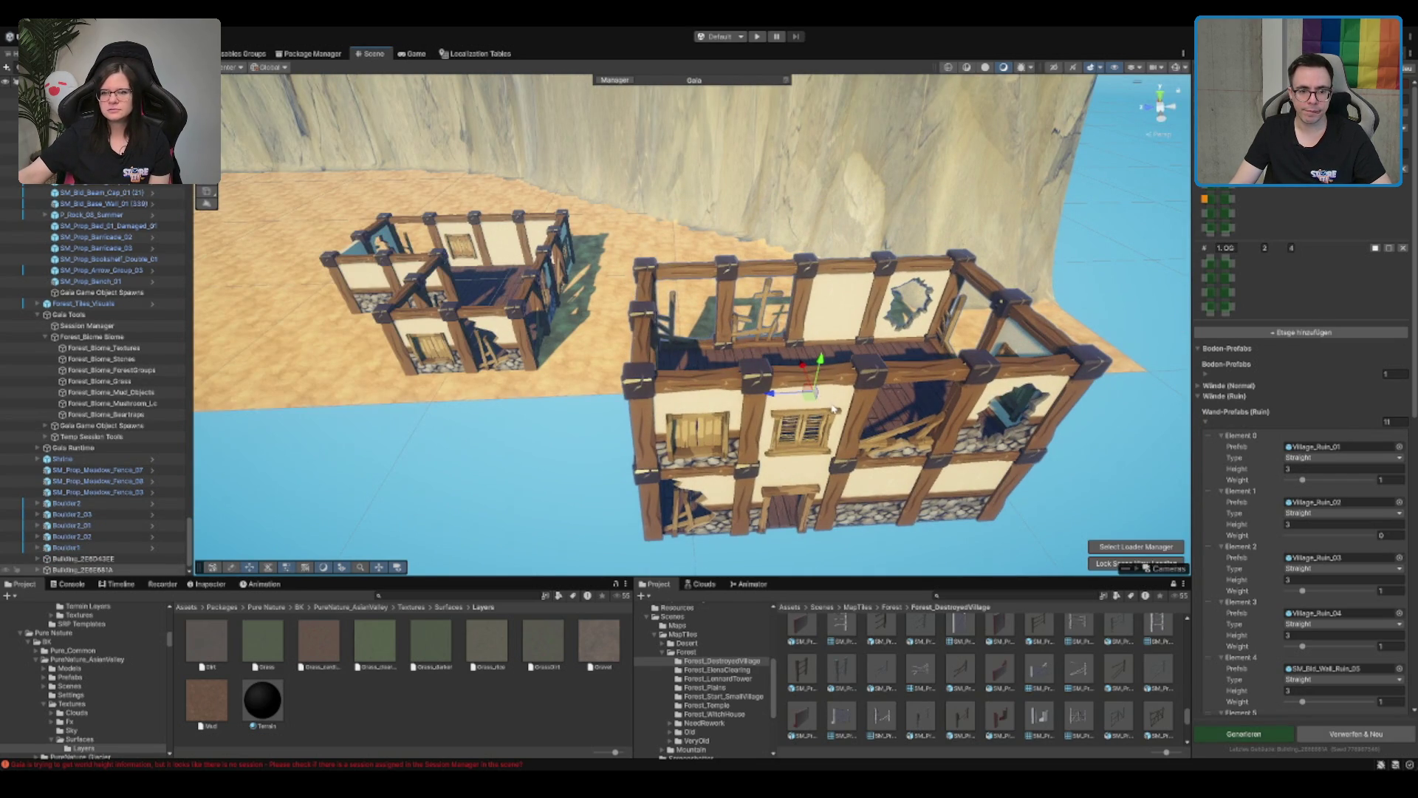
pyautogui.click(833, 408)
pyautogui.scroll(-5, 864, 405)
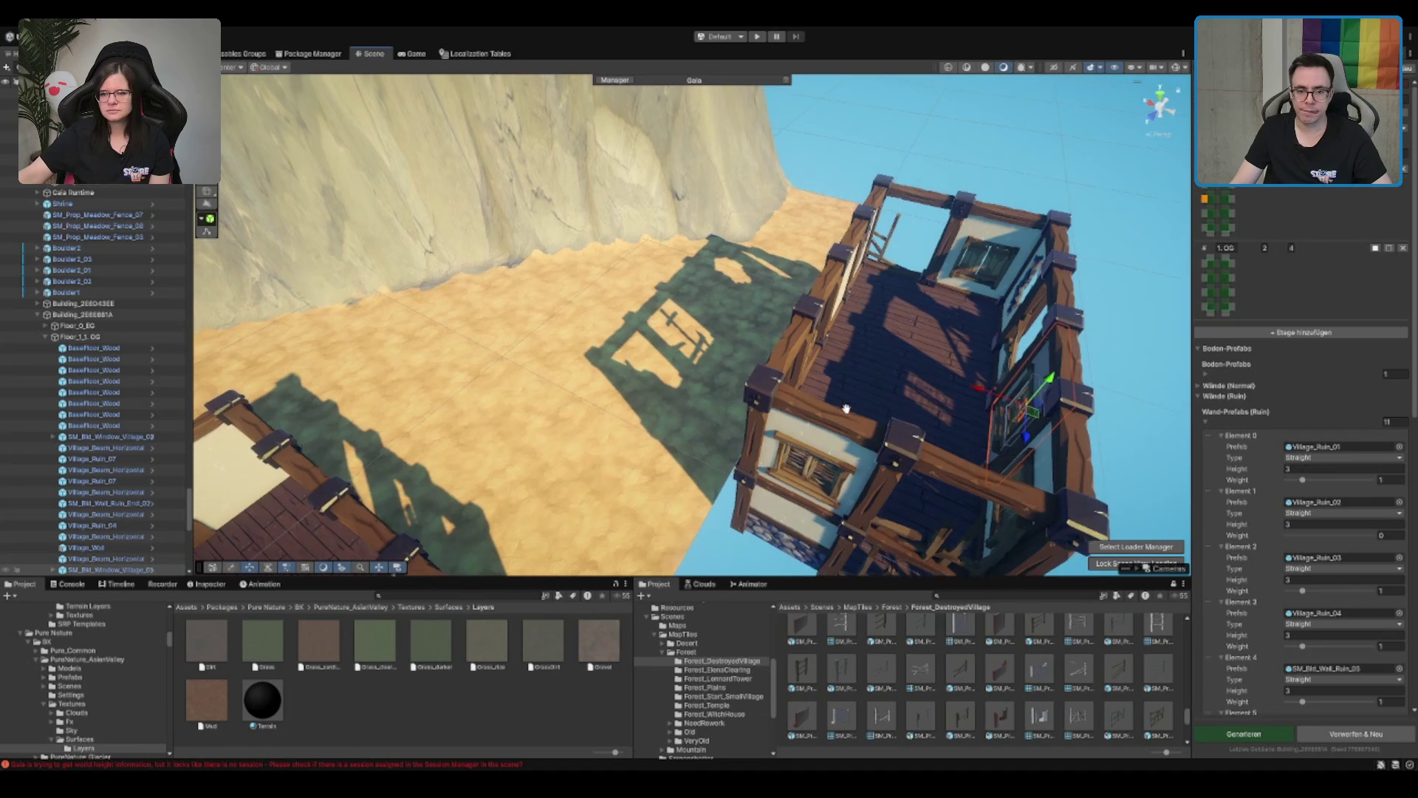
pyautogui.scroll(5, 846, 408)
pyautogui.moveTo(1025, 314)
pyautogui.mouseDown()
pyautogui.moveTo(778, 321)
pyautogui.moveTo(828, 345)
pyautogui.moveTo(1239, 283)
pyautogui.mouseUp()
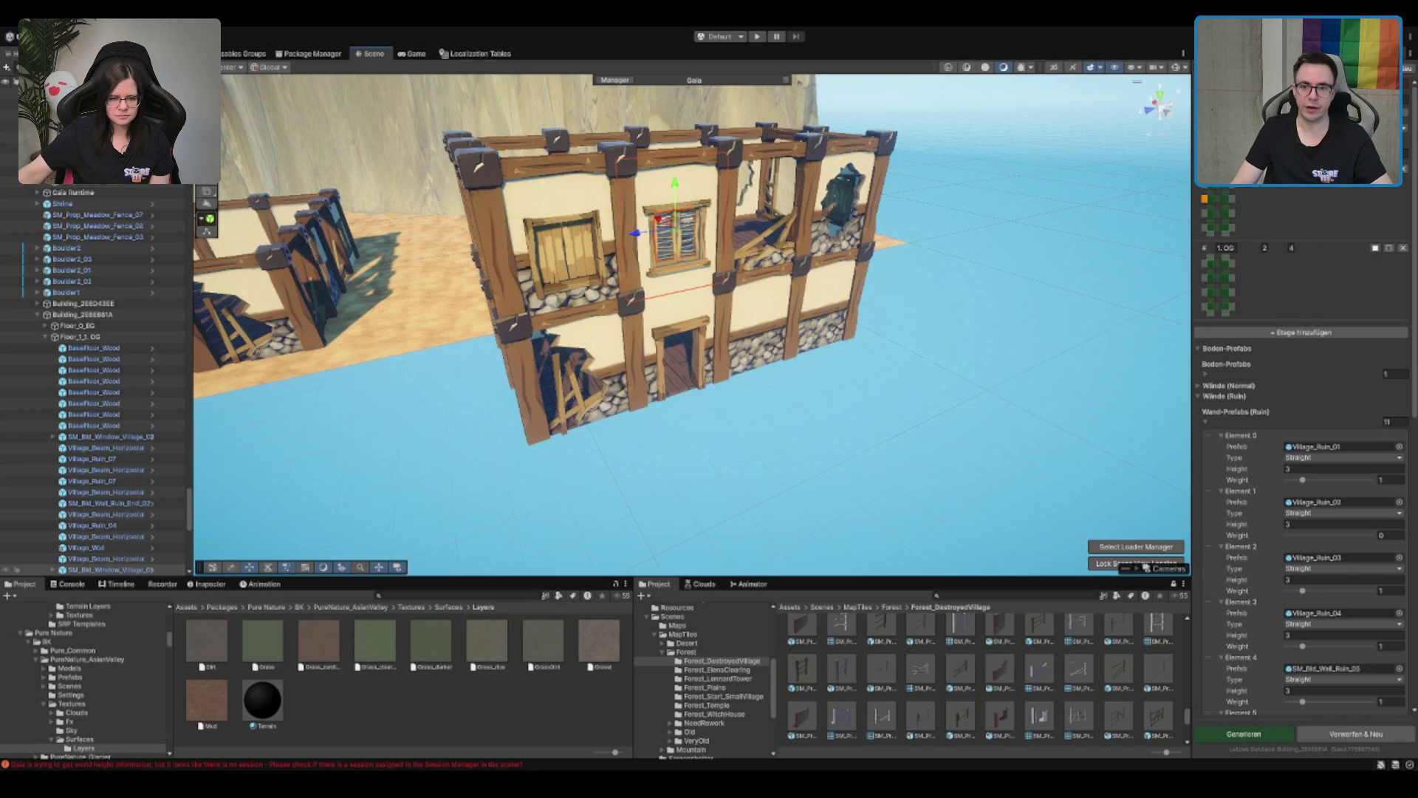
pyautogui.scroll(-10, 1304, 443)
pyautogui.moveTo(709, 218); pyautogui.dragTo(728, 222)
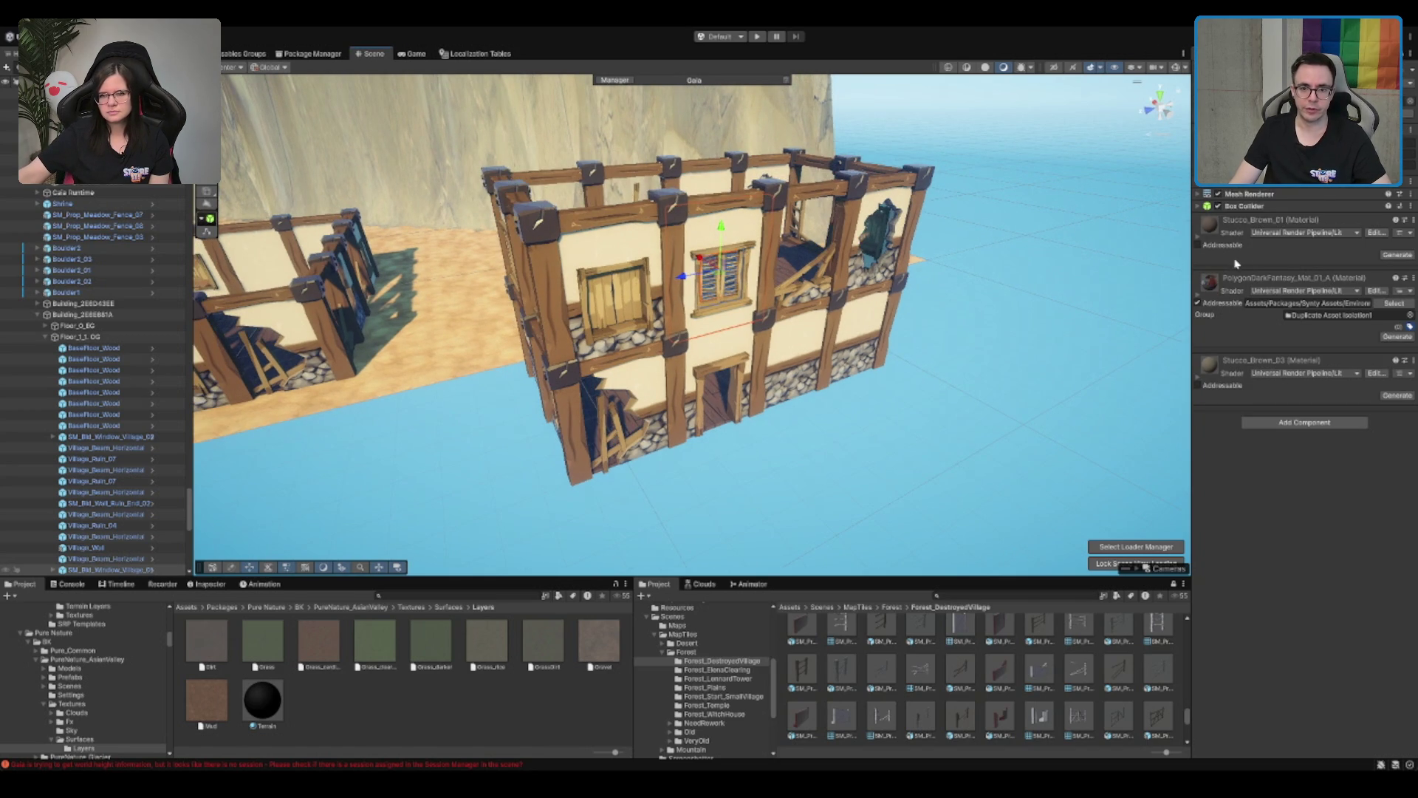
pyautogui.click(642, 262)
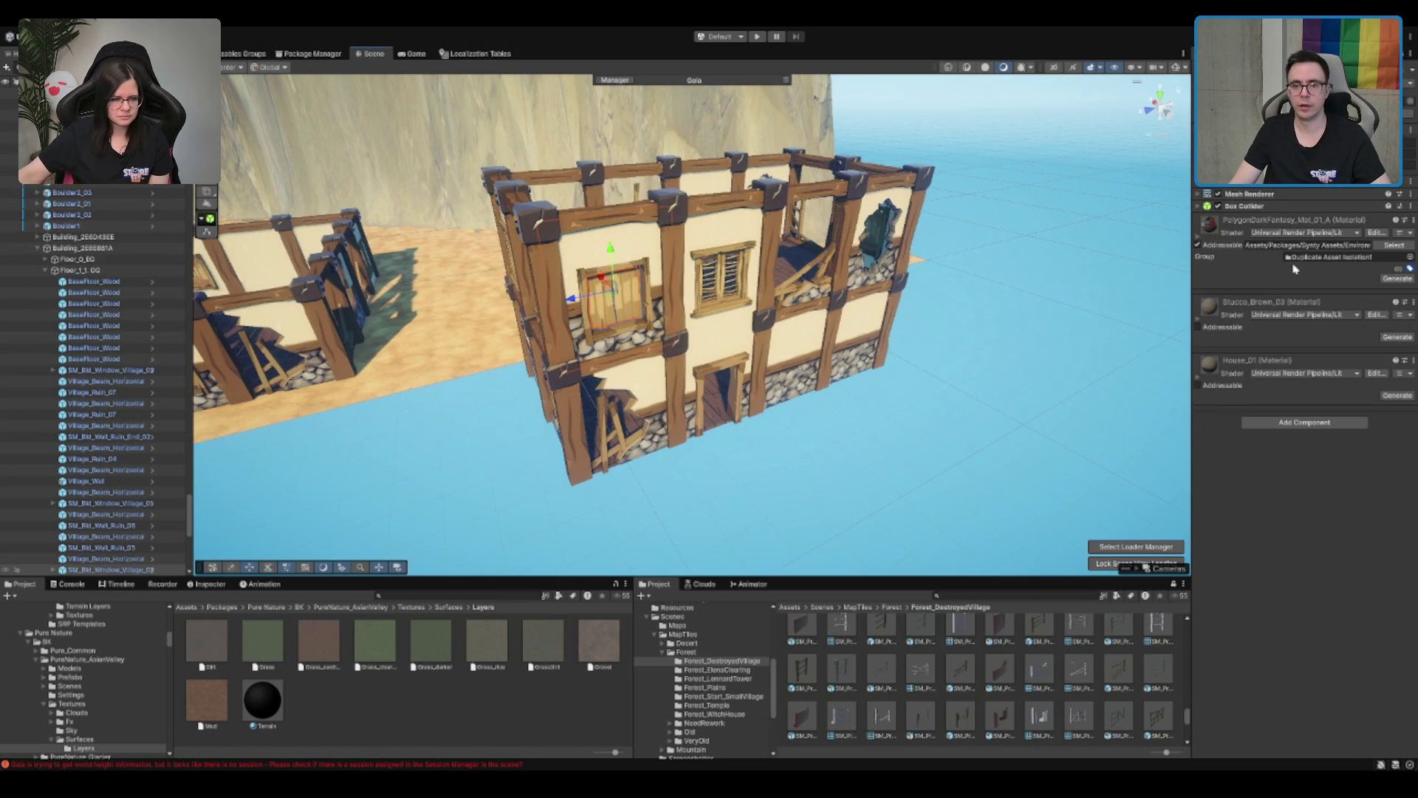
pyautogui.click(1264, 195)
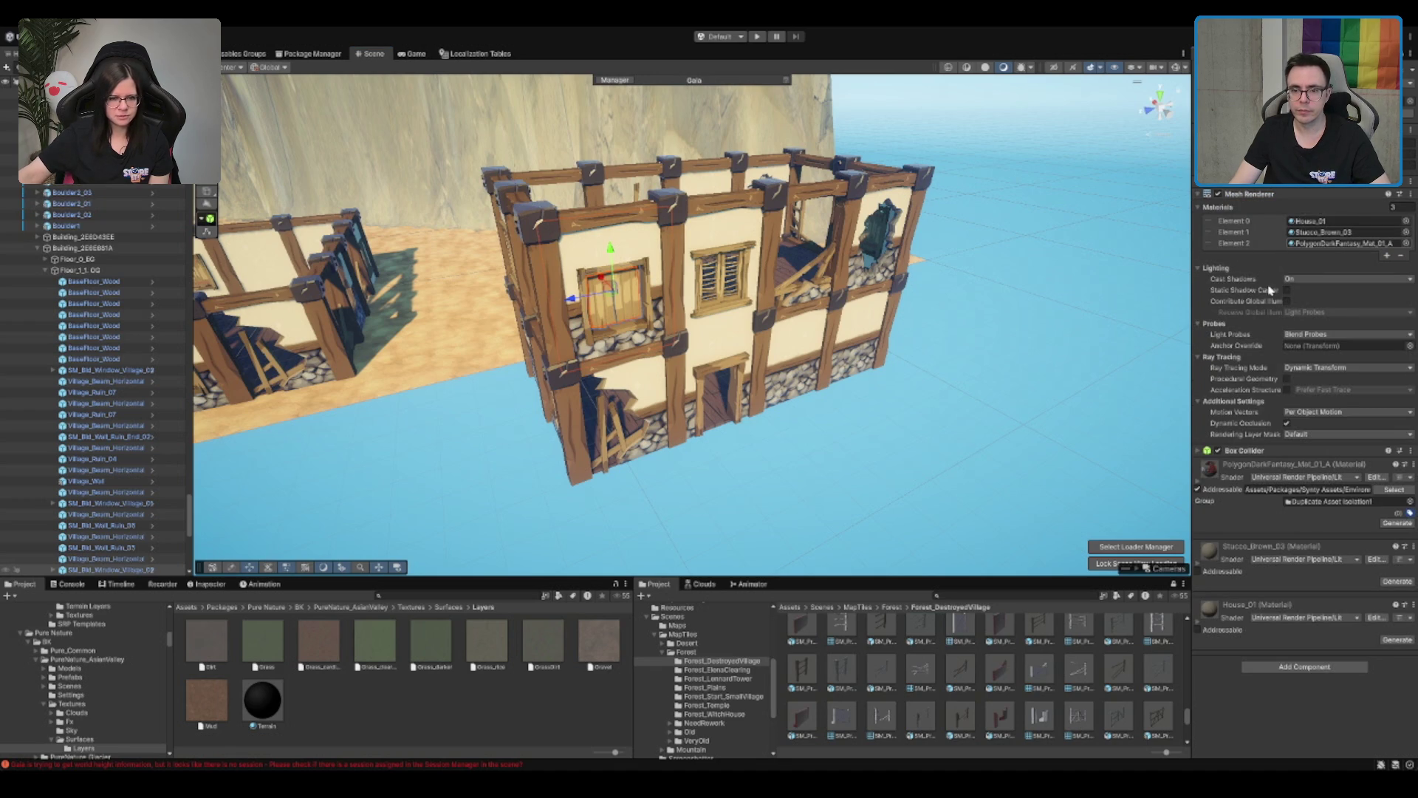
pyautogui.click(720, 280)
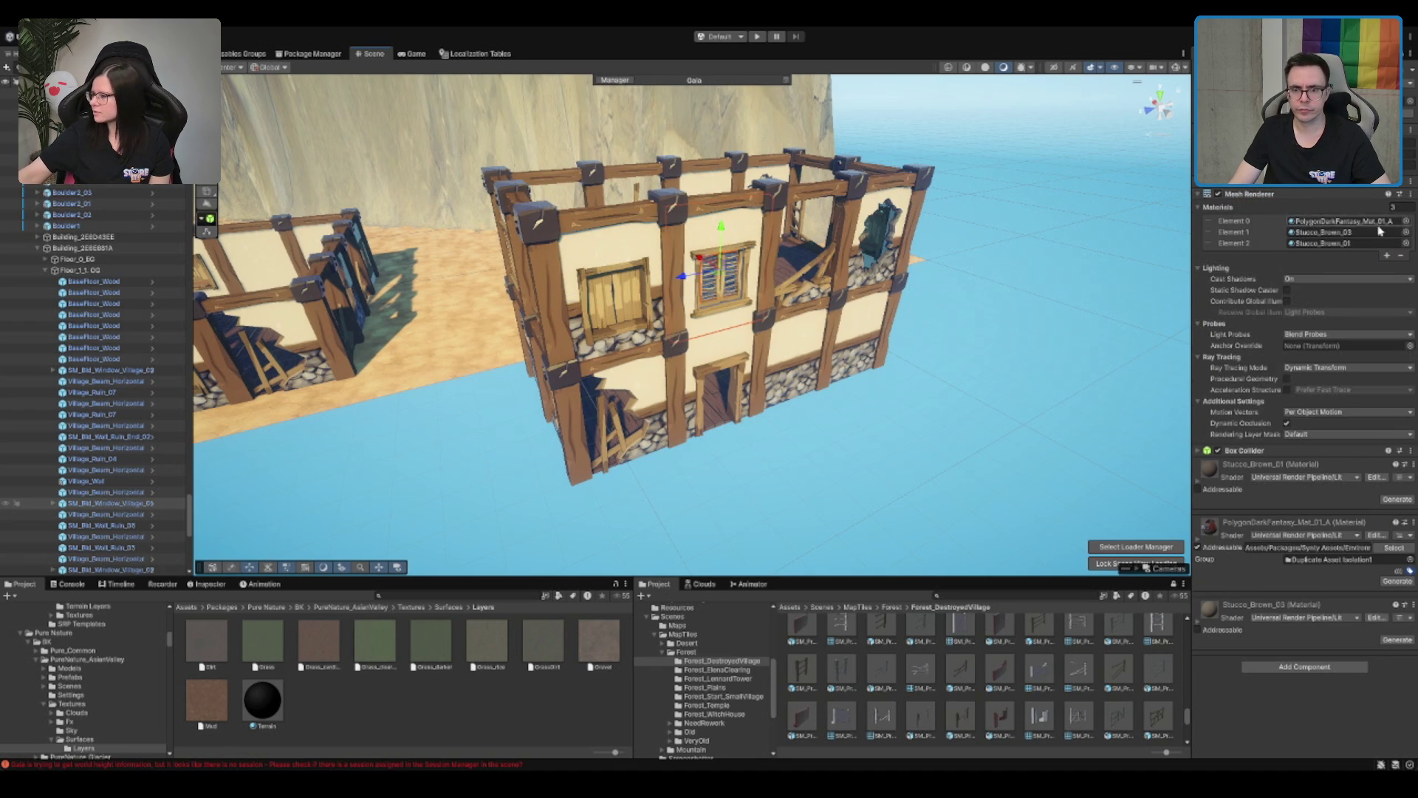
pyautogui.moveTo(1379, 230); pyautogui.dragTo(1379, 232)
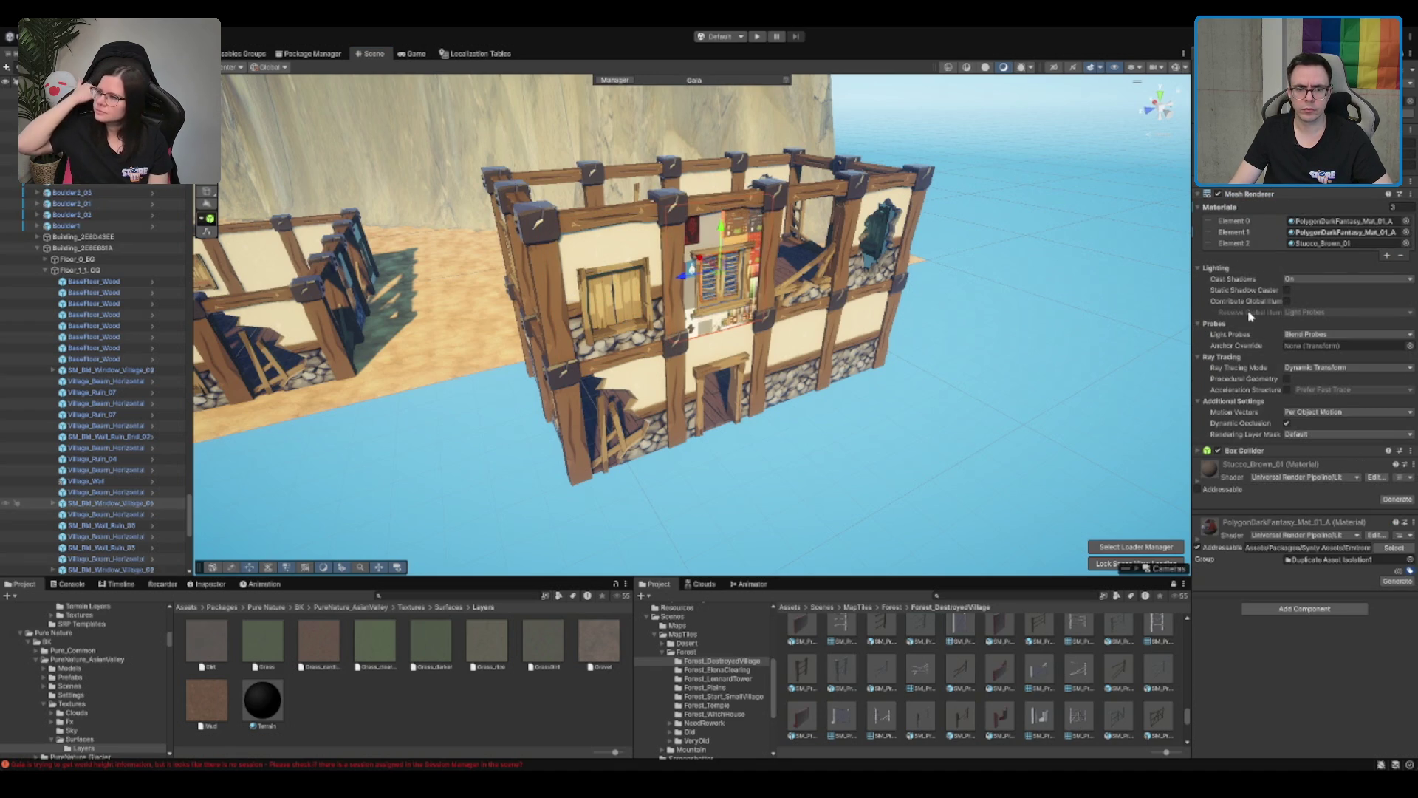
pyautogui.hotkey('ctrl', 'z')
pyautogui.scroll(3, 692, 333)
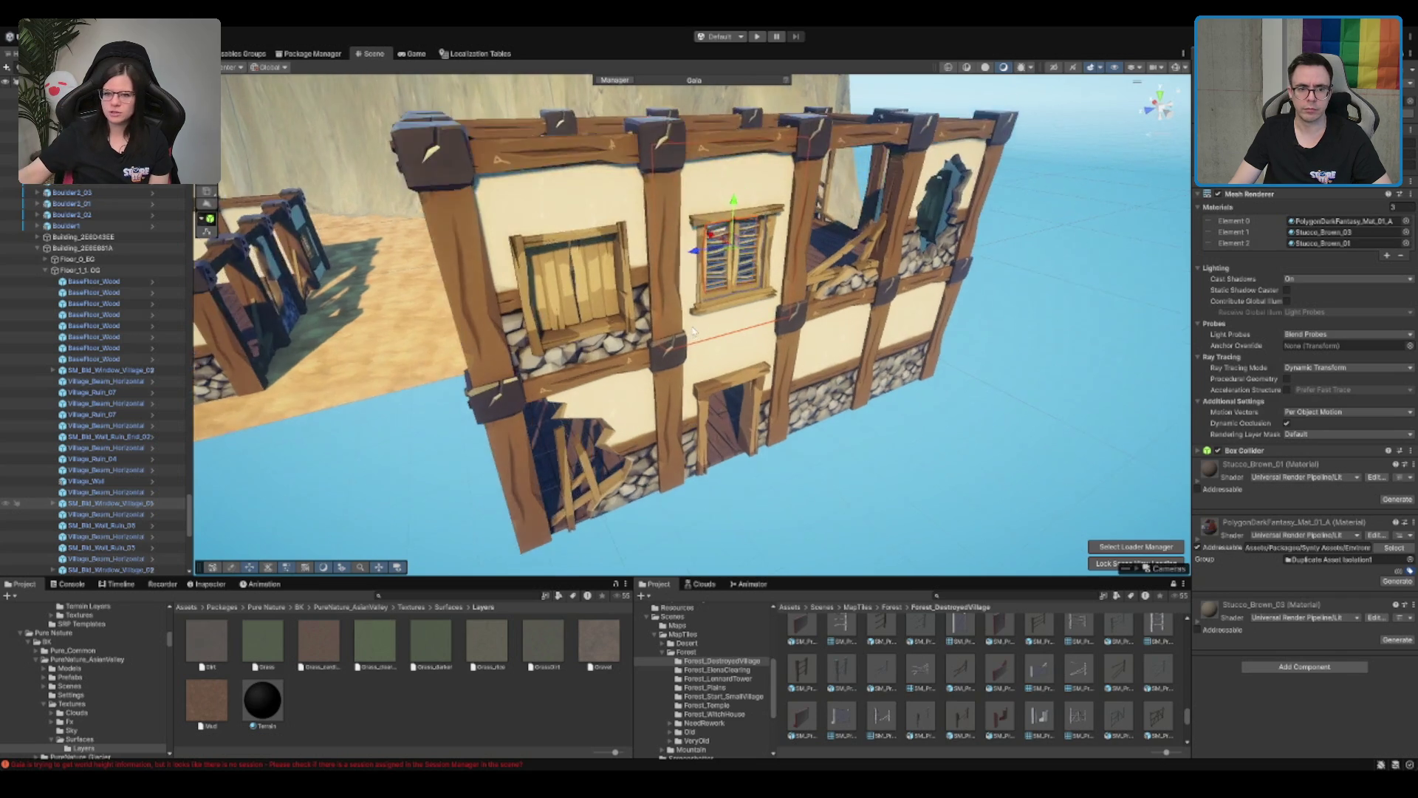
pyautogui.scroll(2, 692, 333)
pyautogui.click(610, 348)
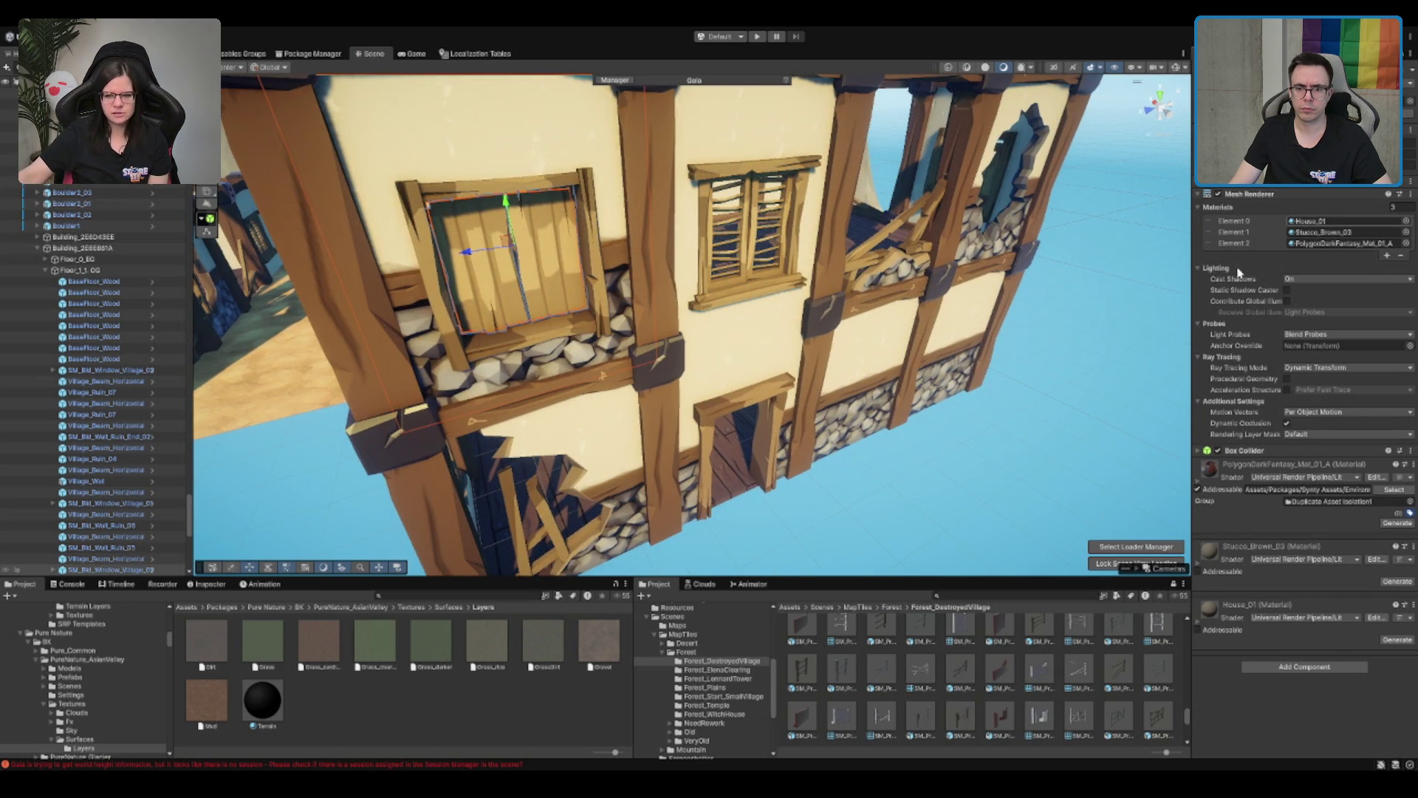
pyautogui.click(748, 229)
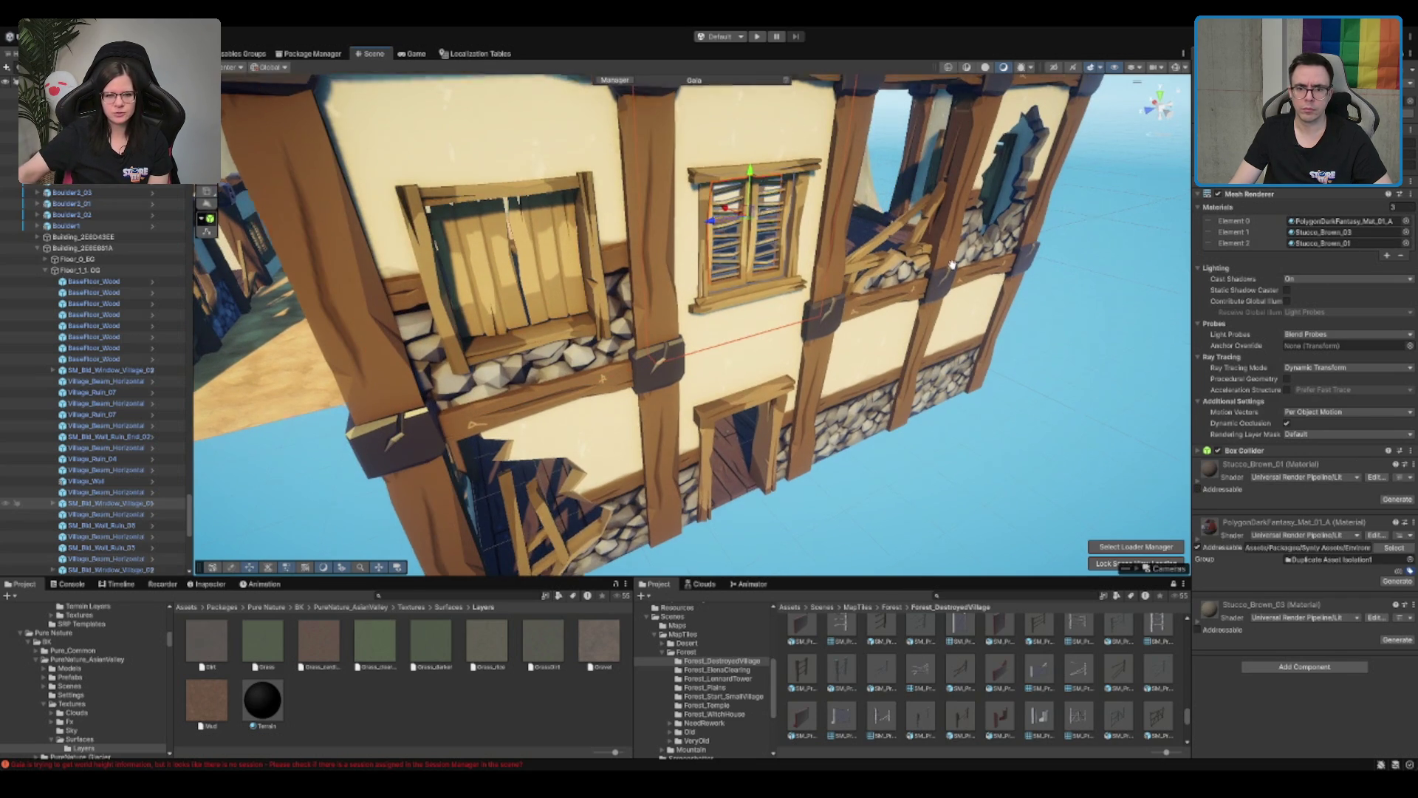
pyautogui.moveTo(952, 264); pyautogui.dragTo(878, 362)
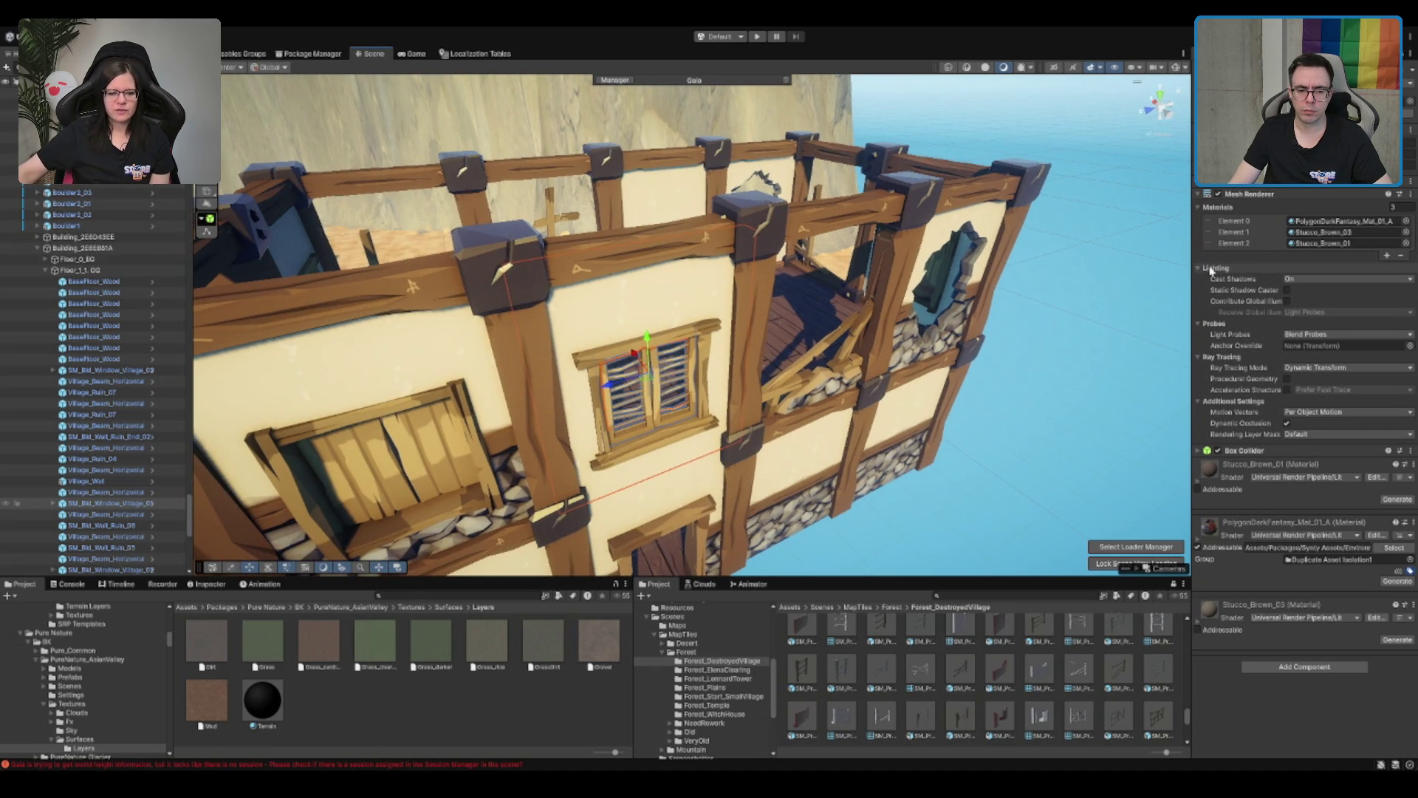
pyautogui.moveTo(789, 300); pyautogui.dragTo(918, 284)
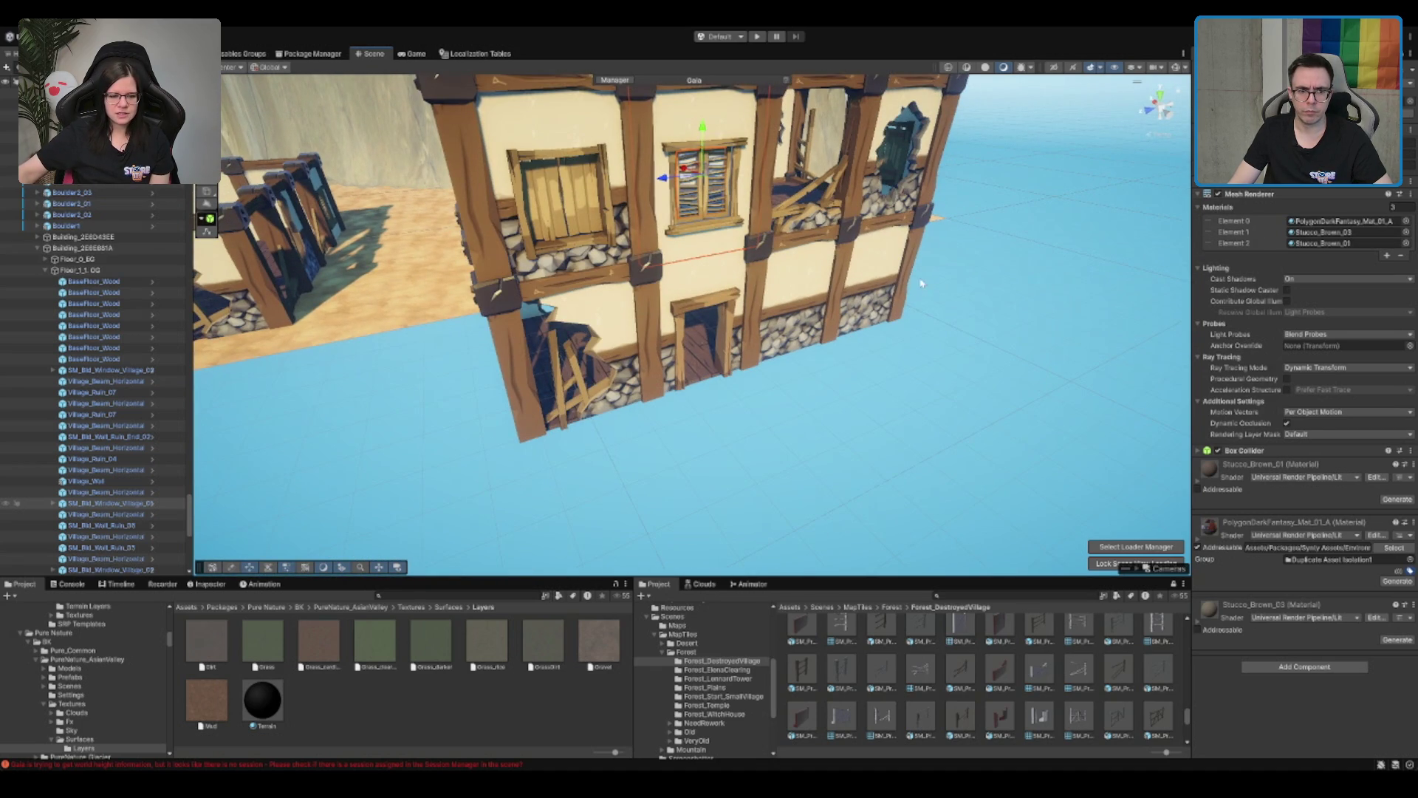
pyautogui.moveTo(1064, 277)
pyautogui.mouseDown()
pyautogui.moveTo(743, 358)
pyautogui.moveTo(729, 408)
pyautogui.moveTo(862, 417)
pyautogui.moveTo(826, 413)
pyautogui.moveTo(717, 344)
pyautogui.mouseUp()
pyautogui.scroll(3, 828, 340)
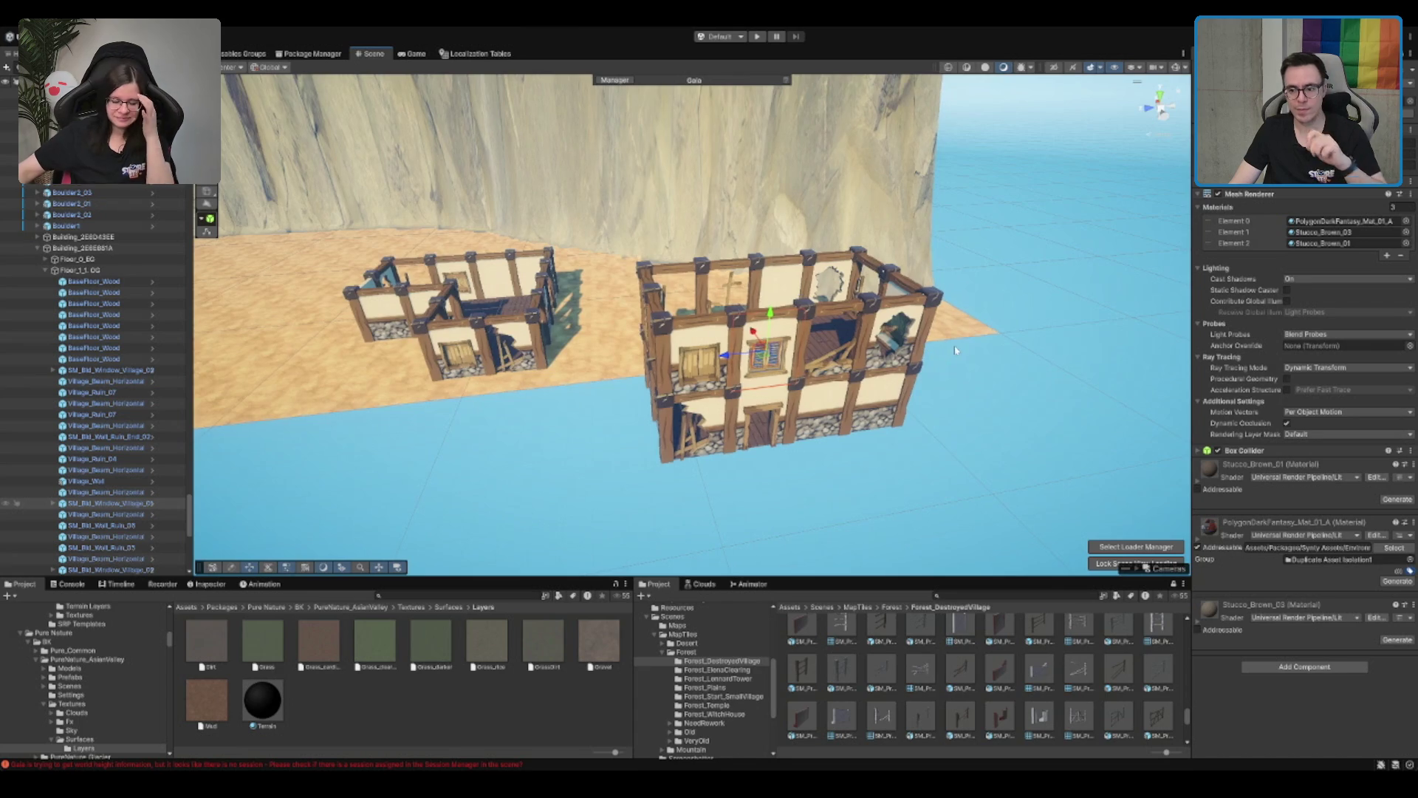
# - Select Building_2E6EB51A in the Hierarchy and bring it into focus above the village
pyautogui.scroll(2, 942, 337)
pyautogui.moveTo(832, 411); pyautogui.dragTo(731, 393)
pyautogui.moveTo(684, 346); pyautogui.dragTo(627, 350)
pyautogui.click(94, 249)
pyautogui.doubleClick(94, 254)
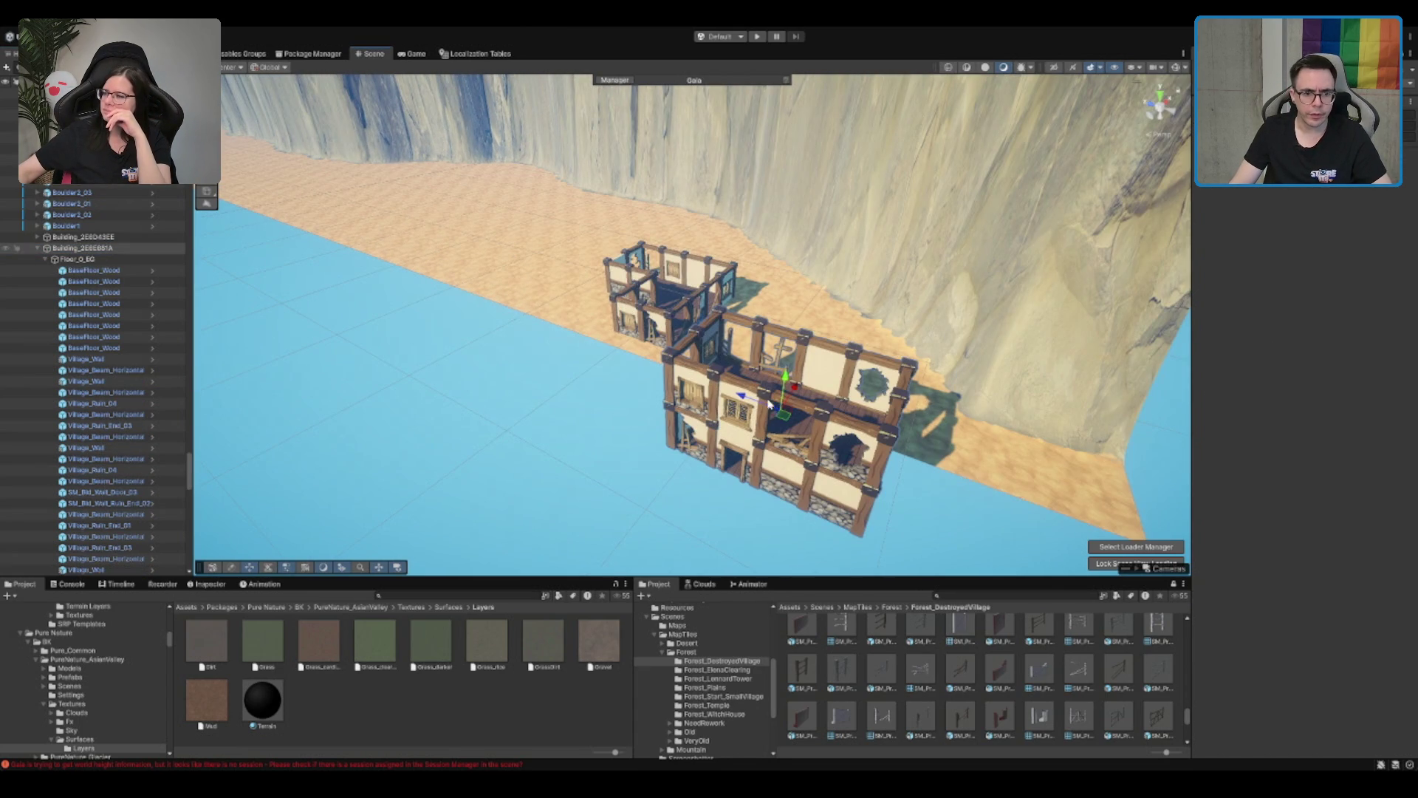
pyautogui.scroll(-3, 768, 403)
pyautogui.moveTo(768, 402)
pyautogui.mouseDown()
pyautogui.moveTo(707, 390)
pyautogui.moveTo(576, 121)
pyautogui.moveTo(592, 355)
pyautogui.mouseUp()
pyautogui.scroll(-5, 707, 390)
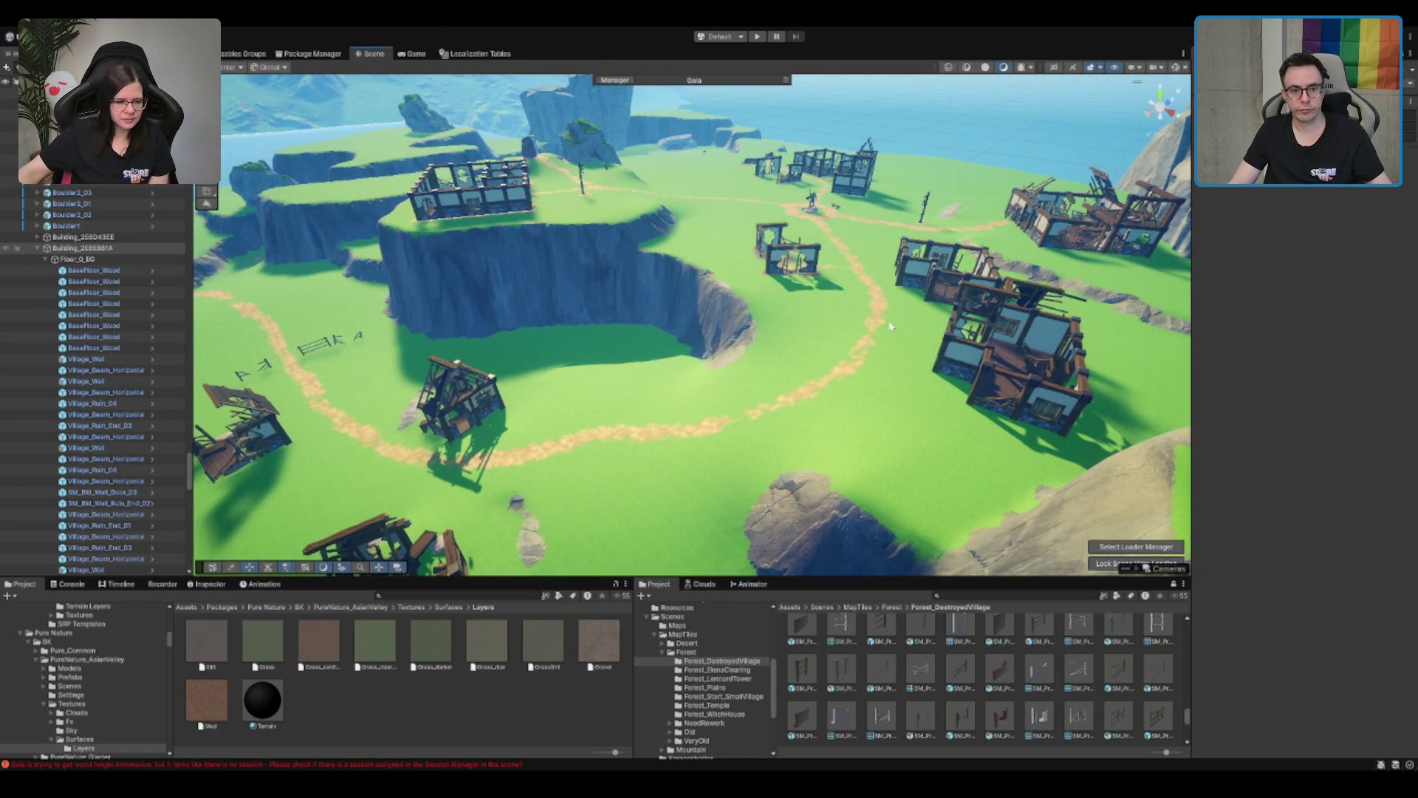
pyautogui.moveTo(828, 297)
pyautogui.mouseDown()
pyautogui.moveTo(890, 215)
pyautogui.moveTo(674, 201)
pyautogui.mouseUp()
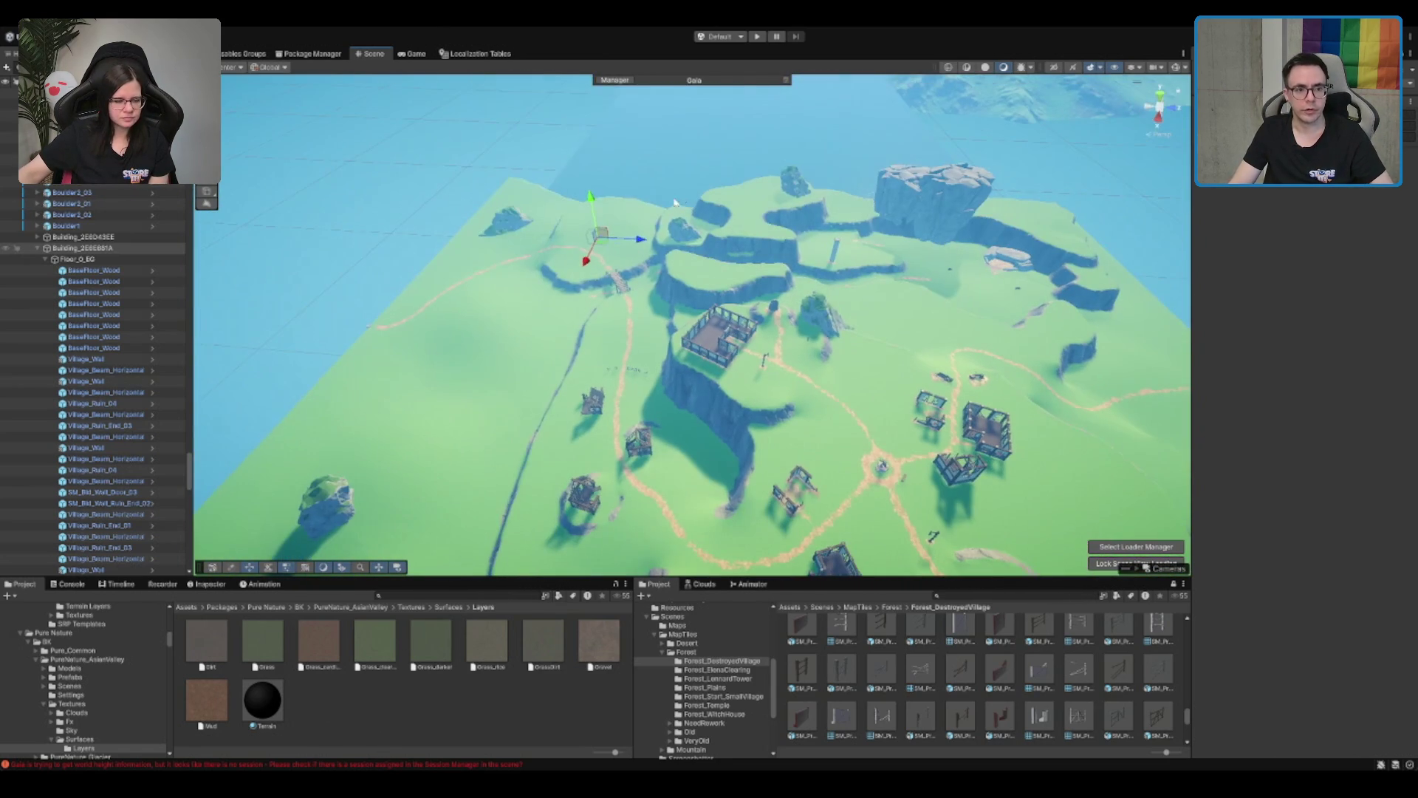
# - Move the building up beside the statue among the village buildings and rotate it
pyautogui.moveTo(872, 440); pyautogui.dragTo(932, 329)
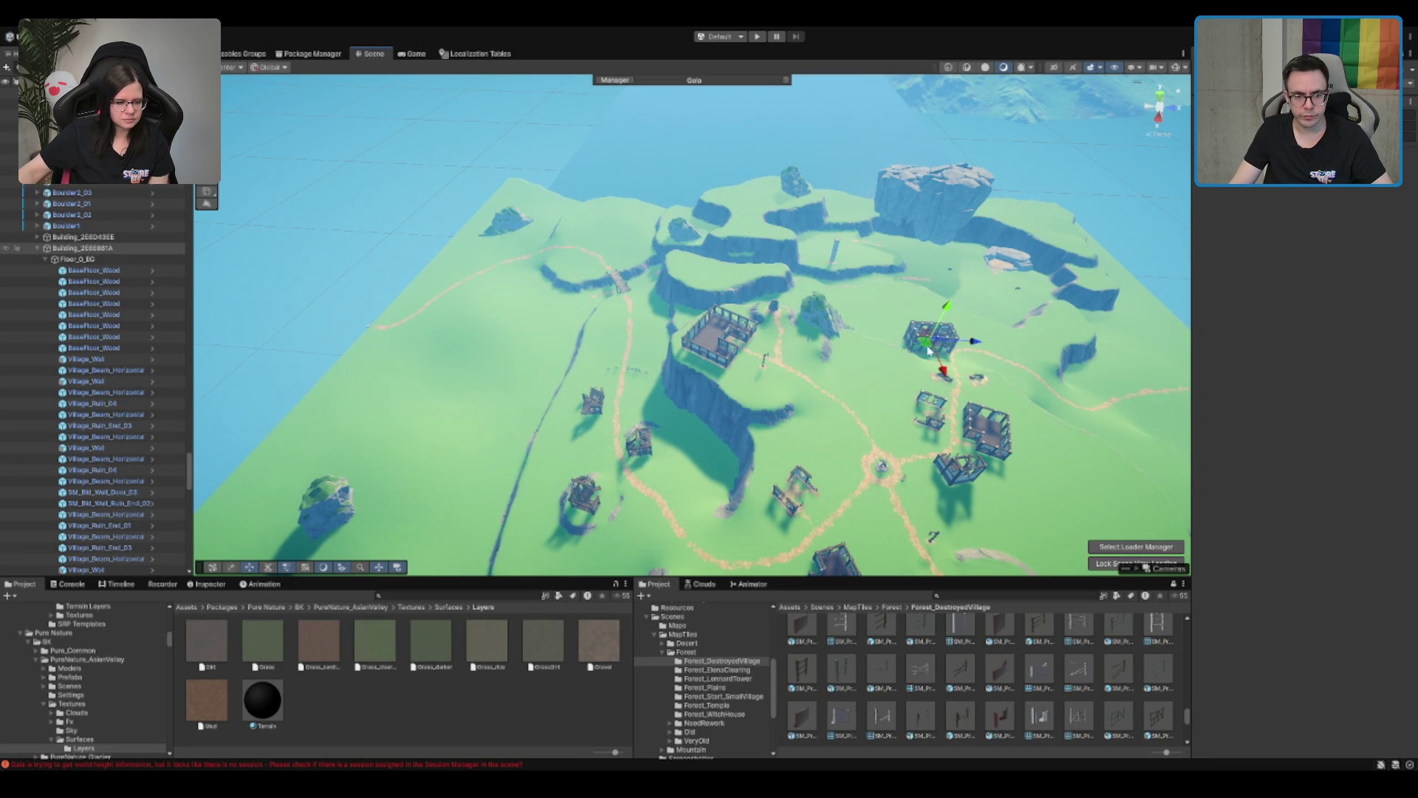
pyautogui.press('f')
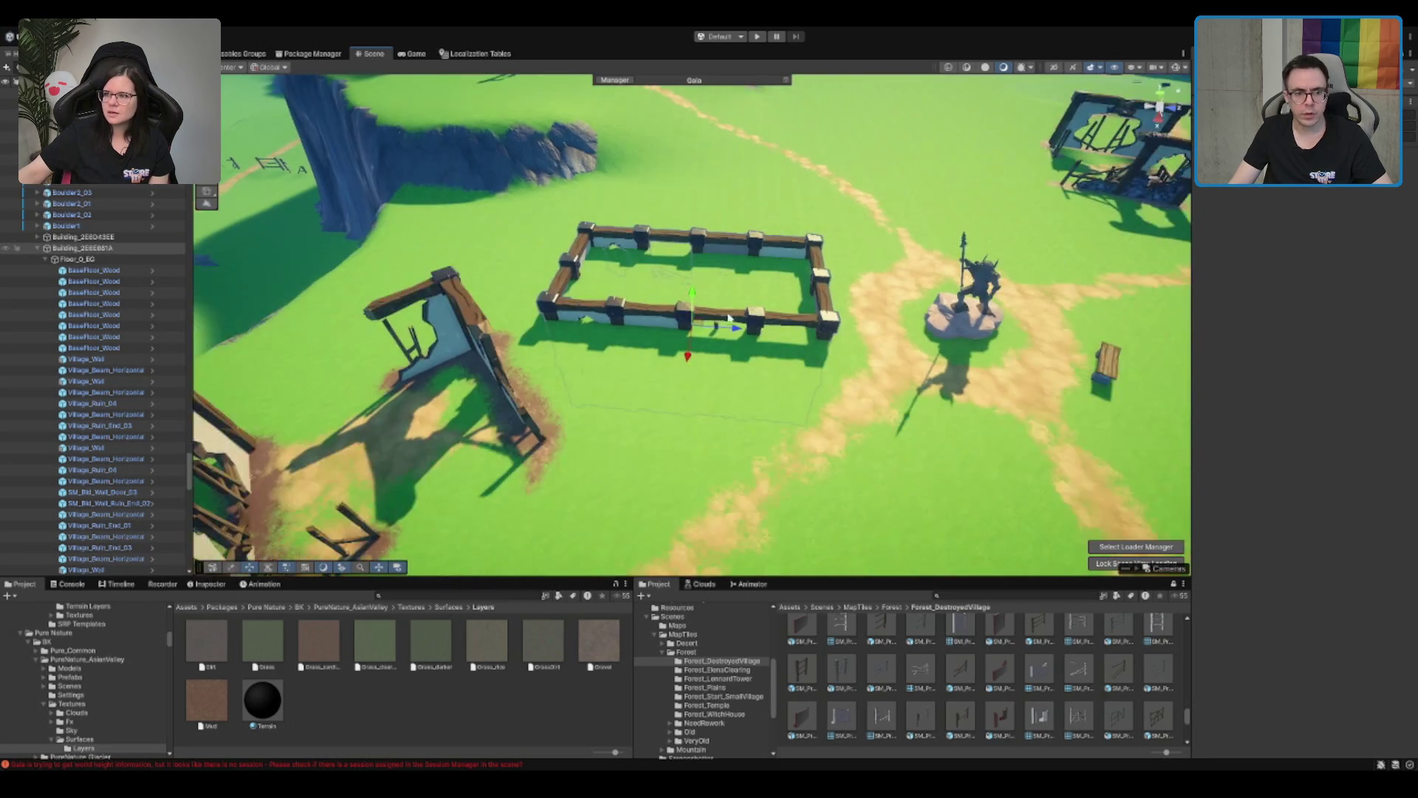
pyautogui.scroll(-2, 633, 277)
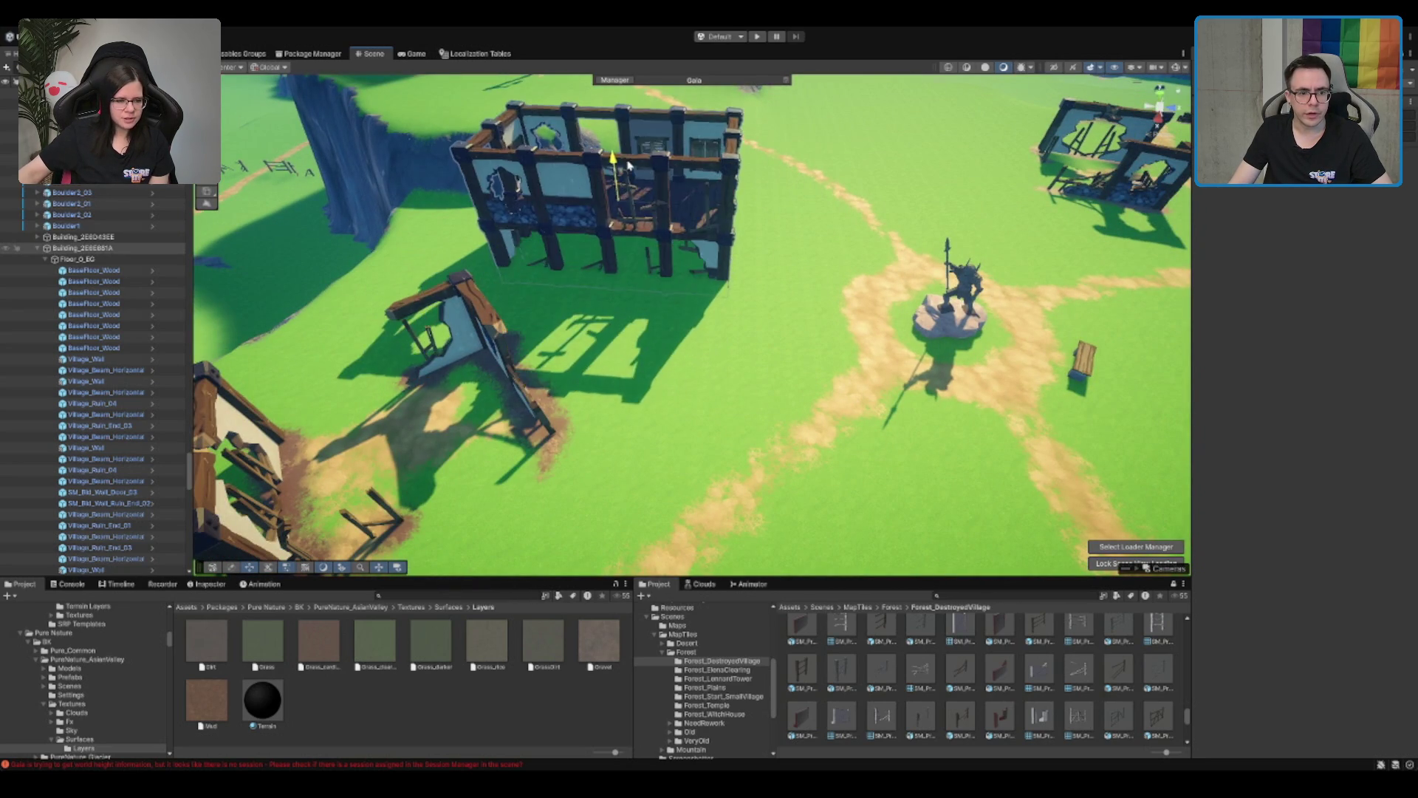
pyautogui.moveTo(602, 230)
pyautogui.mouseDown()
pyautogui.moveTo(753, 383)
pyautogui.moveTo(1218, 262)
pyautogui.moveTo(702, 333)
pyautogui.moveTo(694, 299)
pyautogui.mouseUp()
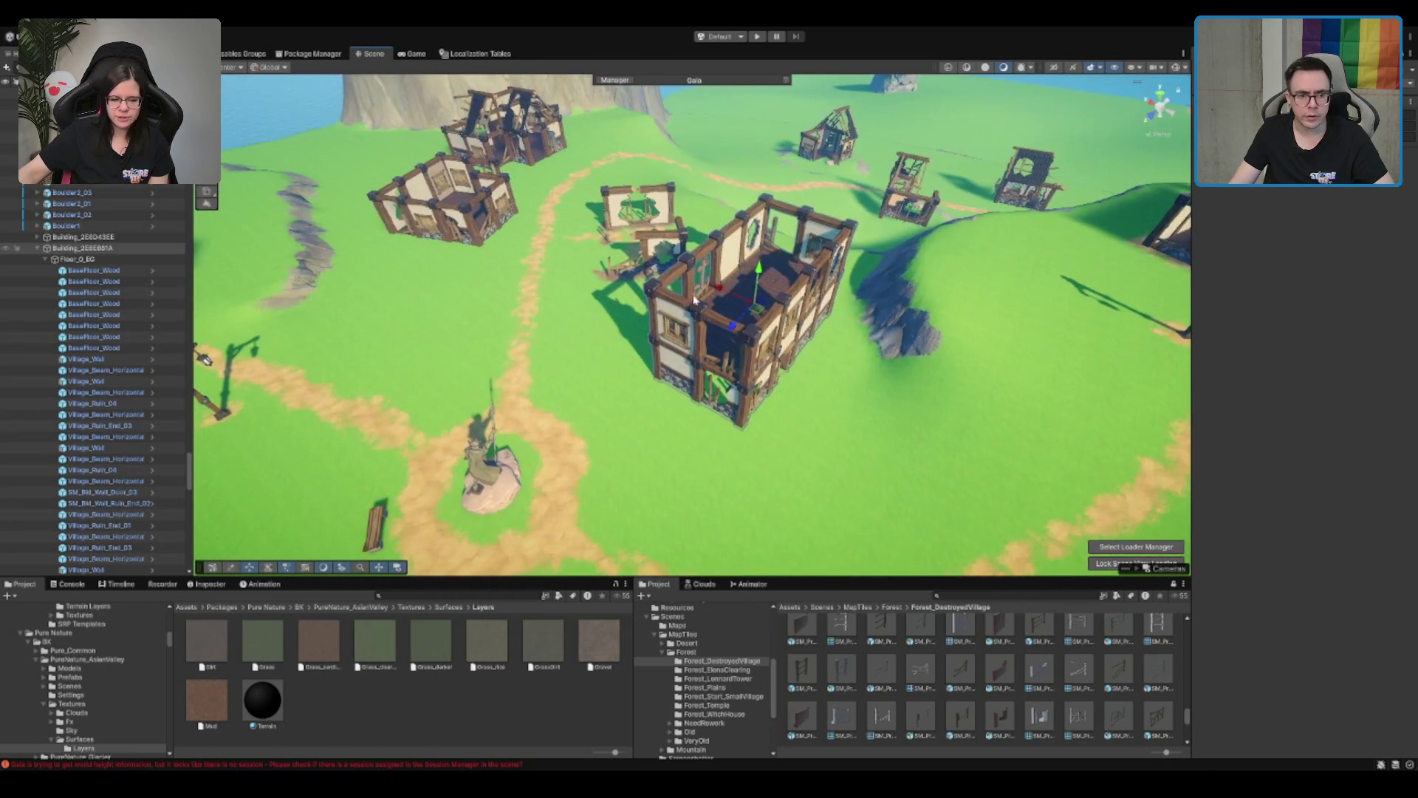
pyautogui.moveTo(777, 338)
pyautogui.mouseDown()
pyautogui.moveTo(708, 330)
pyautogui.moveTo(733, 299)
pyautogui.moveTo(741, 358)
pyautogui.mouseUp()
pyautogui.scroll(-10, 741, 358)
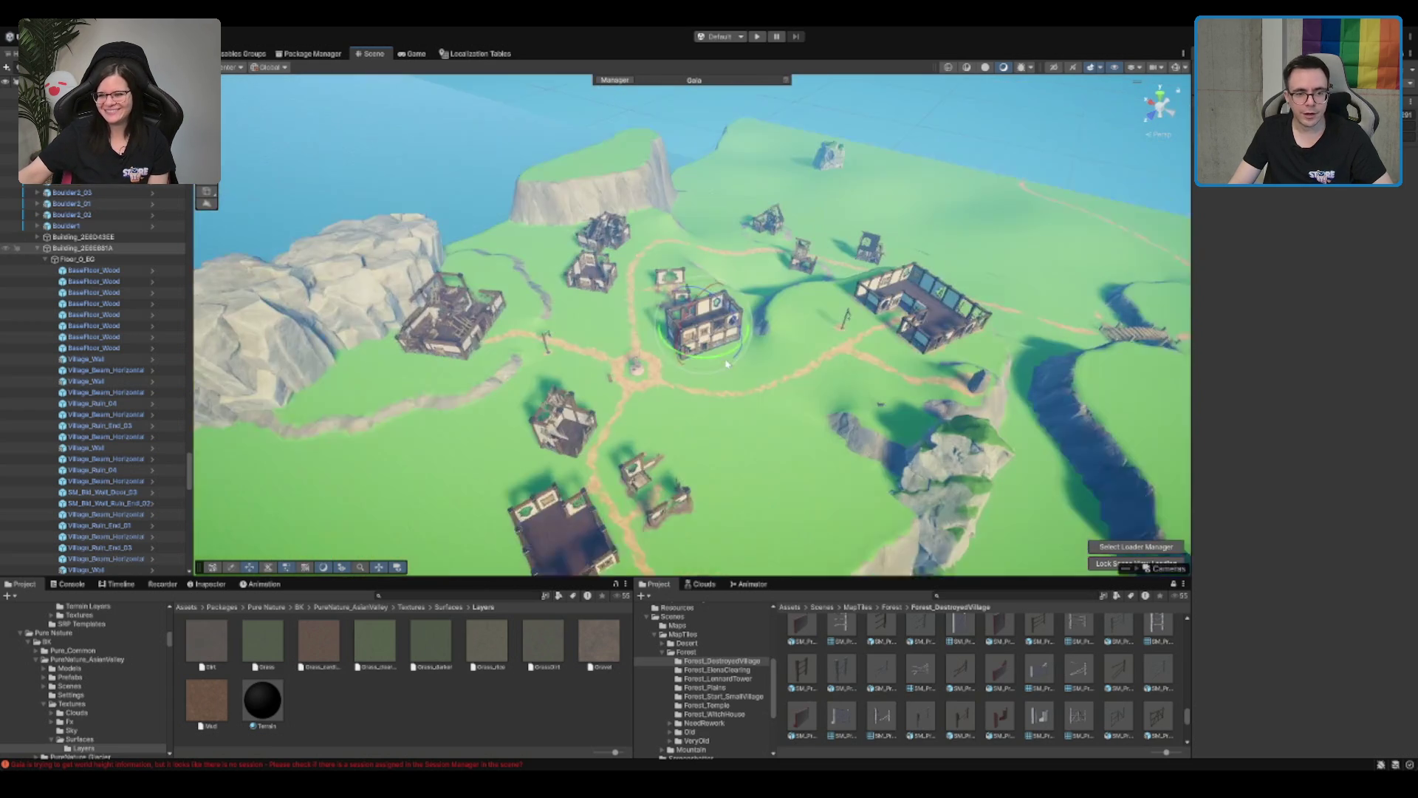
pyautogui.click(65, 242)
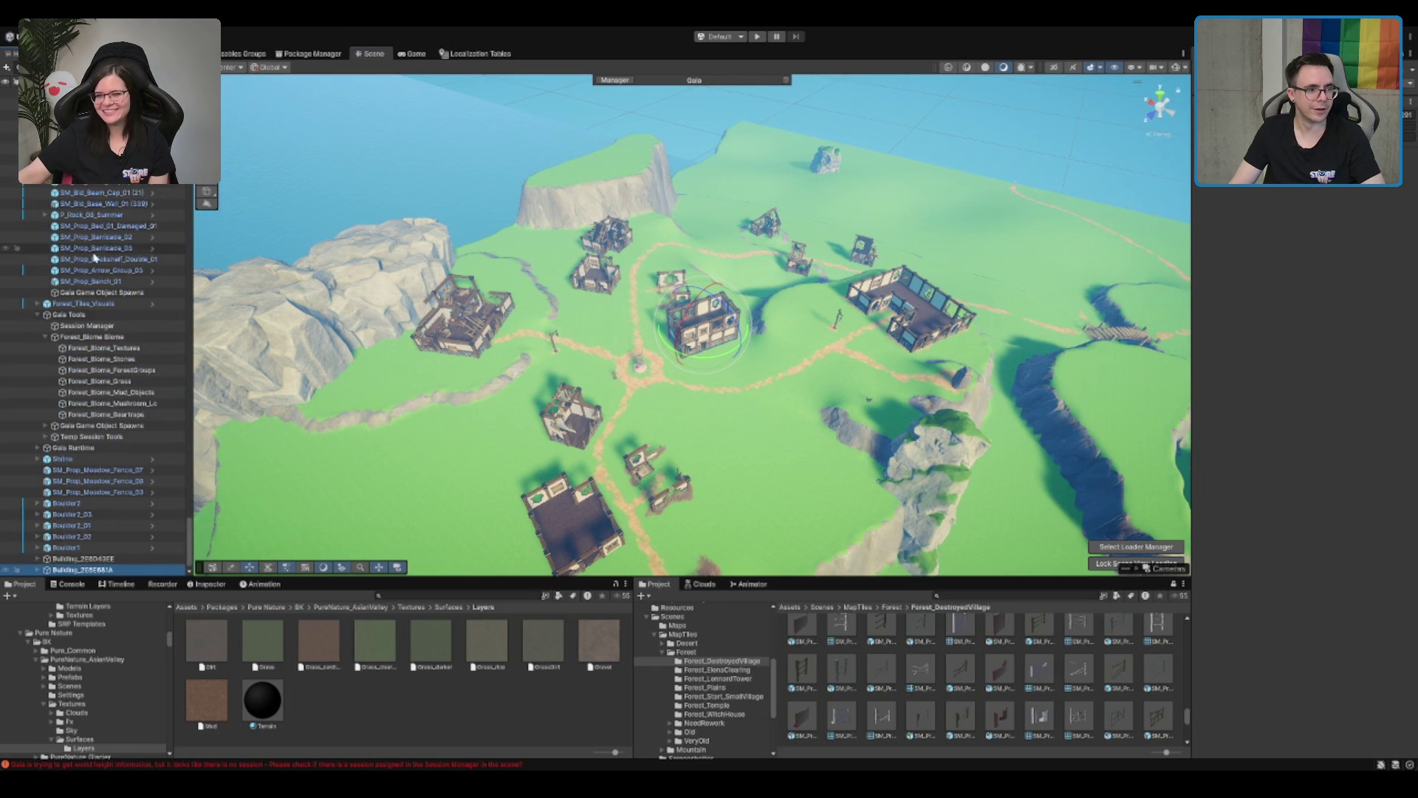
pyautogui.press('f')
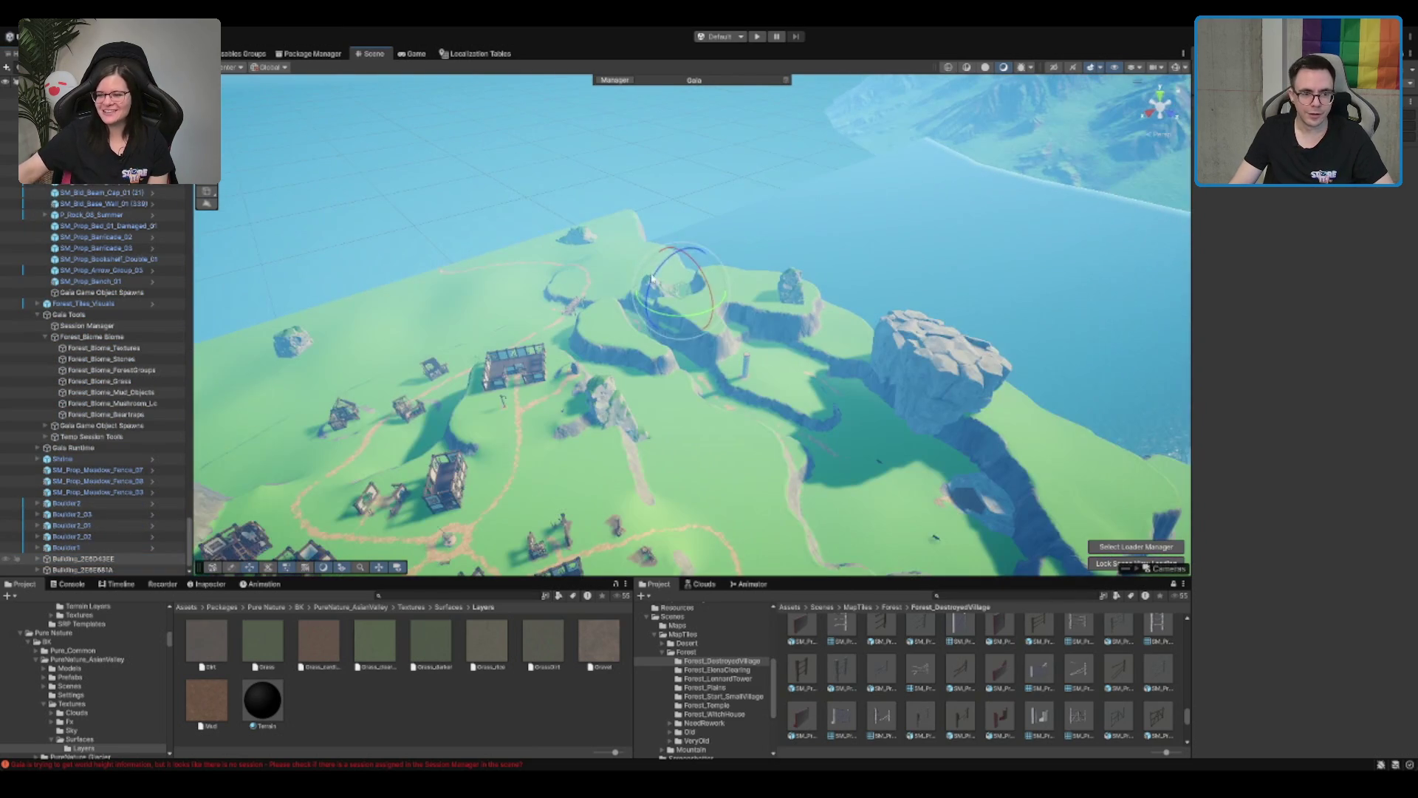
pyautogui.moveTo(656, 386)
pyautogui.mouseDown()
pyautogui.moveTo(540, 497)
pyautogui.moveTo(563, 499)
pyautogui.moveTo(552, 458)
pyautogui.mouseUp()
pyautogui.moveTo(543, 384)
pyautogui.mouseDown()
pyautogui.moveTo(538, 373)
pyautogui.moveTo(533, 417)
pyautogui.moveTo(569, 483)
pyautogui.mouseUp()
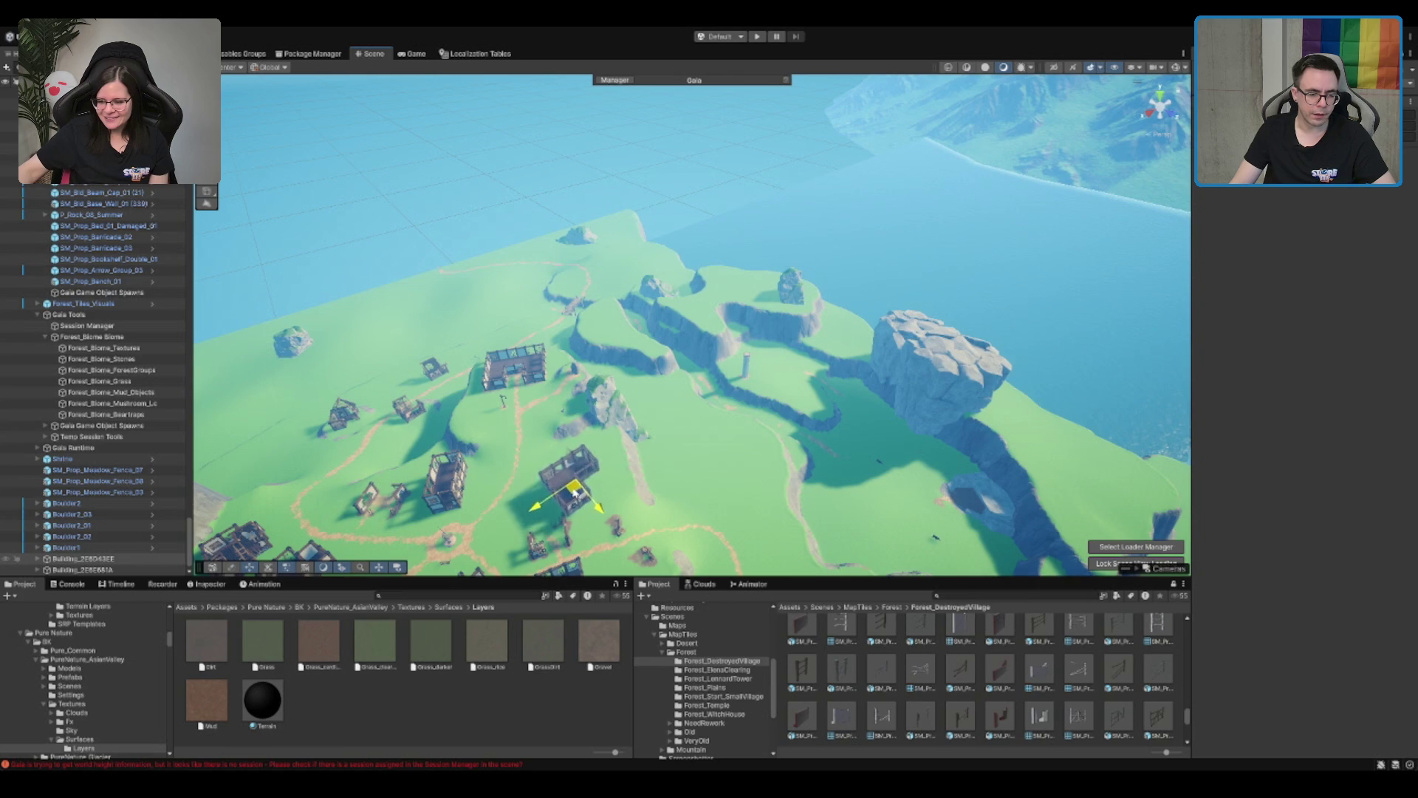
pyautogui.press('f')
pyautogui.scroll(3, 752, 325)
pyautogui.press('e')
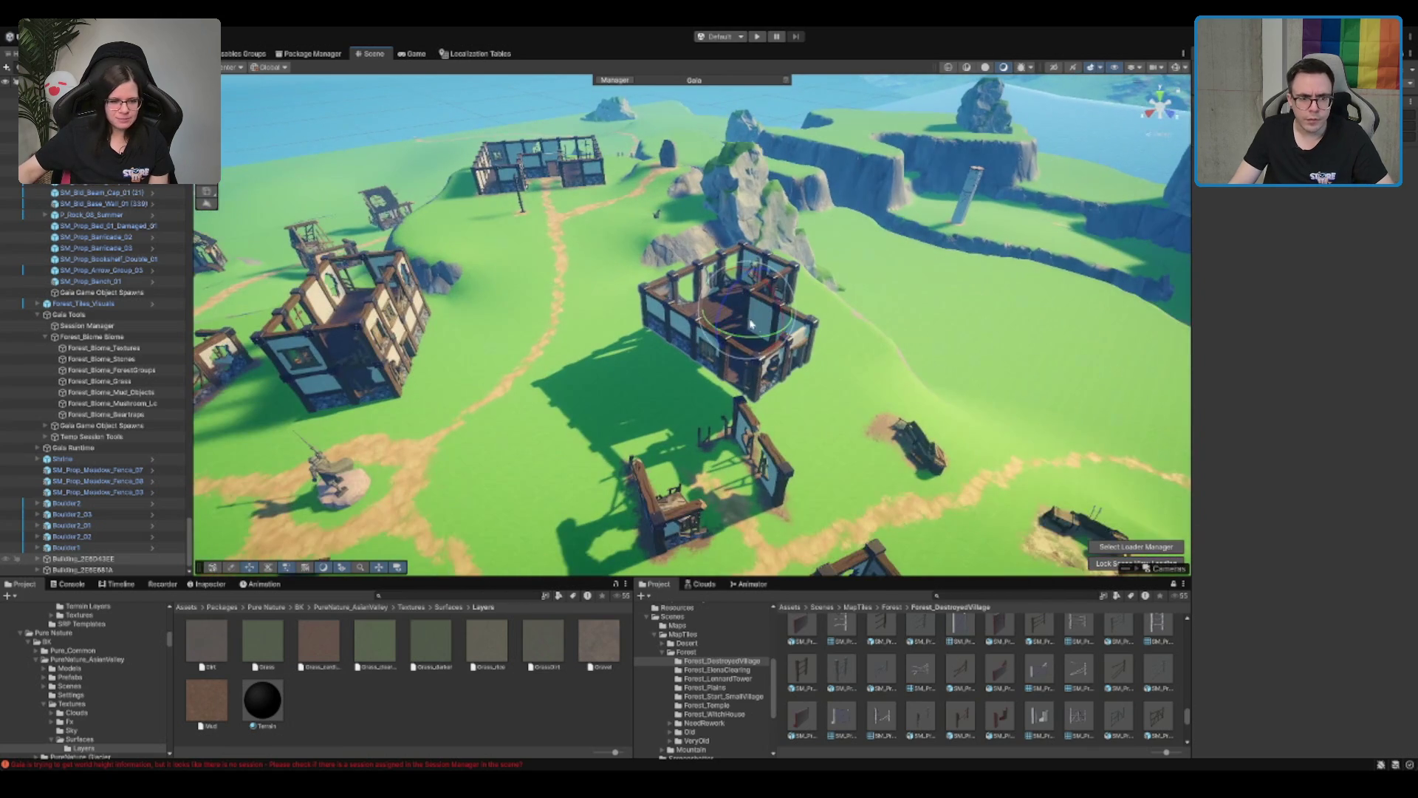
pyautogui.moveTo(766, 340); pyautogui.dragTo(602, 367)
pyautogui.moveTo(756, 334); pyautogui.dragTo(755, 269)
pyautogui.press('w')
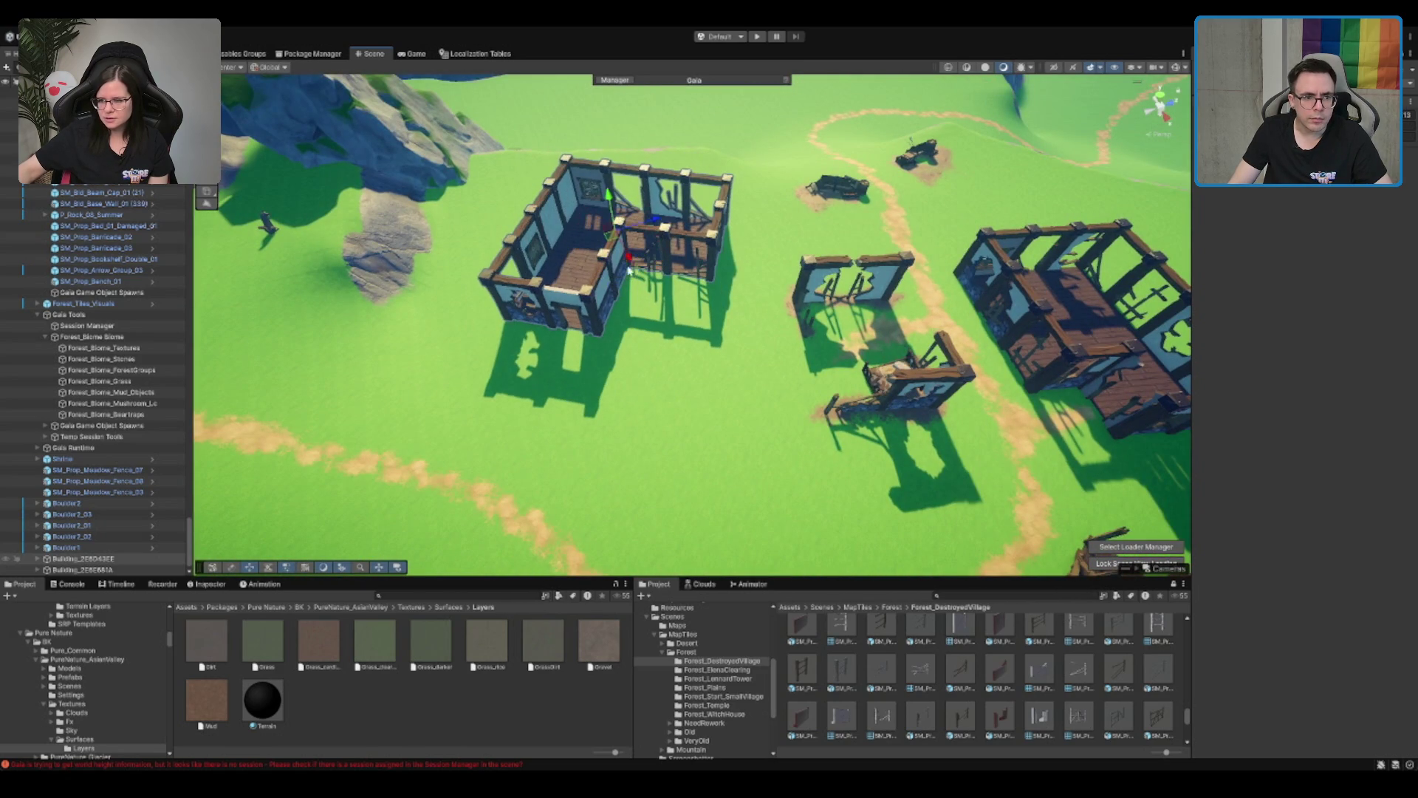
pyautogui.scroll(-5, 765, 322)
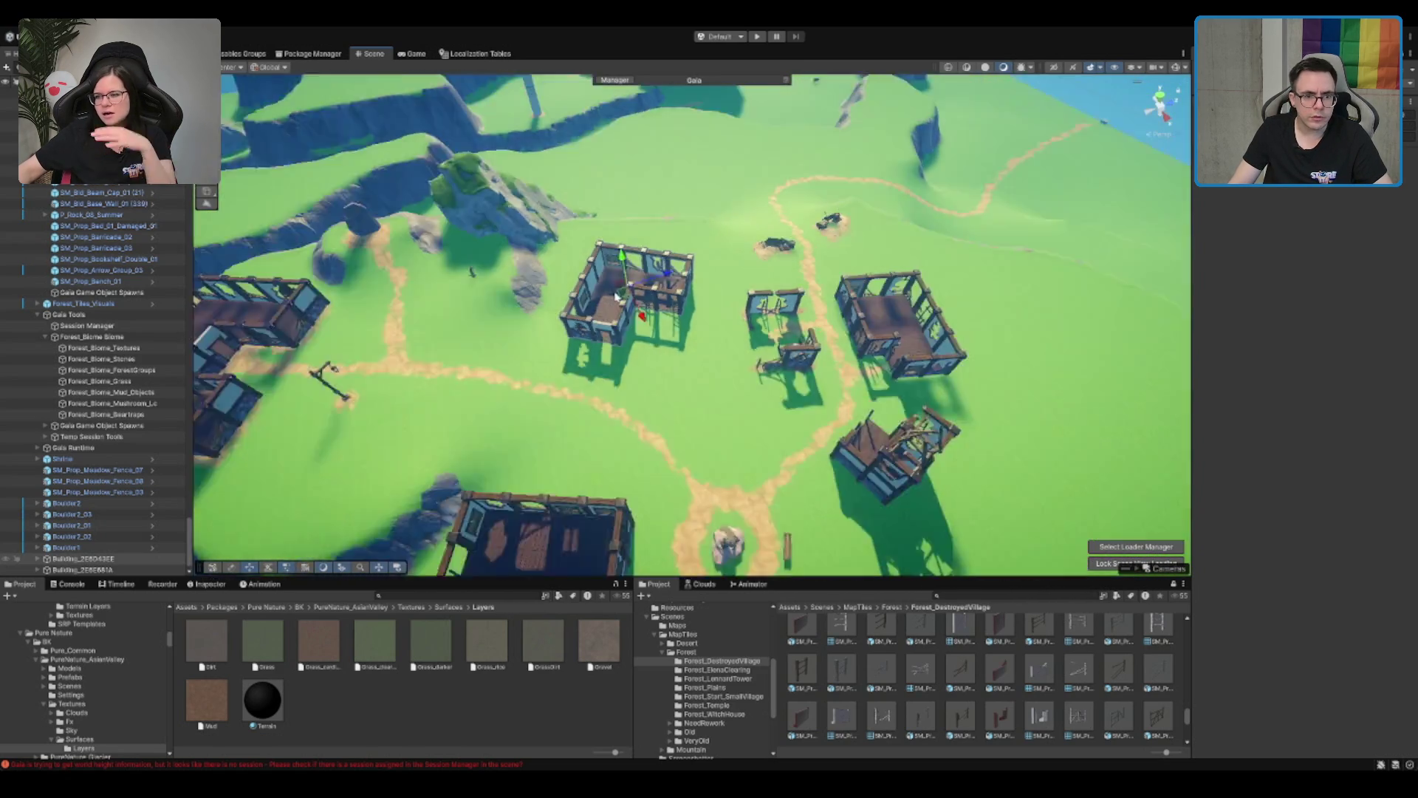
pyautogui.moveTo(764, 323)
pyautogui.mouseDown()
pyautogui.moveTo(858, 321)
pyautogui.moveTo(929, 269)
pyautogui.moveTo(628, 384)
pyautogui.mouseUp()
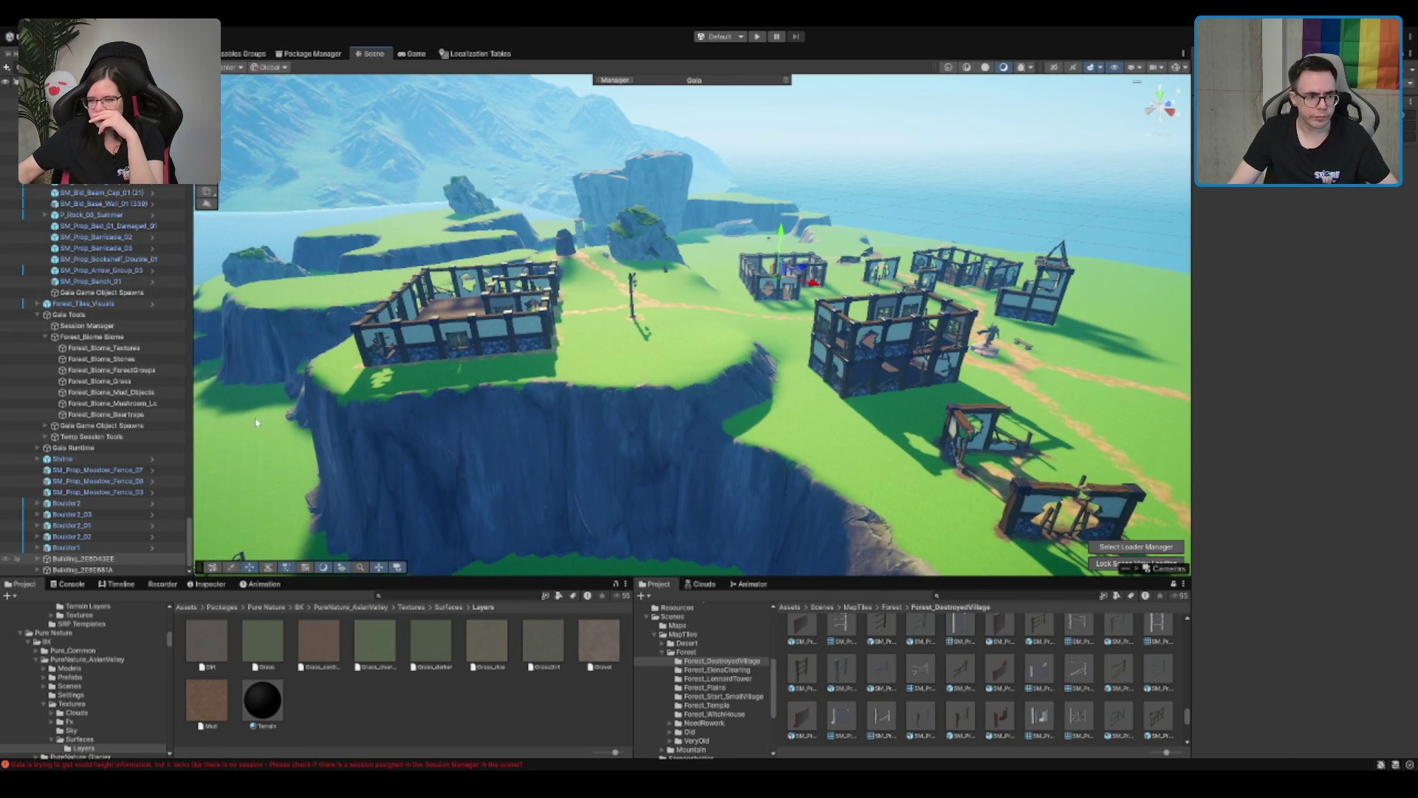
pyautogui.keyDown('shift'); pyautogui.click(116, 570); pyautogui.keyUp('shift')
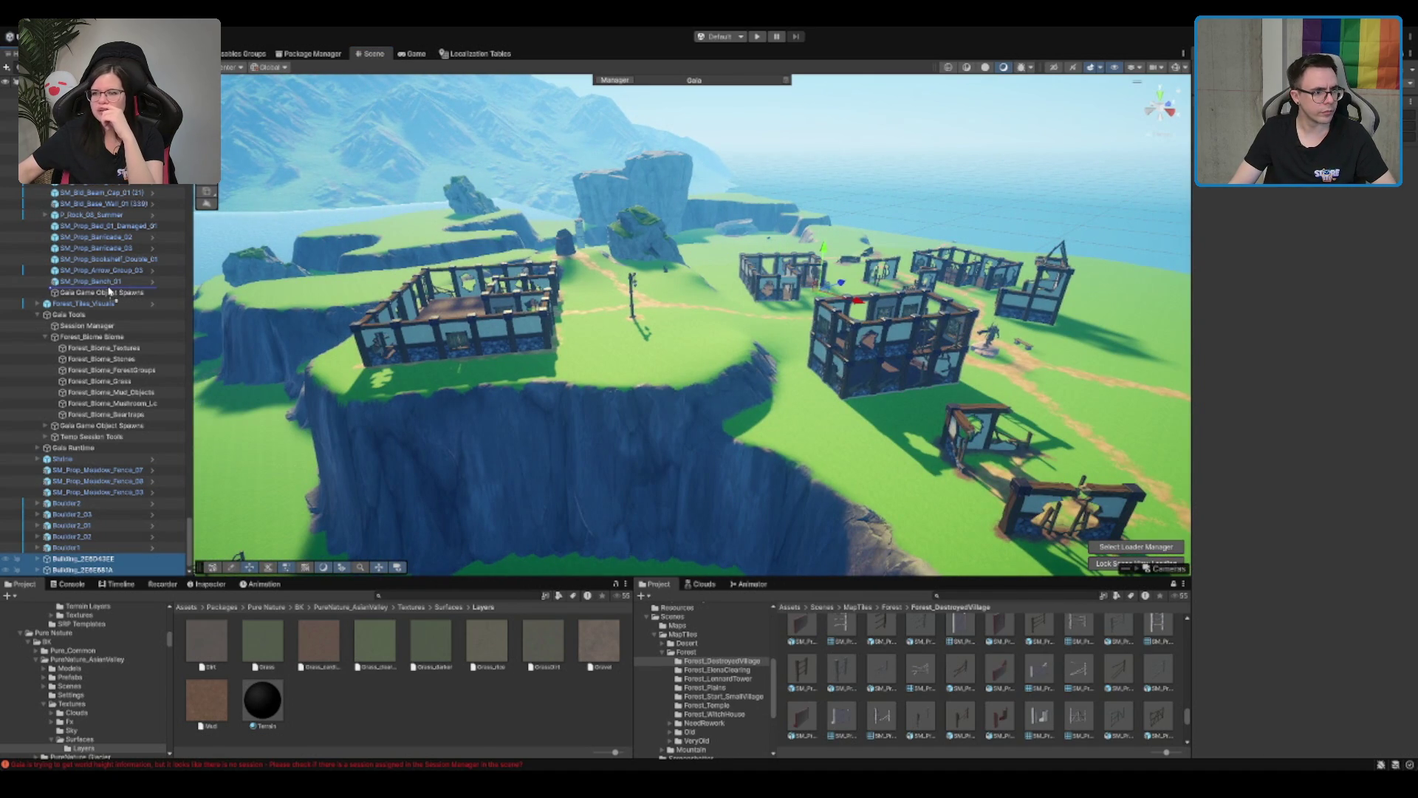
pyautogui.moveTo(109, 290); pyautogui.dragTo(109, 289)
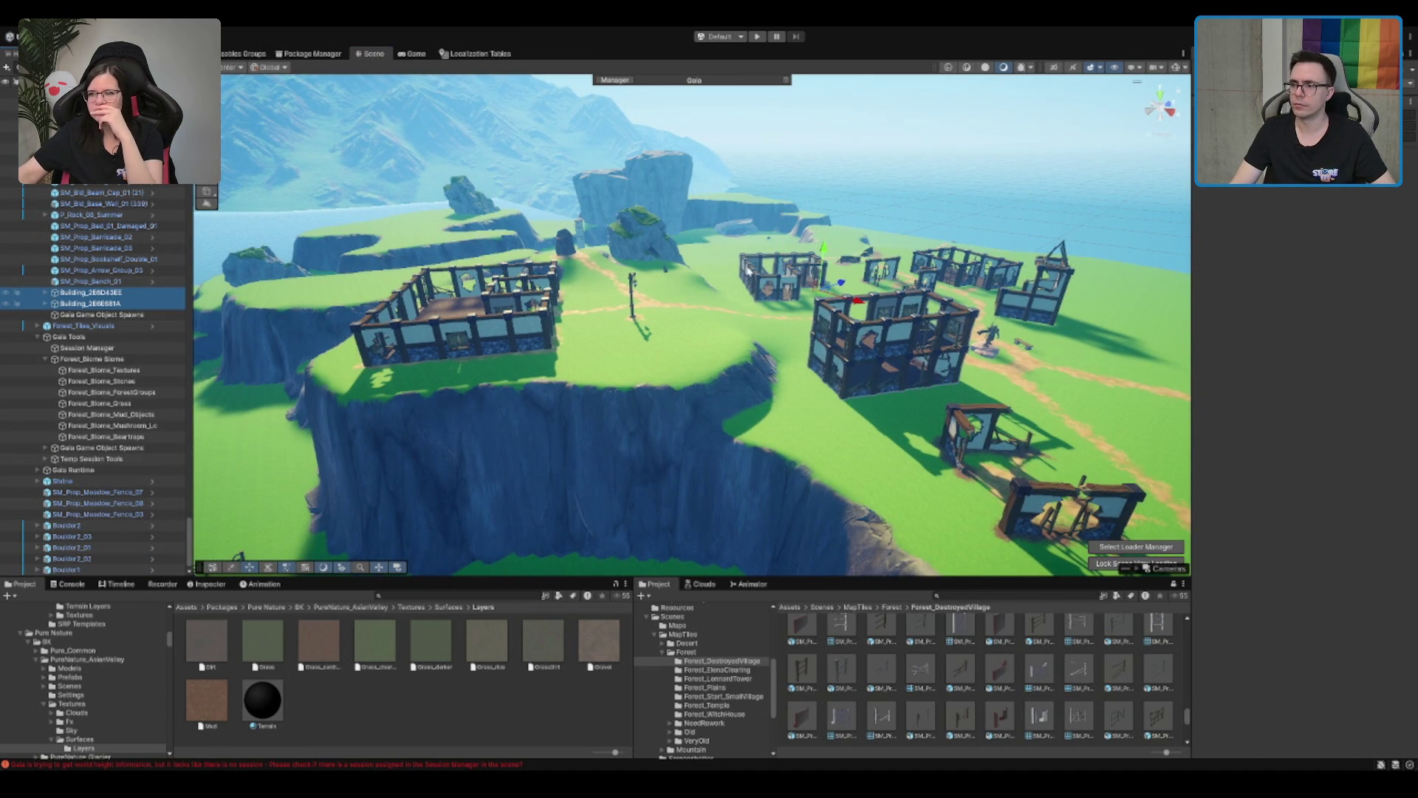
pyautogui.scroll(3, 833, 264)
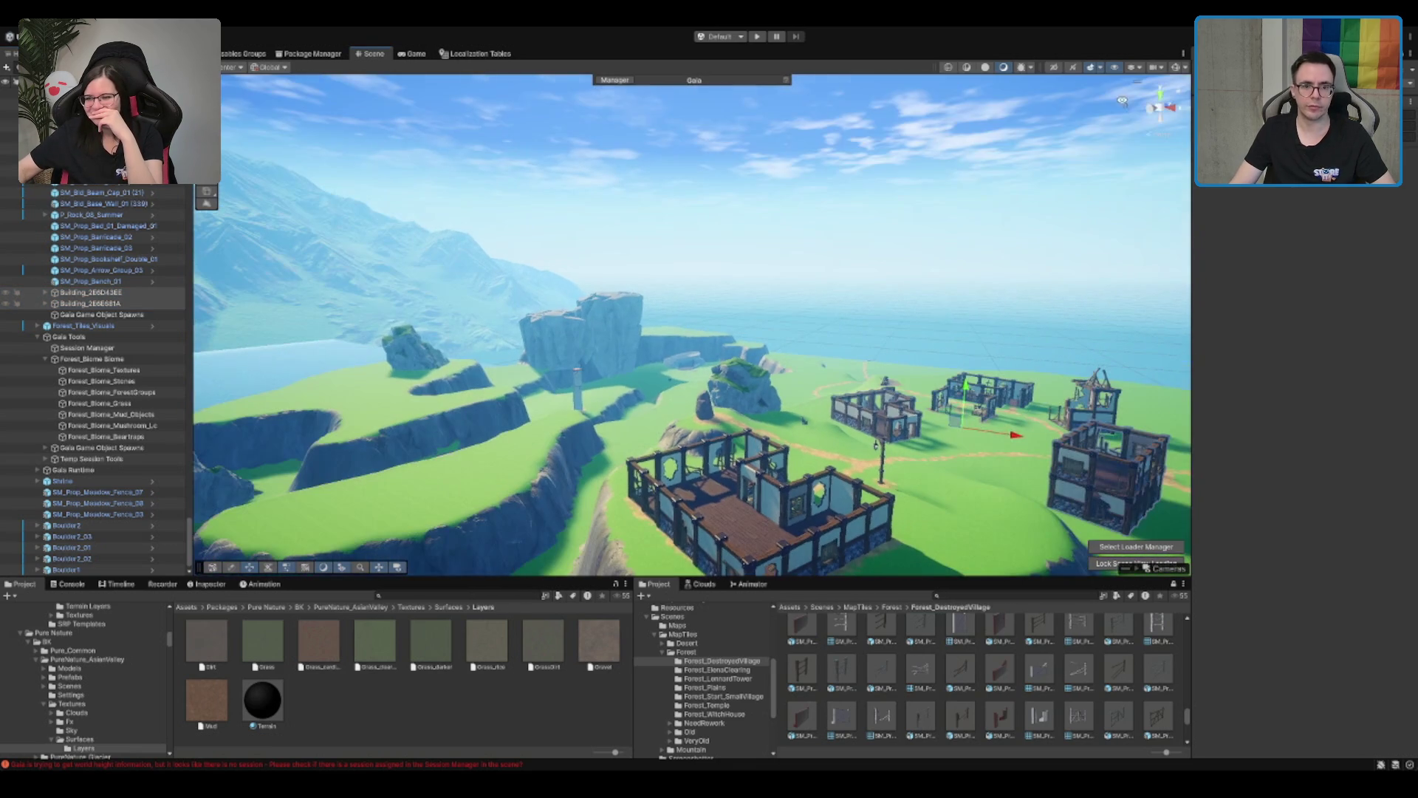
pyautogui.click(921, 185)
pyautogui.scroll(10, 922, 192)
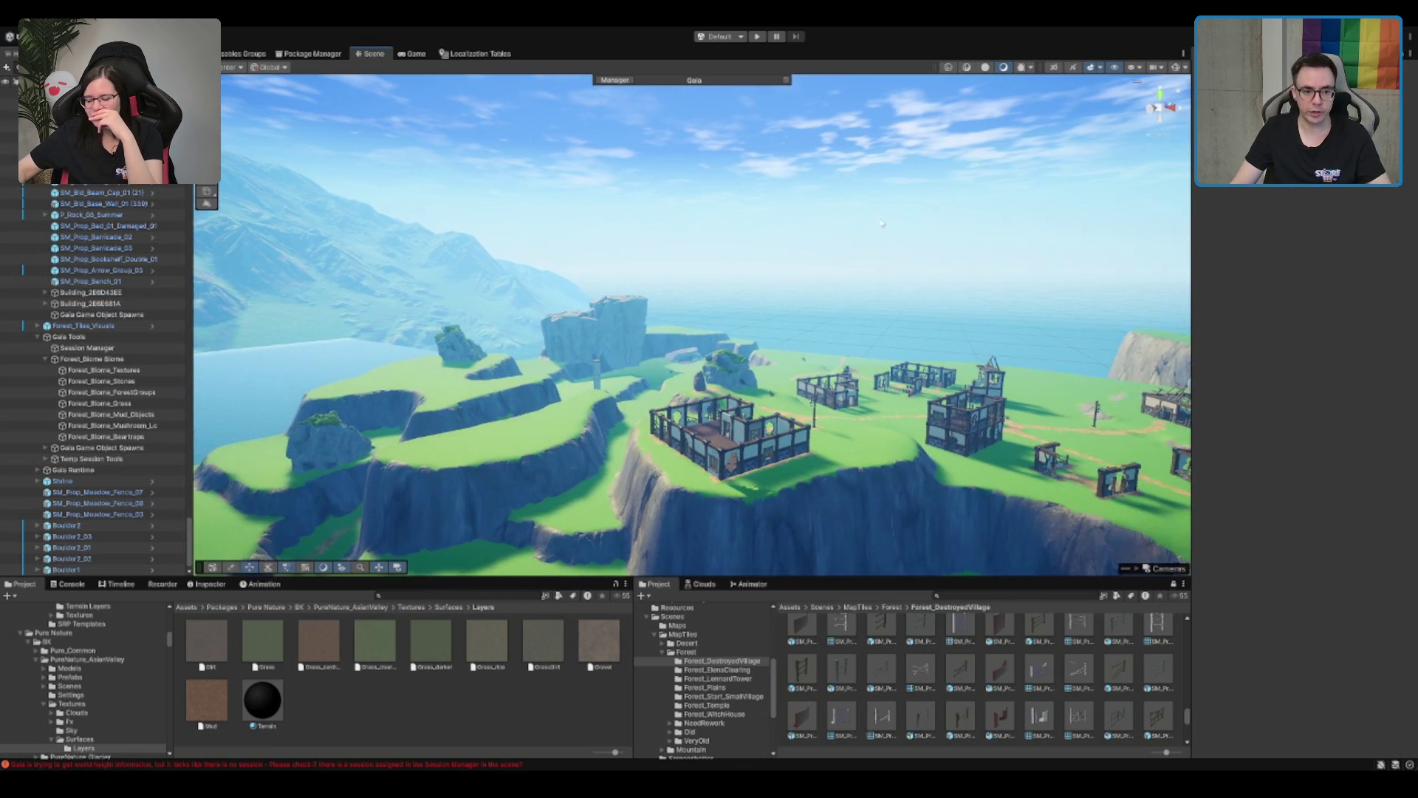
pyautogui.moveTo(1026, 174)
pyautogui.mouseDown()
pyautogui.moveTo(637, 213)
pyautogui.moveTo(726, 320)
pyautogui.mouseUp()
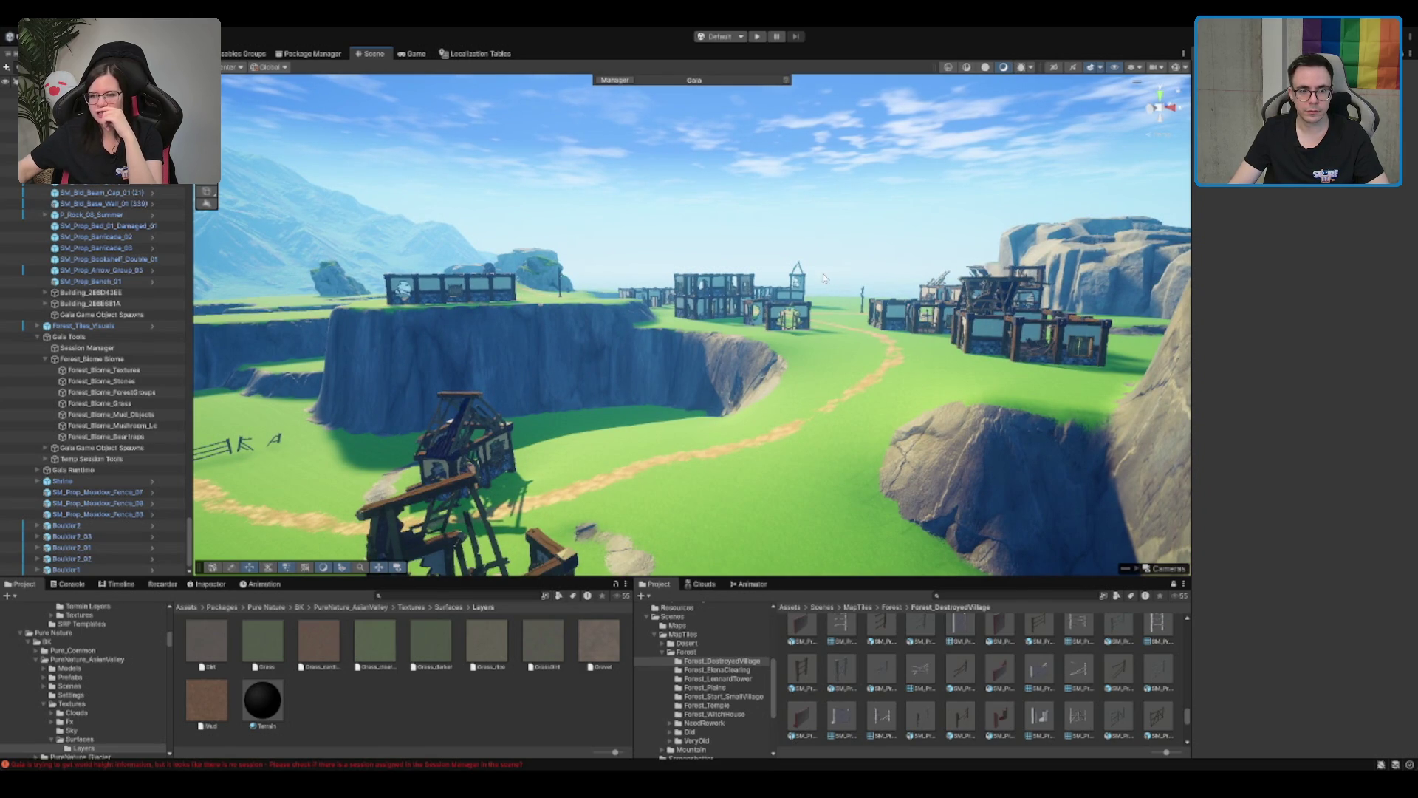
pyautogui.click(809, 314)
pyautogui.press('f')
pyautogui.scroll(-5, 827, 343)
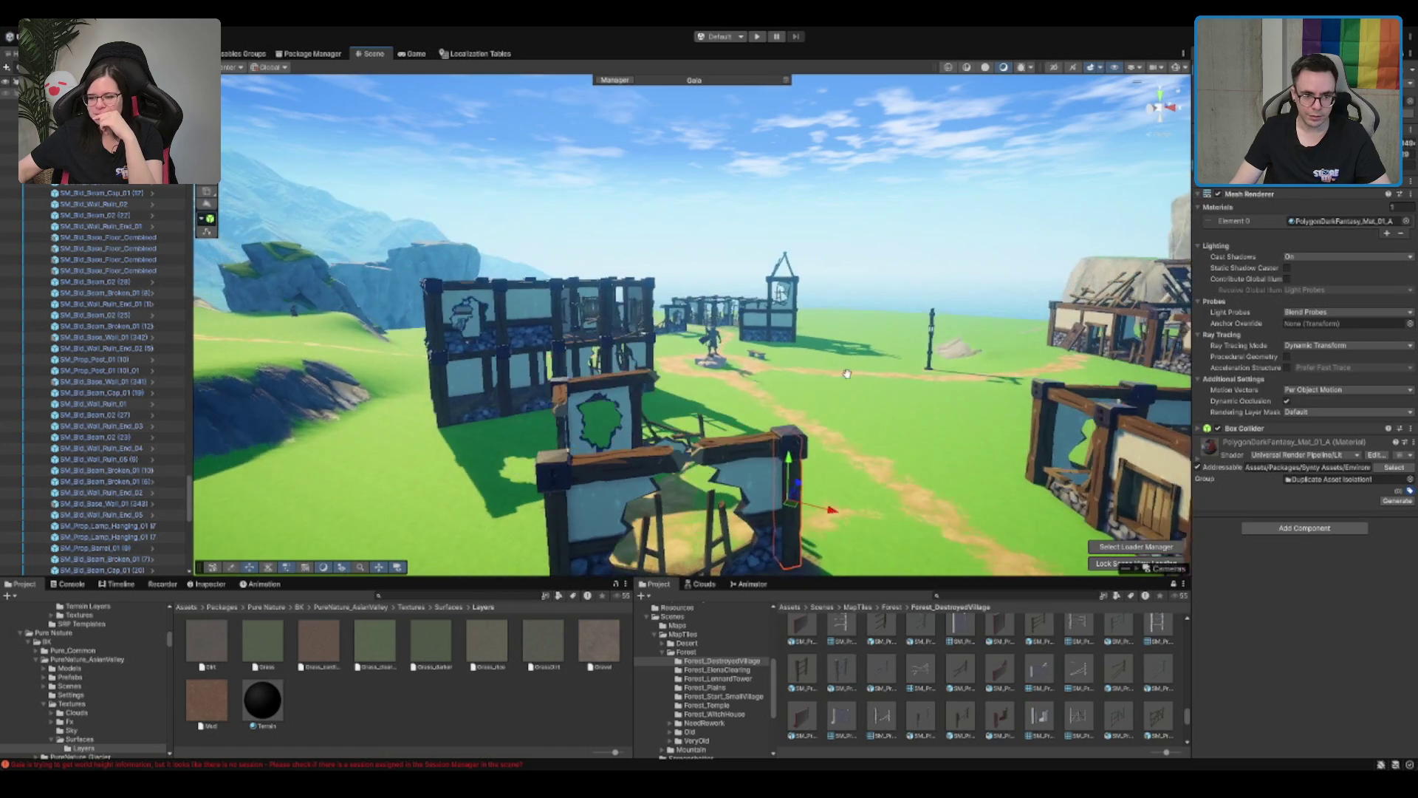
pyautogui.click(891, 242)
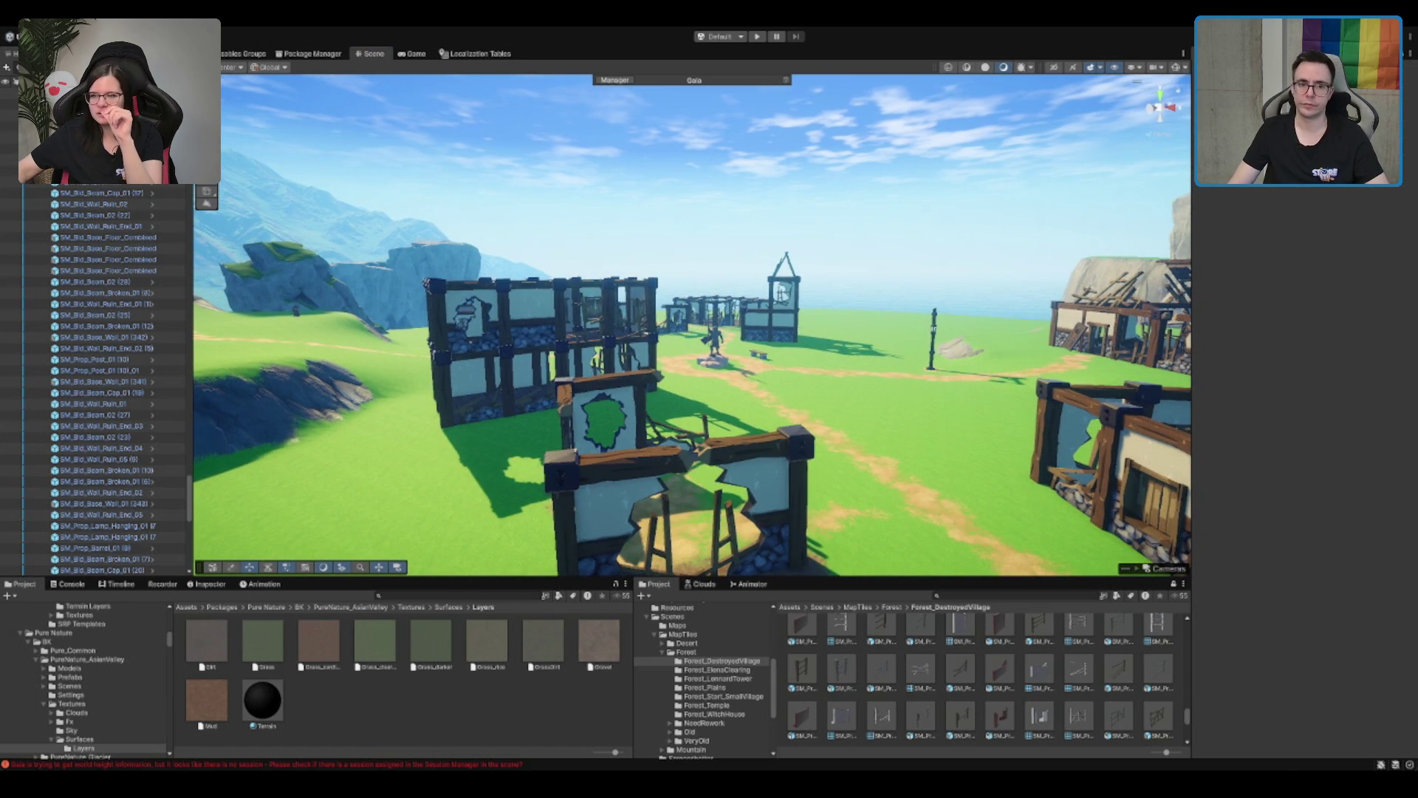
pyautogui.scroll(-10, 613, 332)
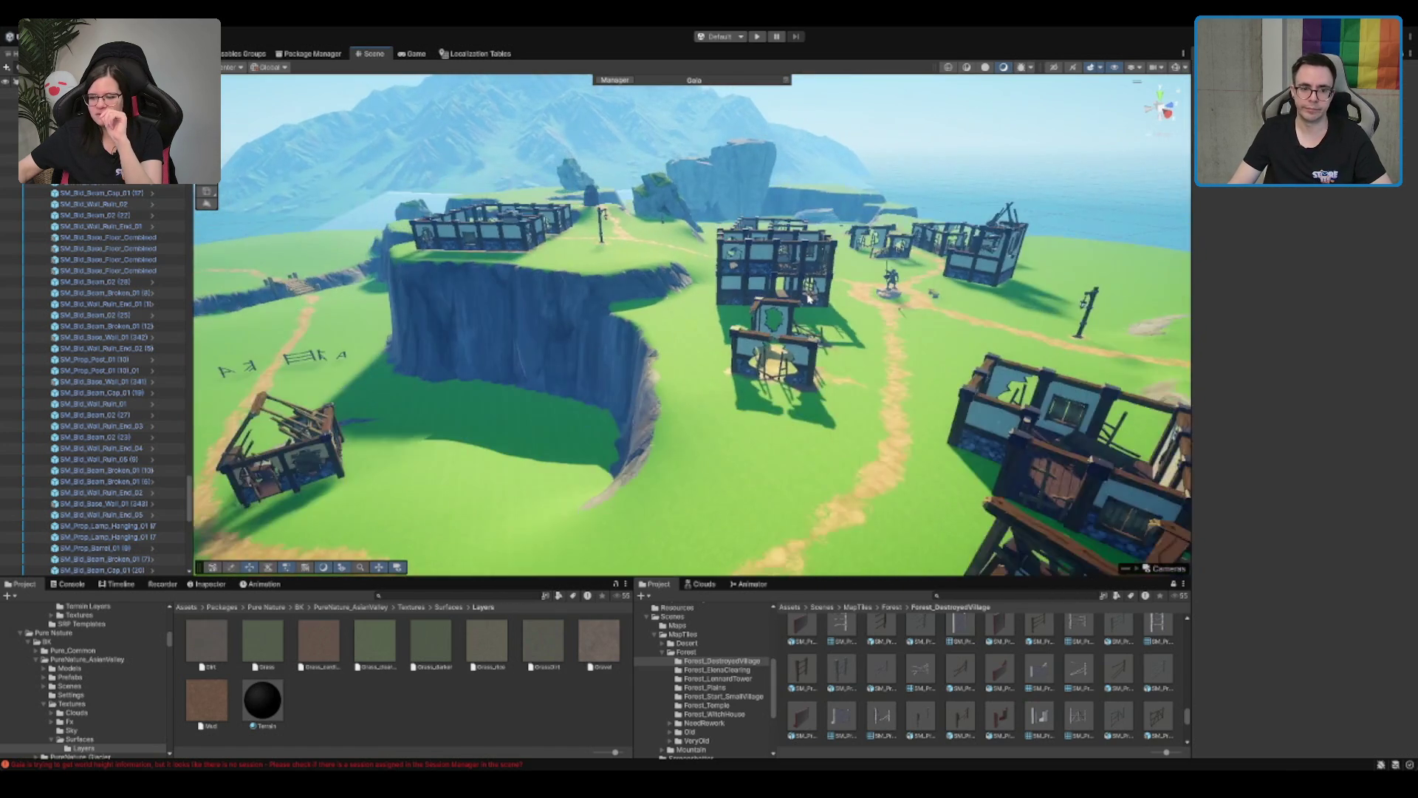
pyautogui.scroll(10, 613, 333)
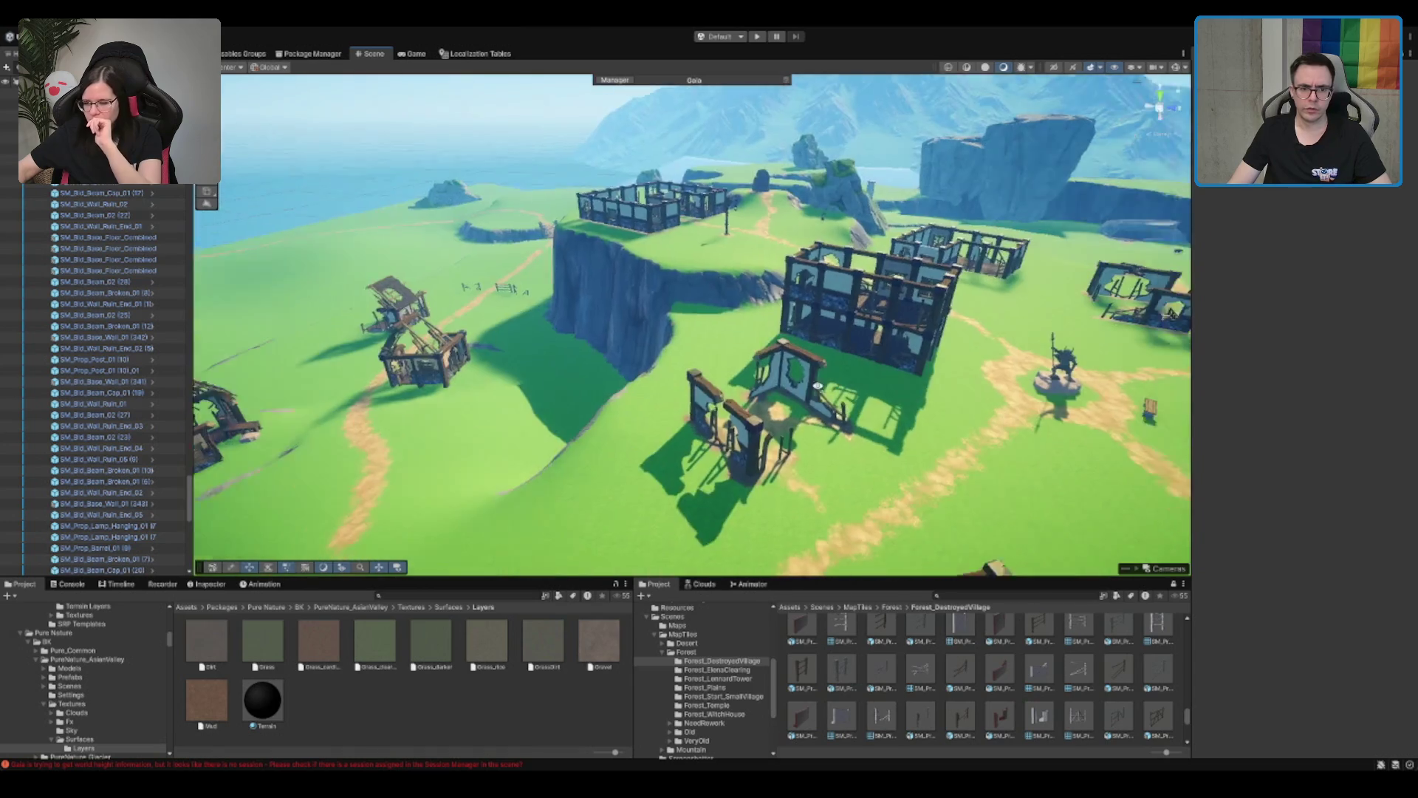
pyautogui.click(896, 314)
# - Show the statue's collider outlines and remove its duplicate Mesh Collider
pyautogui.press('f')
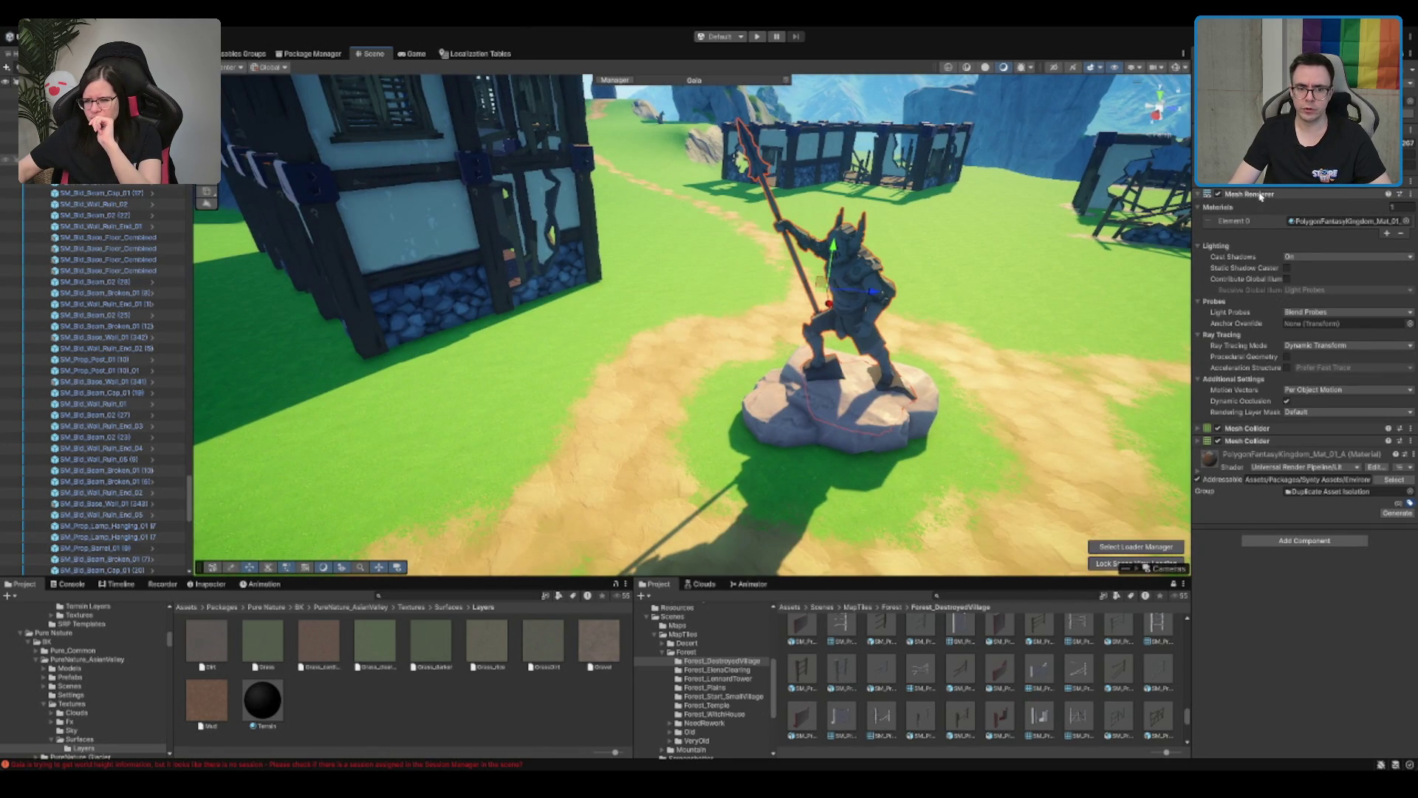
pyautogui.moveTo(925, 318); pyautogui.dragTo(709, 322)
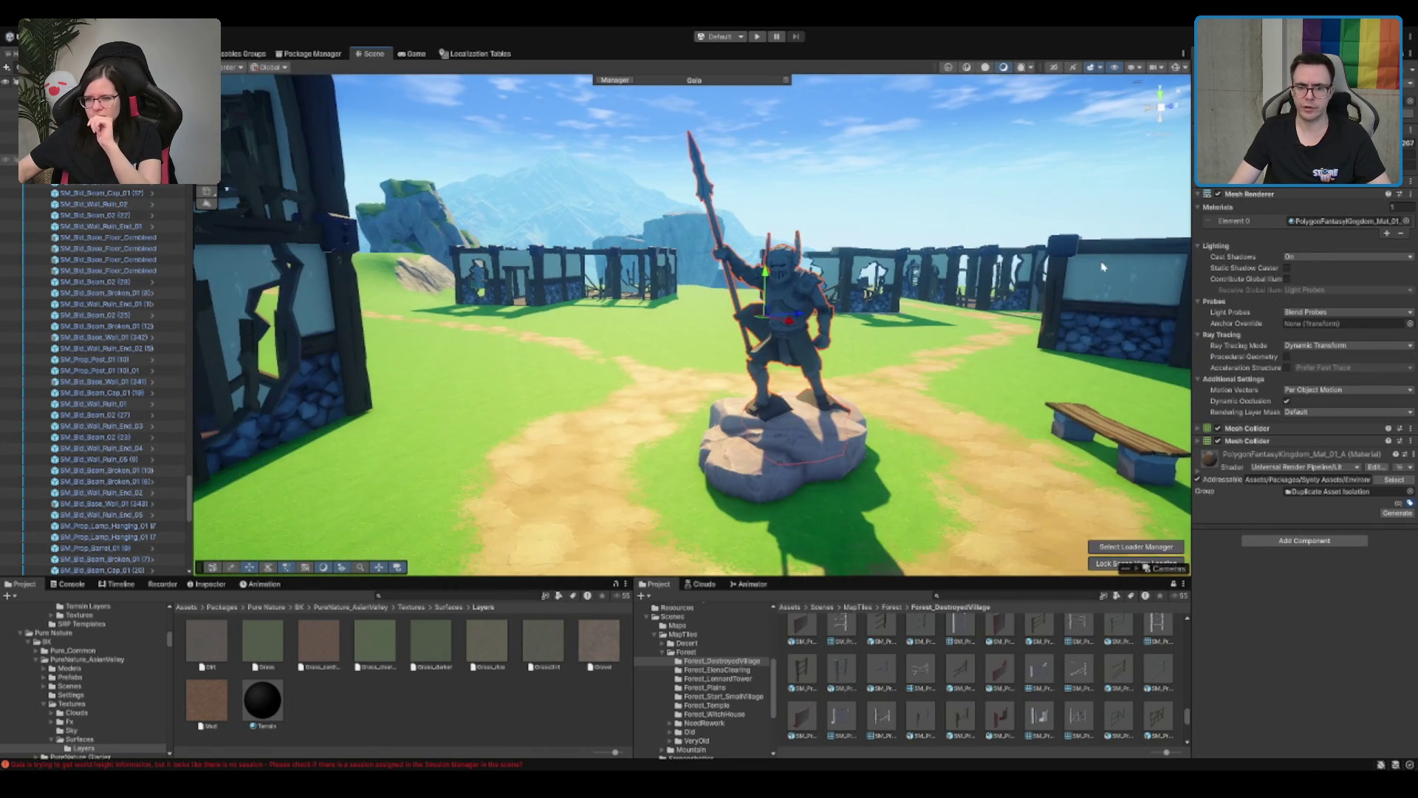
pyautogui.click(1175, 68)
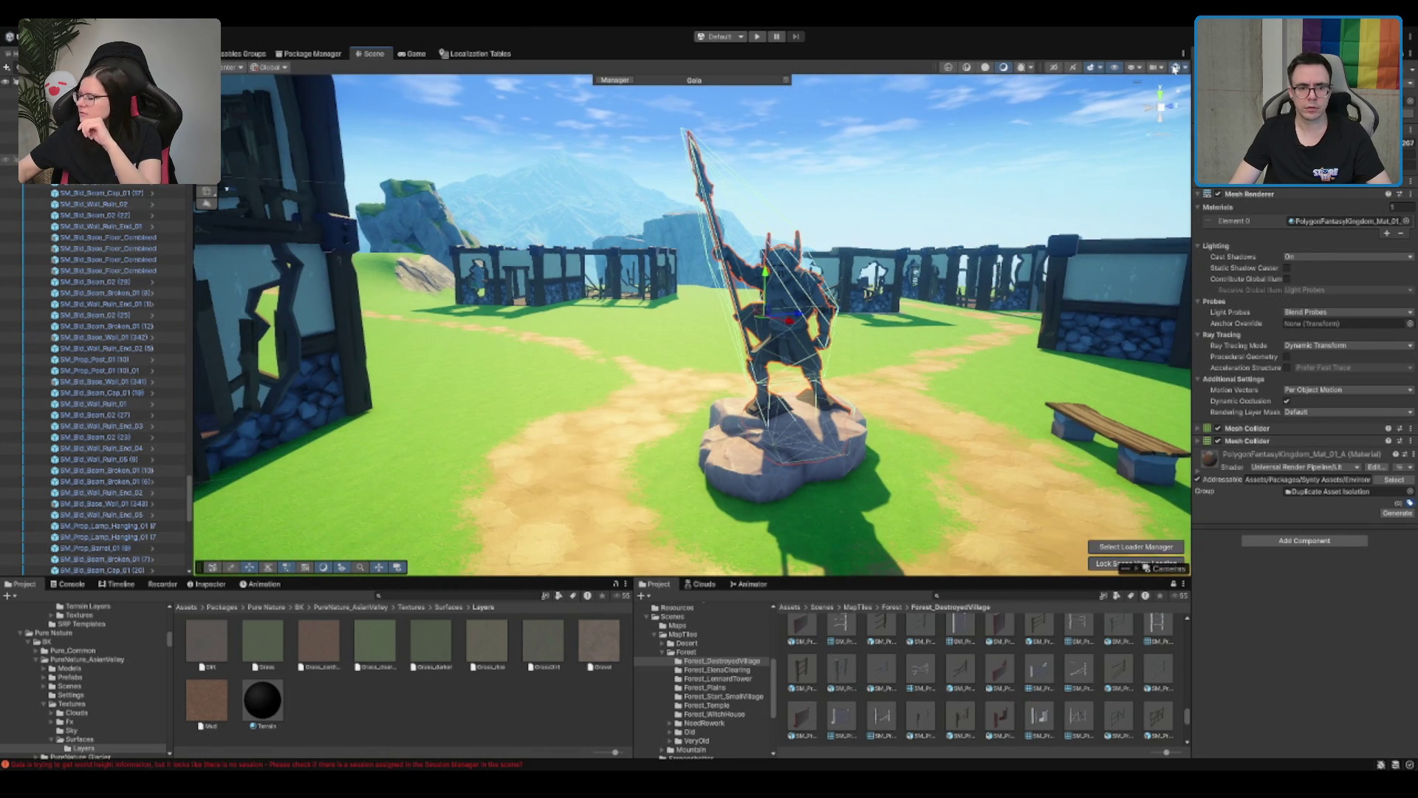
pyautogui.click(1218, 428)
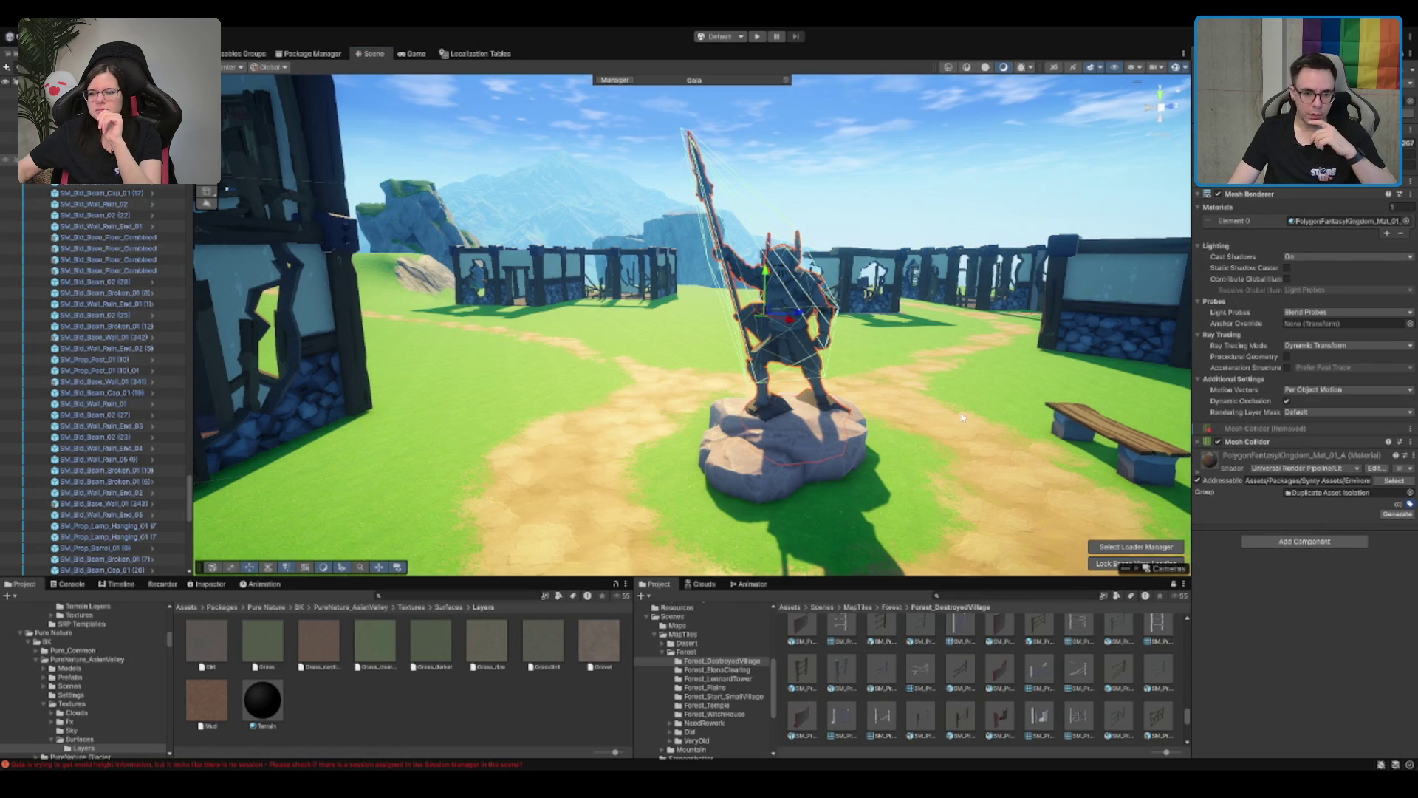
# - Move the statue out from under GameObject_01 and rename it Statue_Hero
pyautogui.scroll(3, 962, 418)
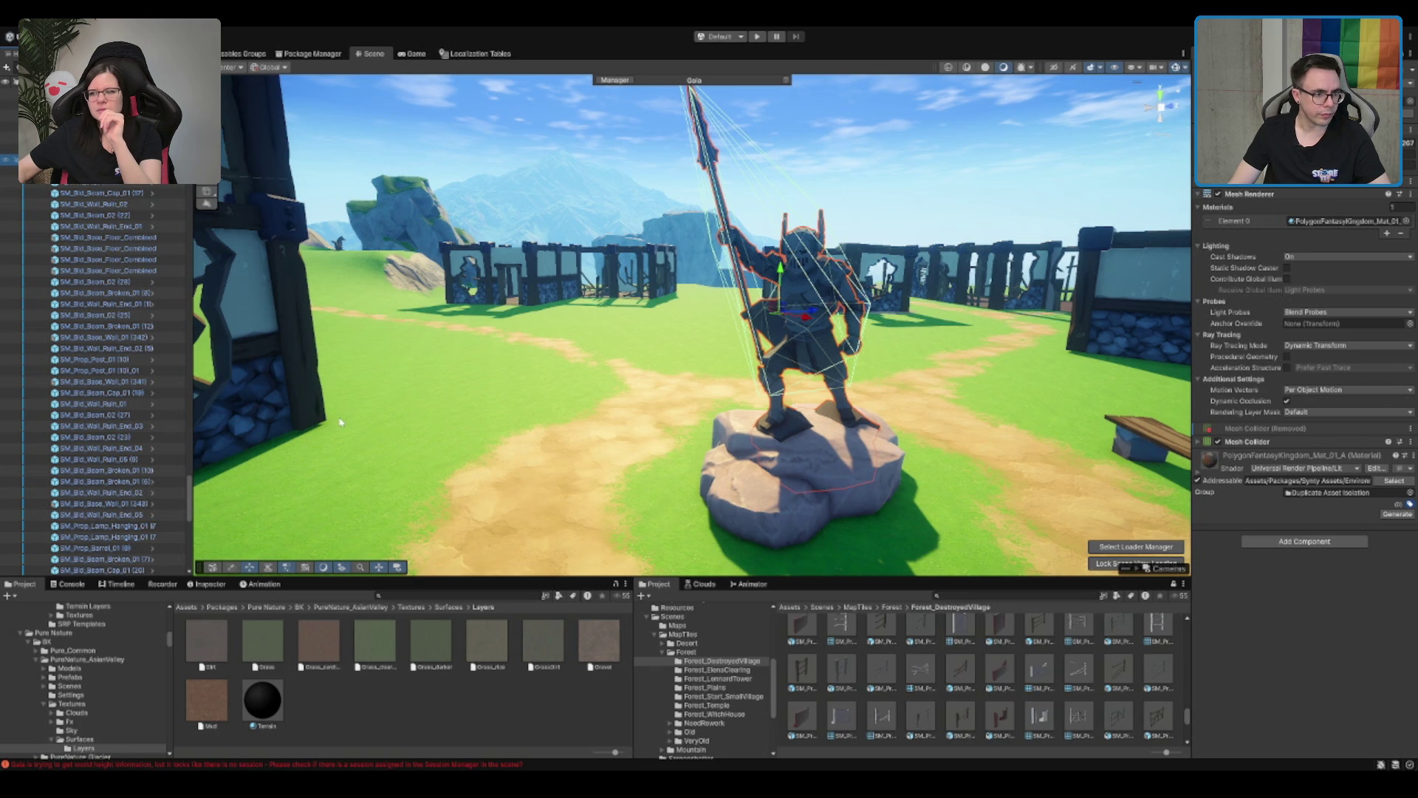
pyautogui.scroll(7, 111, 369)
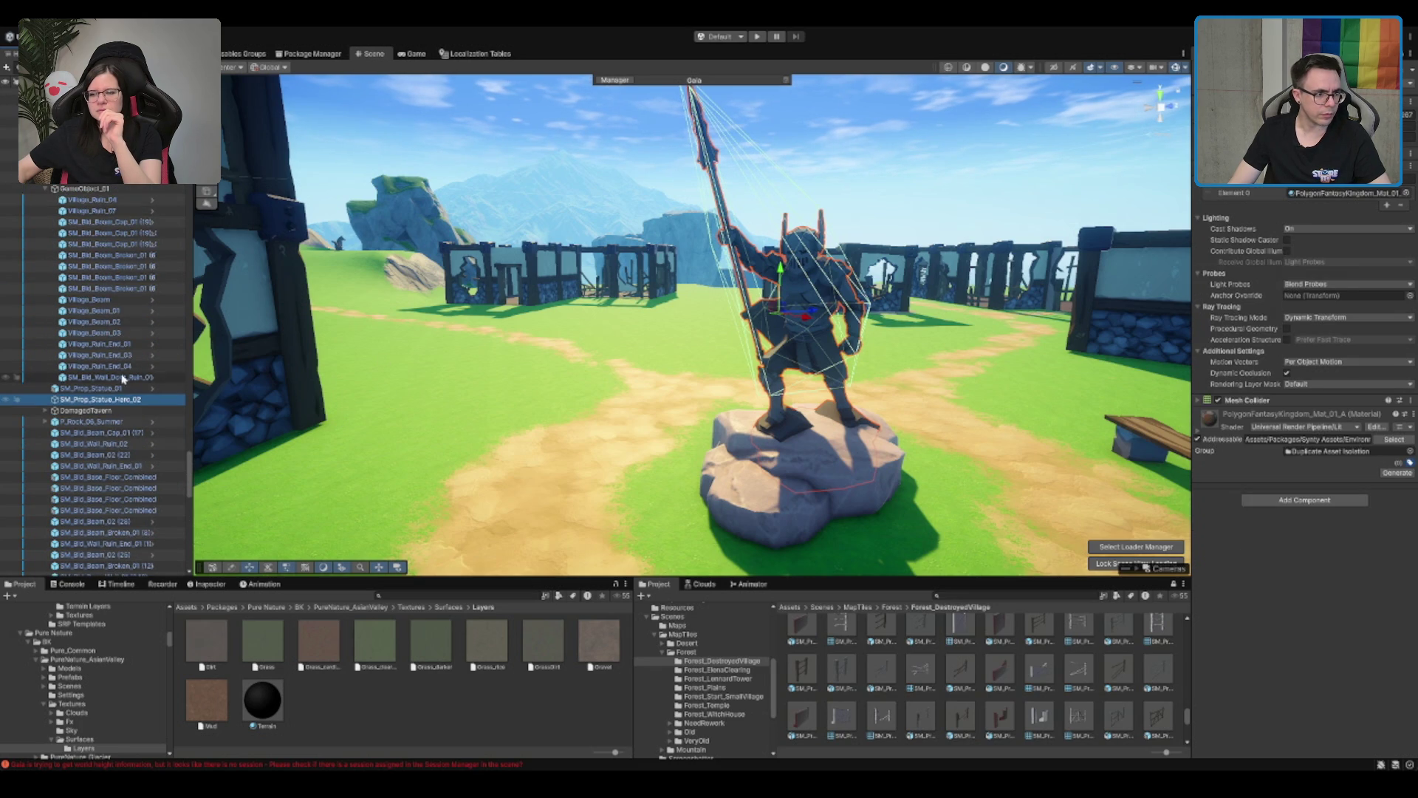
pyautogui.moveTo(124, 303)
pyautogui.mouseDown()
pyautogui.moveTo(111, 236)
pyautogui.moveTo(107, 251)
pyautogui.mouseUp()
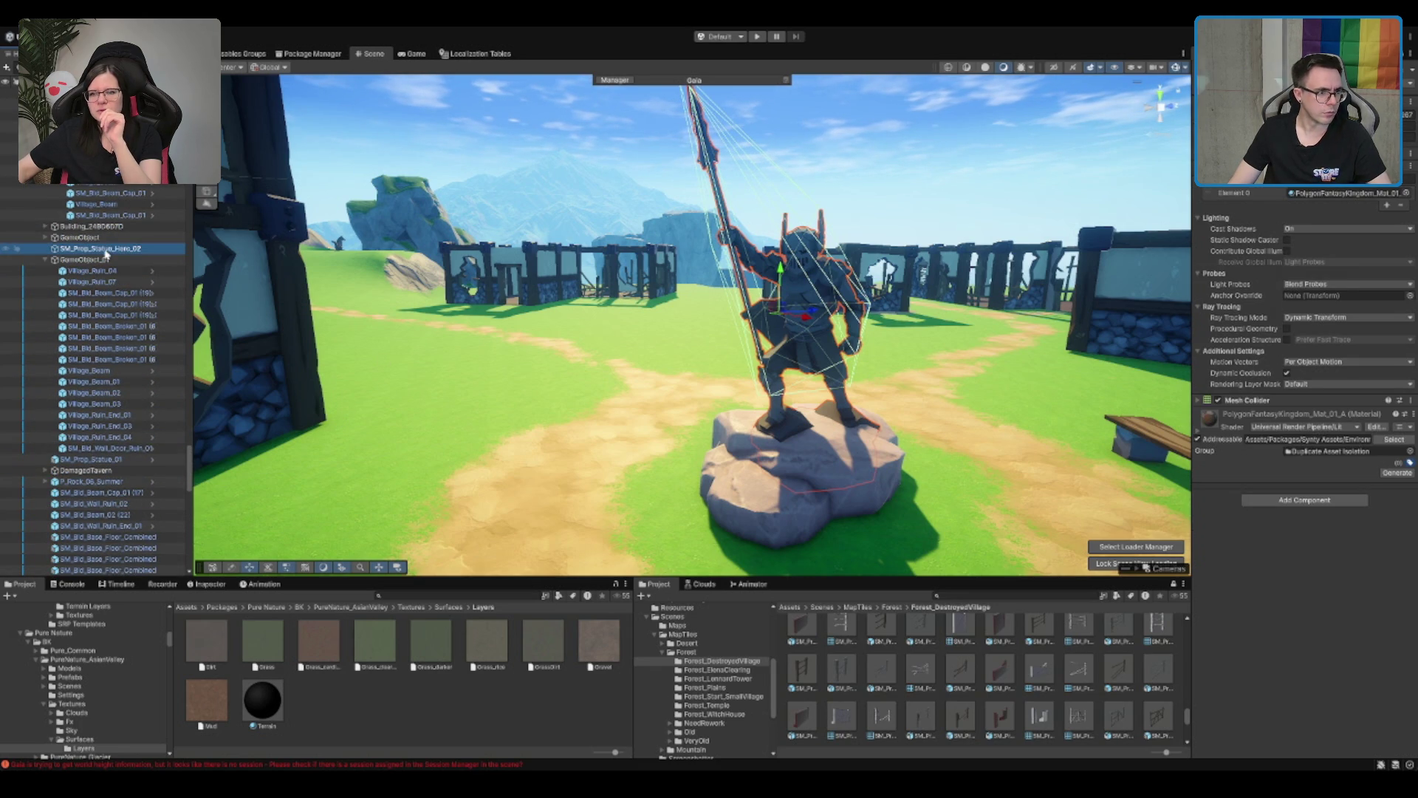
pyautogui.press('F2')
pyautogui.write('Statue_Hero')
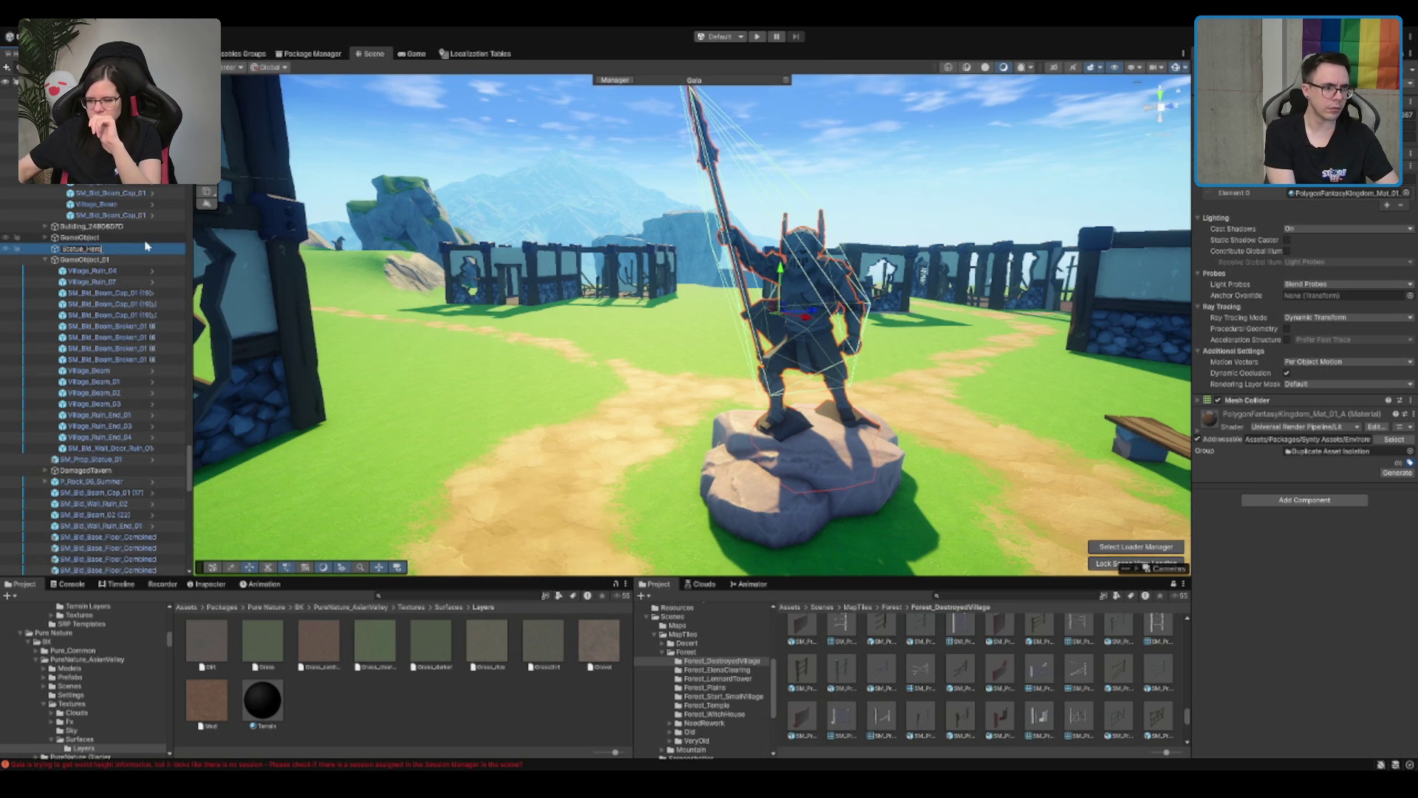
pyautogui.press('Return')
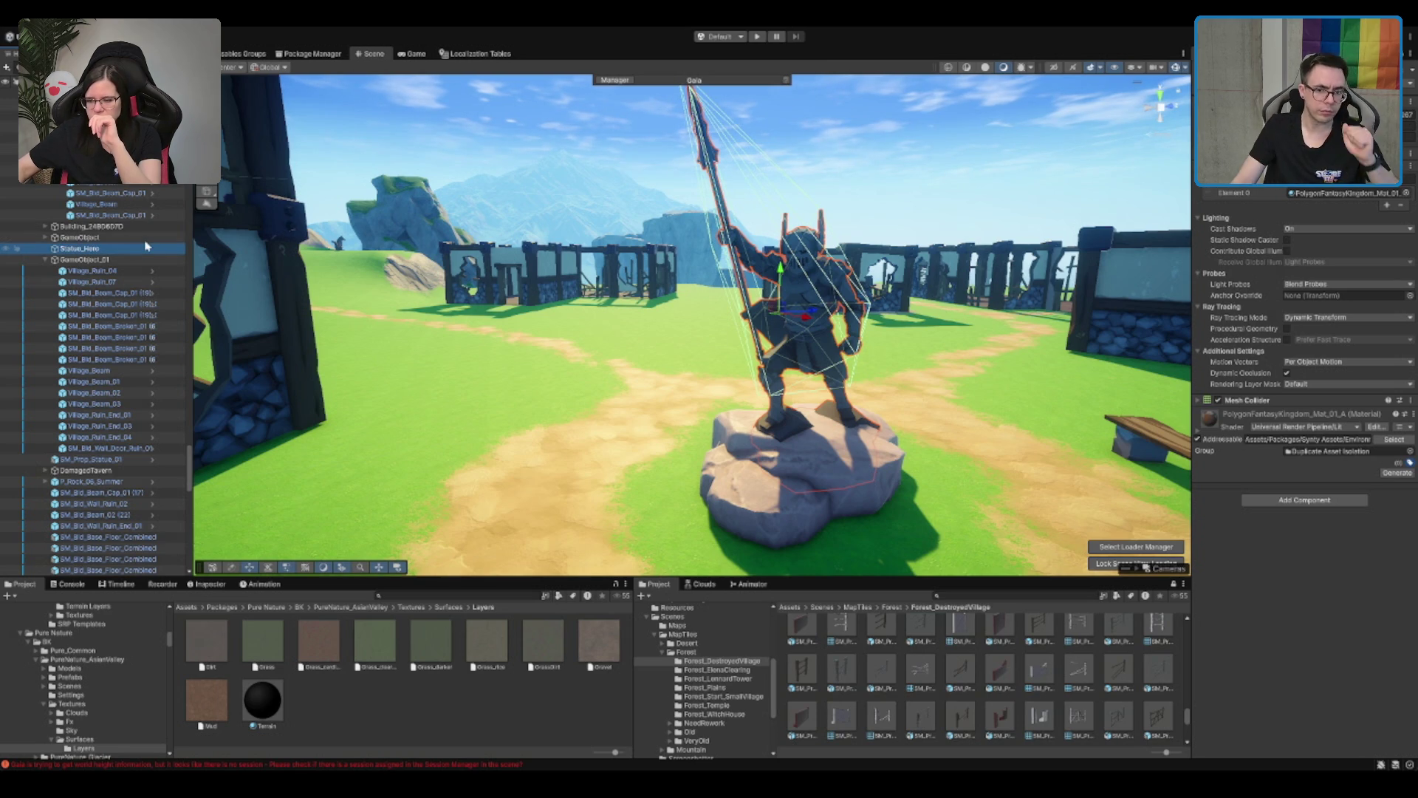
# - Assign Statue_Hero as both the Interactable Collider and the Interact Target
pyautogui.scroll(-5, 1287, 317)
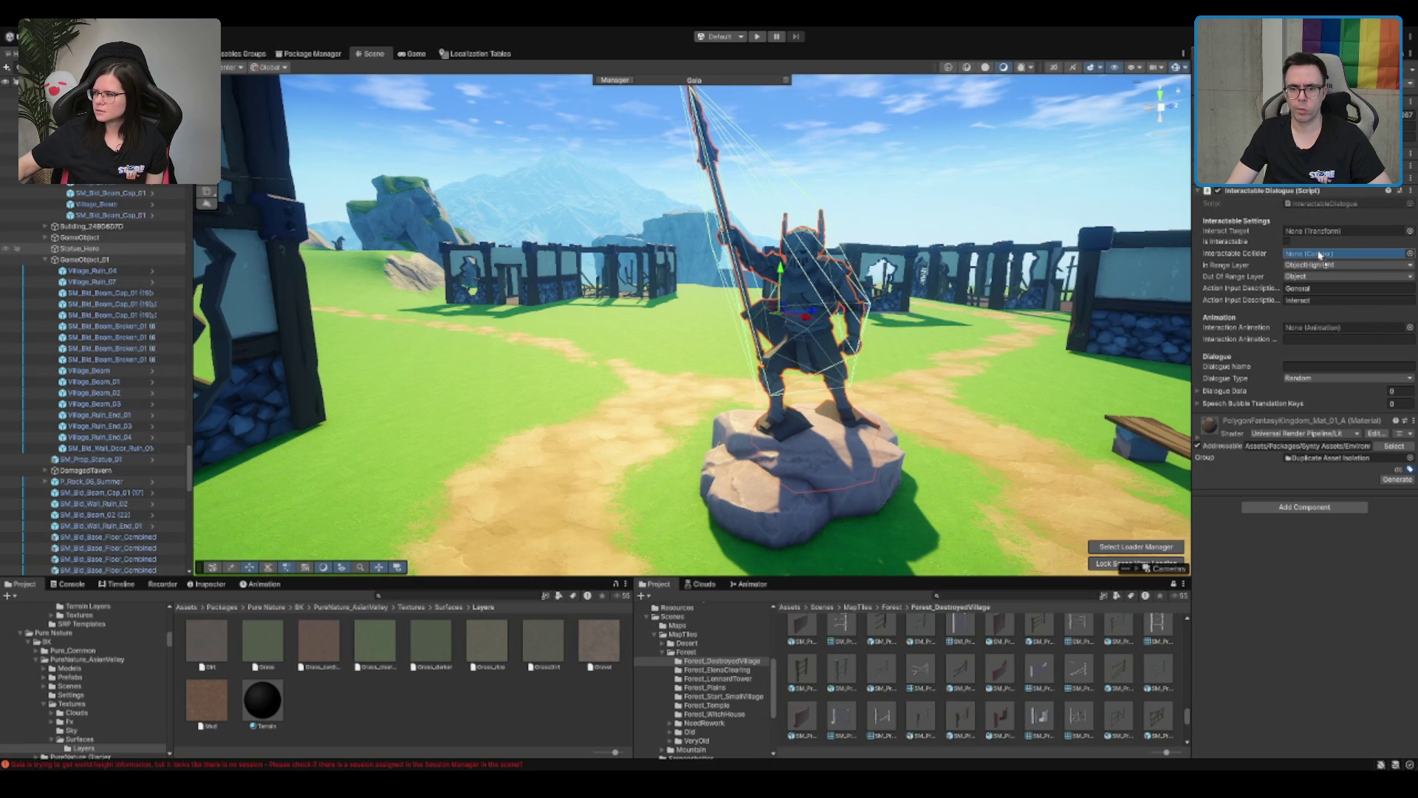
pyautogui.moveTo(1316, 215); pyautogui.dragTo(1318, 254)
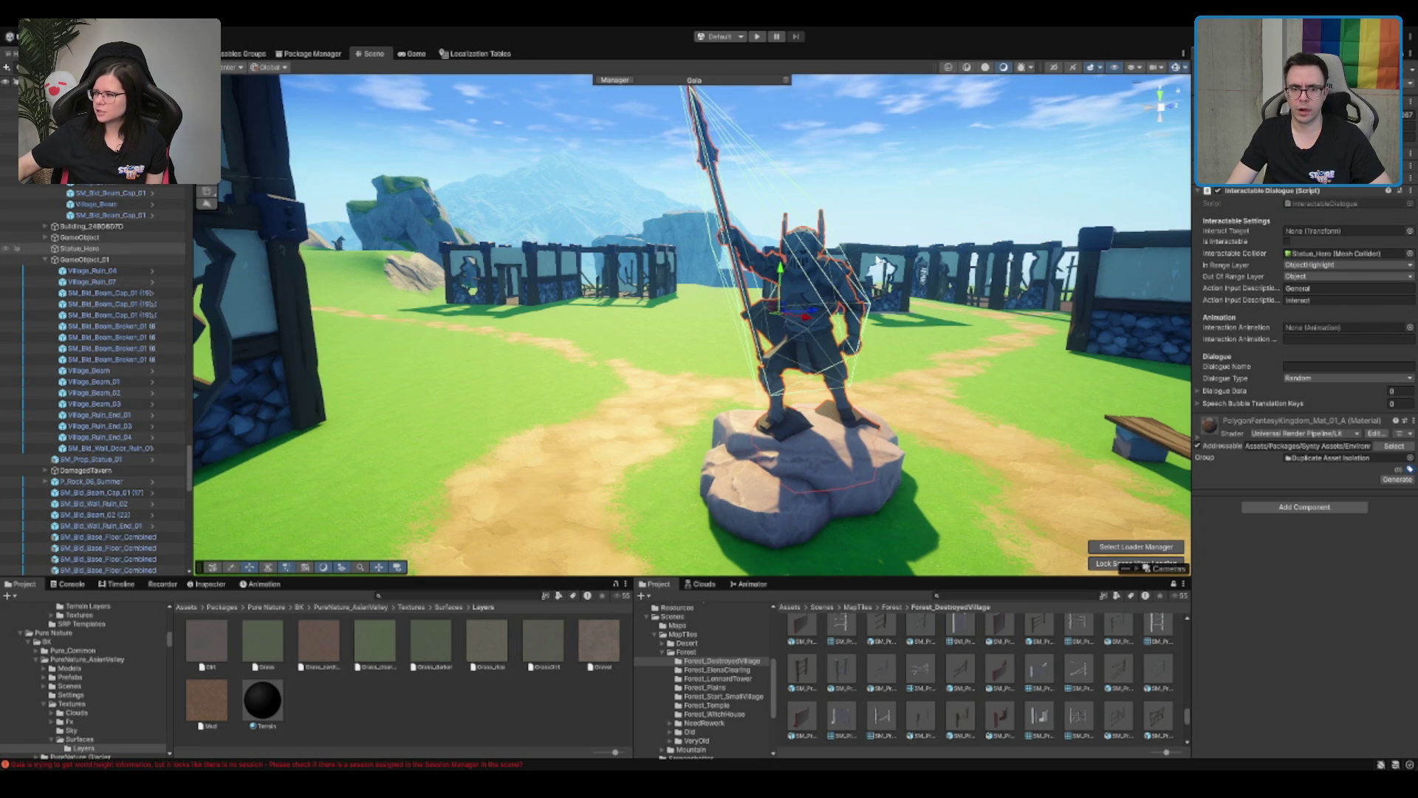
pyautogui.moveTo(1315, 177); pyautogui.dragTo(1330, 230)
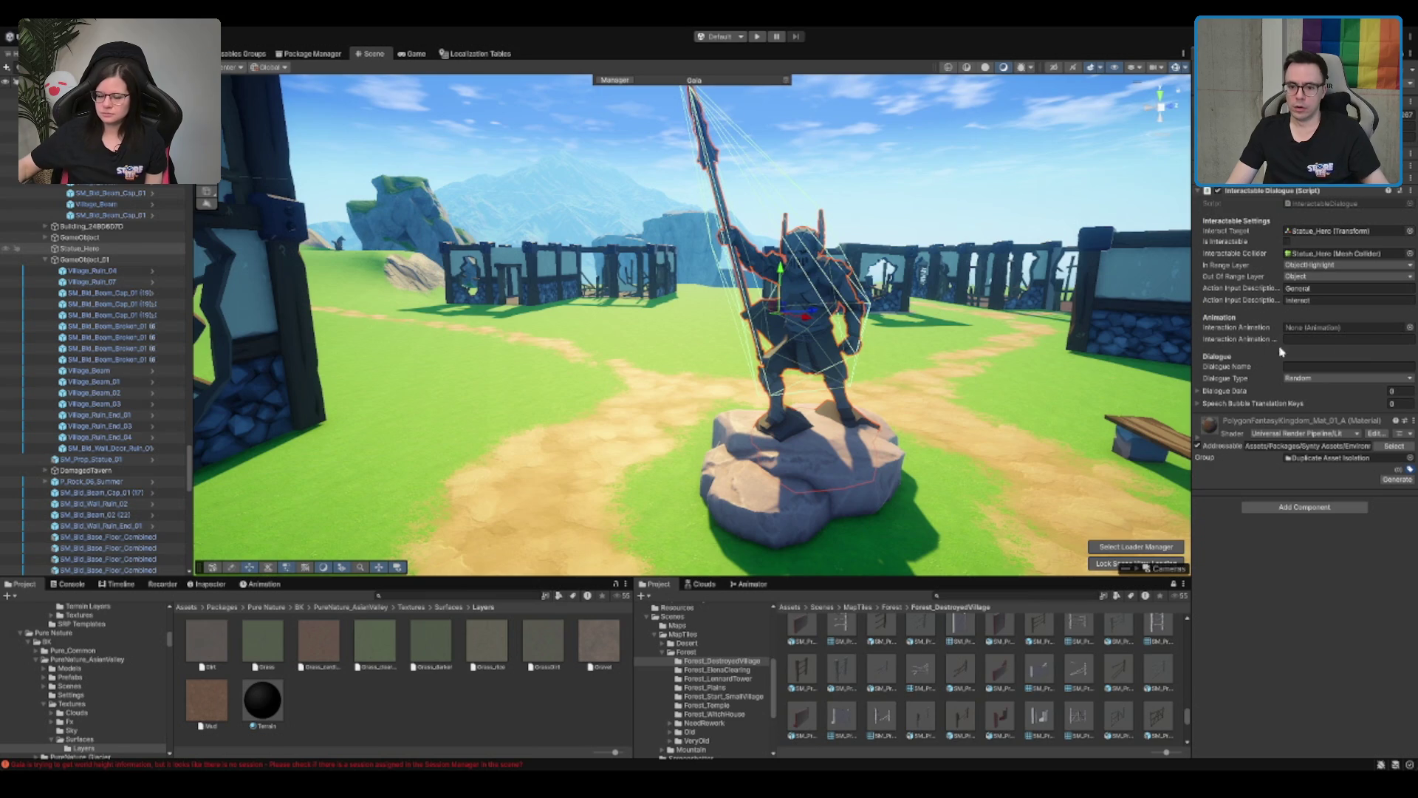
# - Add Element 0 to Dialogue Data and give it a single condition
pyautogui.click(1224, 392)
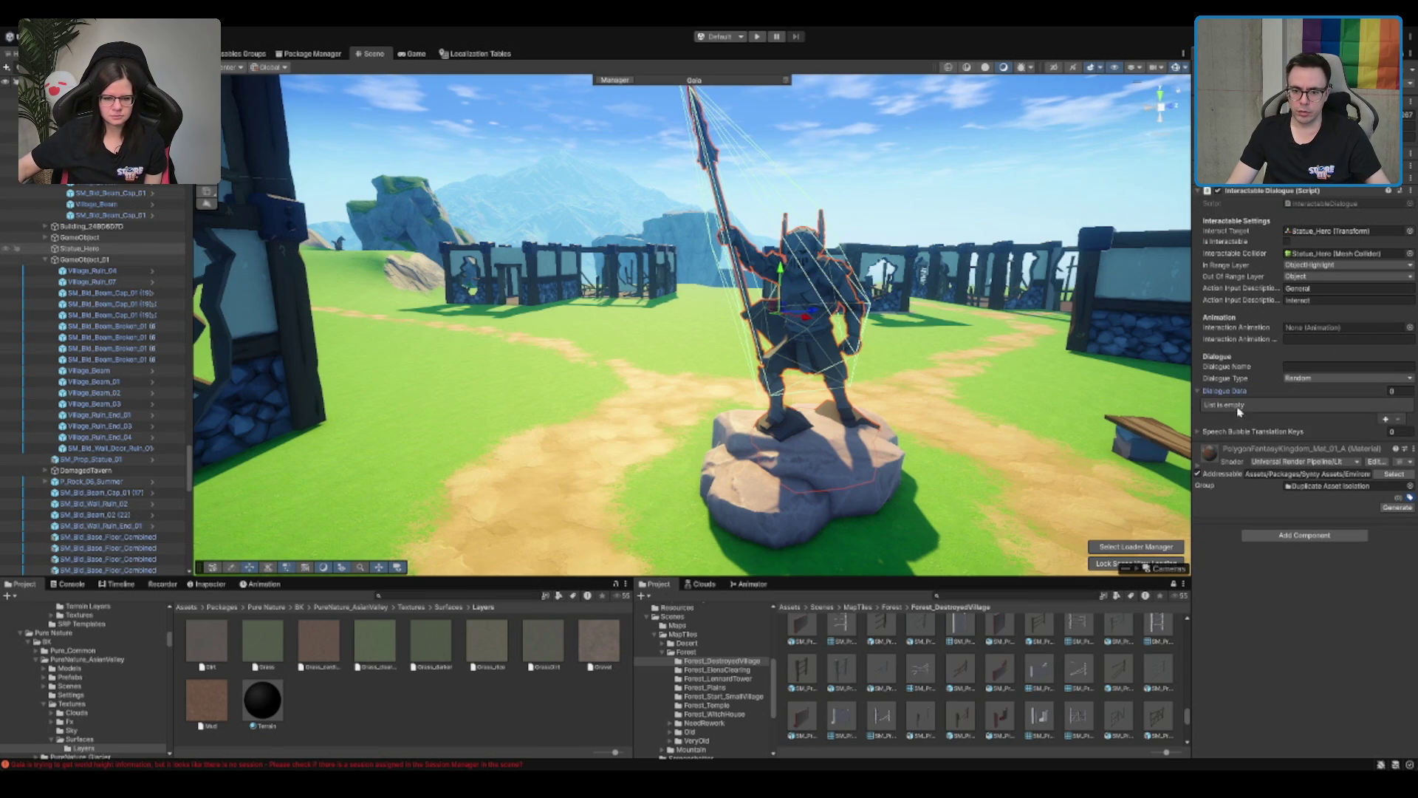
pyautogui.click(1385, 418)
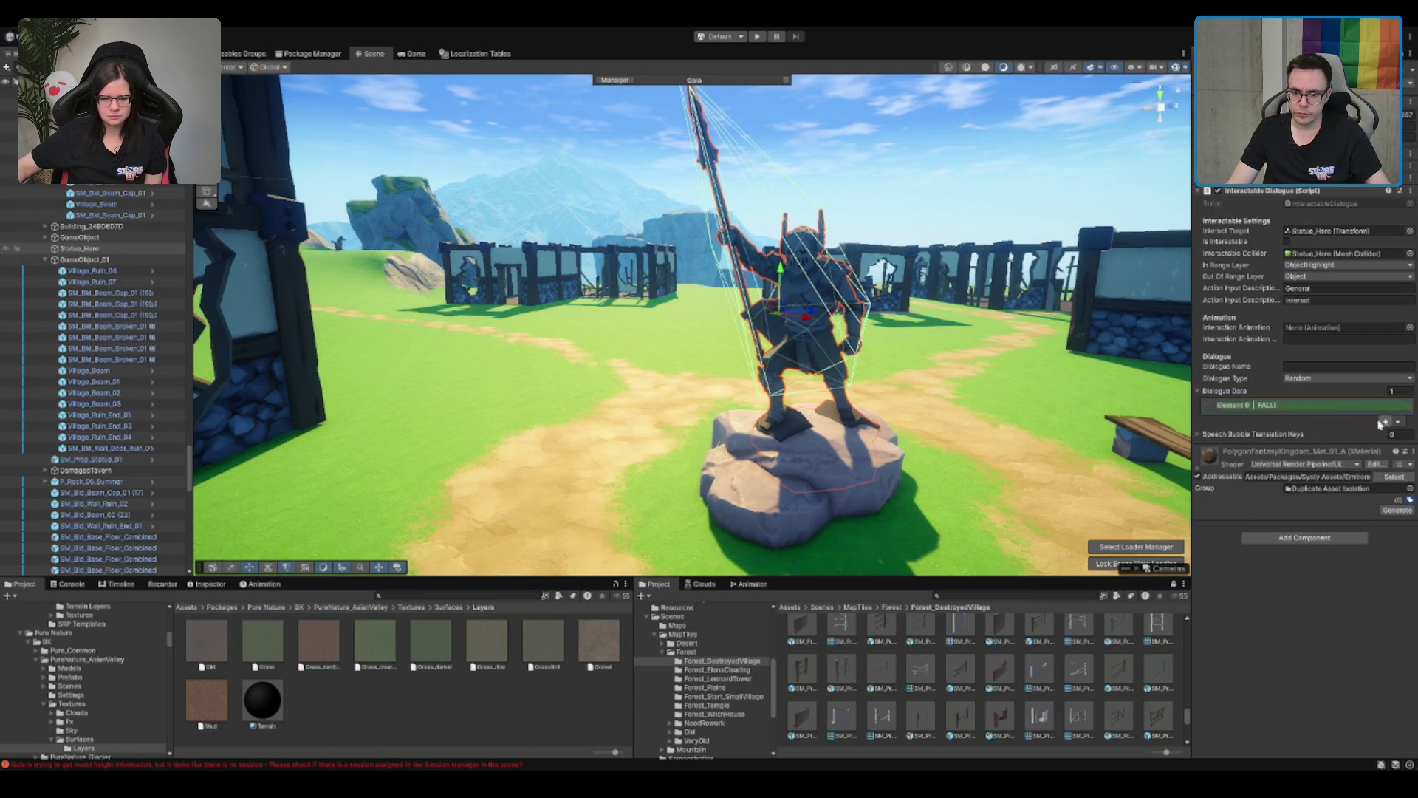
pyautogui.click(1304, 406)
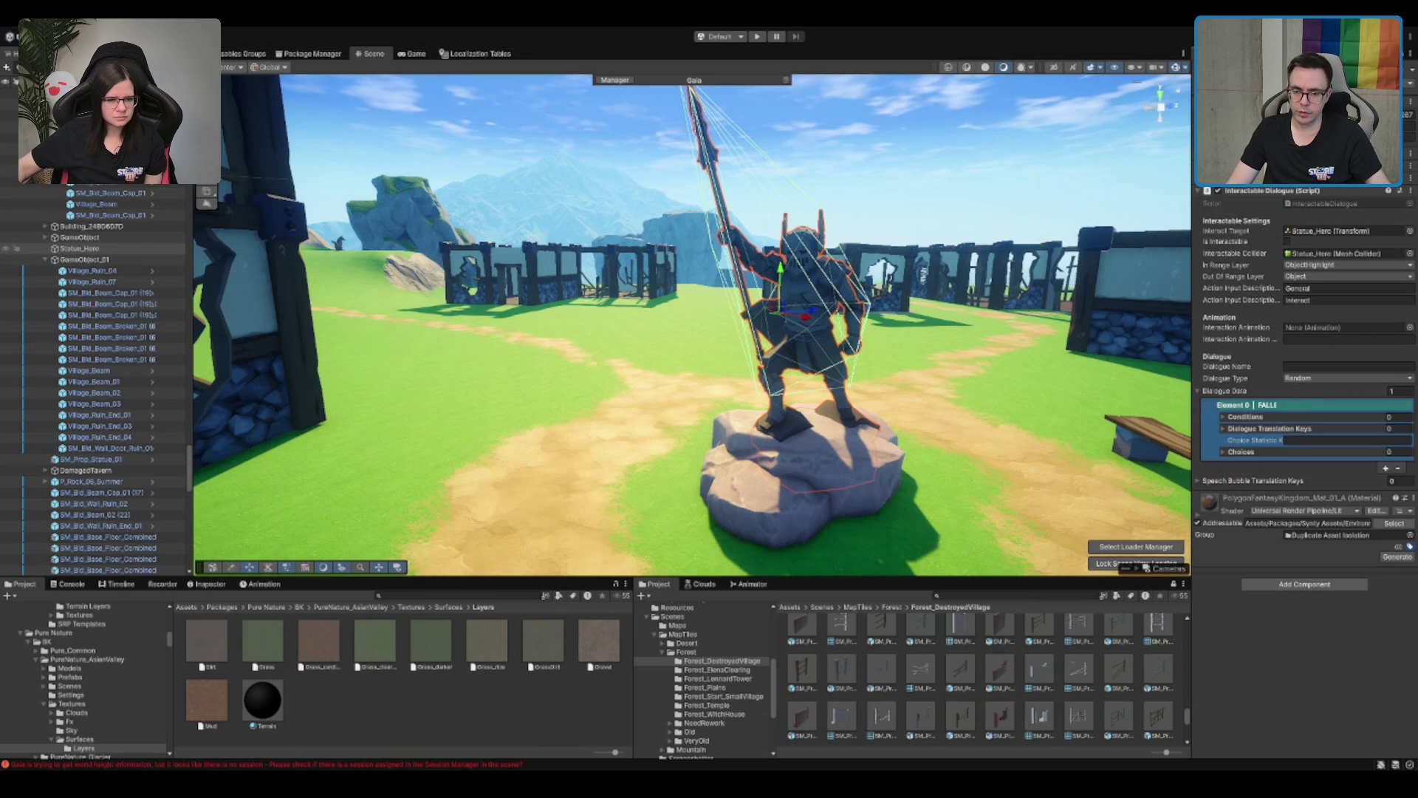
pyautogui.click(1272, 416)
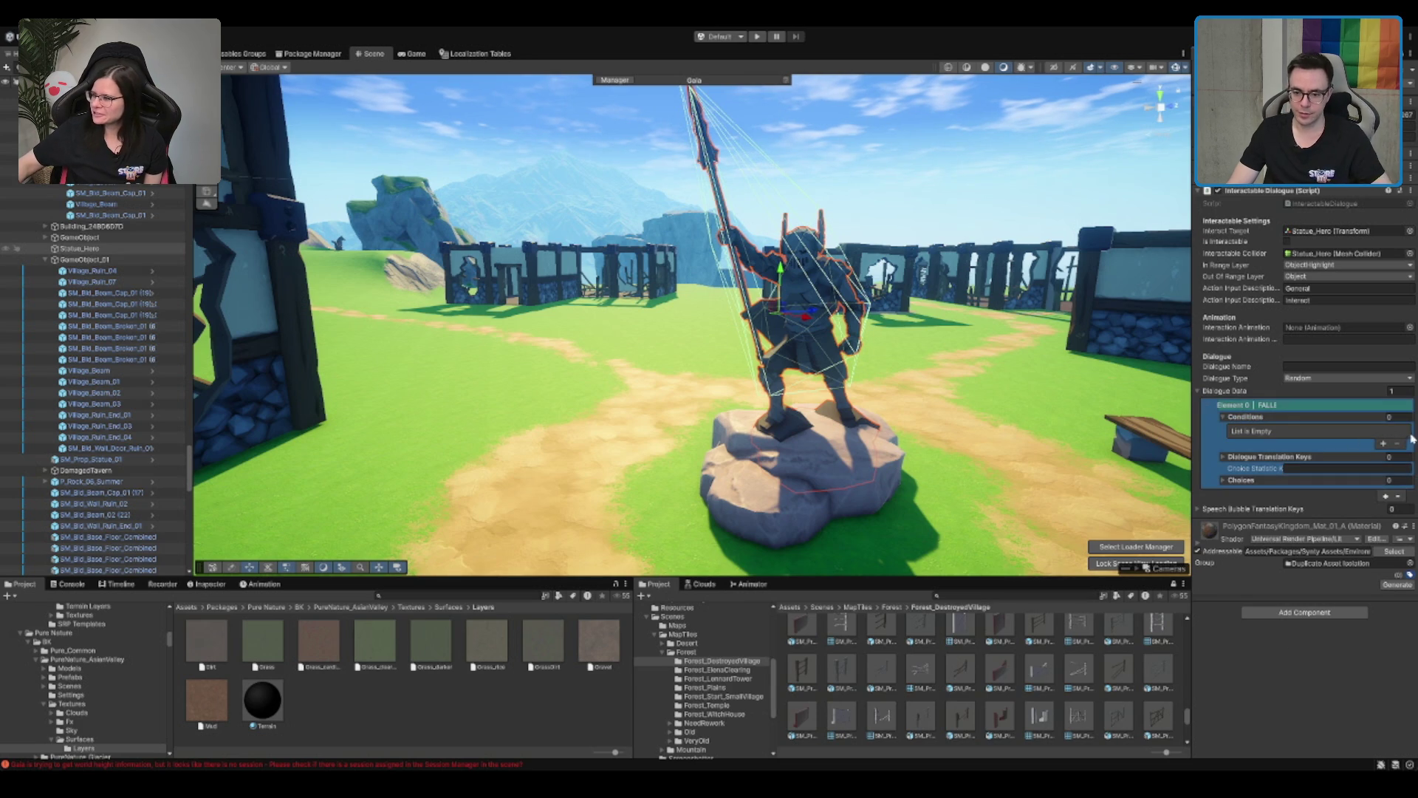
pyautogui.click(1383, 444)
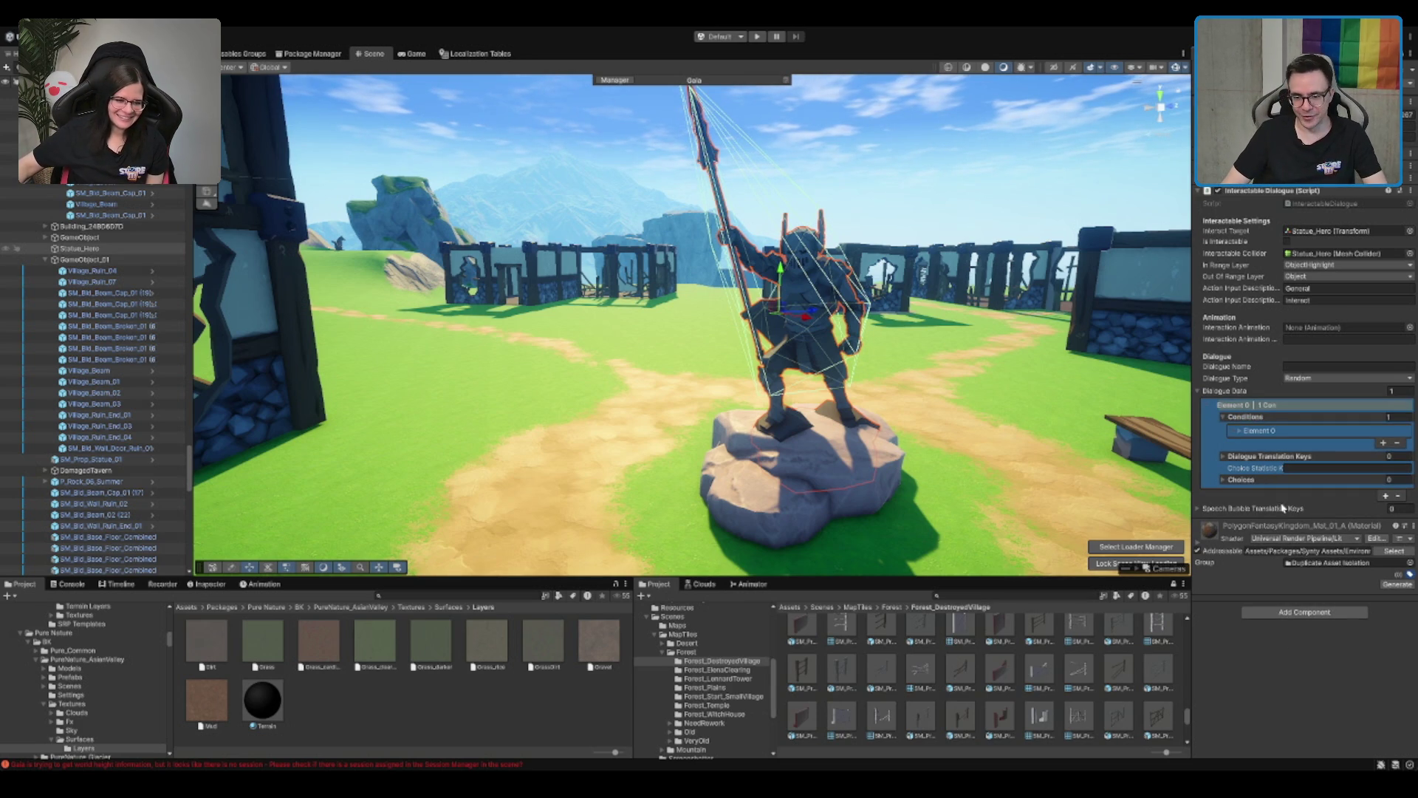
pyautogui.click(1304, 456)
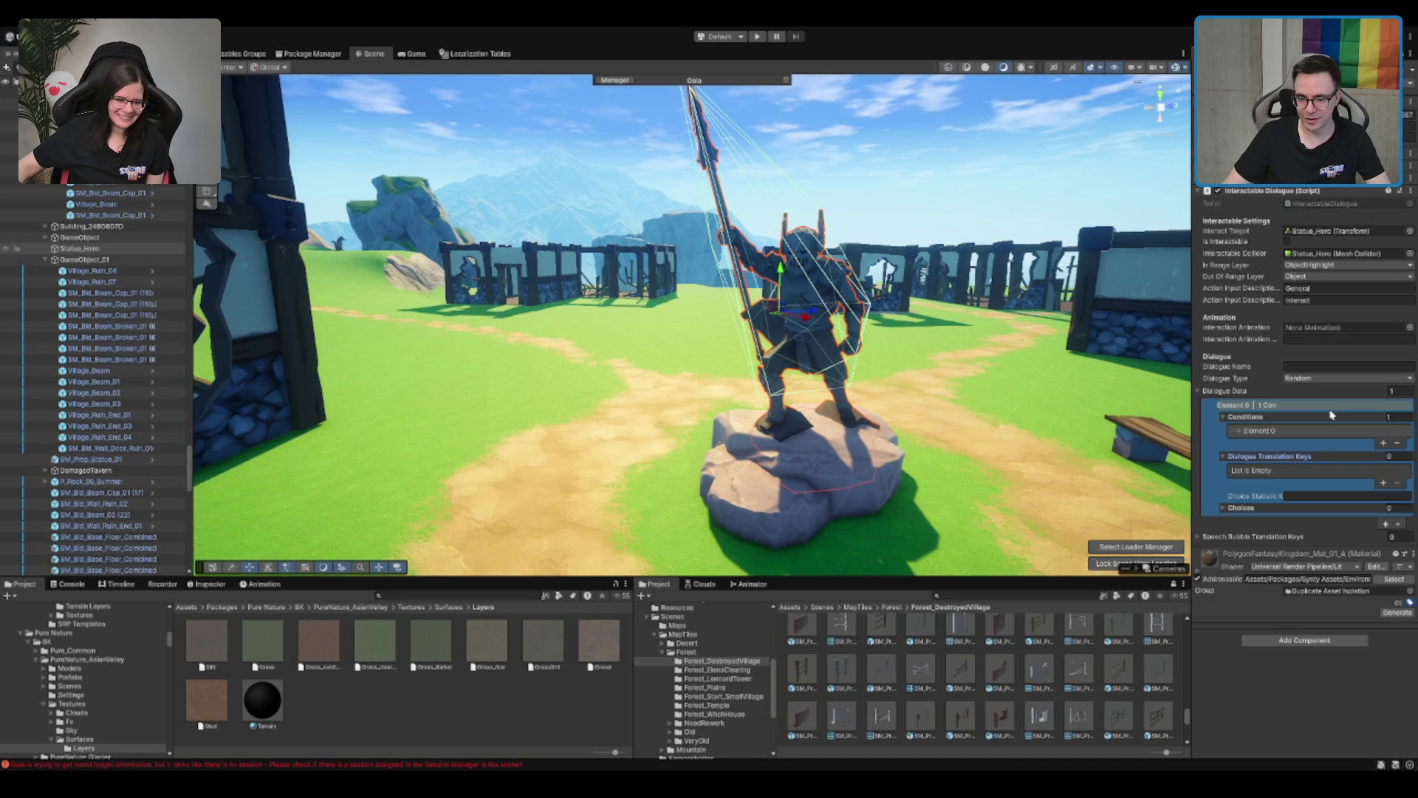
pyautogui.click(1398, 443)
pyautogui.click(1382, 442)
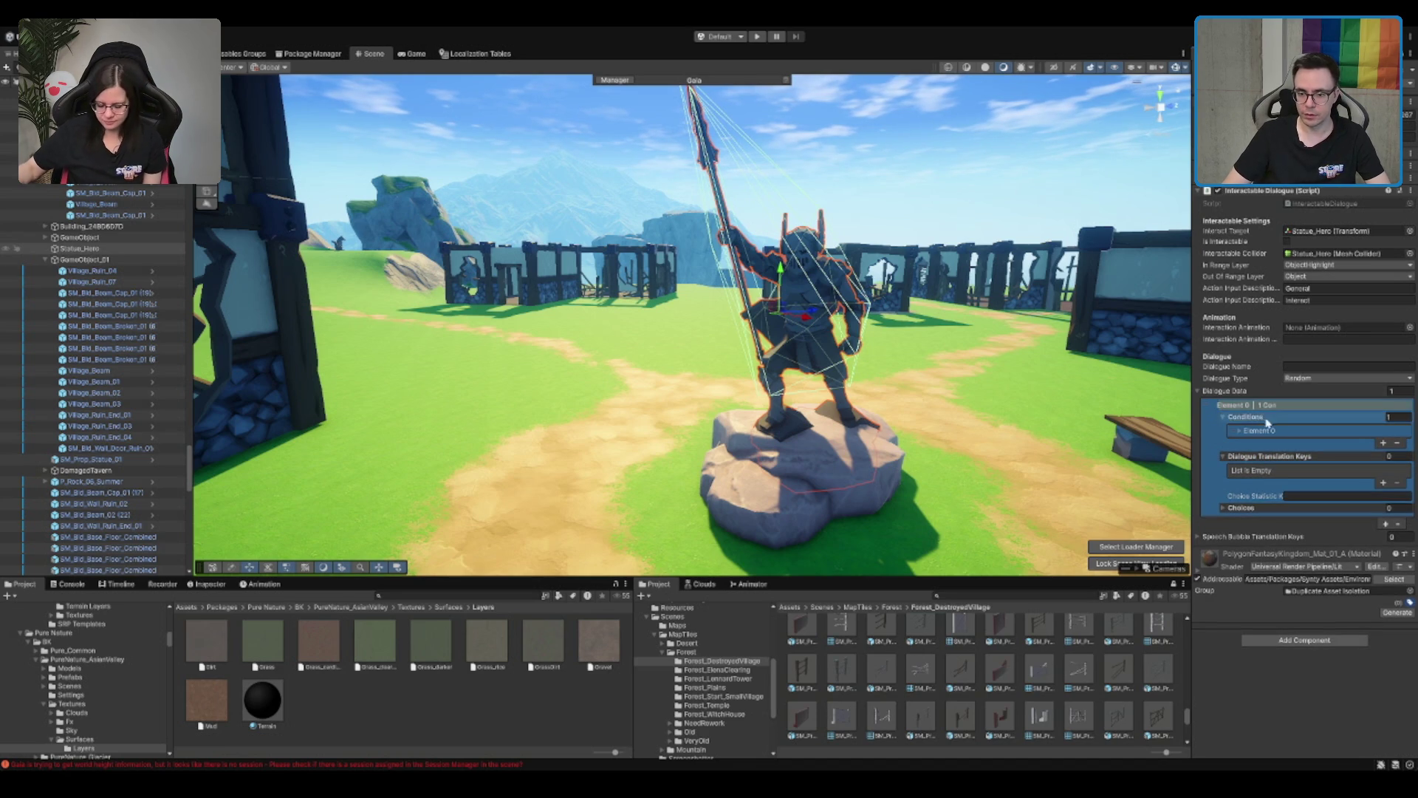
pyautogui.click(1304, 367)
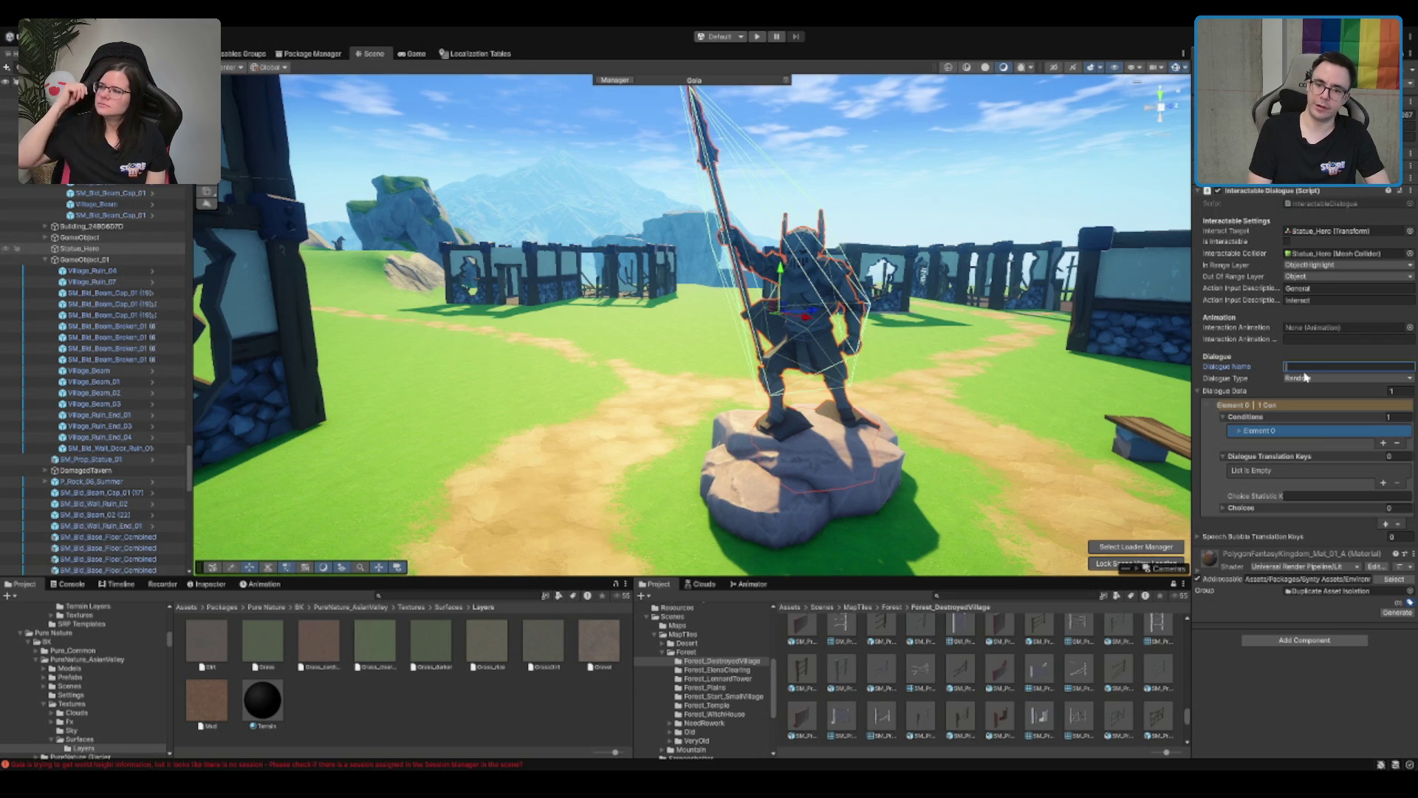
# - Enter 'Statue' as the dialogue name, ping the InteractableDialogue script, and switch to Rider
pyautogui.write('Statue')
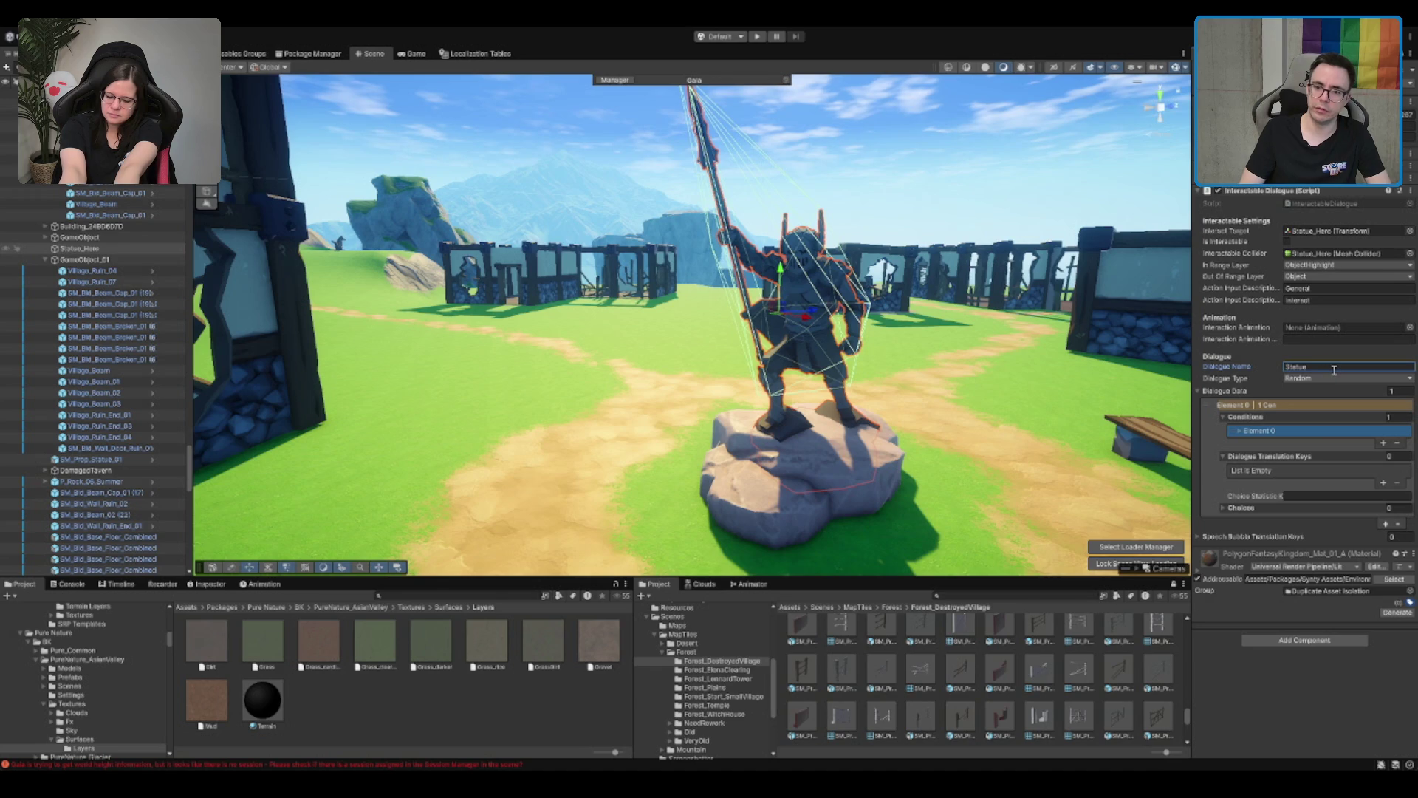
pyautogui.doubleClick(1333, 369)
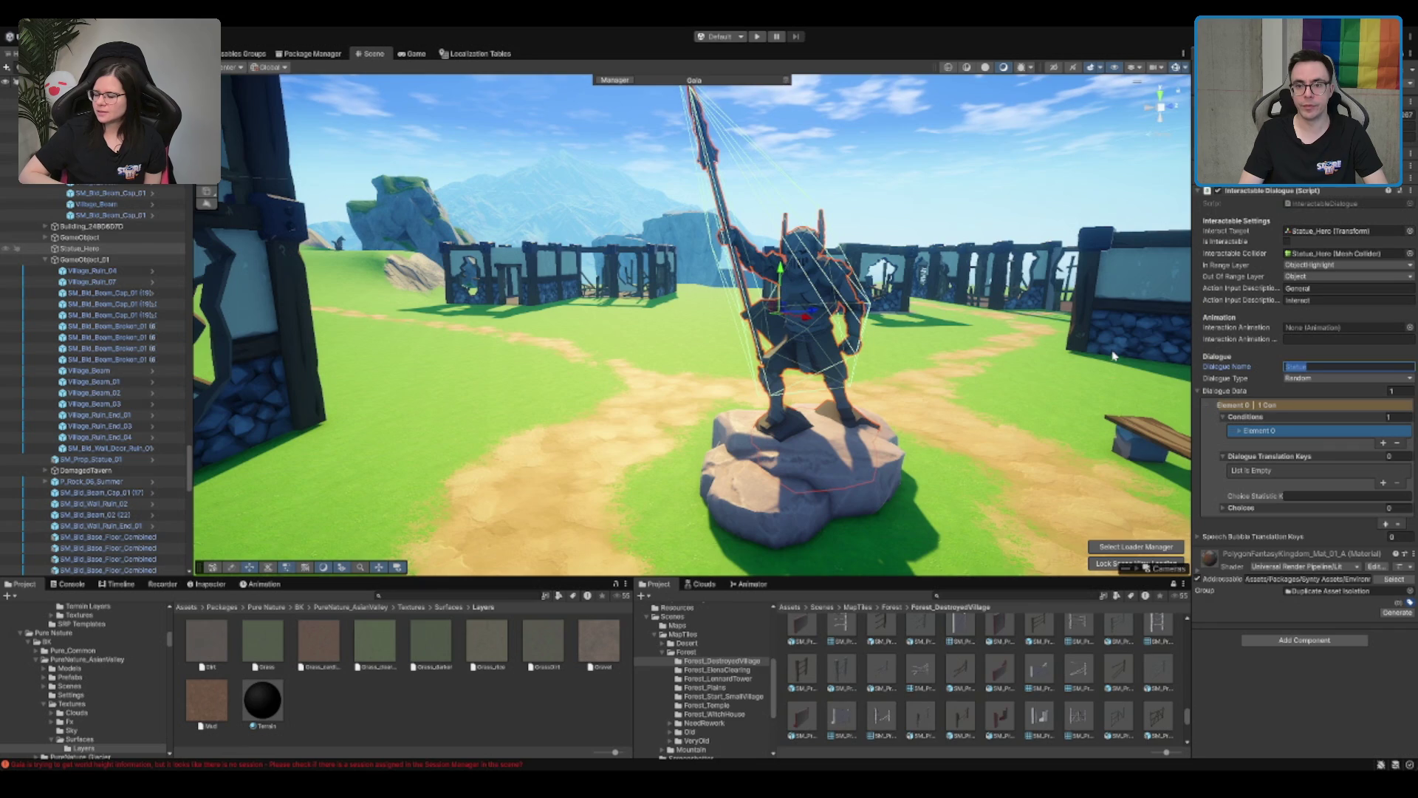
pyautogui.click(1286, 405)
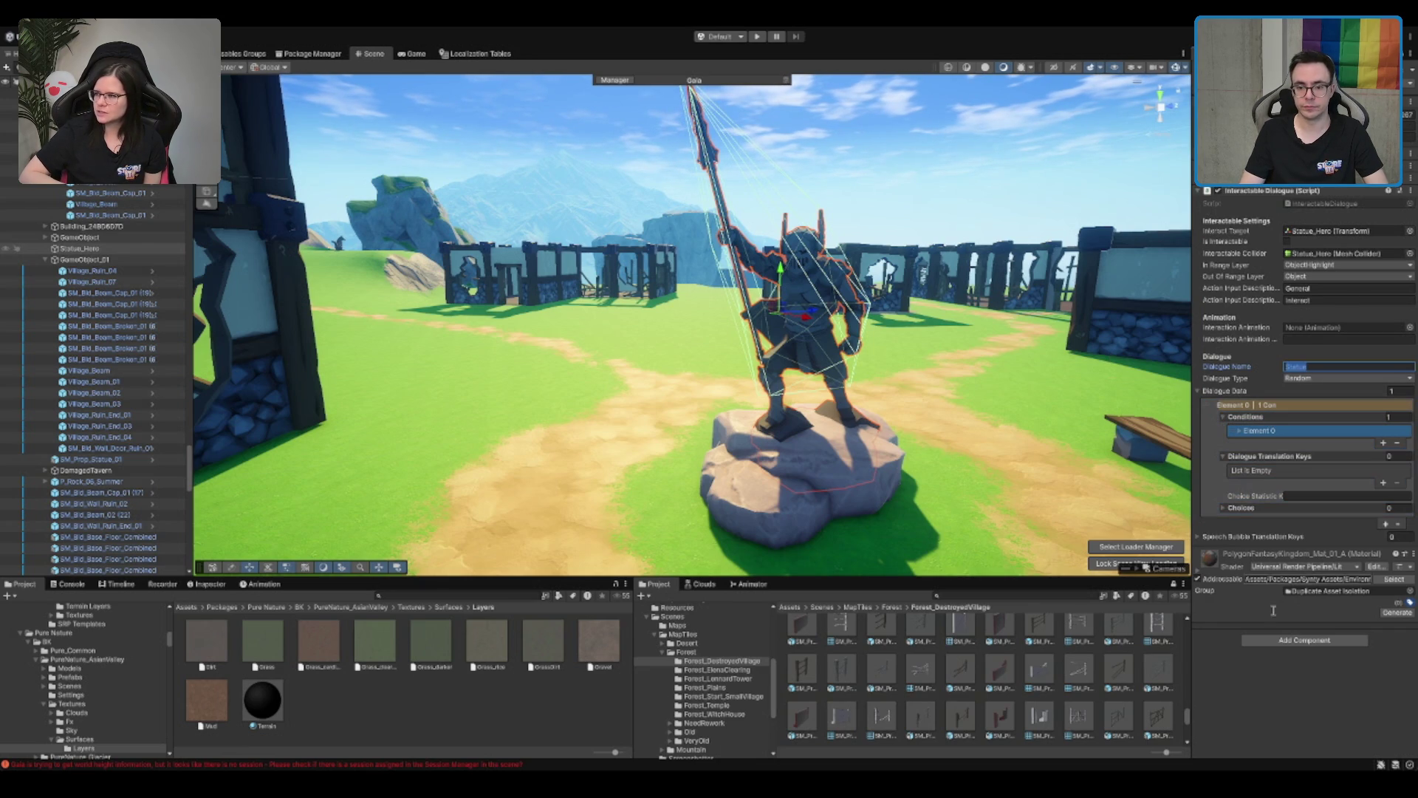
pyautogui.click(1260, 430)
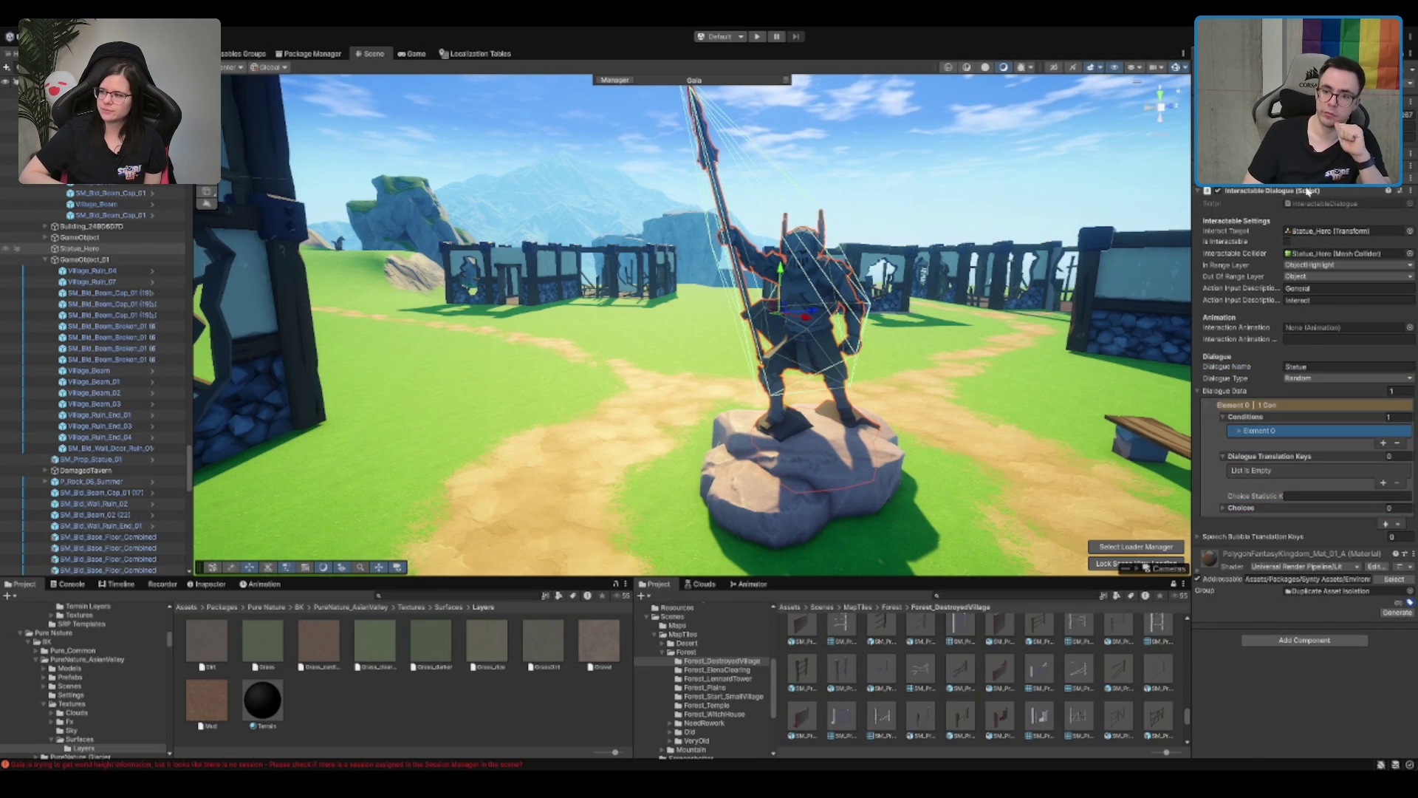
pyautogui.click(1353, 206)
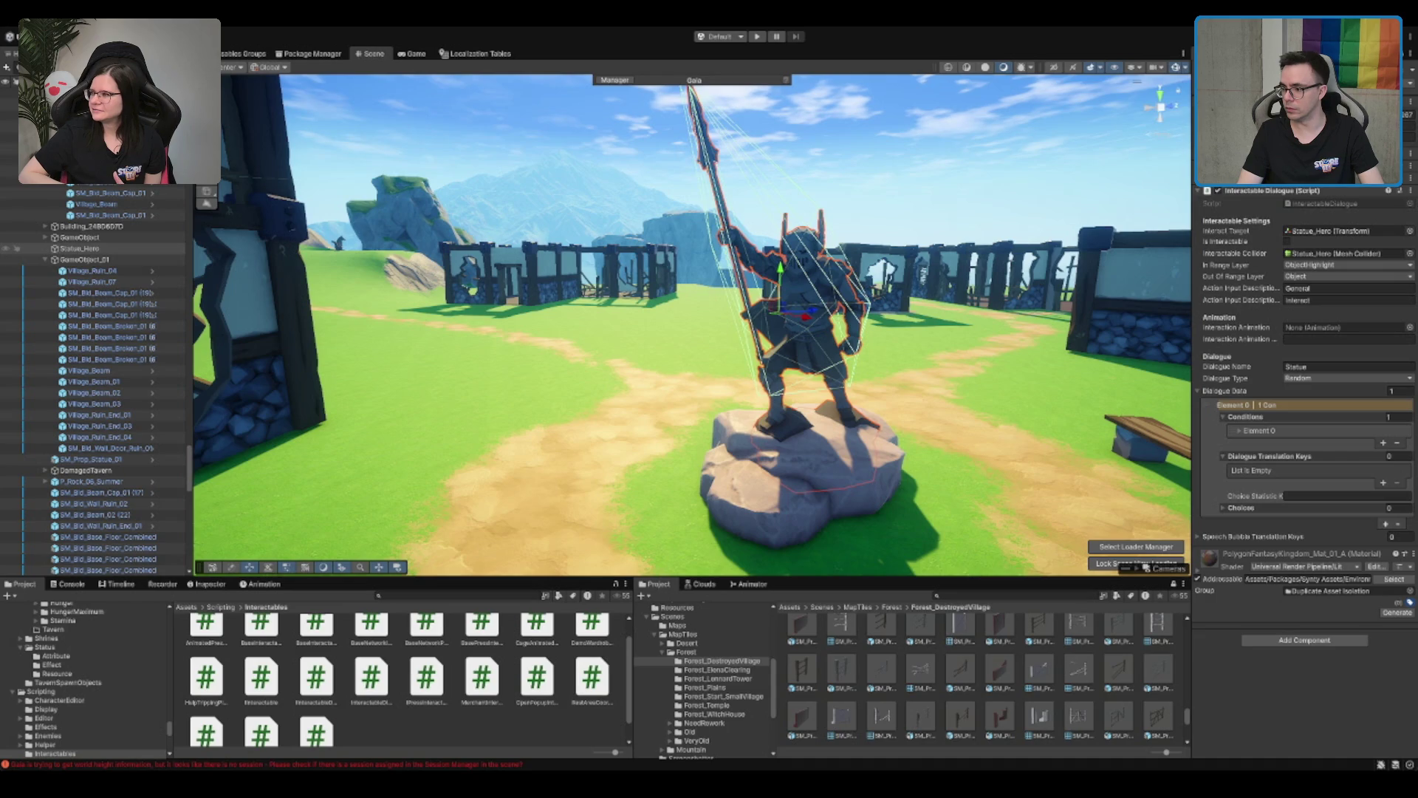
pyautogui.hotkey('alt', 'Tab')
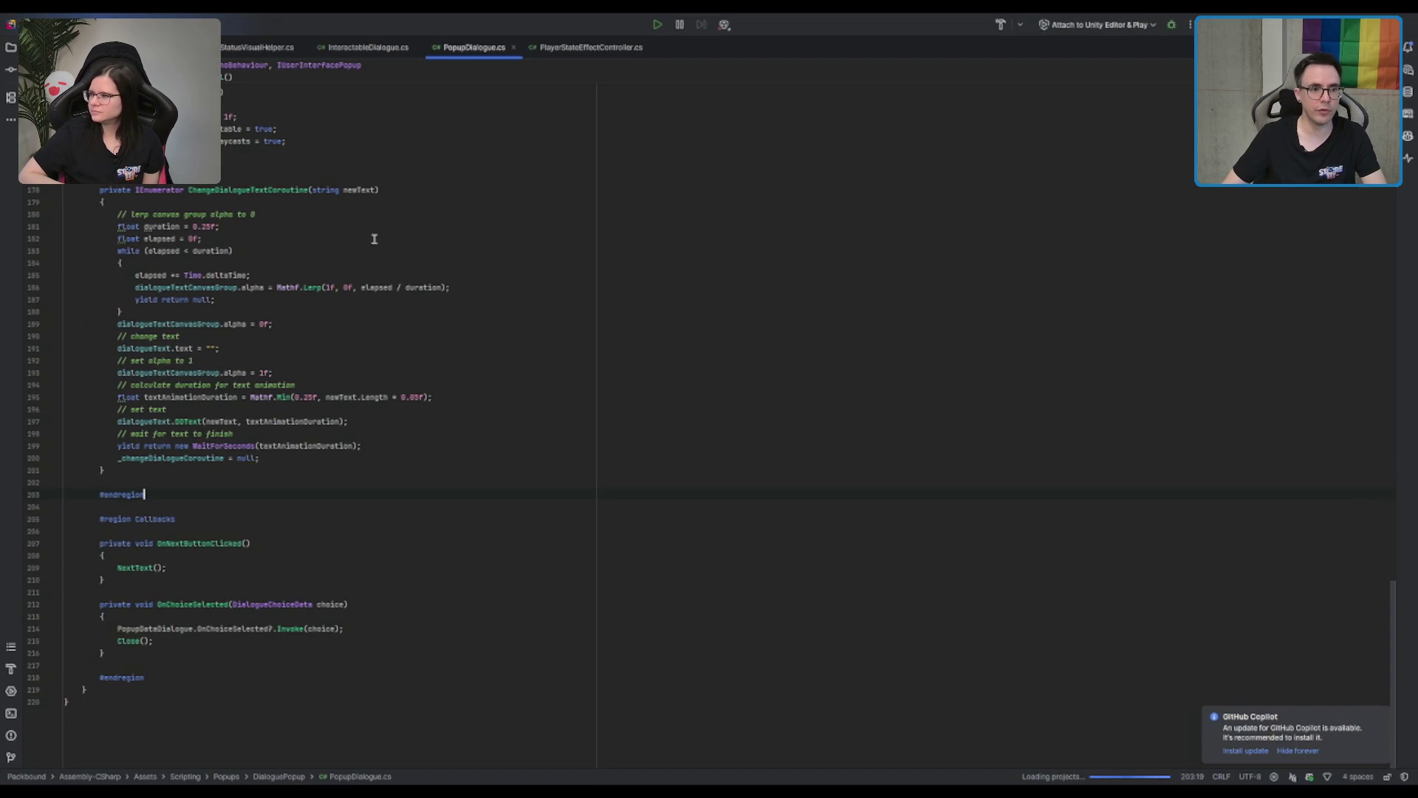
# - Search PopupDialogue.cs for statisticService
pyautogui.click(517, 251)
pyautogui.hotkey('ctrl', 'f')
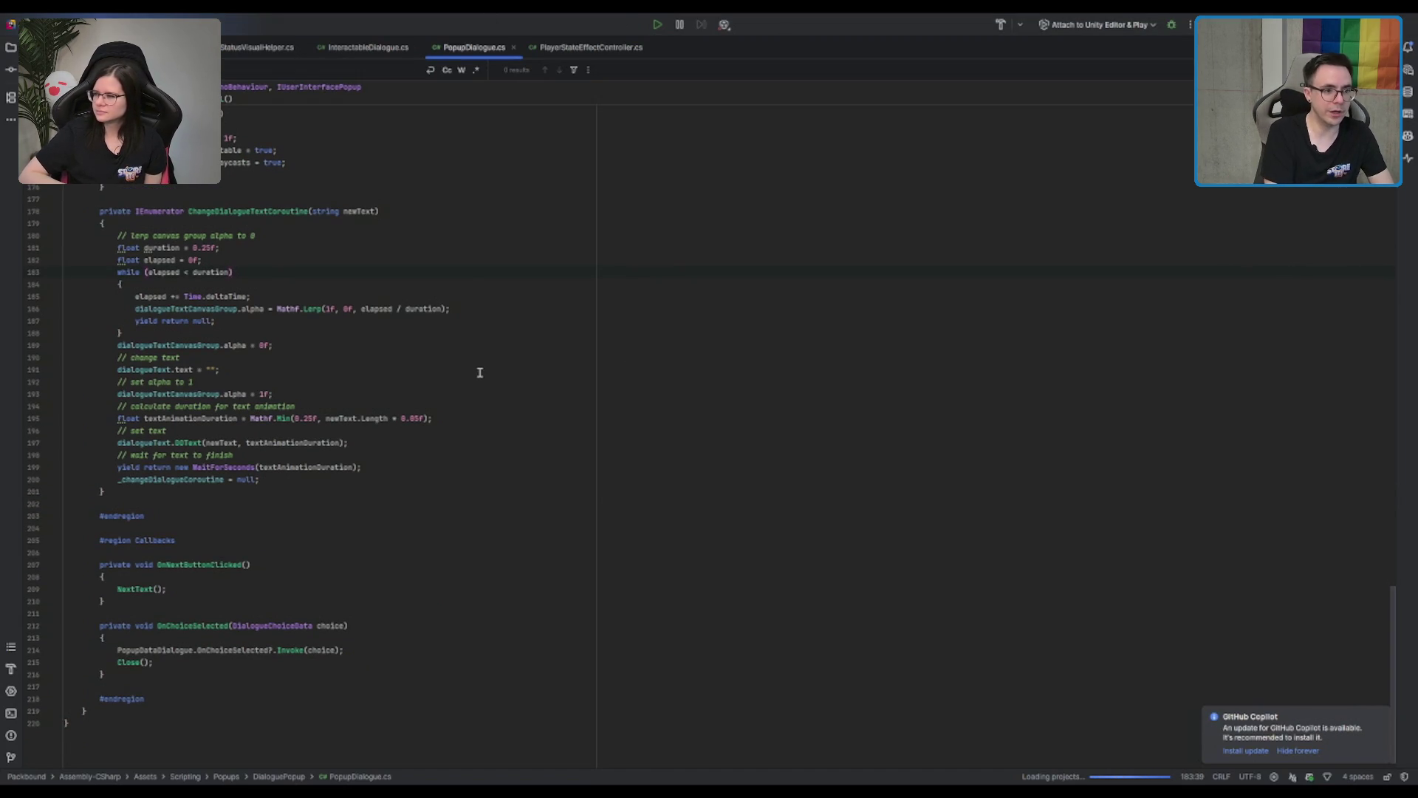
pyautogui.write('s')
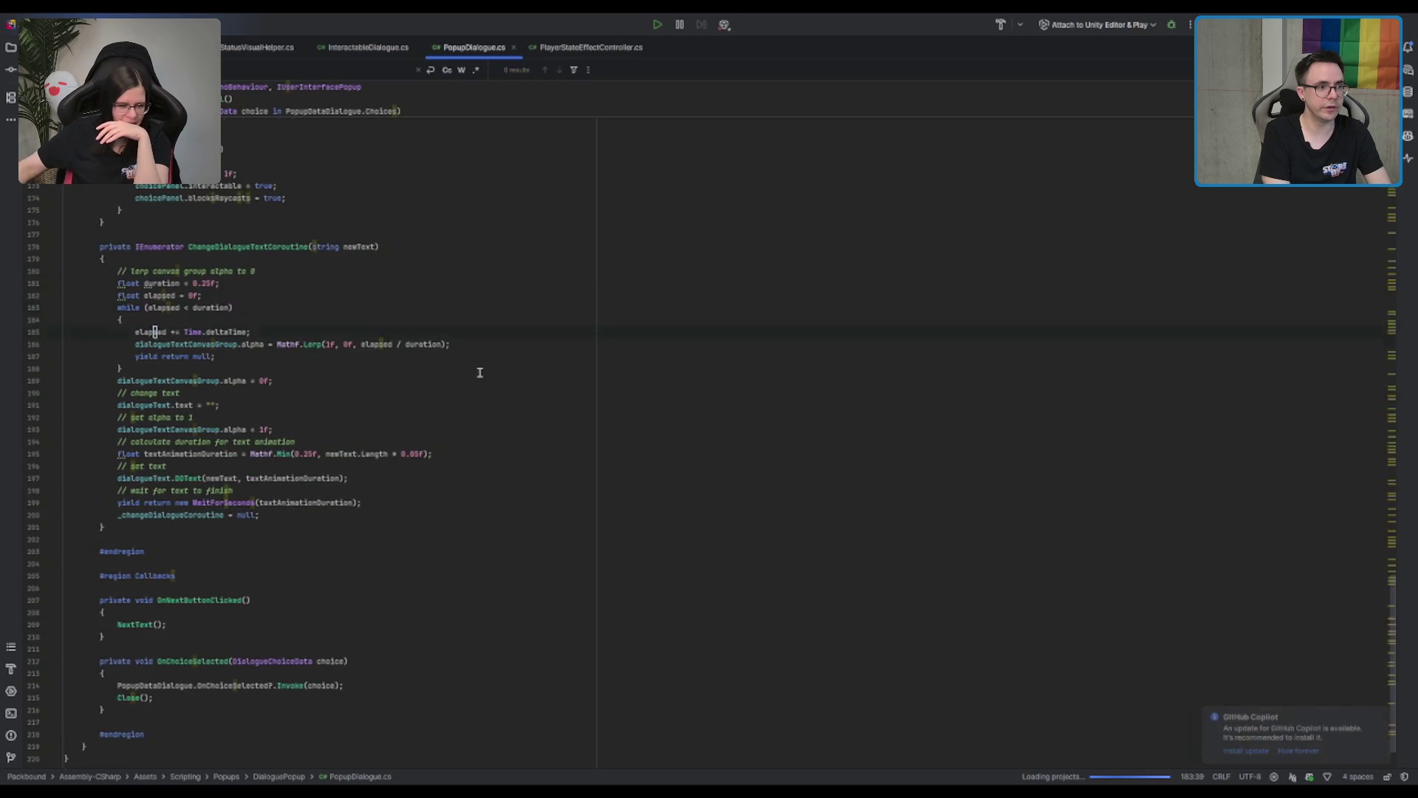
pyautogui.write('tatisticSer')
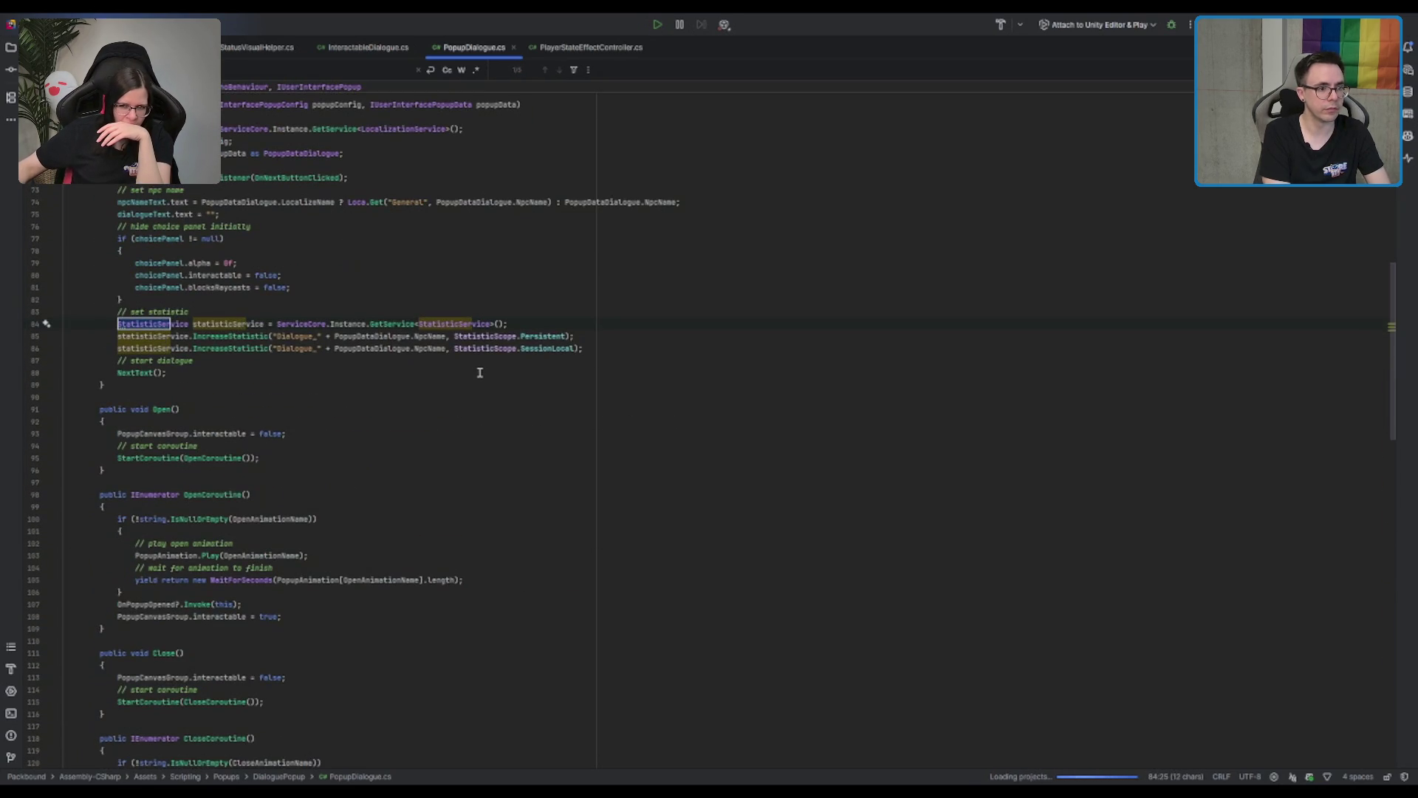
pyautogui.press('Escape')
pyautogui.press('Up')
pyautogui.press('Up')
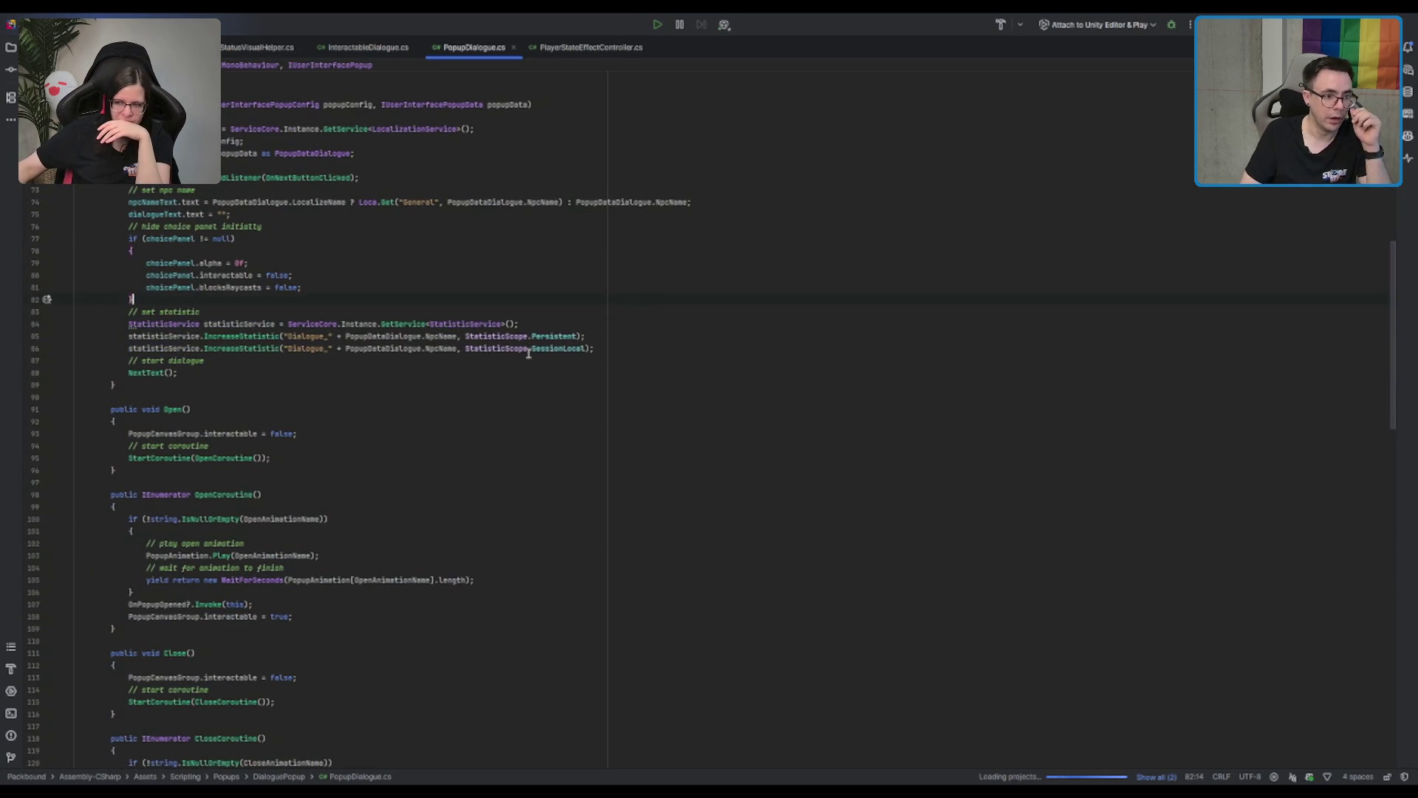
pyautogui.scroll(4, 529, 354)
# - Select the PopupDataDialogue.NpcName reference on line 85 and try jumping to its declaration
pyautogui.click(344, 482)
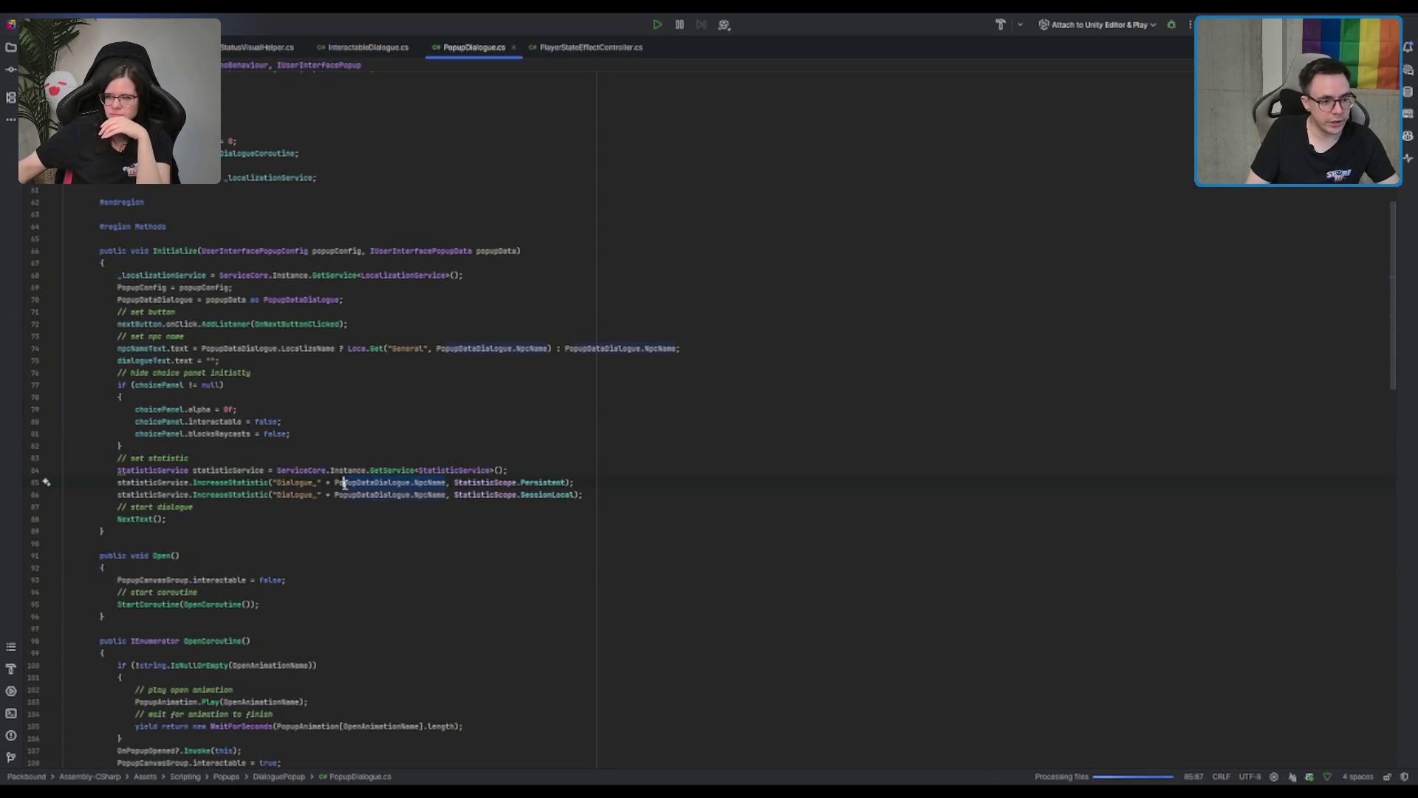
pyautogui.hotkey('ctrl', 'w')
pyautogui.hotkey('ctrl', 'w')
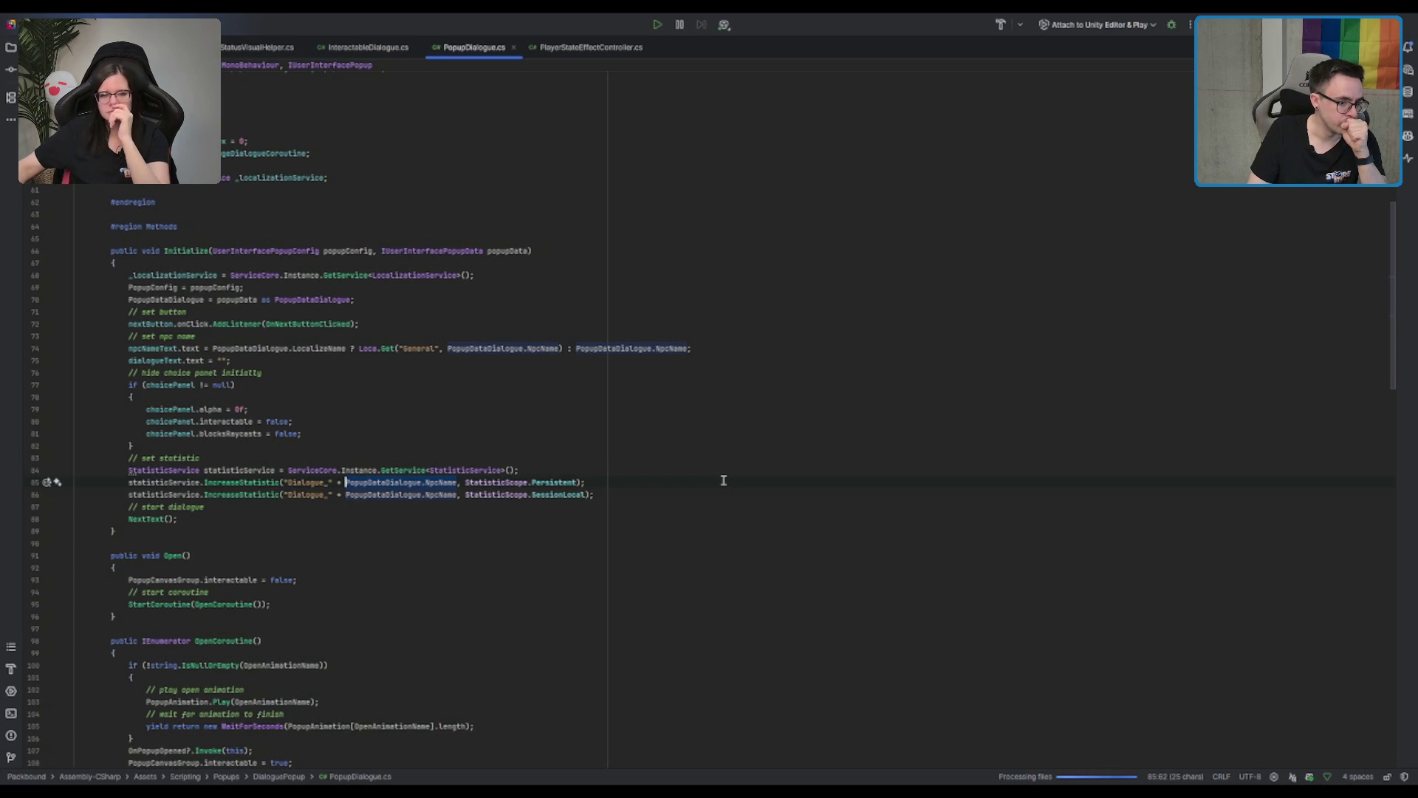
pyautogui.click(724, 480)
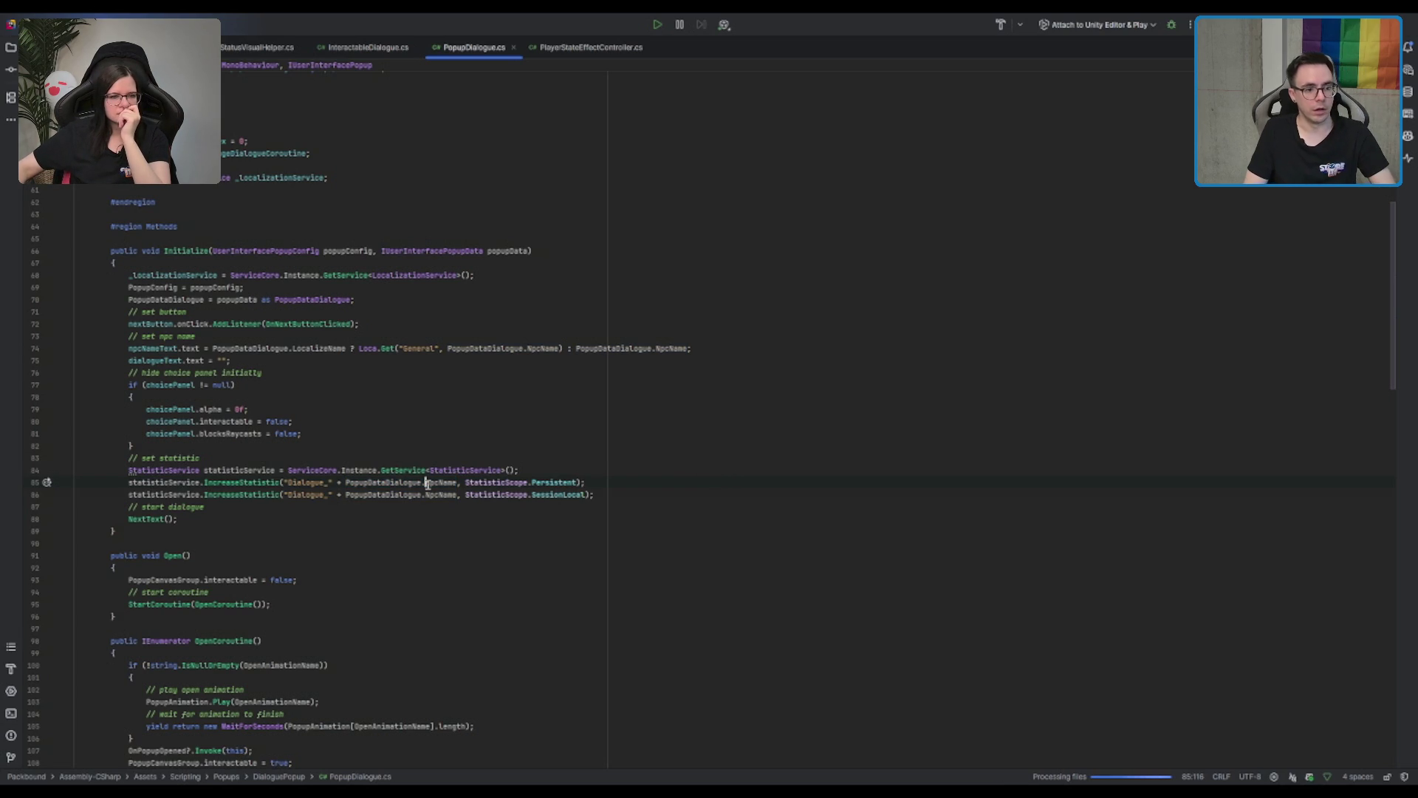
pyautogui.keyDown('ctrl'); pyautogui.click(427, 482); pyautogui.keyUp('ctrl')
pyautogui.click(879, 361)
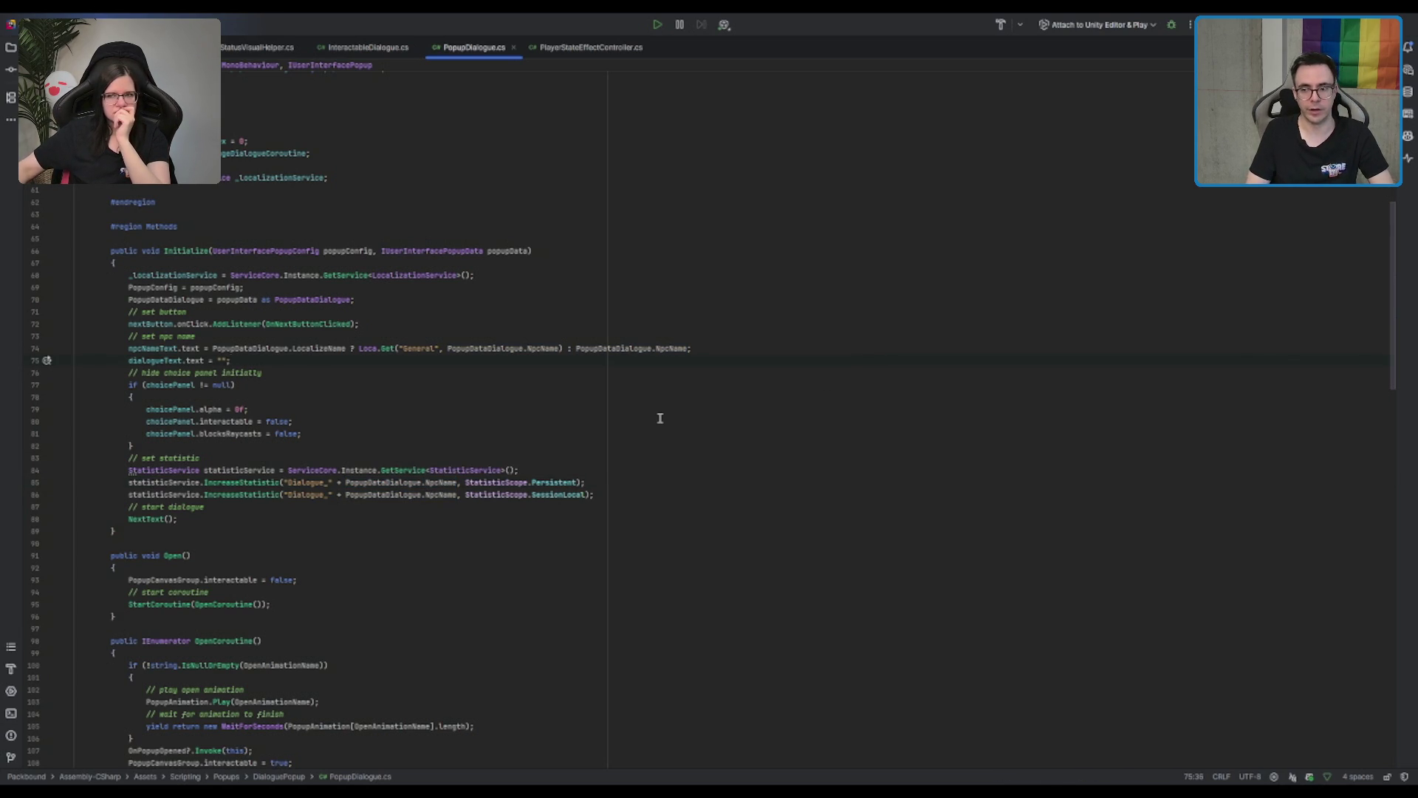
pyautogui.click(386, 484)
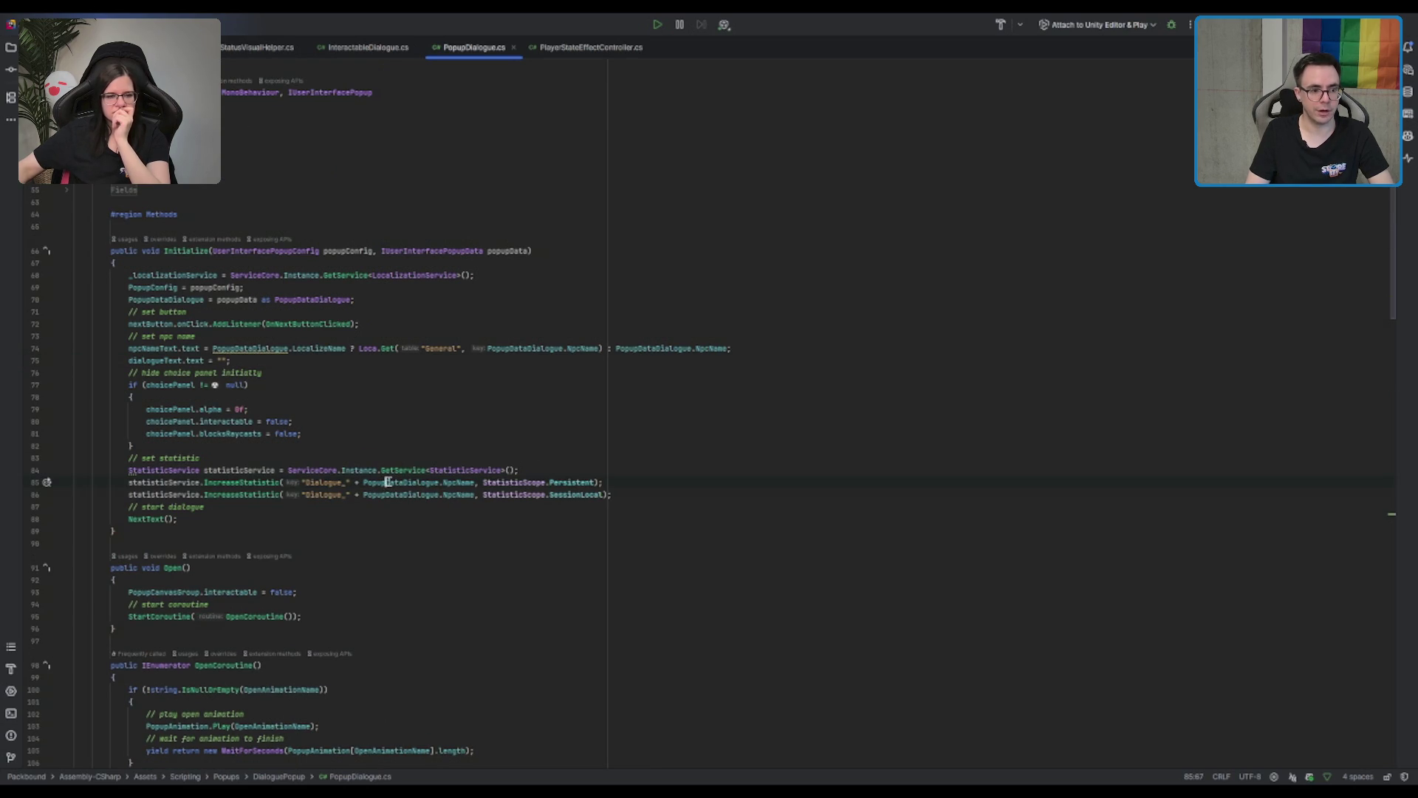
pyautogui.click(482, 414)
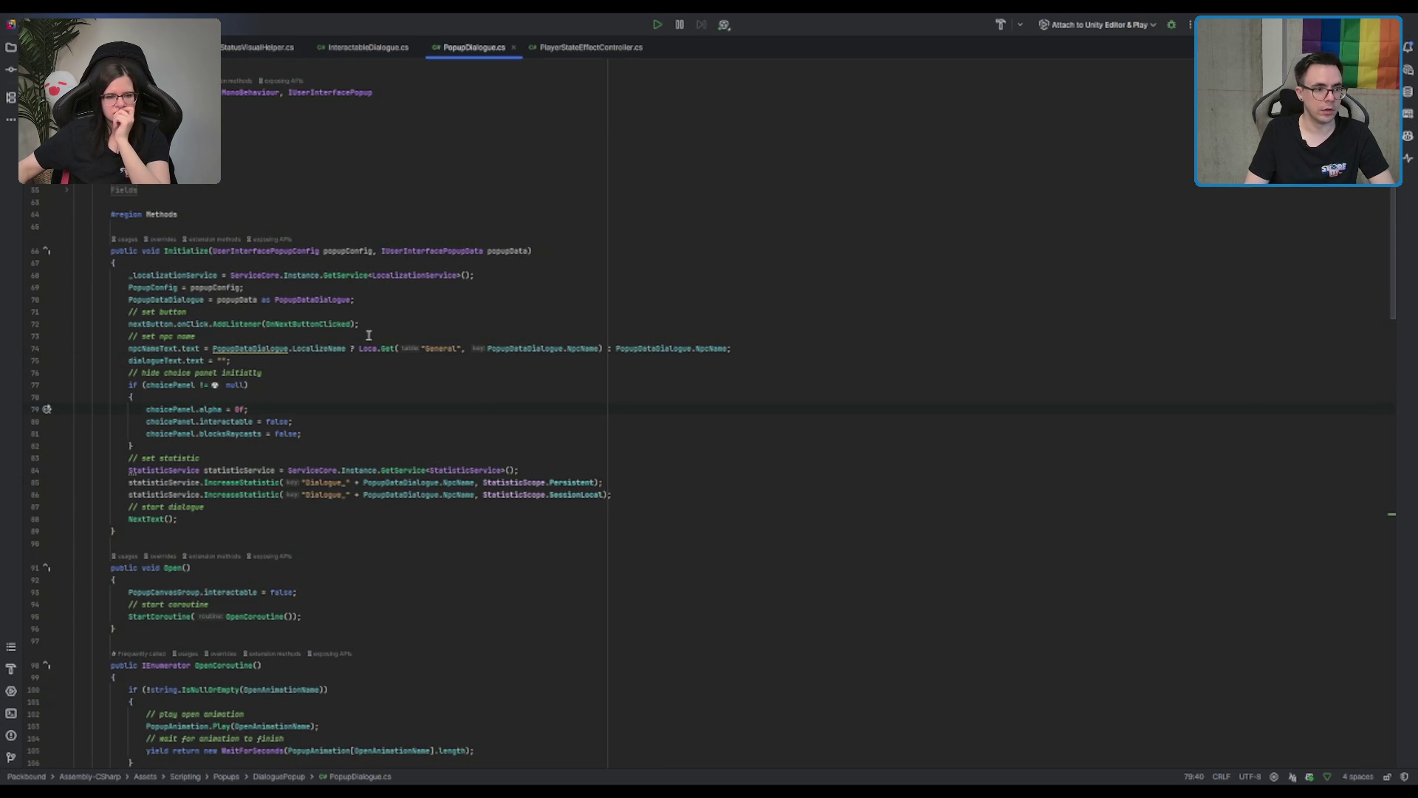
# - Open the PopupDataDialogue class declaration from the reference on line 85
pyautogui.click(443, 250)
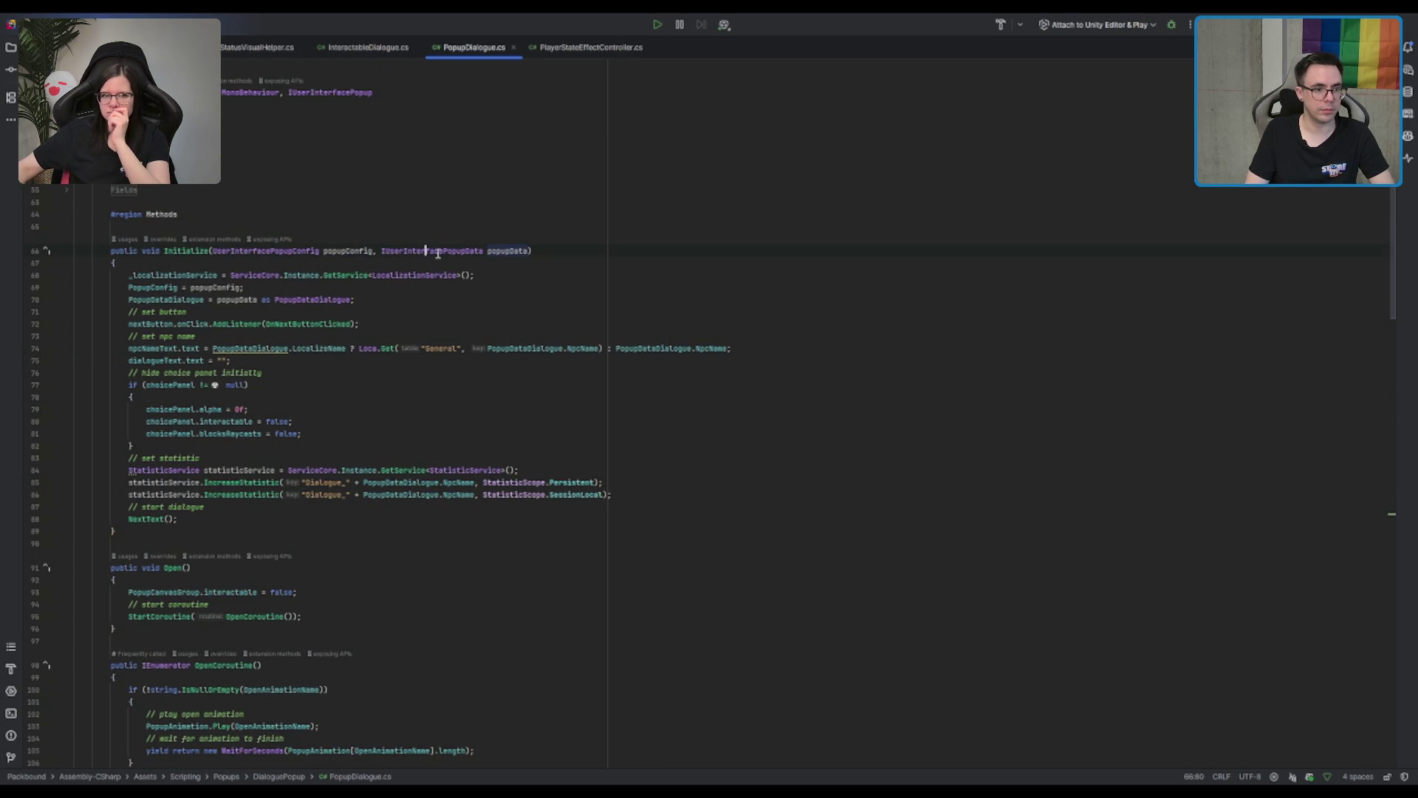
pyautogui.keyDown('ctrl'); pyautogui.click(438, 252); pyautogui.keyUp('ctrl')
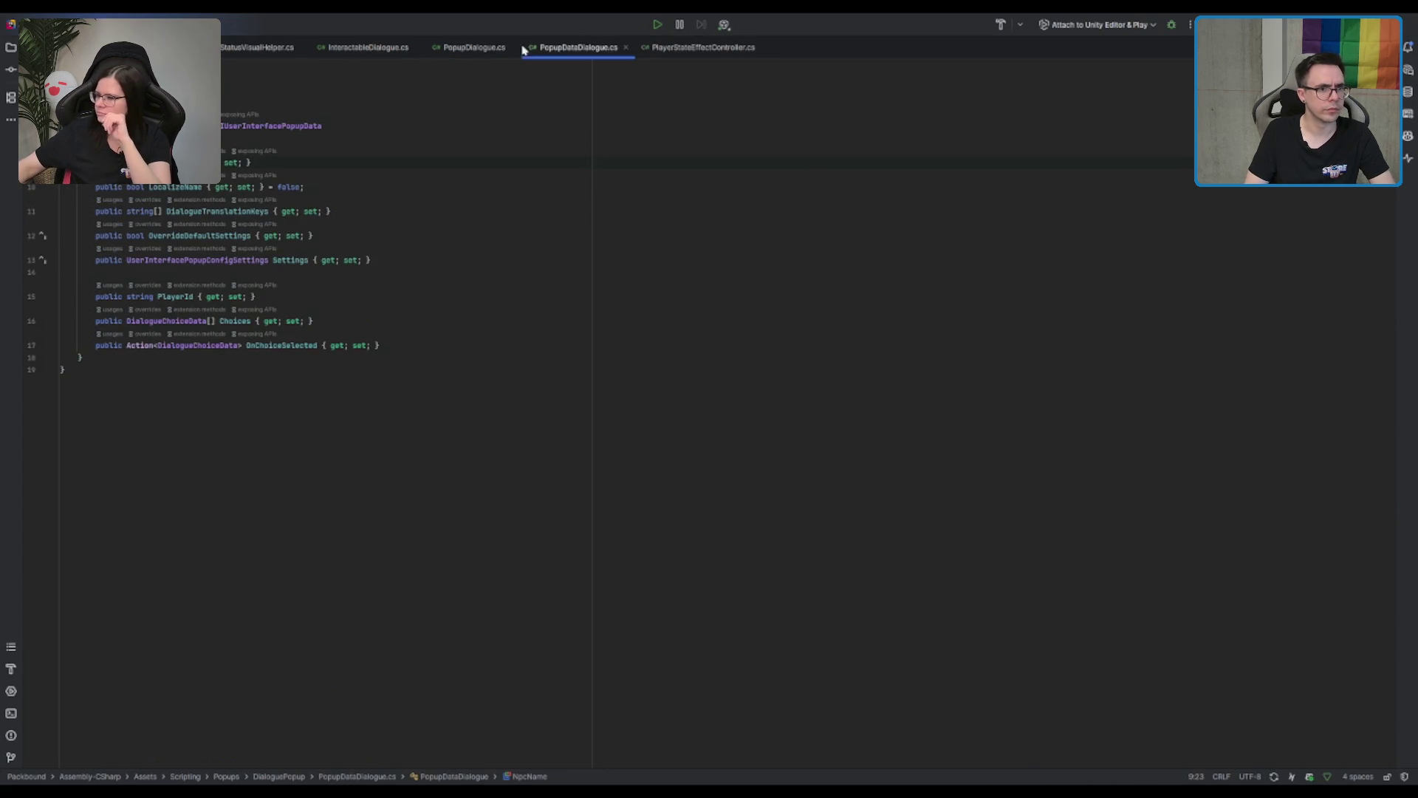
pyautogui.click(472, 47)
pyautogui.click(153, 274)
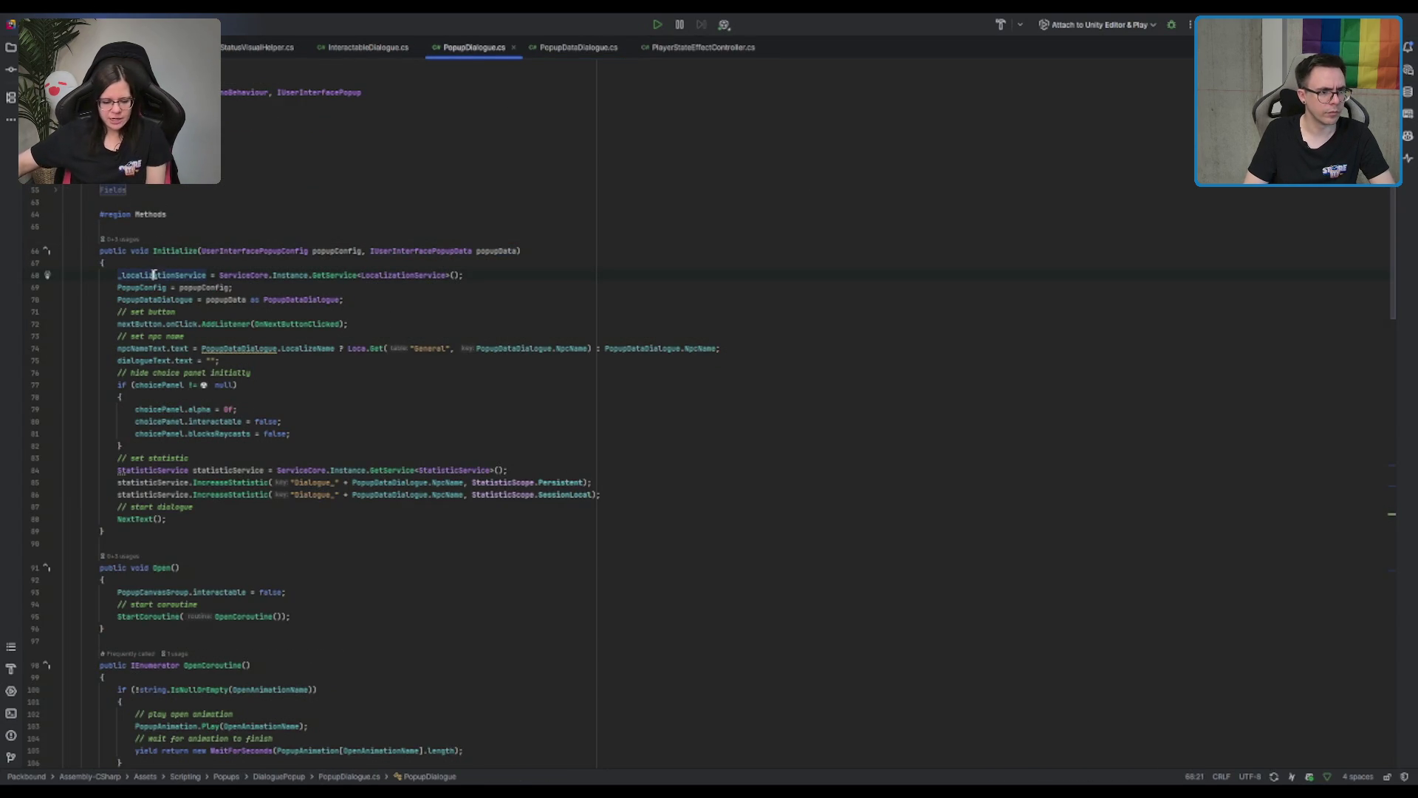
pyautogui.doubleClick(390, 482)
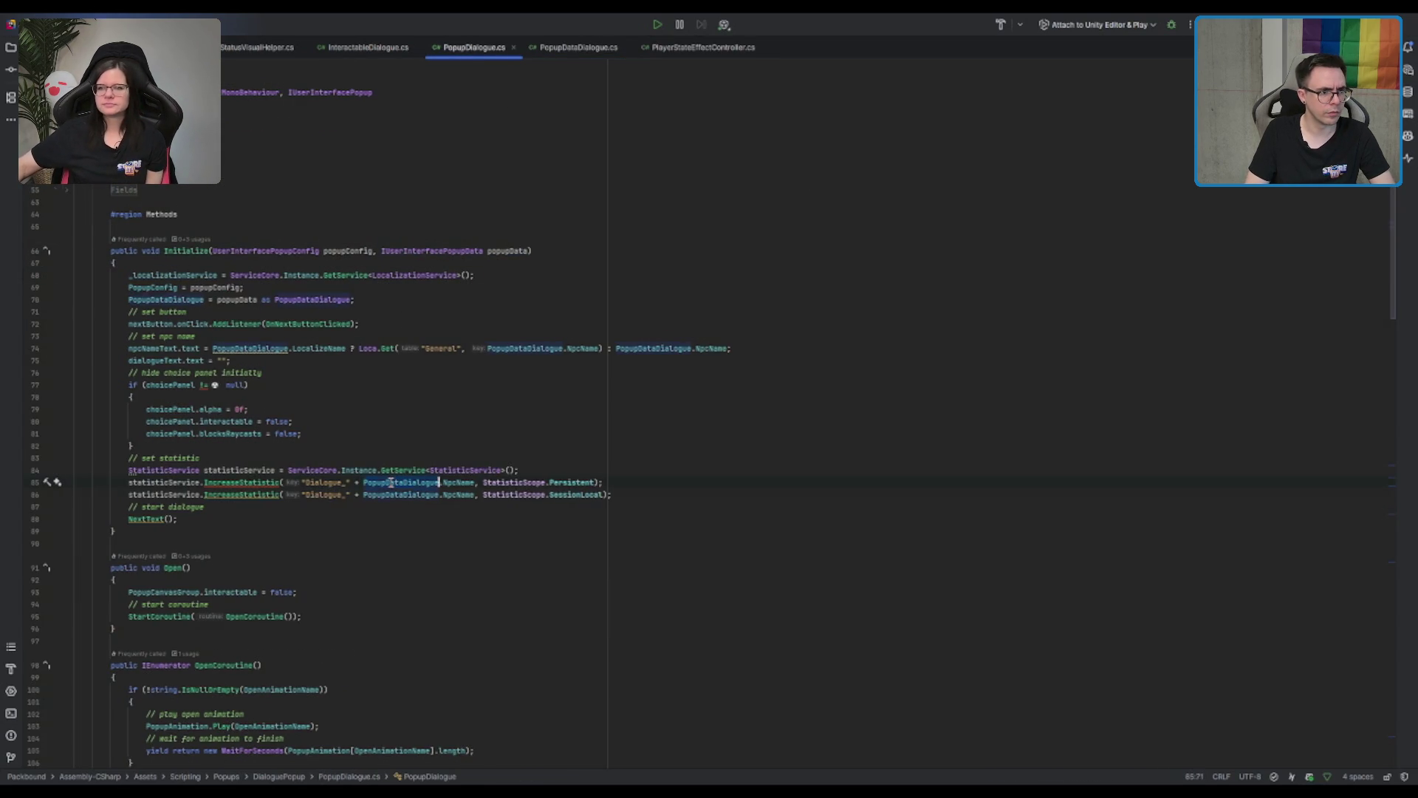
pyautogui.keyDown('ctrl'); pyautogui.click(319, 299); pyautogui.keyUp('ctrl')
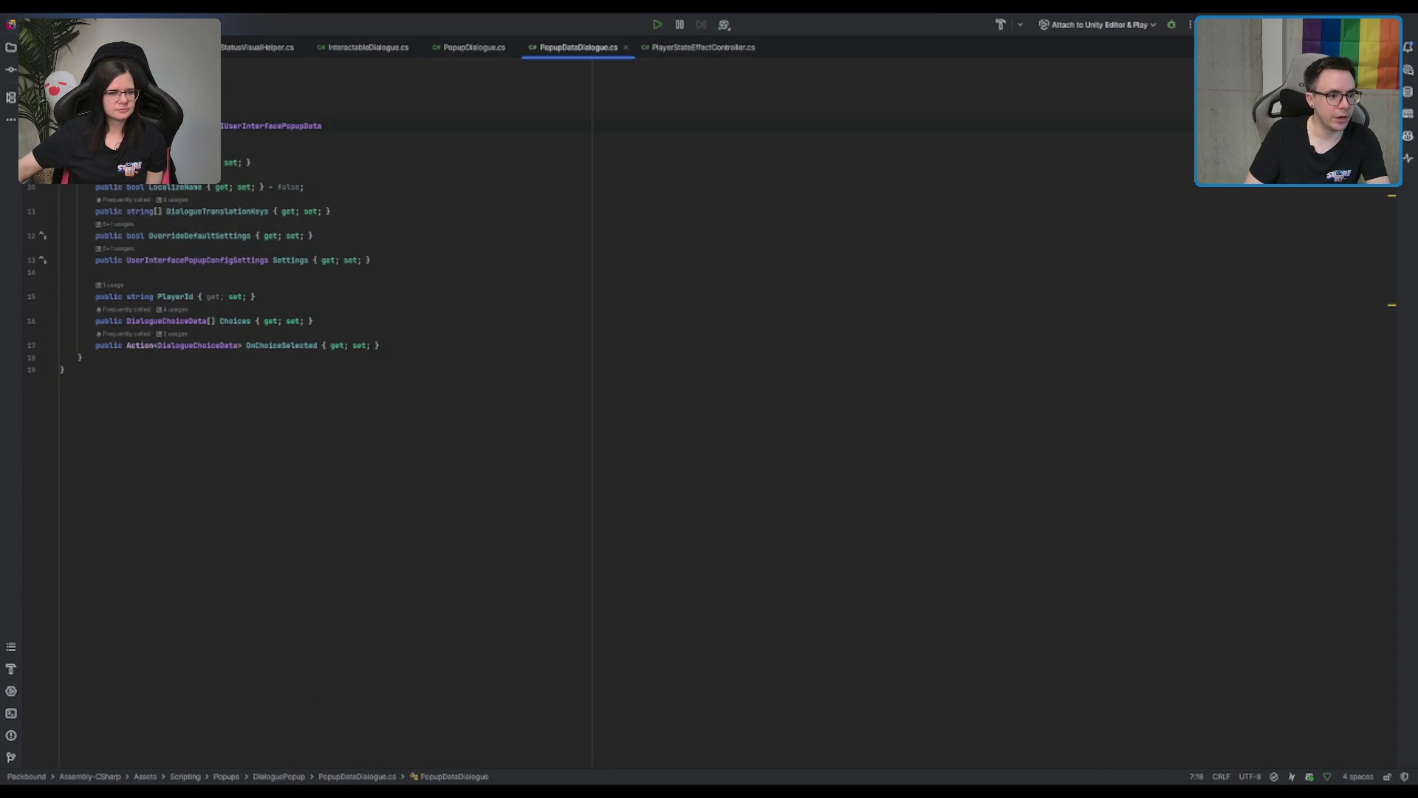
# - In InteractableNPC.cs, add a '// set npc name' comment and an if(npcName.Equals("")) check
pyautogui.keyDown('ctrl'); pyautogui.click(235, 238); pyautogui.keyUp('ctrl')
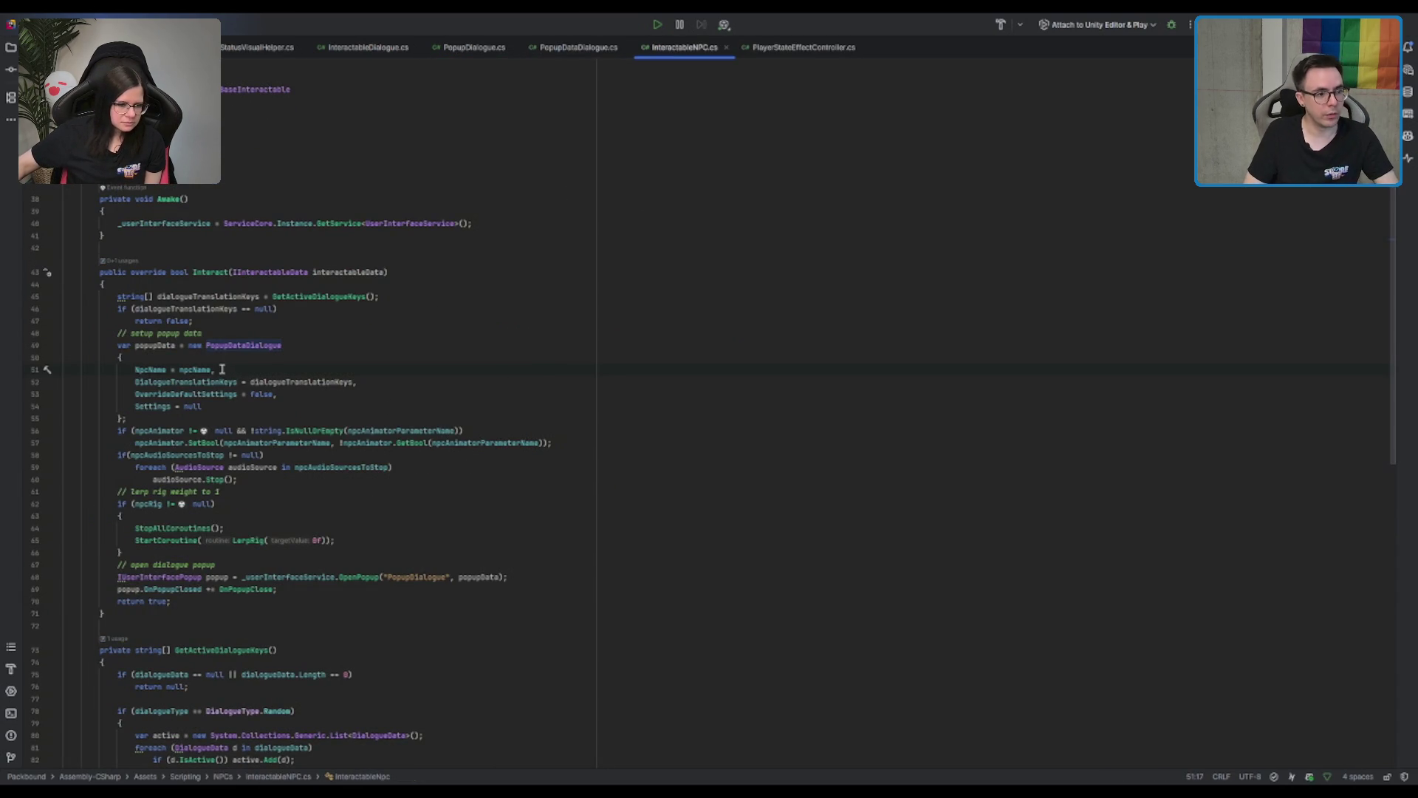
pyautogui.doubleClick(218, 370)
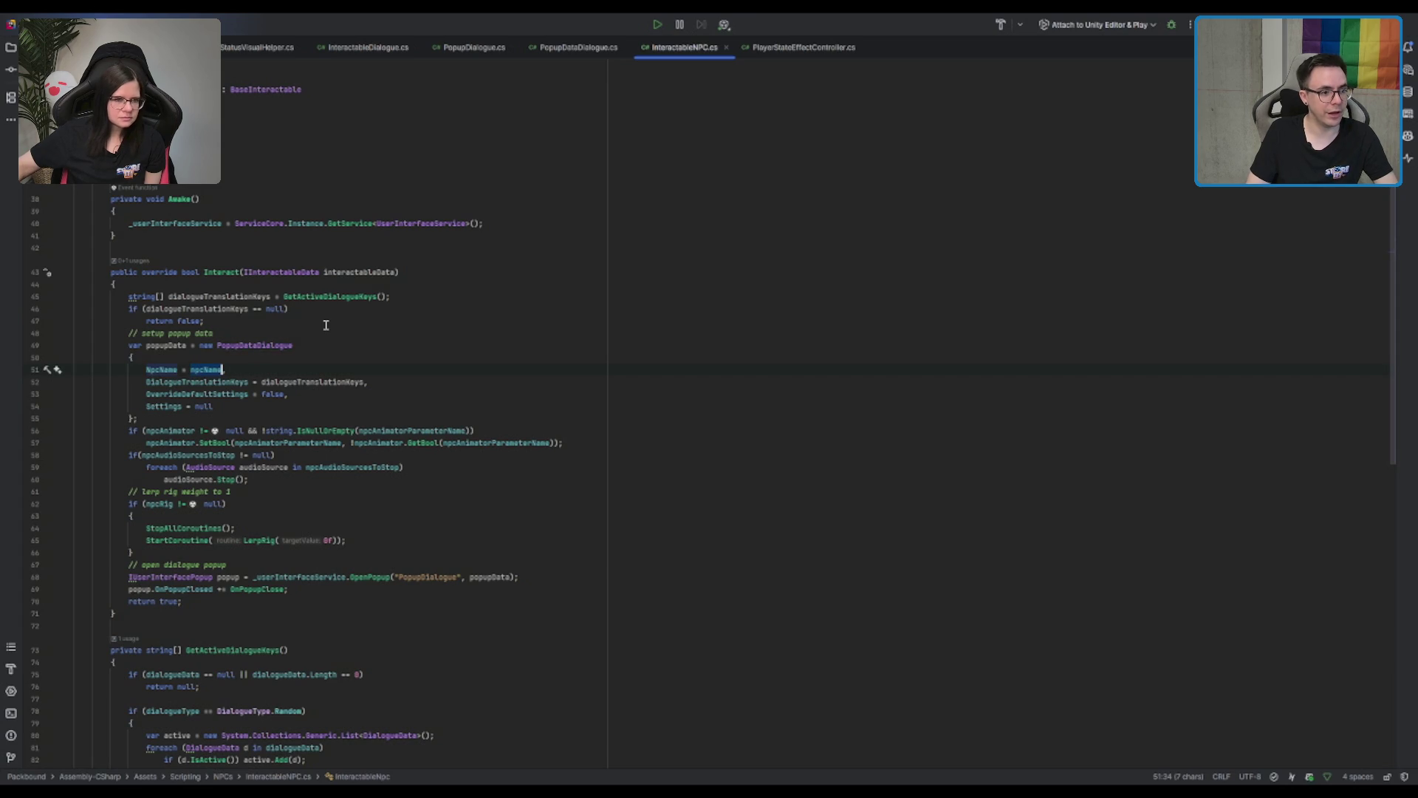
pyautogui.write(',')
pyautogui.click(280, 334)
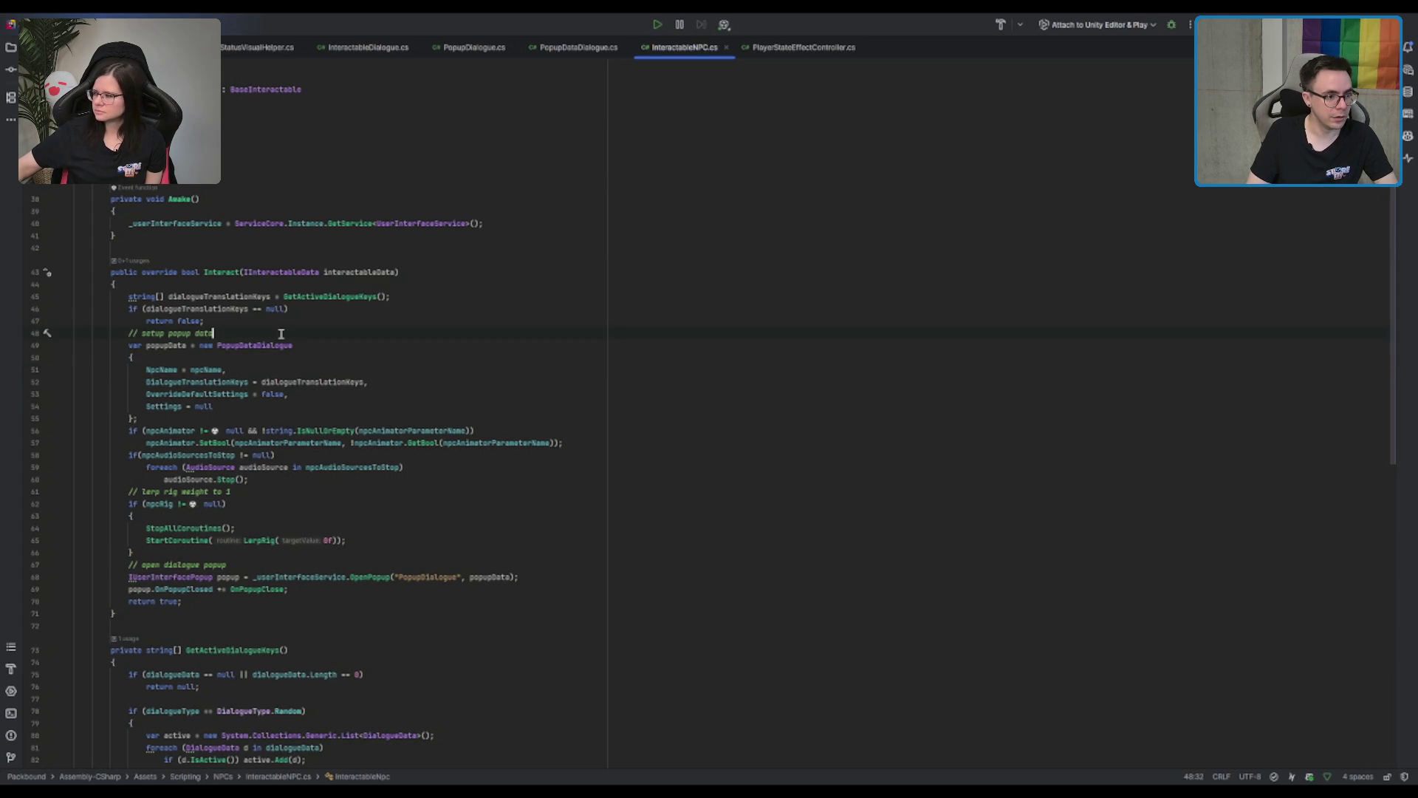
pyautogui.click(344, 323)
pyautogui.press('Return')
pyautogui.write('/ ')
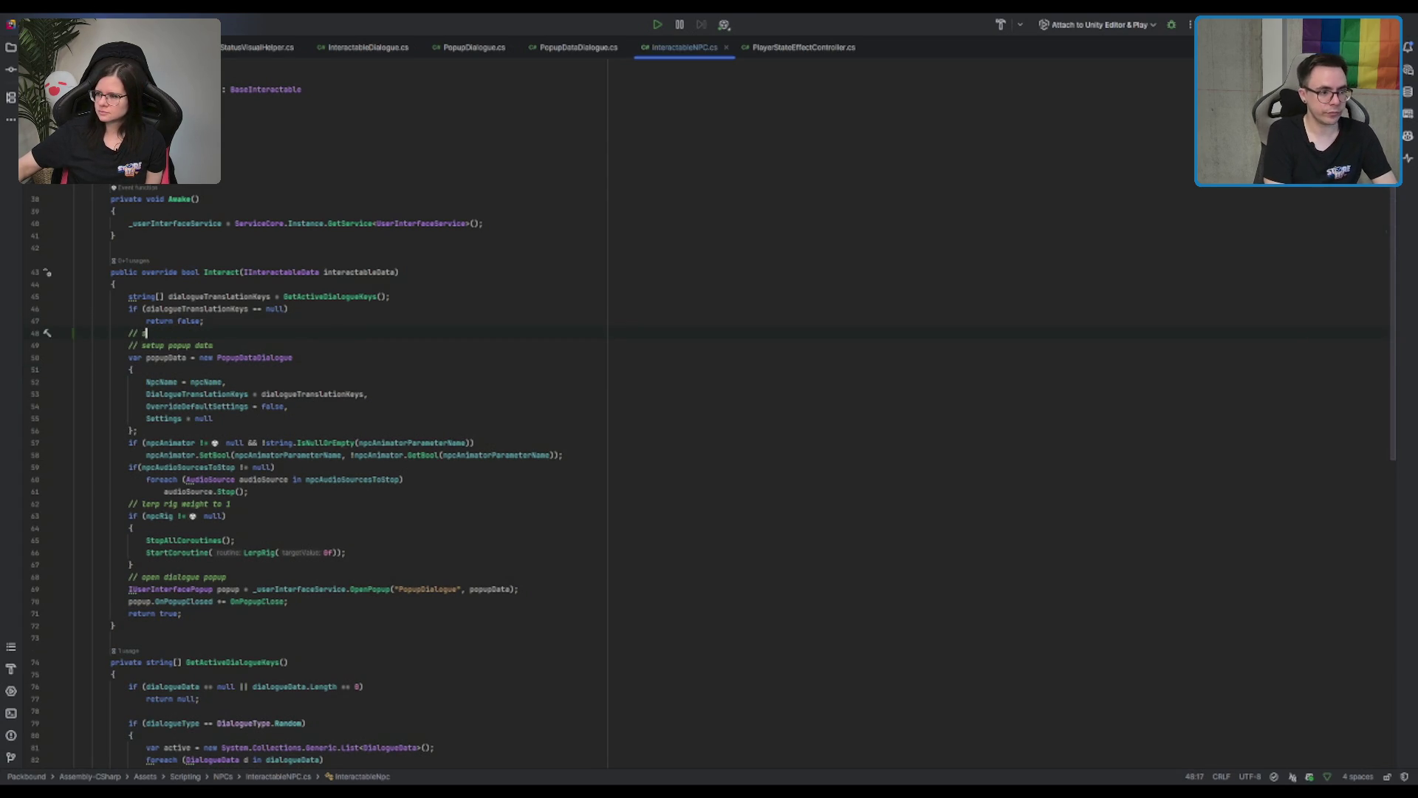
pyautogui.write('set npc n')
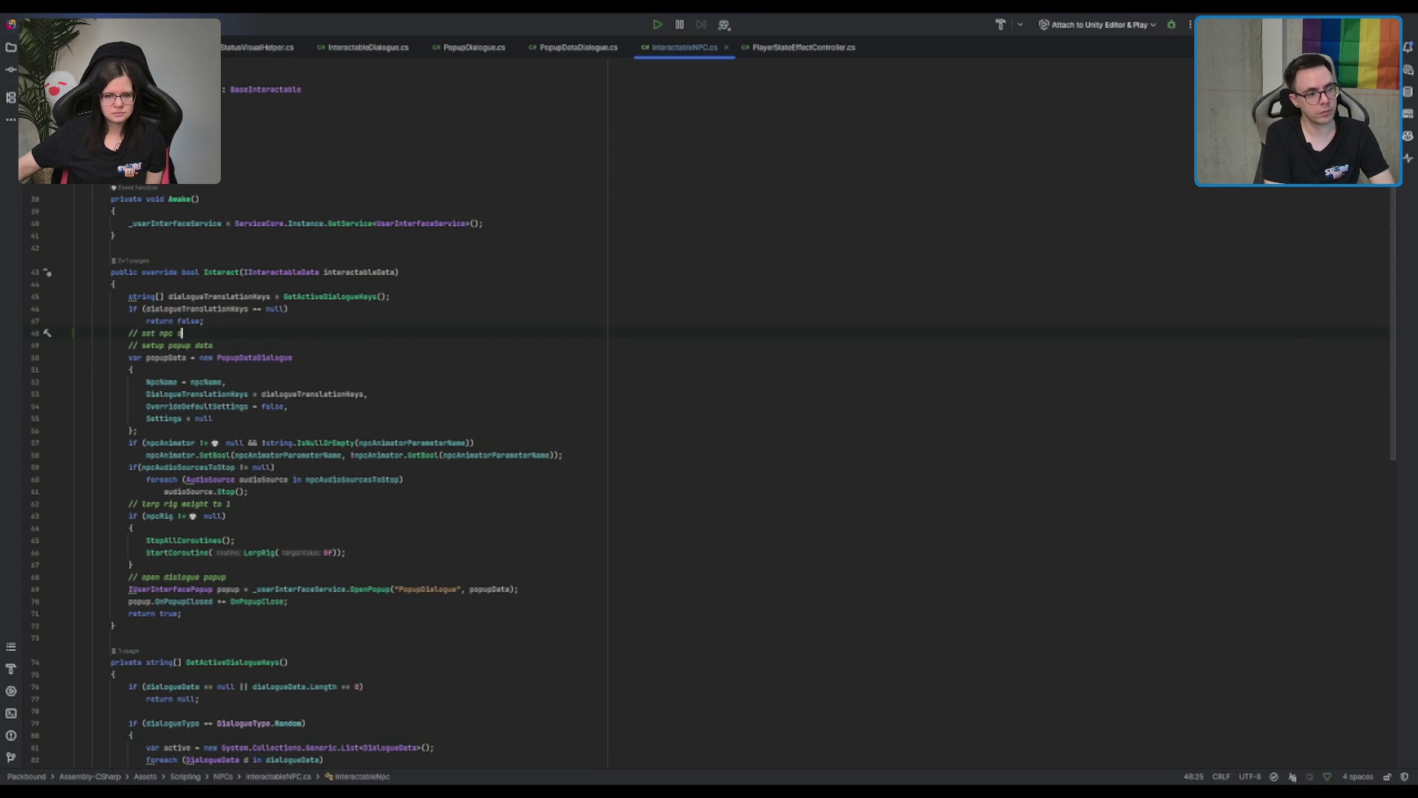
pyautogui.write('ame')
pyautogui.press('Return')
pyautogui.write('if(npcName')
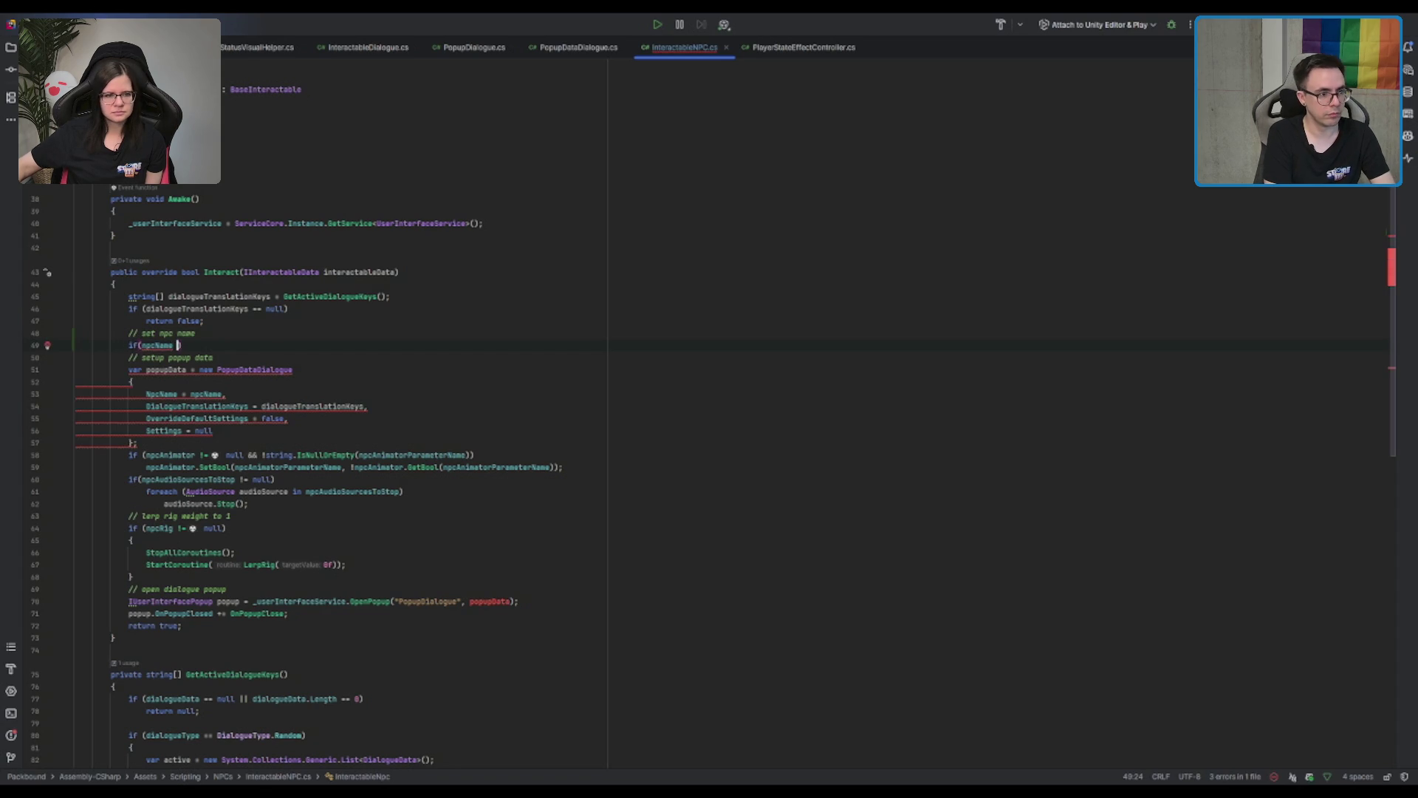
pyautogui.write('.')
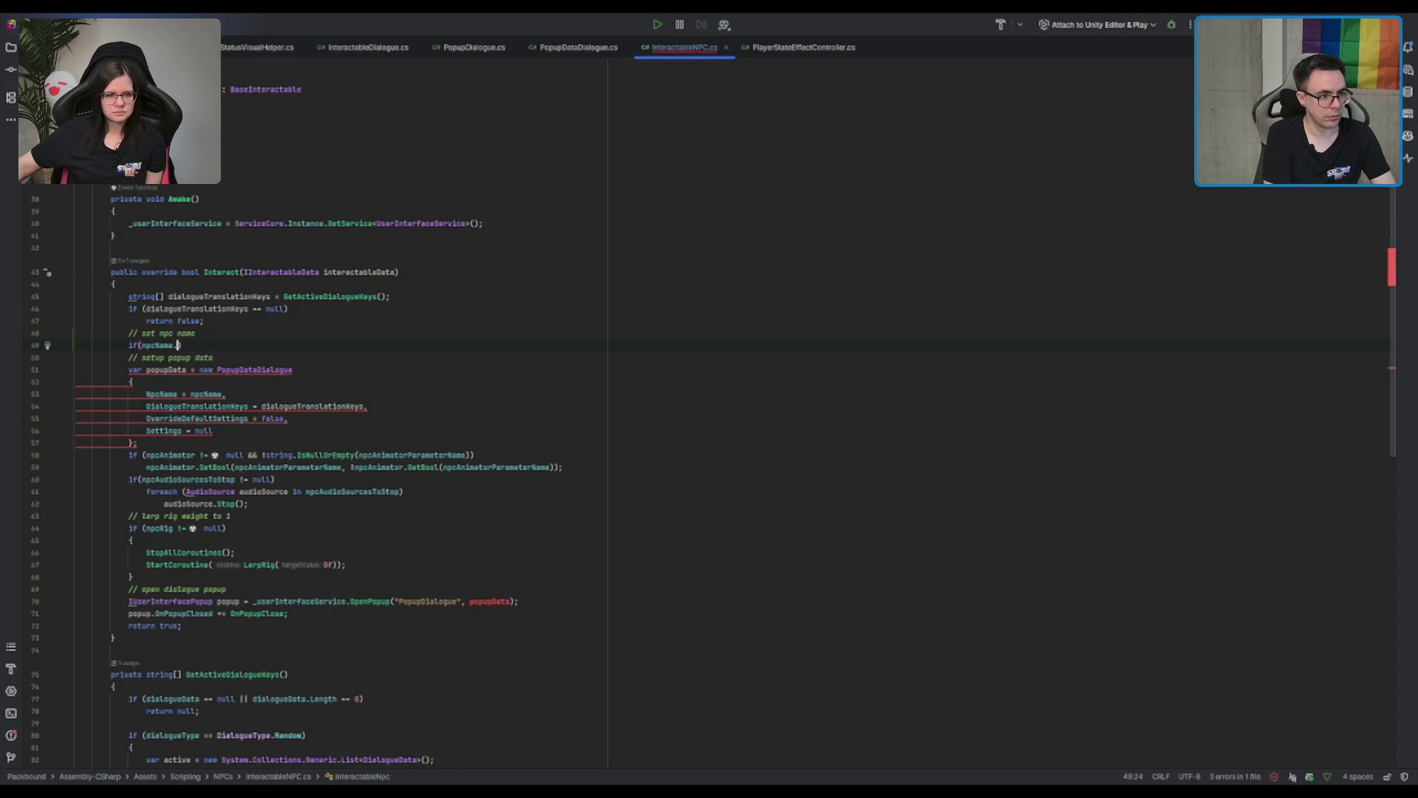
pyautogui.write('Equals(""')
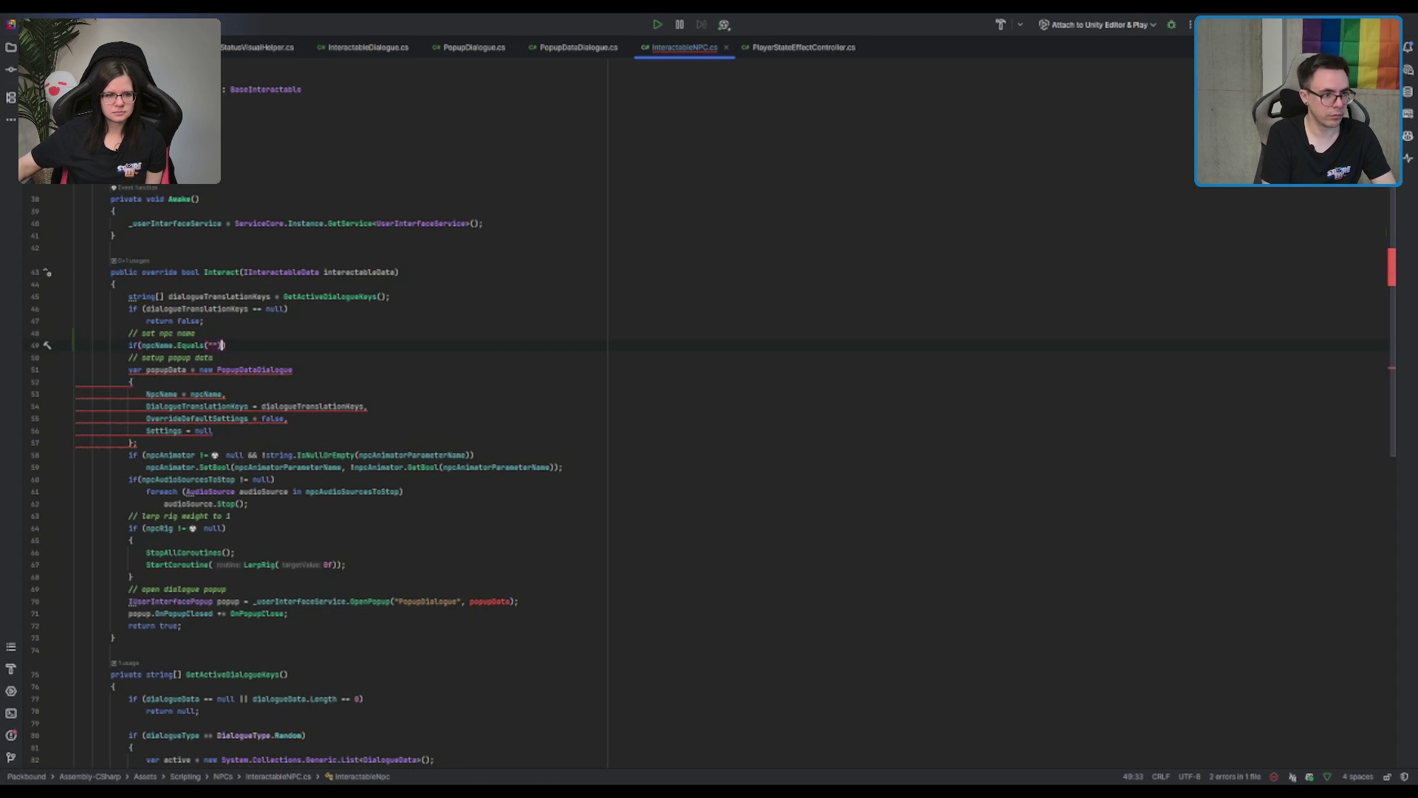
pyautogui.write(')')
pyautogui.press('Return')
# - Declare string name = npcName above the empty-name check
pyautogui.click(145, 345)
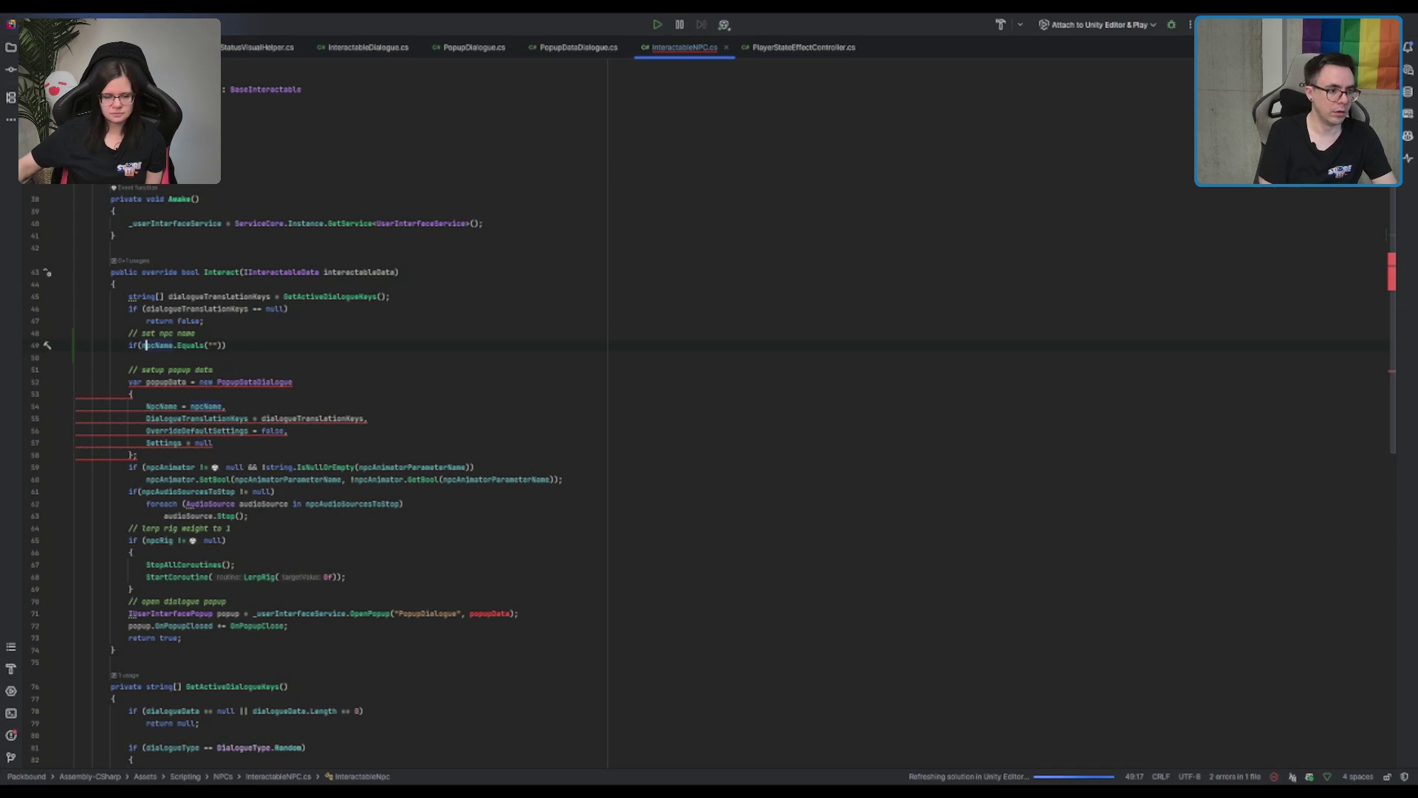
pyautogui.click(232, 336)
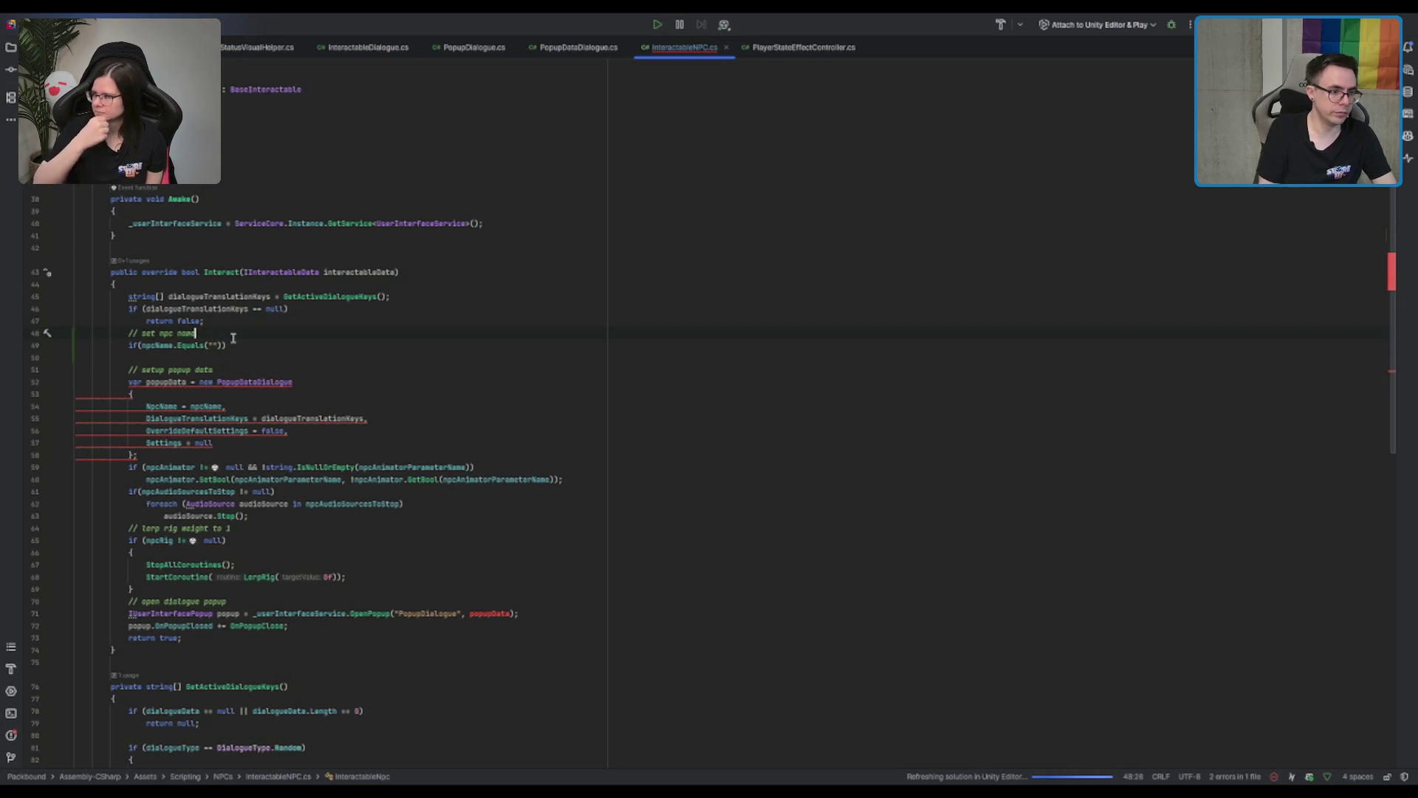
pyautogui.press('Return')
pyautogui.write('string ')
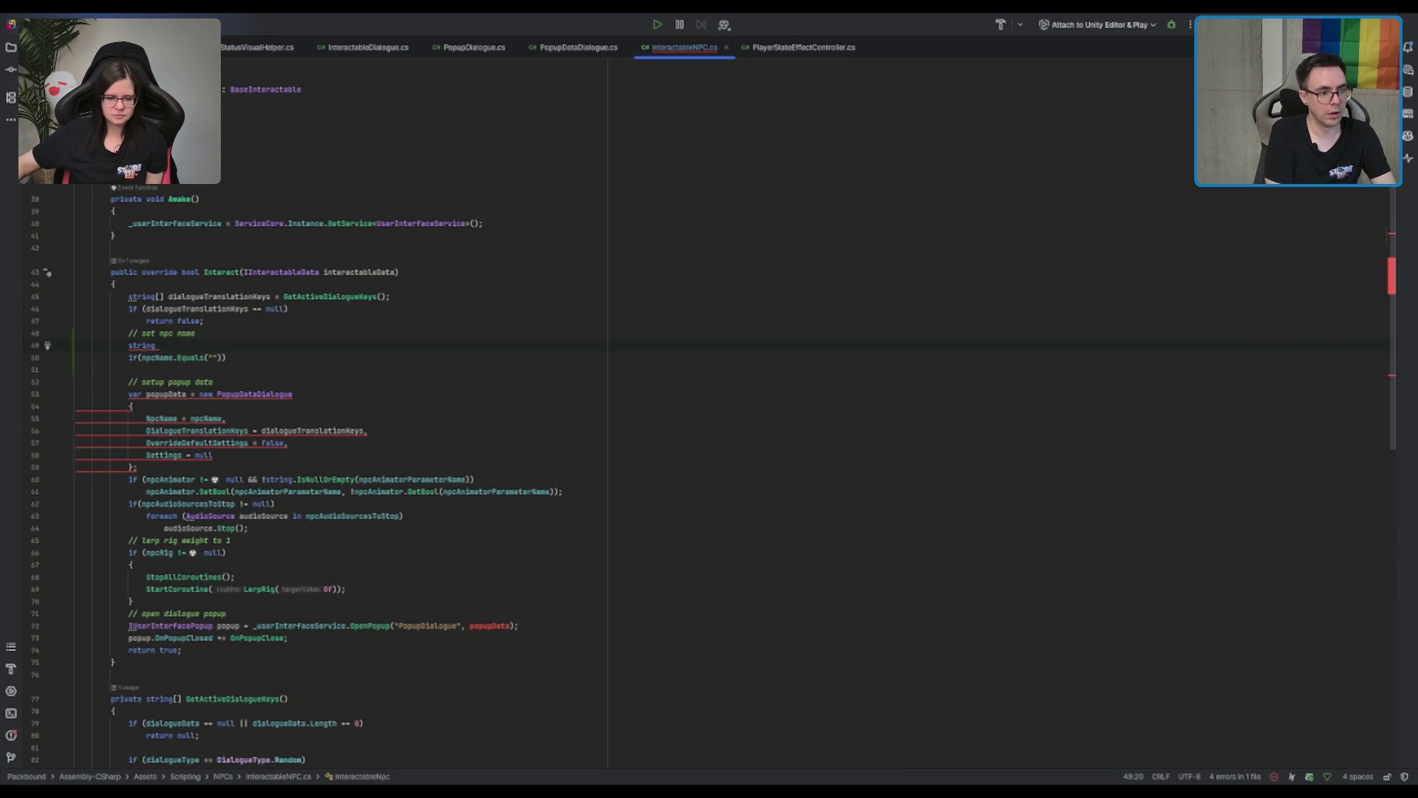
pyautogui.write('name = npcNa')
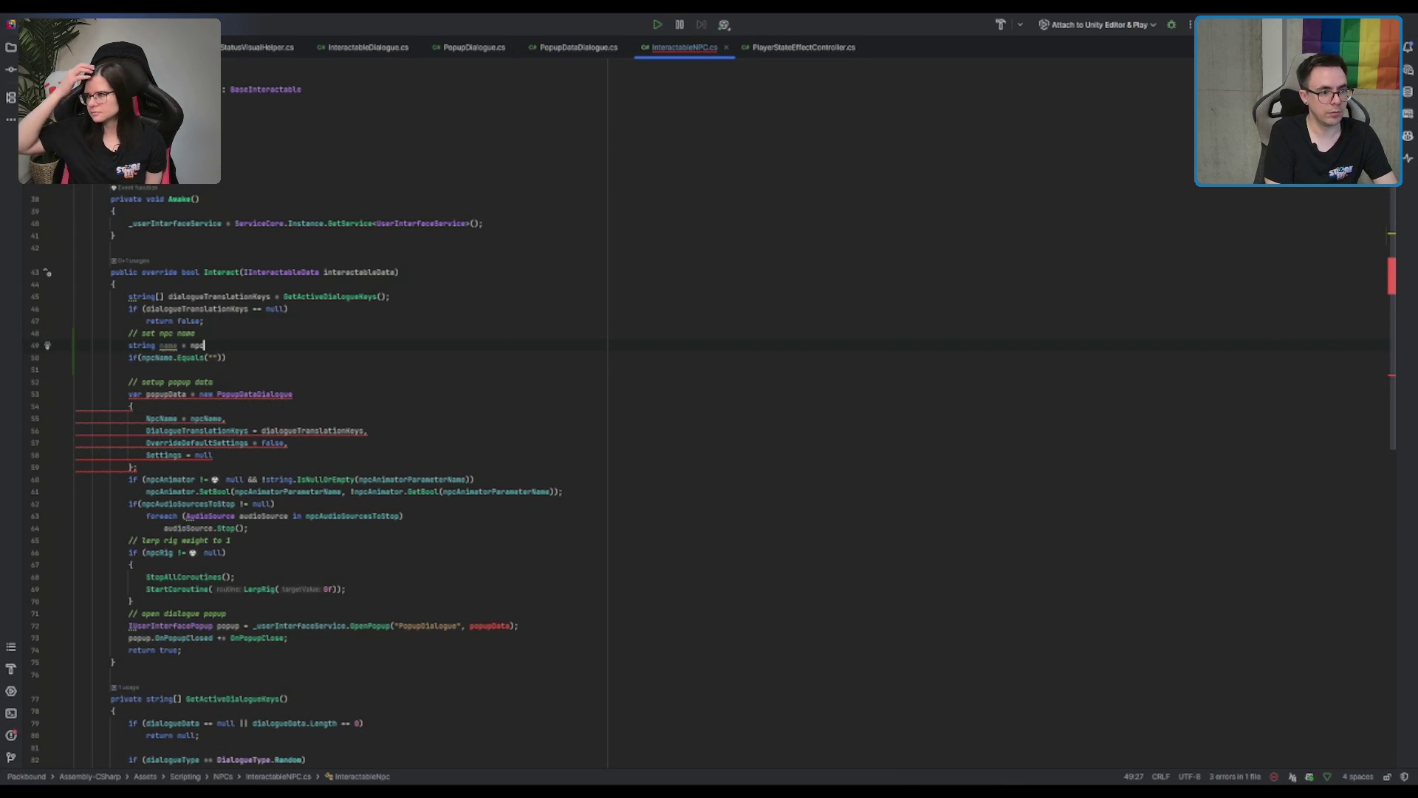
pyautogui.press('Tab')
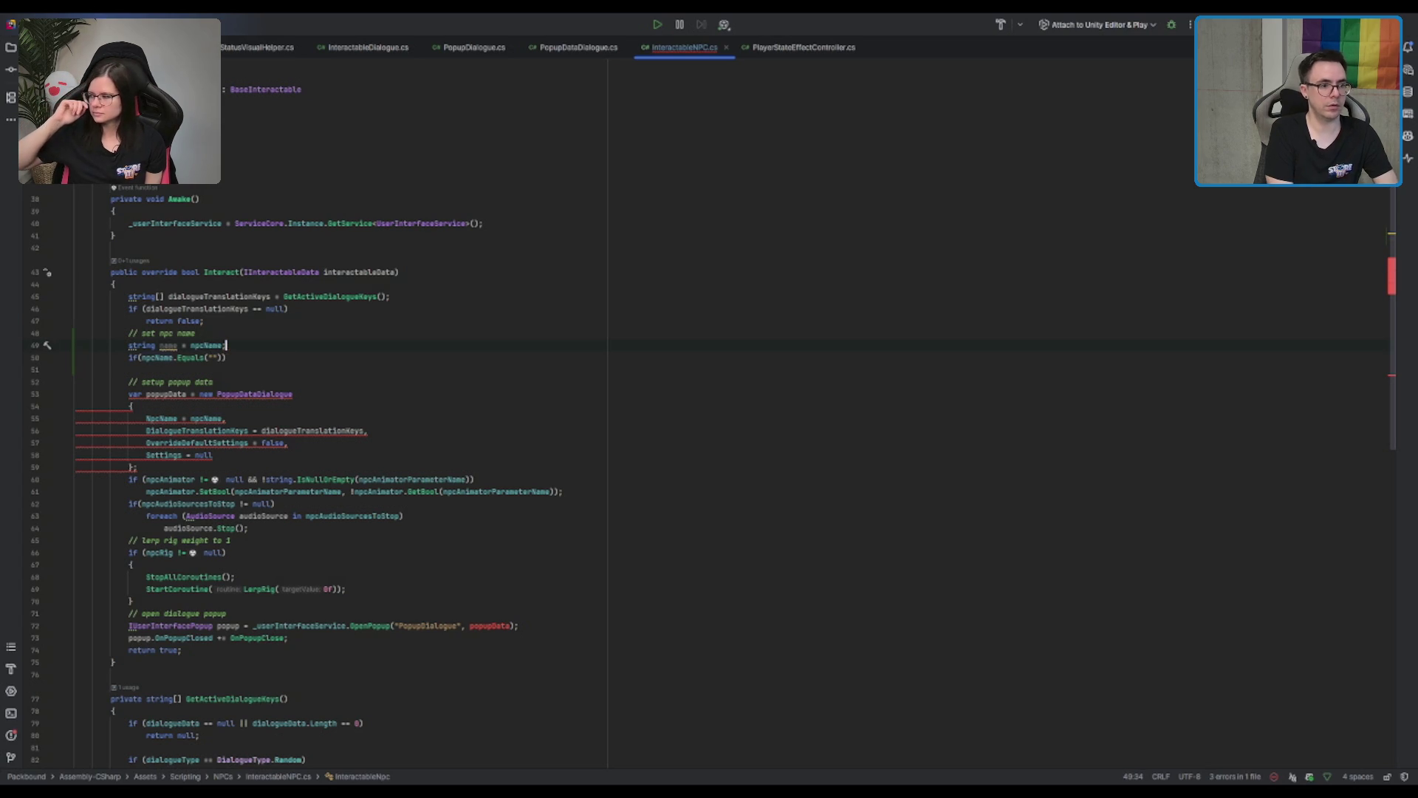
# - Assign name = gameObject.name inside the if block
pyautogui.click(278, 358)
pyautogui.click(274, 369)
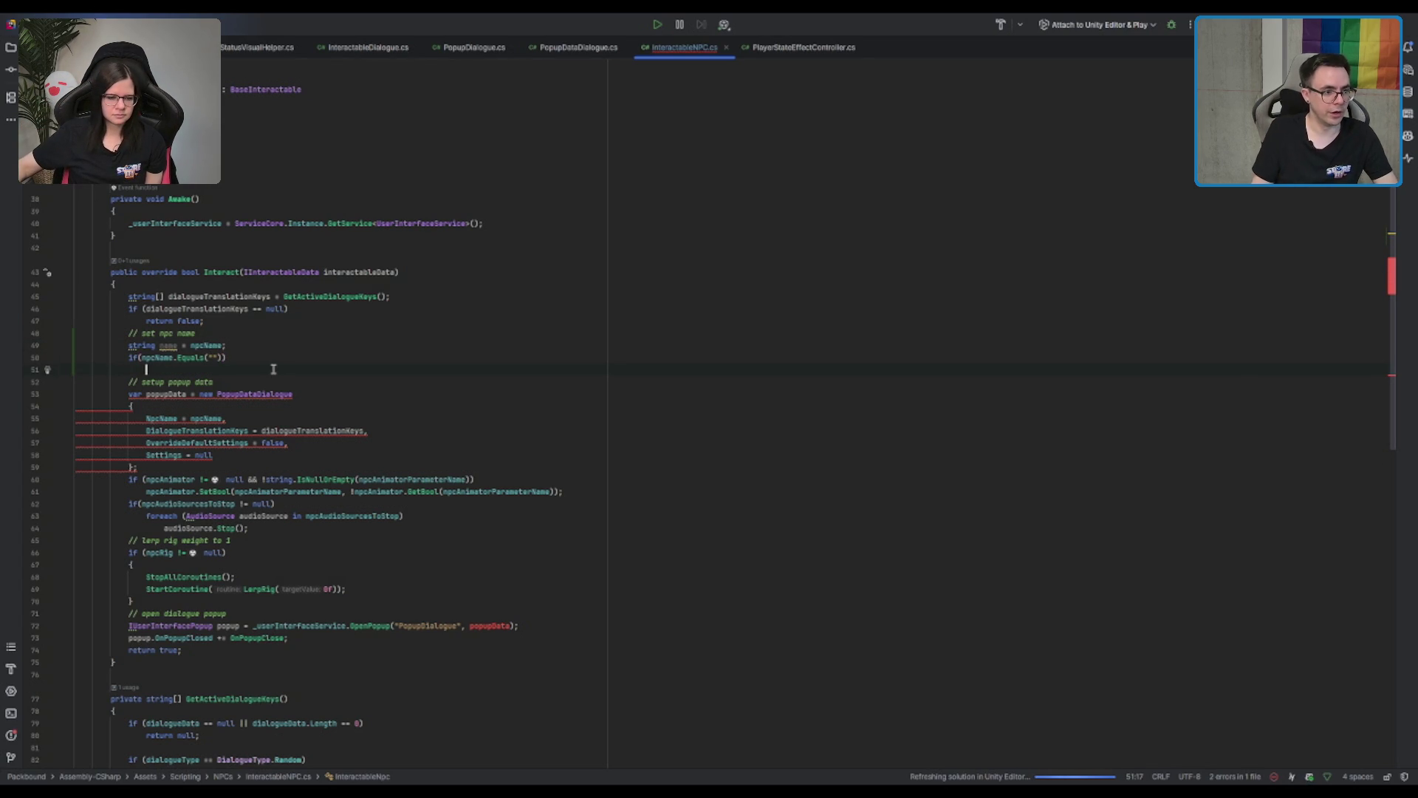
pyautogui.write('name = ')
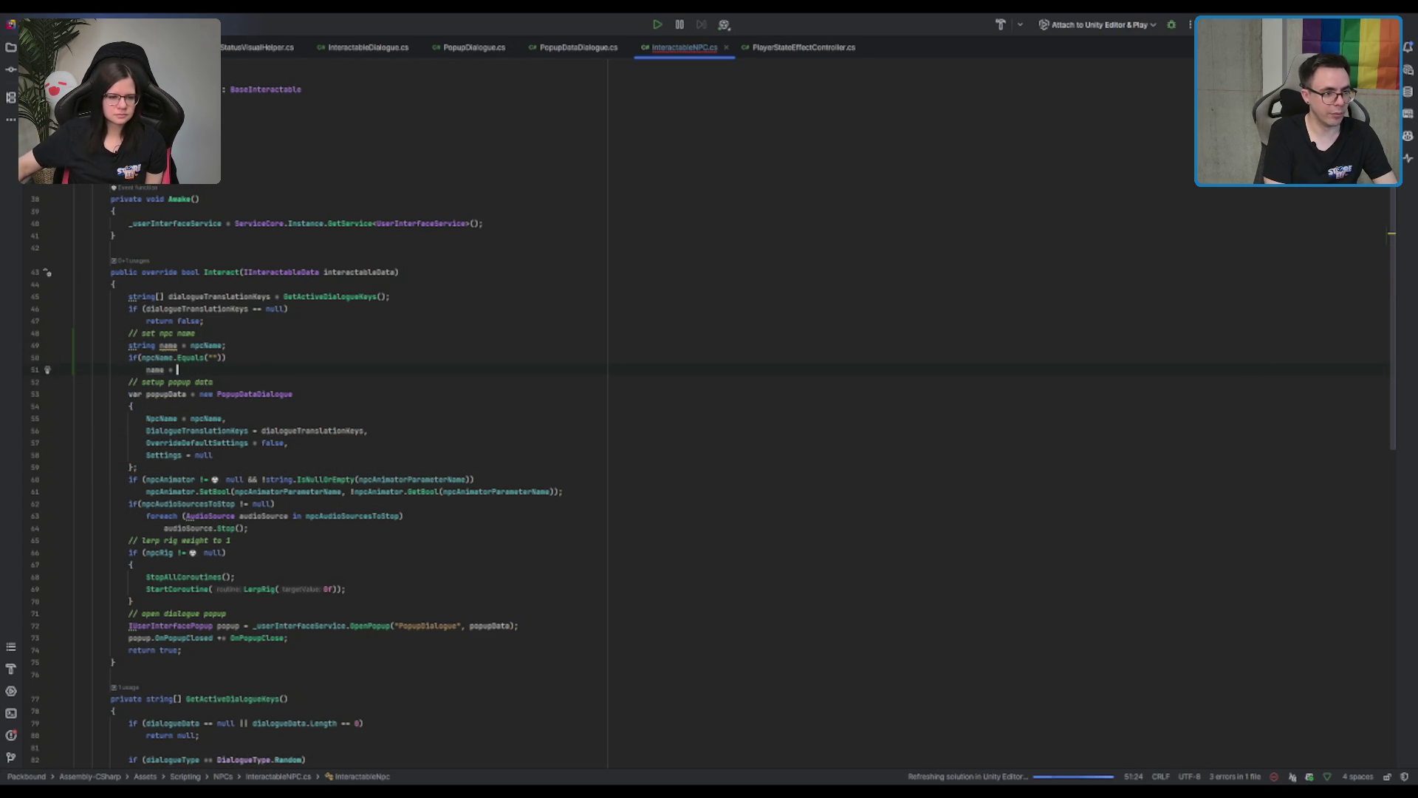
pyautogui.write('gameObject.name;')
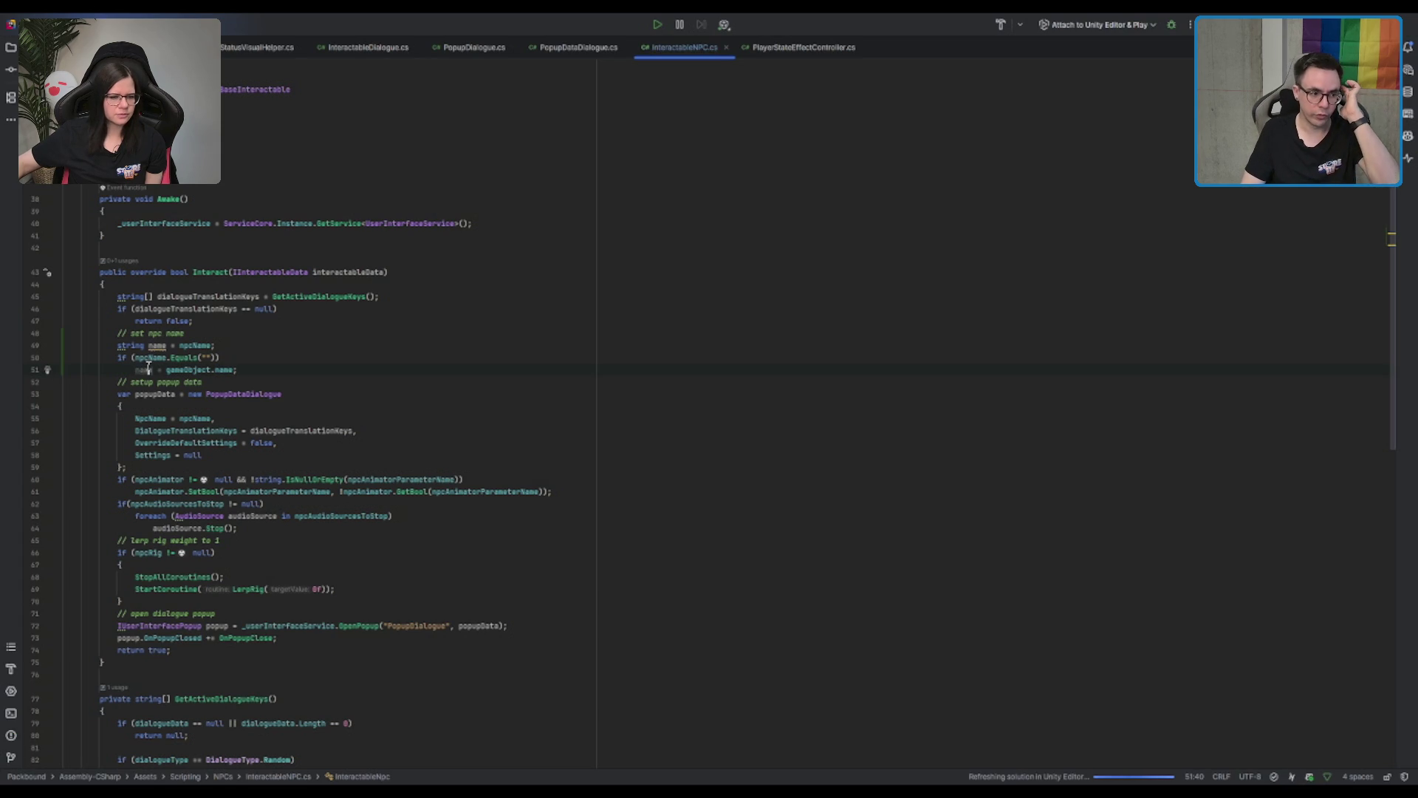
pyautogui.doubleClick(148, 367)
pyautogui.click(302, 369)
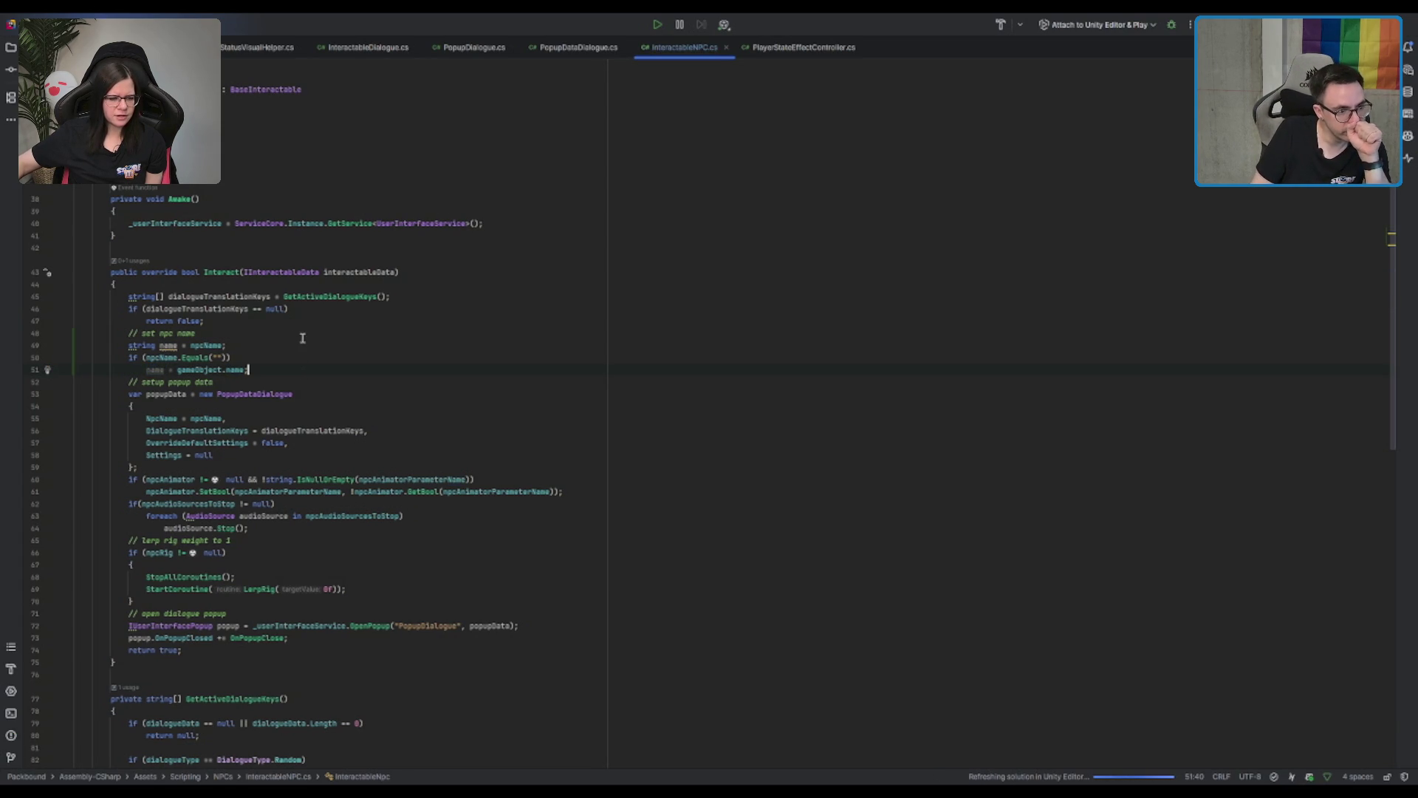
pyautogui.click(226, 420)
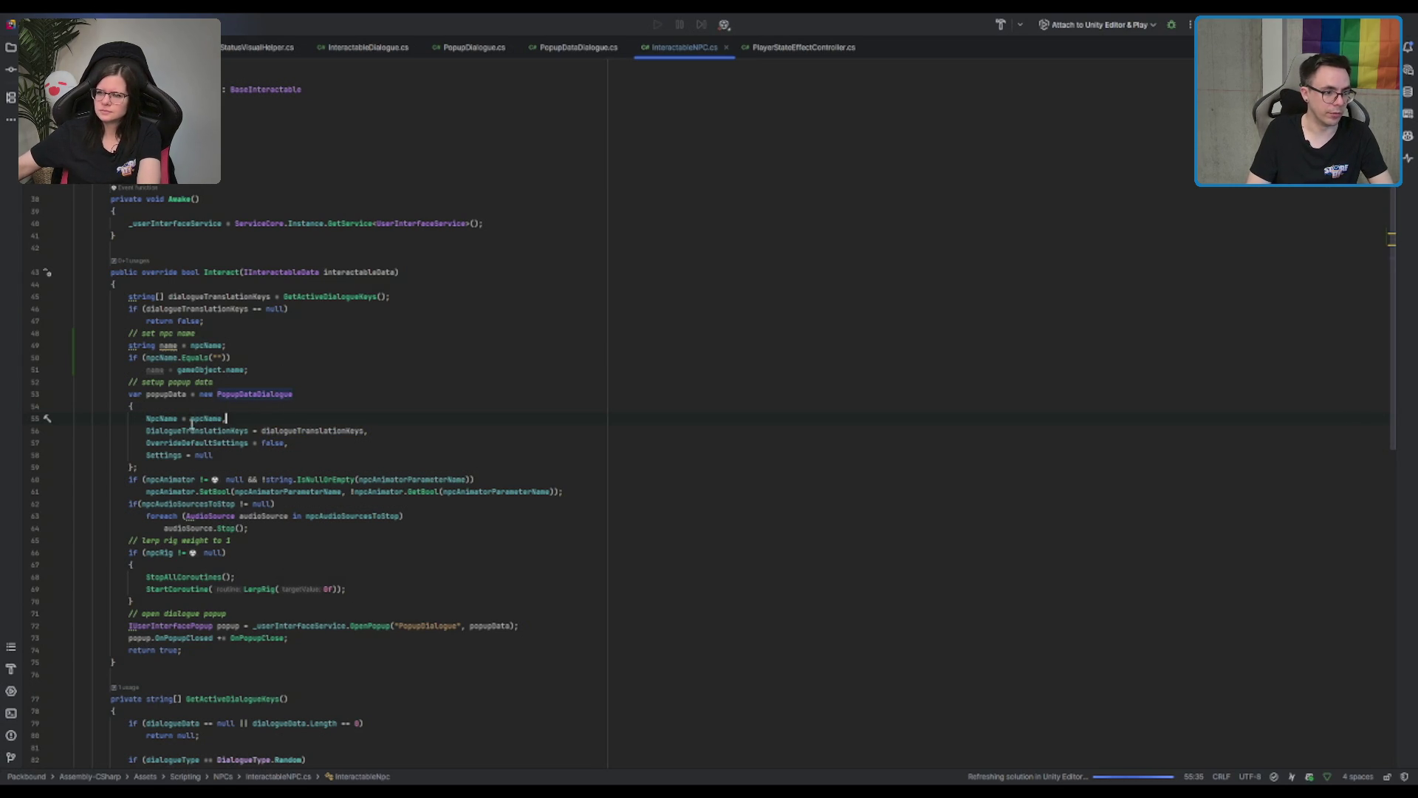
# - Add a ShowName bool property defaulting to true below NpcName in PopupDataDialogue
pyautogui.keyDown('ctrl'); pyautogui.click(251, 394); pyautogui.keyUp('ctrl')
pyautogui.click(255, 163)
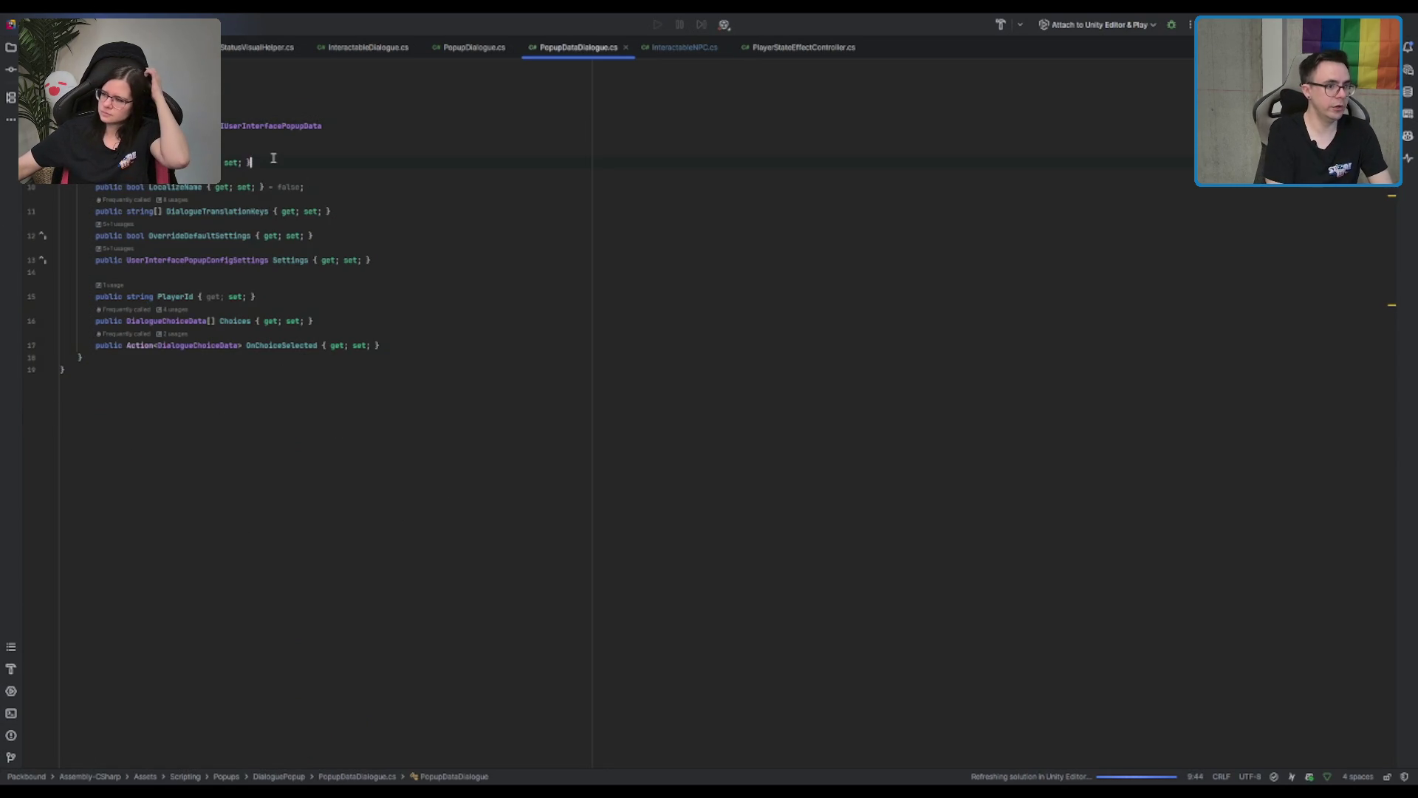
pyautogui.press('Return')
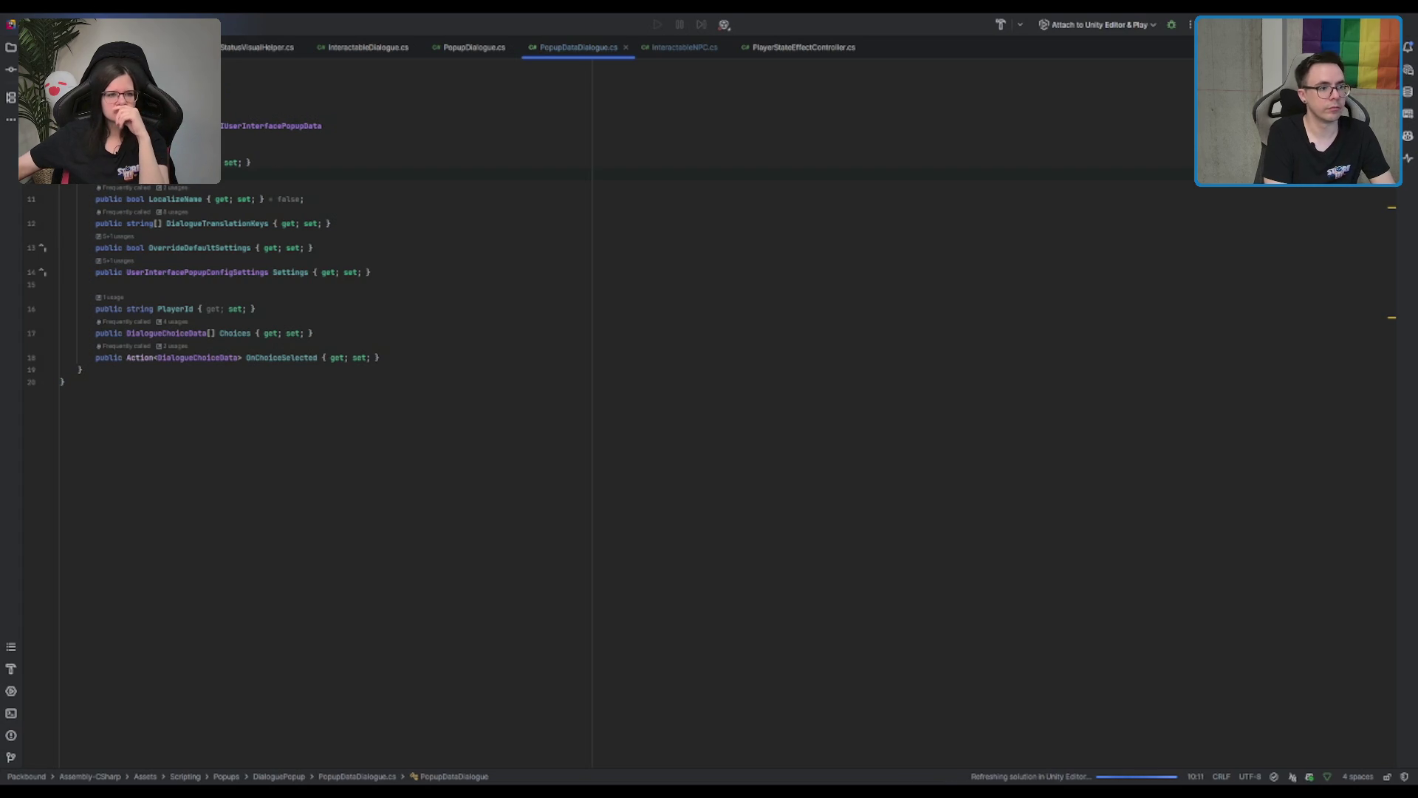
pyautogui.write('public bool Skippable')
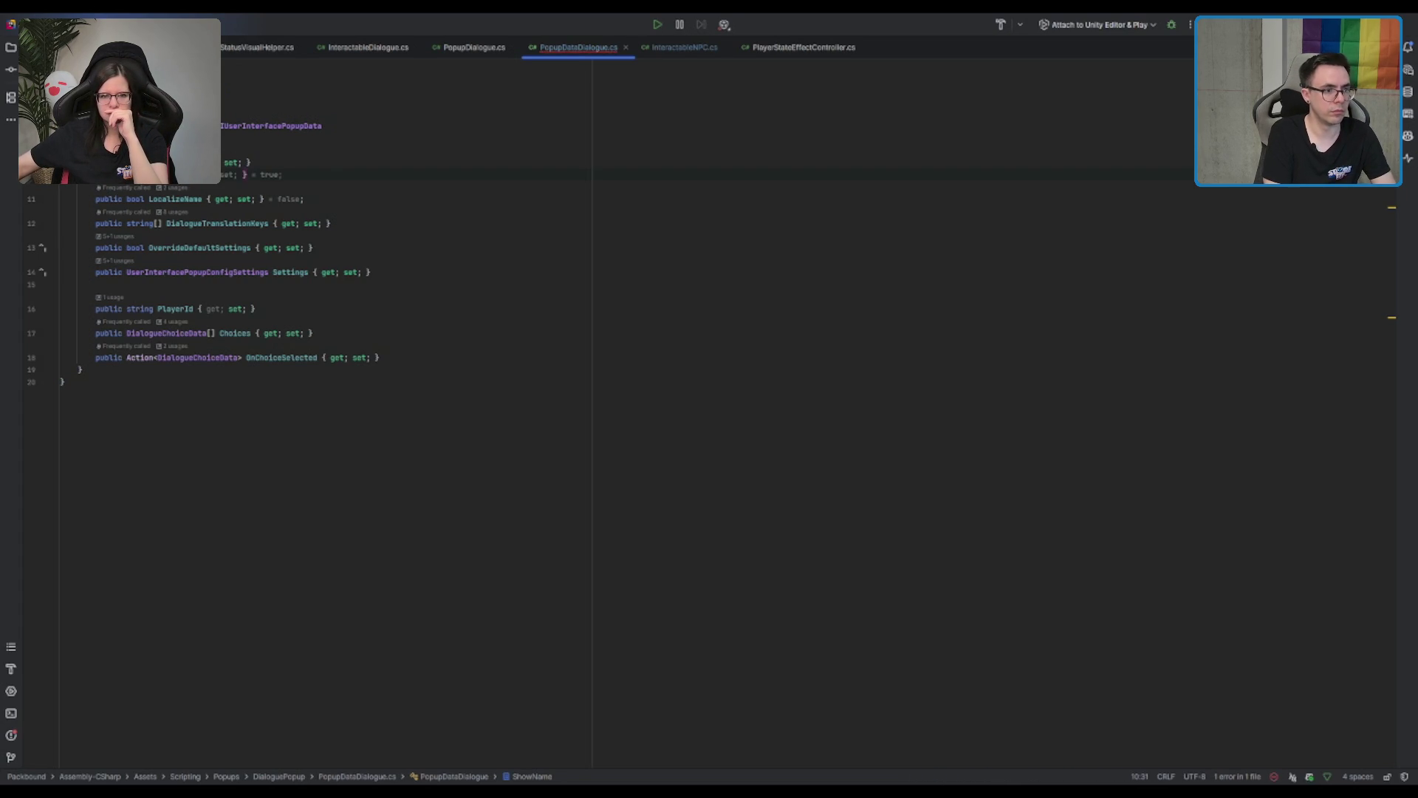
pyautogui.click(258, 168)
pyautogui.doubleClick(272, 175)
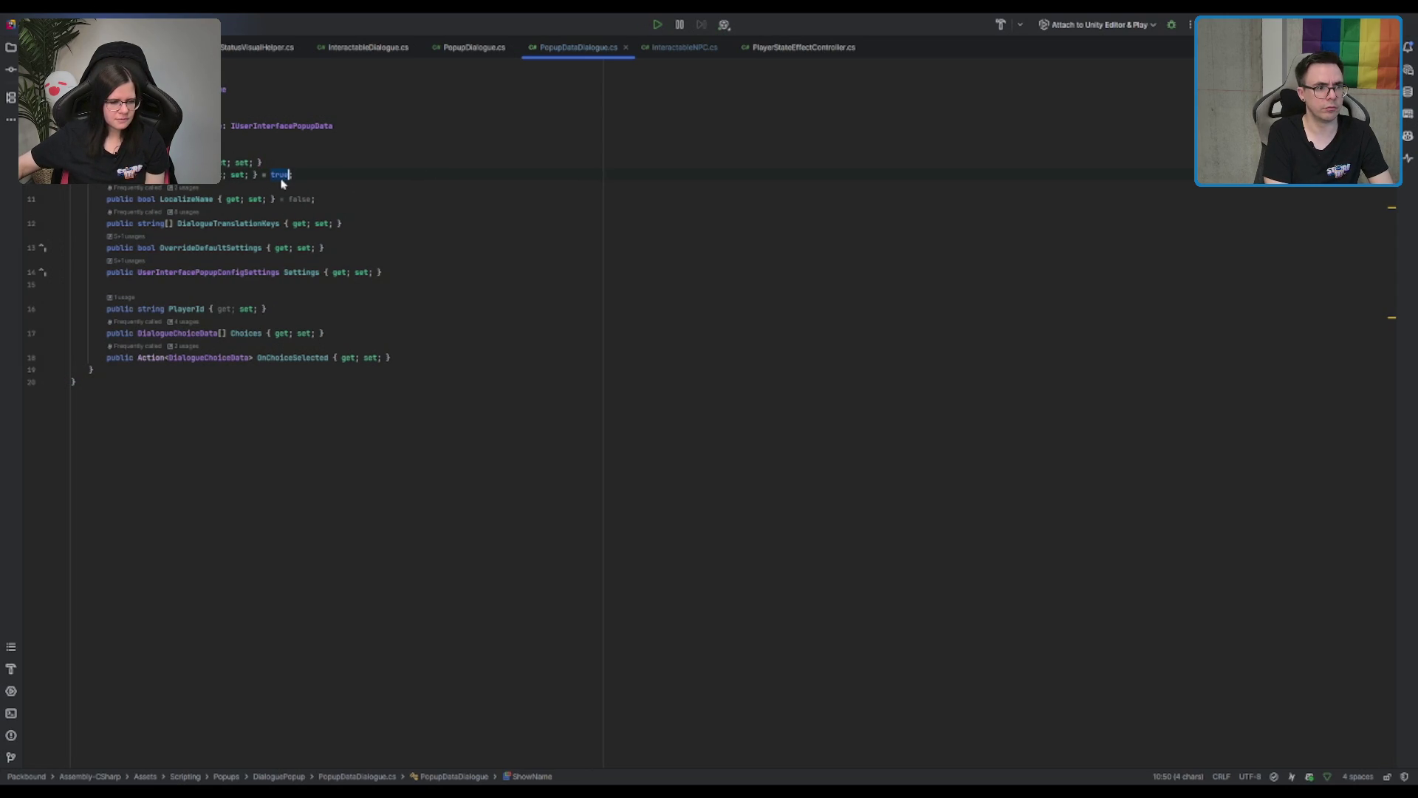
pyautogui.press('BackSpace')
pyautogui.write('rue;')
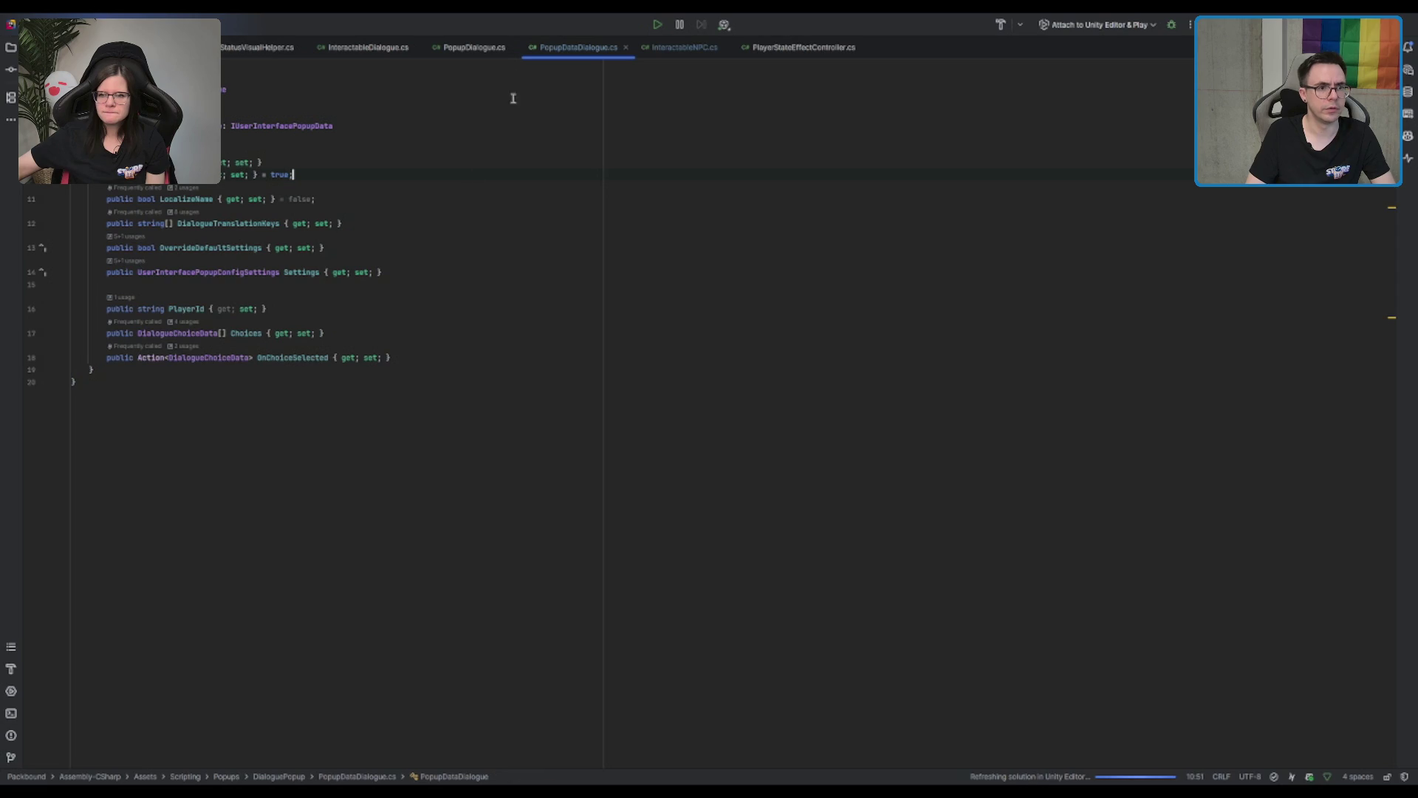
pyautogui.click(480, 46)
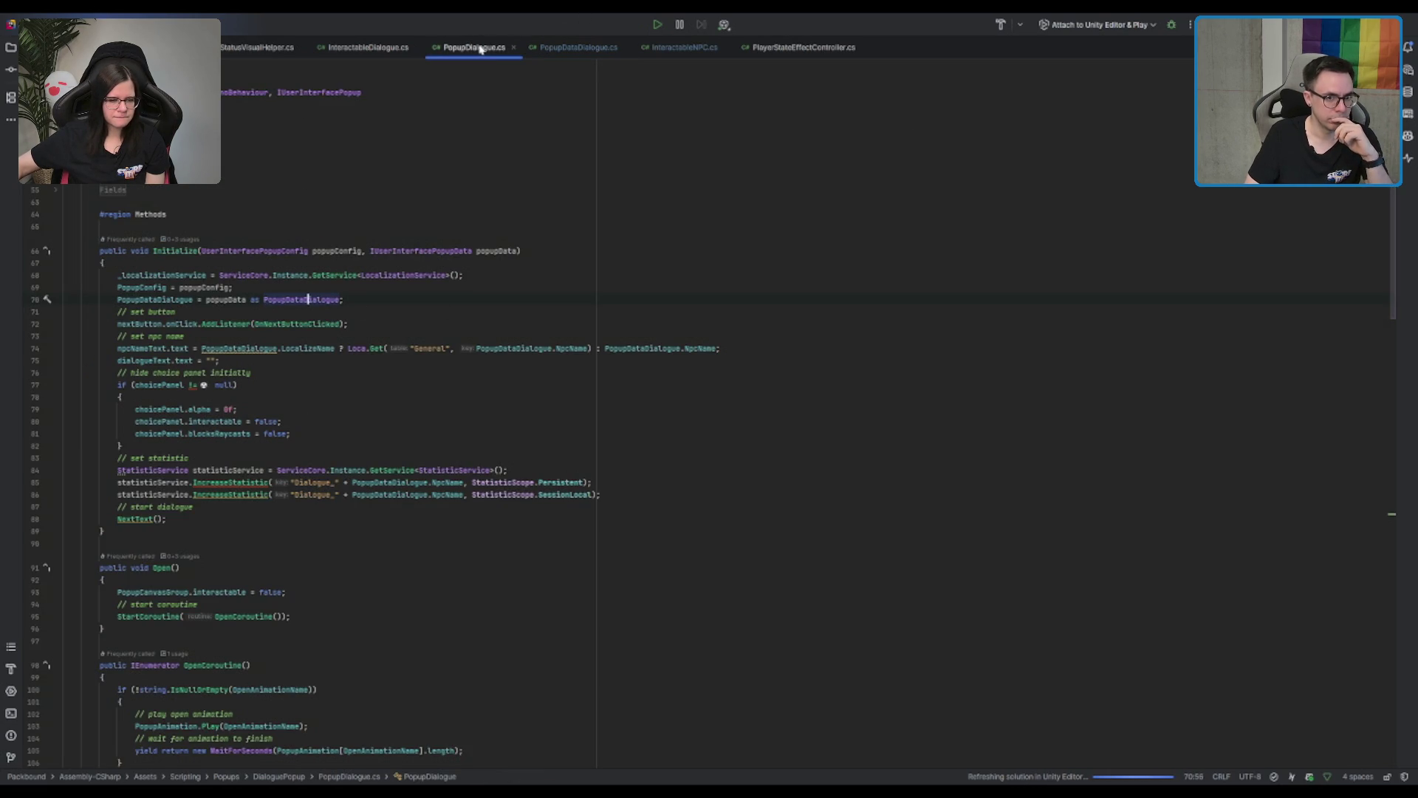
# - Go back to InteractableNPC.cs at the '// setup popup data' section of Interact
pyautogui.click(518, 393)
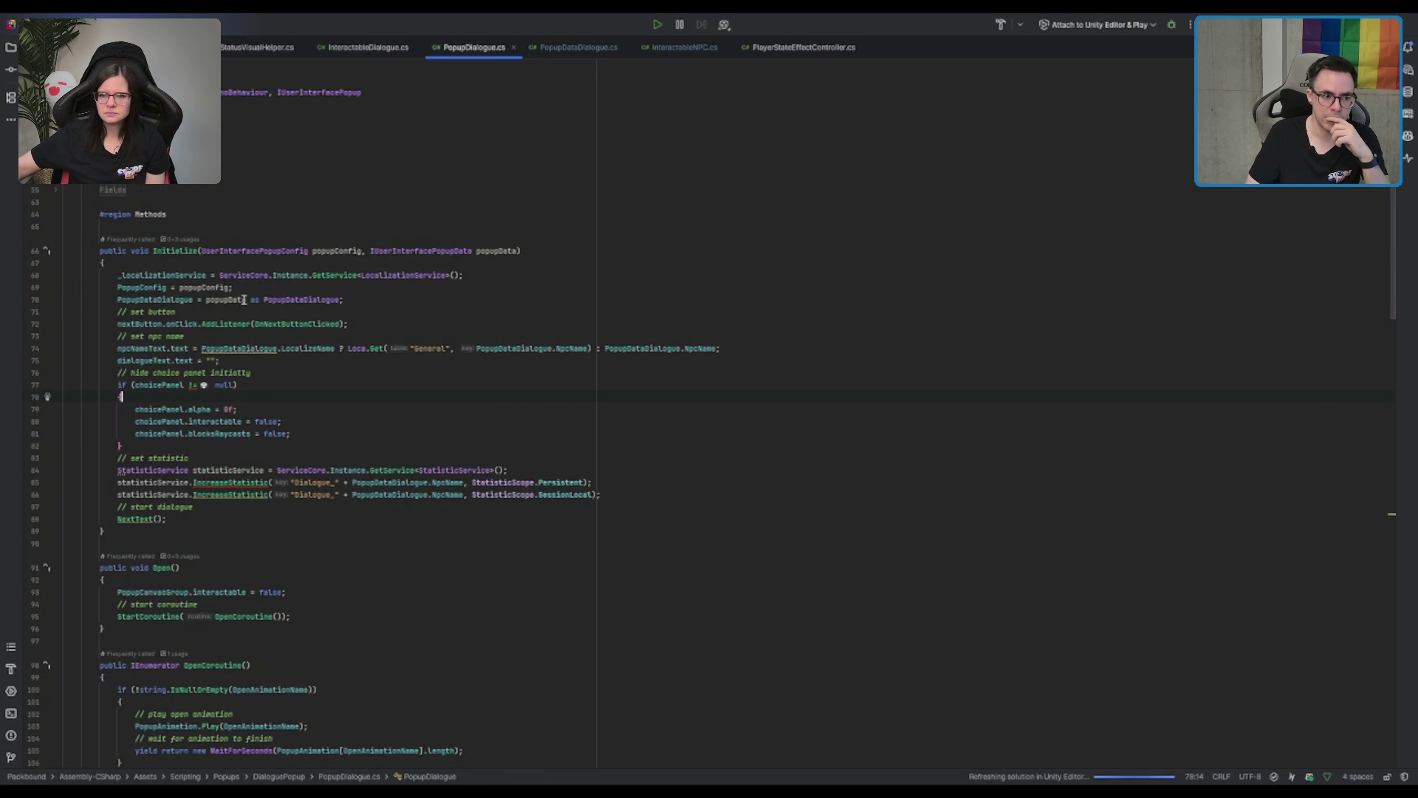
pyautogui.click(211, 362)
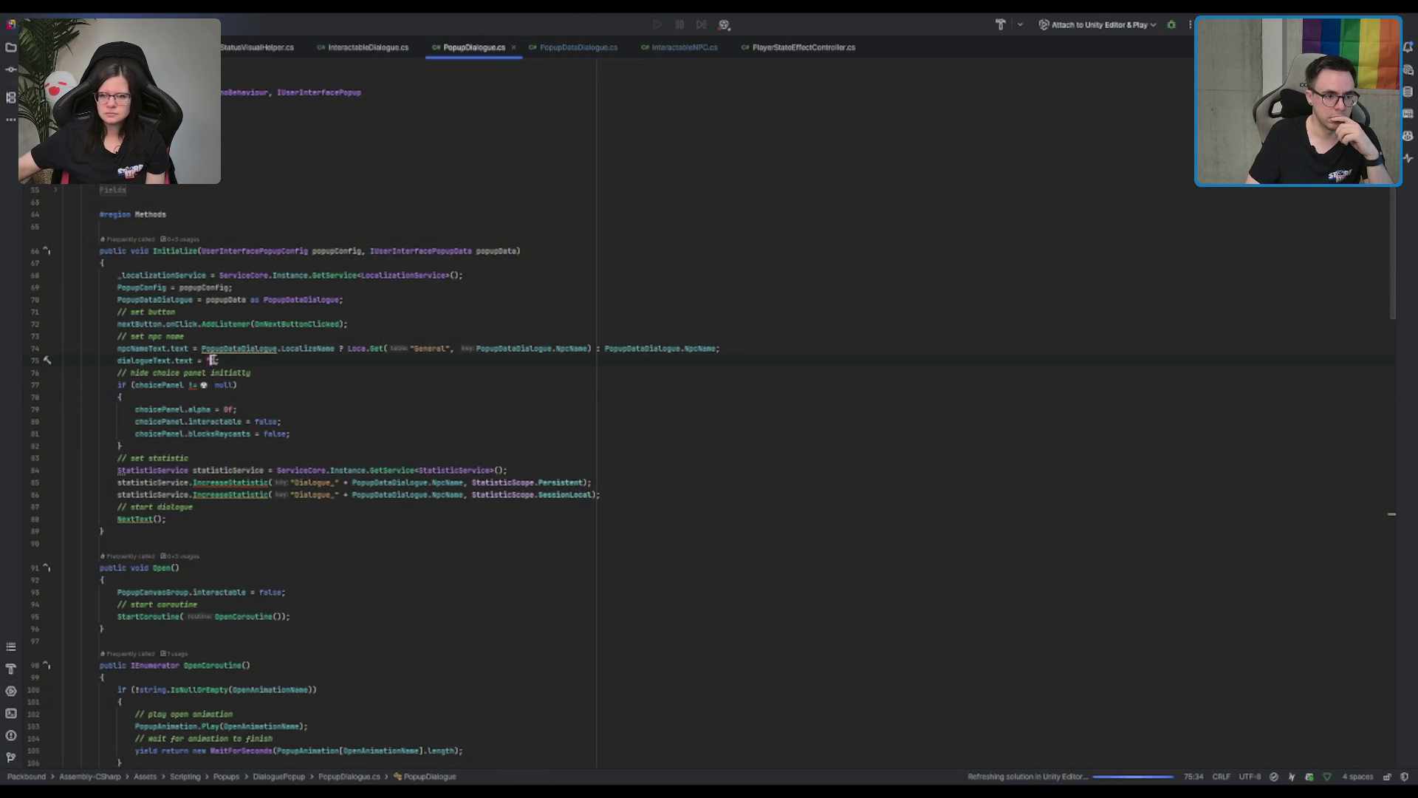
pyautogui.click(373, 46)
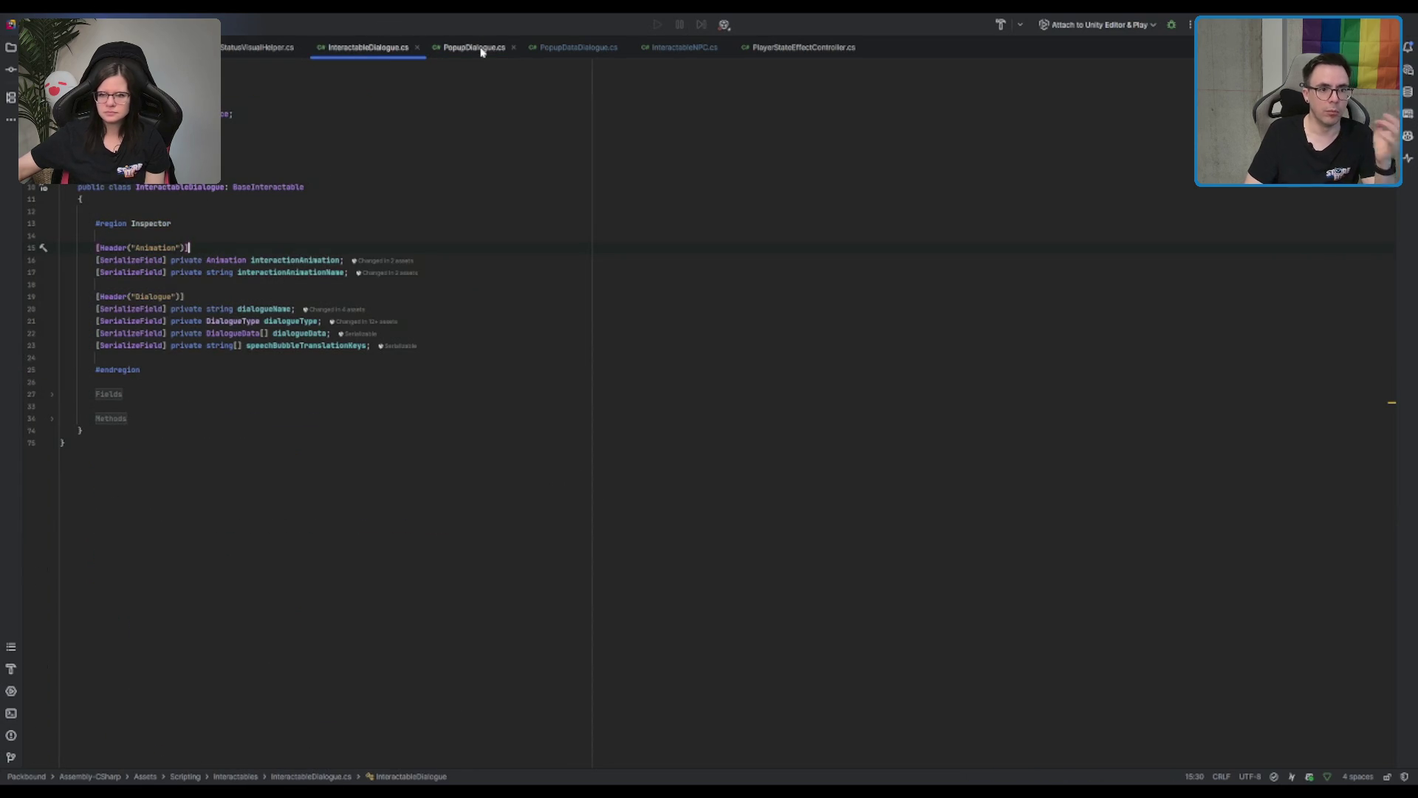
pyautogui.click(687, 47)
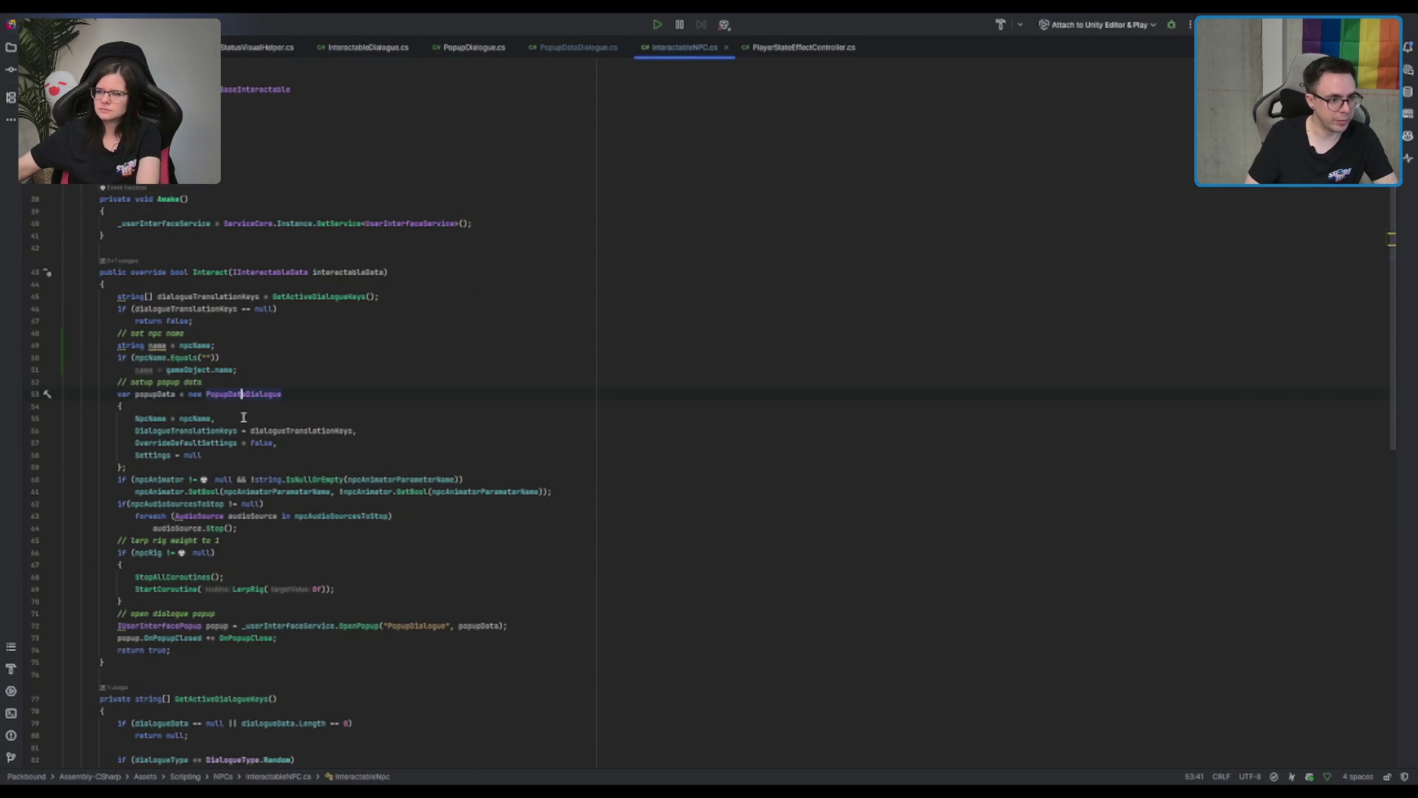
pyautogui.click(361, 383)
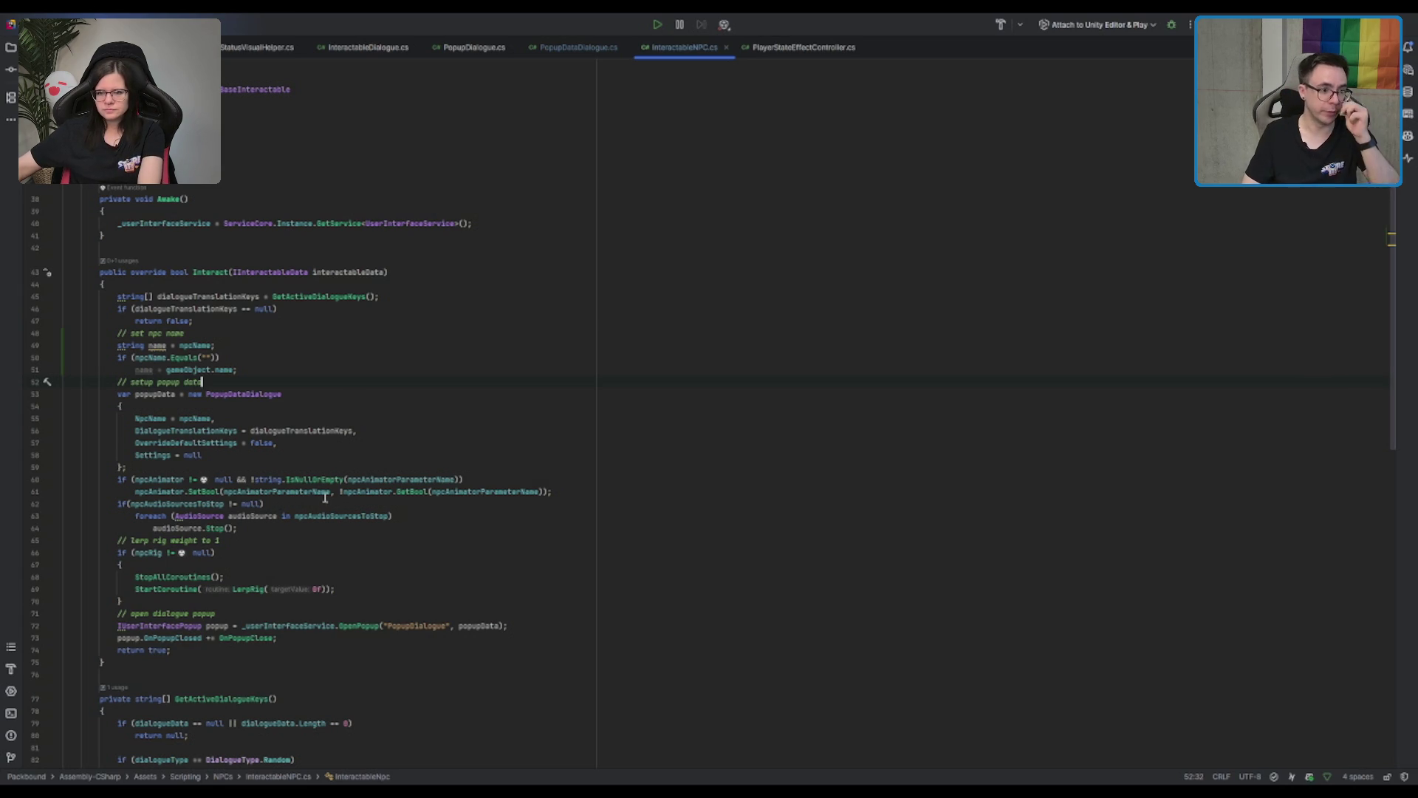
# - Add 'ShowName = !string.IsNullOrEmpty(npcName)' below NpcName = npcName in the popup data
pyautogui.click(245, 418)
pyautogui.press('Return')
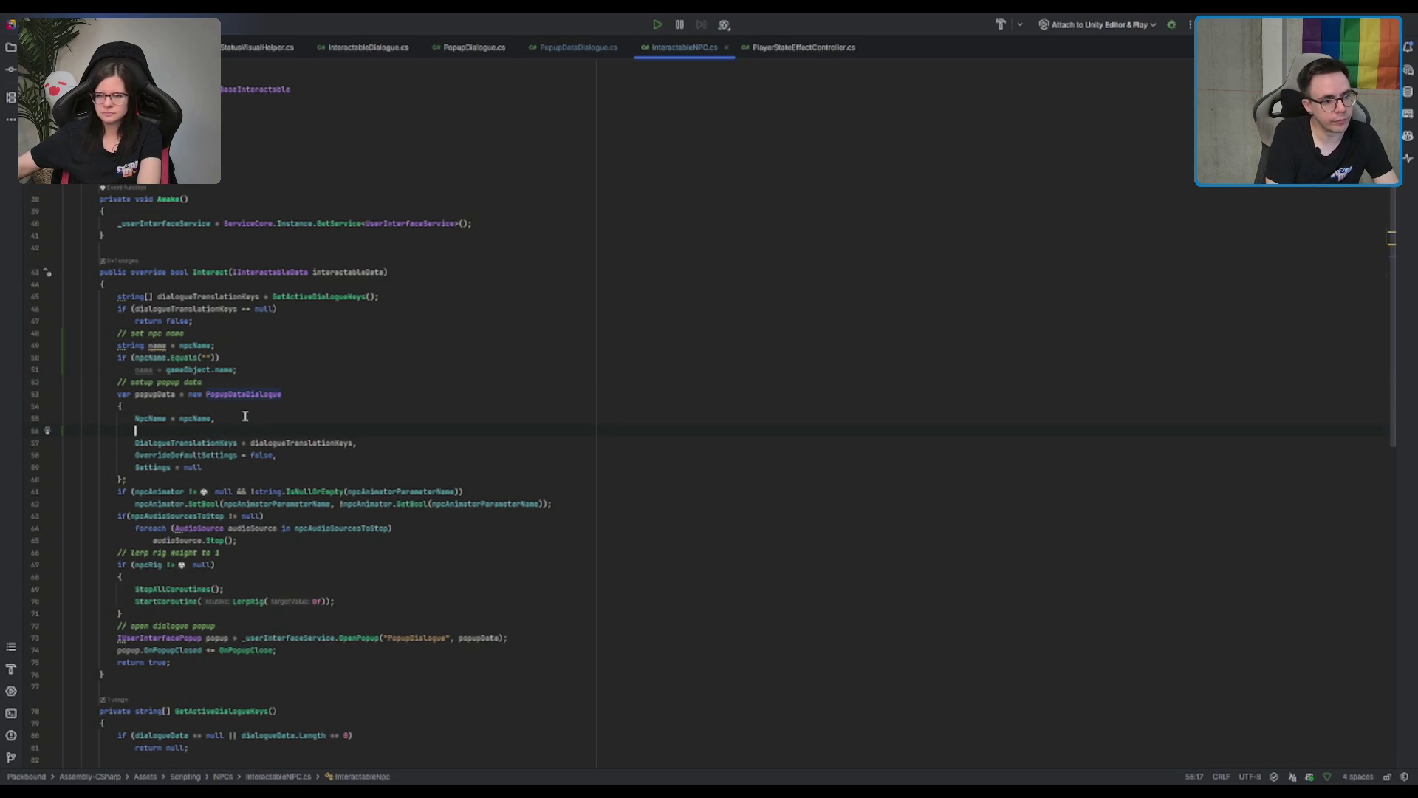
pyautogui.write('ShowName =')
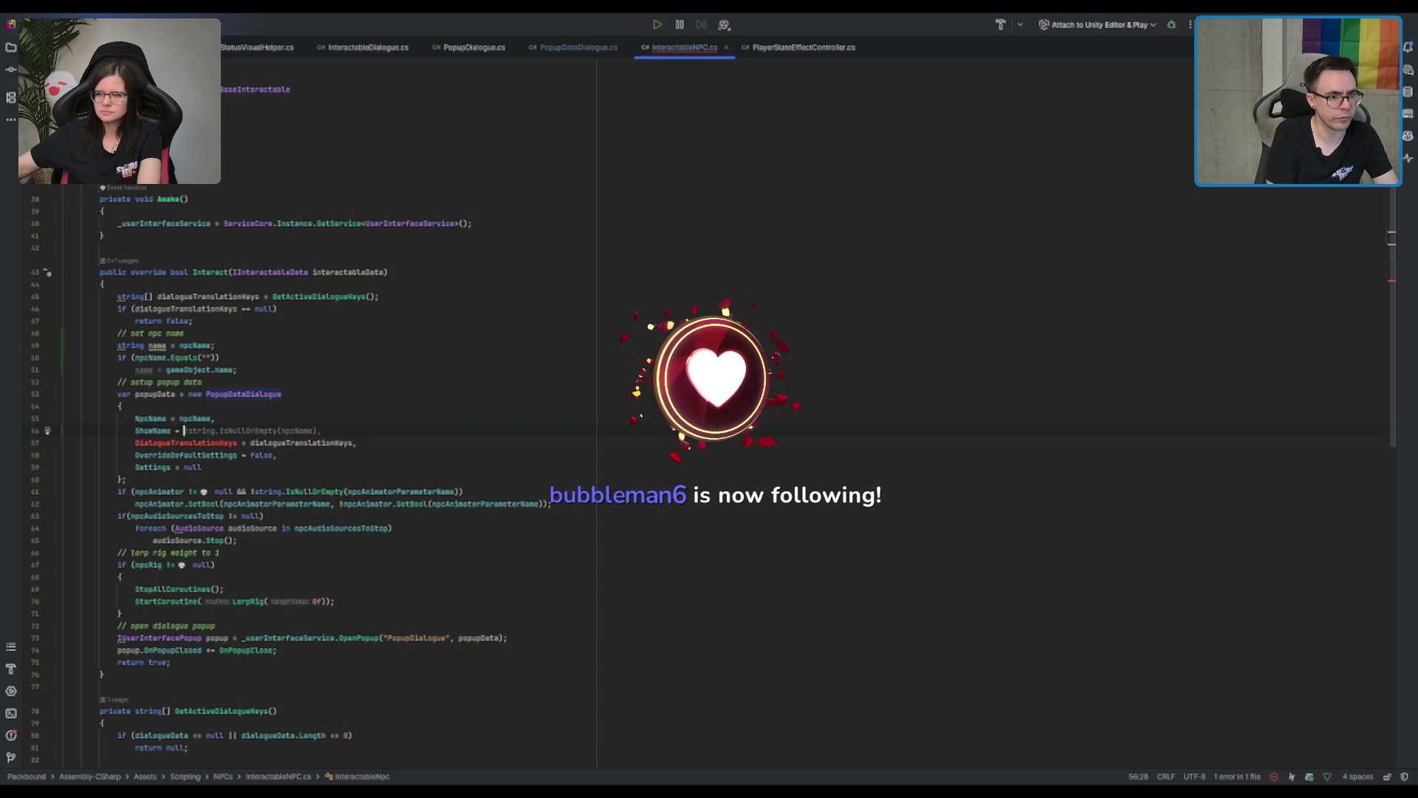
pyautogui.press('Tab')
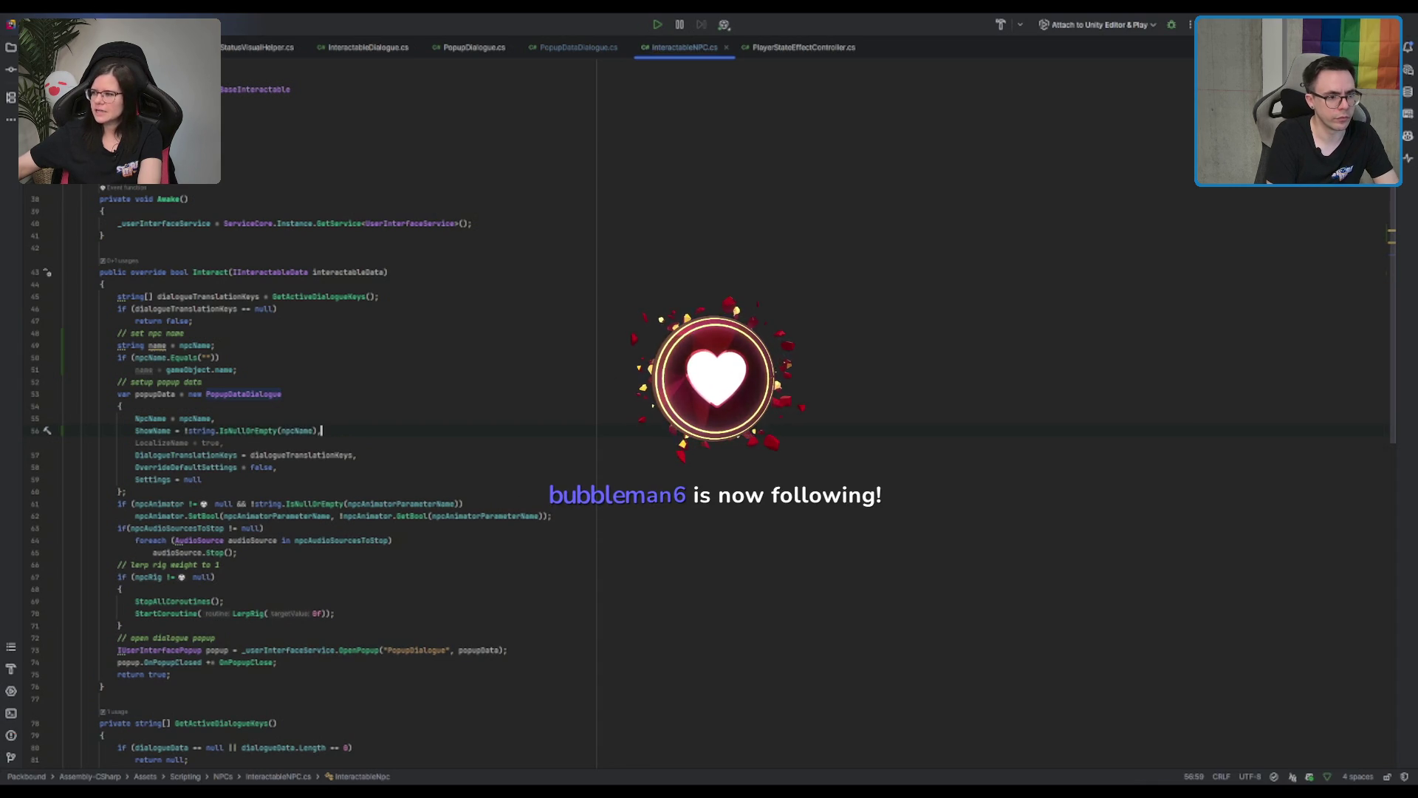
pyautogui.click(318, 442)
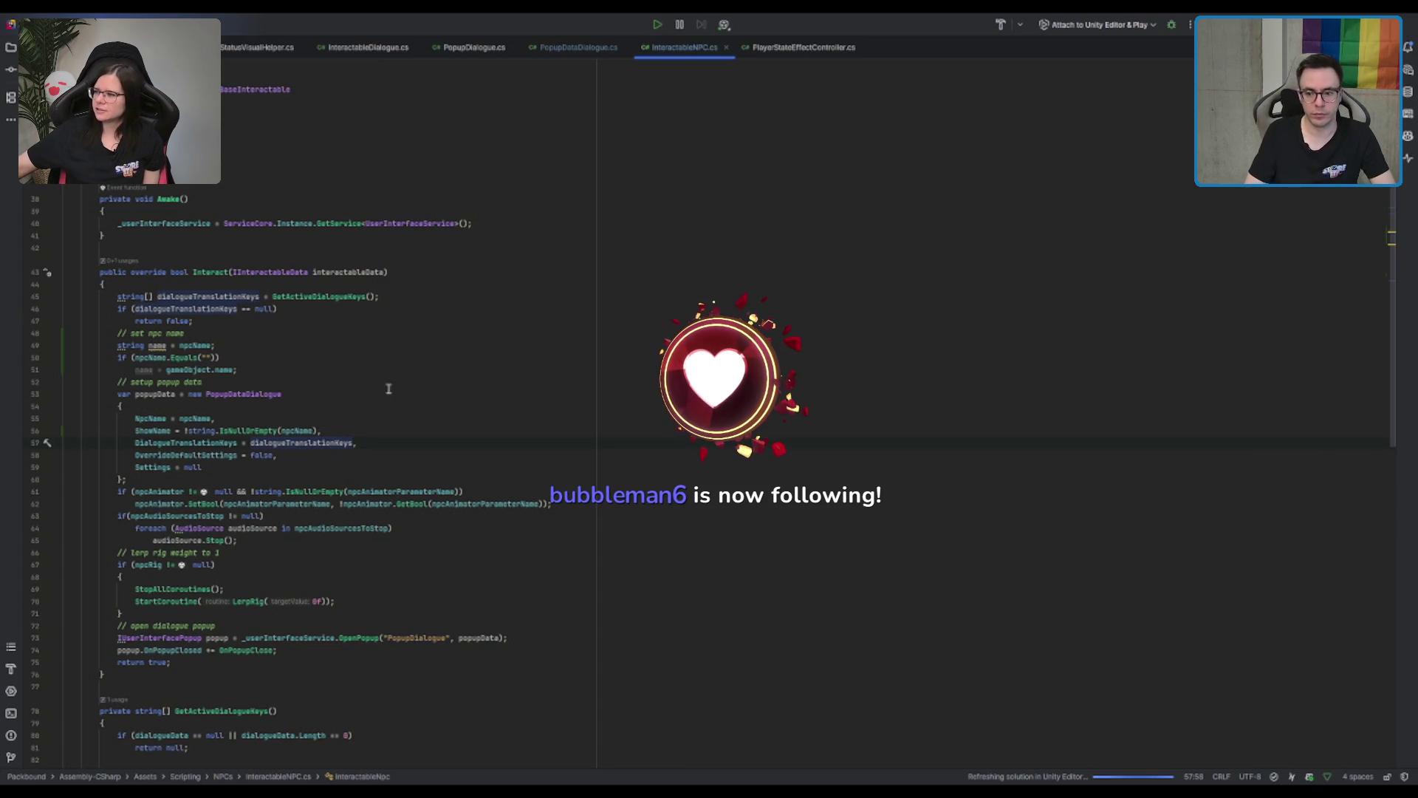
pyautogui.click(237, 357)
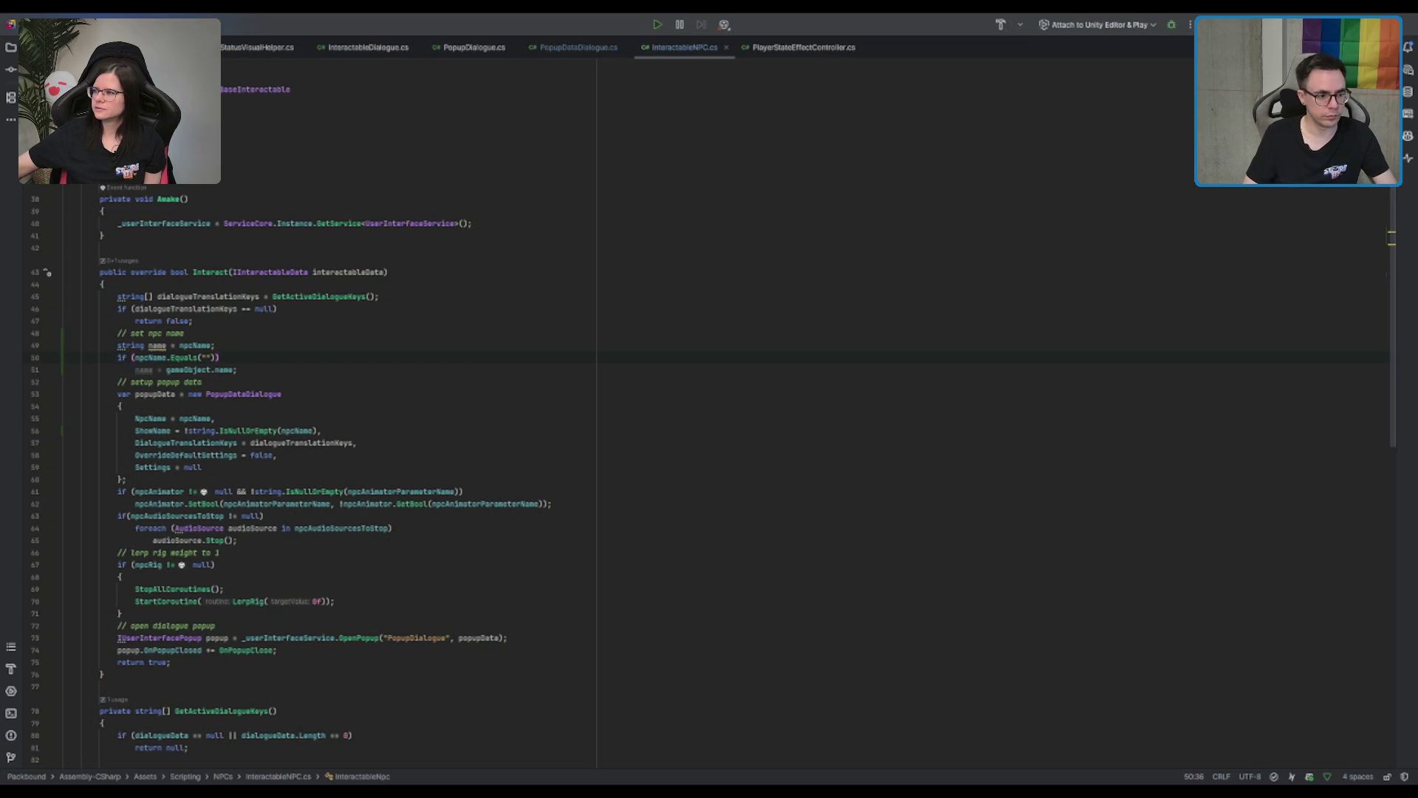
pyautogui.click(632, 493)
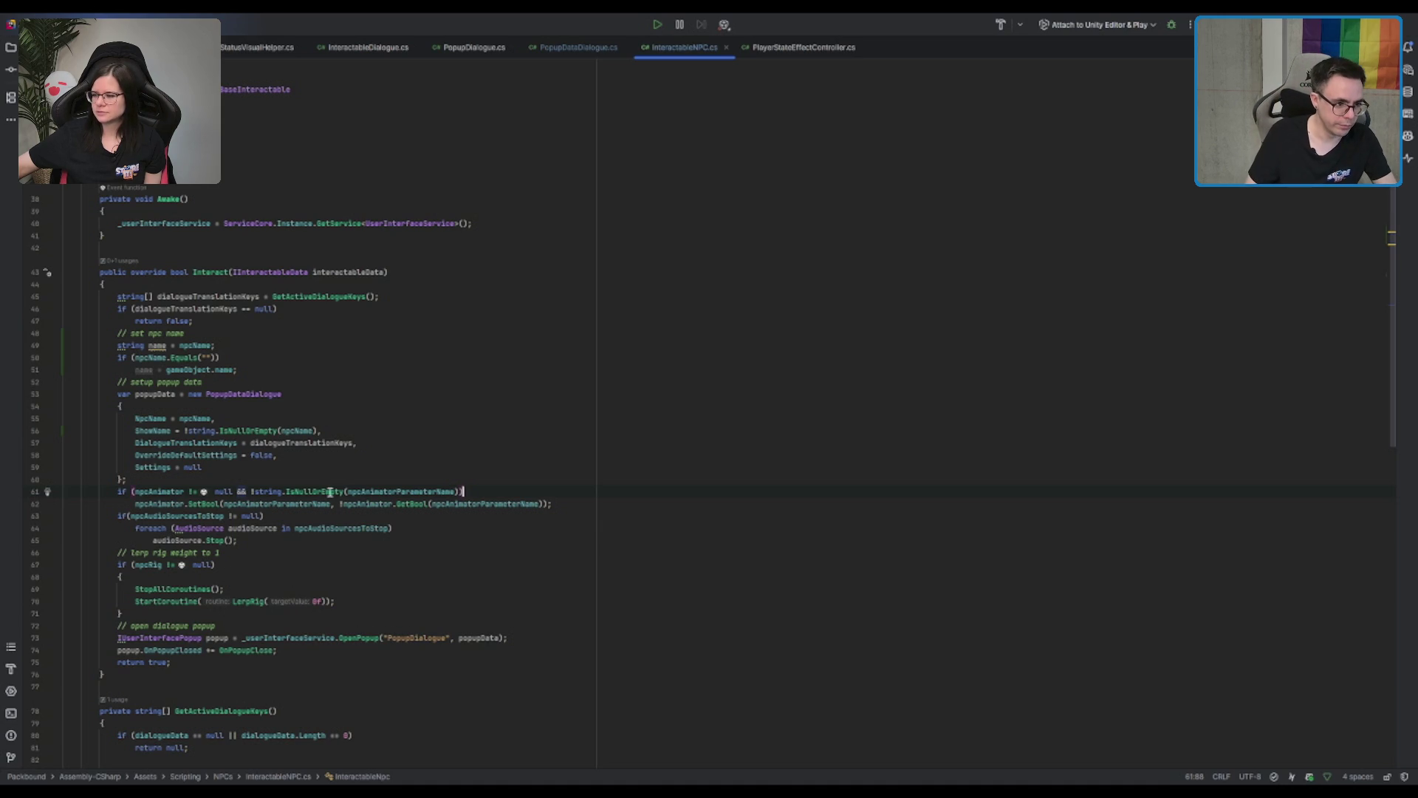
pyautogui.click(385, 441)
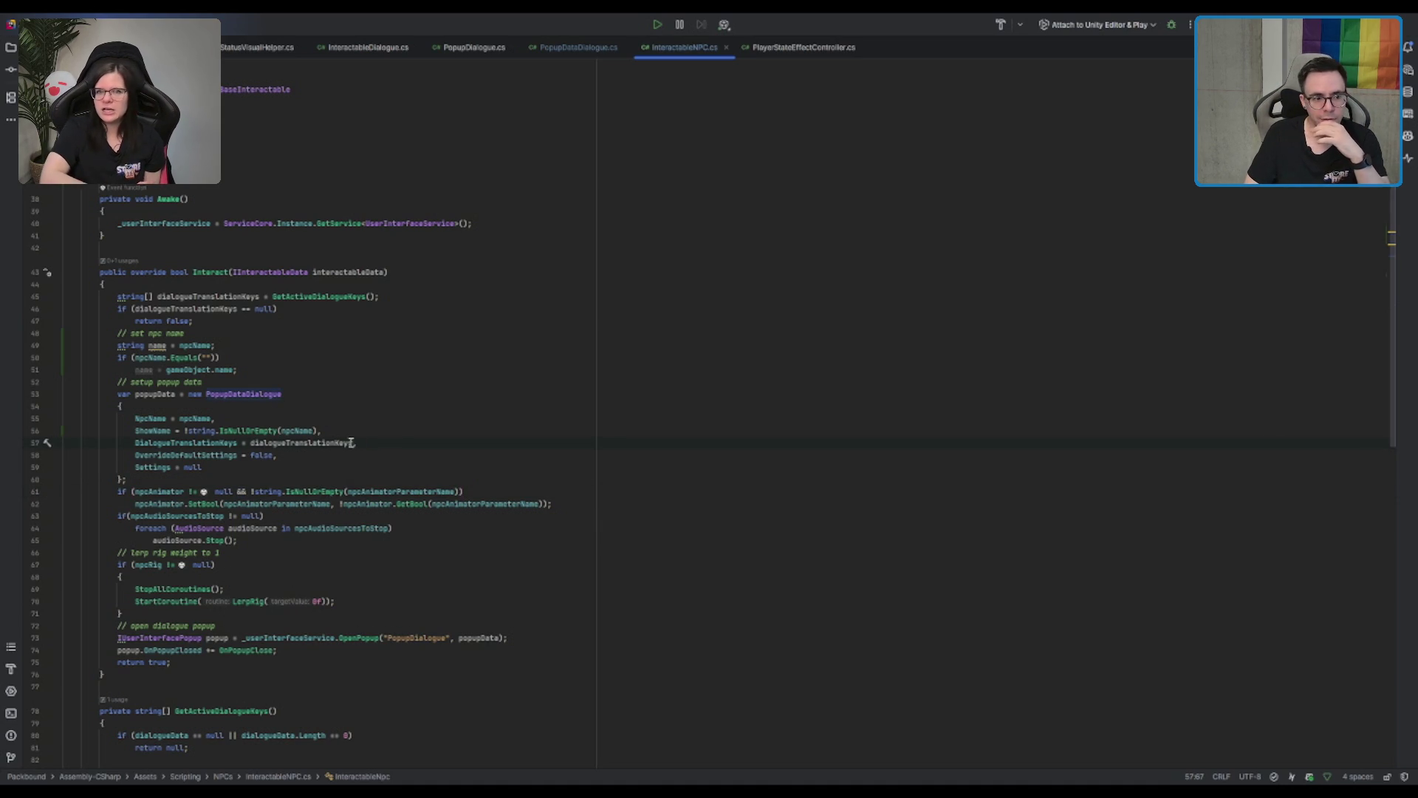
pyautogui.click(362, 397)
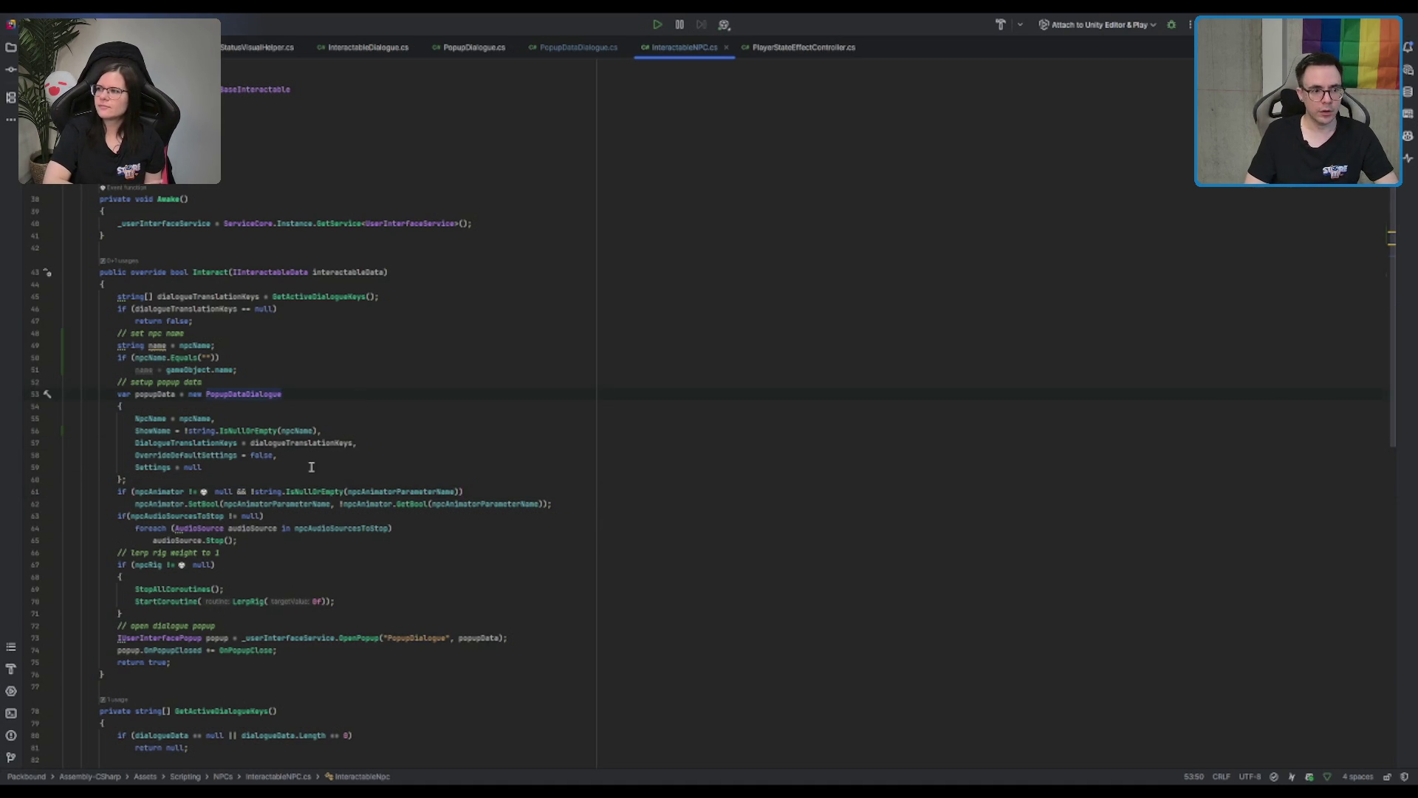
pyautogui.click(166, 430)
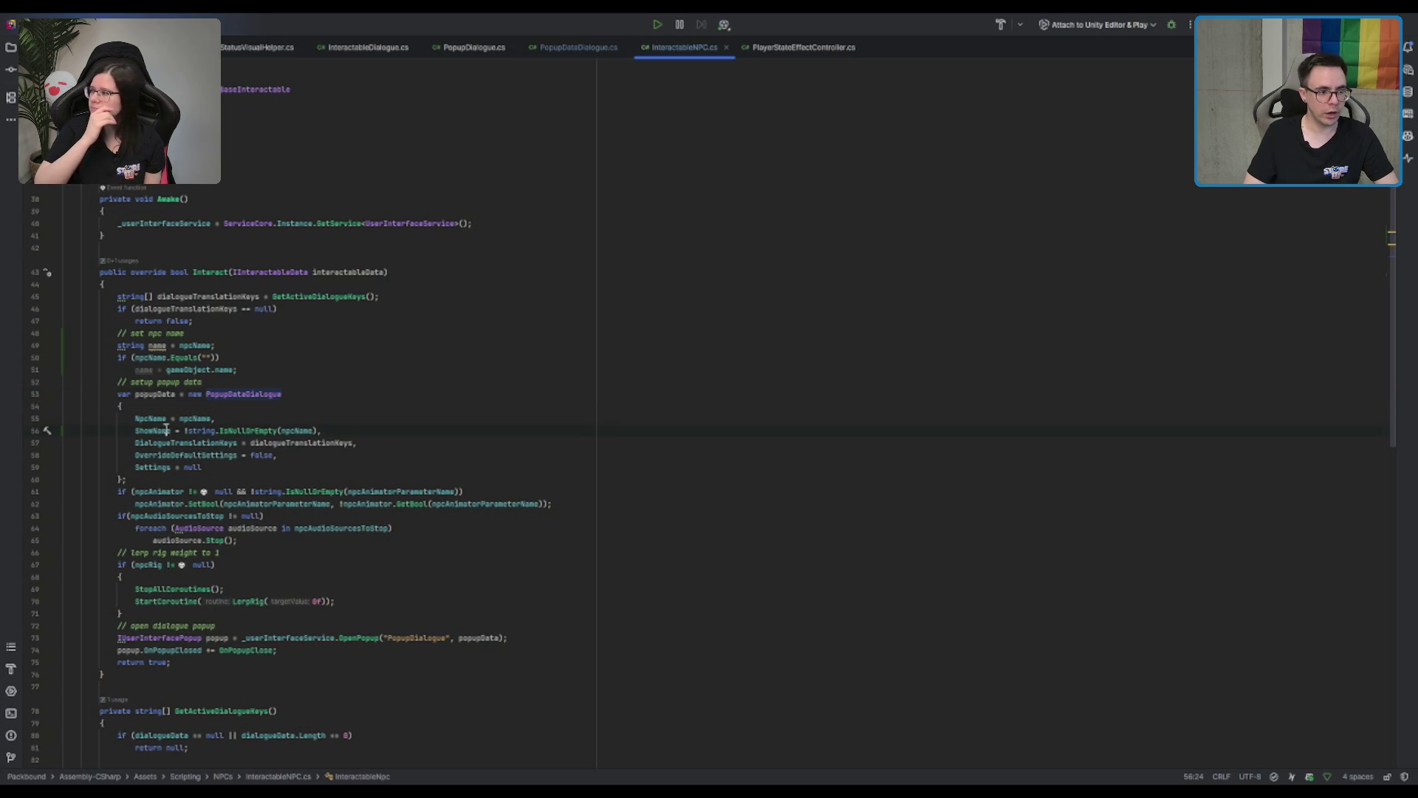
# - Close PlayerStateEffectController.cs and switch across the tabs to InteractableDialogue.cs
pyautogui.click(801, 47)
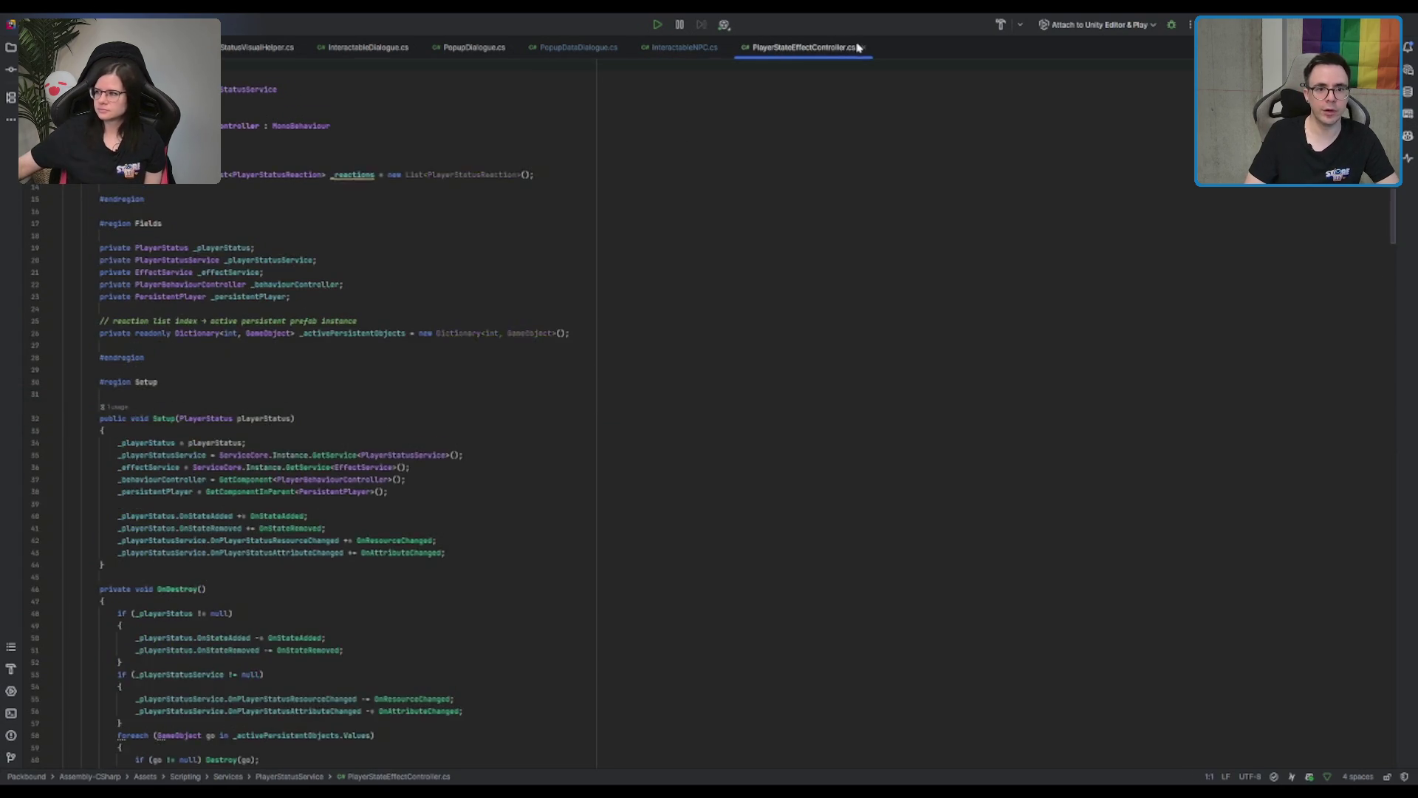
pyautogui.middleClick(816, 49)
pyautogui.click(476, 48)
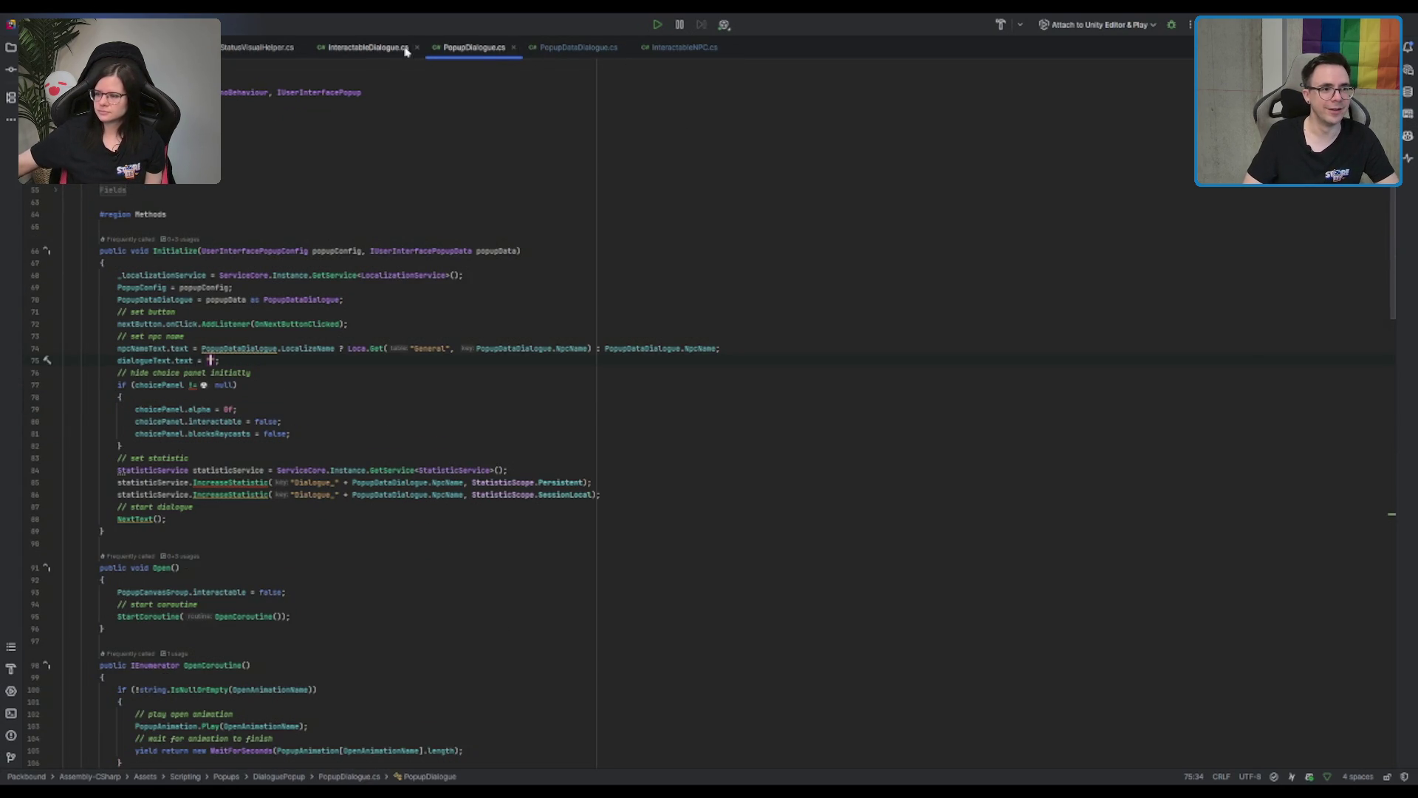
pyautogui.click(258, 48)
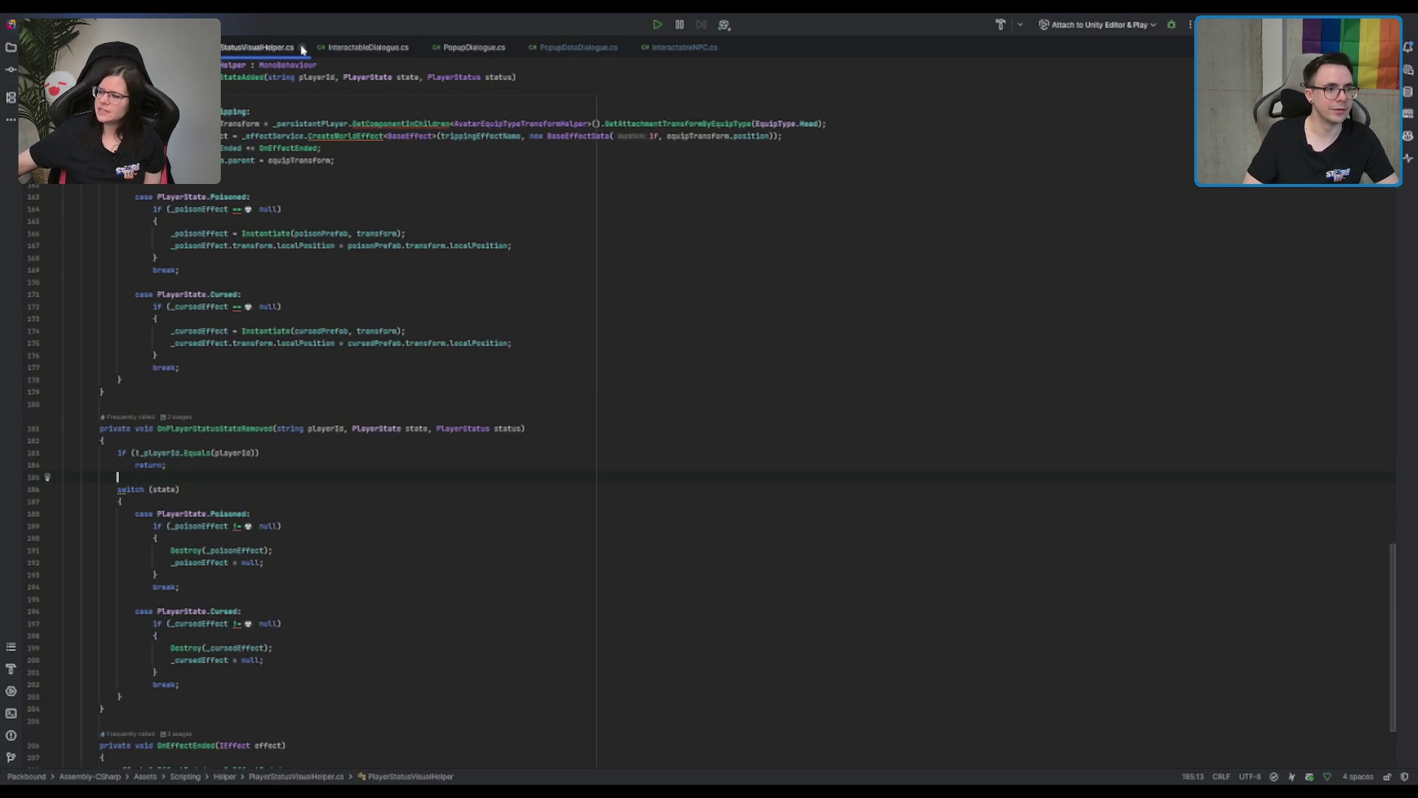
pyautogui.click(250, 48)
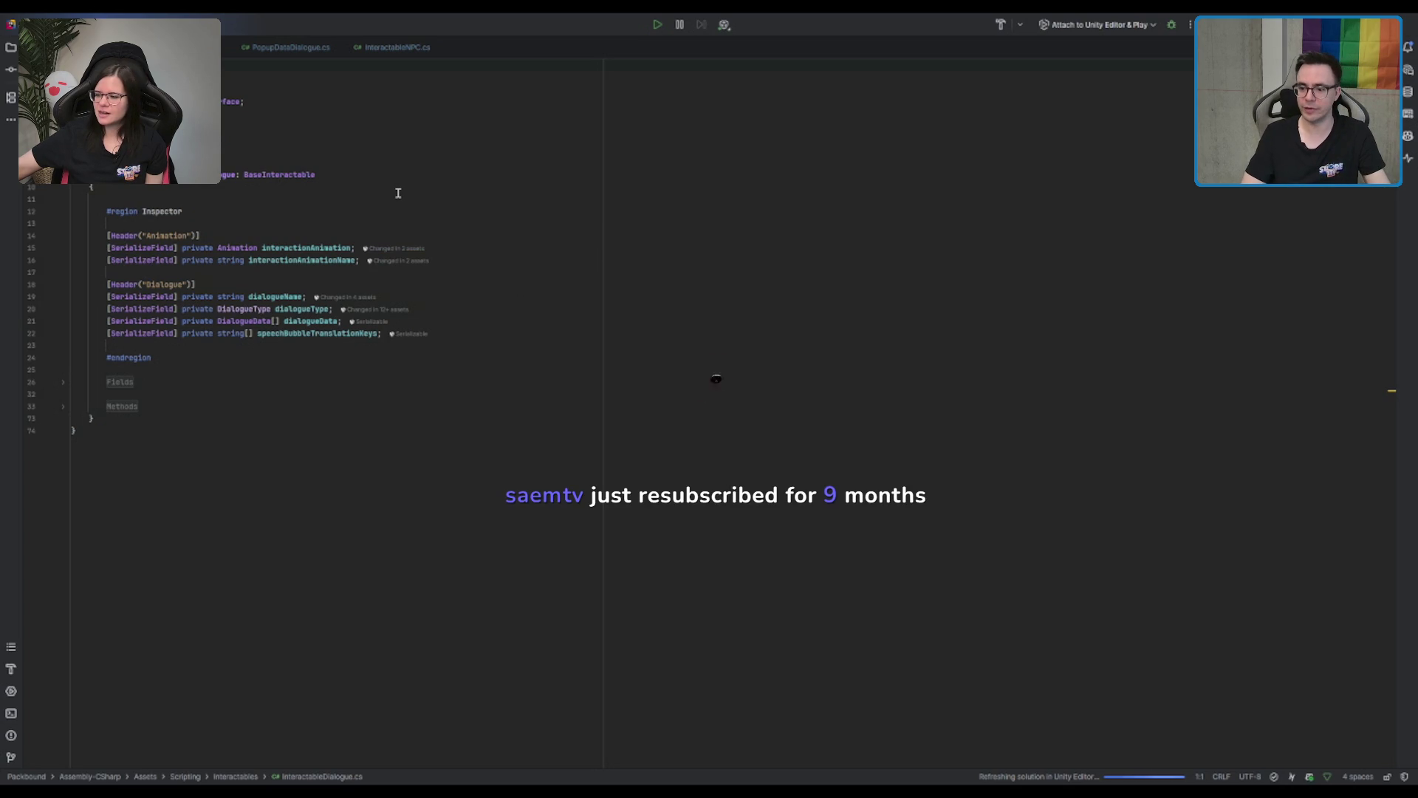
# - Inspect InteractableDialogue's Animation fields plus dialogueName, dialogueType and dialogueData
pyautogui.click(537, 185)
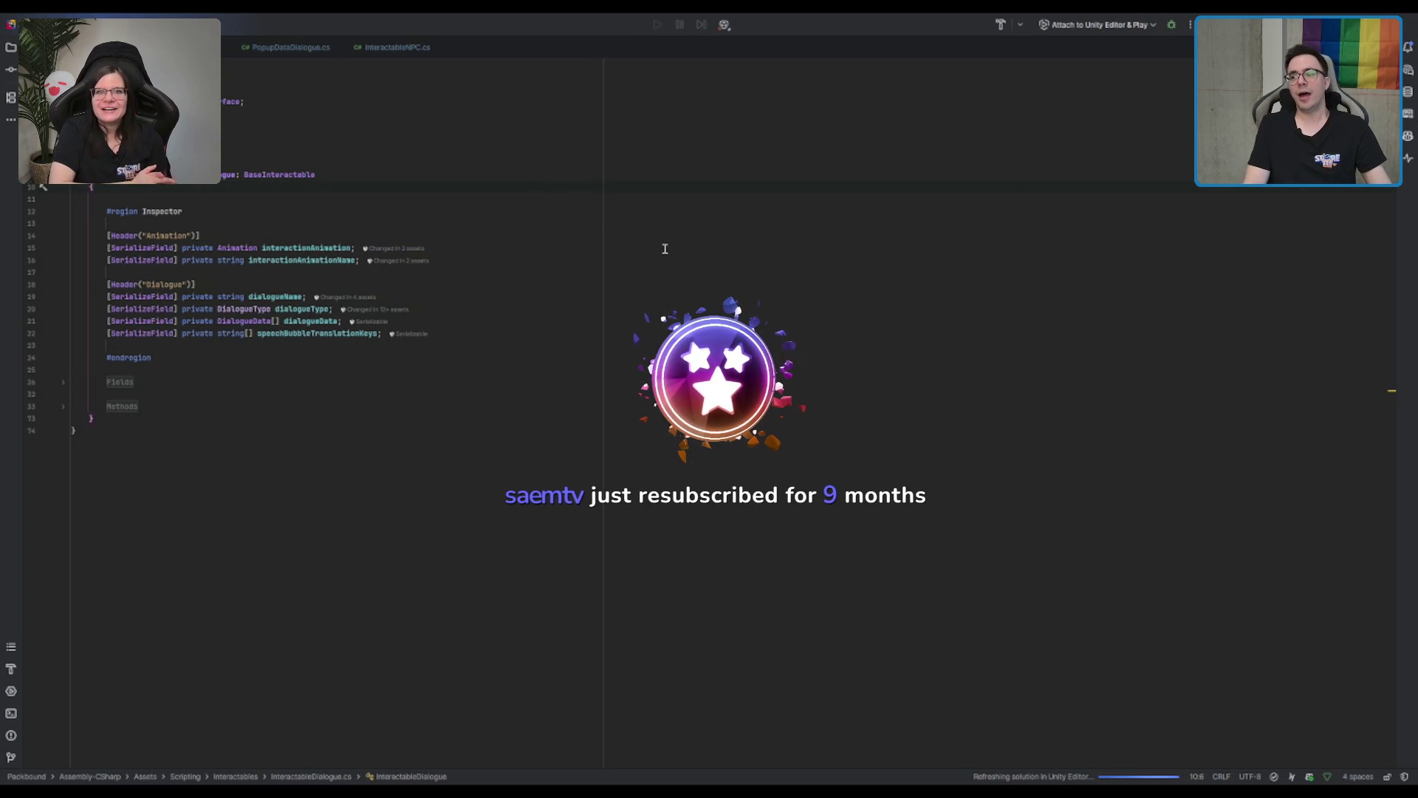
pyautogui.click(734, 232)
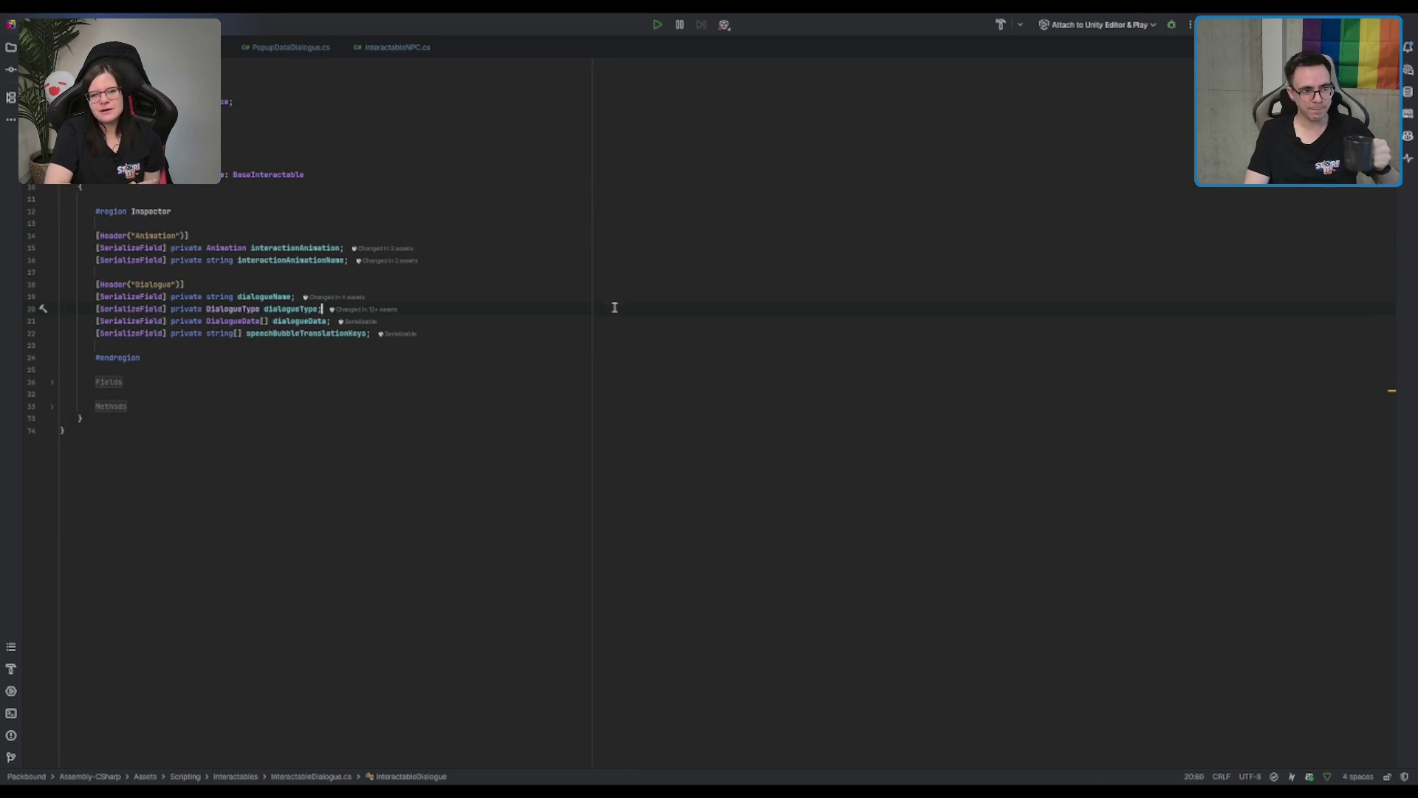
pyautogui.click(306, 320)
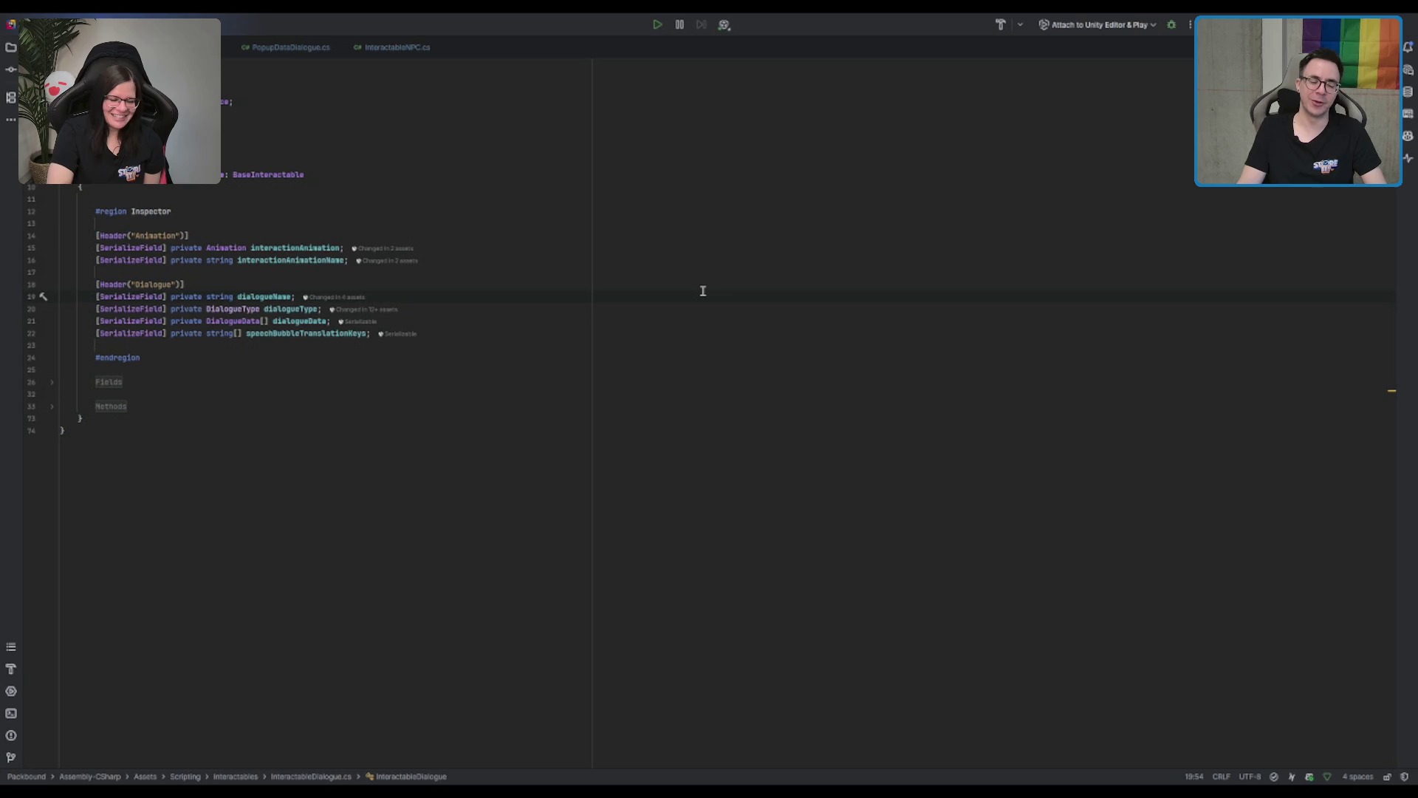
pyautogui.click(666, 304)
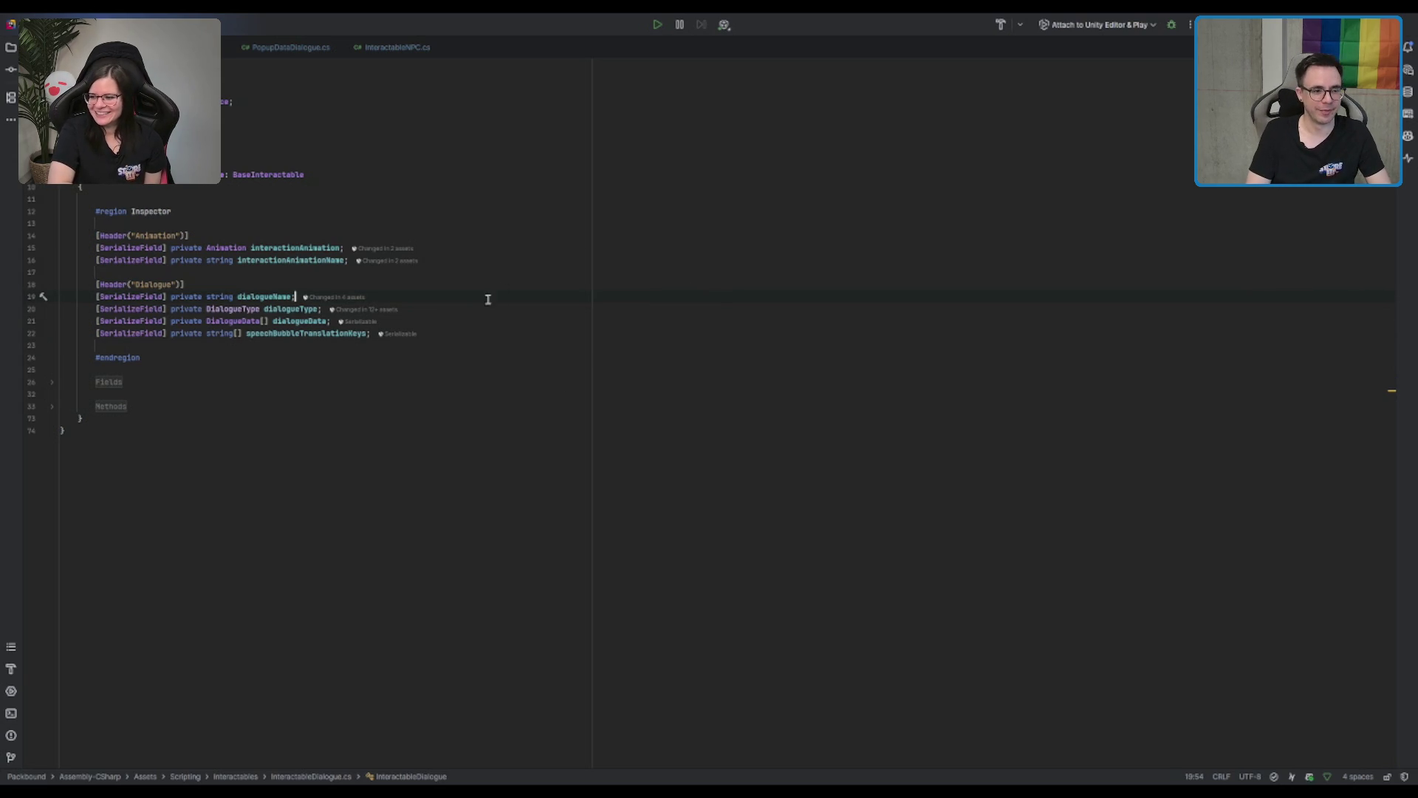
pyautogui.keyDown('shift'); pyautogui.click(455, 298); pyautogui.keyUp('shift')
pyautogui.click(514, 305)
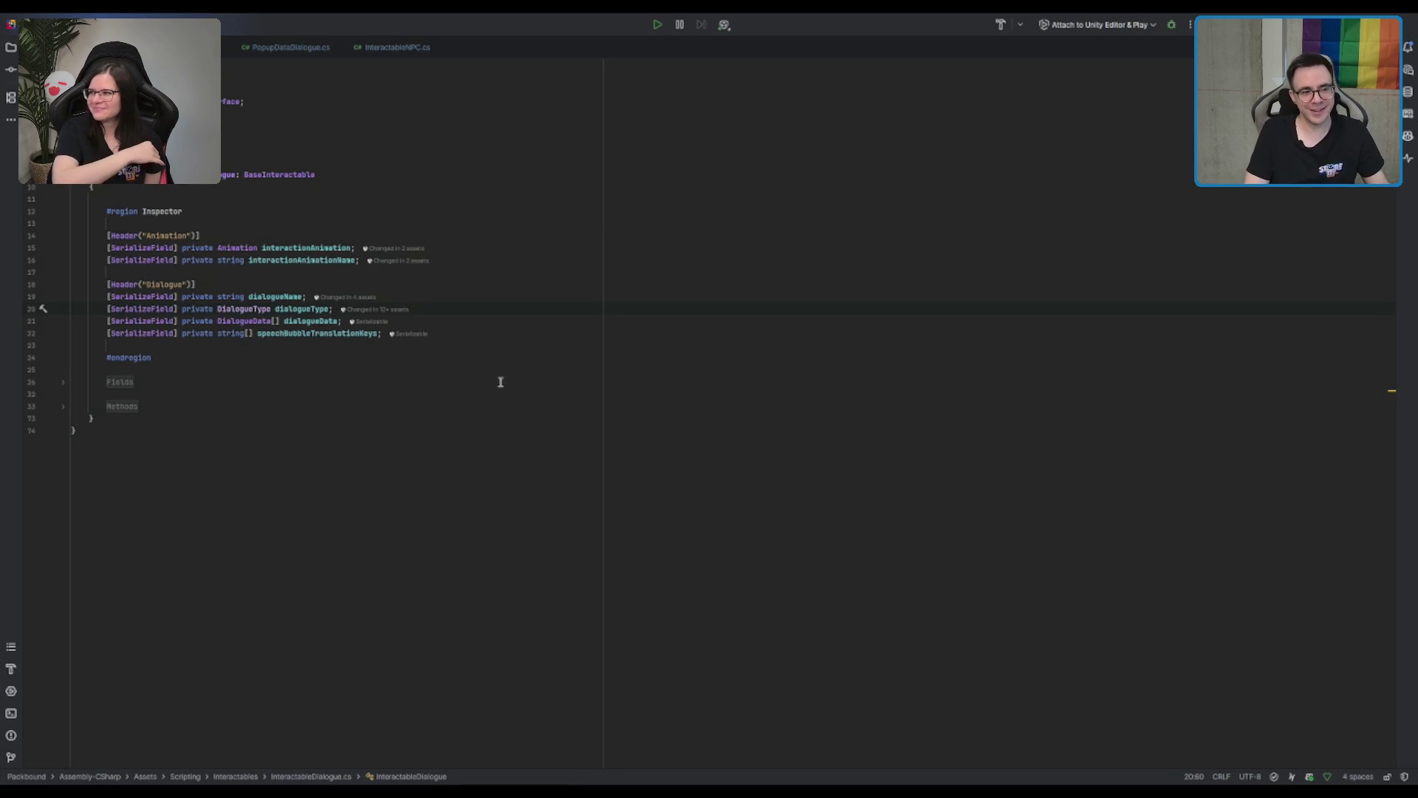
pyautogui.click(444, 320)
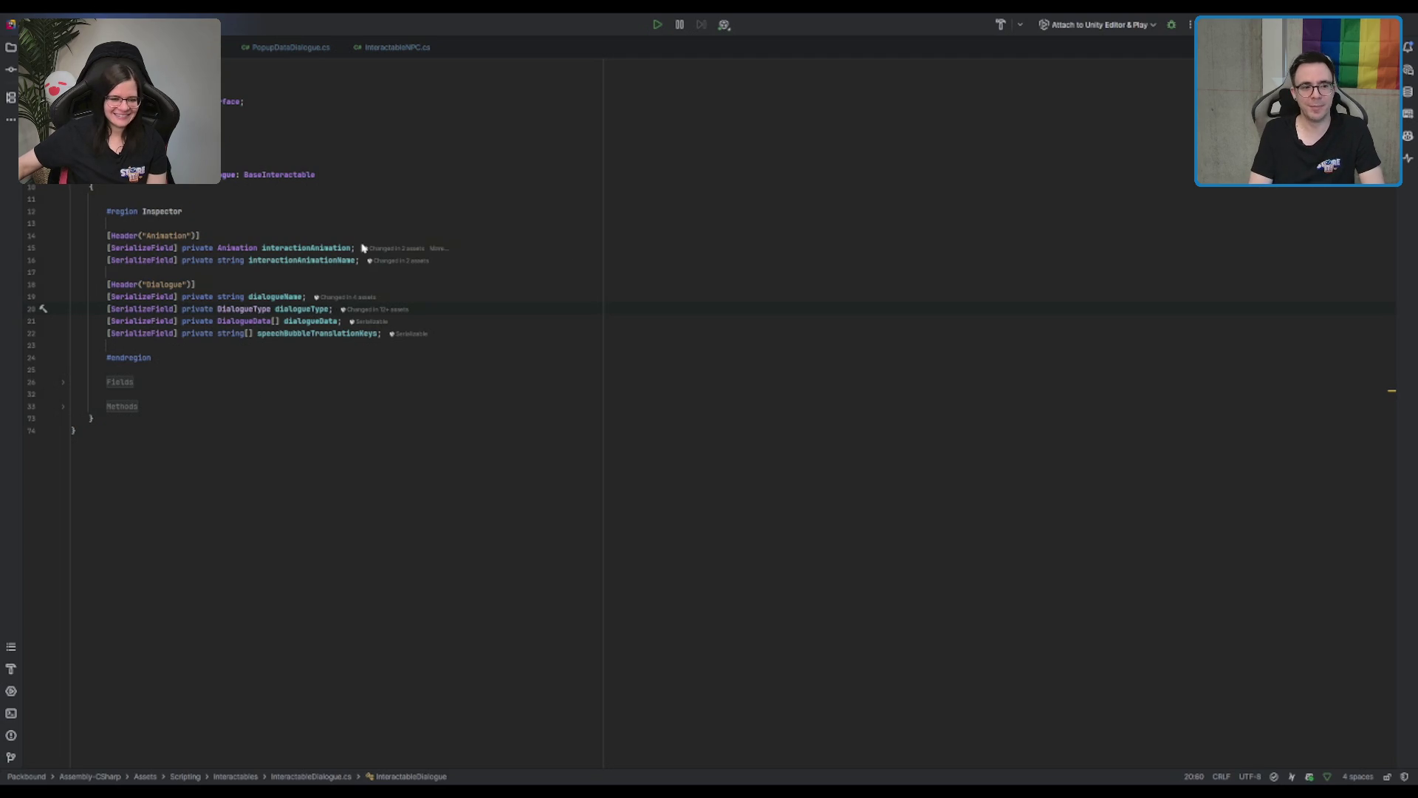
pyautogui.click(497, 296)
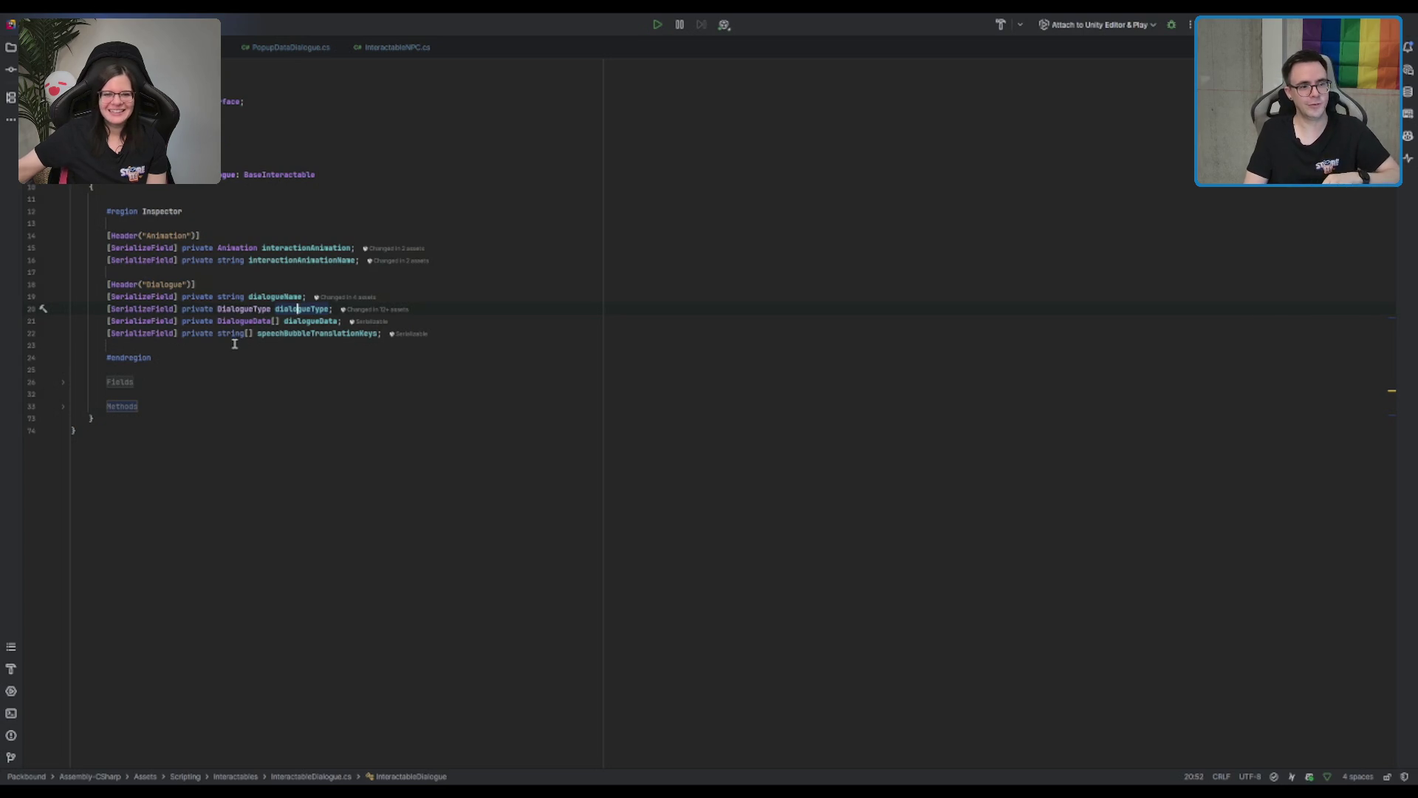
# - Unfold the Fields and Methods regions and review Interact passing dialogueName as NpcName
pyautogui.click(120, 381)
pyautogui.click(130, 467)
pyautogui.scroll(-8, 248, 470)
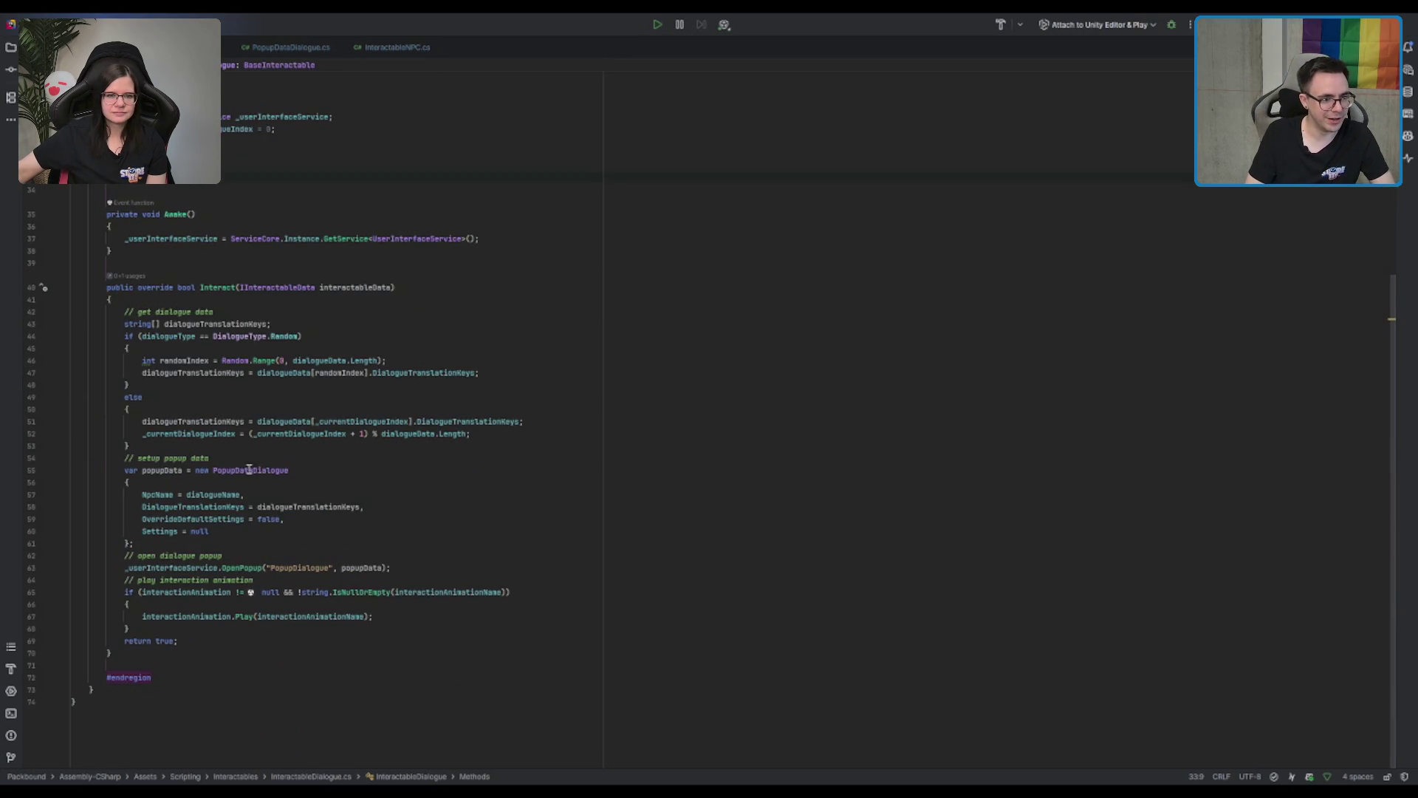
pyautogui.click(257, 567)
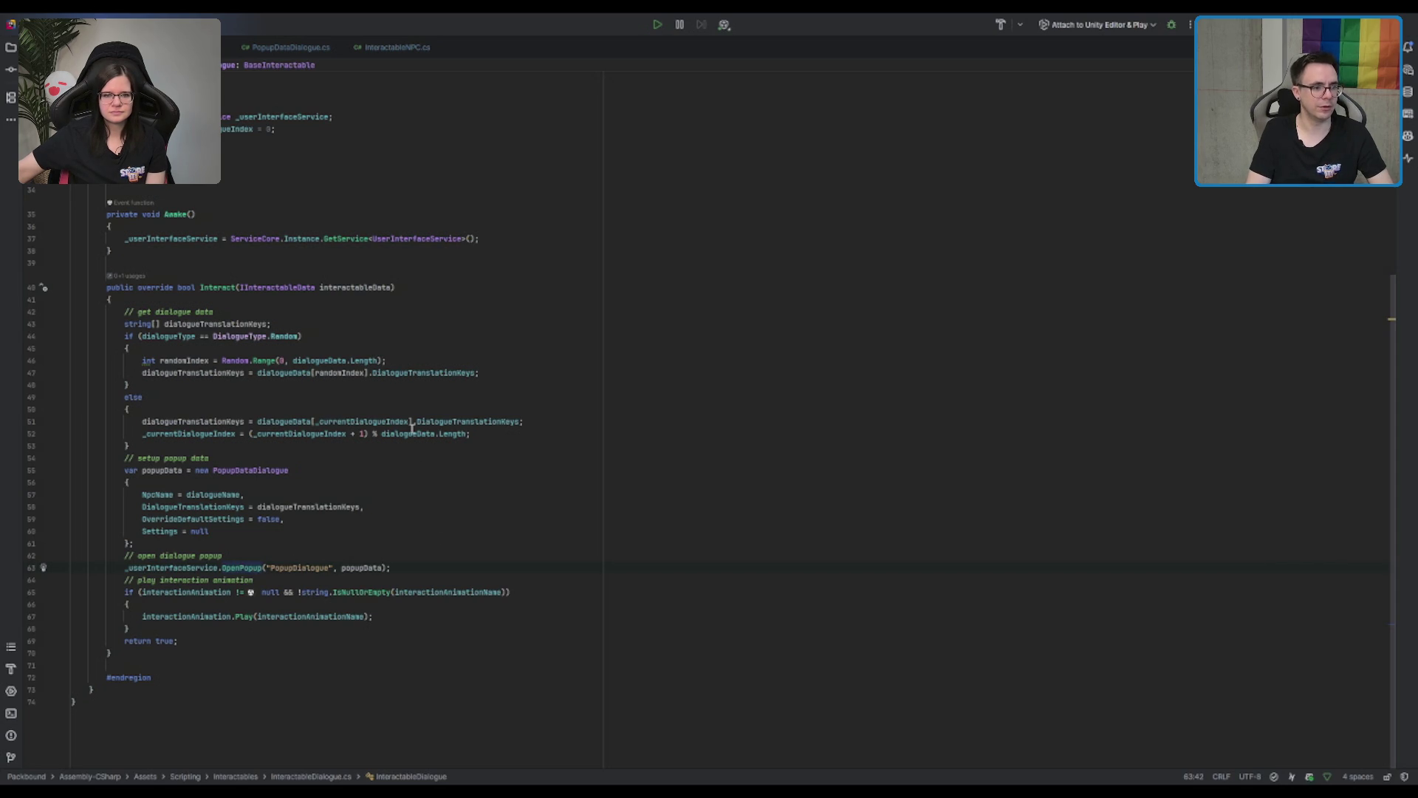
pyautogui.doubleClick(206, 496)
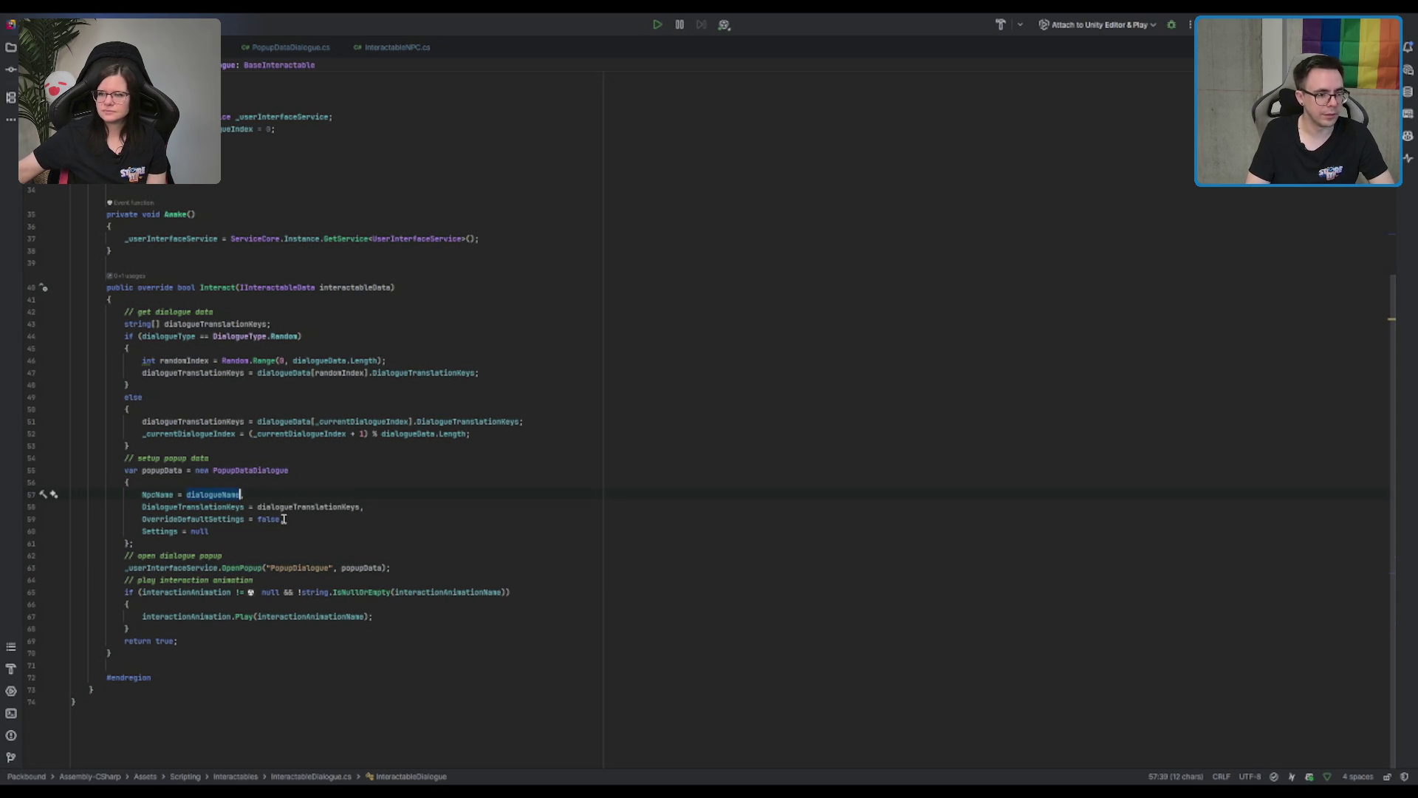
pyautogui.click(265, 481)
pyautogui.press('End')
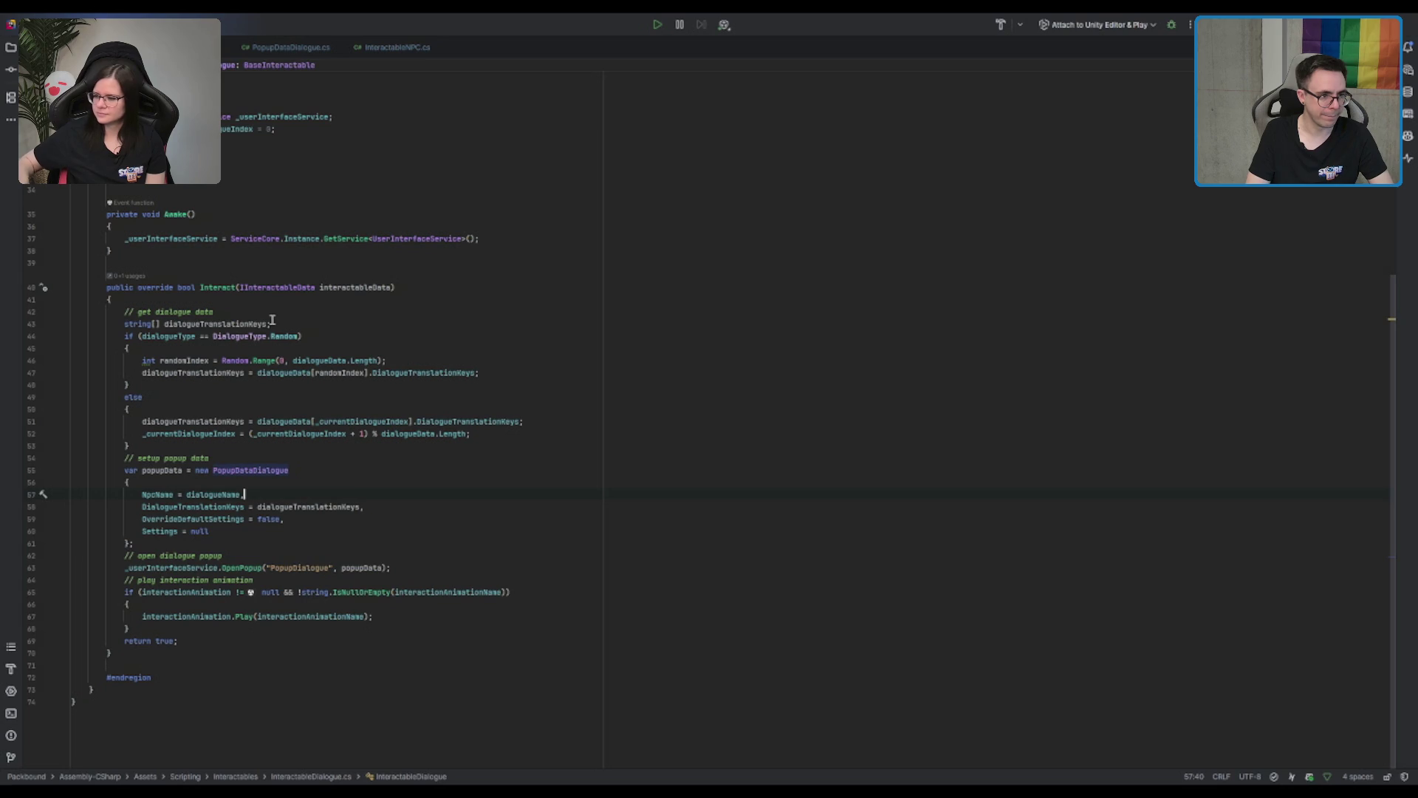
pyautogui.click(169, 337)
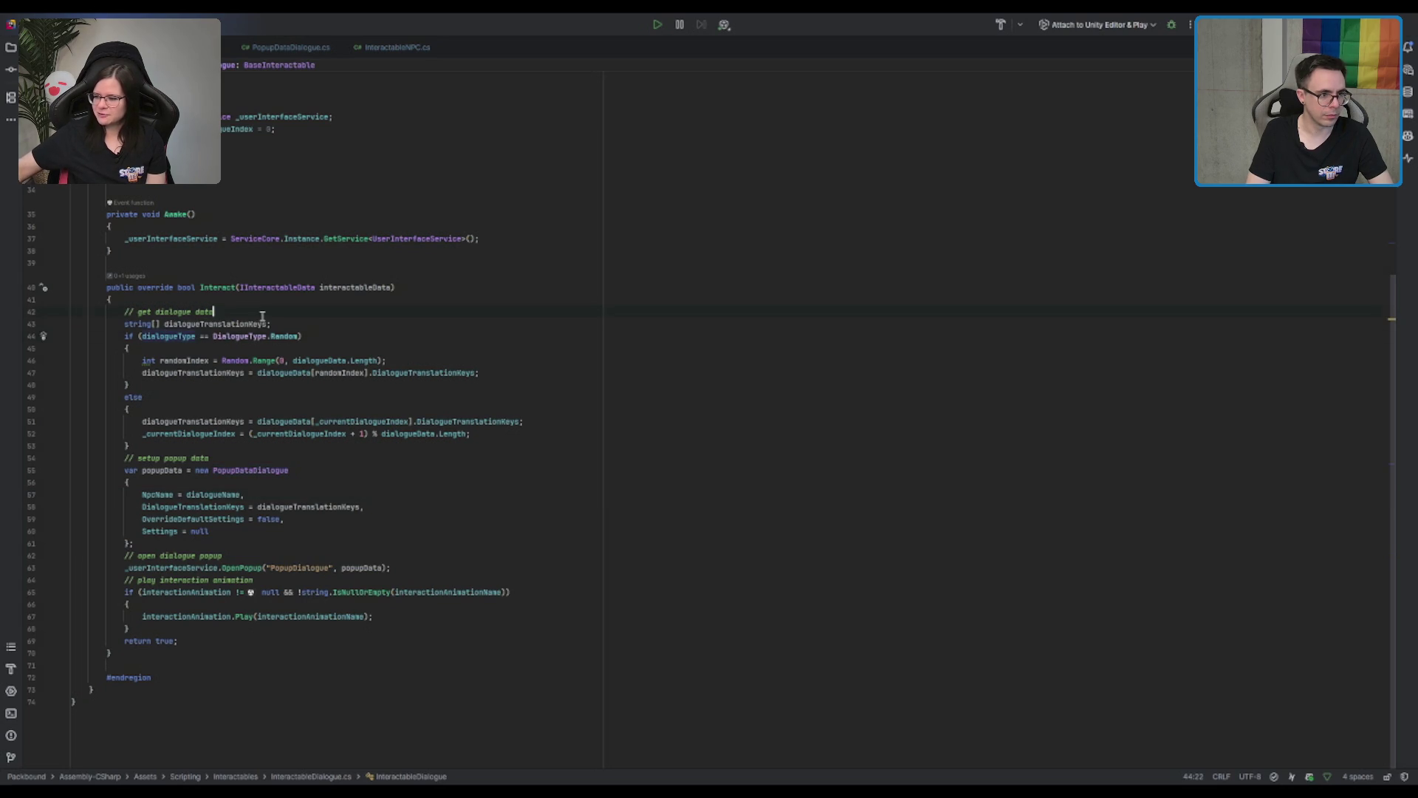
pyautogui.click(183, 447)
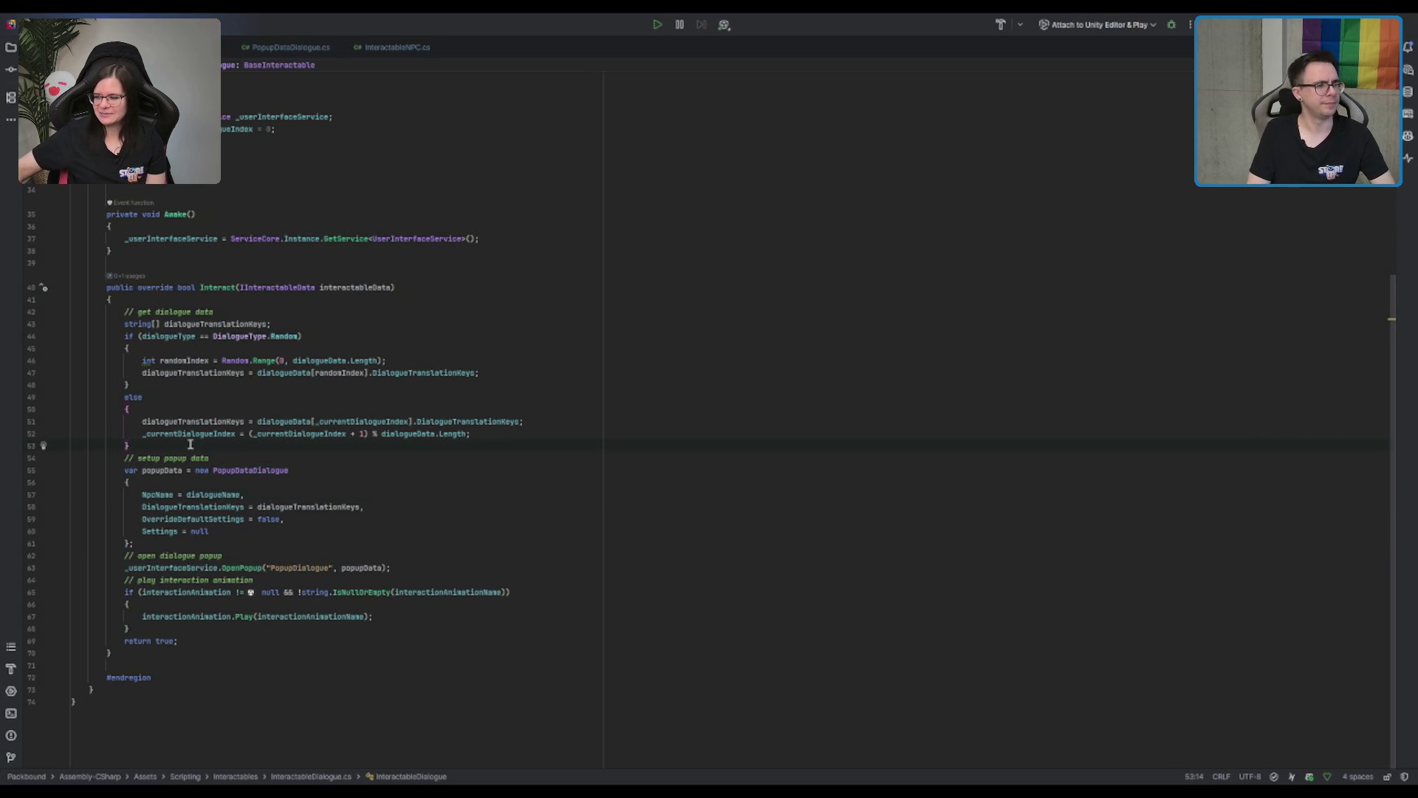
# - Switch to InteractableNPC.cs at the npc name fallback code
pyautogui.click(302, 47)
pyautogui.click(369, 47)
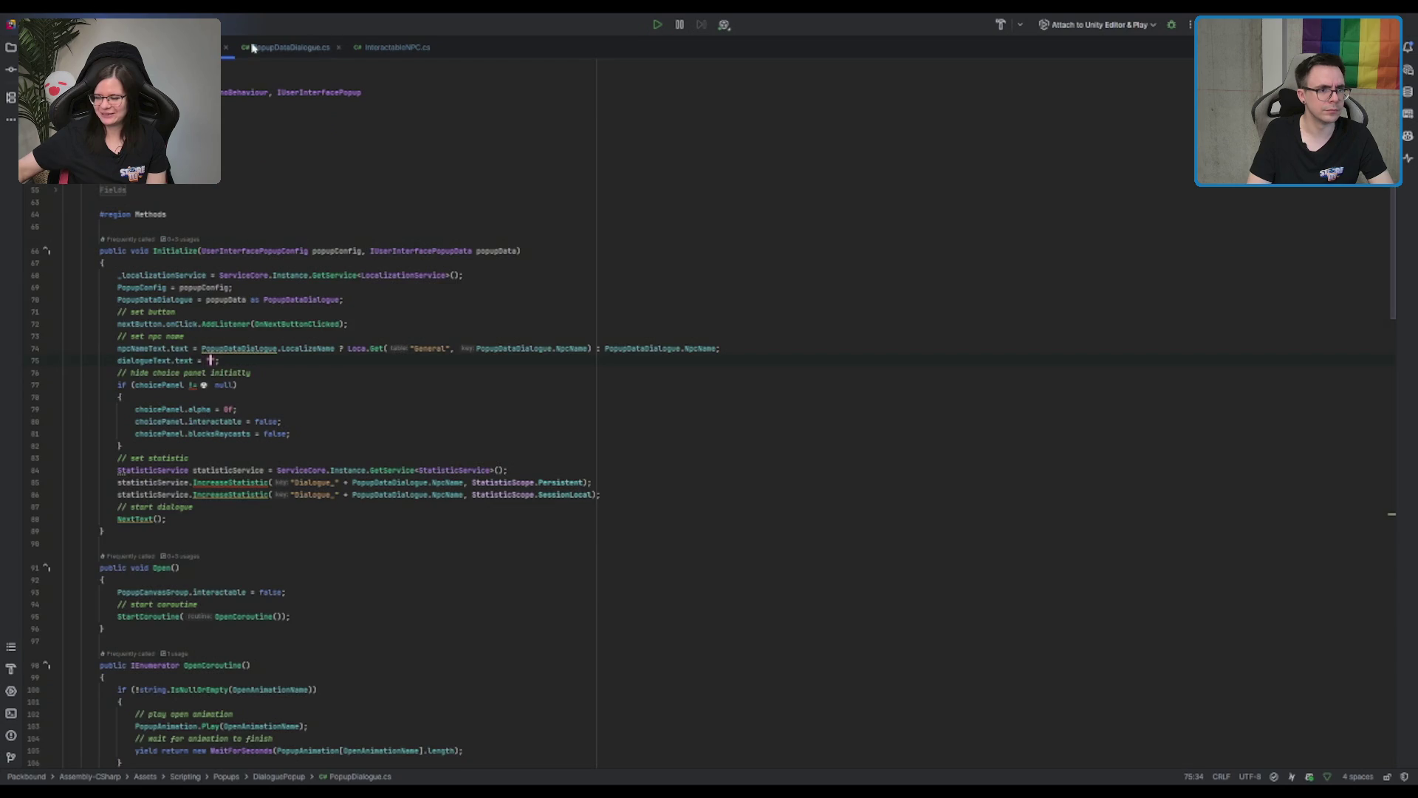
pyautogui.click(303, 418)
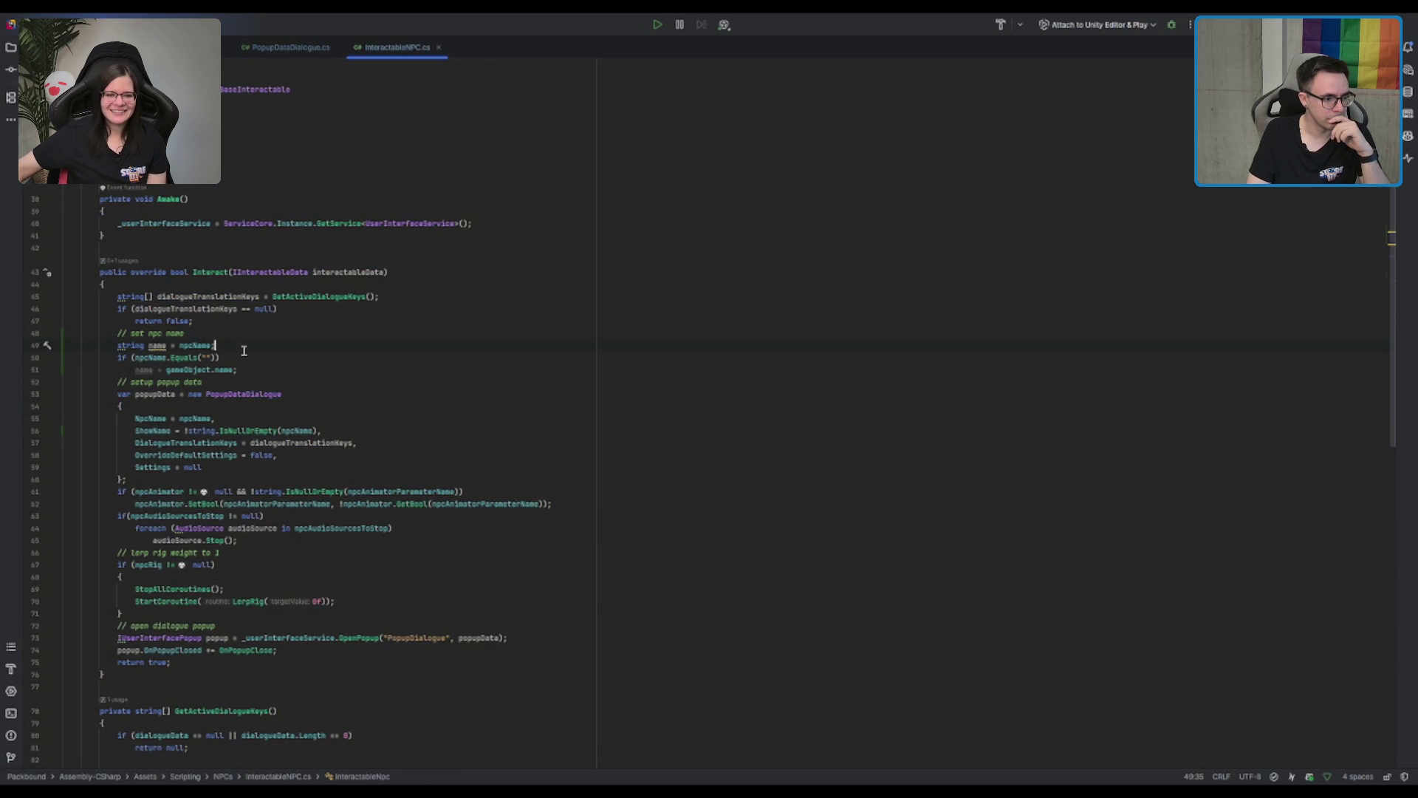
# - Copy InteractableNPC's npc name fallback lines into InteractableDialogue.cs
pyautogui.moveTo(255, 370)
pyautogui.mouseDown()
pyautogui.moveTo(118, 332)
pyautogui.moveTo(130, 333)
pyautogui.mouseUp()
pyautogui.hotkey('ctrl', 'c')
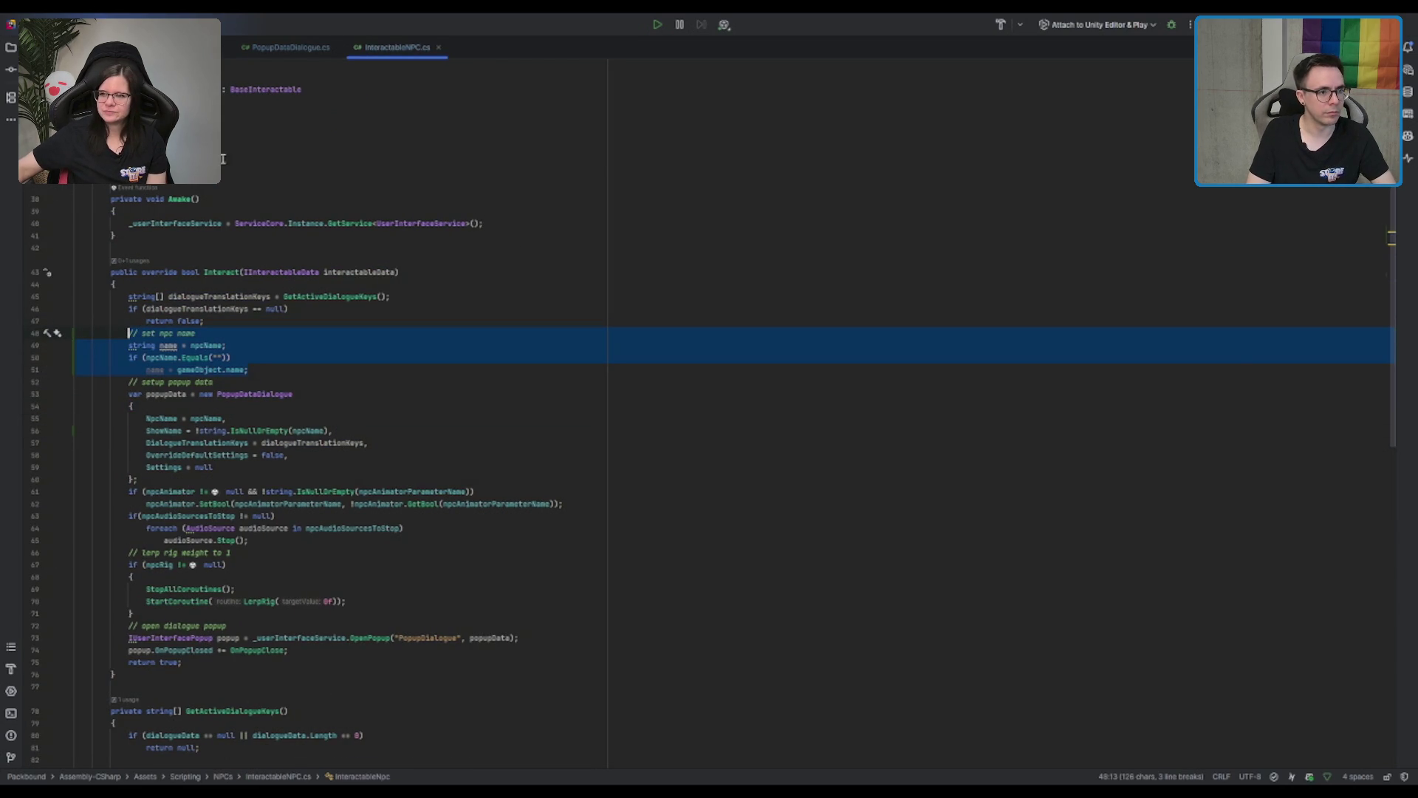
pyautogui.click(307, 51)
pyautogui.click(170, 47)
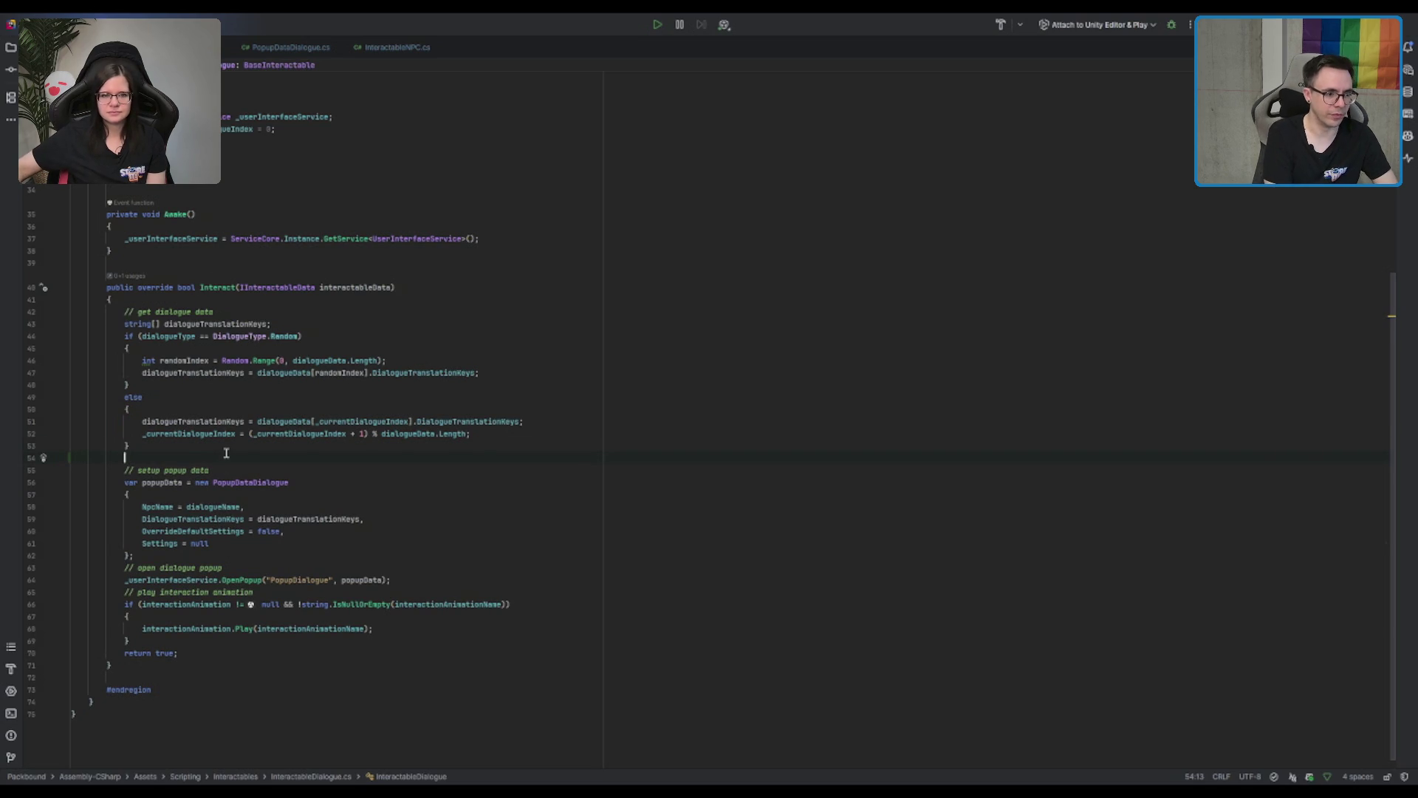
pyautogui.hotkey('ctrl', 'v')
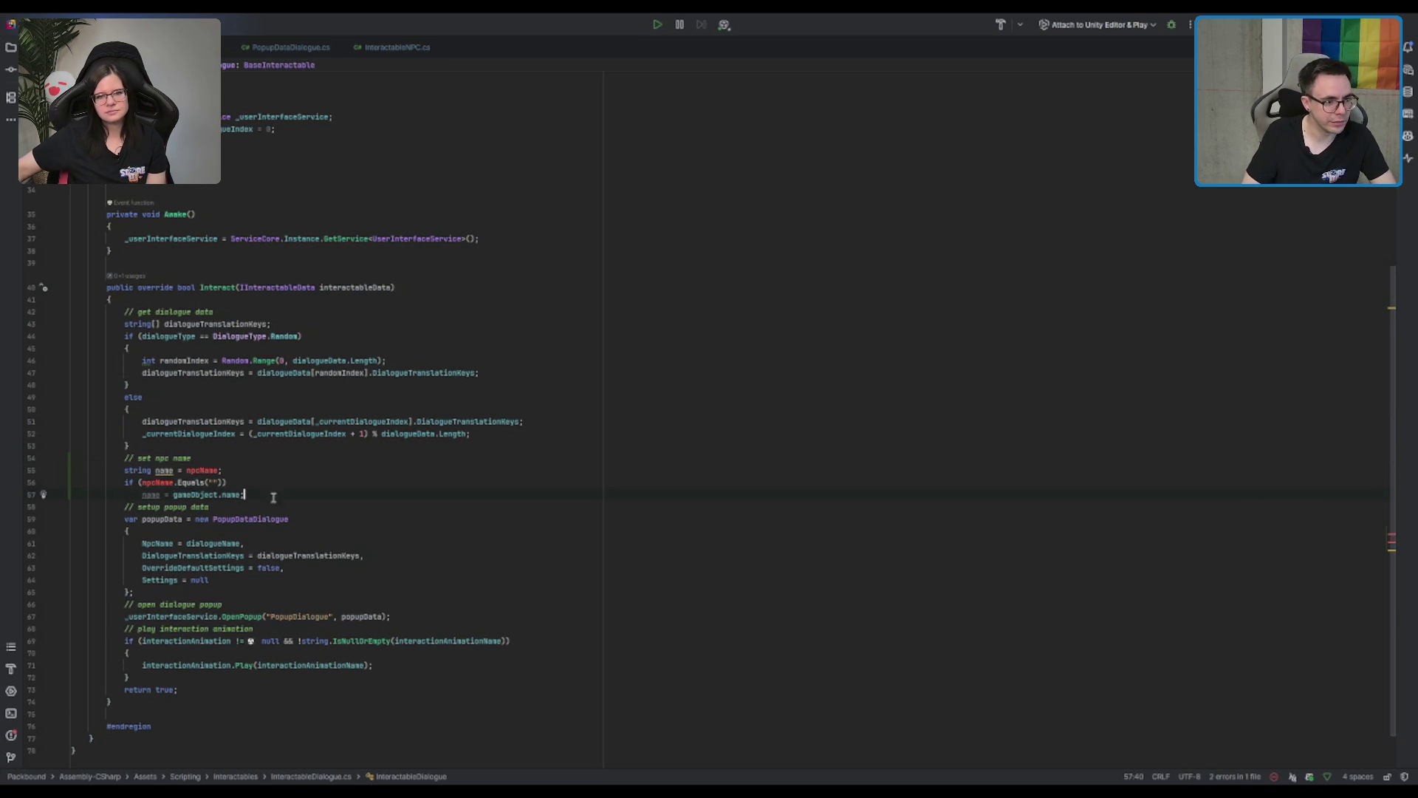
# - Replace npcName with dialogueName in the pasted name assignment and empty-name check
pyautogui.click(195, 470)
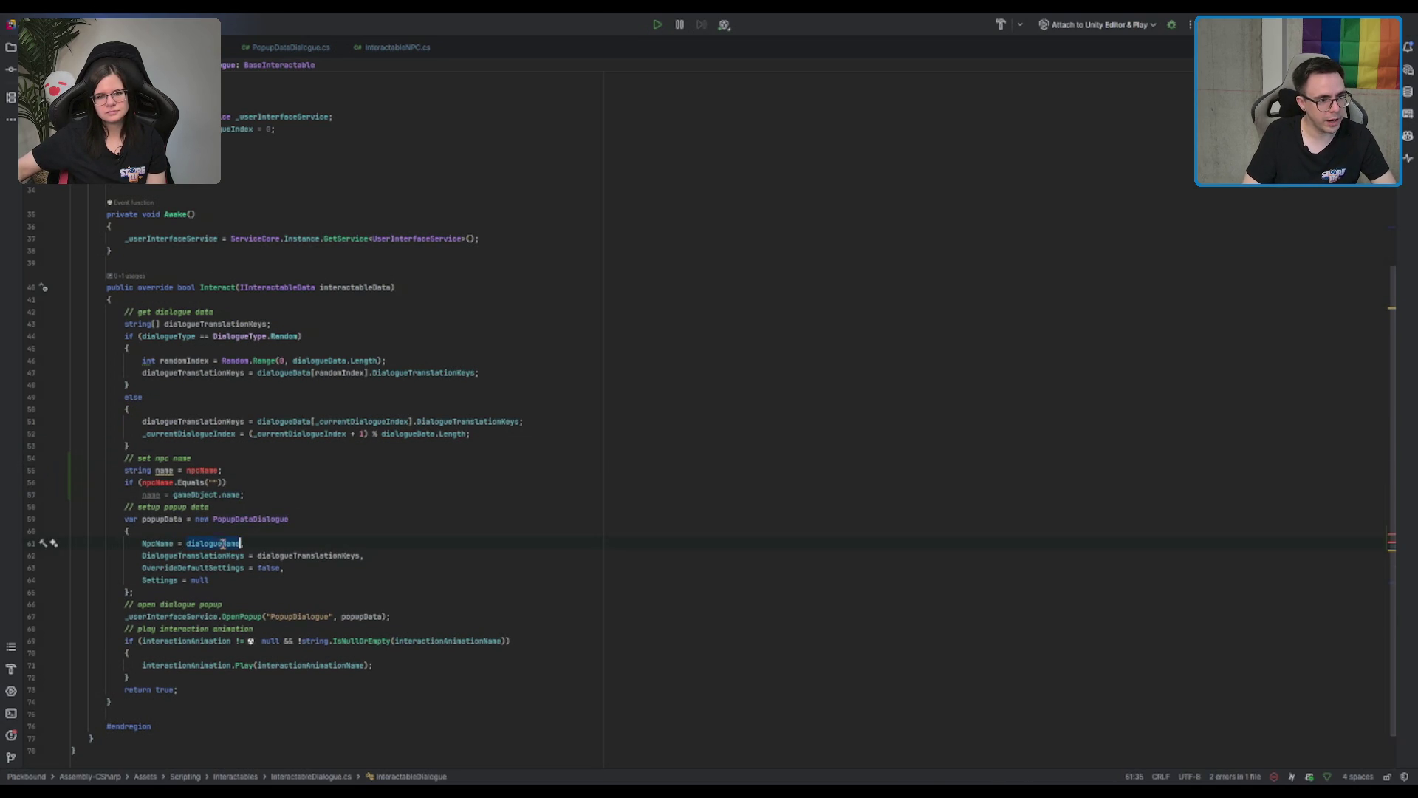
pyautogui.doubleClick(203, 470)
pyautogui.write('dialogueName')
pyautogui.doubleClick(157, 483)
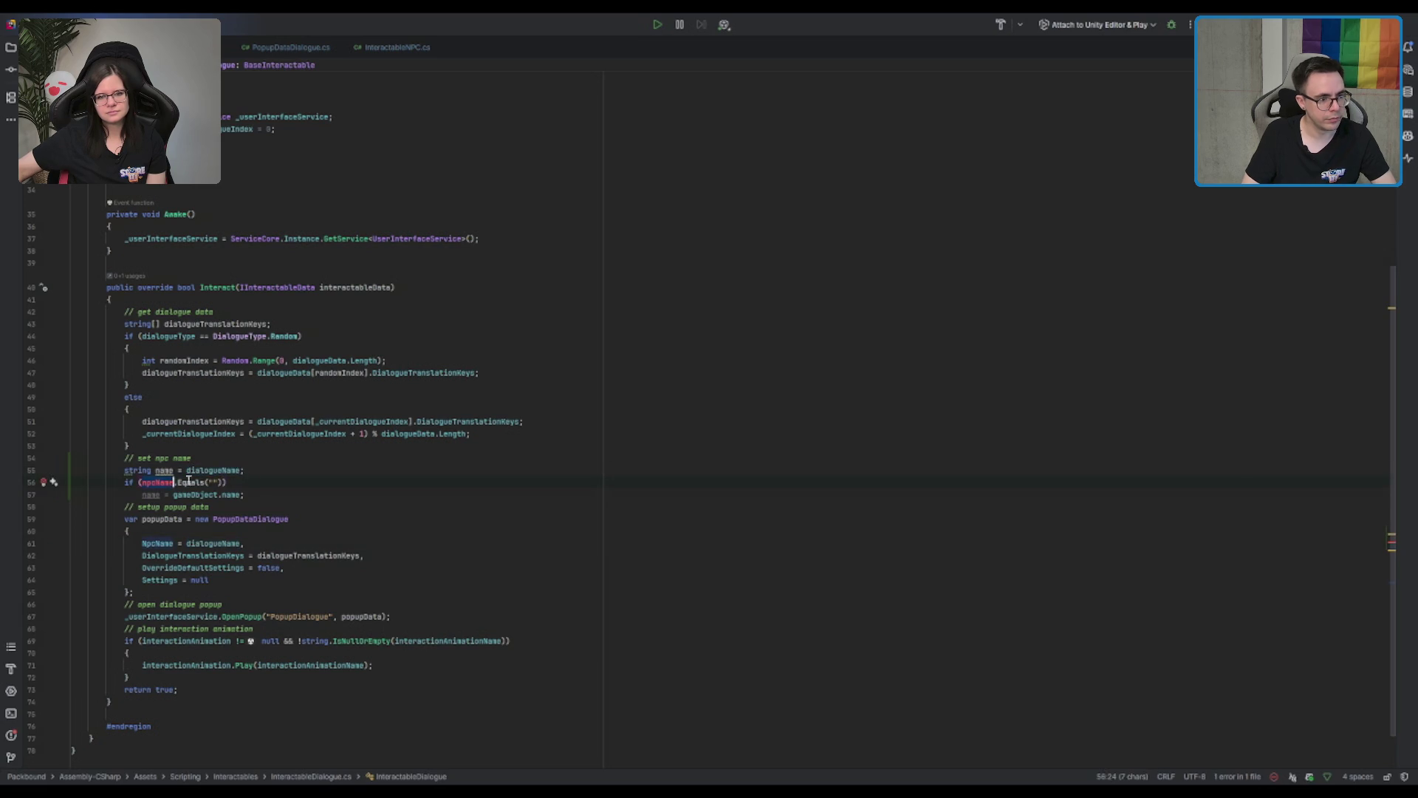
pyautogui.write('dialogueName')
pyautogui.click(331, 484)
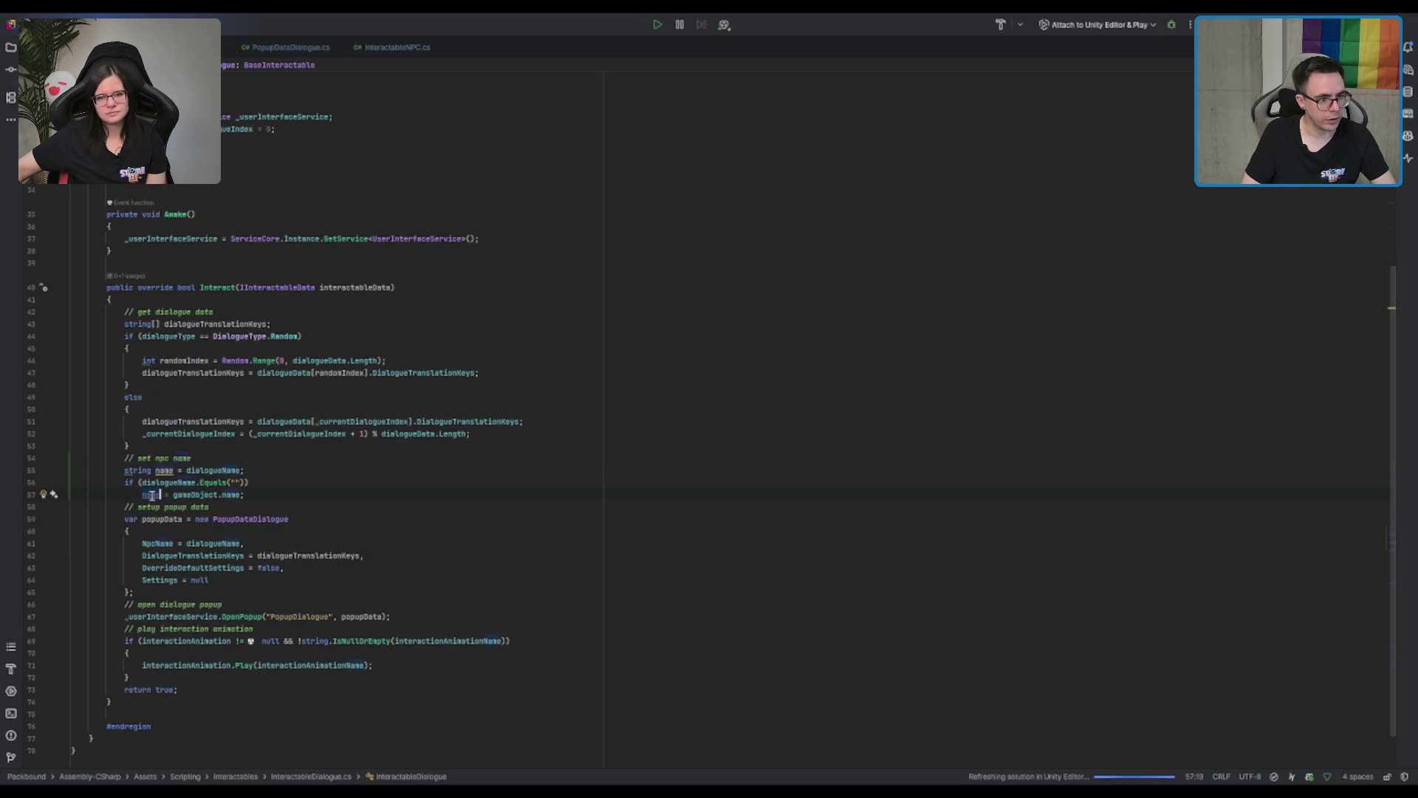
pyautogui.doubleClick(214, 542)
# - Set NpcName = name in both InteractableDialogue.cs and InteractableNPC.cs
pyautogui.write('name')
pyautogui.click(258, 46)
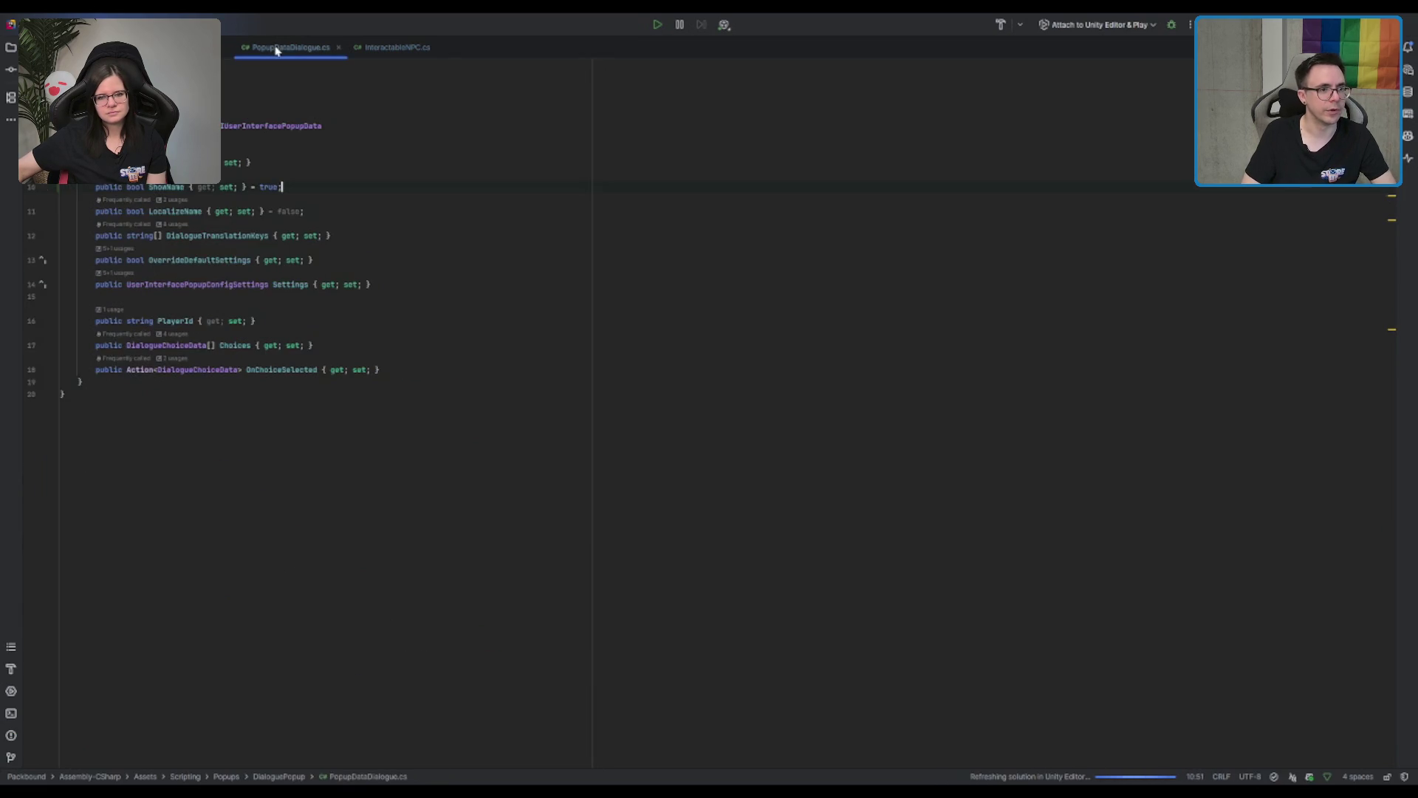
pyautogui.click(398, 46)
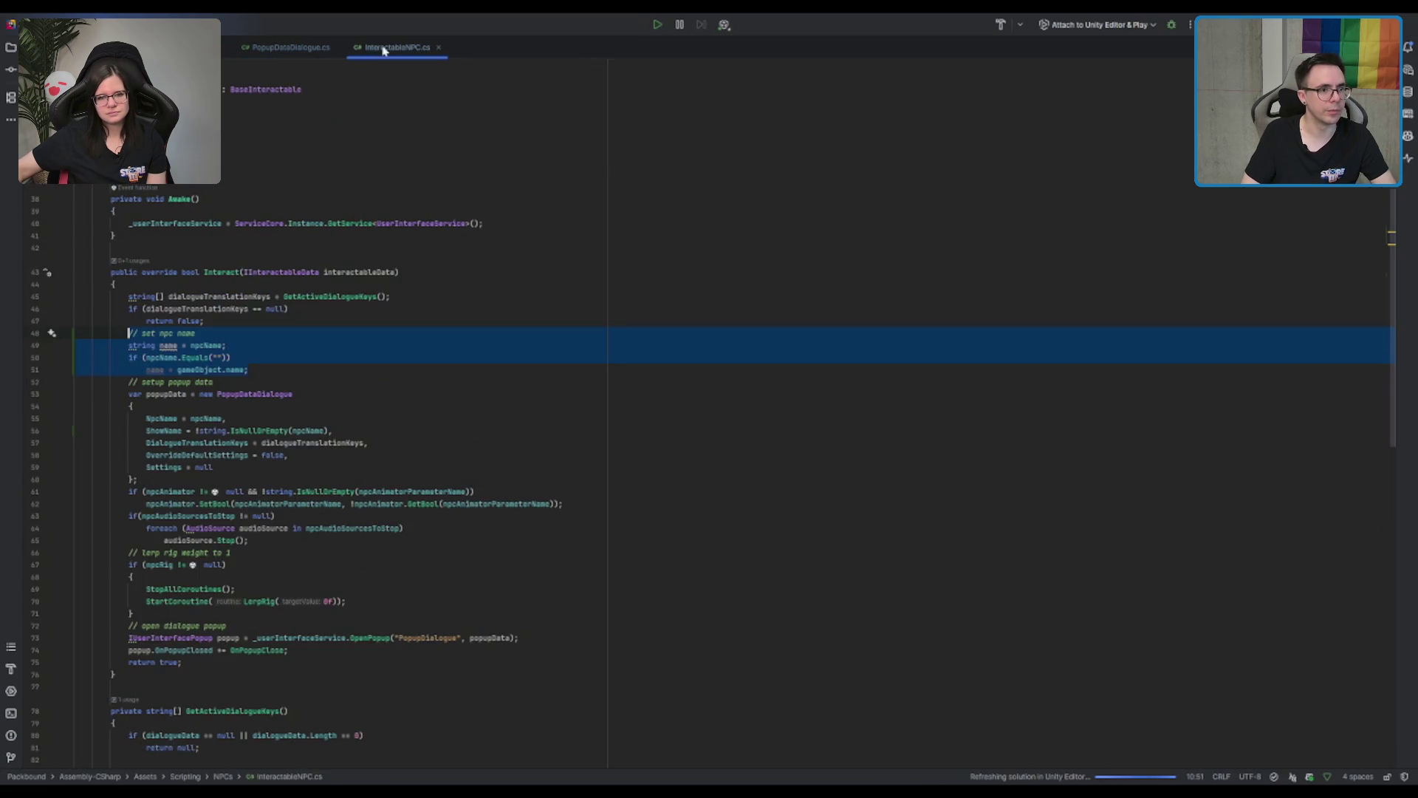
pyautogui.doubleClick(206, 418)
pyautogui.write('name')
pyautogui.press('Up')
pyautogui.press('Up')
pyautogui.press('Up')
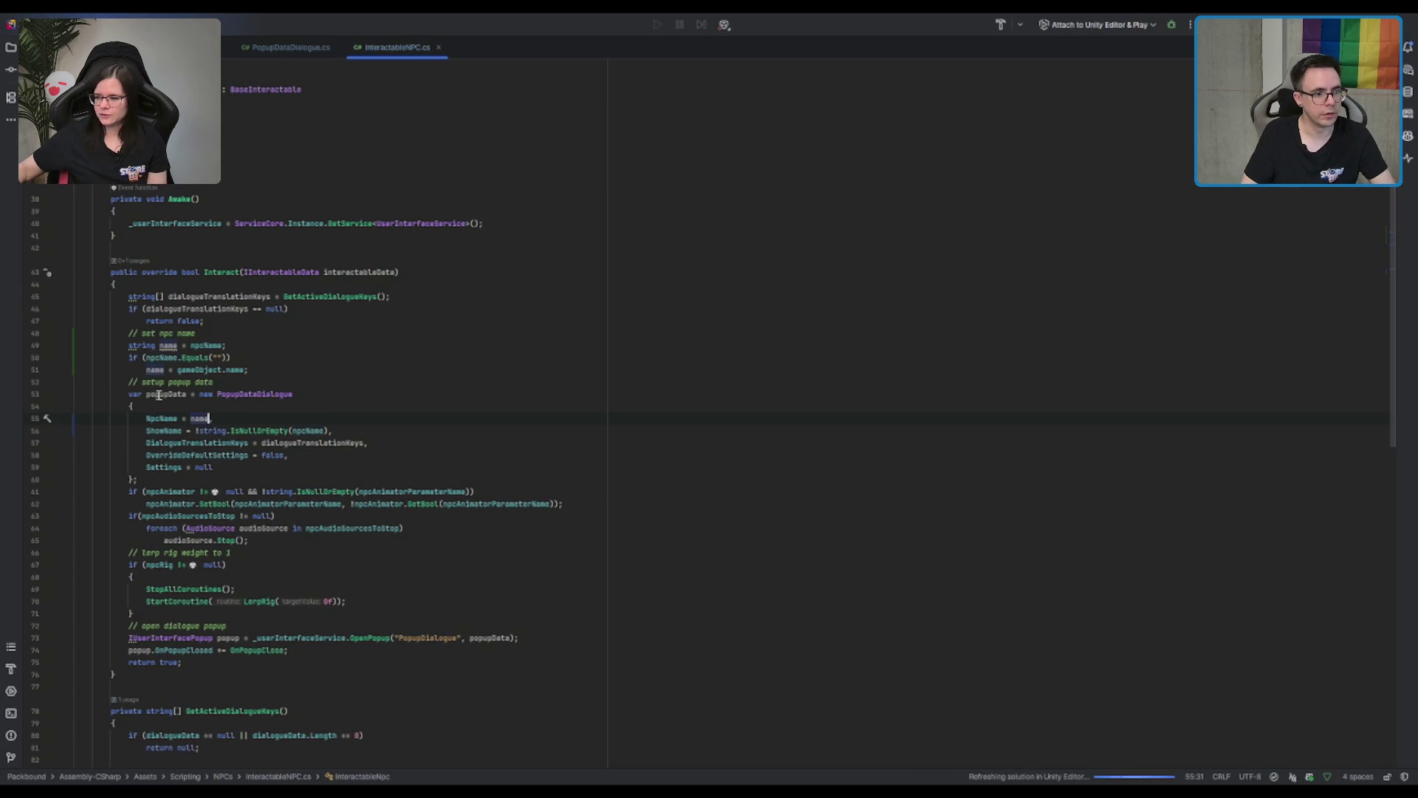
pyautogui.write(',')
# - Copy the ShowName line into InteractableDialogue.cs, using !string.IsNullOrEmpty(dialogueName)
pyautogui.moveTo(349, 428); pyautogui.dragTo(146, 432)
pyautogui.hotkey('ctrl', 'c')
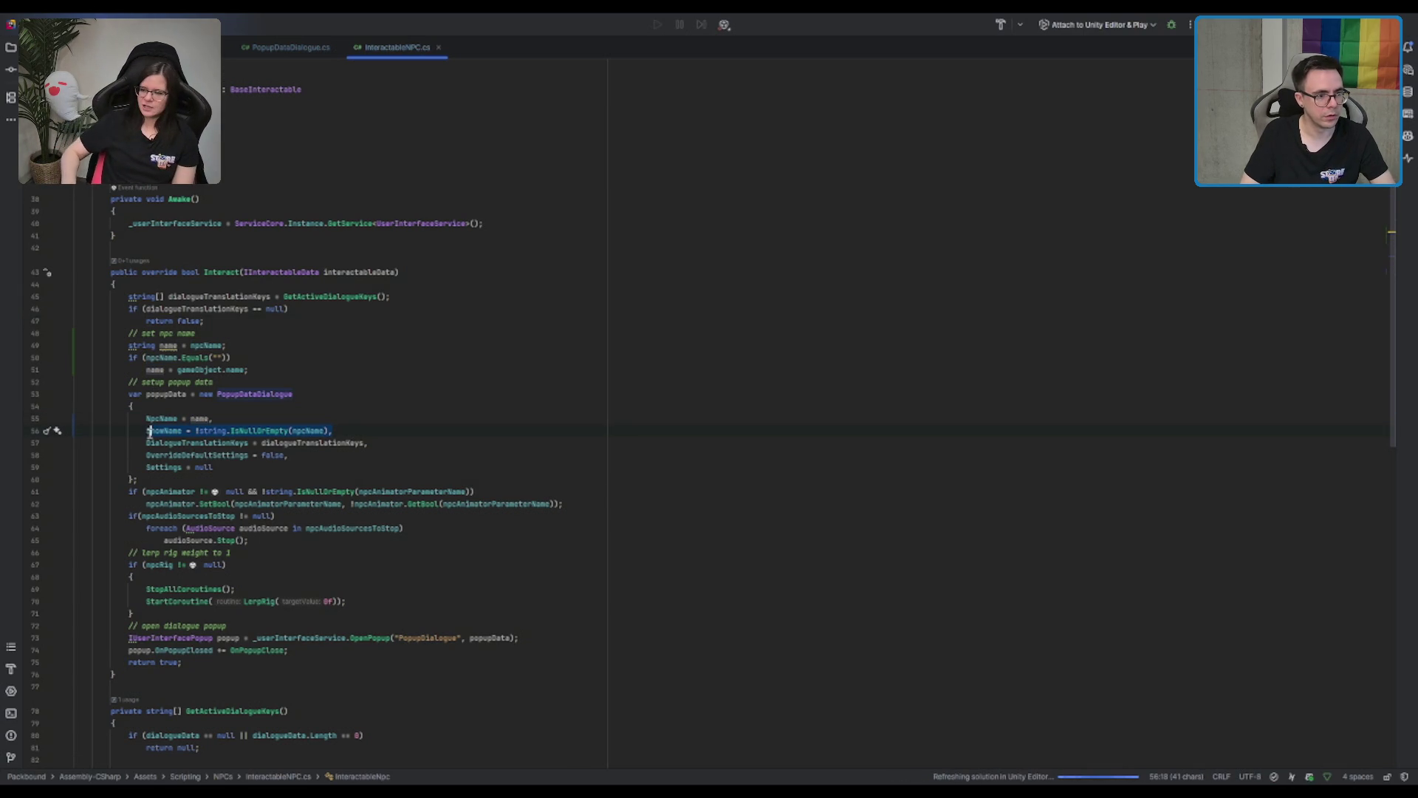
pyautogui.hotkey('ctrl', 'Tab')
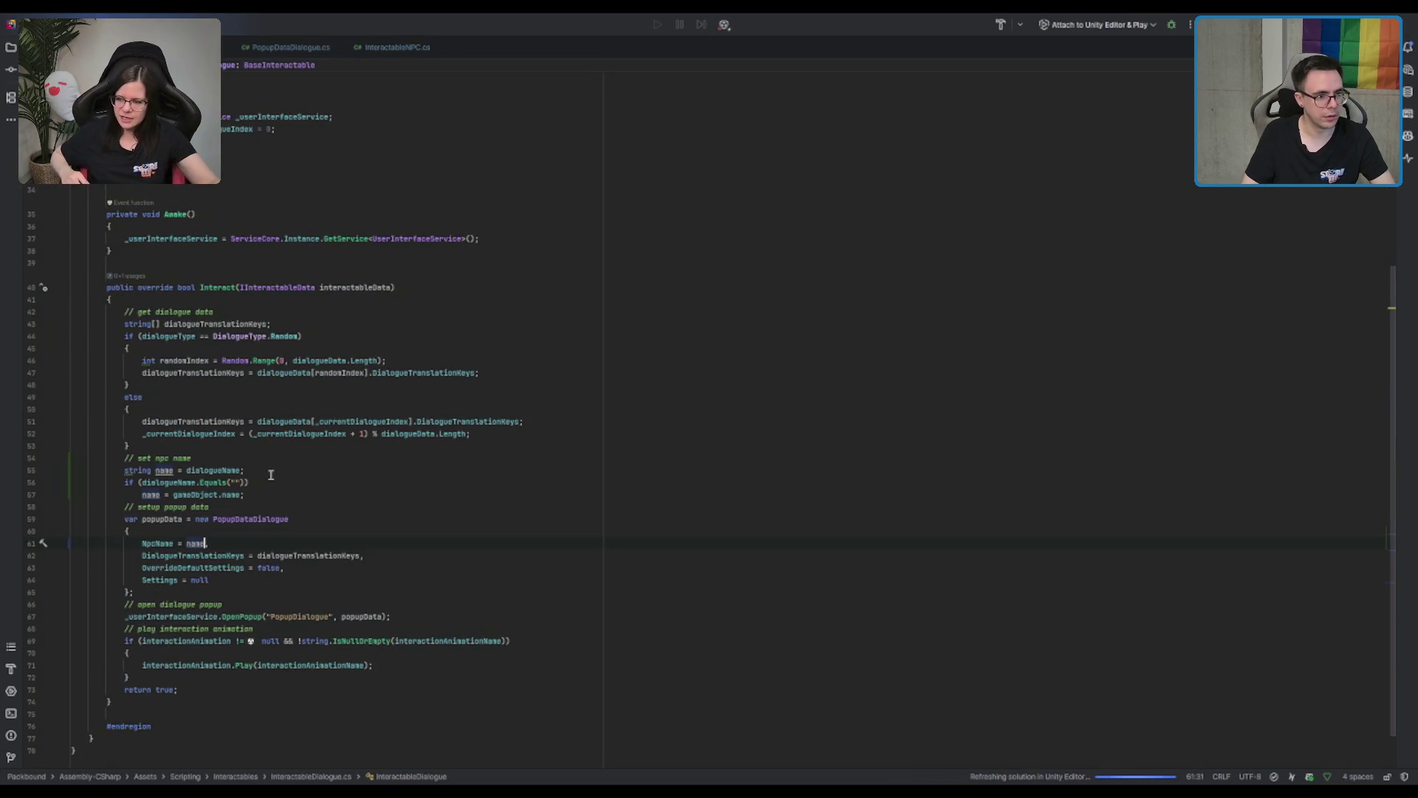
pyautogui.click(363, 540)
pyautogui.press('Return')
pyautogui.hotkey('ctrl', 'v')
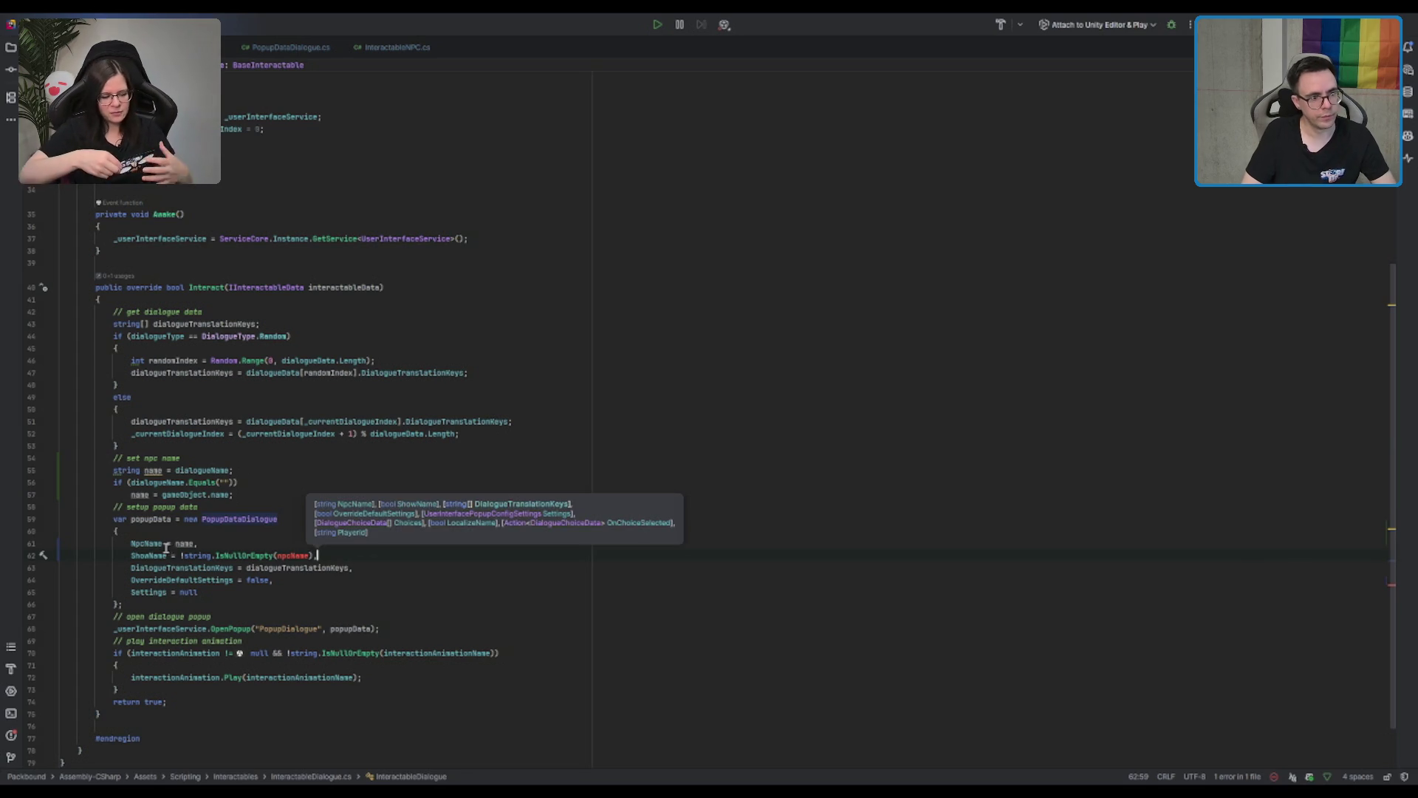
pyautogui.click(185, 543)
pyautogui.doubleClick(207, 471)
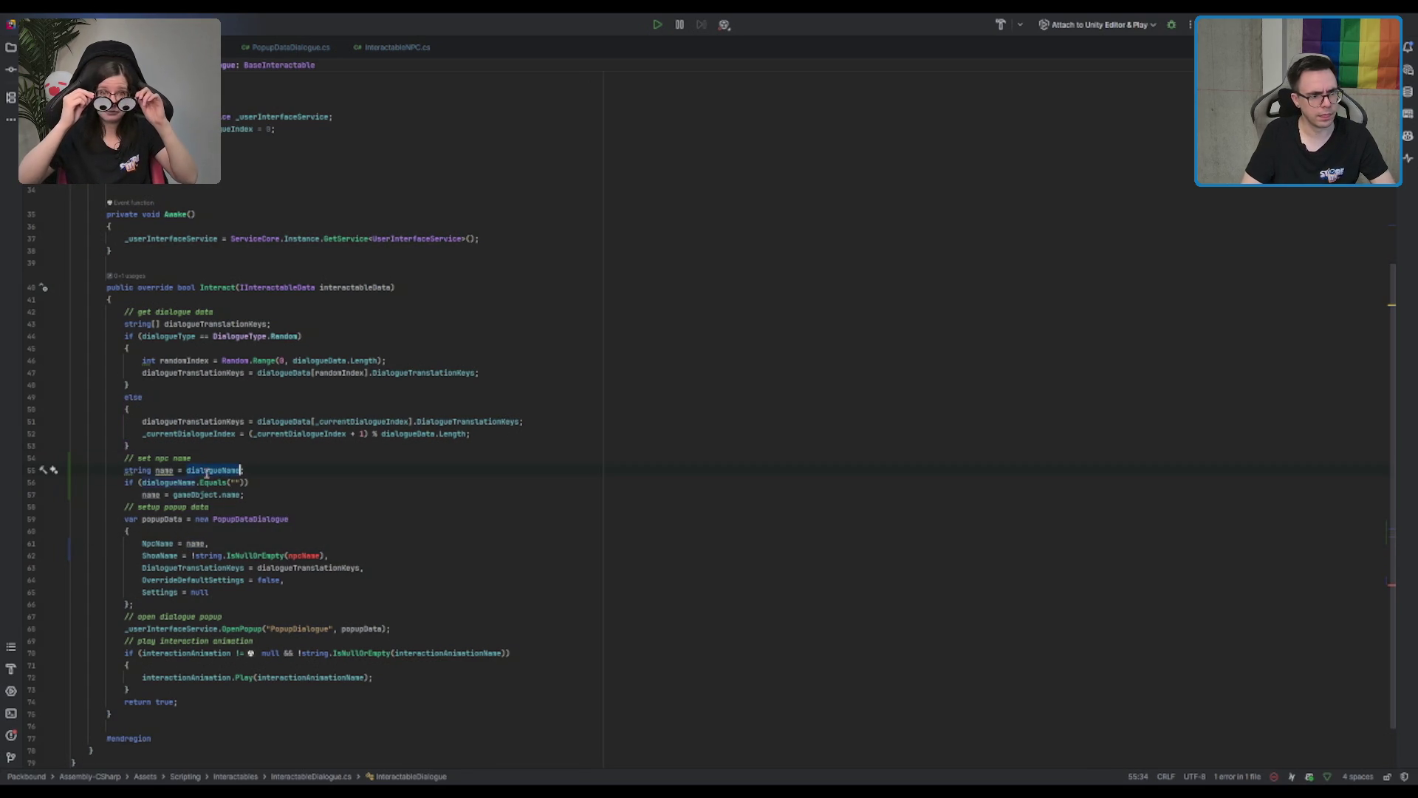
pyautogui.write('dialogueName')
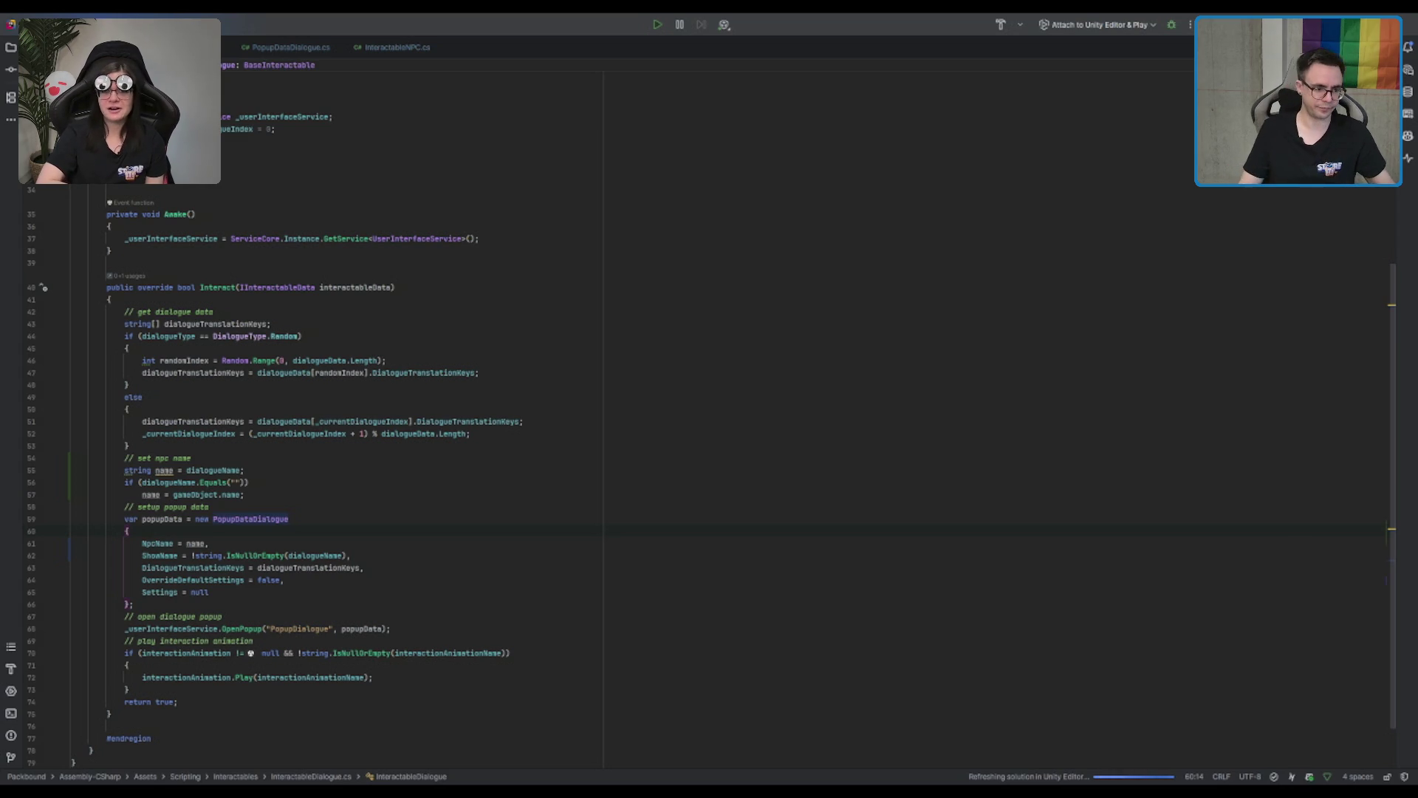
# - Review the edited Interact method, then open PopupDataDialogue.cs at its ShowName property
pyautogui.click(720, 677)
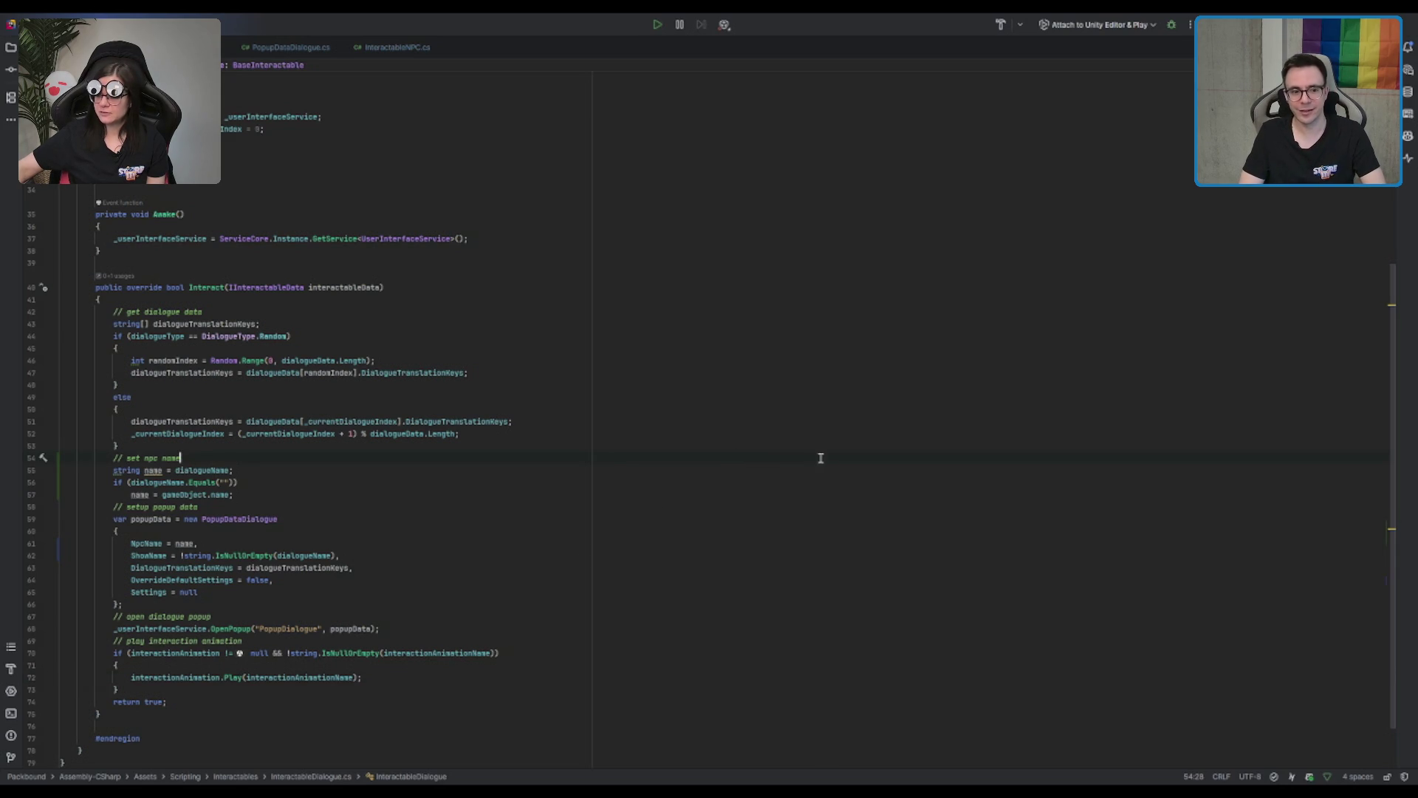
pyautogui.click(793, 296)
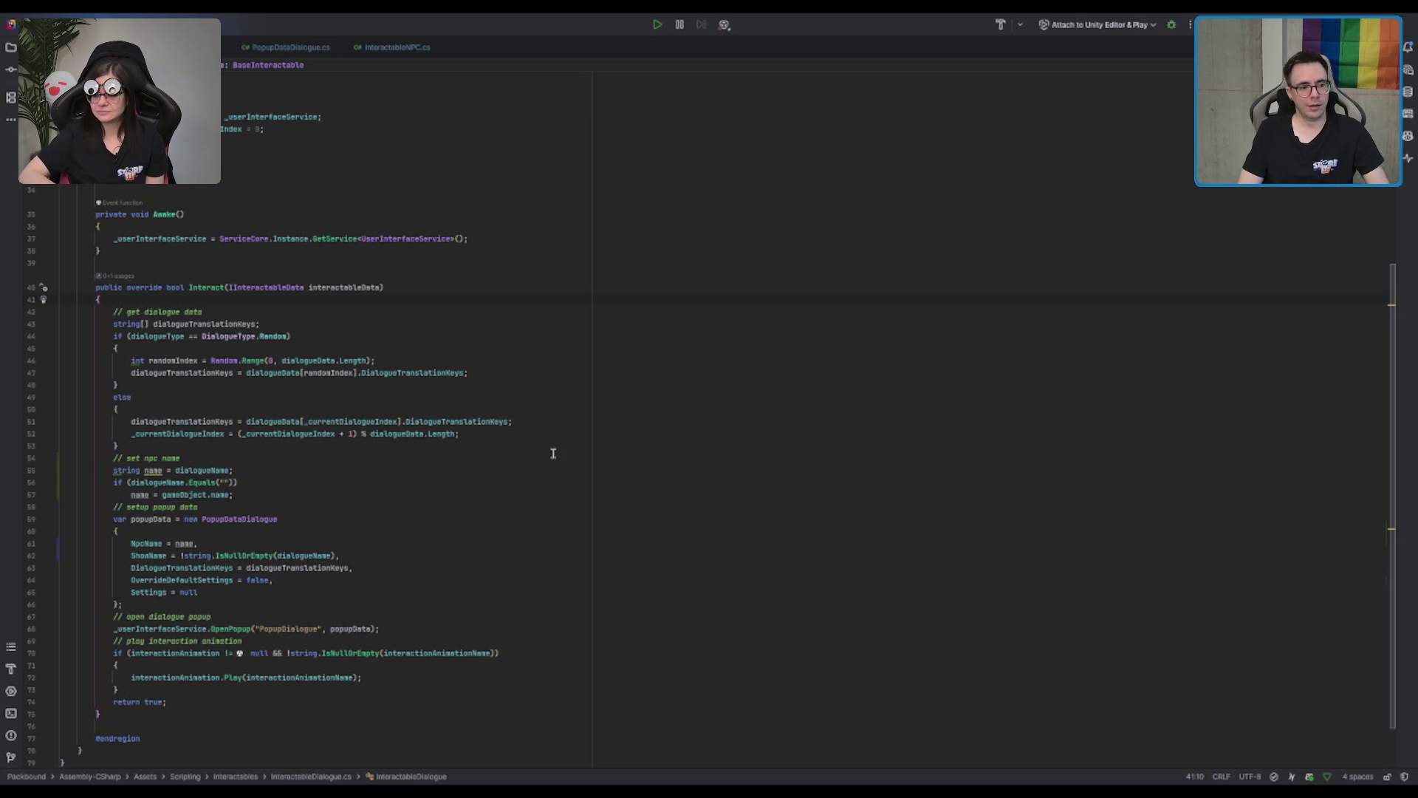
pyautogui.click(461, 615)
pyautogui.click(183, 555)
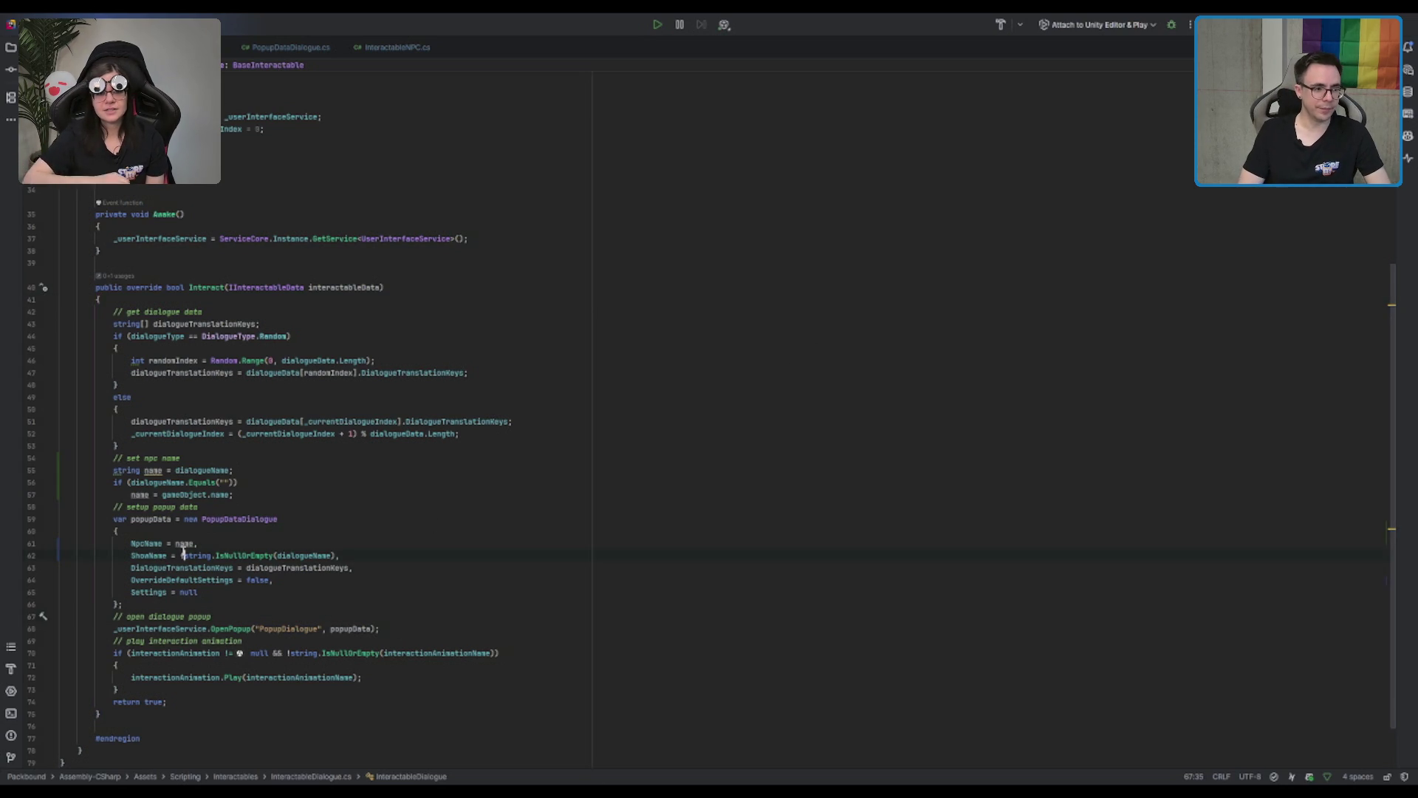
pyautogui.click(273, 47)
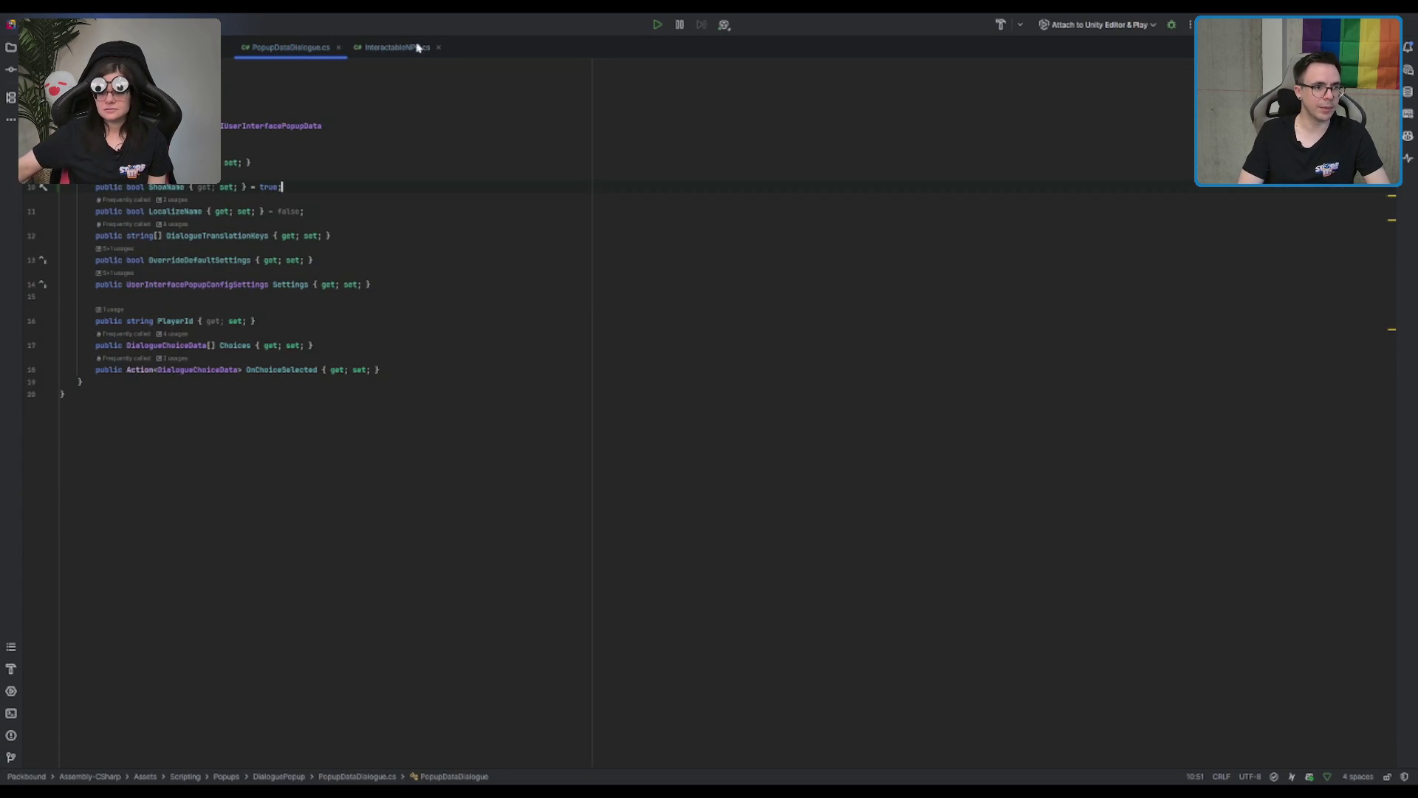
pyautogui.click(399, 47)
pyautogui.click(288, 47)
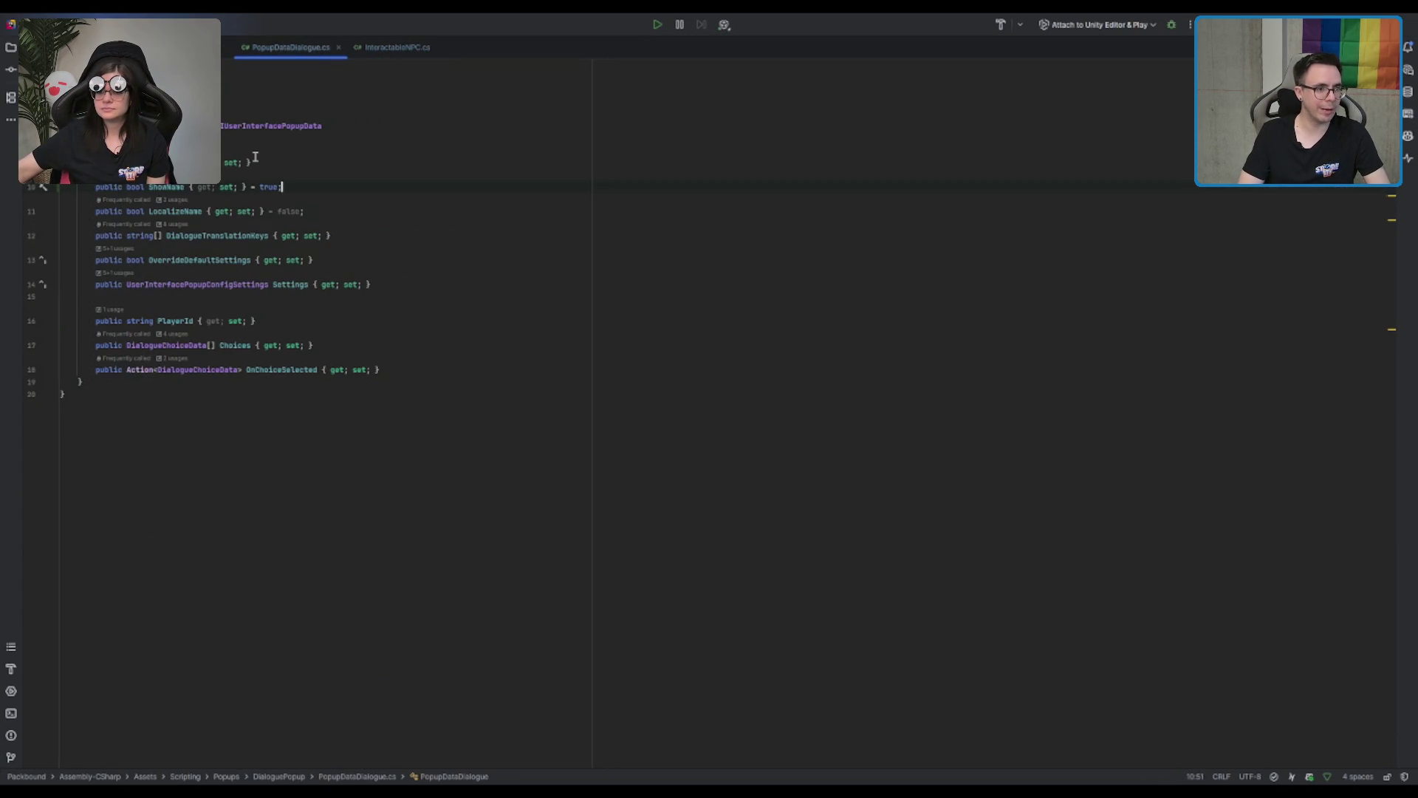
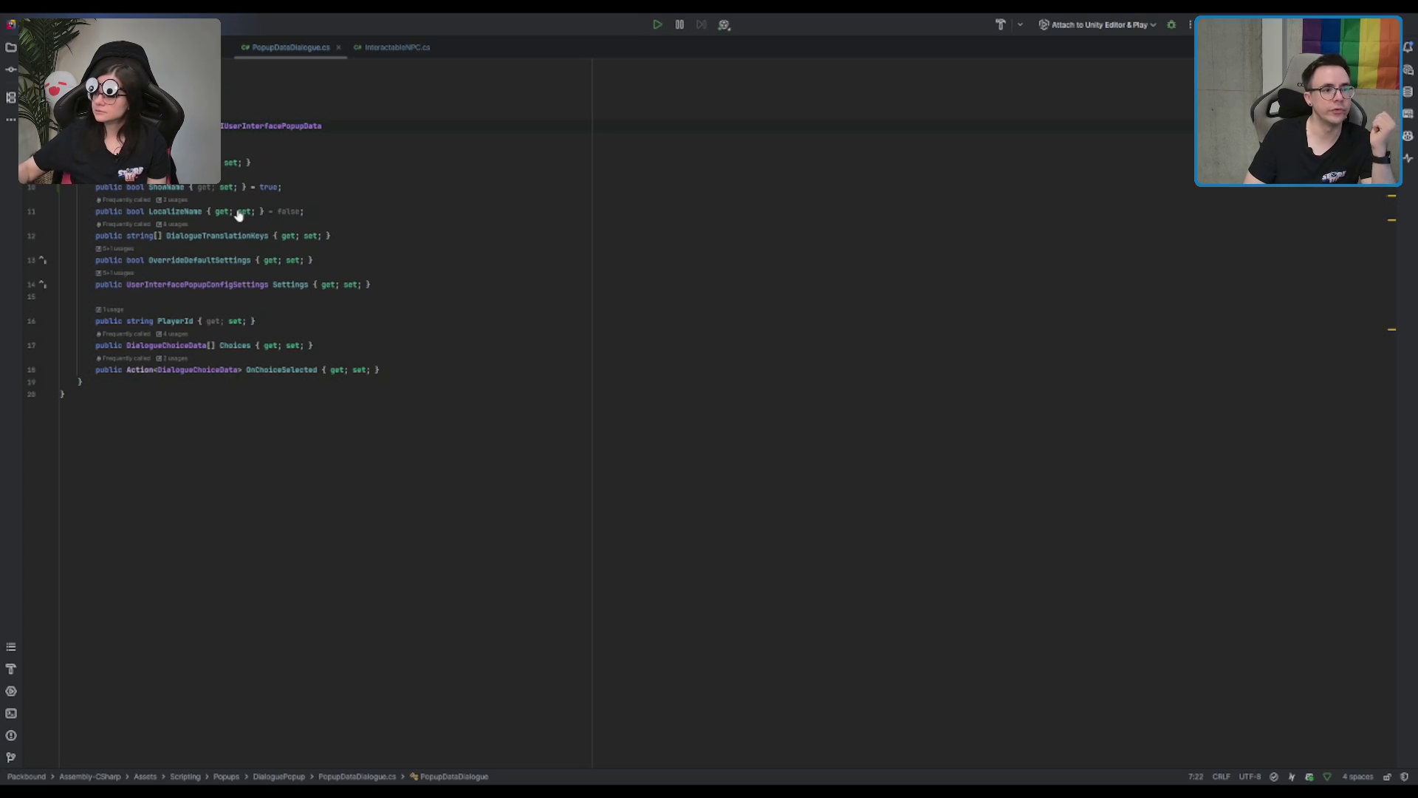
# - Review the PopupDataDialogue usages in LennardNPC.cs and Obstacle.cs, then return to PopupDataDialogue
pyautogui.keyDown('ctrl'); pyautogui.click(243, 254); pyautogui.keyUp('ctrl')
pyautogui.click(301, 47)
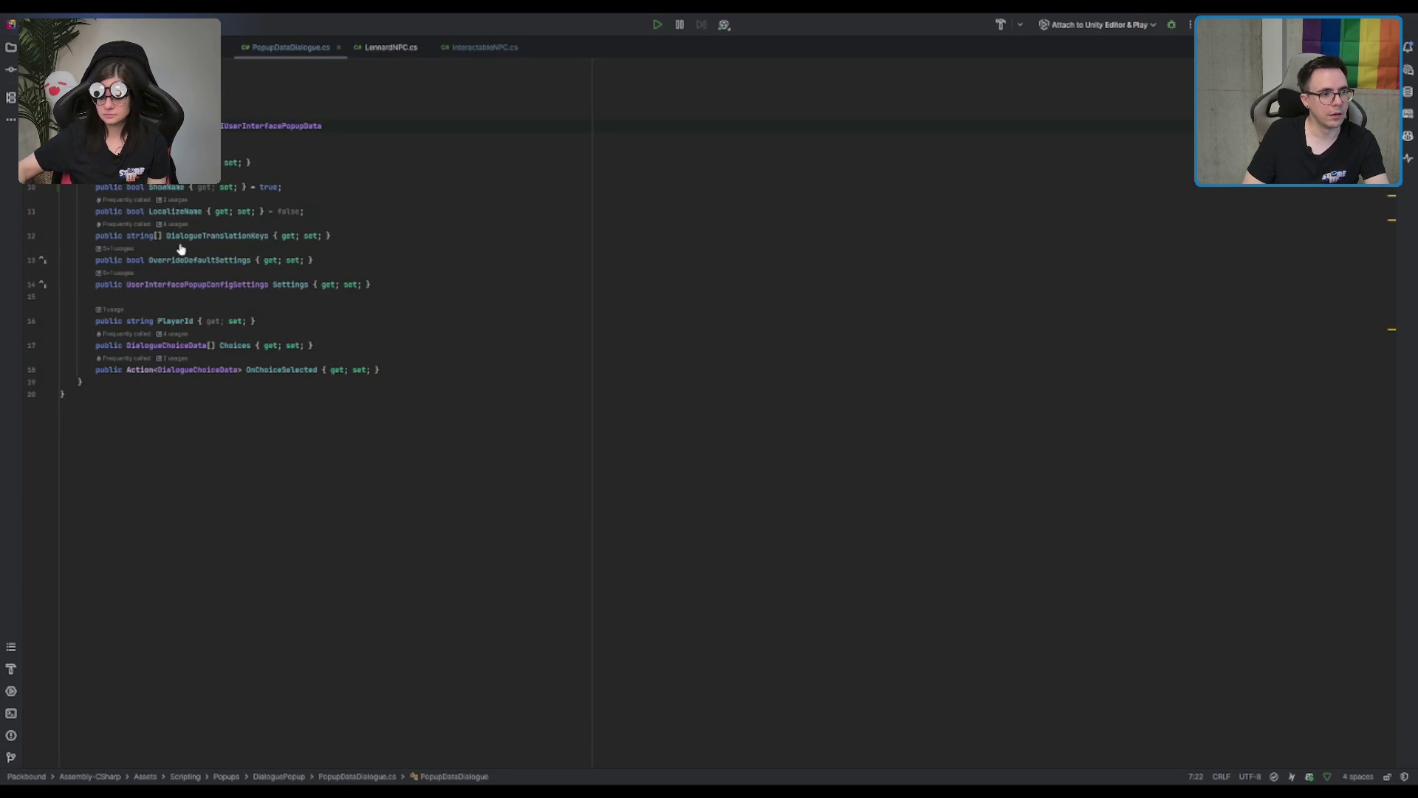
pyautogui.hotkey('ctrl', 'alt', 'Left')
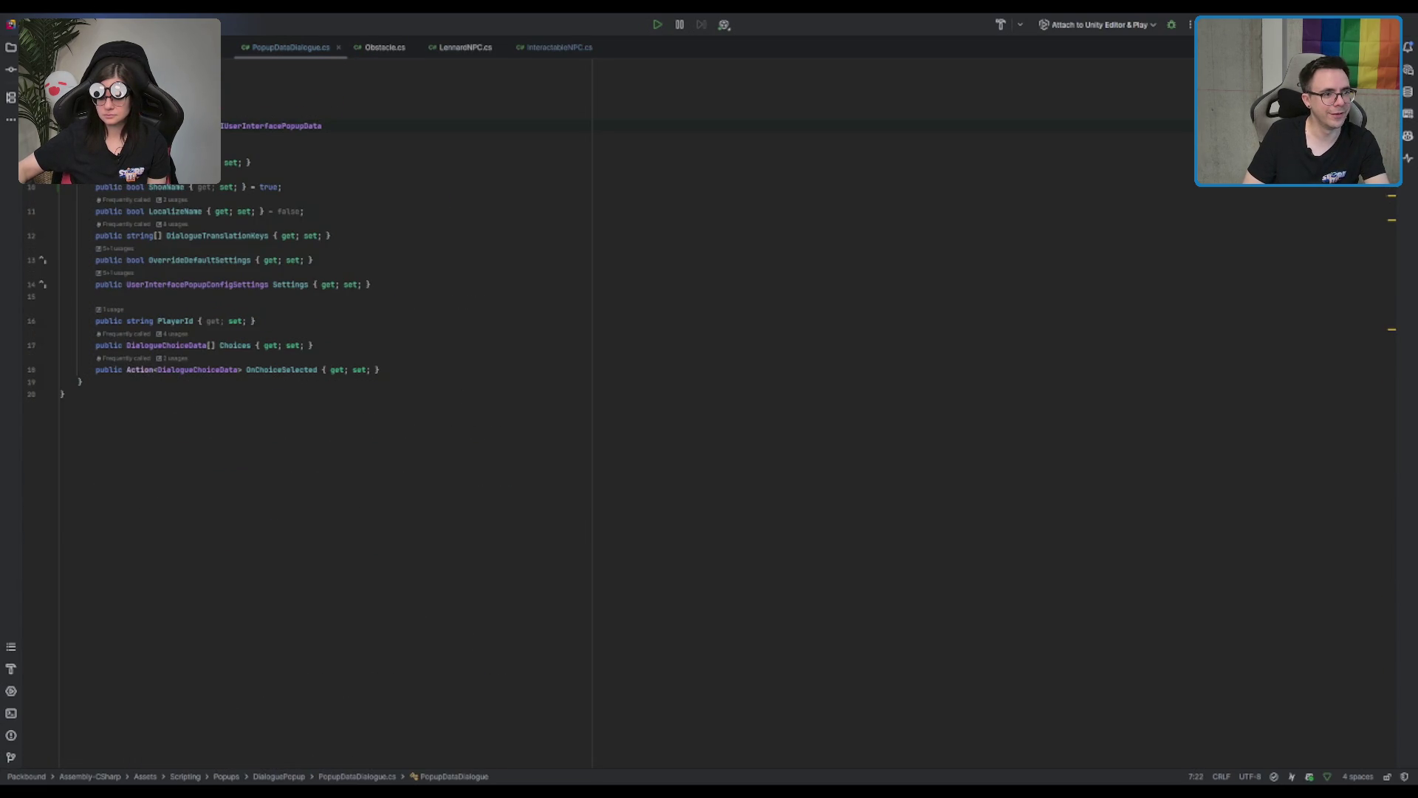
# - Add 'string name = npcName;' with a gameObject.name fallback when name equals ""
pyautogui.hotkey('ctrl', 'alt', 'Left')
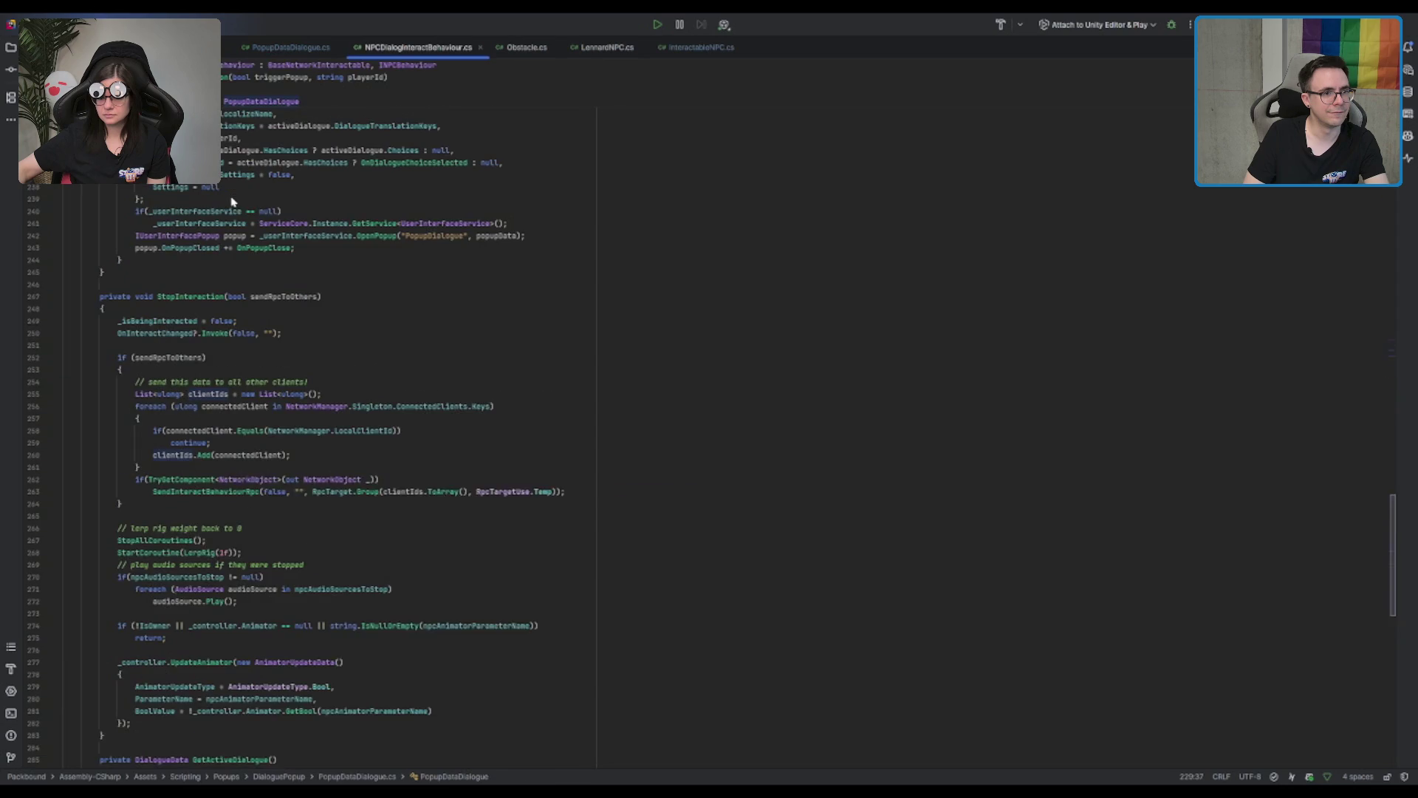
pyautogui.scroll(3, 426, 261)
pyautogui.scroll(2, 425, 261)
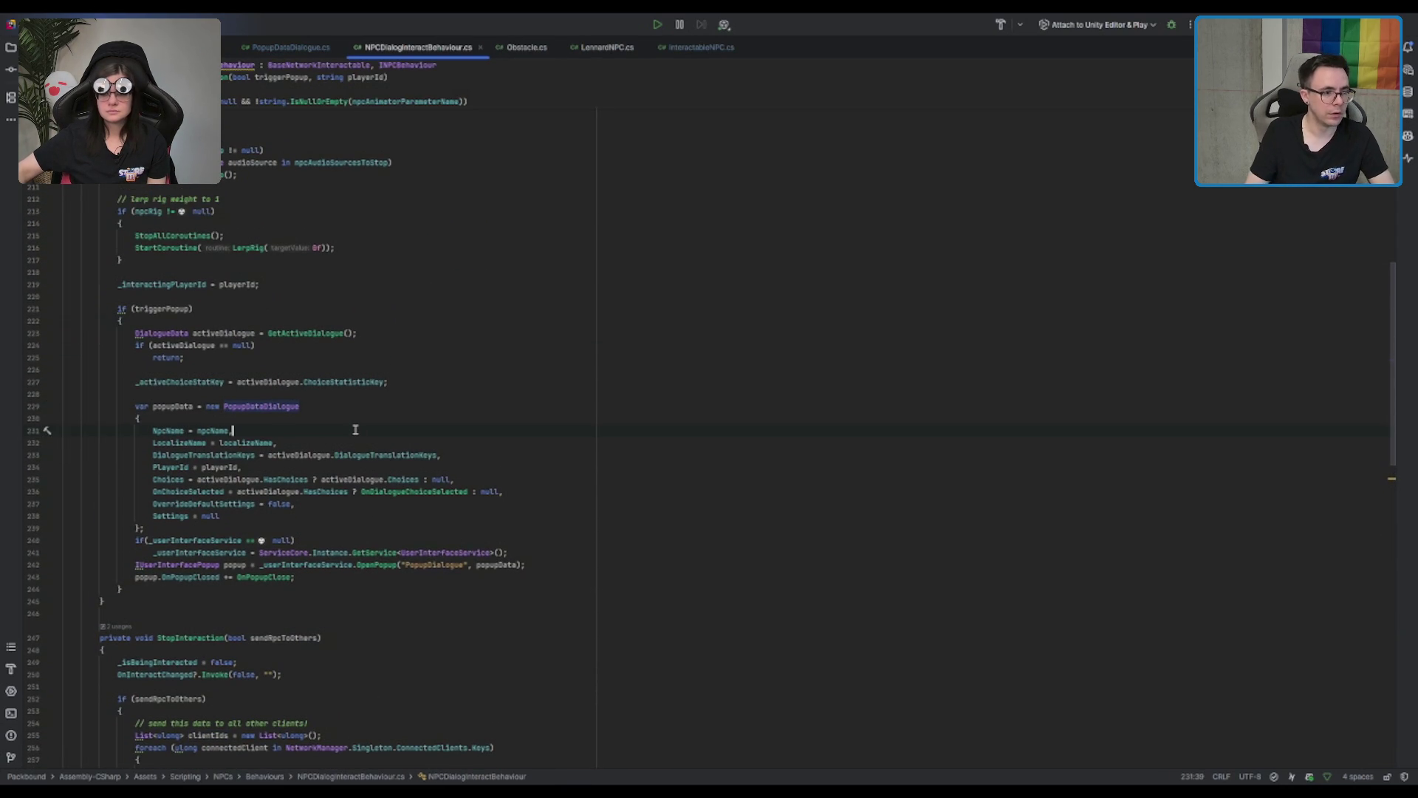
pyautogui.press('Return')
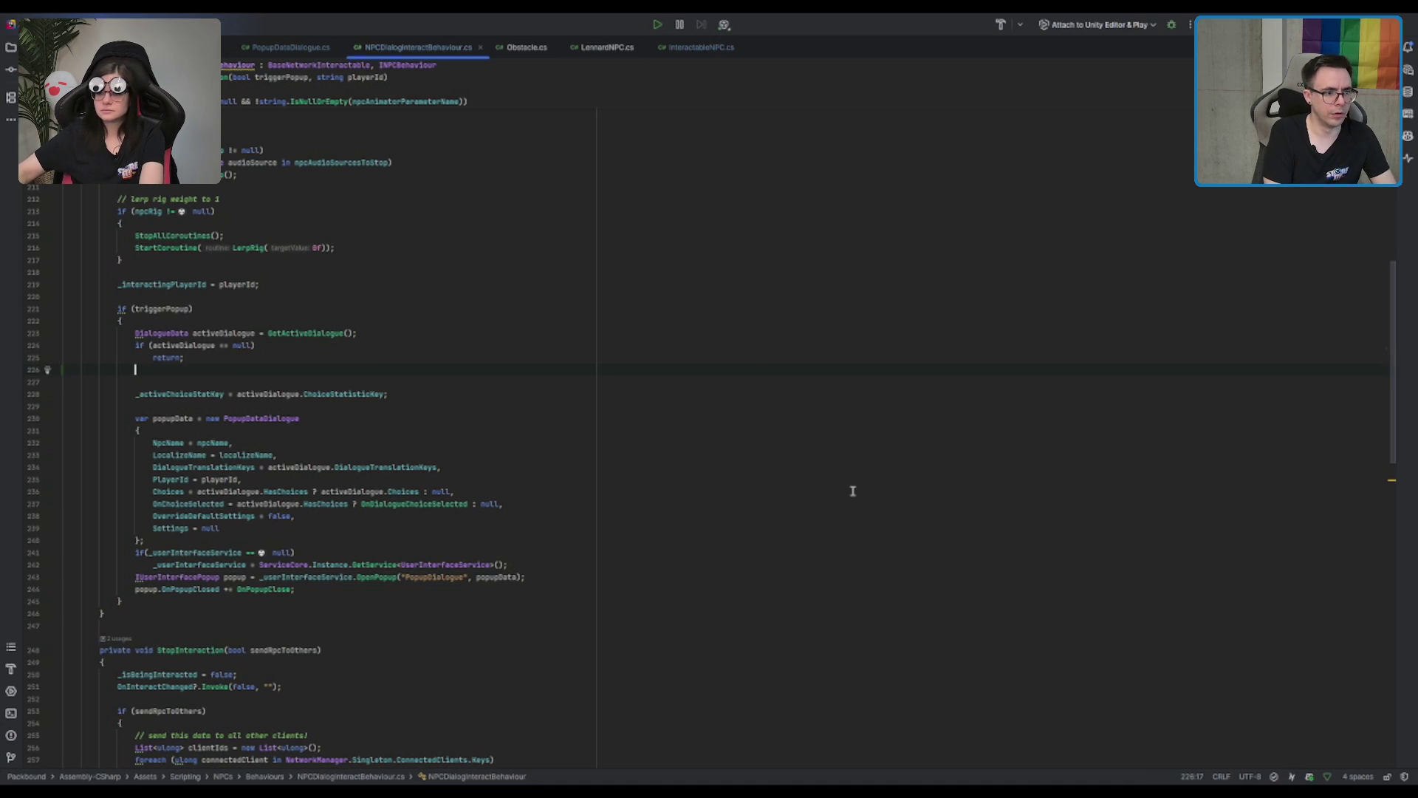
pyautogui.write('string name = ')
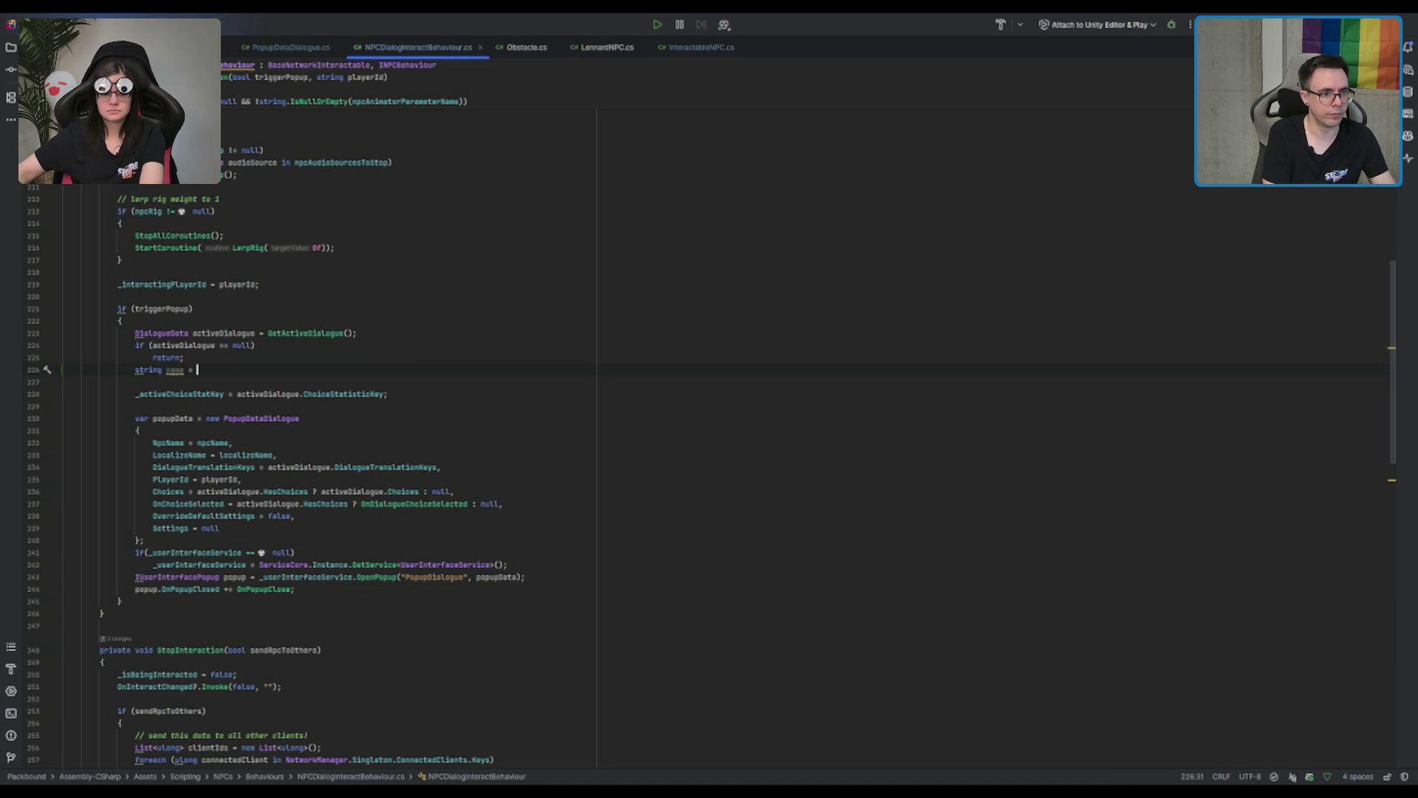
pyautogui.write('npcName;')
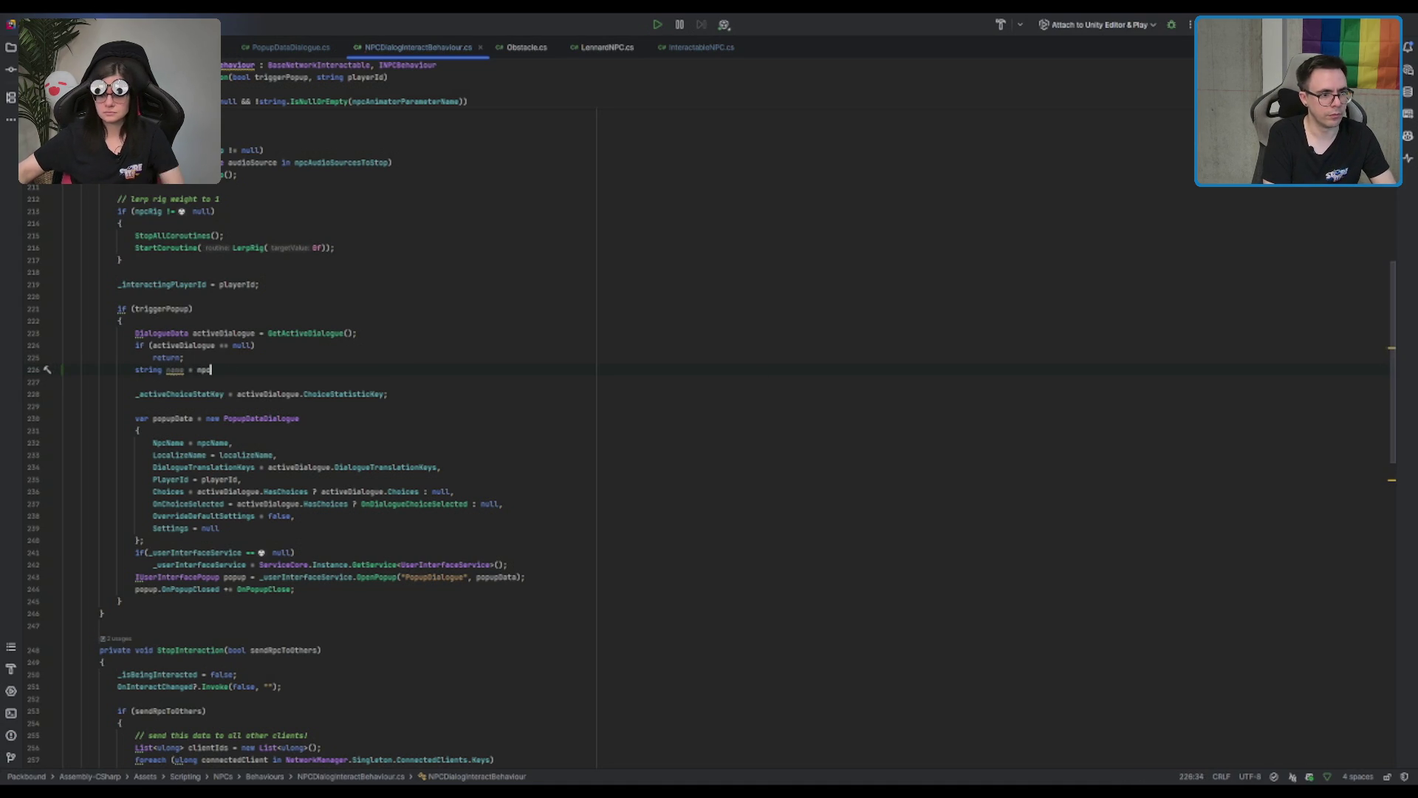
pyautogui.press('Return')
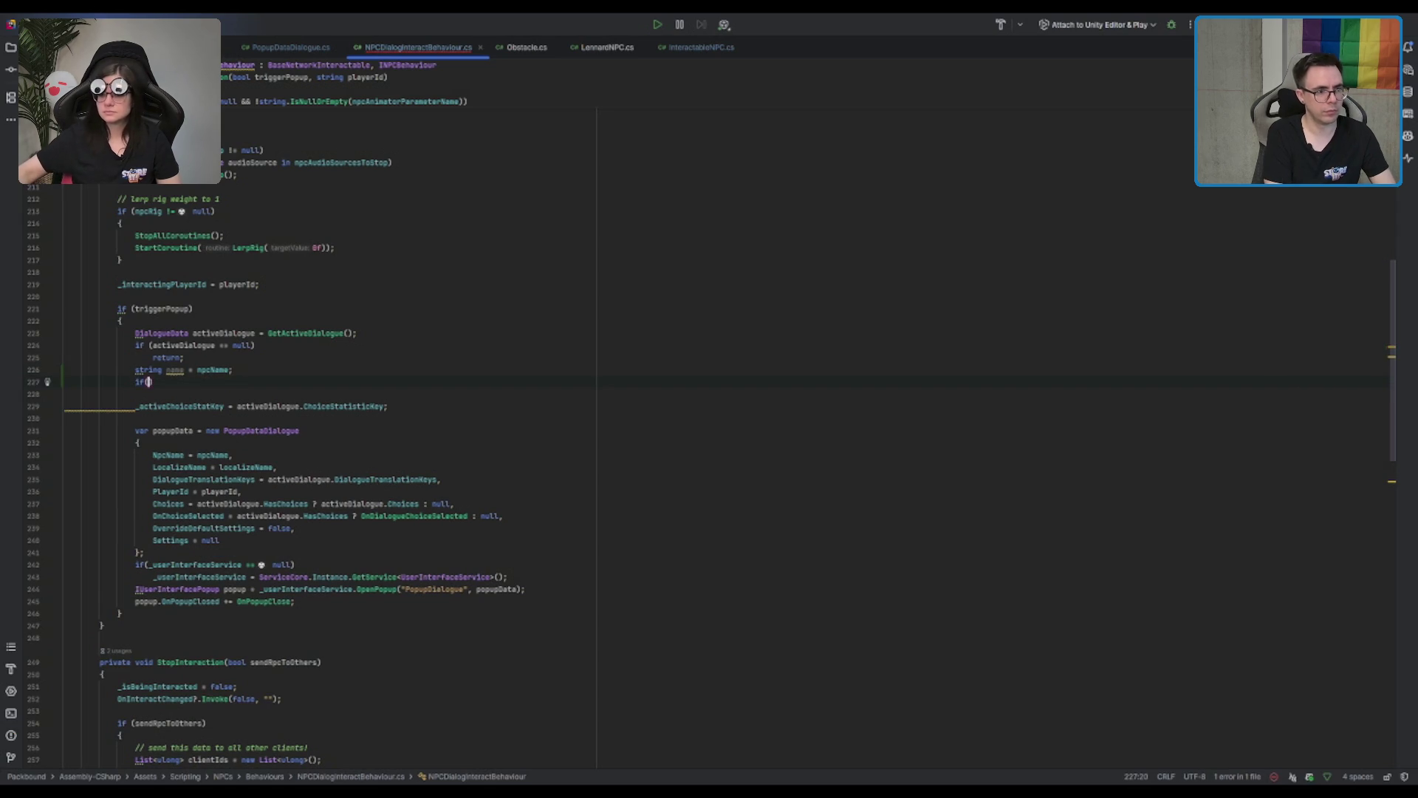
pyautogui.write('if(name.E')
pyautogui.write('quals("")')
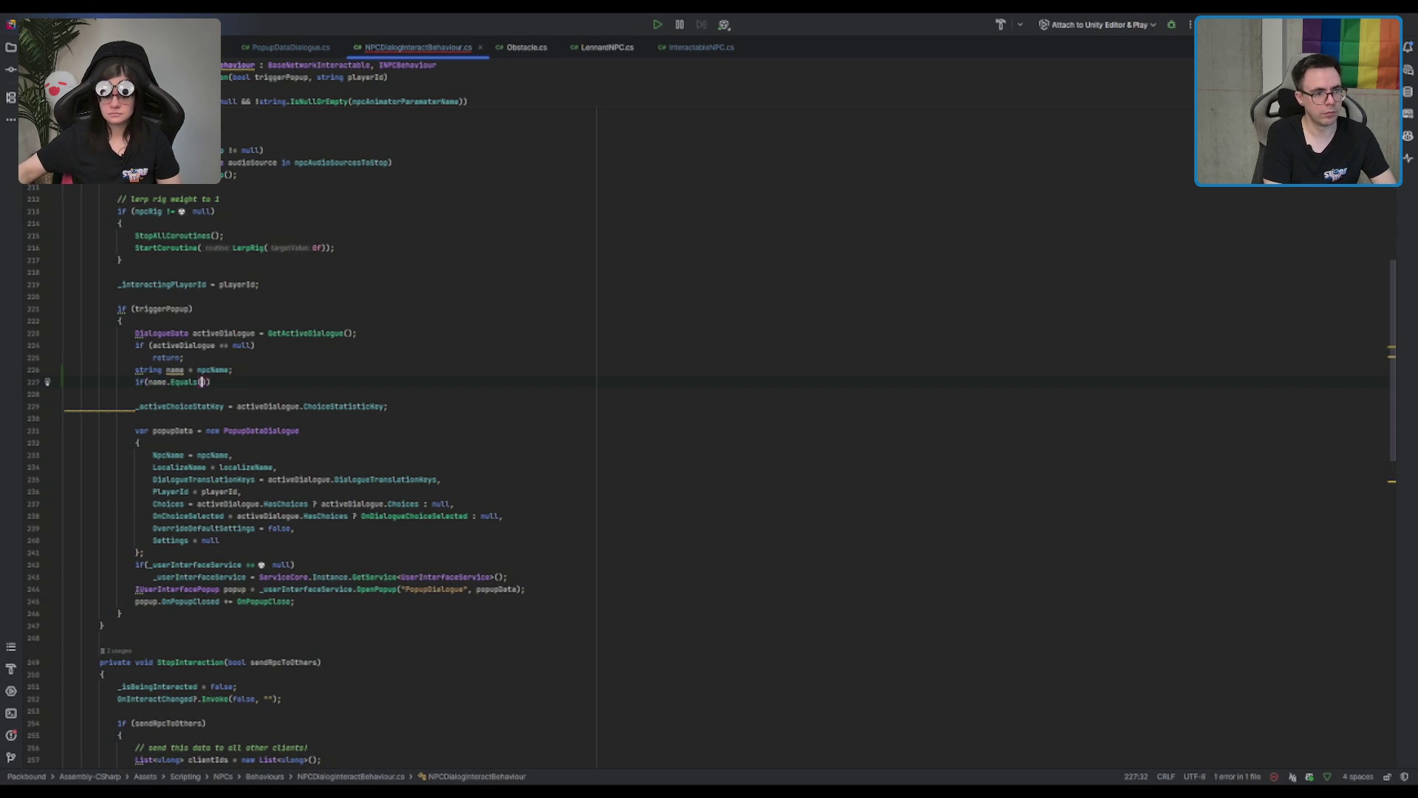
pyautogui.press('Return')
pyautogui.press('Tab')
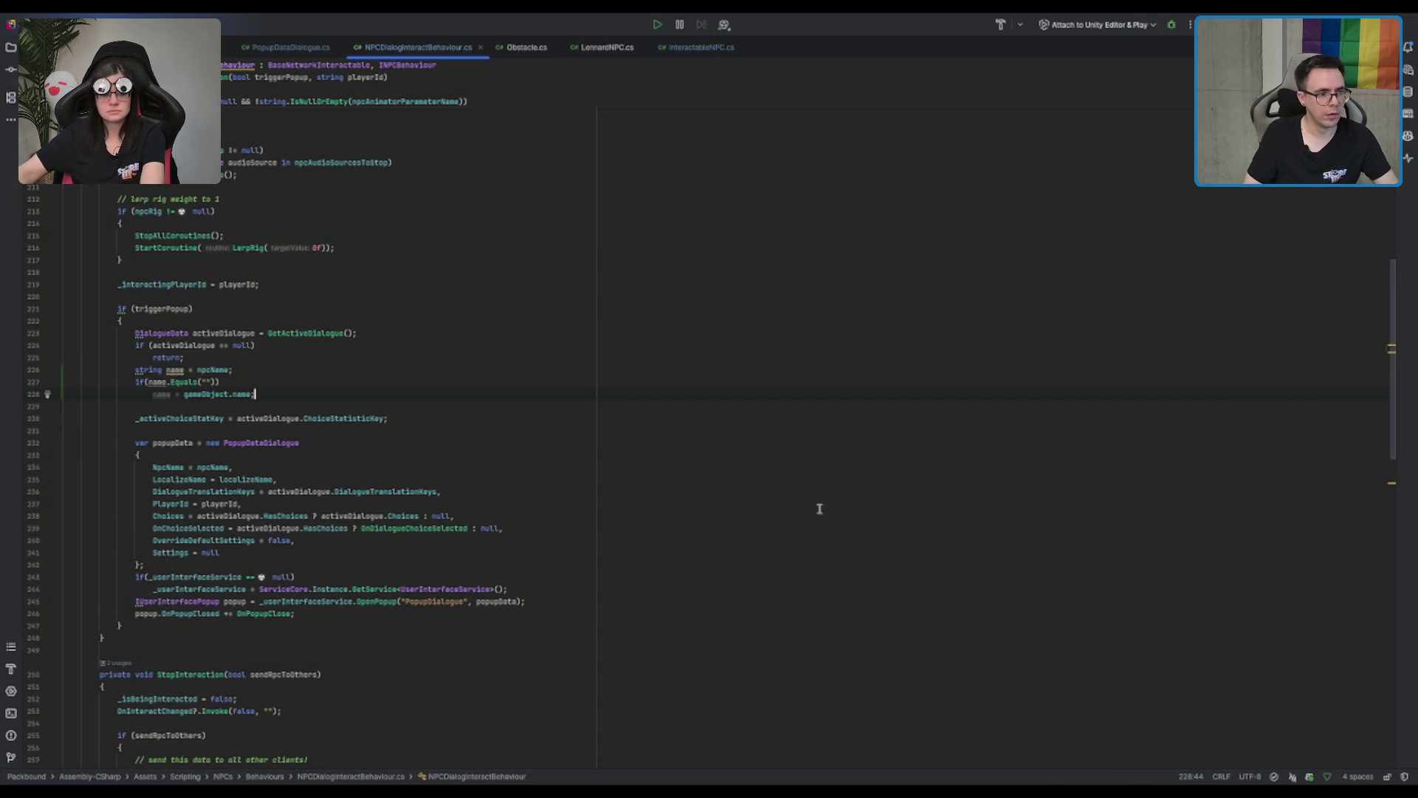
# - Set NpcName = name and ShowName = !string.IsNullOrEmpty(npcName) in the popup data
pyautogui.doubleClick(220, 469)
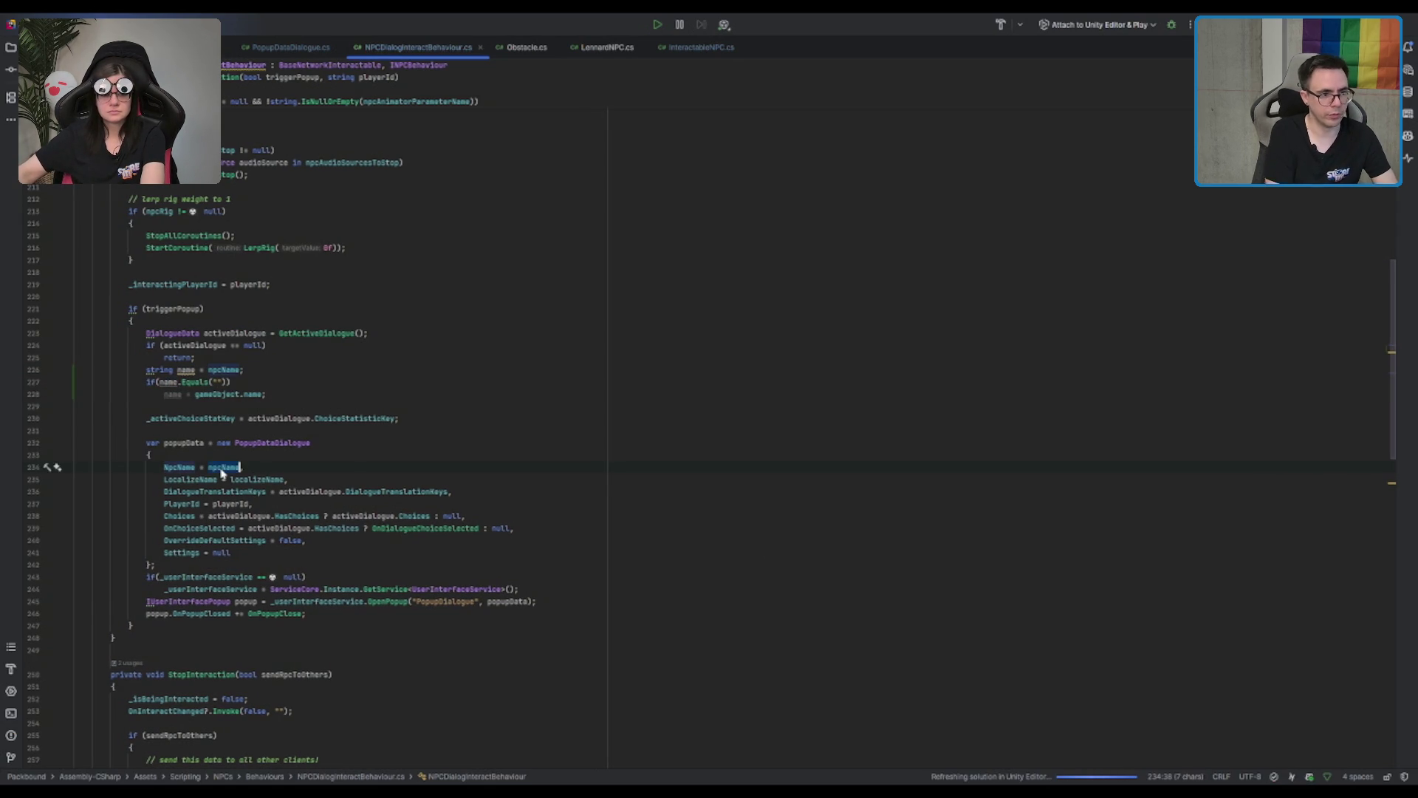
pyautogui.write('name')
pyautogui.press('End')
pyautogui.press('Return')
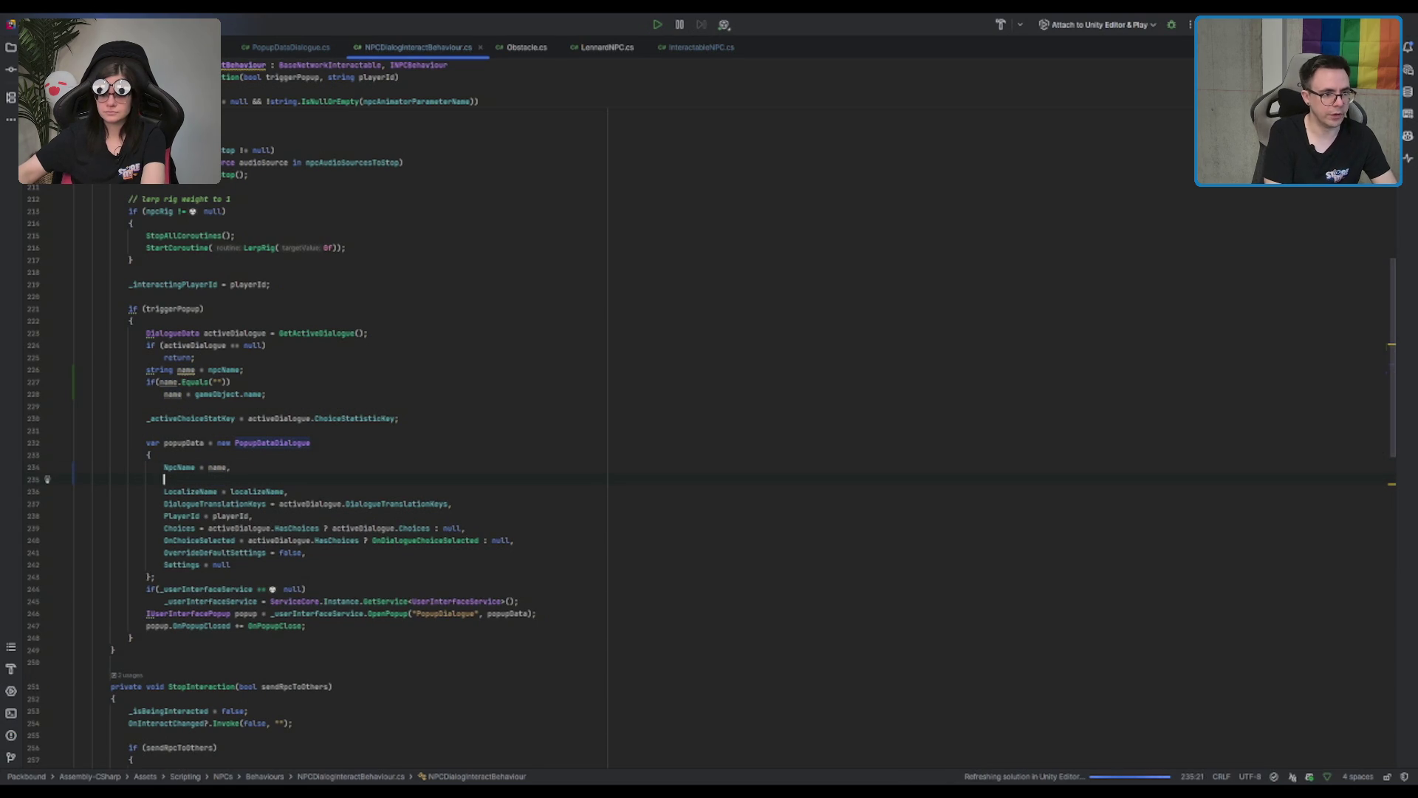
pyautogui.write('ShowName =')
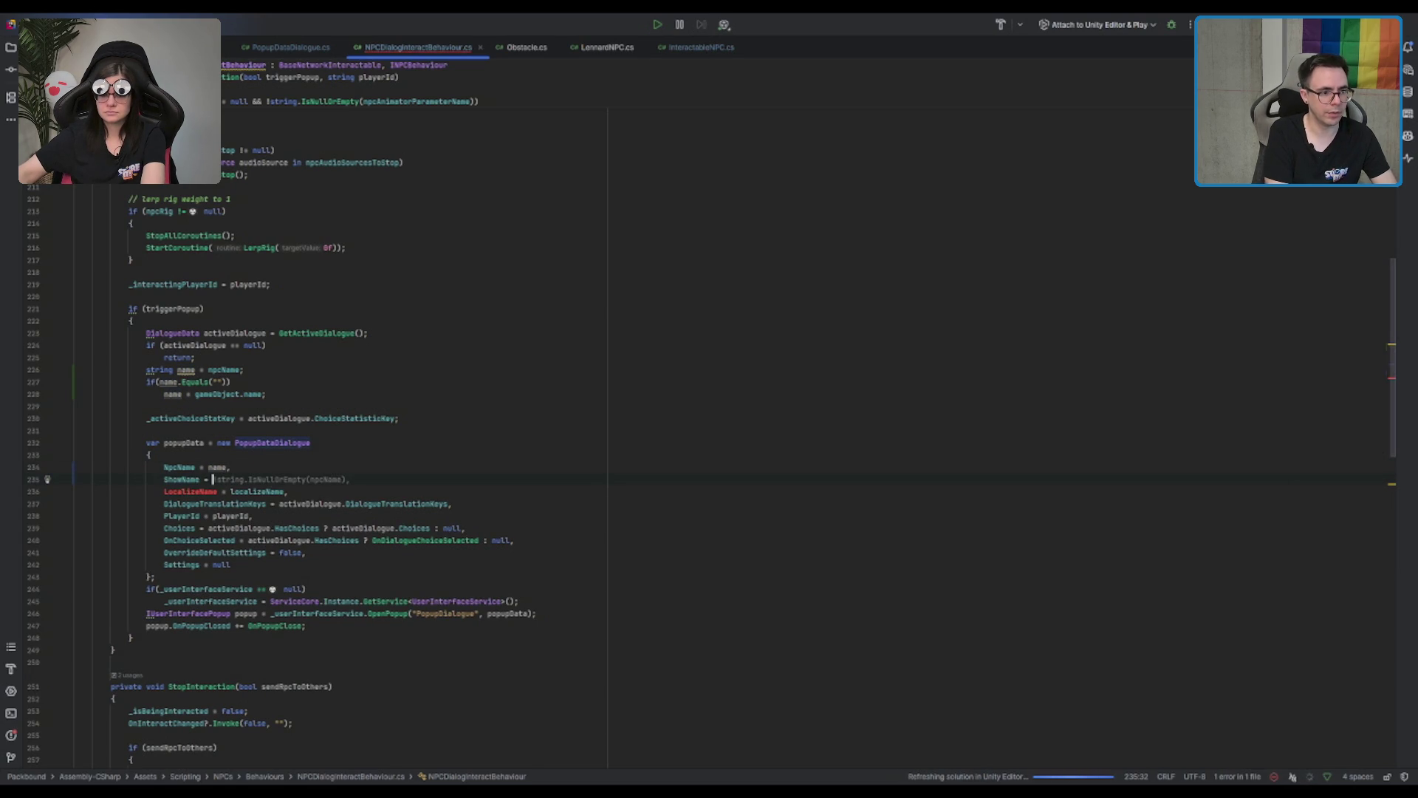
pyautogui.press('Tab')
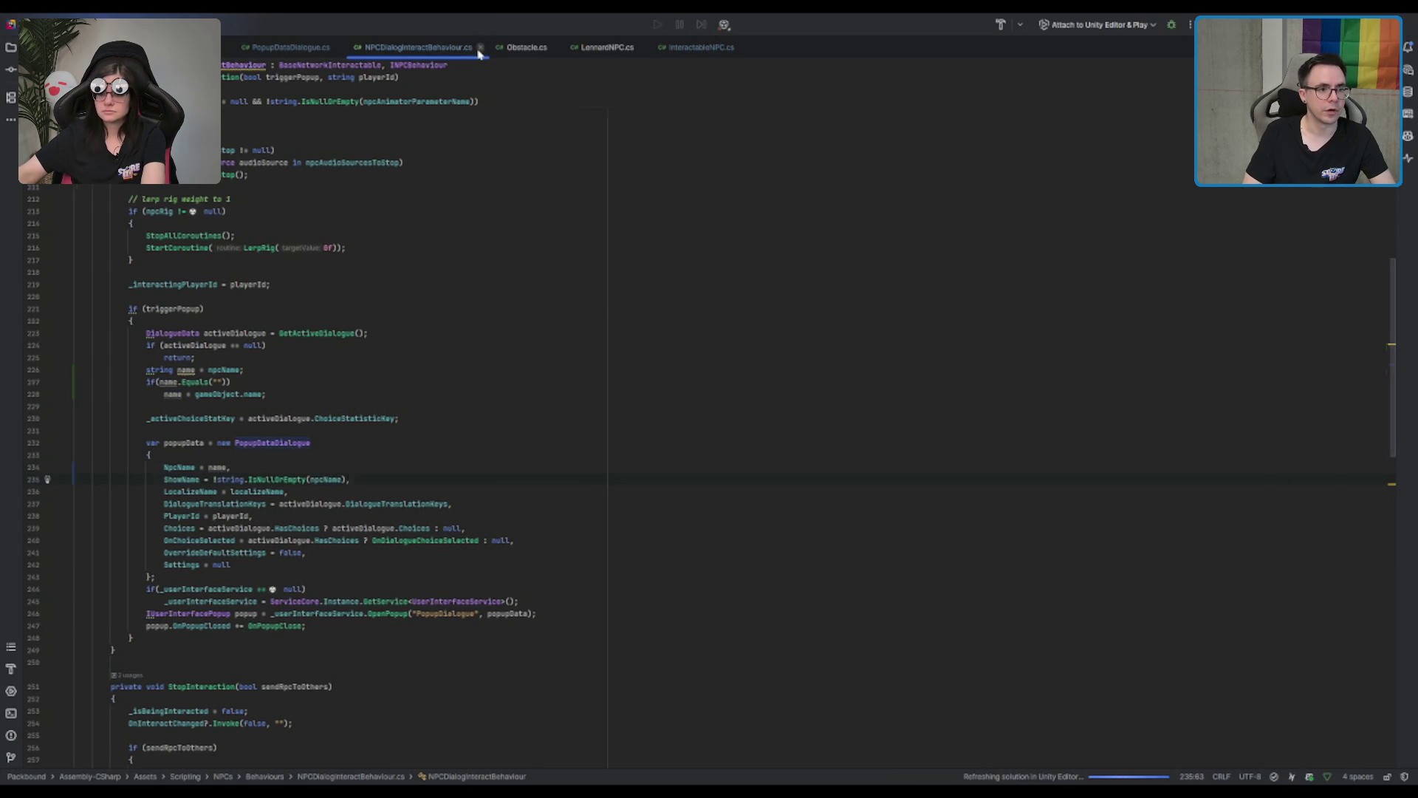
# - Close the NPCDialogInteractBehaviour.cs, InteractableDialogue.cs and InteractableNPC.cs editor tabs
pyautogui.click(480, 47)
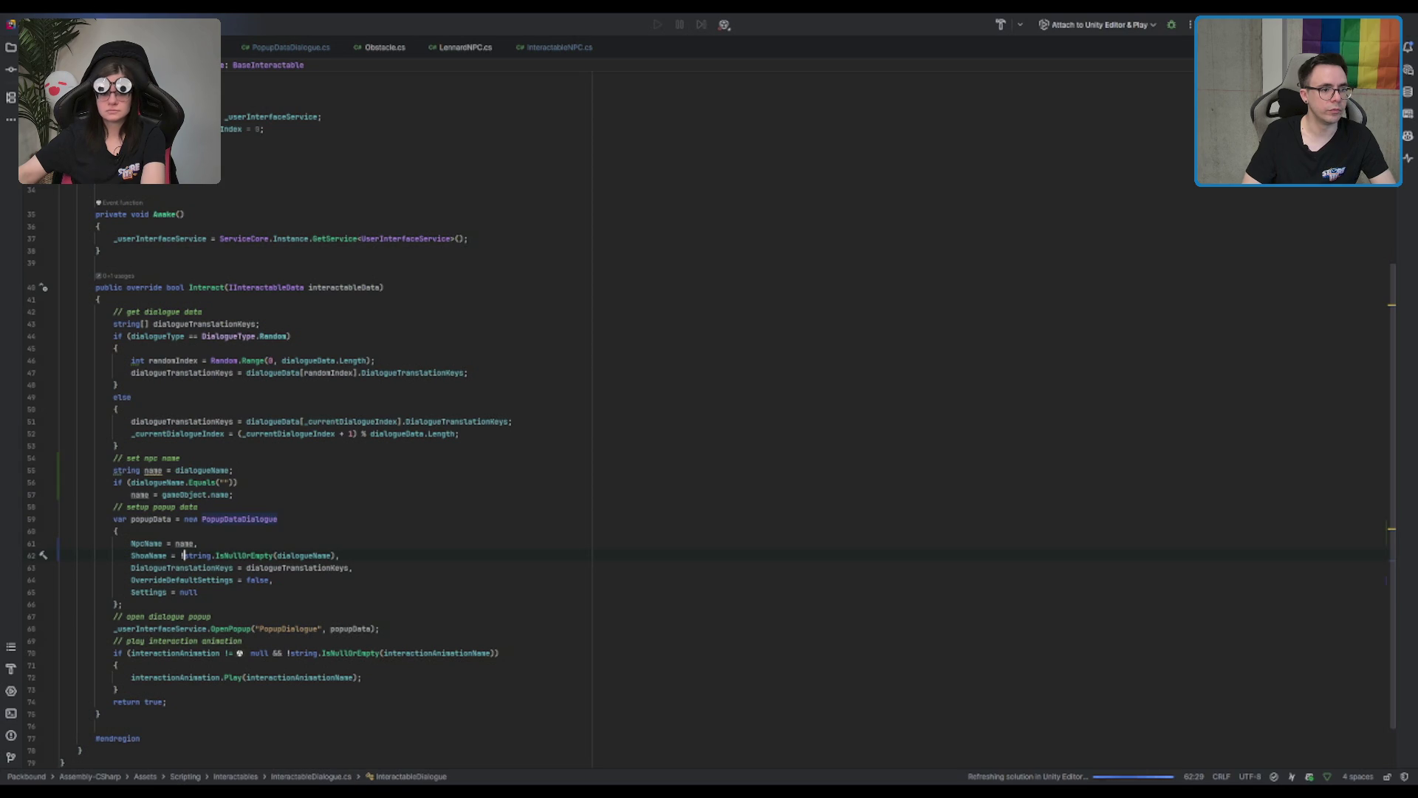
pyautogui.hotkey('ctrl', 'F4')
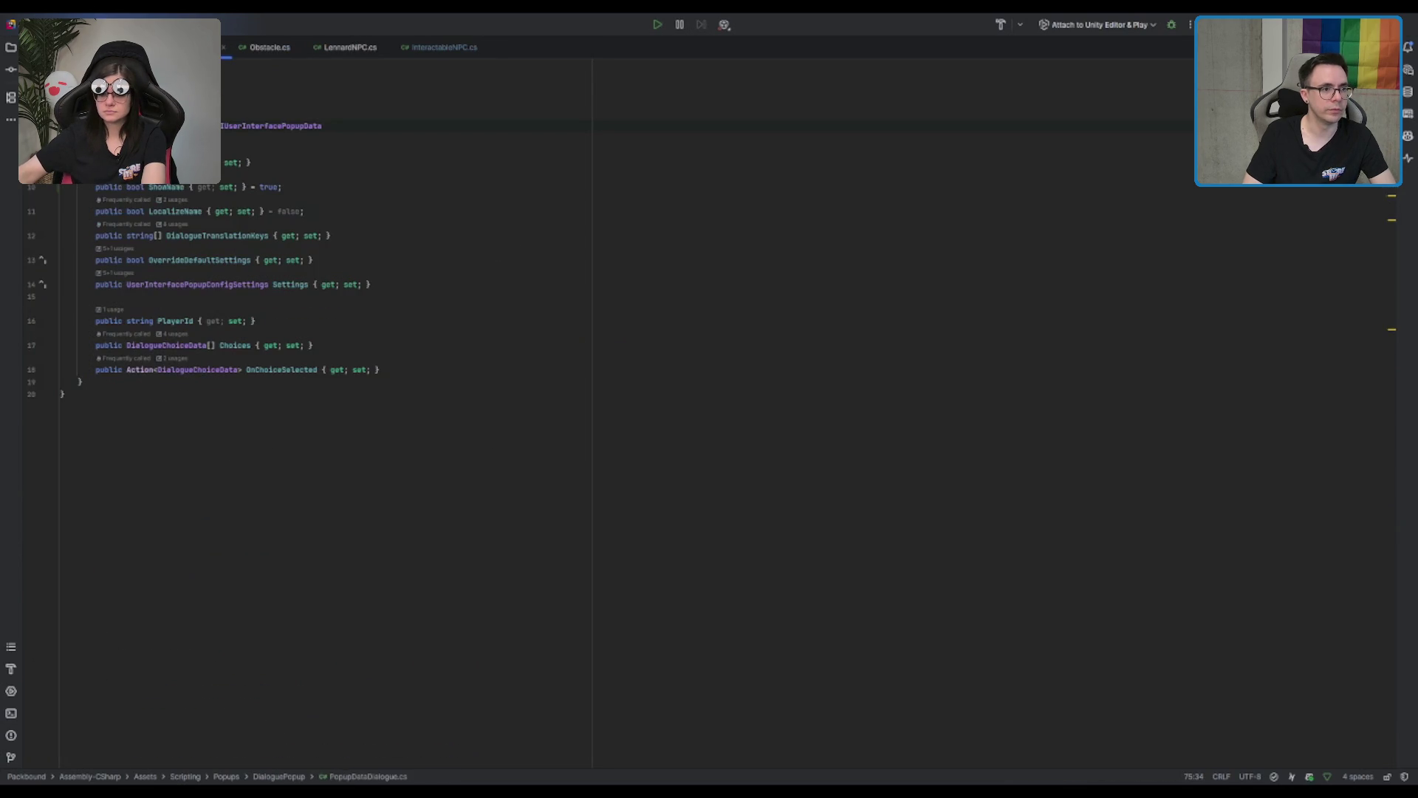
pyautogui.click(428, 47)
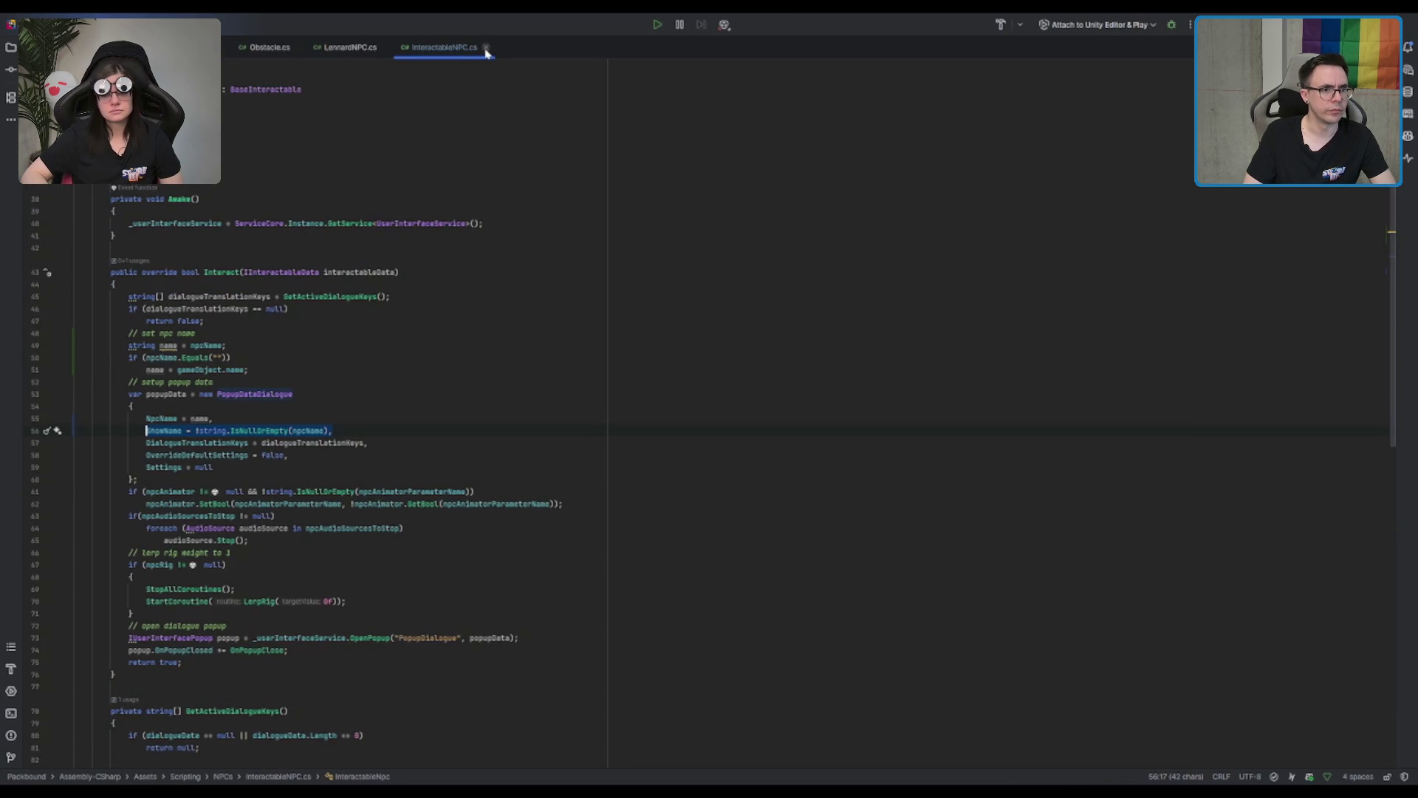
pyautogui.click(485, 48)
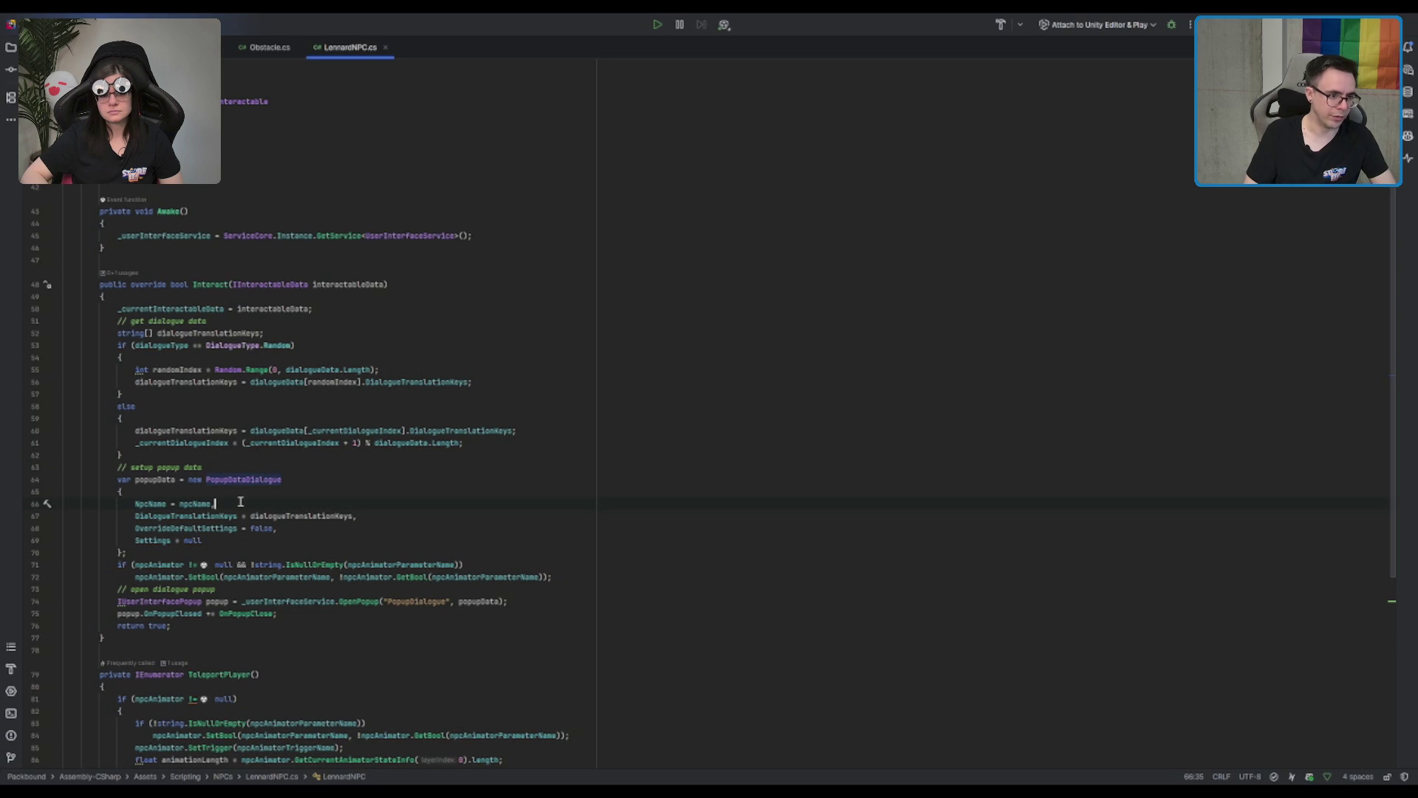
# - In LennardNPC.cs add a '// set name' block falling back to gameObject.name for empty npcName
pyautogui.press('Return')
pyautogui.press('BackSpace')
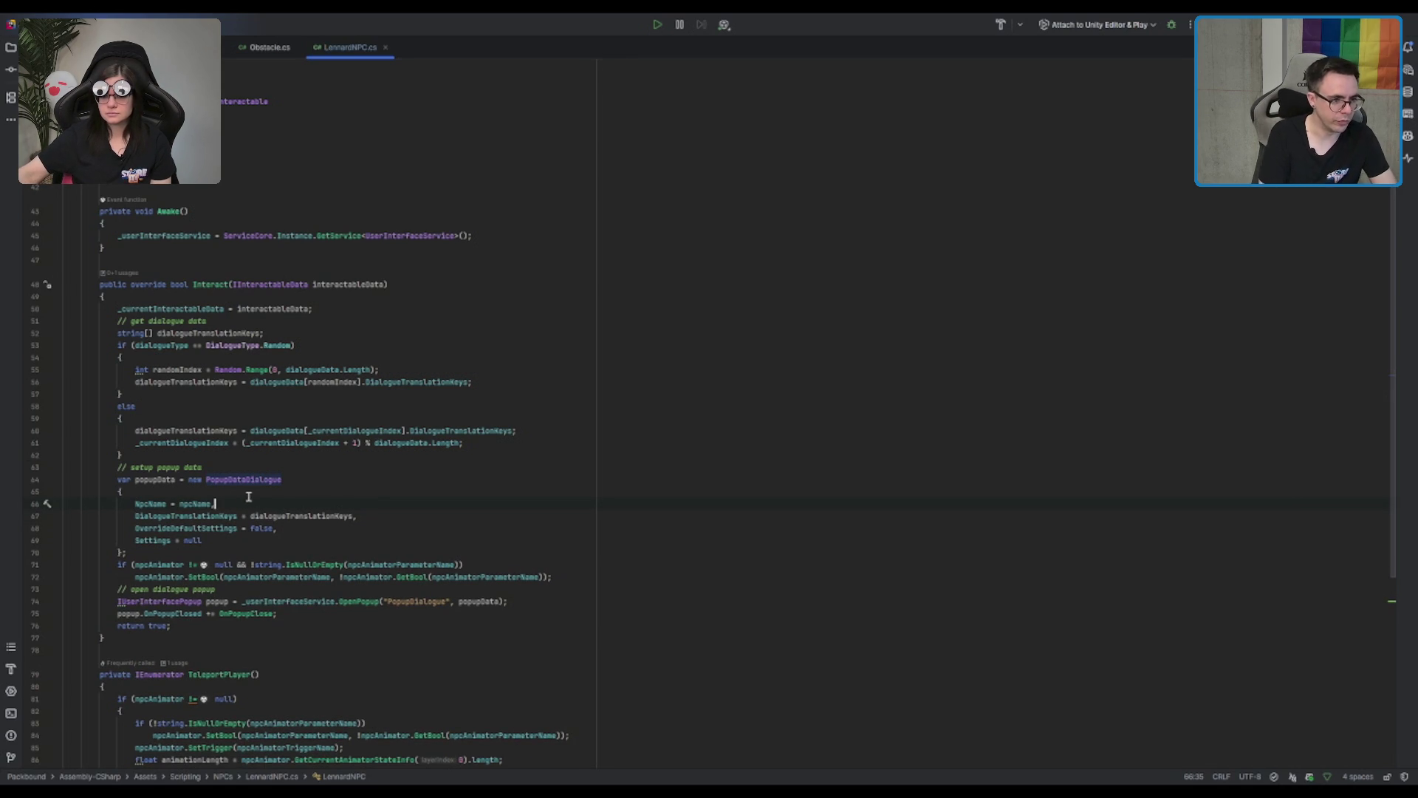
pyautogui.press('Return')
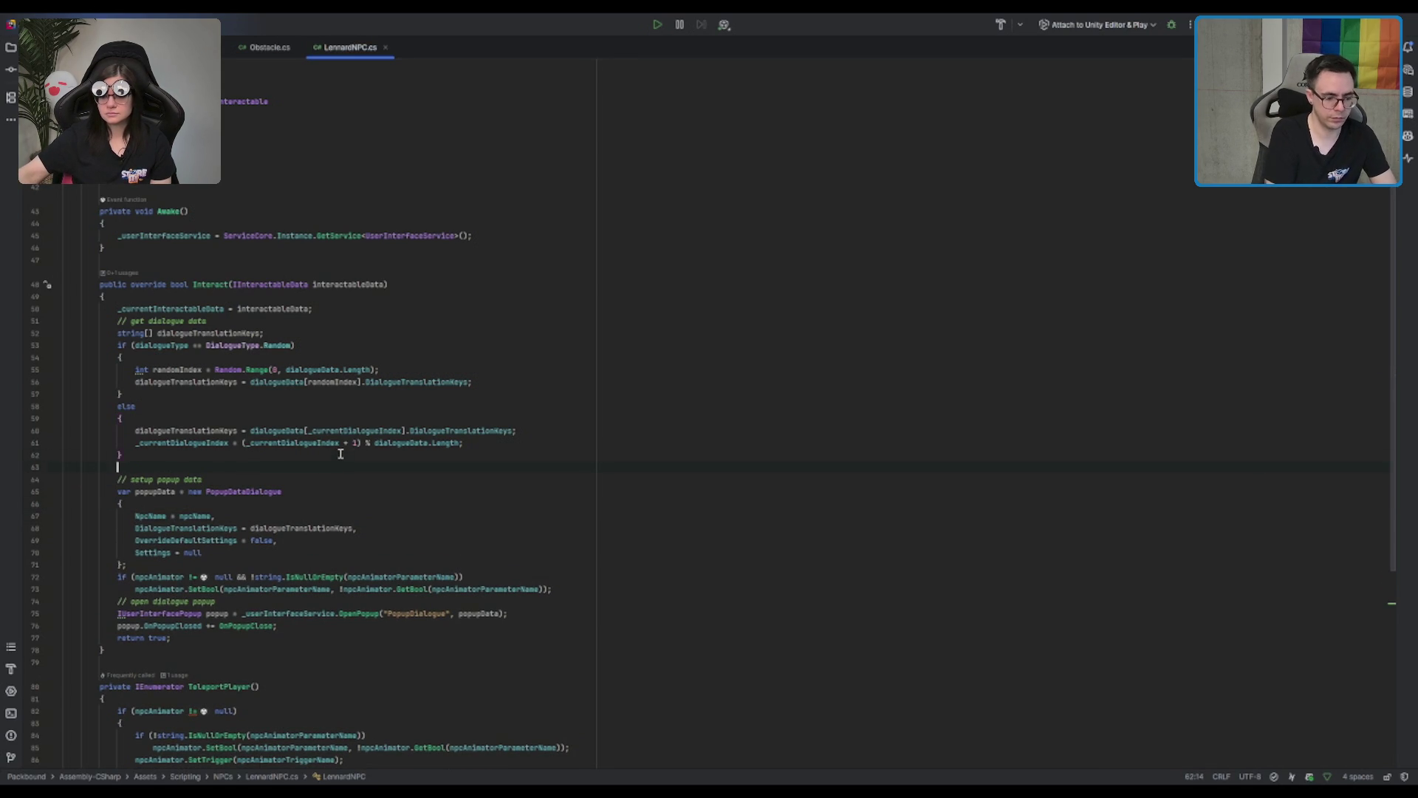
pyautogui.write('// set name')
pyautogui.press('Return')
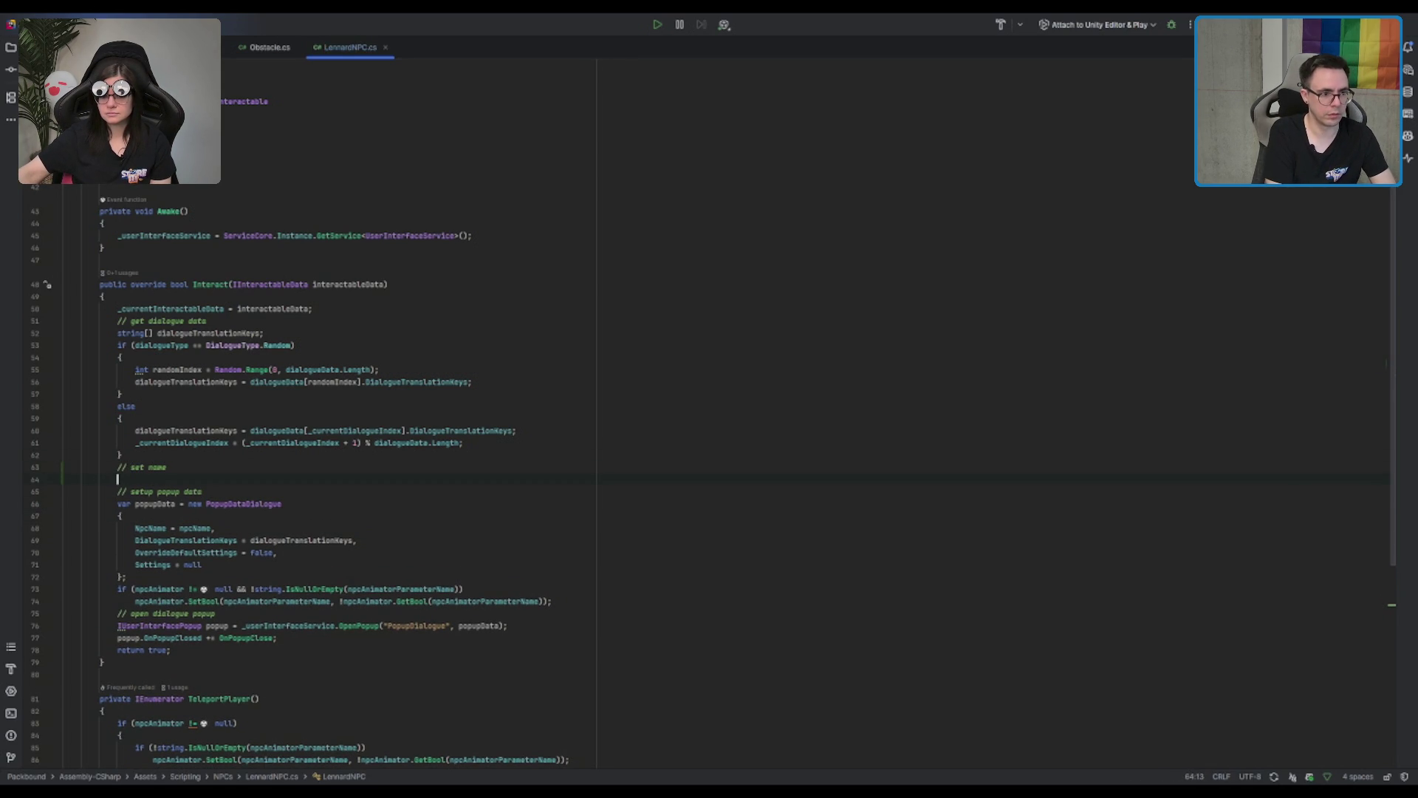
pyautogui.write('string name = npcName;')
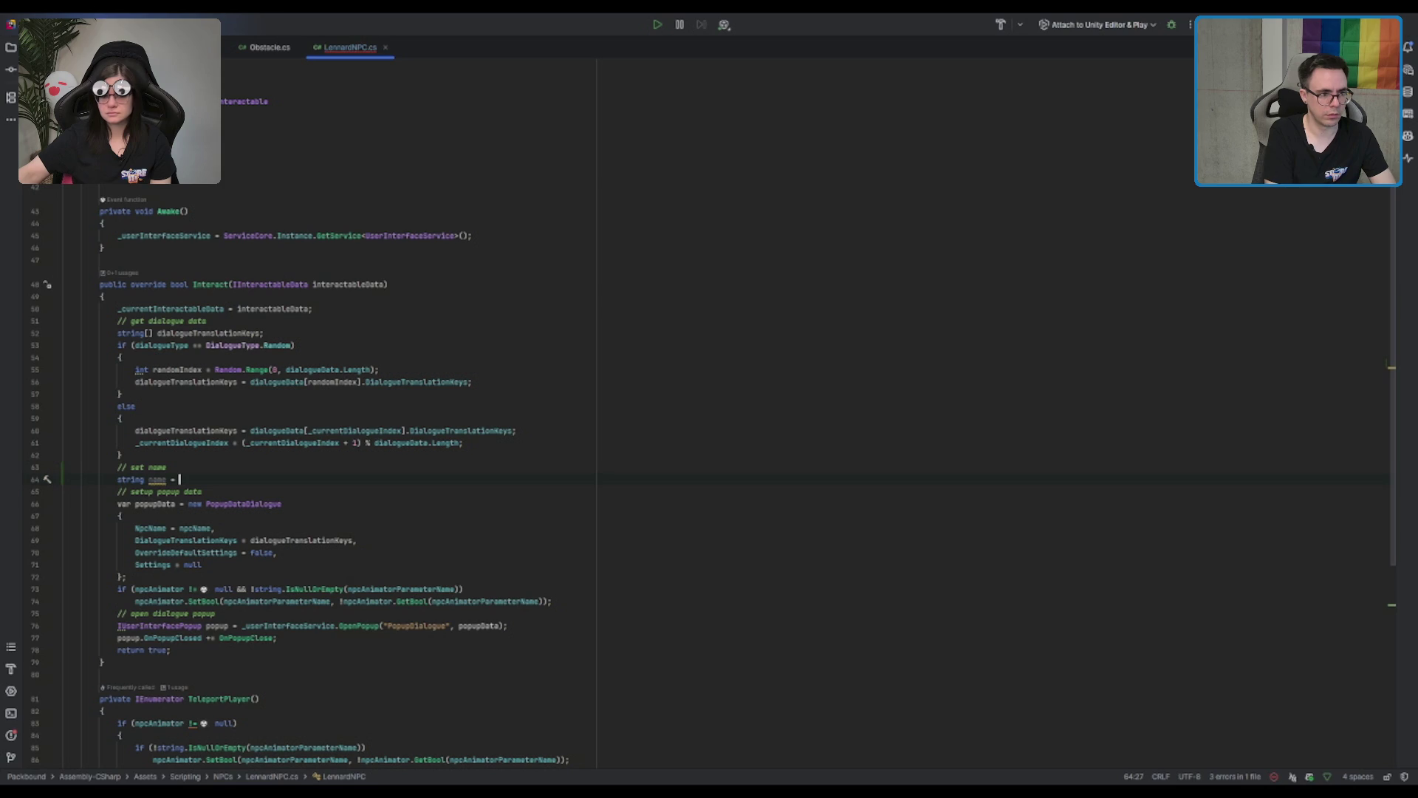
pyautogui.press('Return')
pyautogui.write('if')
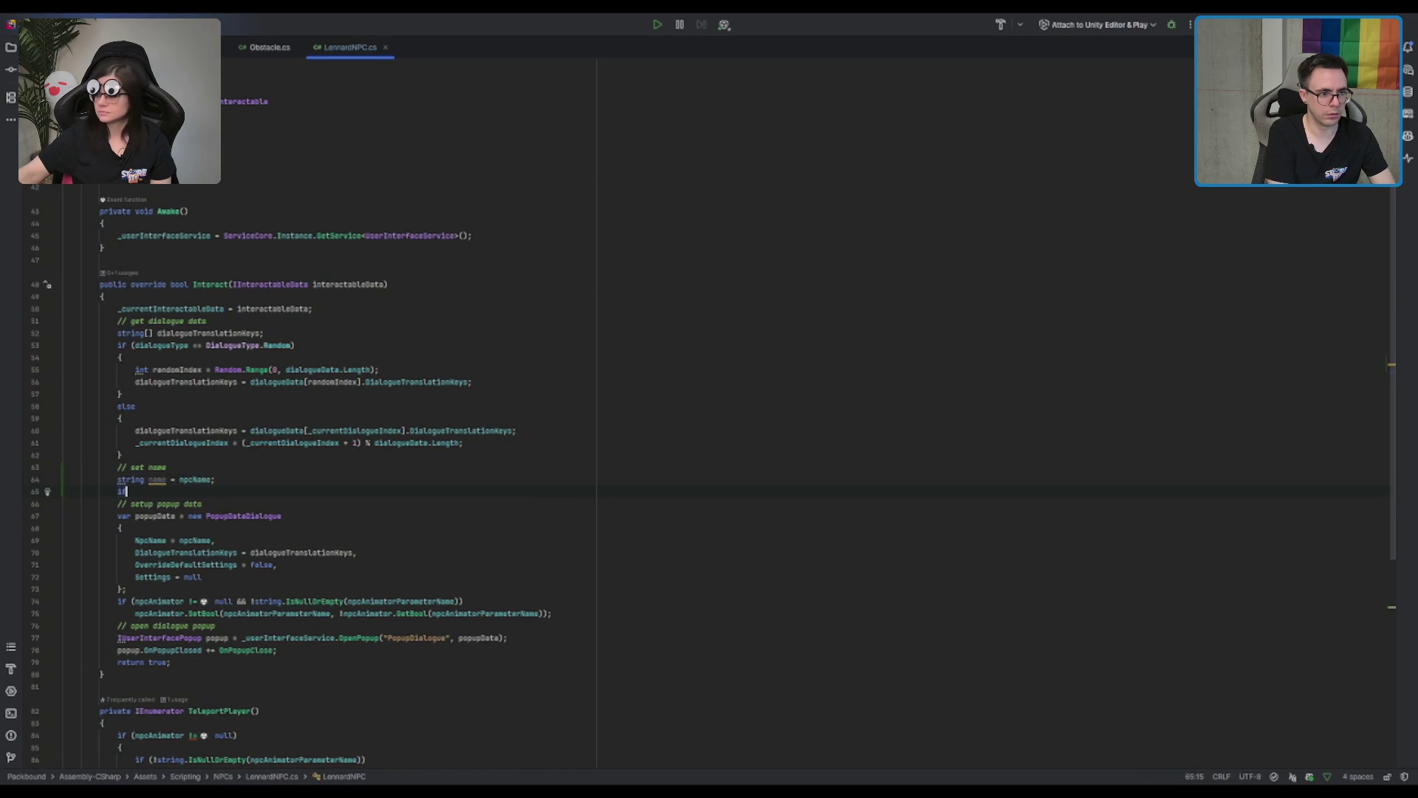
pyautogui.write('(name.Equals(')
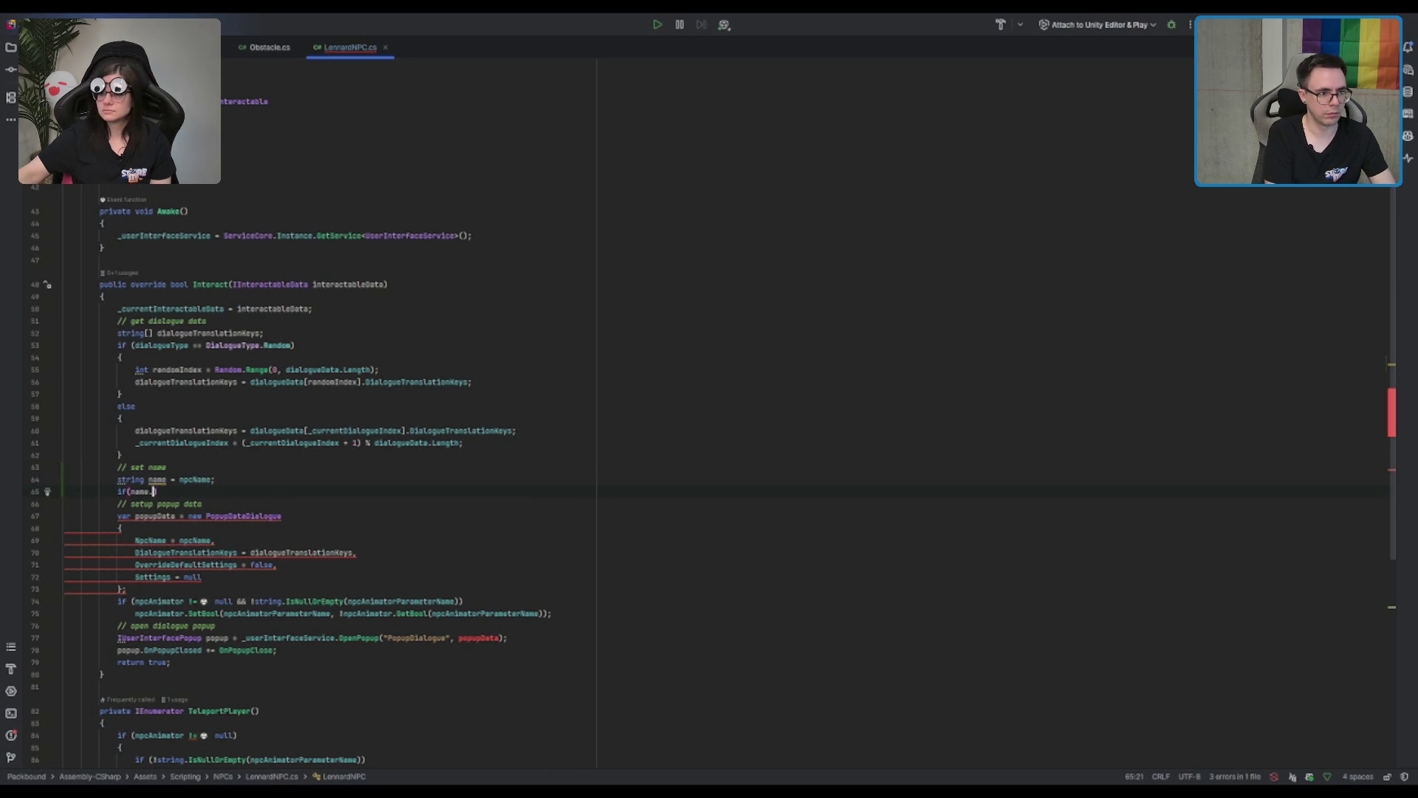
pyautogui.write('"')
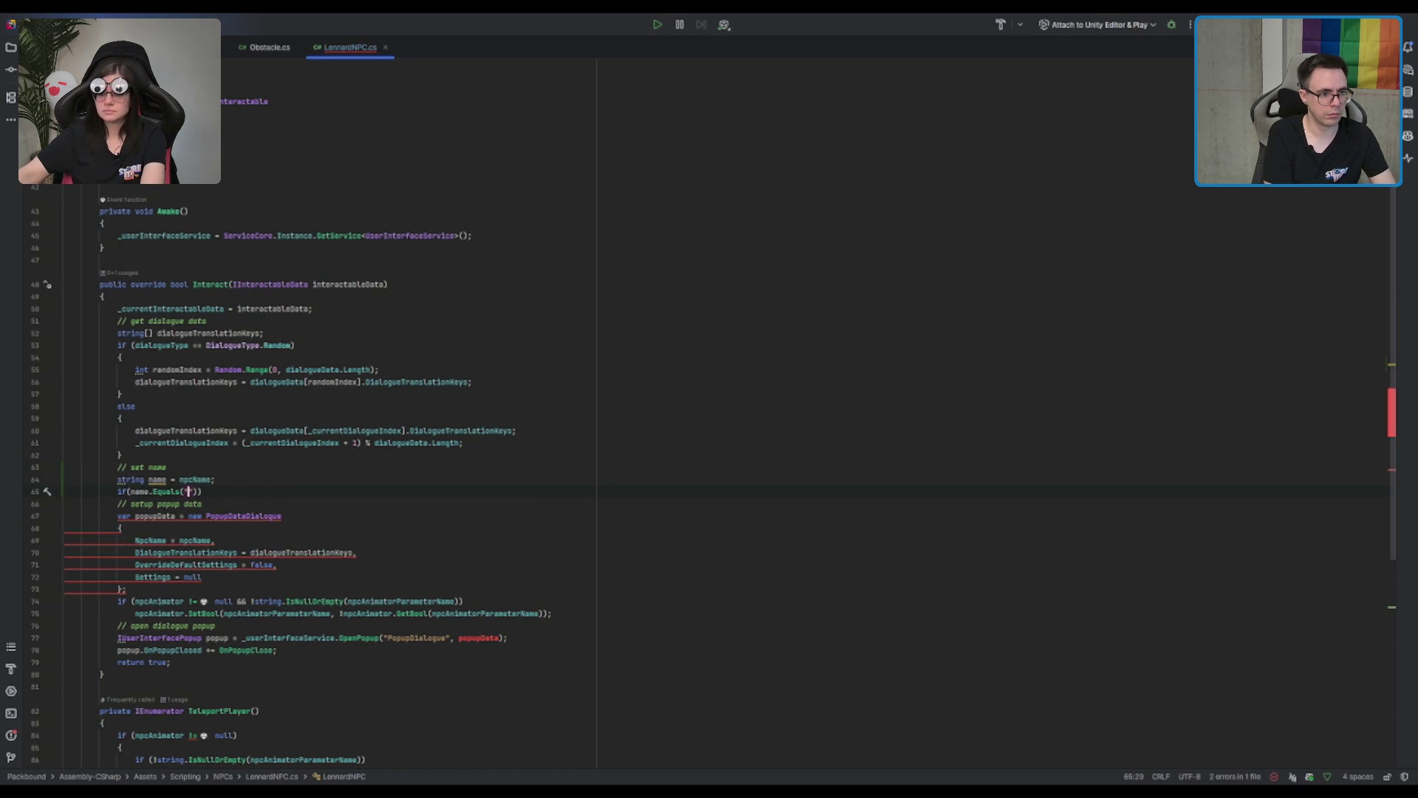
pyautogui.press('End')
pyautogui.press('Return')
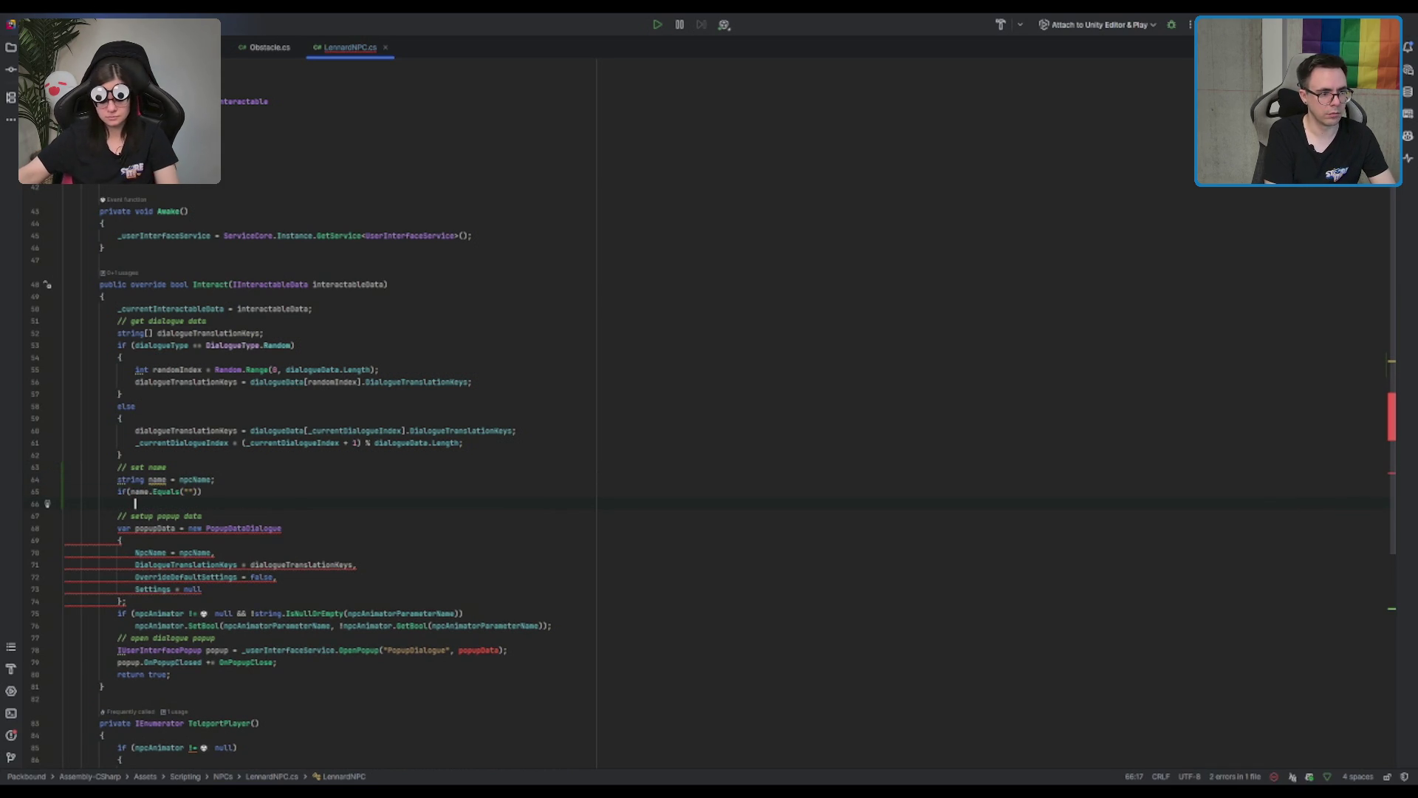
pyautogui.write('name = ')
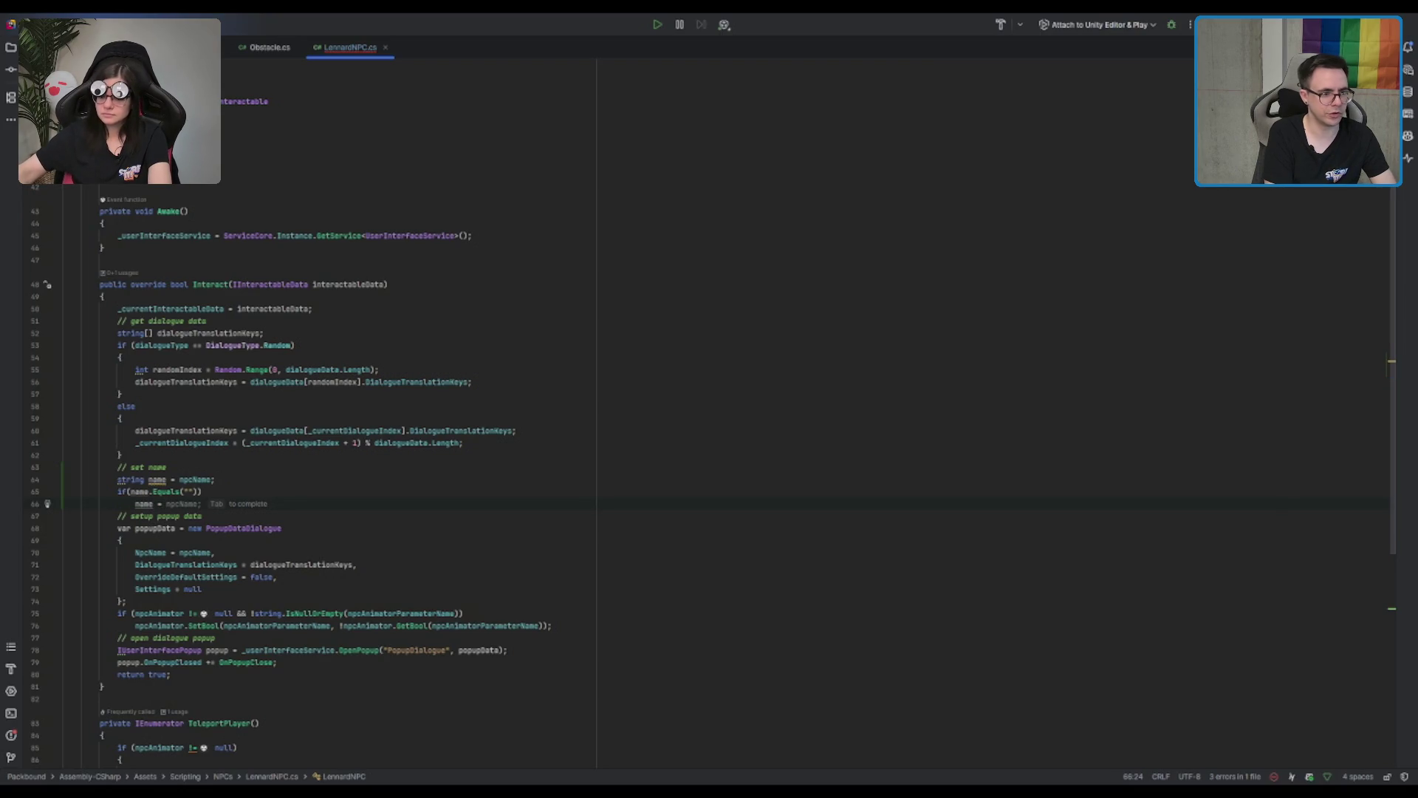
pyautogui.write('gameObject.name;')
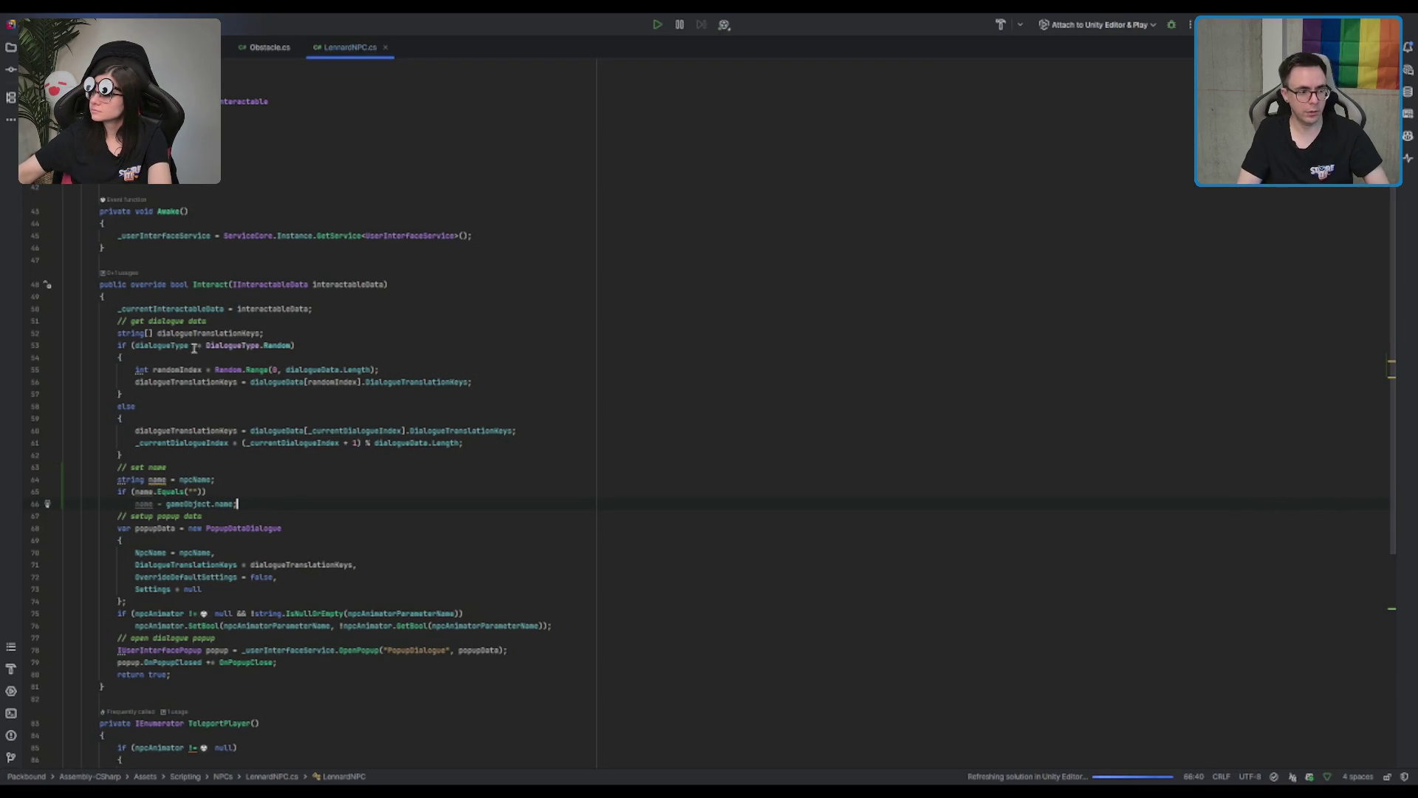
# - Change the popup's NpcName to name and add ShowName = !string.IsNullOrEmpty(npcName)
pyautogui.click(396, 560)
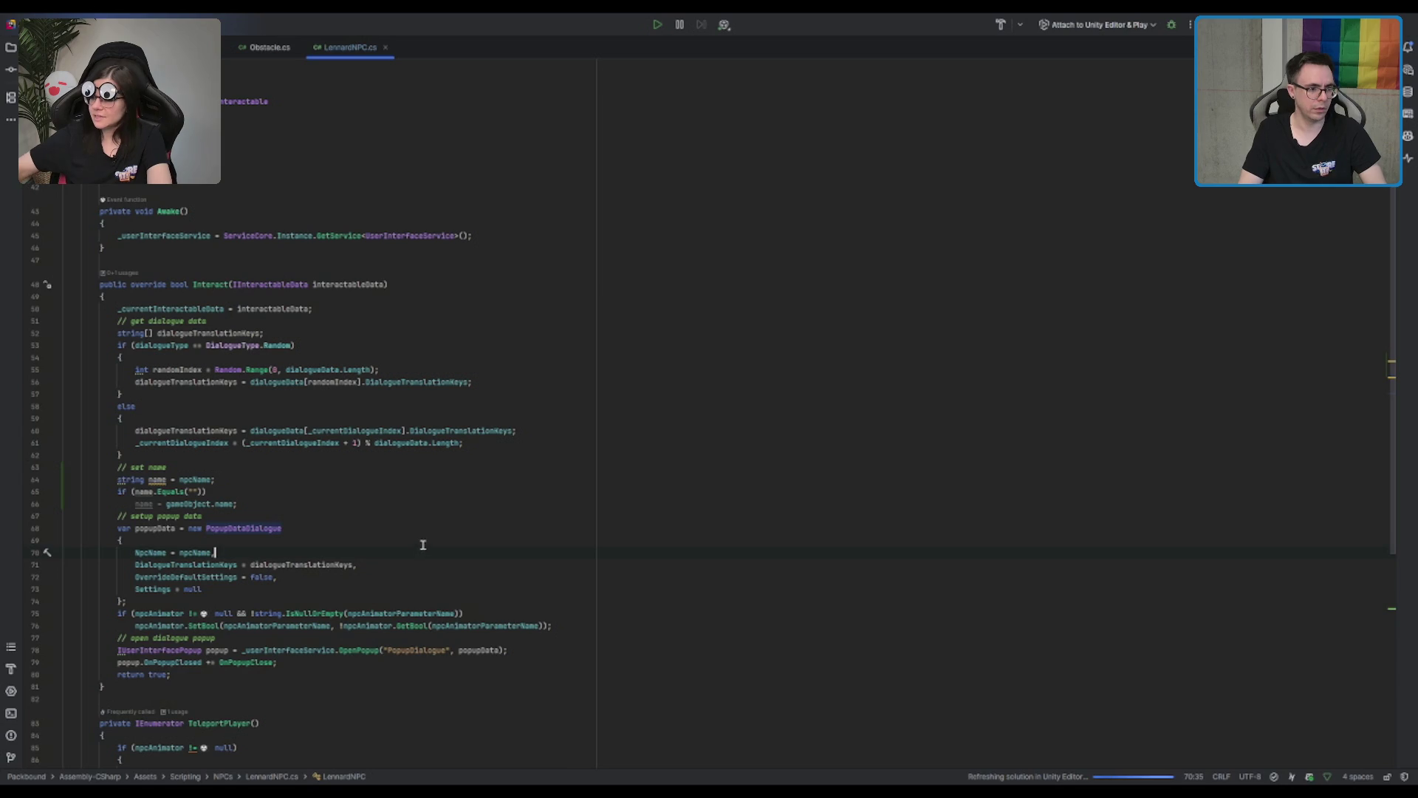
pyautogui.click(188, 552)
pyautogui.doubleClick(188, 552)
pyautogui.write('name')
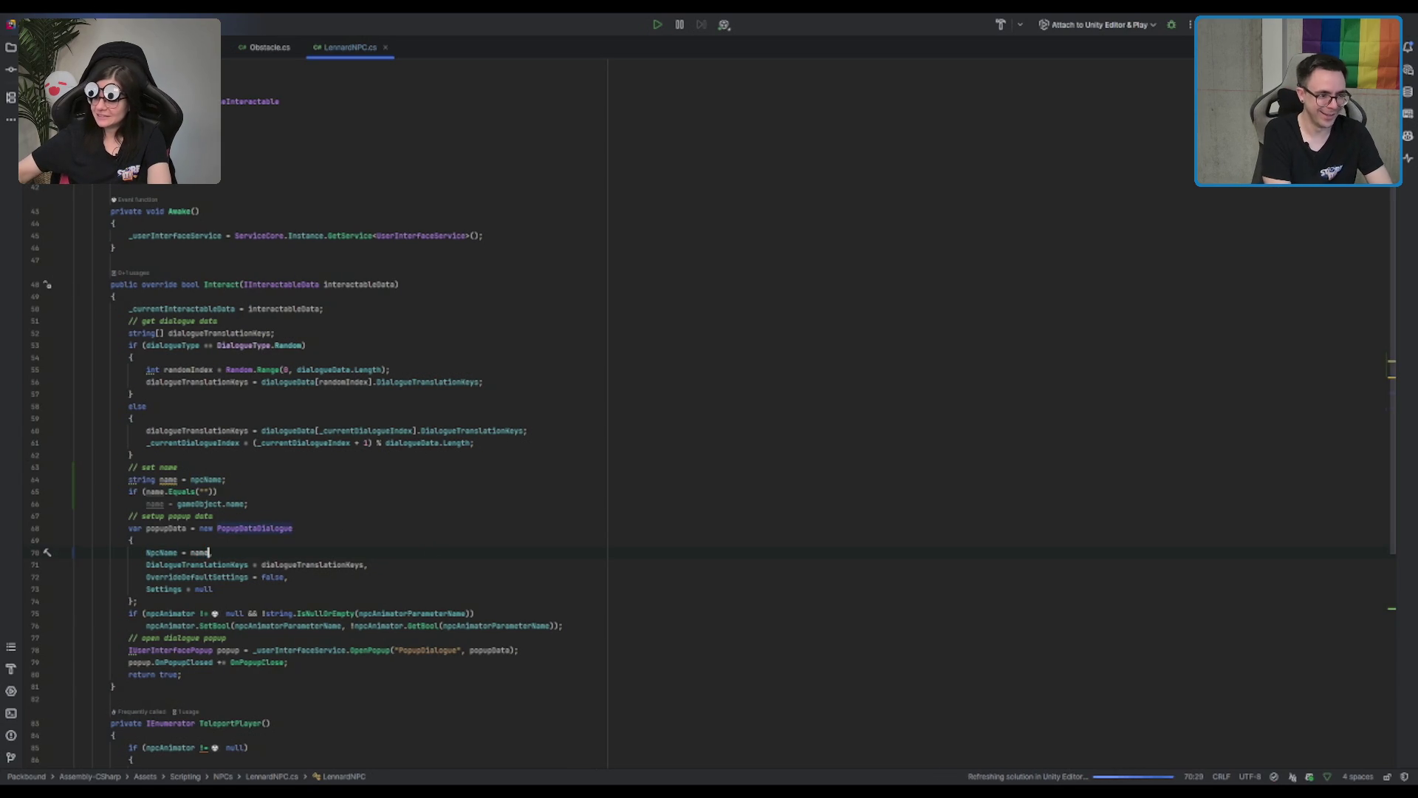
pyautogui.press('Return')
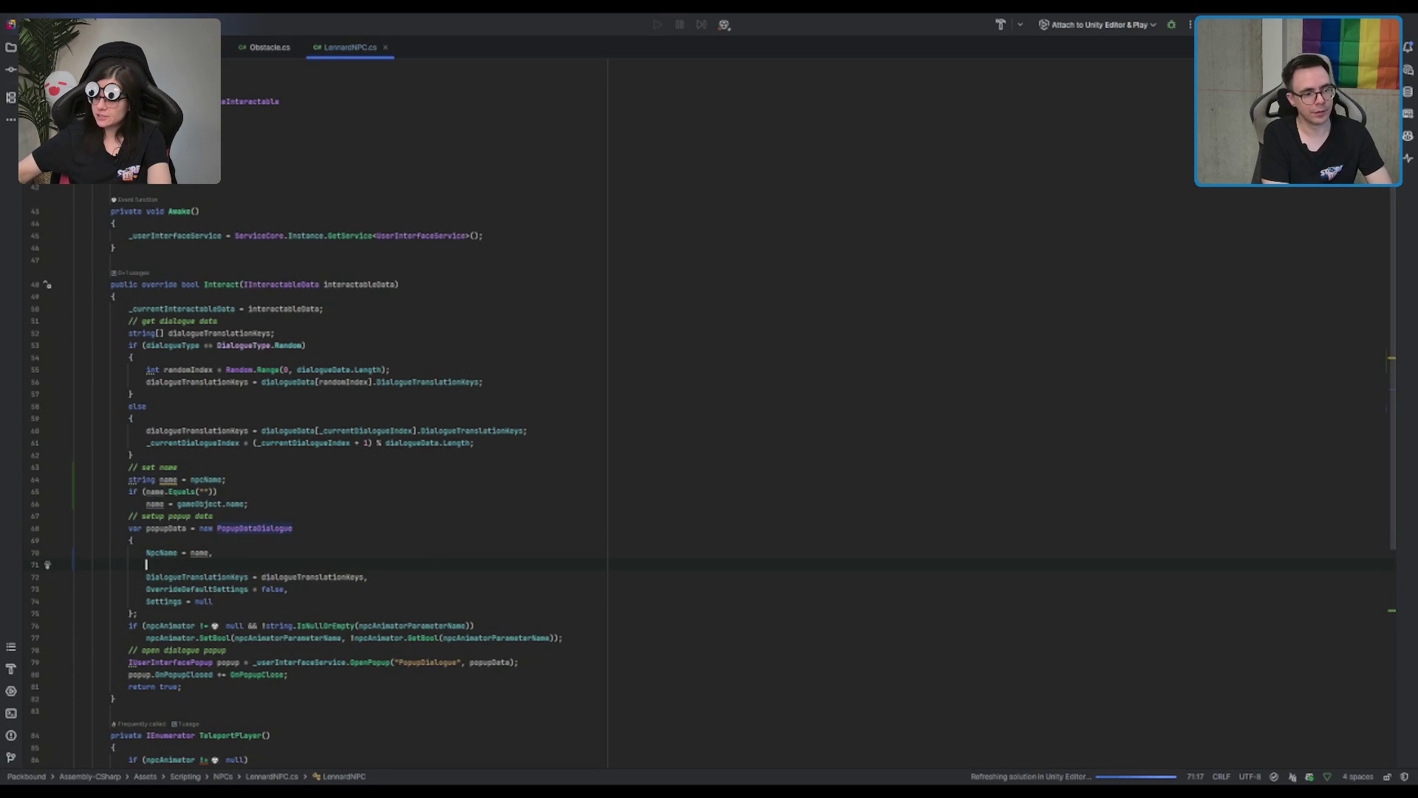
pyautogui.write('Show')
pyautogui.press('Tab')
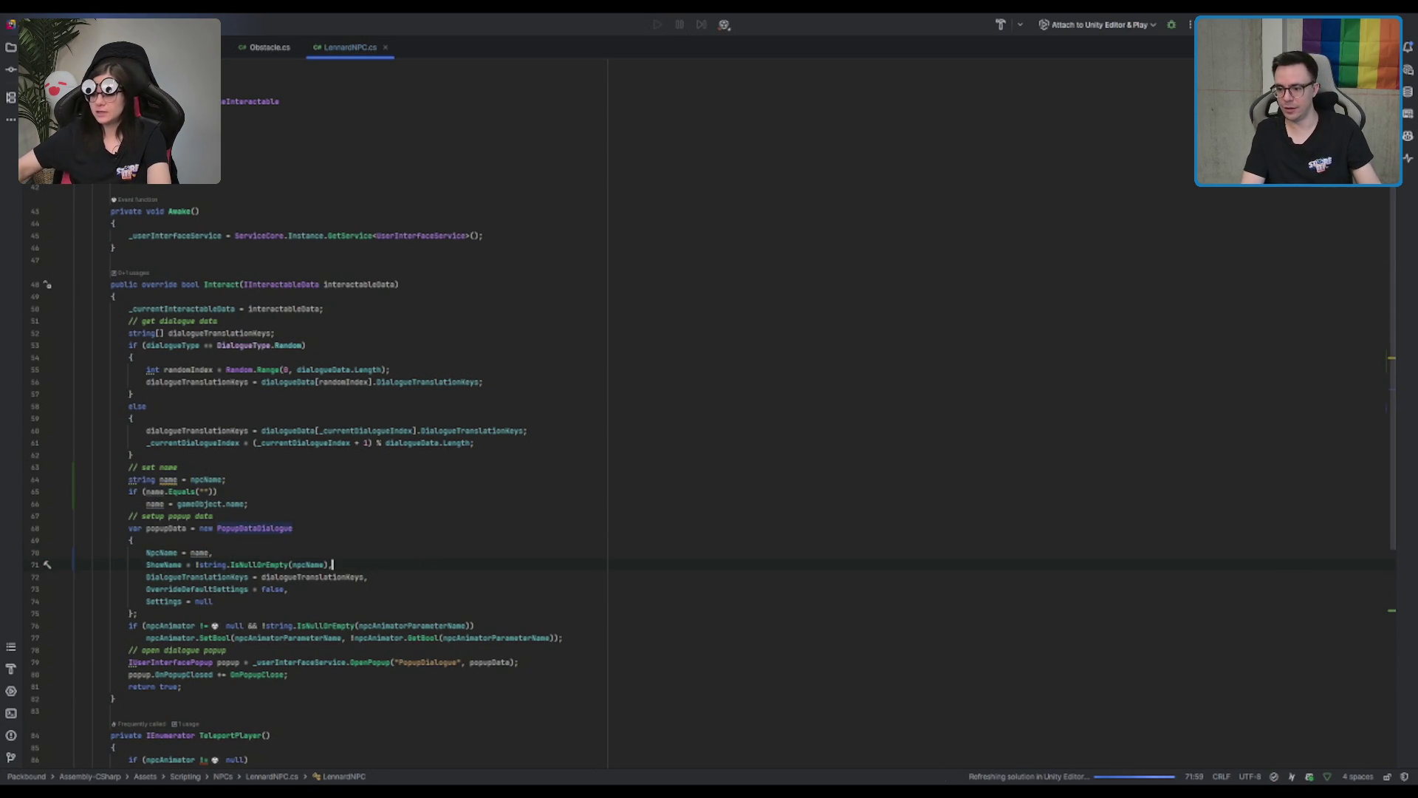
pyautogui.click(797, 471)
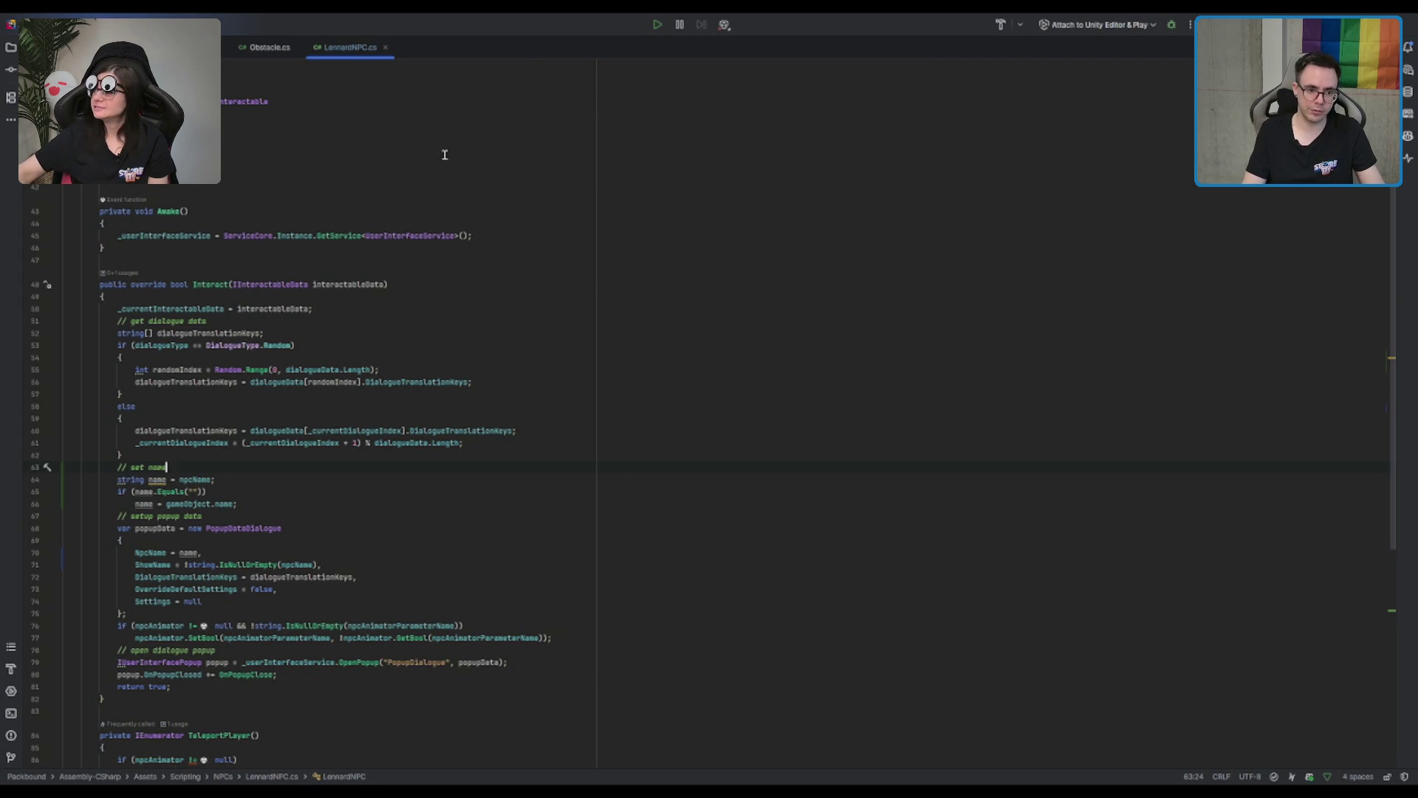
pyautogui.click(309, 543)
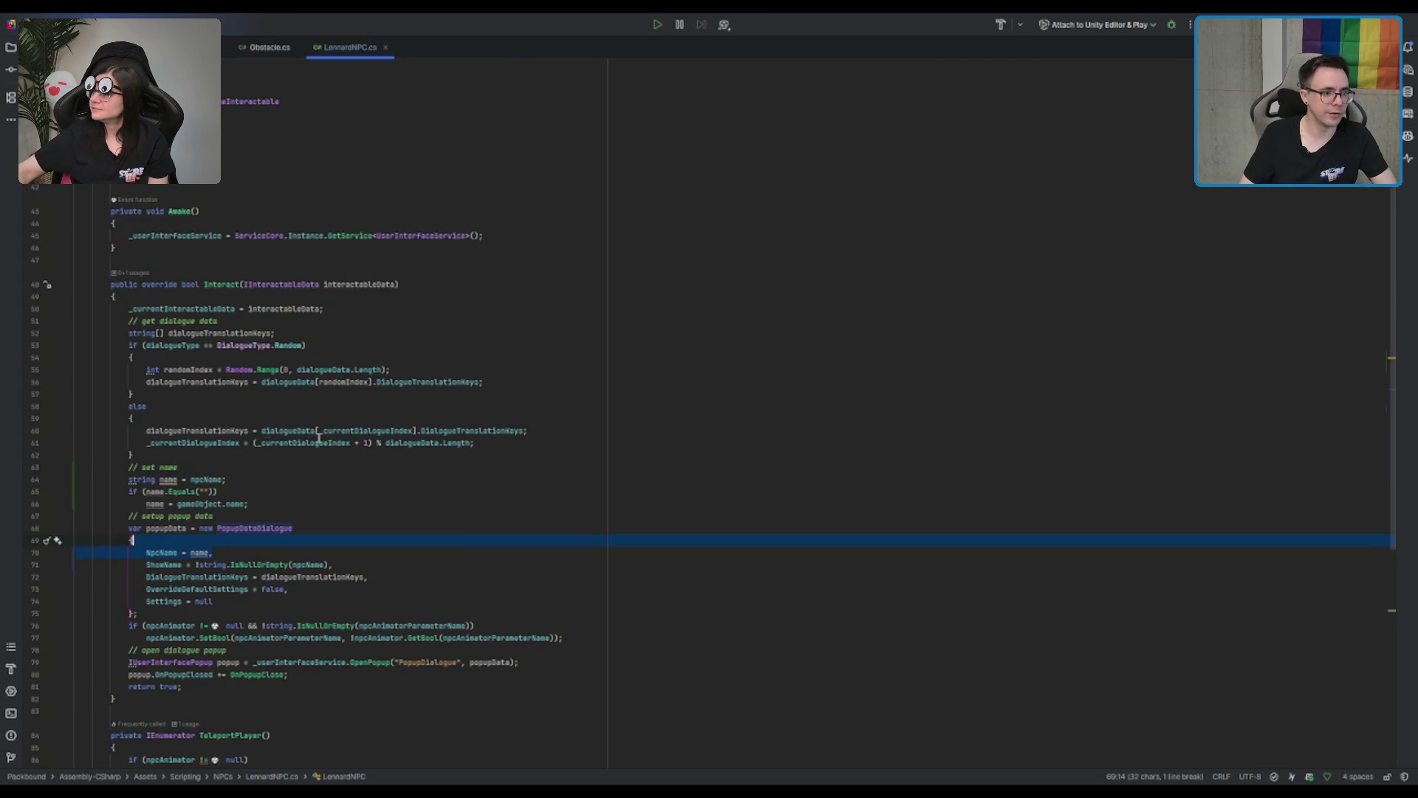
# - Select the four '// set name' fallback lines in LennardNPC.cs
pyautogui.click(415, 493)
pyautogui.click(267, 48)
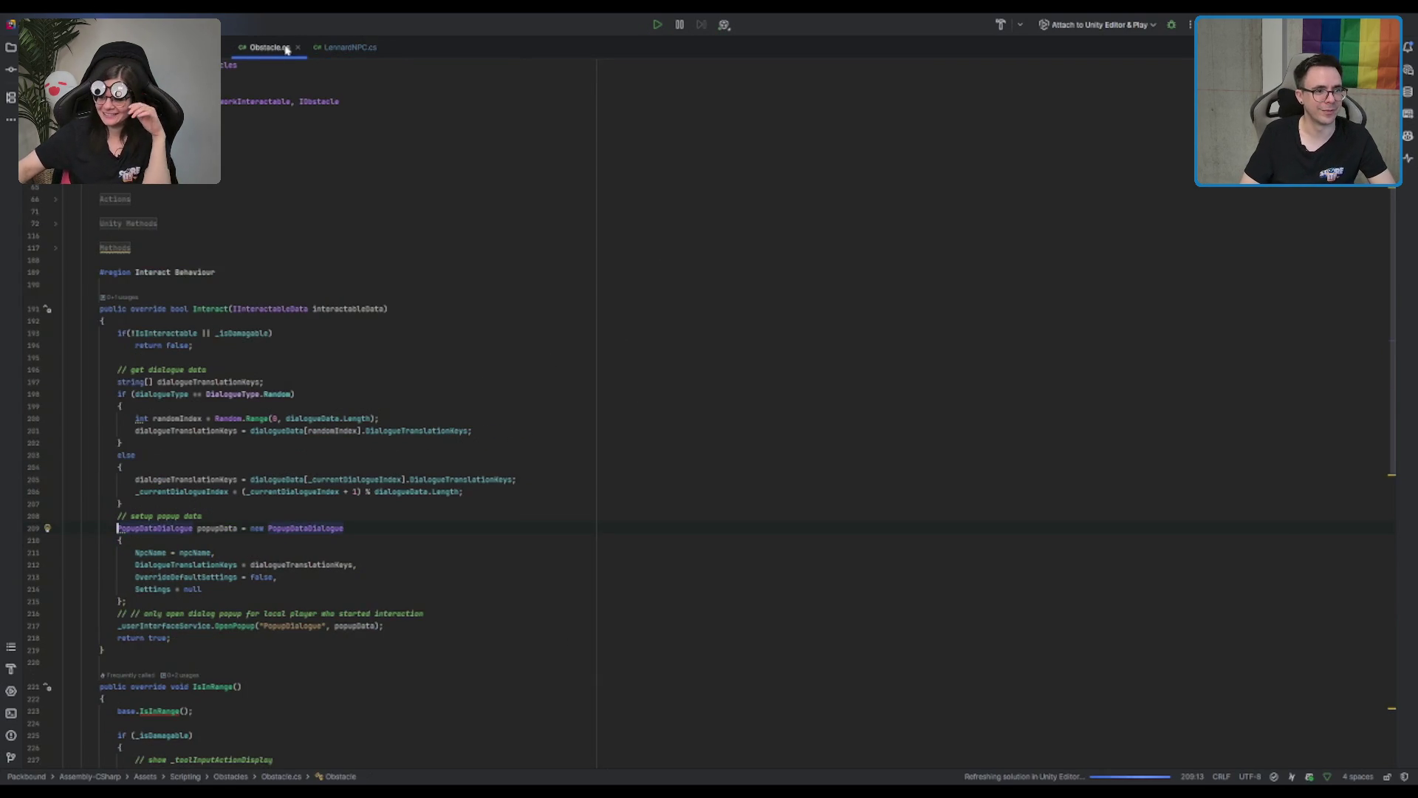
pyautogui.click(335, 47)
pyautogui.press('Down')
pyautogui.press('End')
pyautogui.hotkey('shift', 'Up')
pyautogui.hotkey('shift', 'Up')
pyautogui.hotkey('shift', 'Up')
pyautogui.hotkey('shift', 'Home')
pyautogui.hotkey('ctrl', 'c')
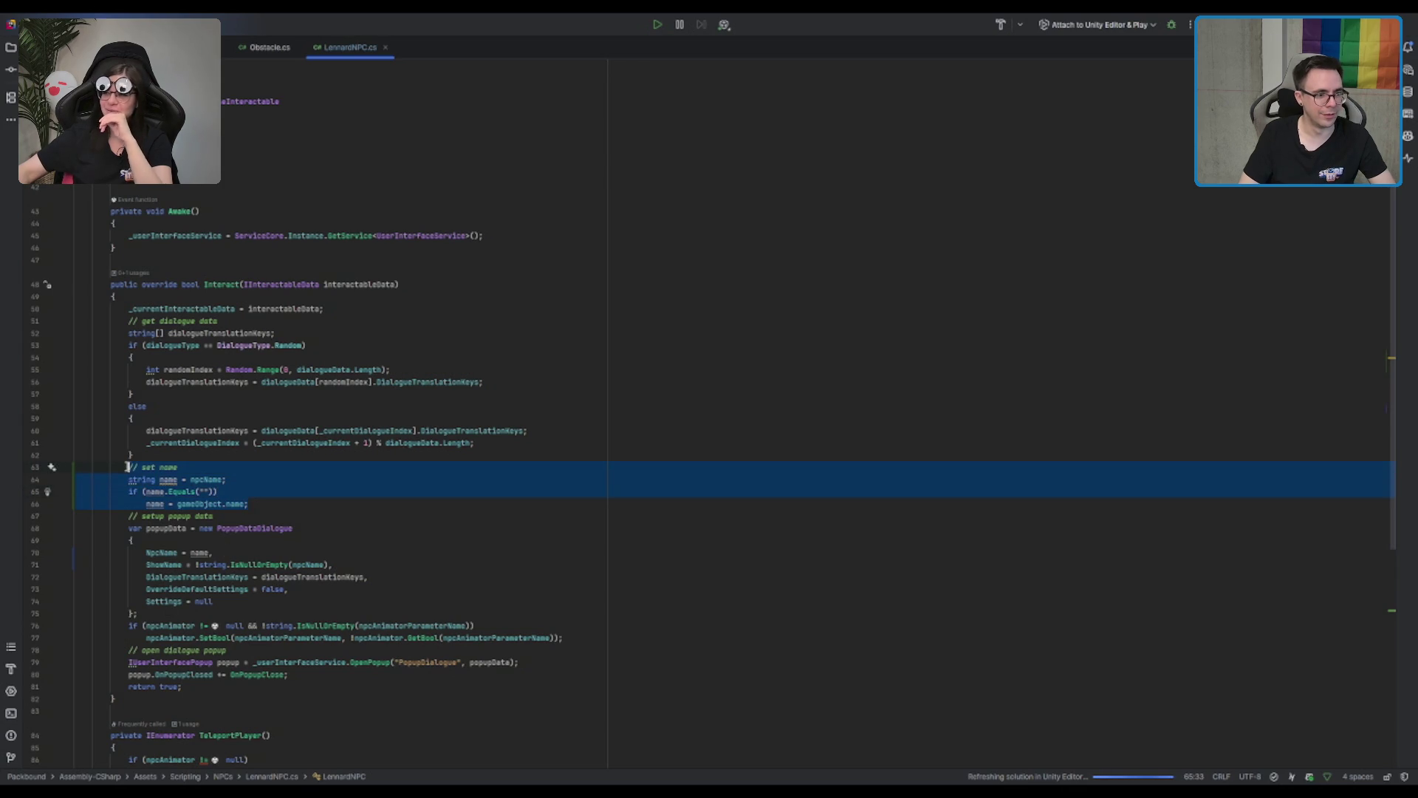
# - Paste the fallback into Obstacle.cs, set NpcName = name, add ShowName, then go to PopupDataDialogue
pyautogui.click(269, 47)
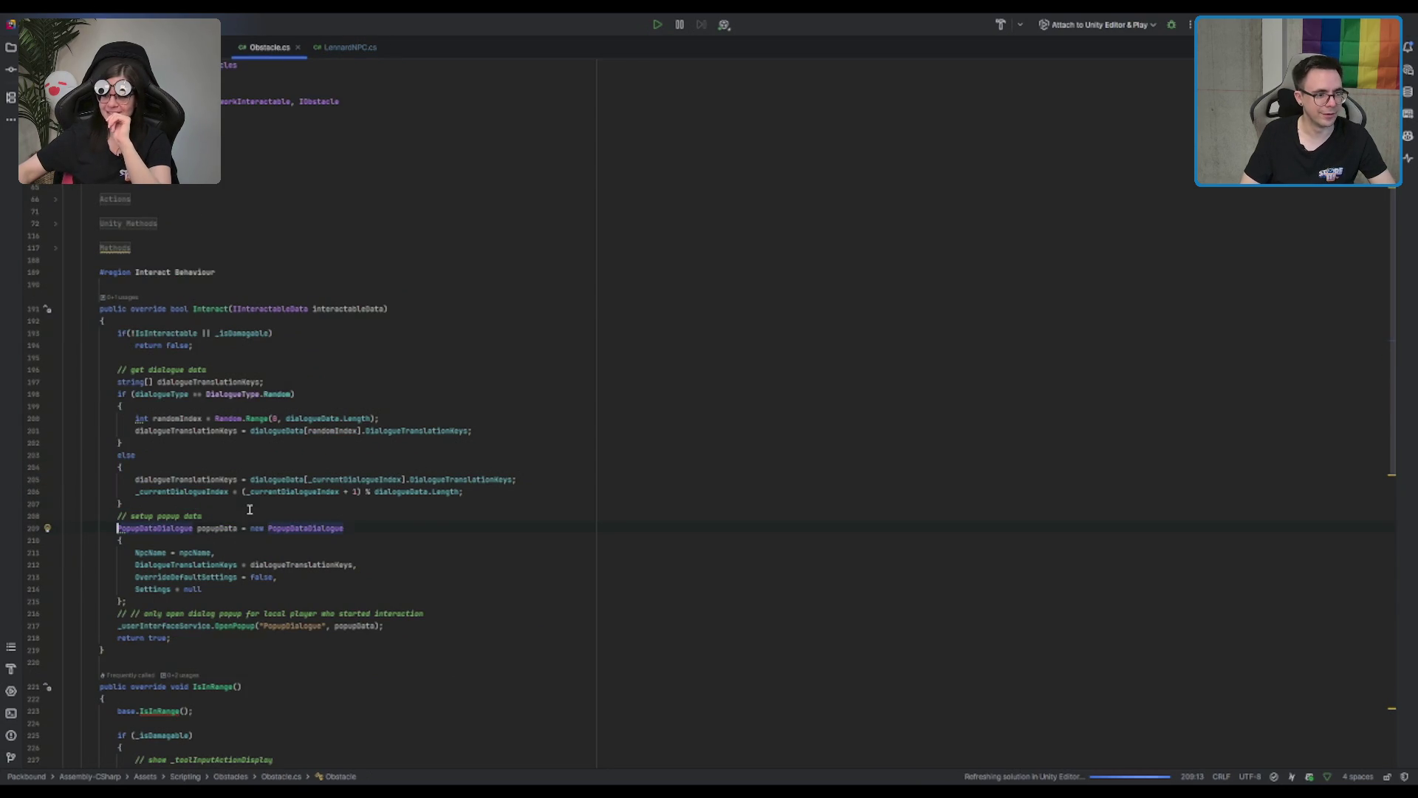
pyautogui.click(251, 508)
pyautogui.press('Return')
pyautogui.hotkey('ctrl', 'v')
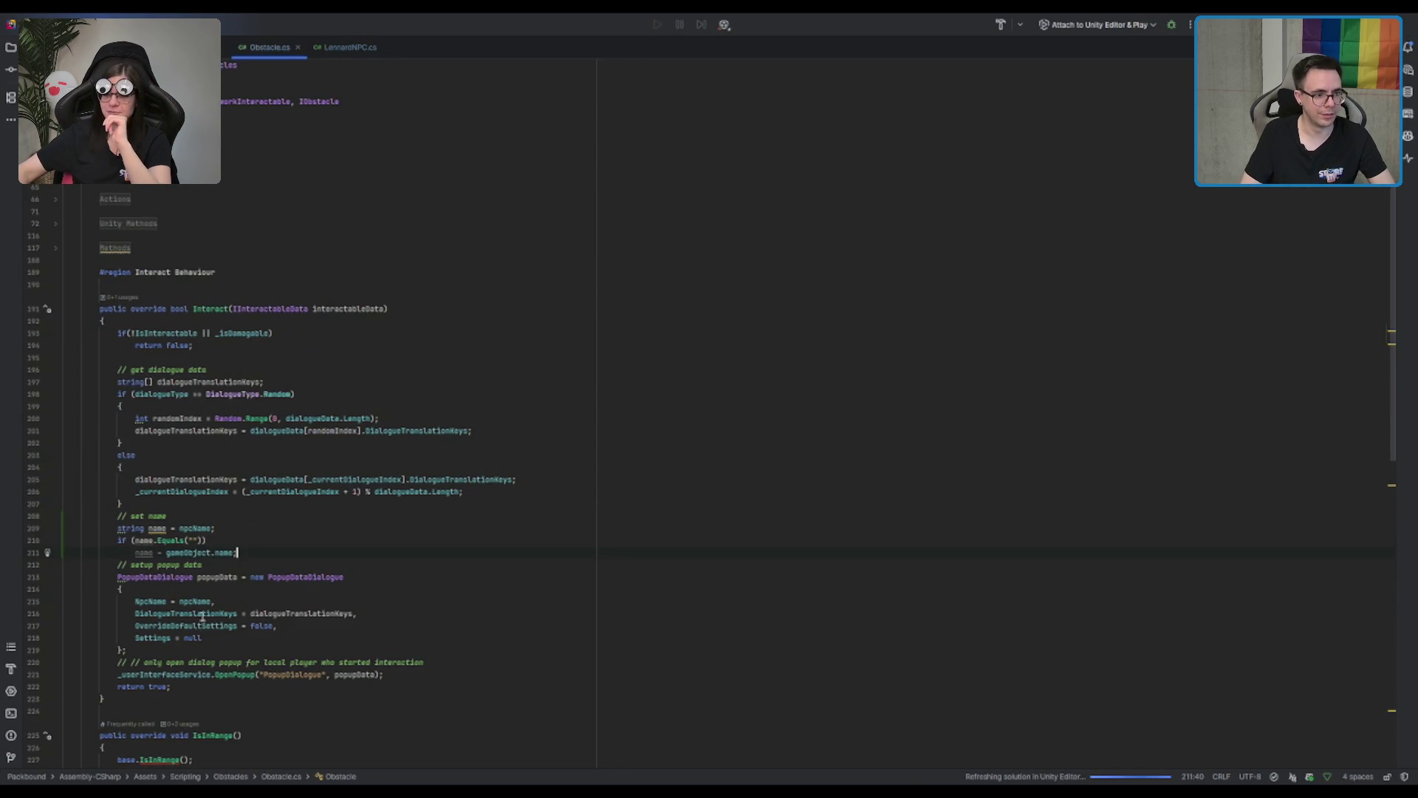
pyautogui.click(196, 601)
pyautogui.doubleClick(196, 601)
pyautogui.write('name')
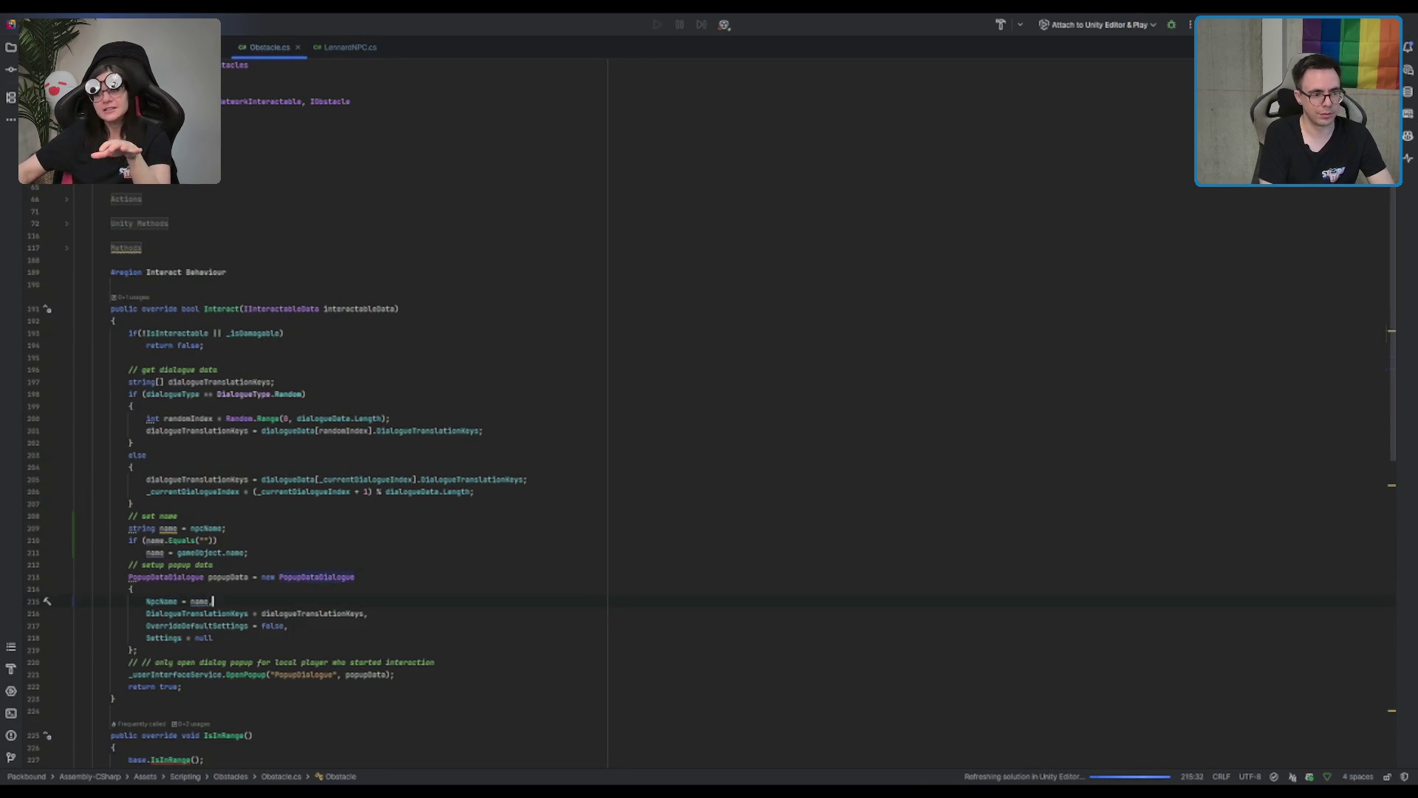
pyautogui.press('End')
pyautogui.press('Return')
pyautogui.press('Tab')
pyautogui.hotkey('ctrl', 'b')
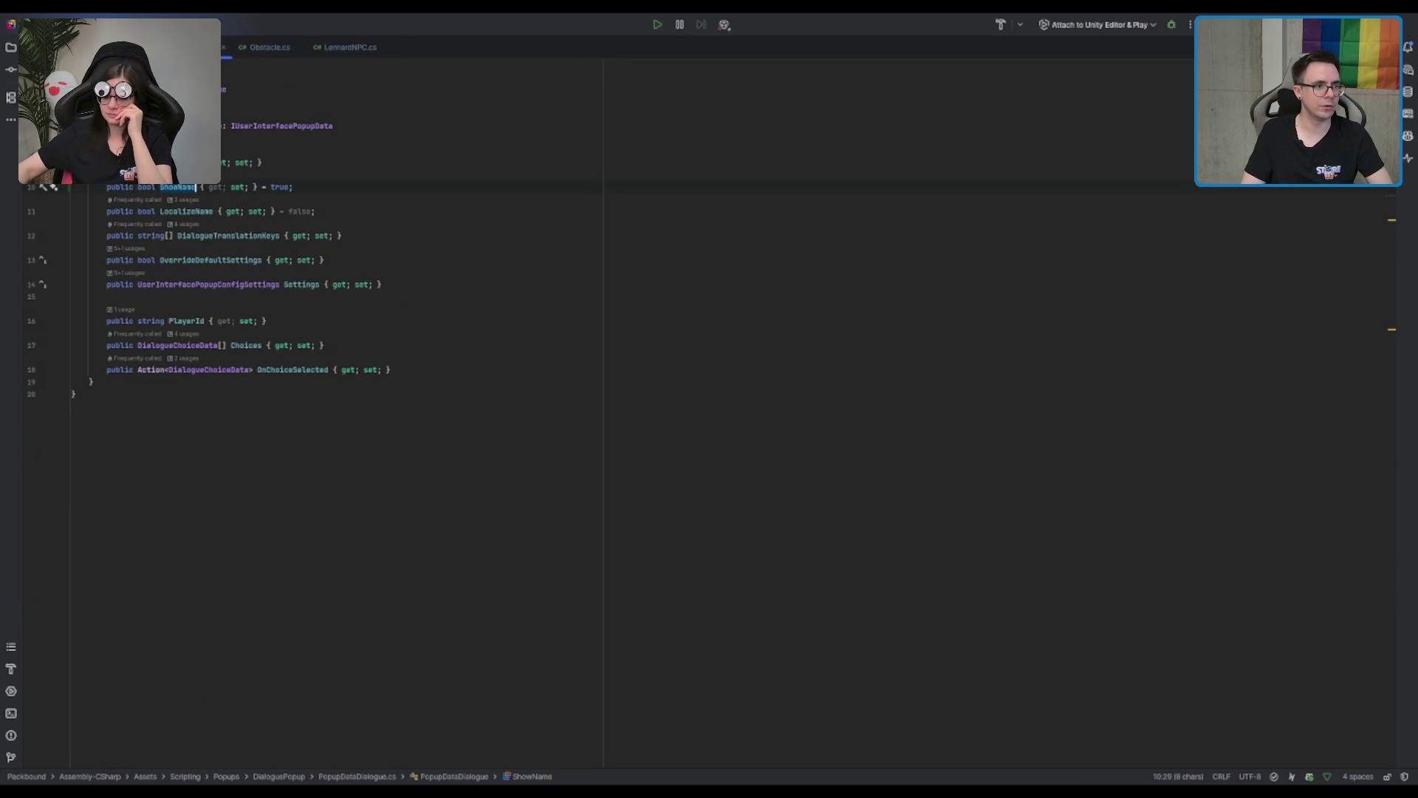
# - Locate npcNameText in PopupDialogue.cs by searching the file for 'Name'
pyautogui.hotkey('ctrl', 'alt', 'Left')
pyautogui.click(465, 374)
pyautogui.hotkey('ctrl', 'f')
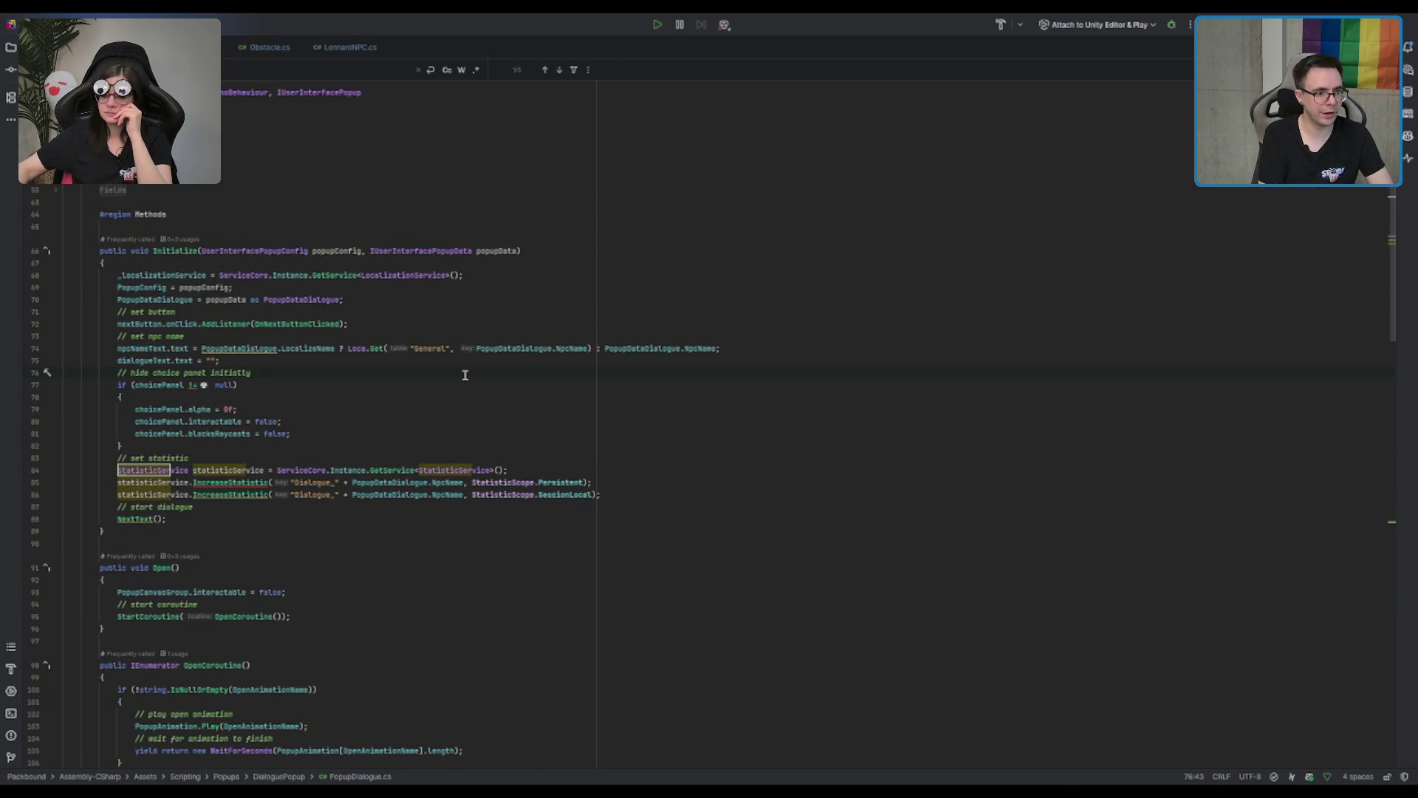
pyautogui.write('Name')
pyautogui.press('Return')
pyautogui.press('Return')
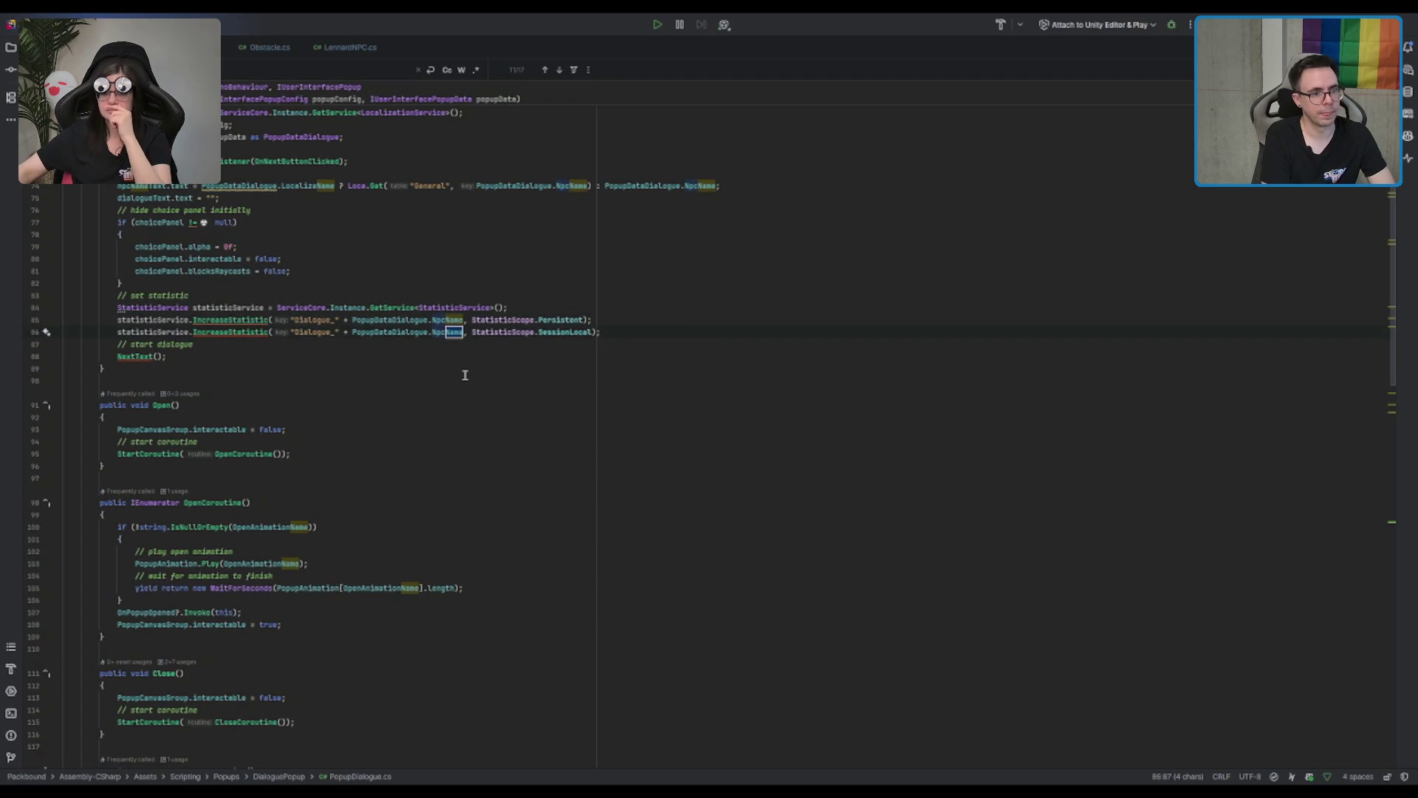
pyautogui.press('Return')
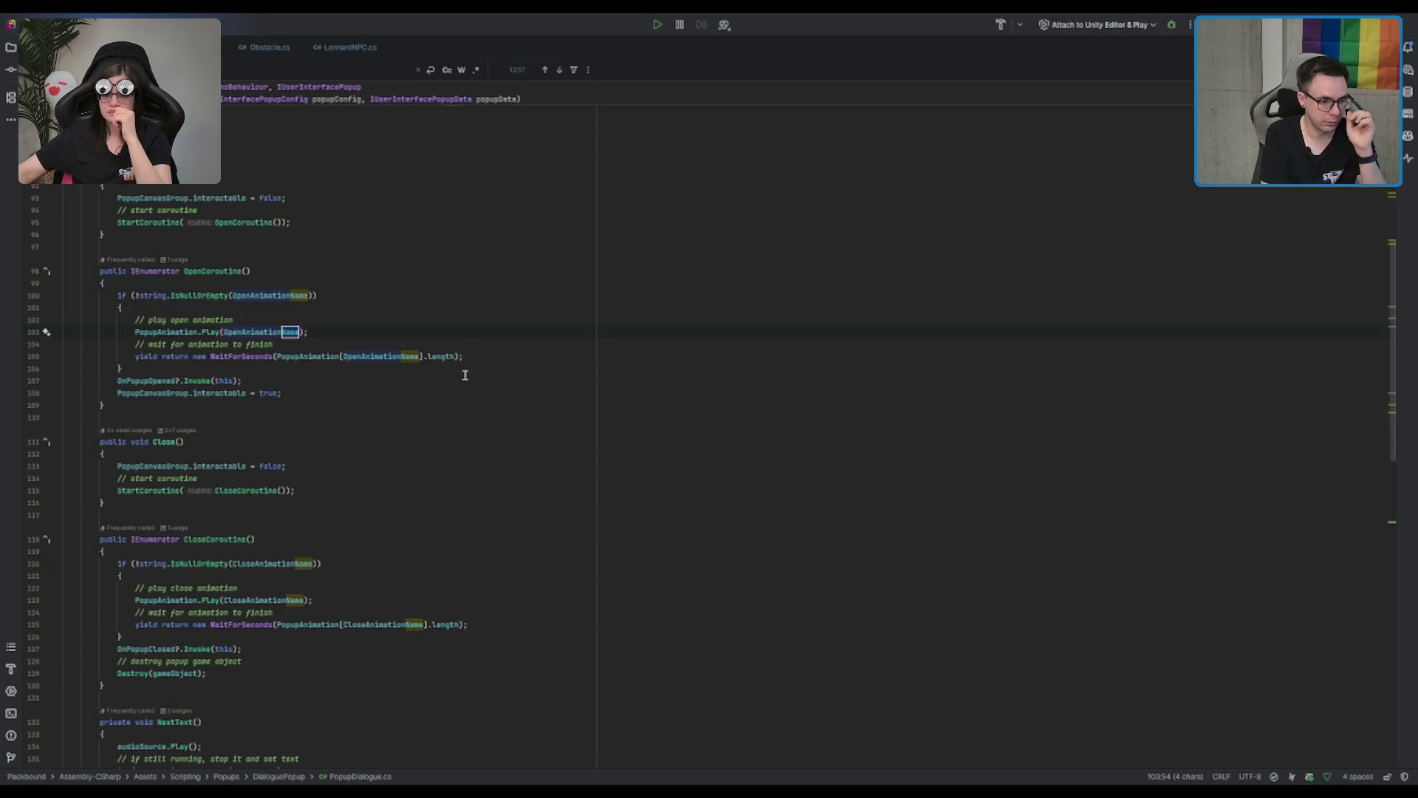
pyautogui.press('Return')
pyautogui.press('Return')
pyautogui.press('Return')
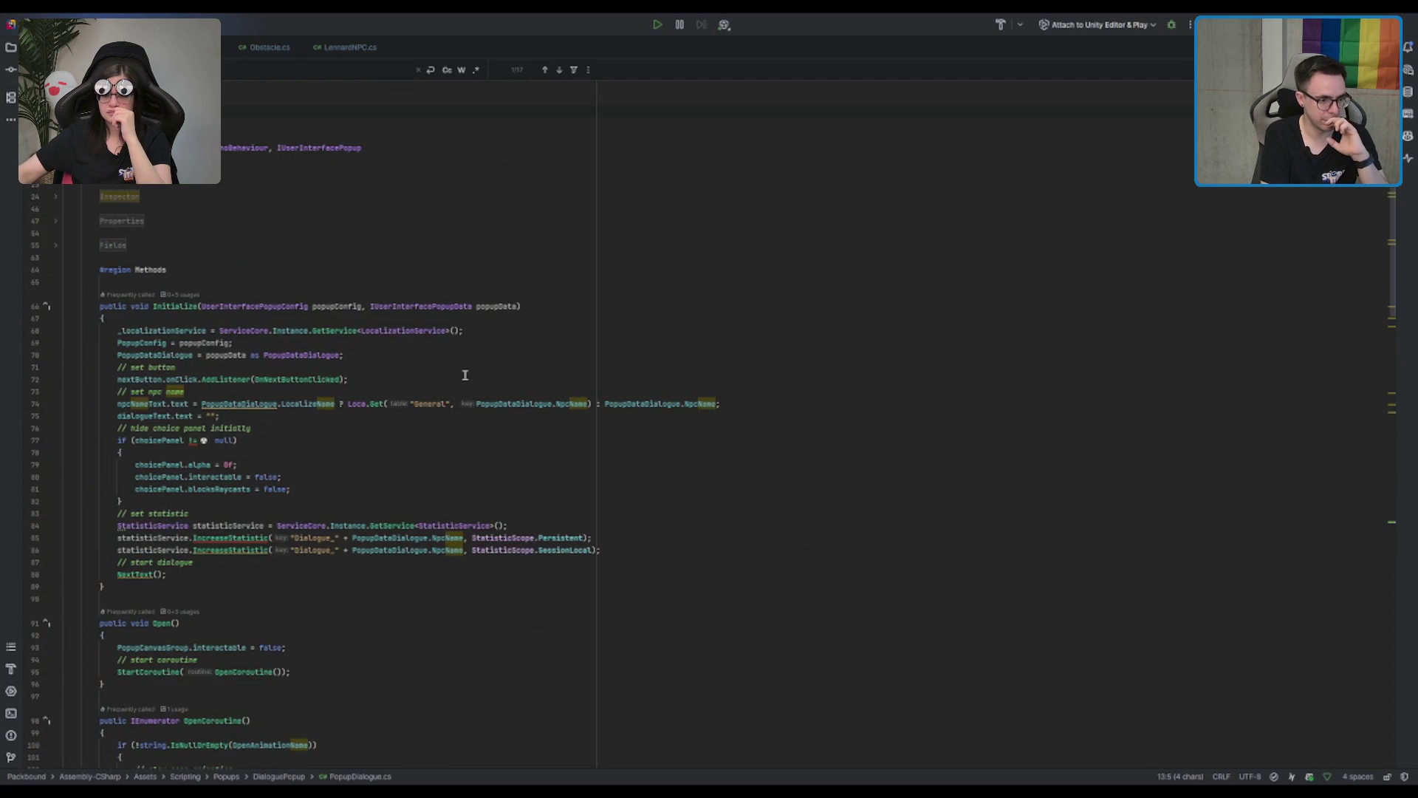
pyautogui.press('Return')
pyautogui.press('Return')
pyautogui.press('Return')
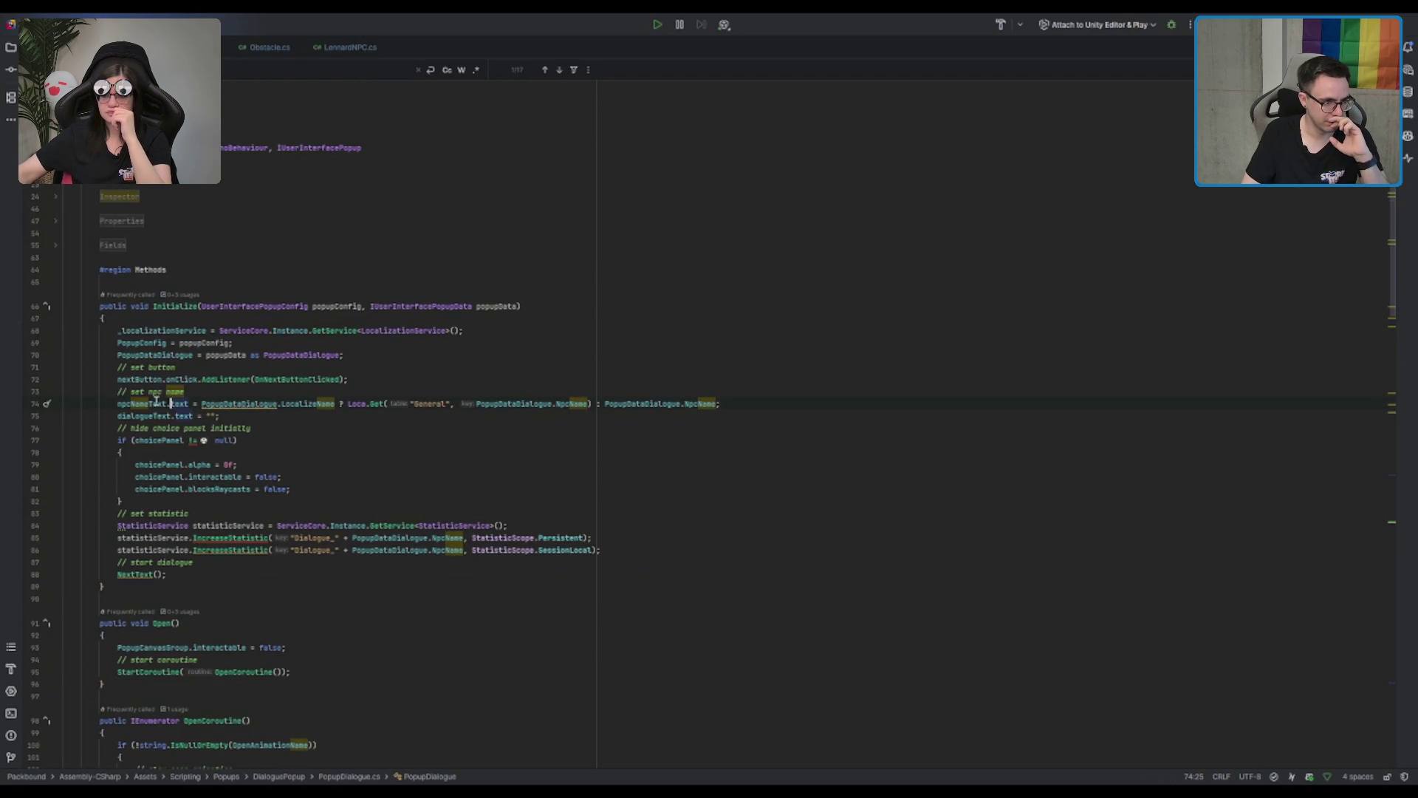
pyautogui.press('Escape')
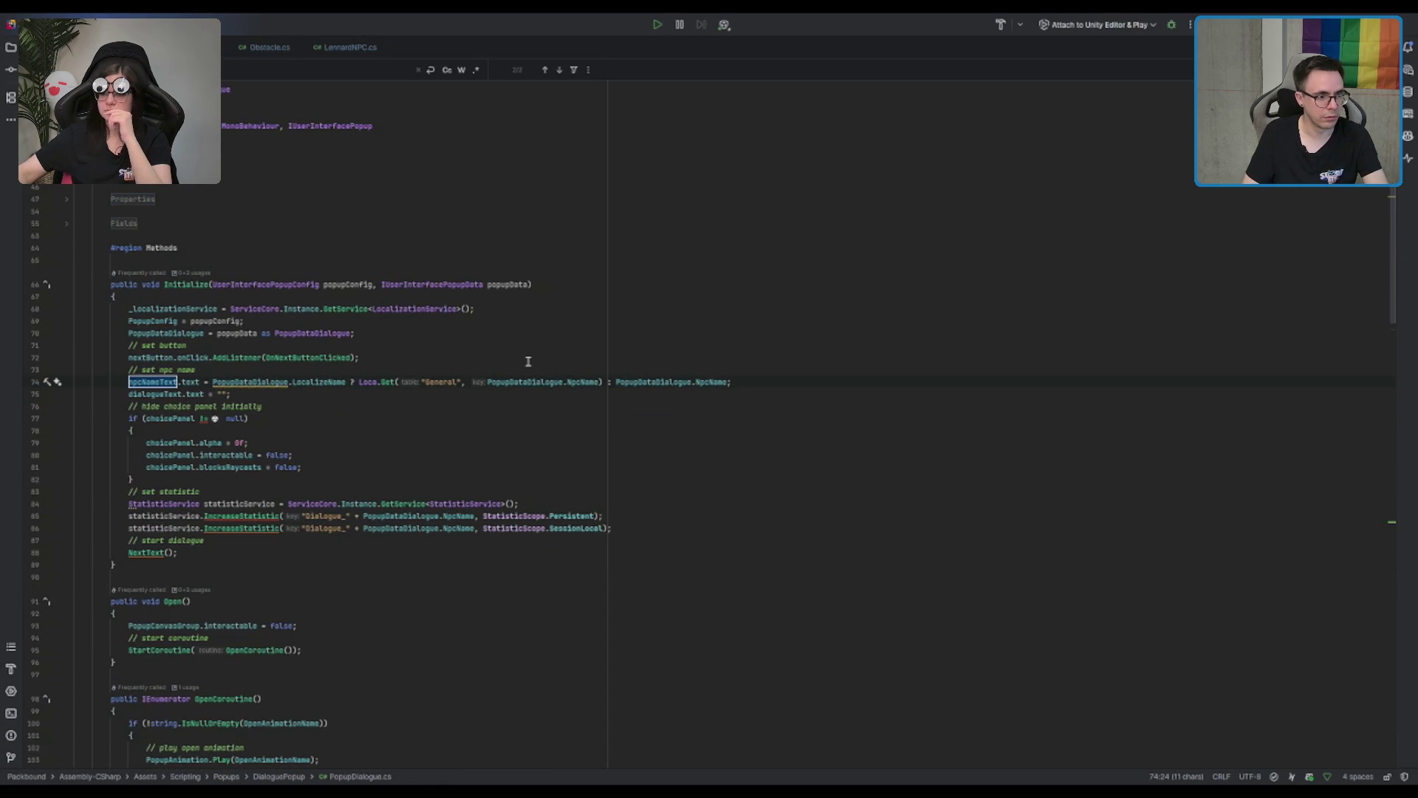
pyautogui.hotkey('ctrl', 'f')
pyautogui.press('Return')
pyautogui.press('Return')
pyautogui.press('Return')
pyautogui.press('Return')
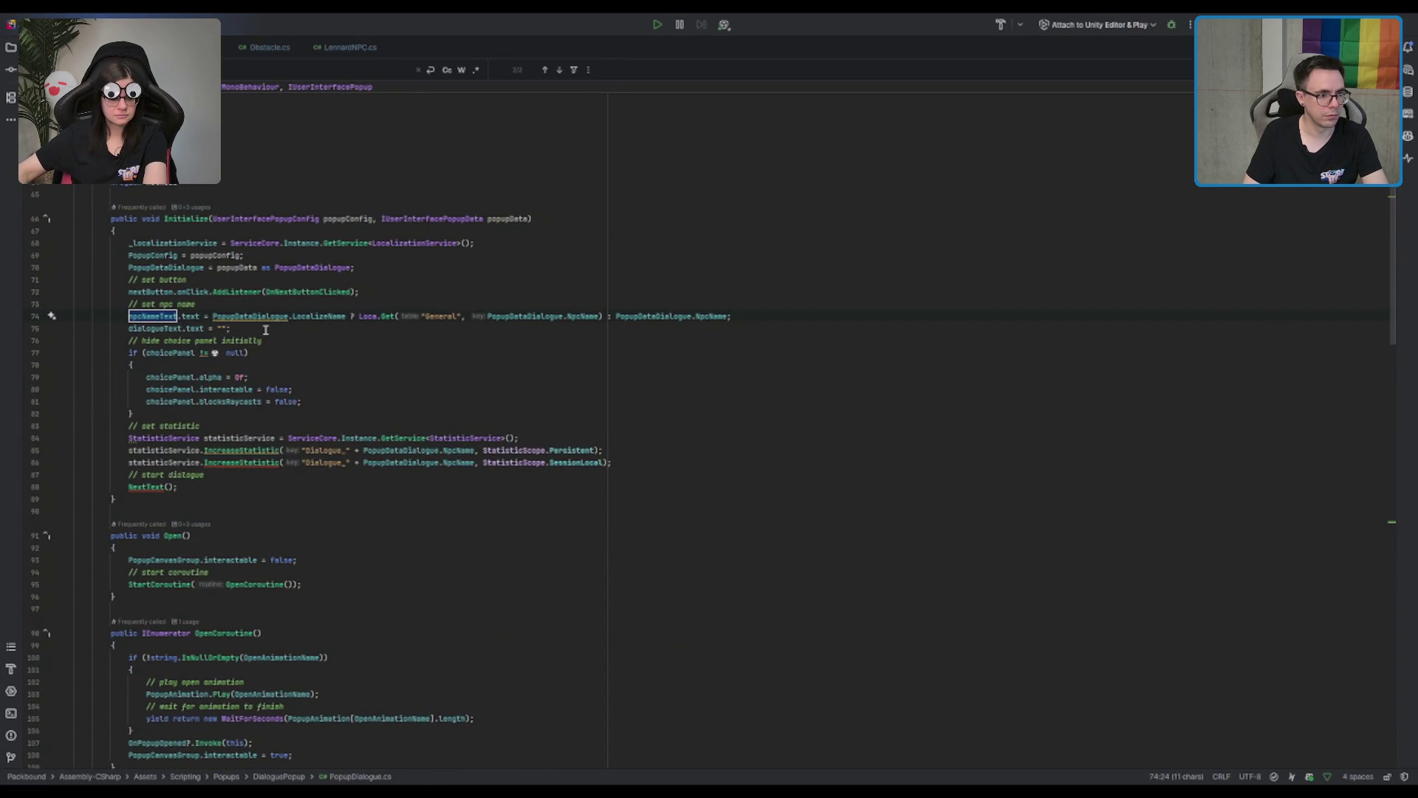
# - Add '// show name?' and npcNameText.gameObject.SetActive(PopupDataDialogue.ShowName) in Initialize, then return to Unity
pyautogui.press('Down')
pyautogui.press('Down')
pyautogui.press('End')
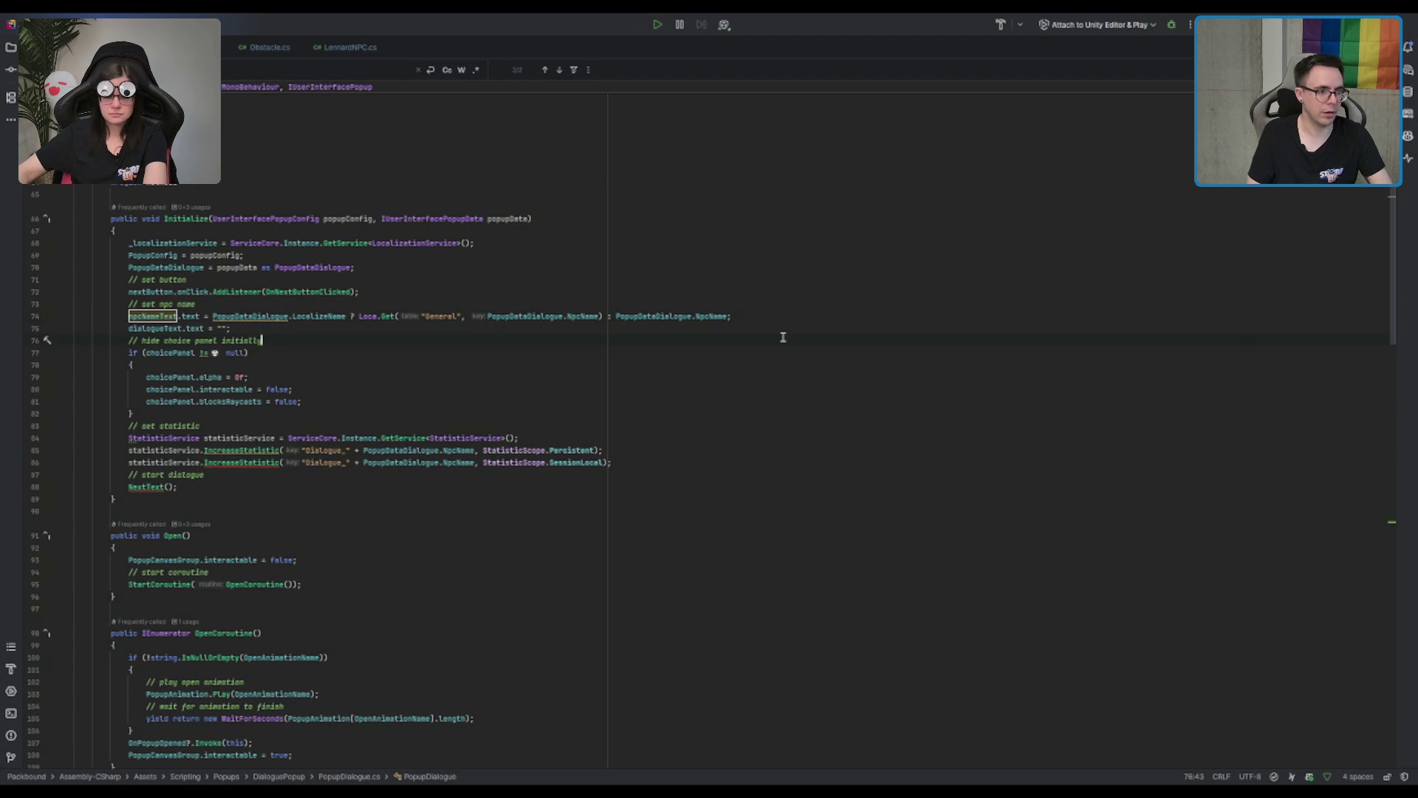
pyautogui.press('Up')
pyautogui.press('Return')
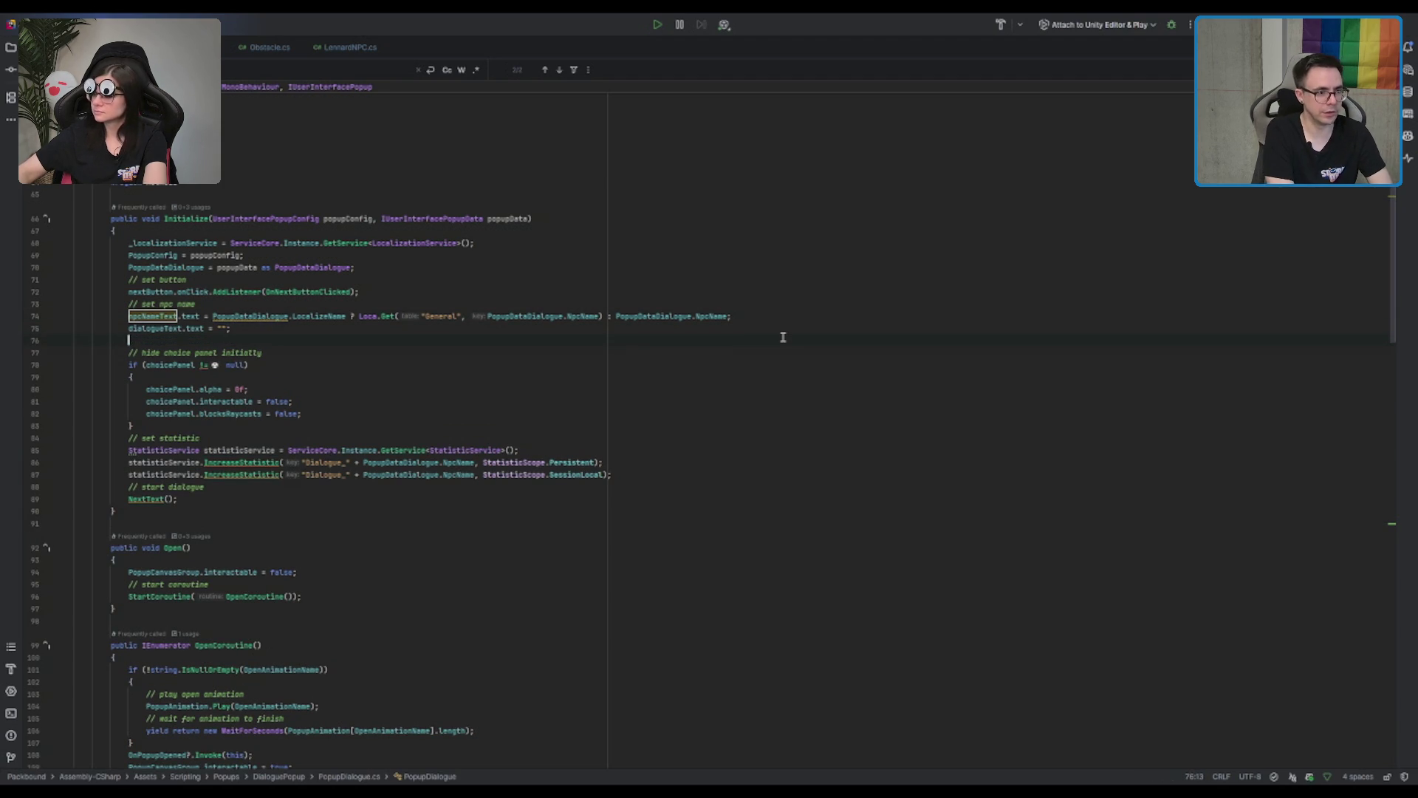
pyautogui.write('// nhow name?')
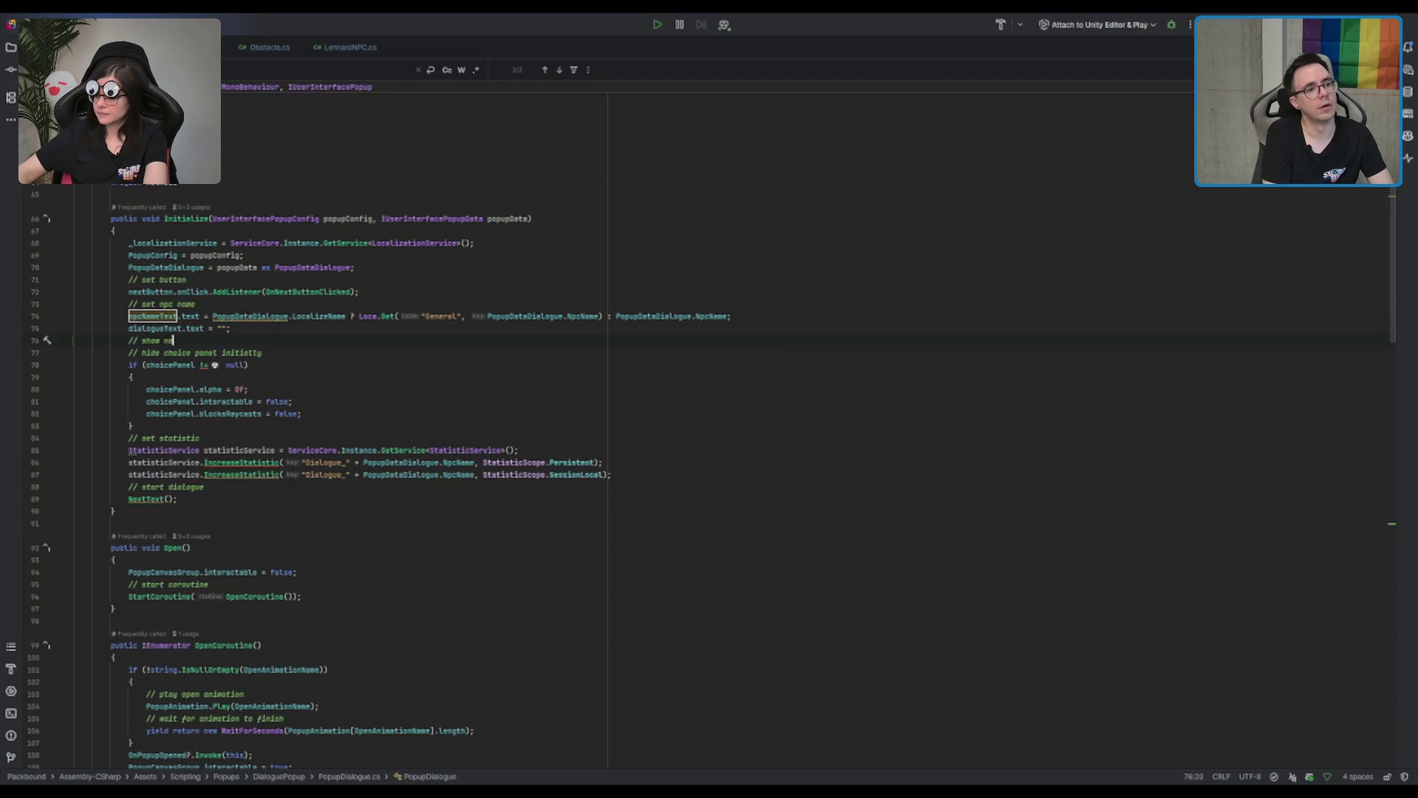
pyautogui.press('Return')
pyautogui.write('npc')
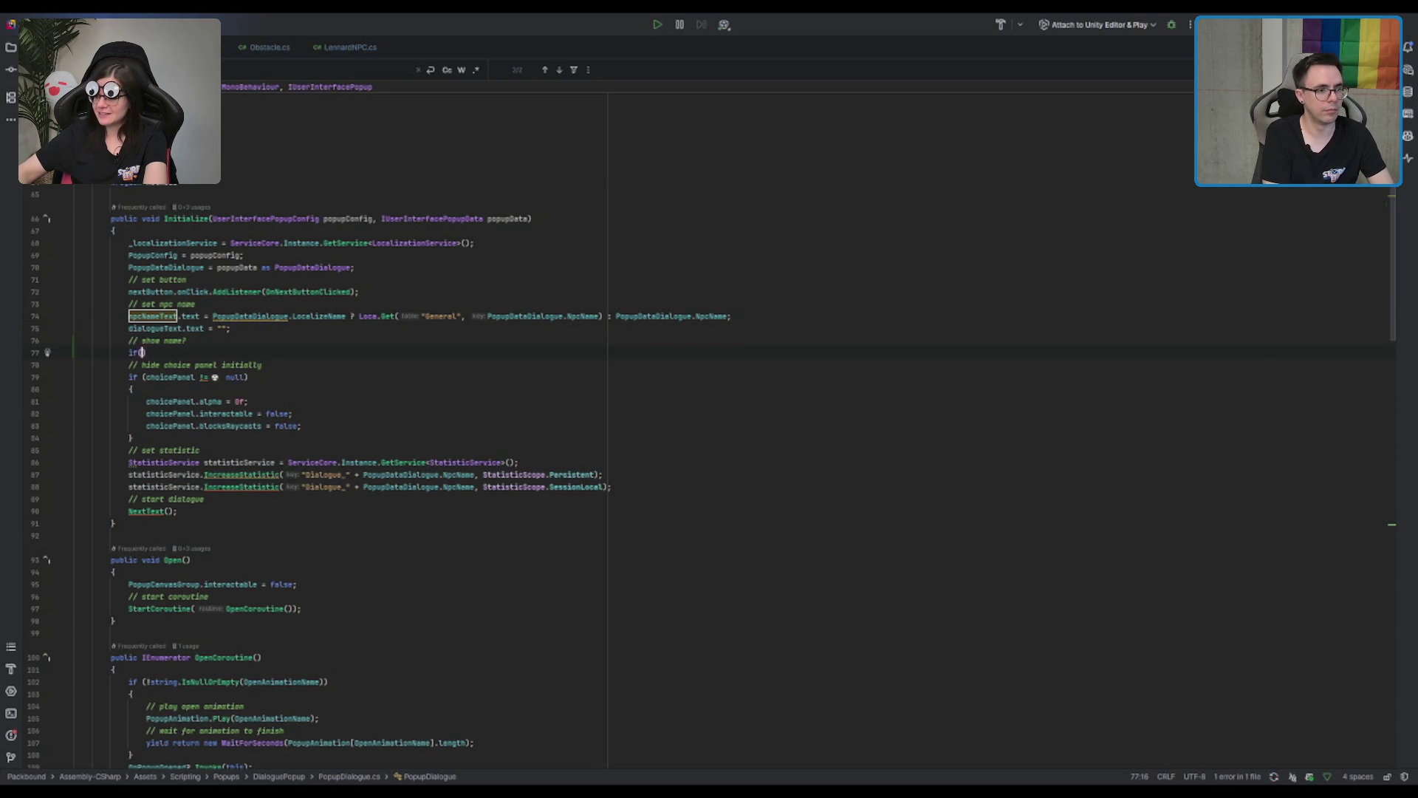
pyautogui.write('NameText.')
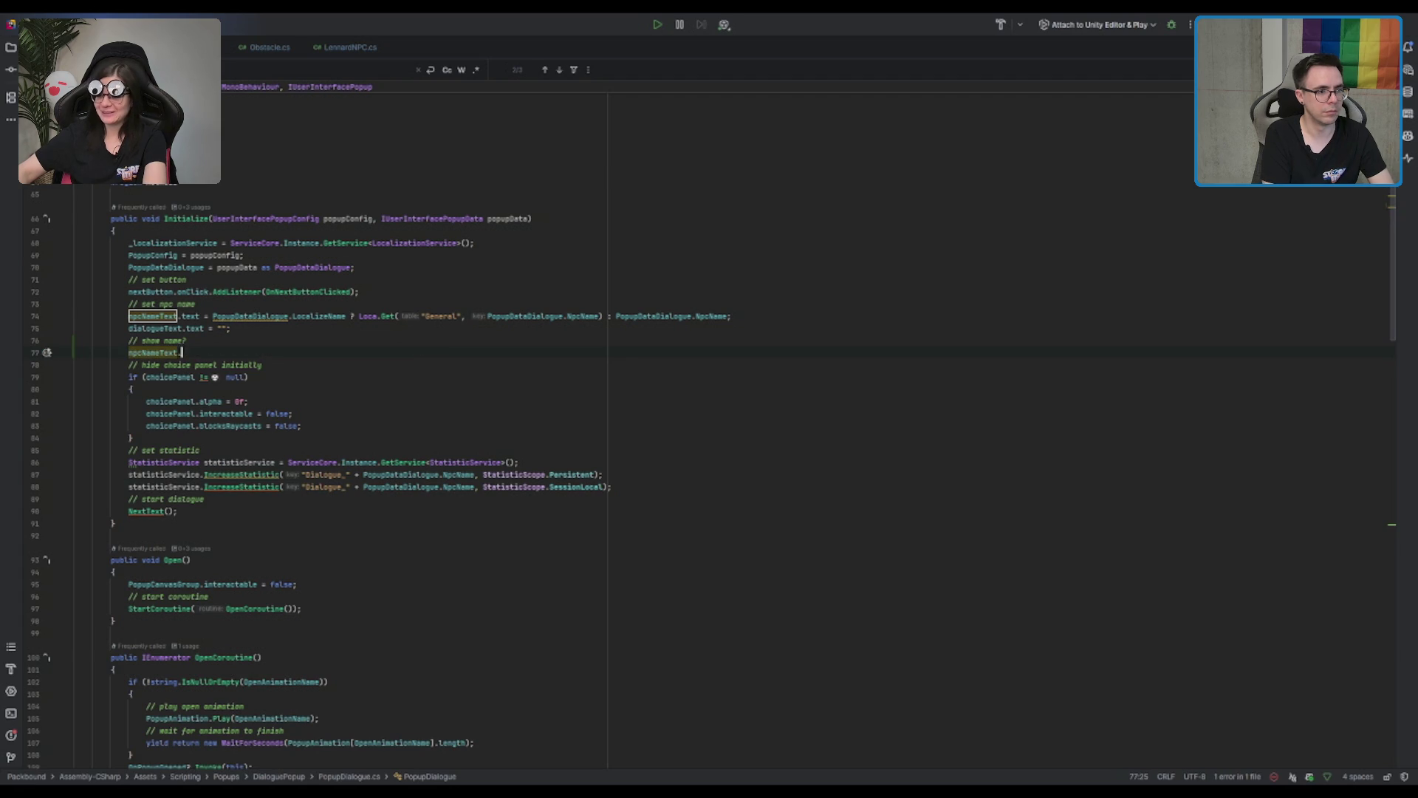
pyautogui.write('gameObject.SetActive(false')
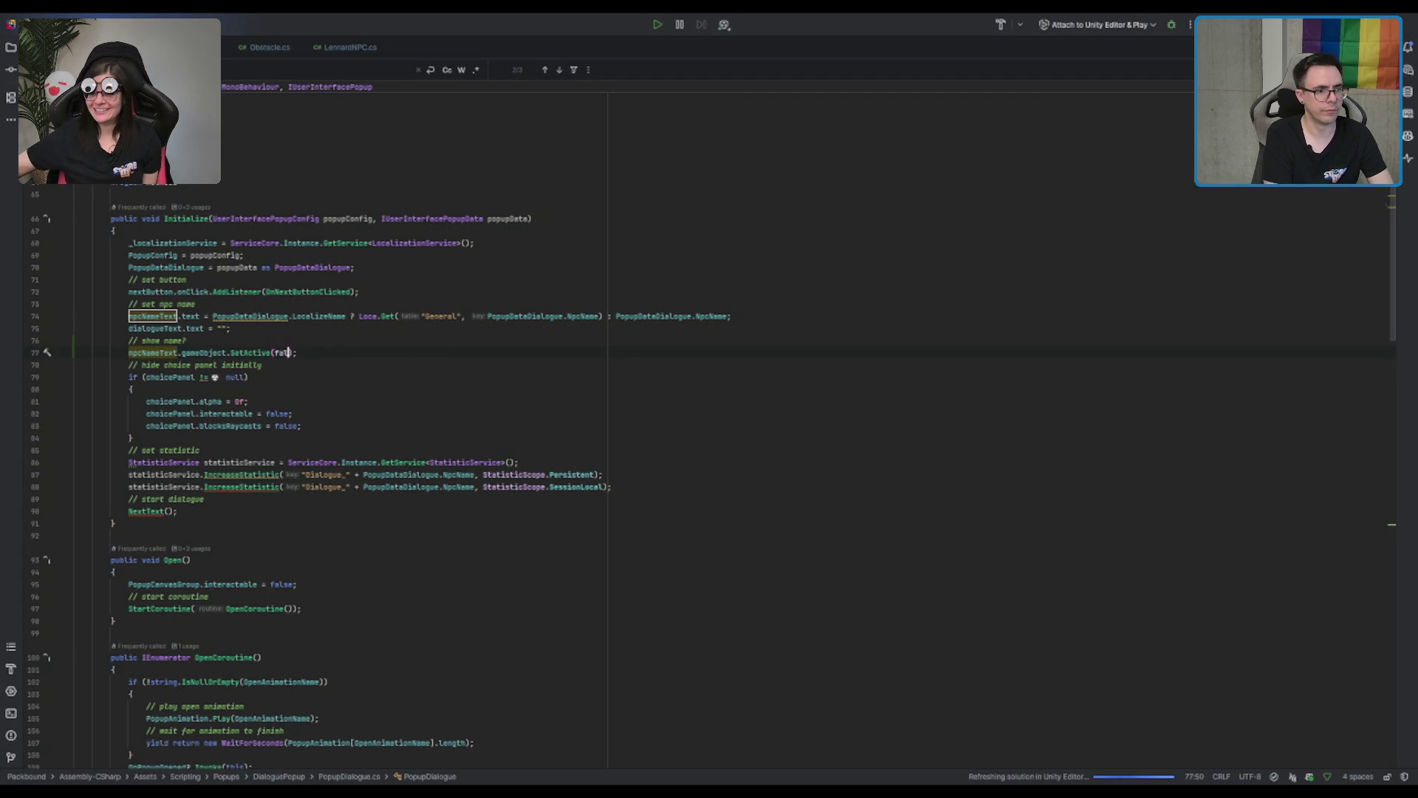
pyautogui.press('BackSpace')
pyautogui.press('BackSpace')
pyautogui.press('BackSpace')
pyautogui.write('PopupDataDialogue.ShowName')
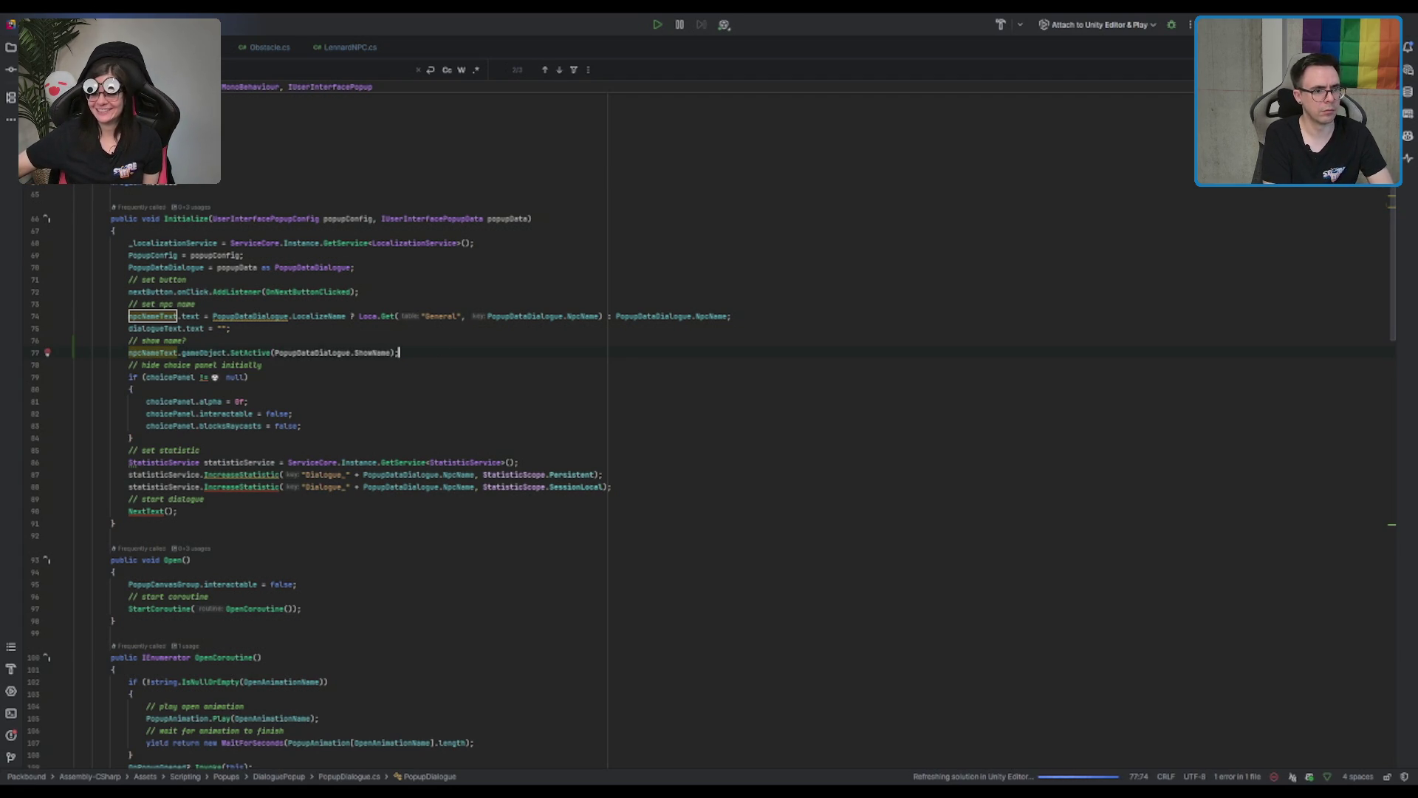
pyautogui.press('Tab')
pyautogui.keyDown('shift'); pyautogui.click(866, 341); pyautogui.keyUp('shift')
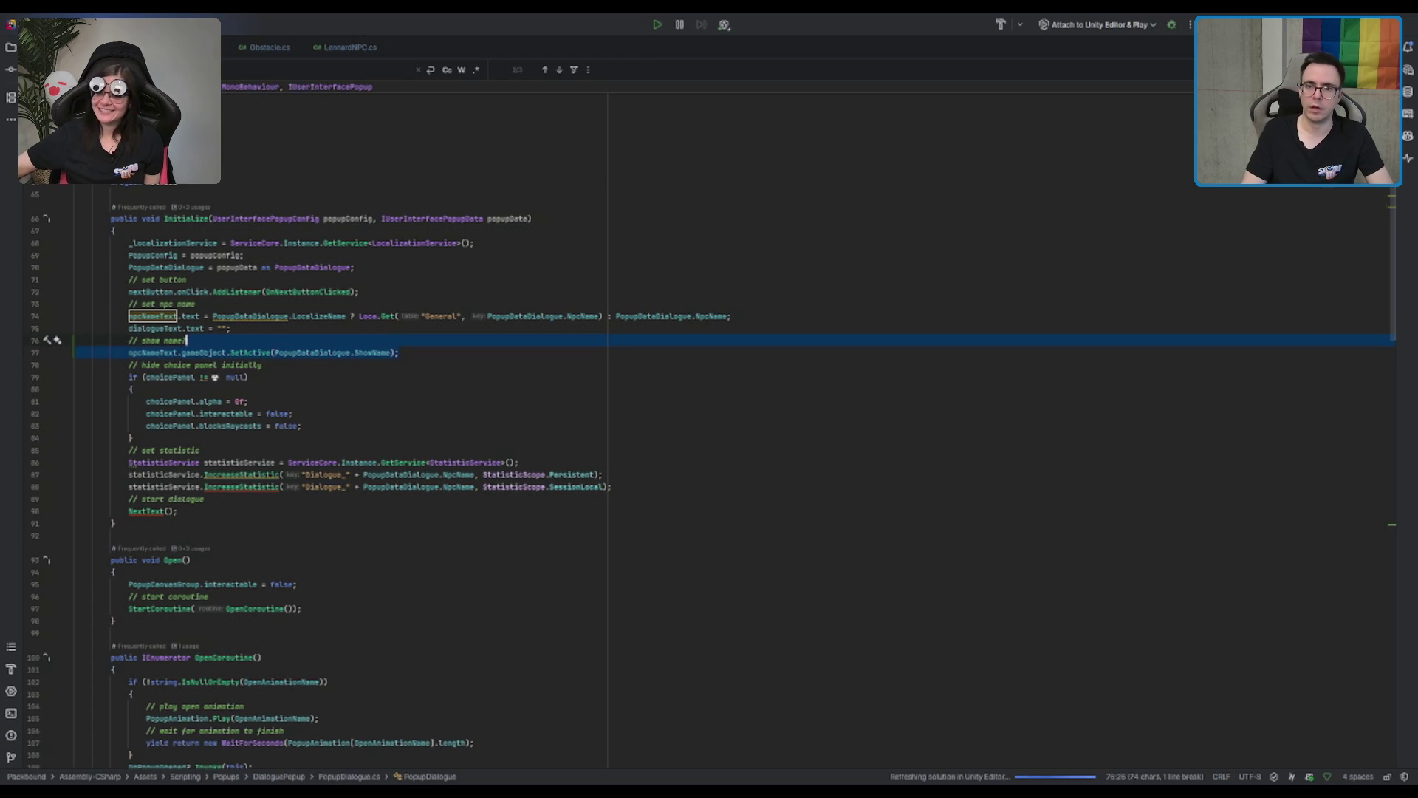
pyautogui.hotkey('alt', 'Tab')
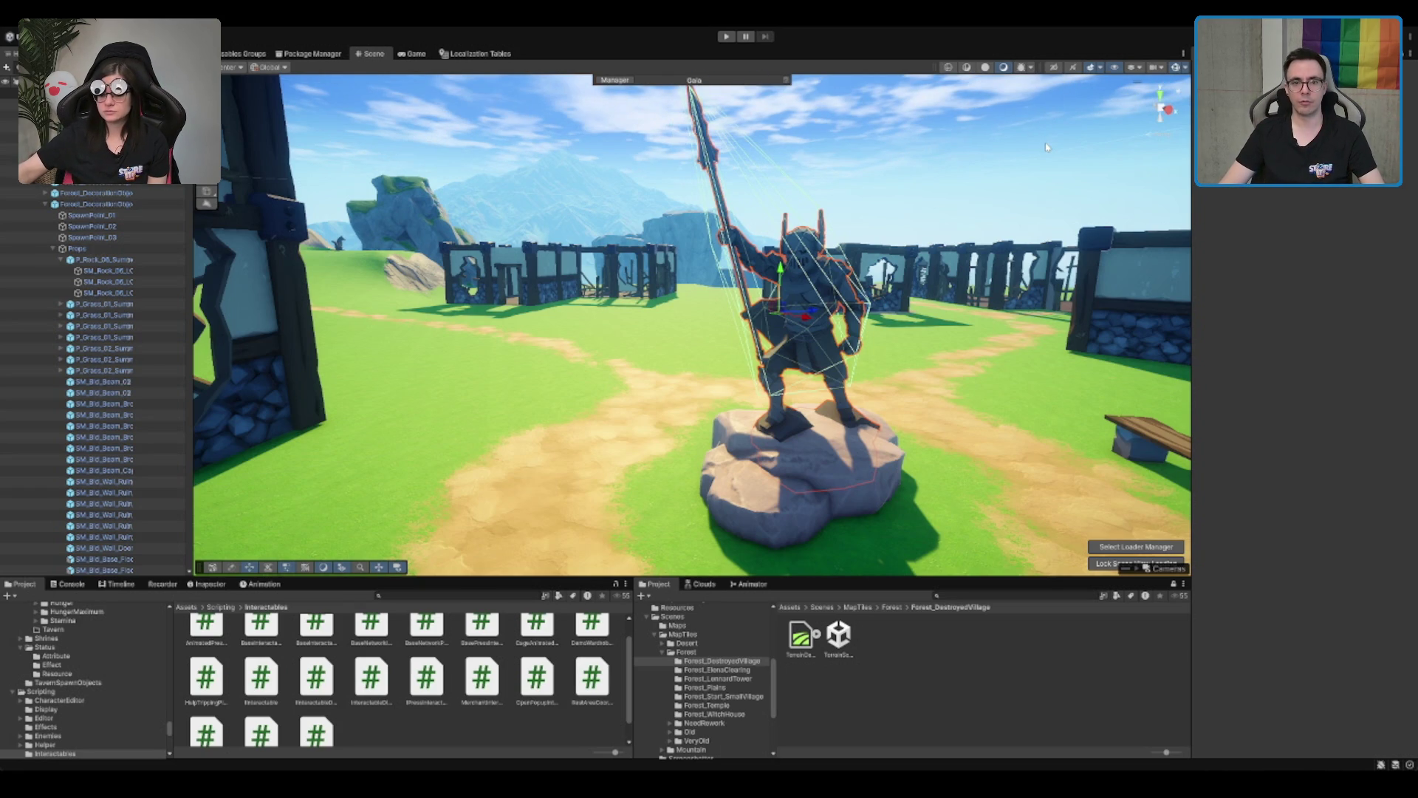
# - Navigate the Scene view into the village to the bench beside the statue
pyautogui.scroll(1, 840, 235)
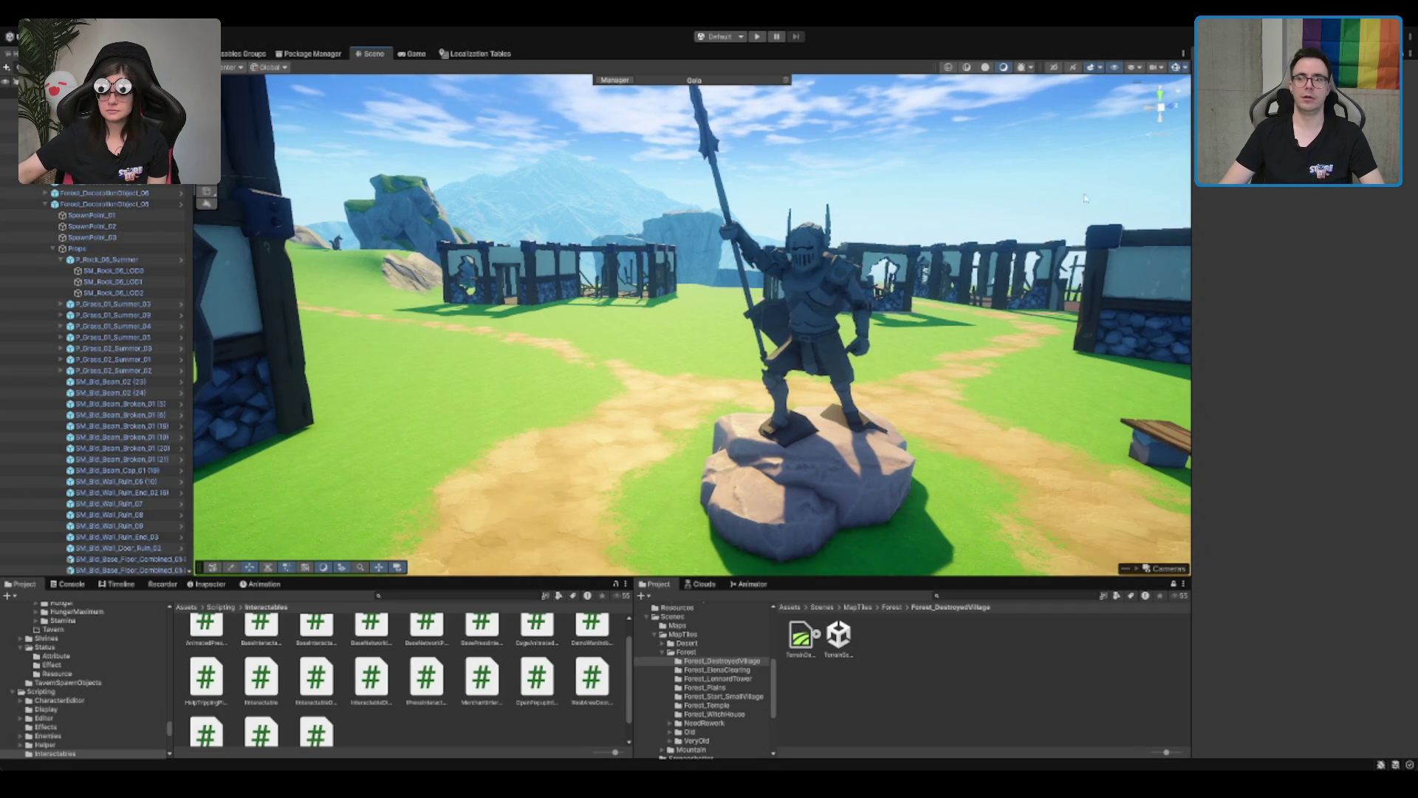
pyautogui.scroll(-5, 904, 185)
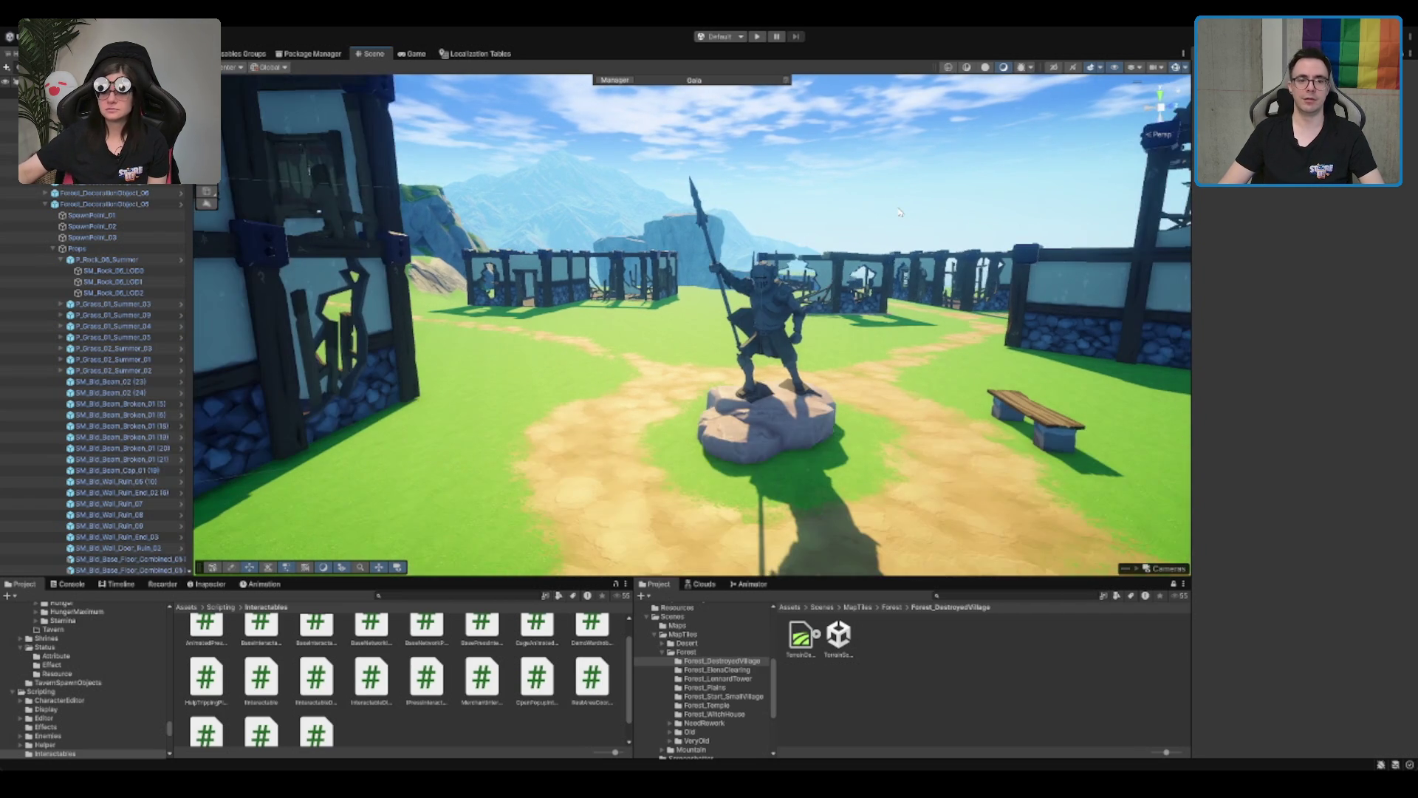
pyautogui.scroll(-4, 893, 210)
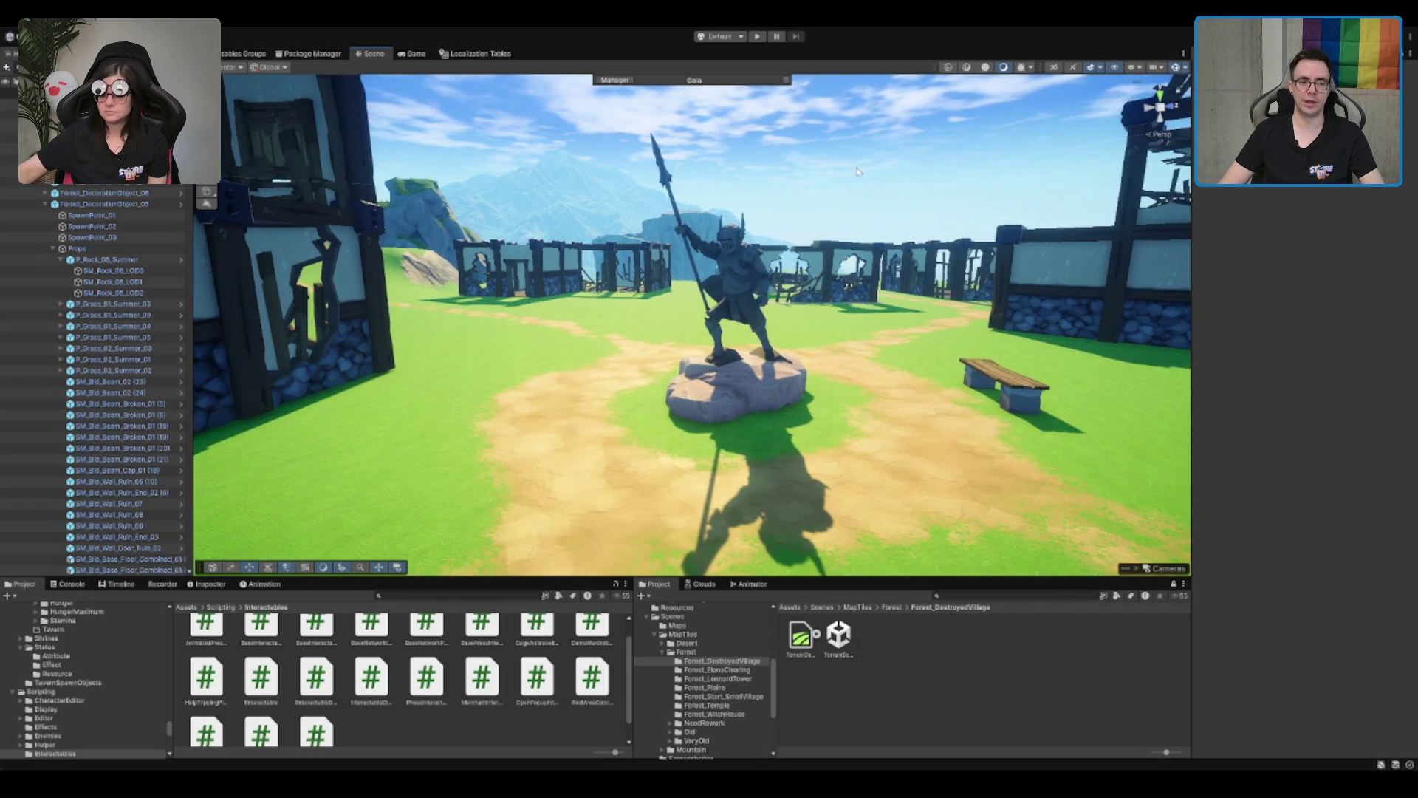
pyautogui.scroll(1, 857, 171)
pyautogui.scroll(4, 760, 259)
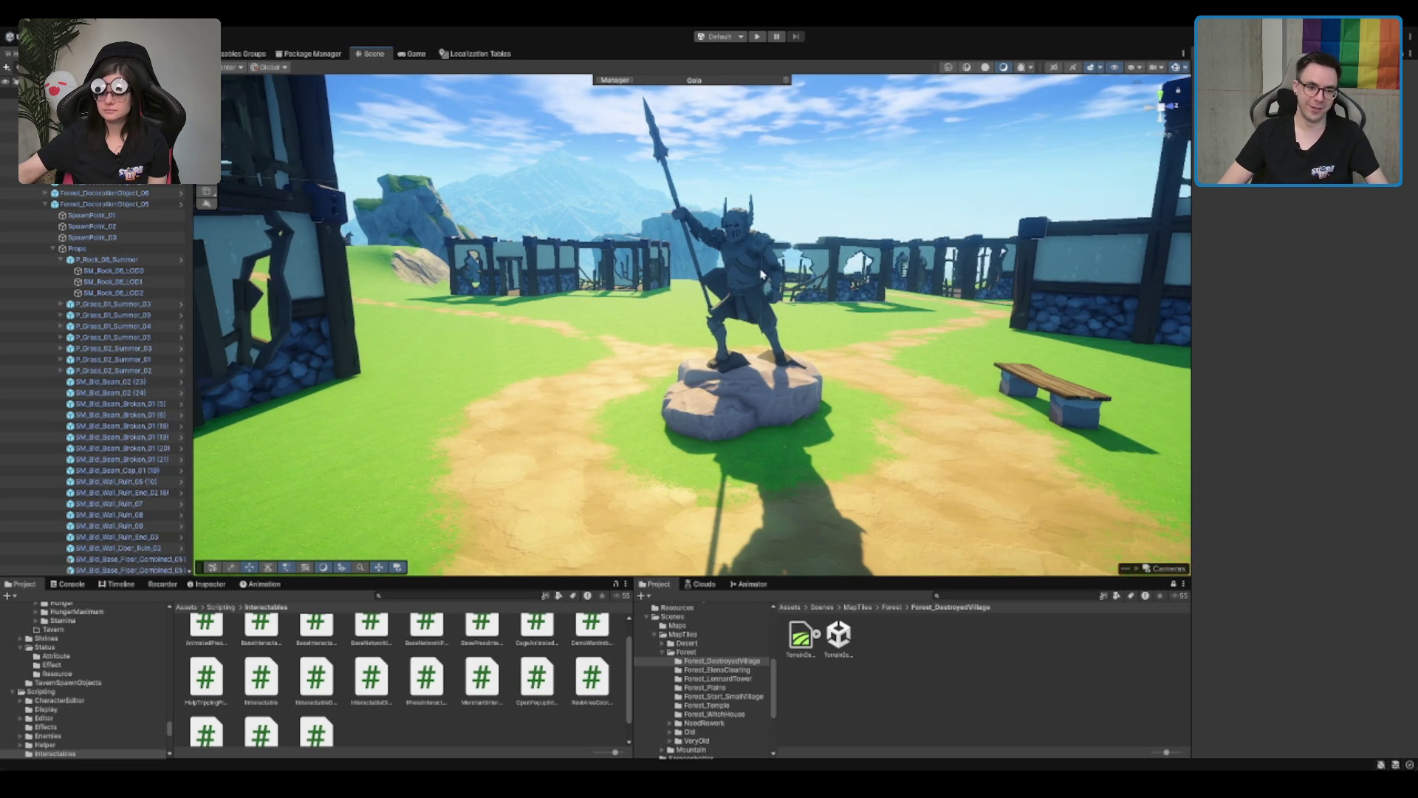
pyautogui.scroll(-2, 849, 229)
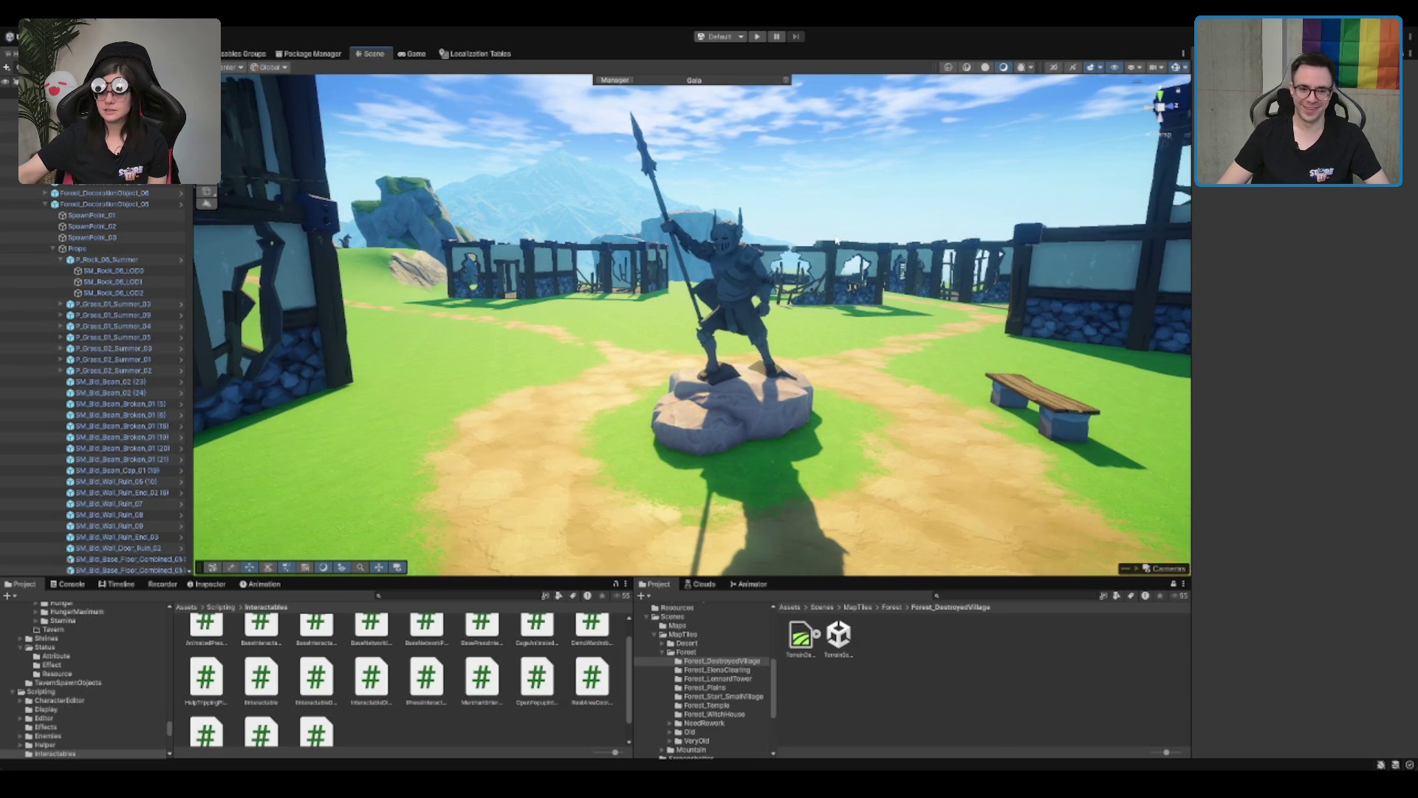
pyautogui.scroll(-3, 746, 386)
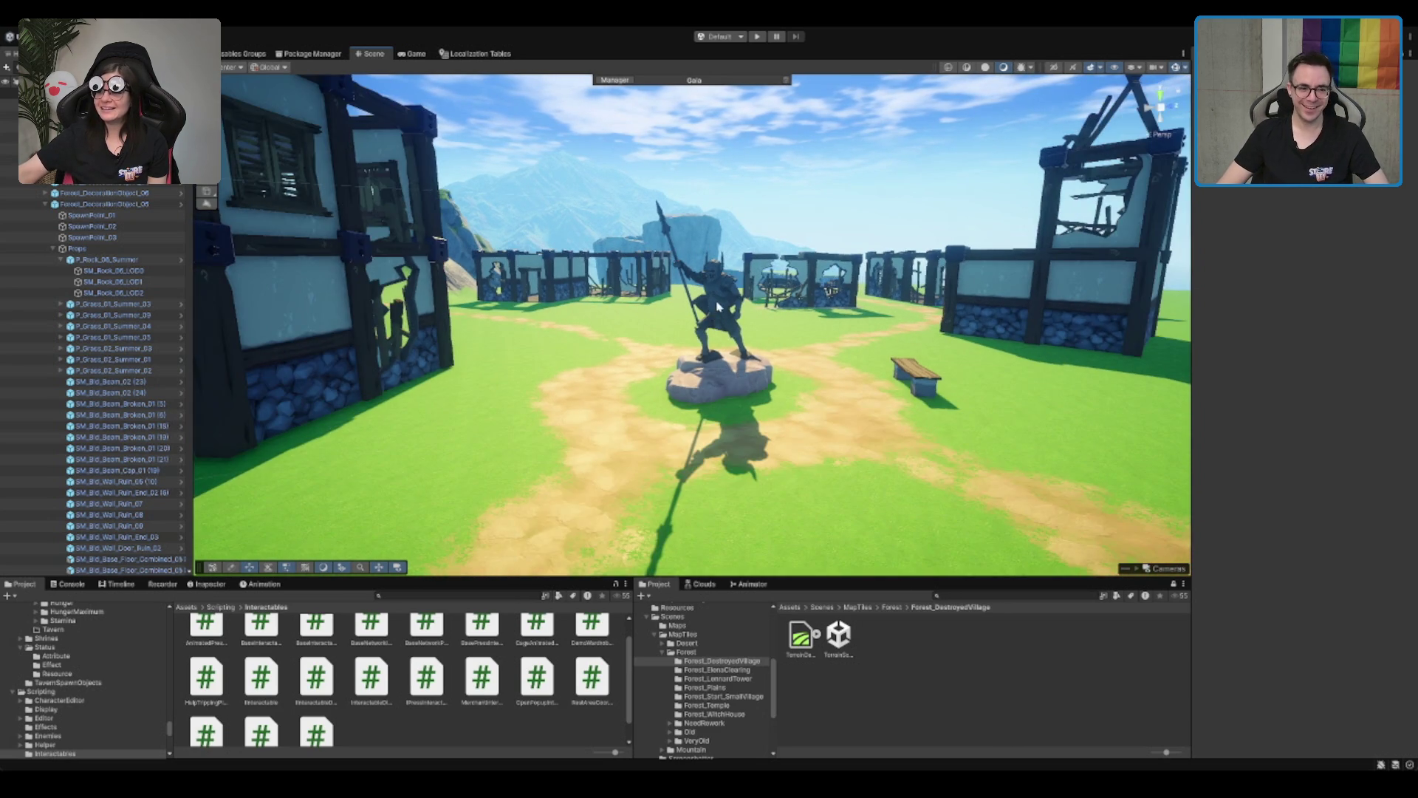
pyautogui.scroll(-3, 720, 318)
pyautogui.moveTo(723, 325)
pyautogui.mouseDown()
pyautogui.moveTo(756, 347)
pyautogui.moveTo(911, 209)
pyautogui.mouseUp()
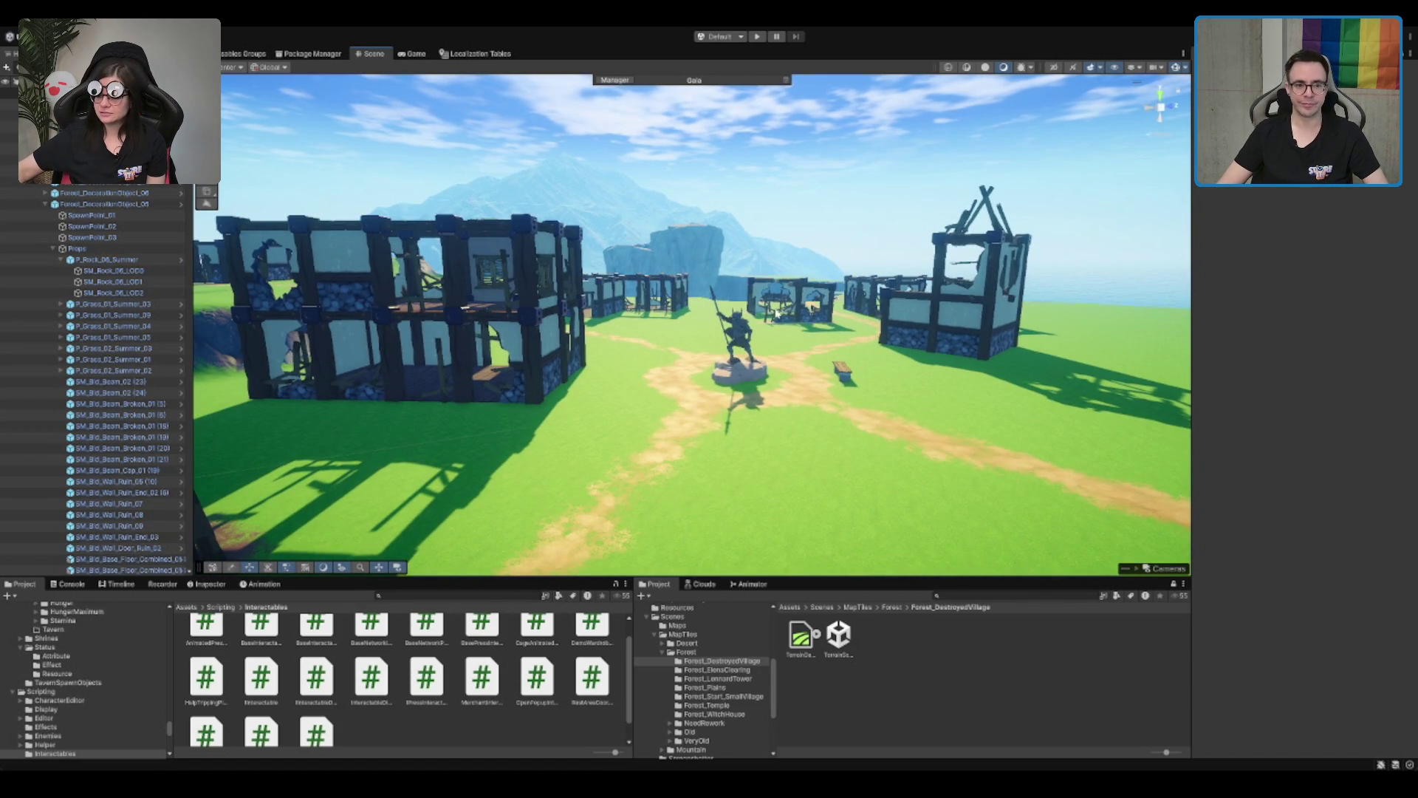
pyautogui.moveTo(775, 313); pyautogui.dragTo(881, 323)
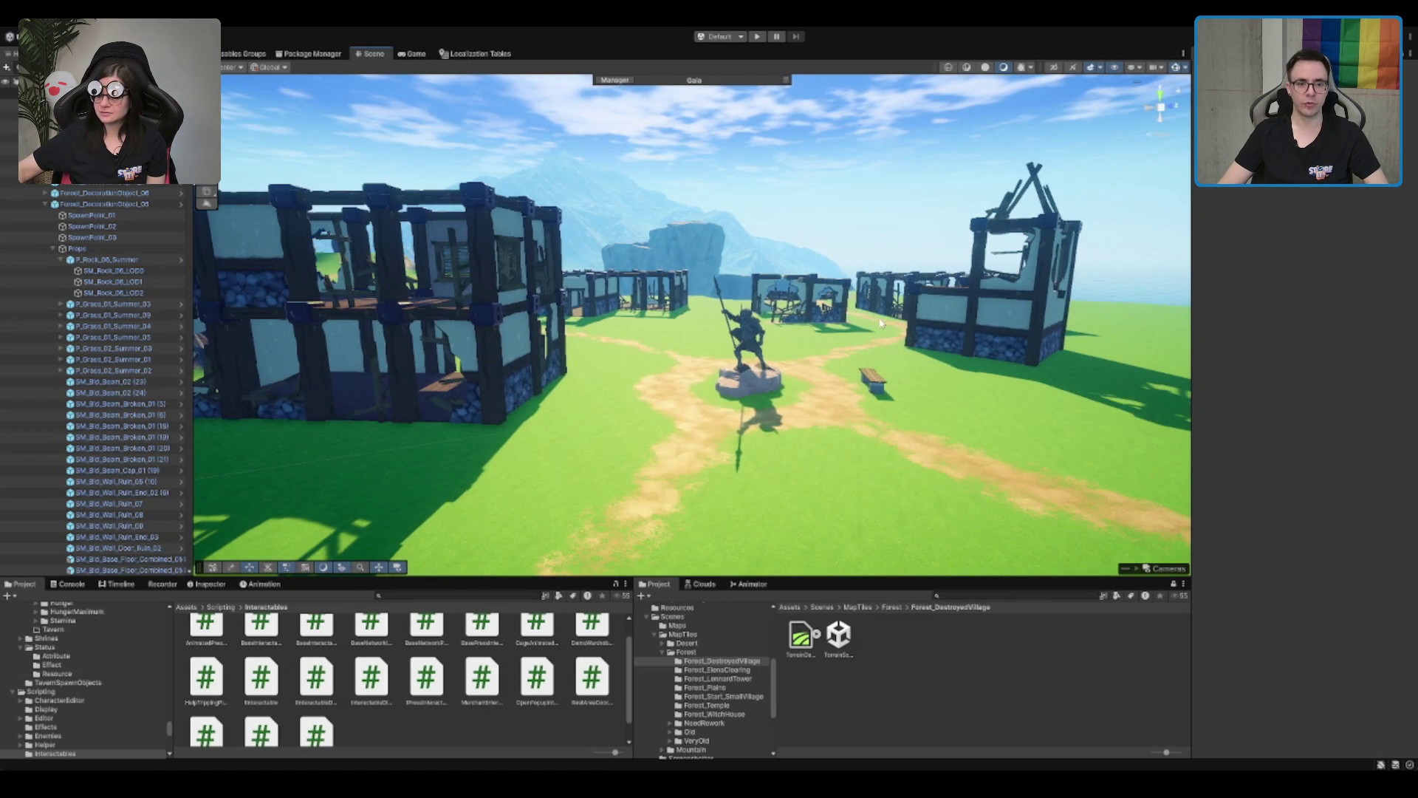
pyautogui.click(883, 388)
pyautogui.click(861, 197)
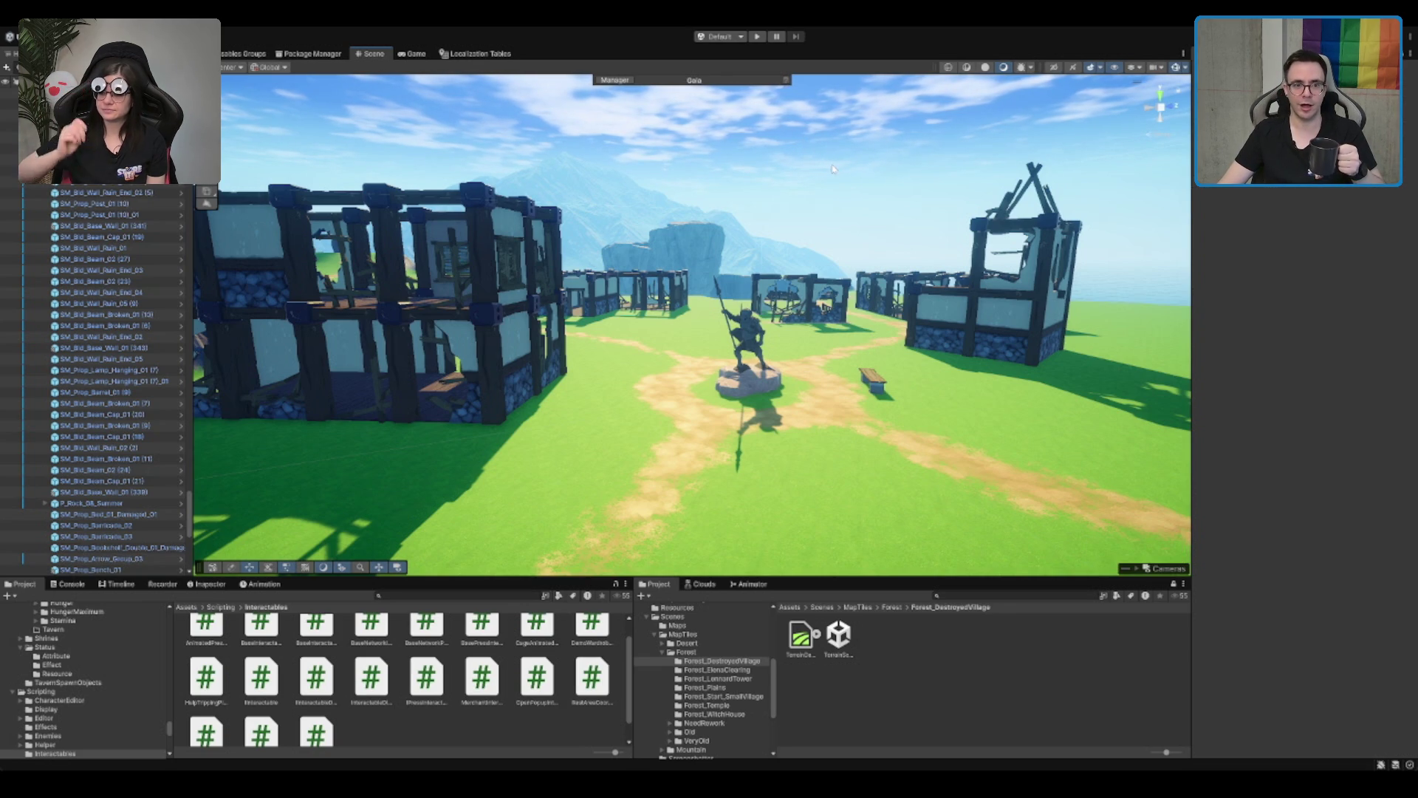
# - Duplicate the bench and move the copy to the left of the statue, ready to rotate
pyautogui.scroll(2, 890, 377)
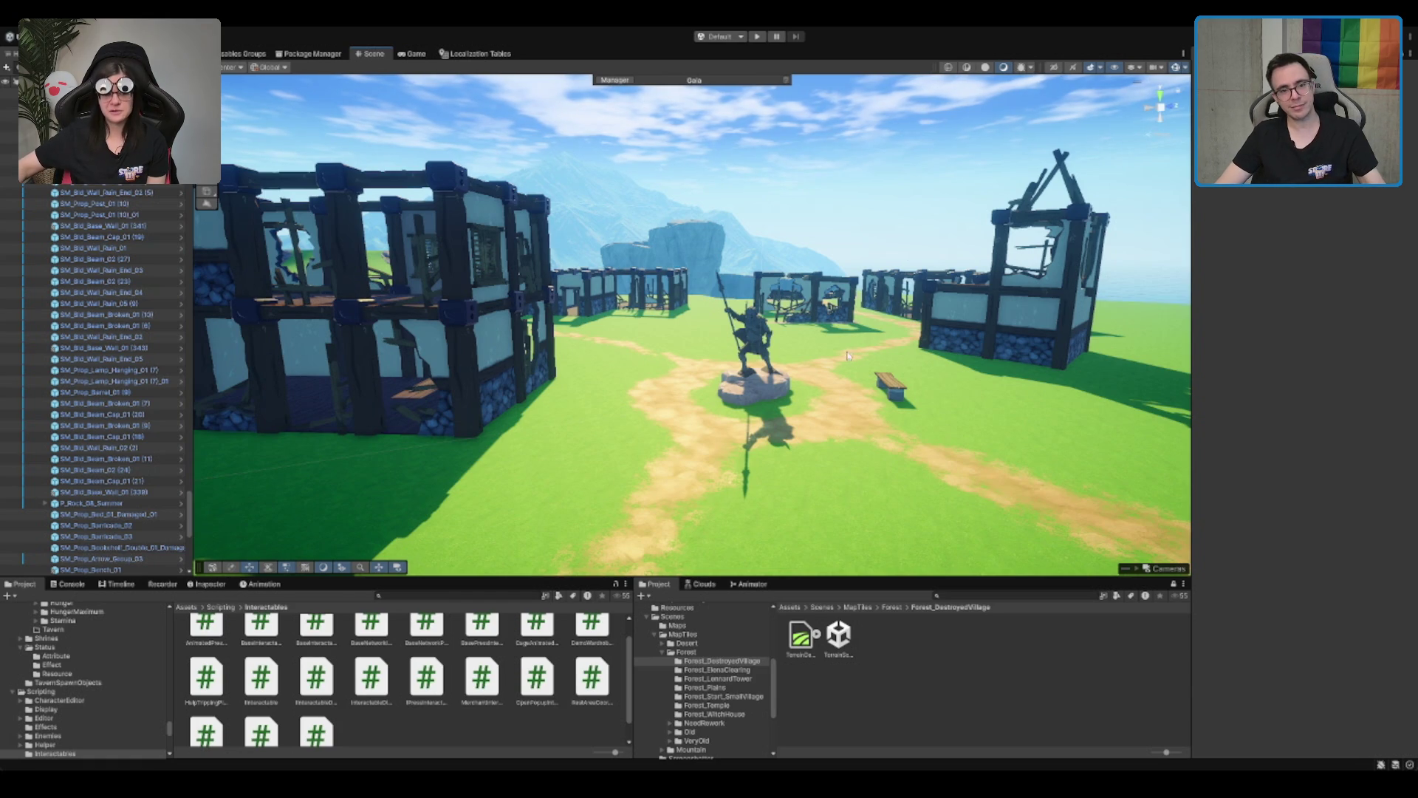
pyautogui.click(894, 390)
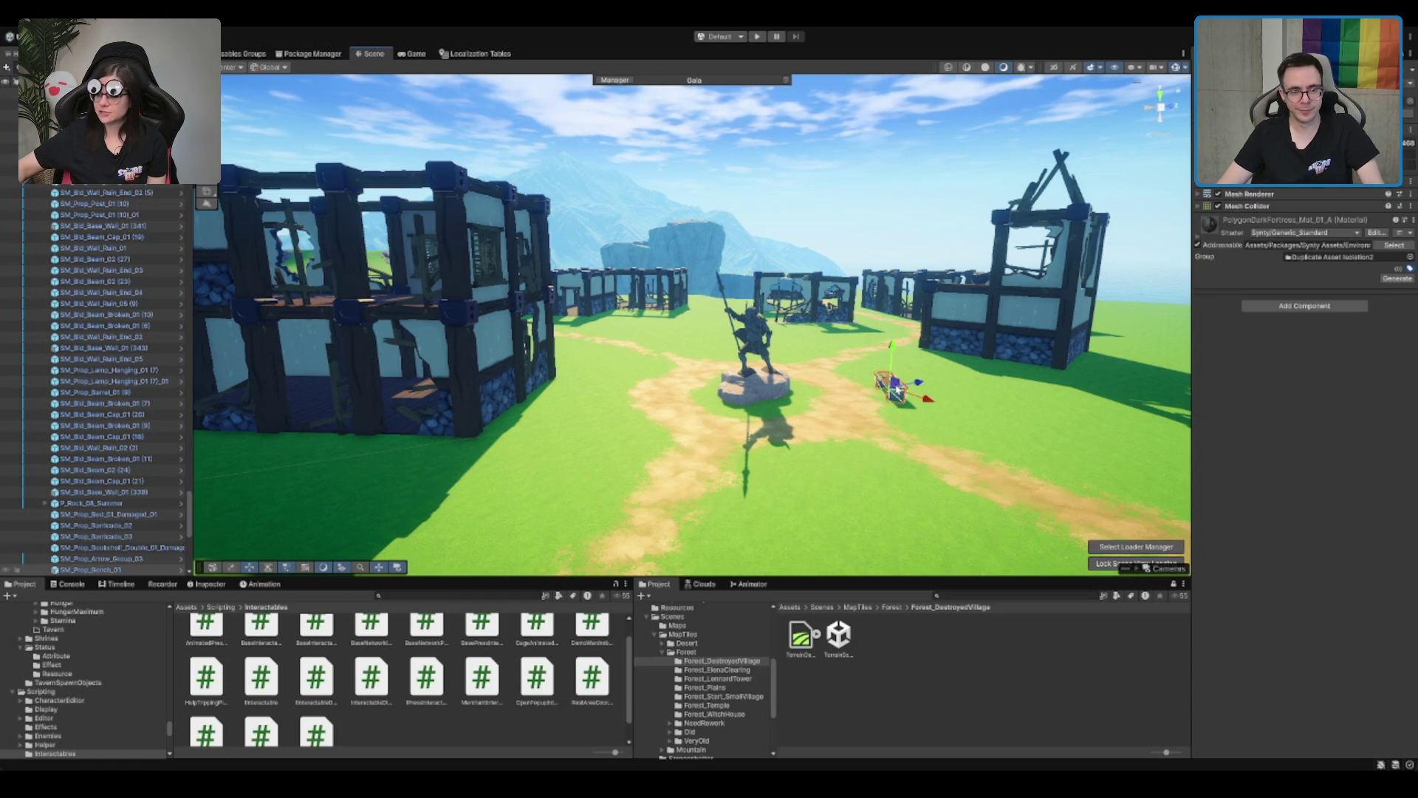
pyautogui.moveTo(897, 386); pyautogui.dragTo(855, 250)
pyautogui.scroll(-3, 855, 250)
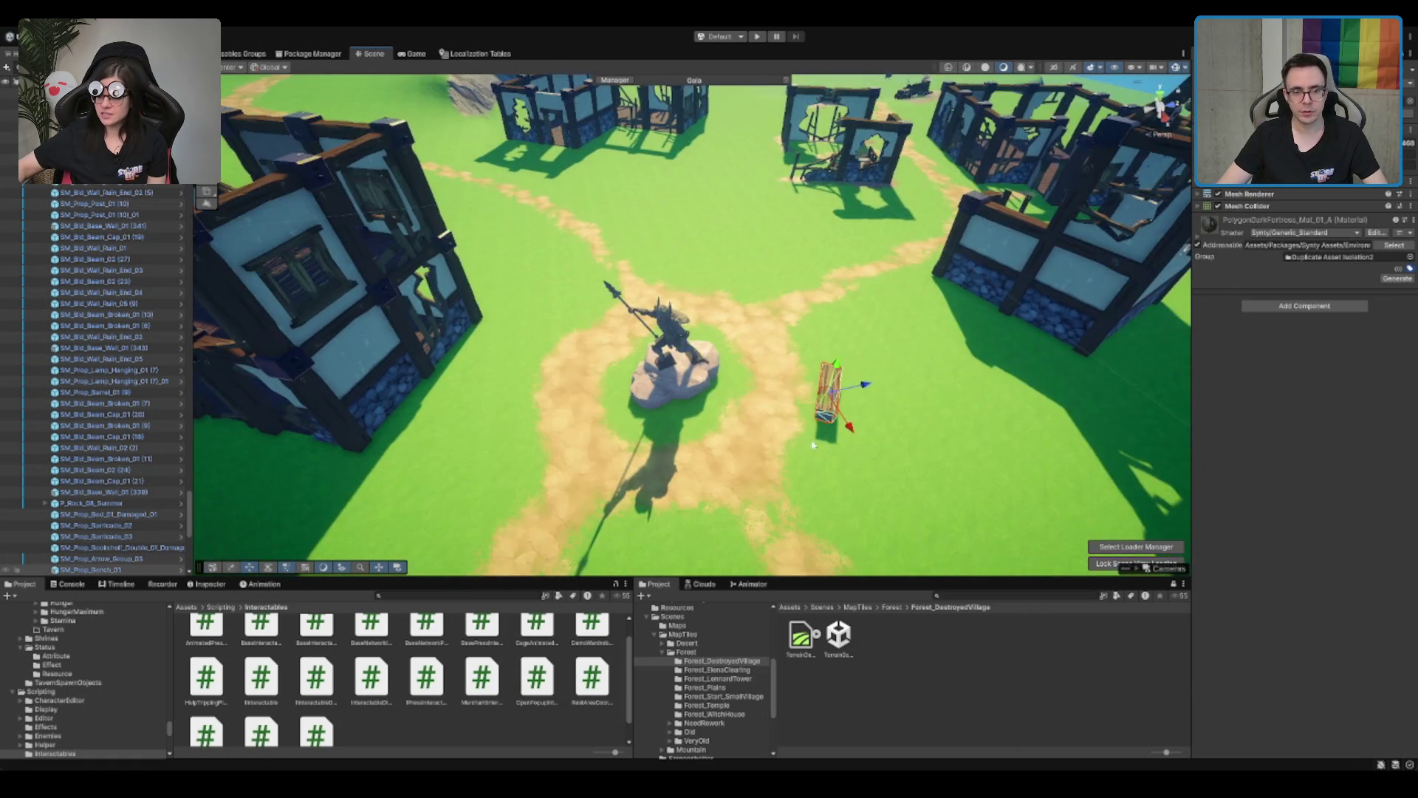
pyautogui.hotkey('ctrl', 'd')
pyautogui.moveTo(829, 391)
pyautogui.mouseDown()
pyautogui.moveTo(530, 373)
pyautogui.moveTo(519, 347)
pyautogui.moveTo(547, 361)
pyautogui.moveTo(537, 384)
pyautogui.moveTo(882, 439)
pyautogui.moveTo(886, 238)
pyautogui.mouseUp()
pyautogui.press('e')
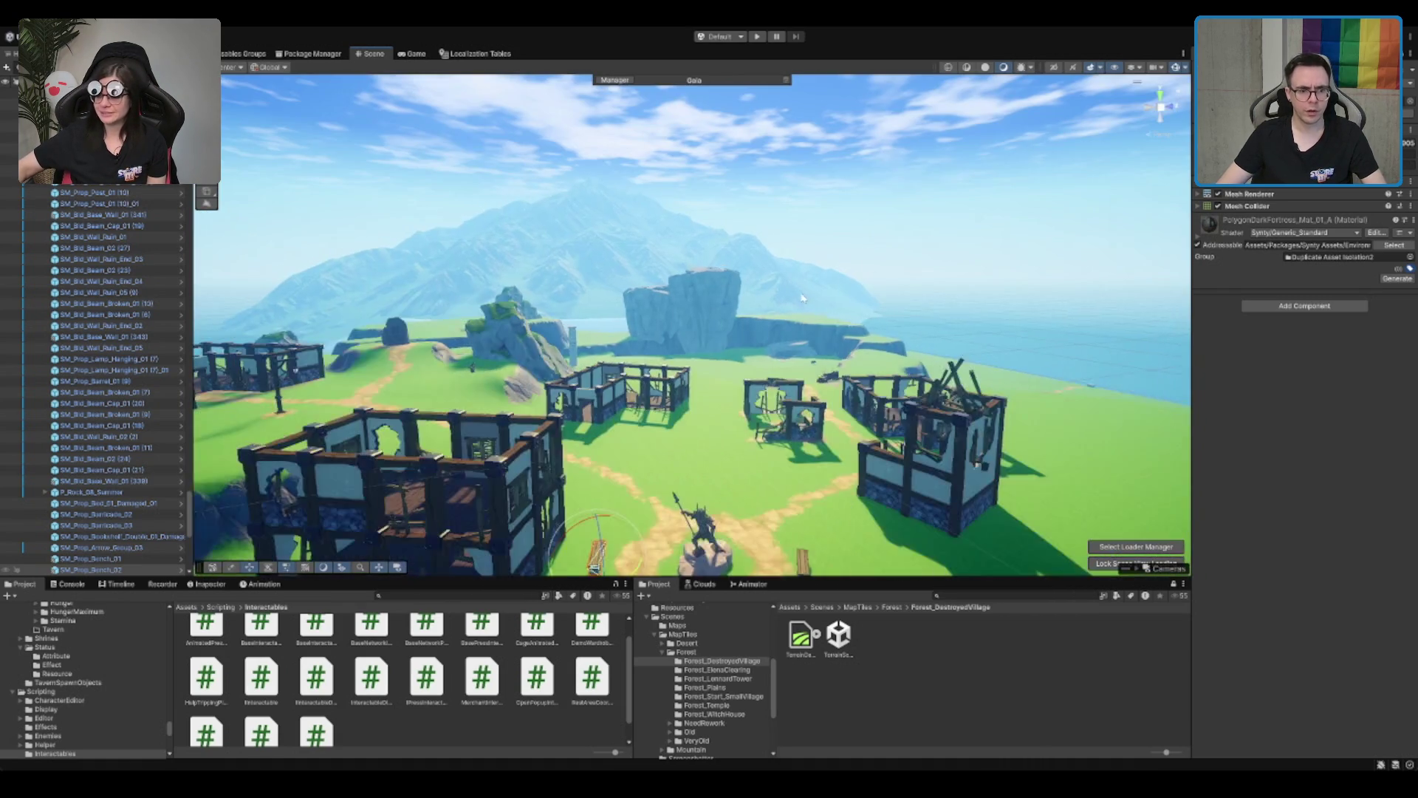
# - Select and frame the hero statue, then clear its Interactable Dialogue name
pyautogui.click(731, 517)
pyautogui.press('f')
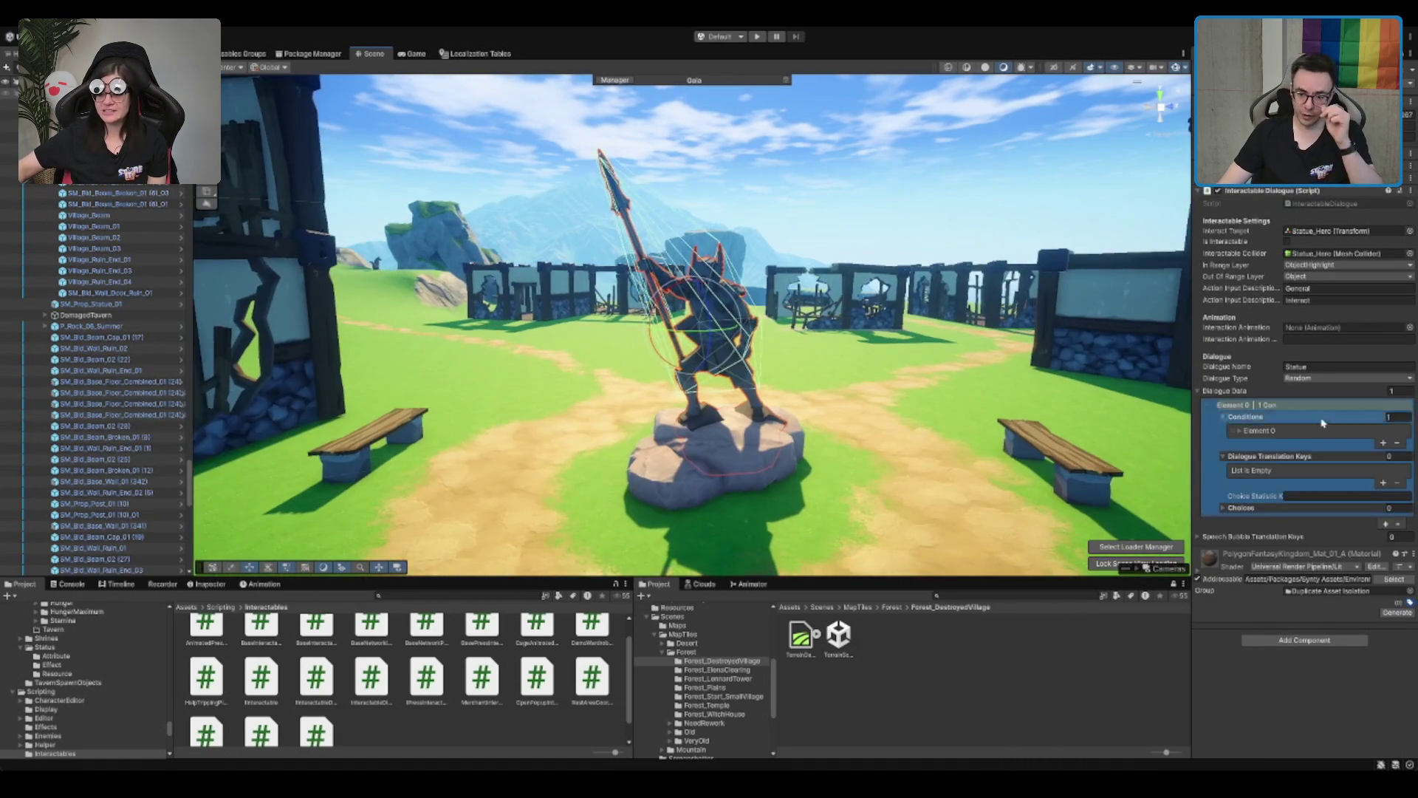
pyautogui.click(1309, 428)
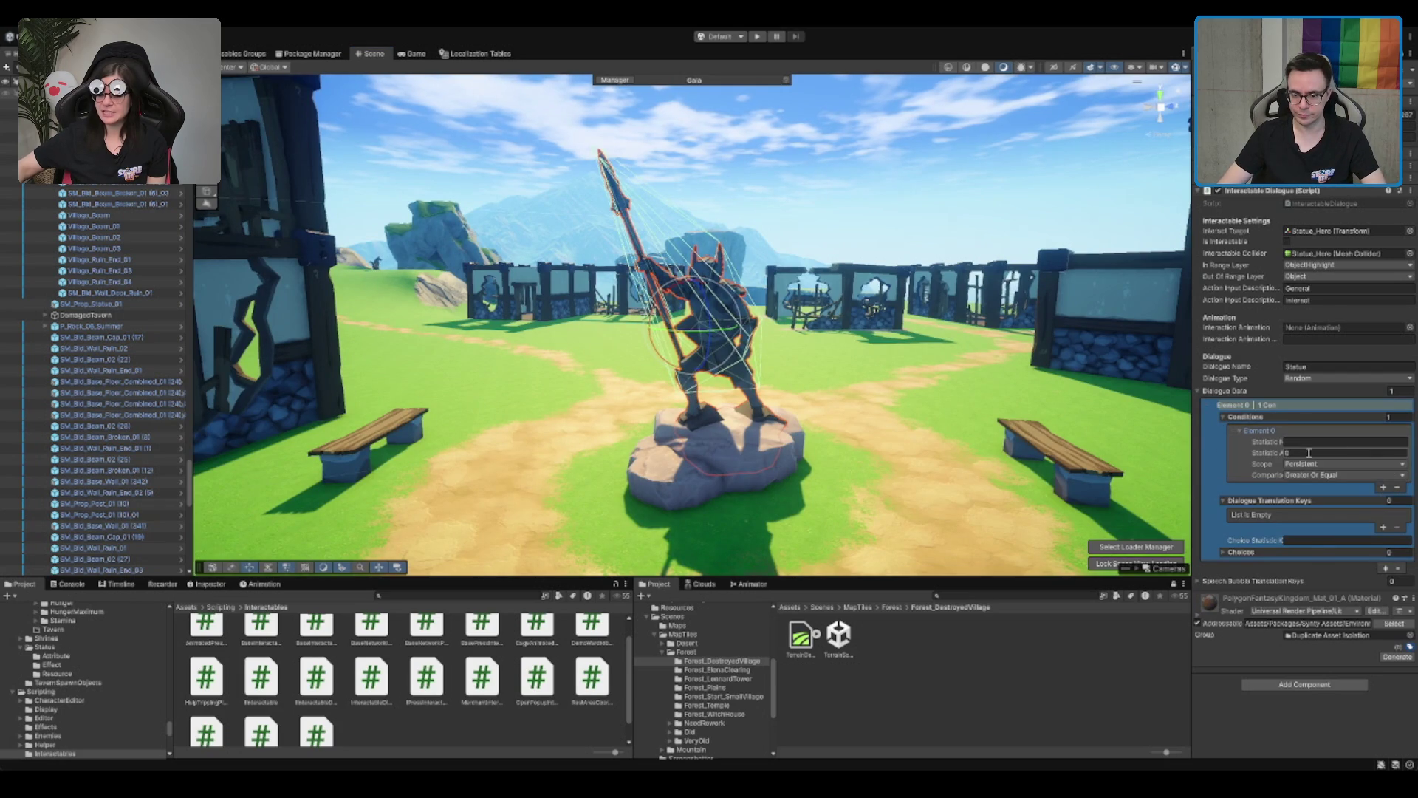
pyautogui.doubleClick(1336, 366)
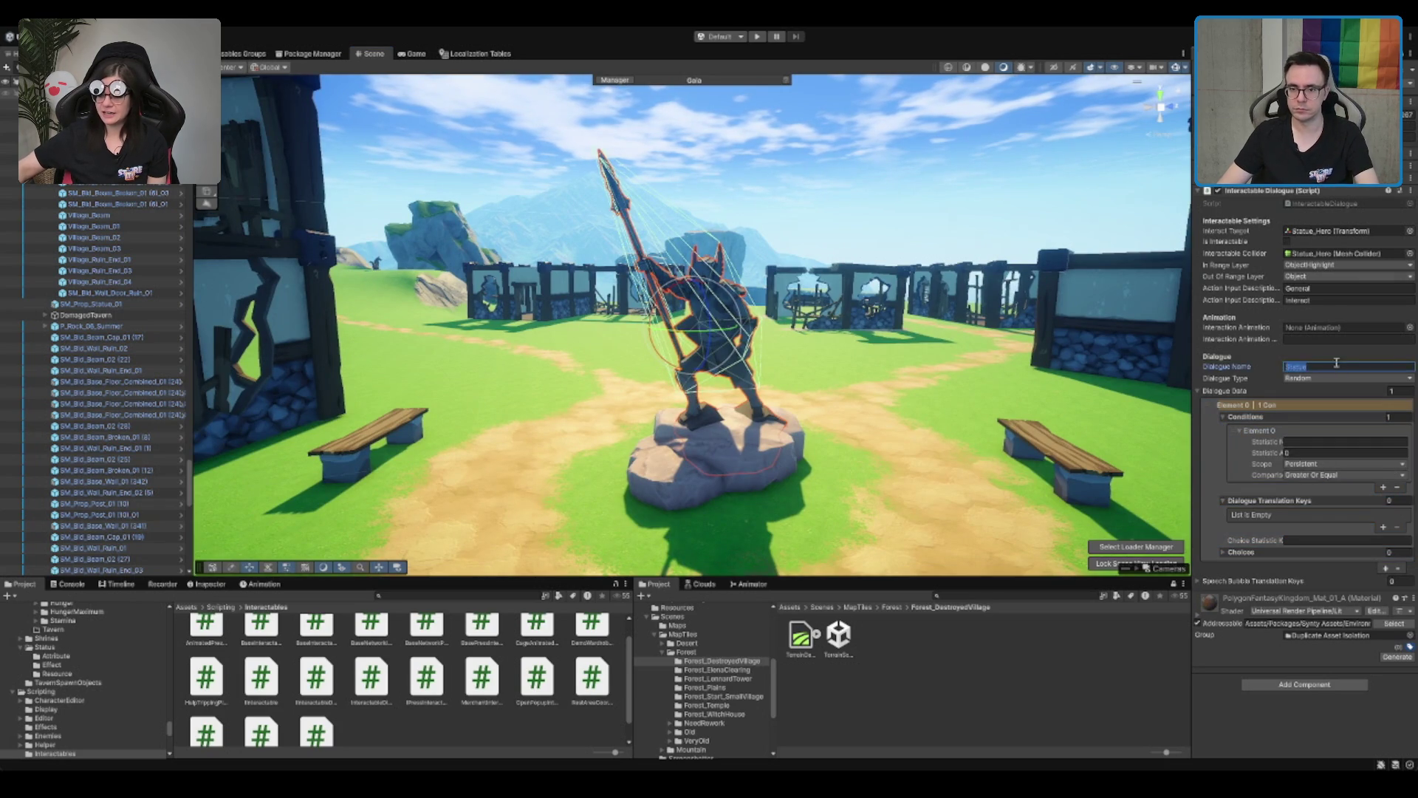
pyautogui.press('BackSpace')
pyautogui.click(1304, 502)
# - Set the condition's Statistic Name to Dialogue_Status_Hero and Compare to Equal
pyautogui.hotkey('alt', 'Tab')
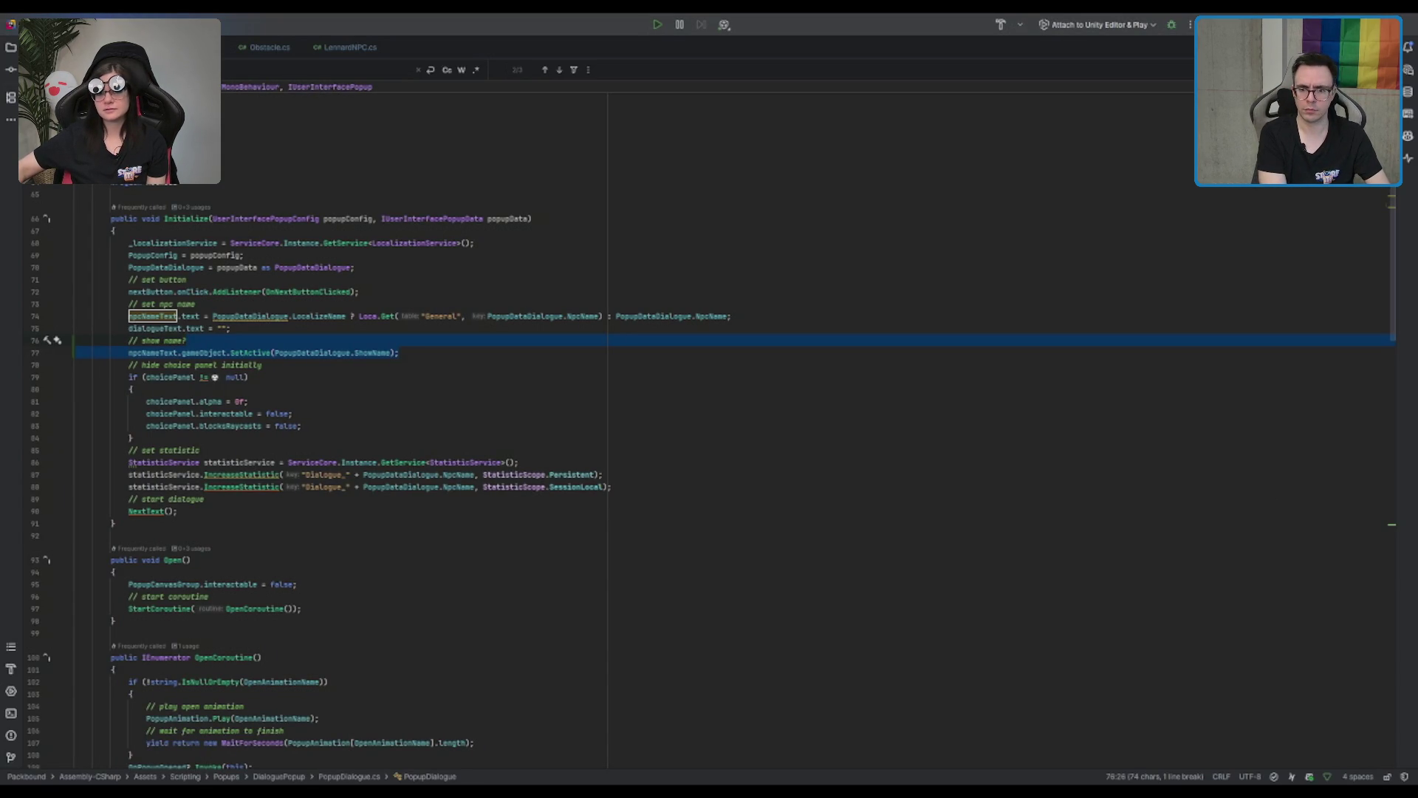
pyautogui.hotkey('alt', 'Tab')
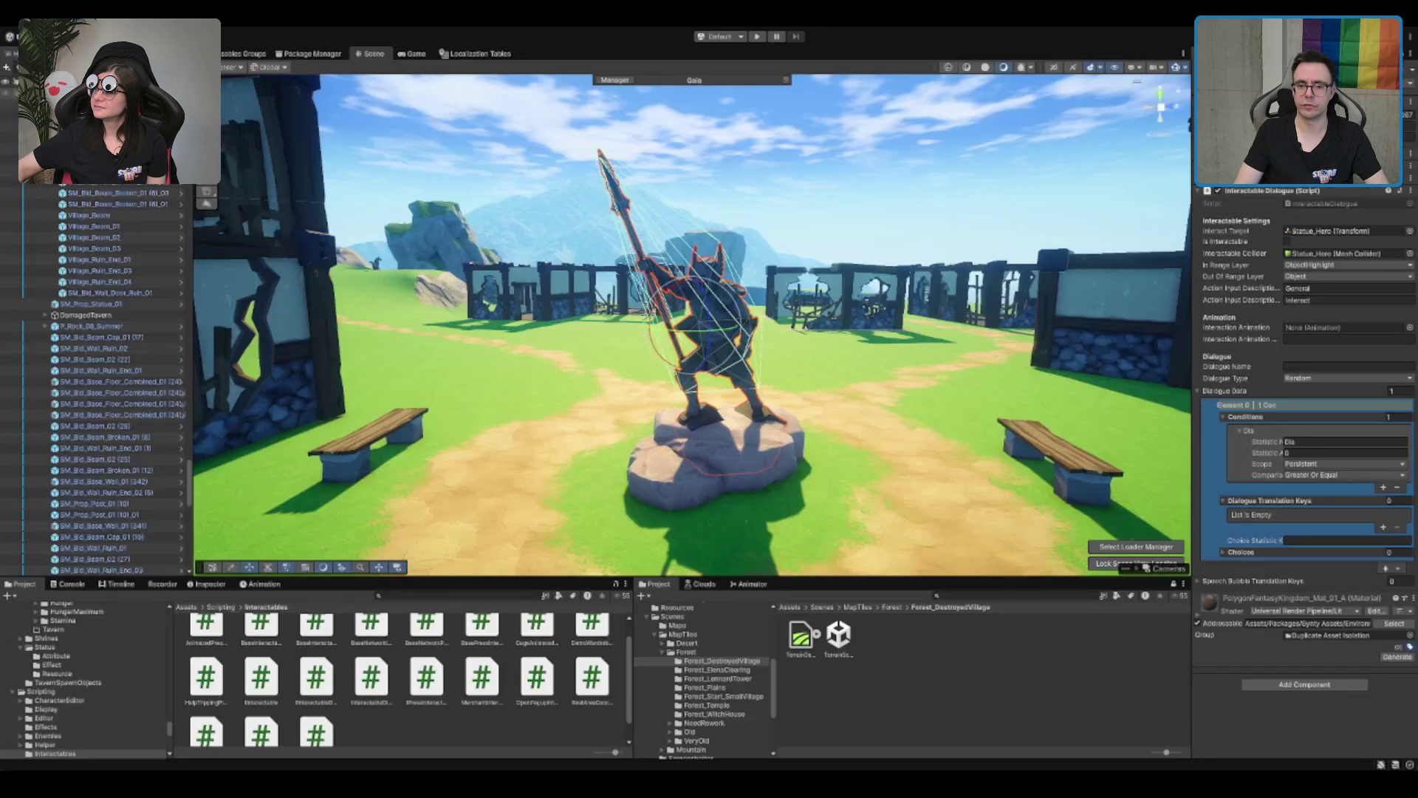
pyautogui.click(1326, 442)
pyautogui.click(1326, 444)
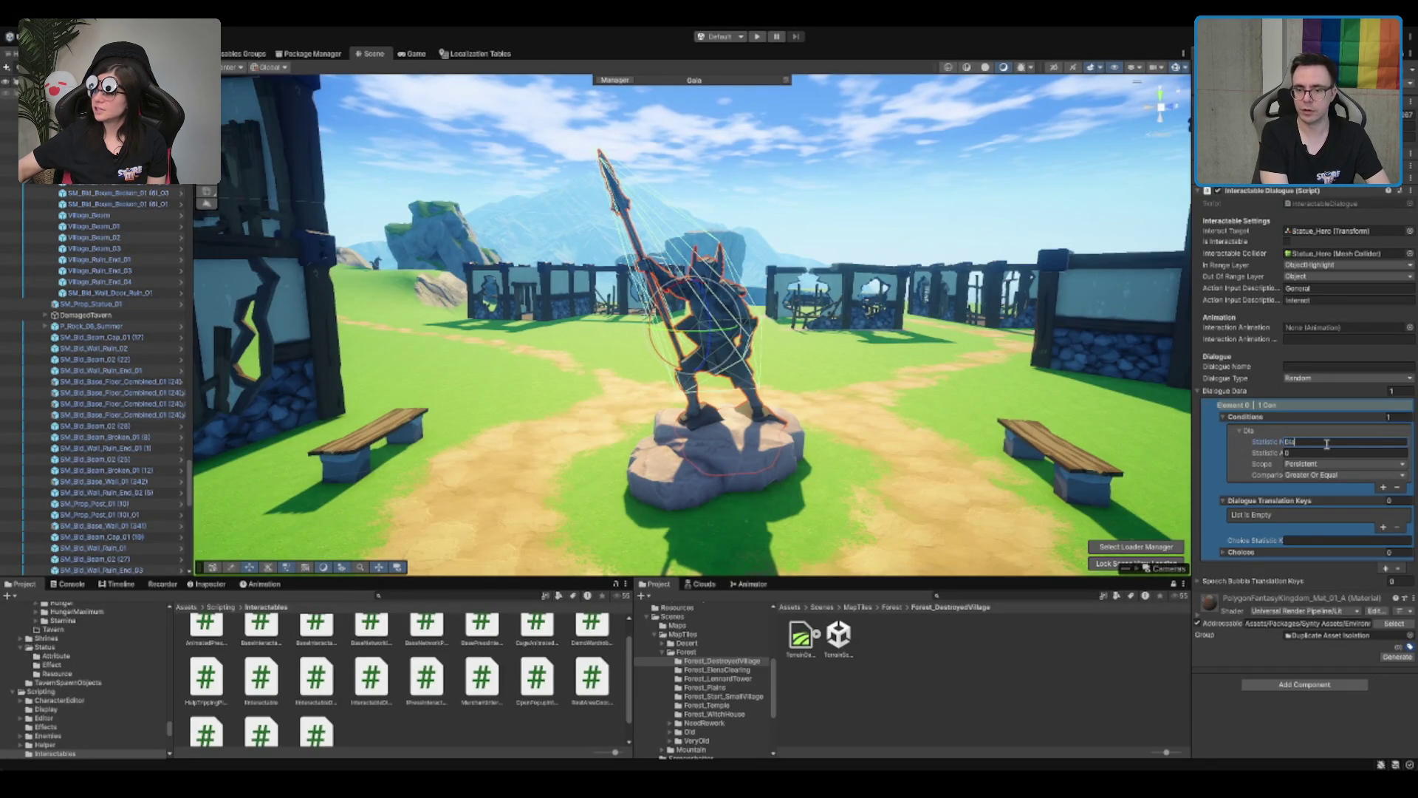
pyautogui.write('ue_')
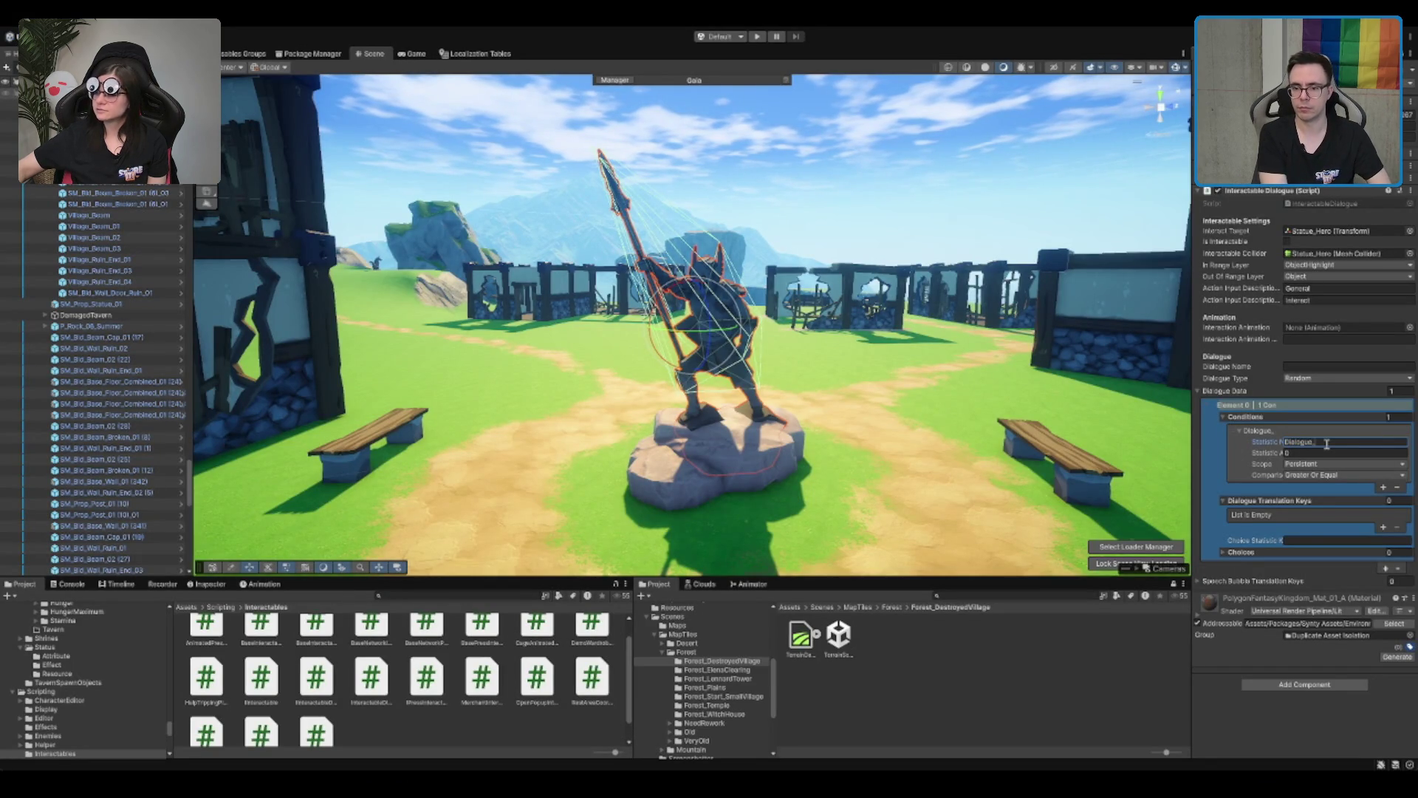
pyautogui.write('Status_Hero')
pyautogui.hotkey('ctrl', 'a')
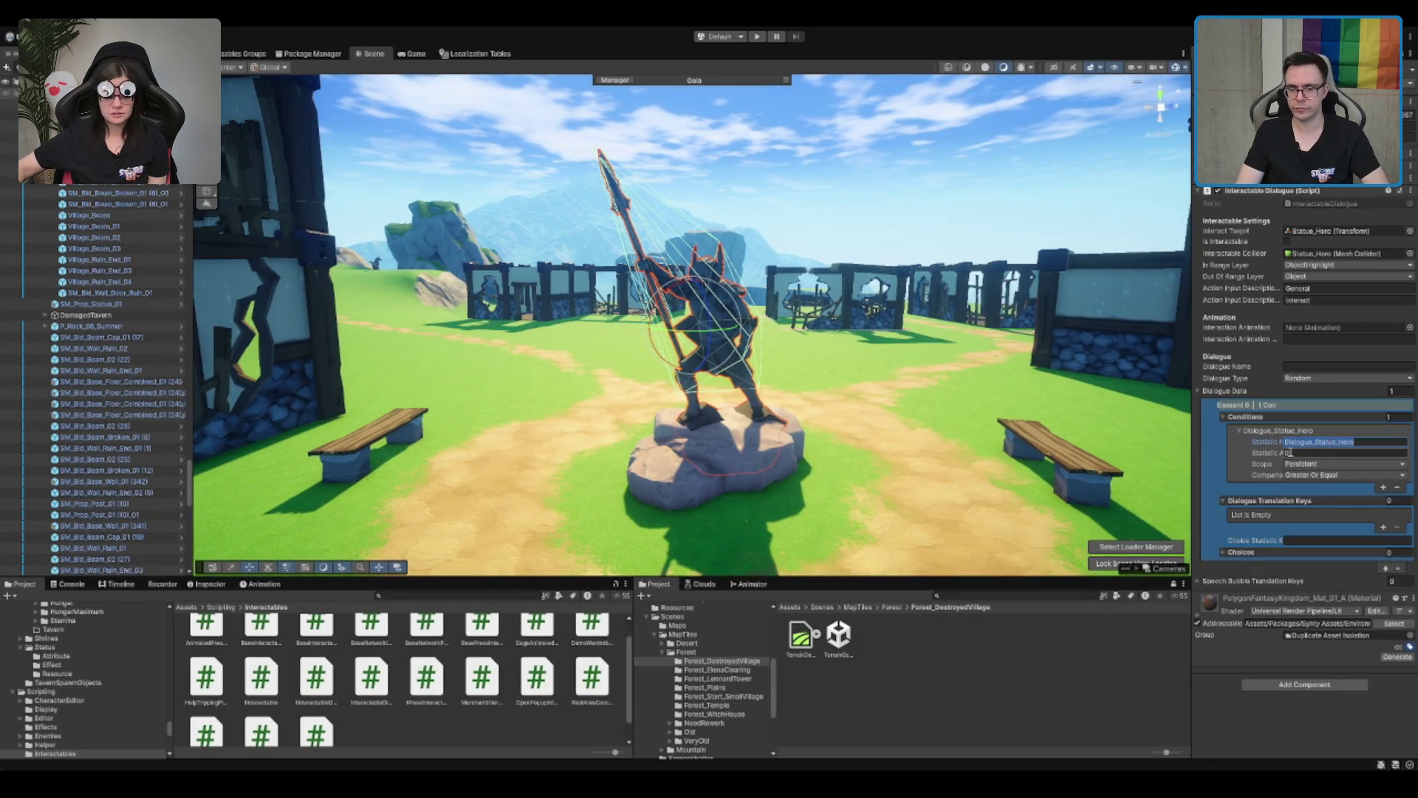
pyautogui.click(1289, 452)
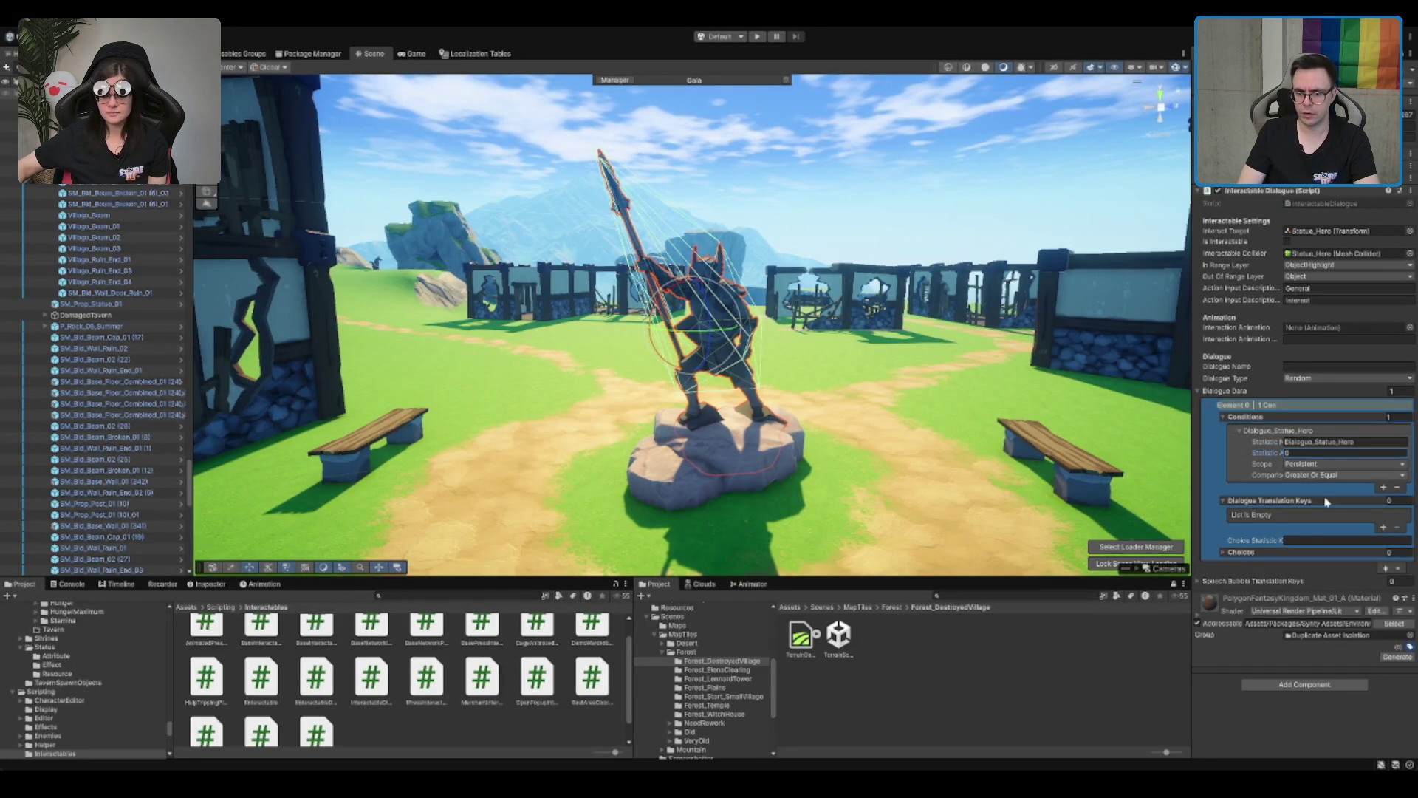
pyautogui.click(1344, 474)
pyautogui.click(1329, 487)
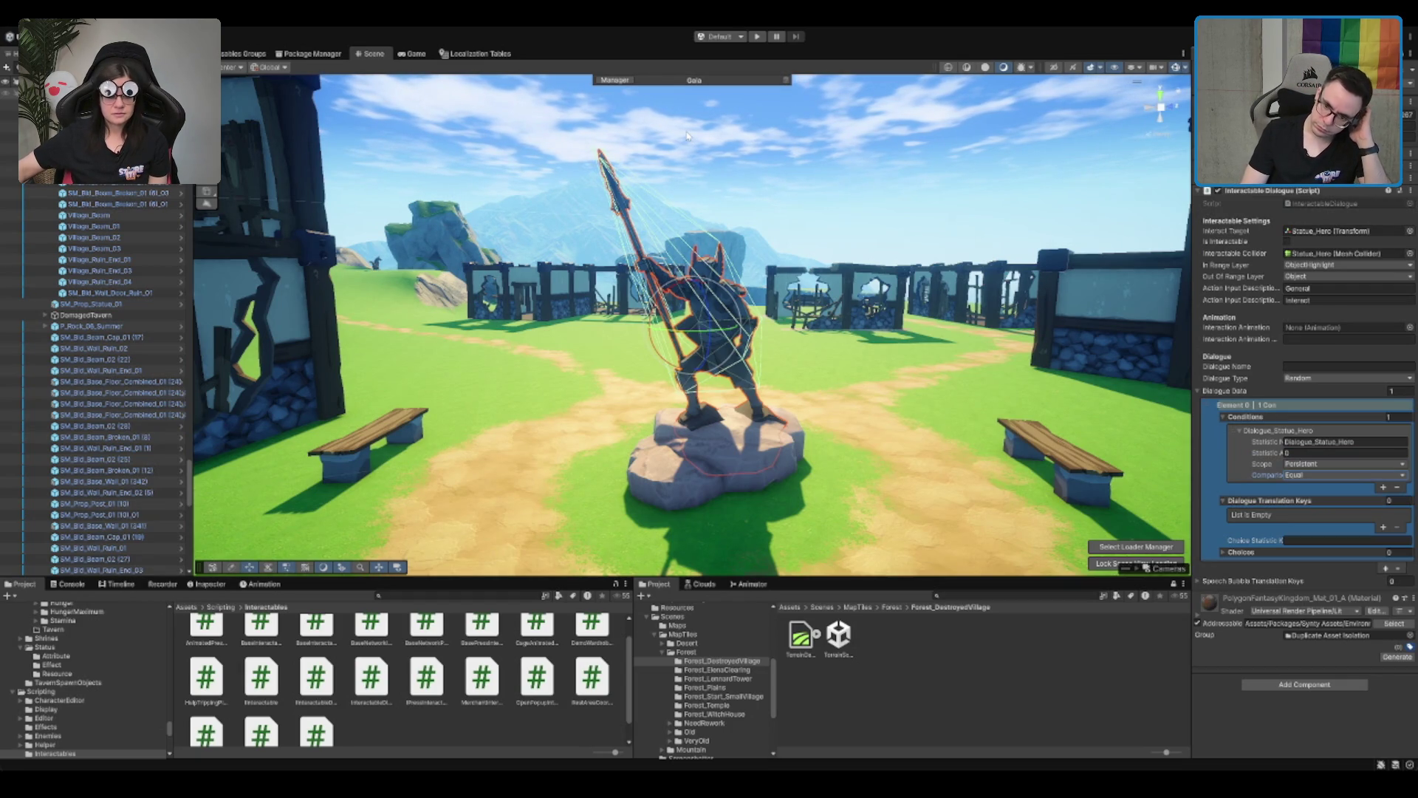
# - Tilt the view over the village and select the stack of books on the shelf
pyautogui.scroll(-1, 678, 224)
pyautogui.scroll(-10, 748, 126)
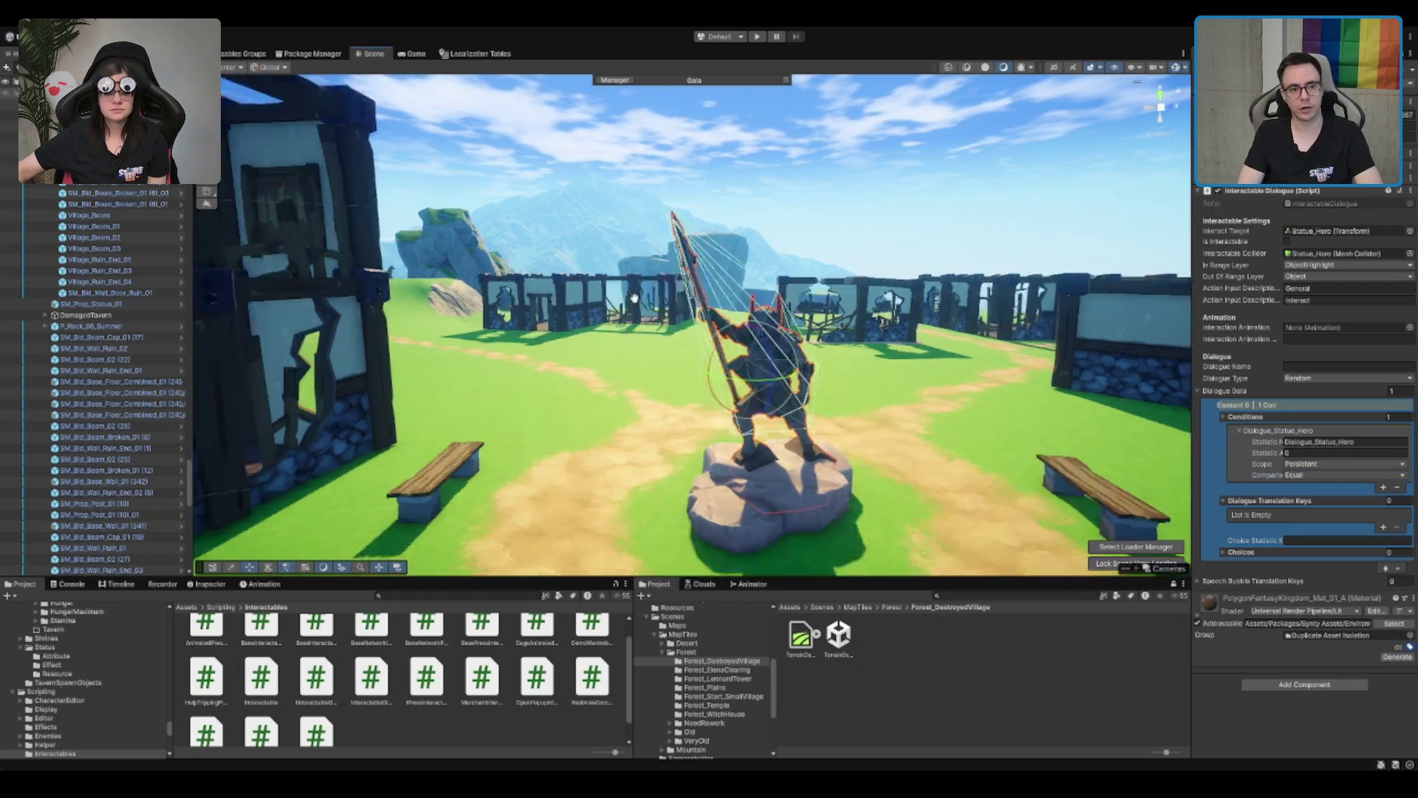
pyautogui.moveTo(748, 126); pyautogui.dragTo(828, 331)
pyautogui.scroll(-8, 828, 331)
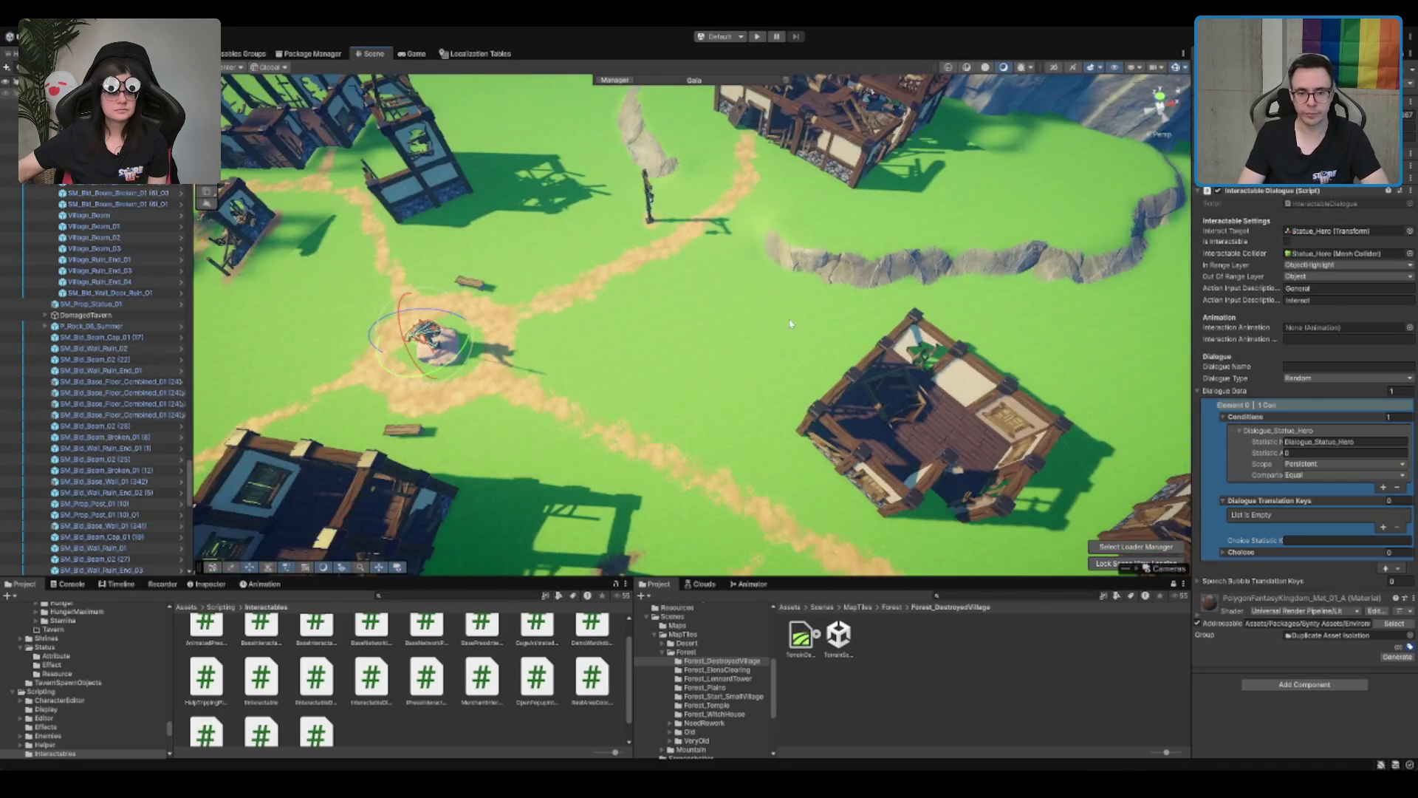
pyautogui.scroll(10, 589, 352)
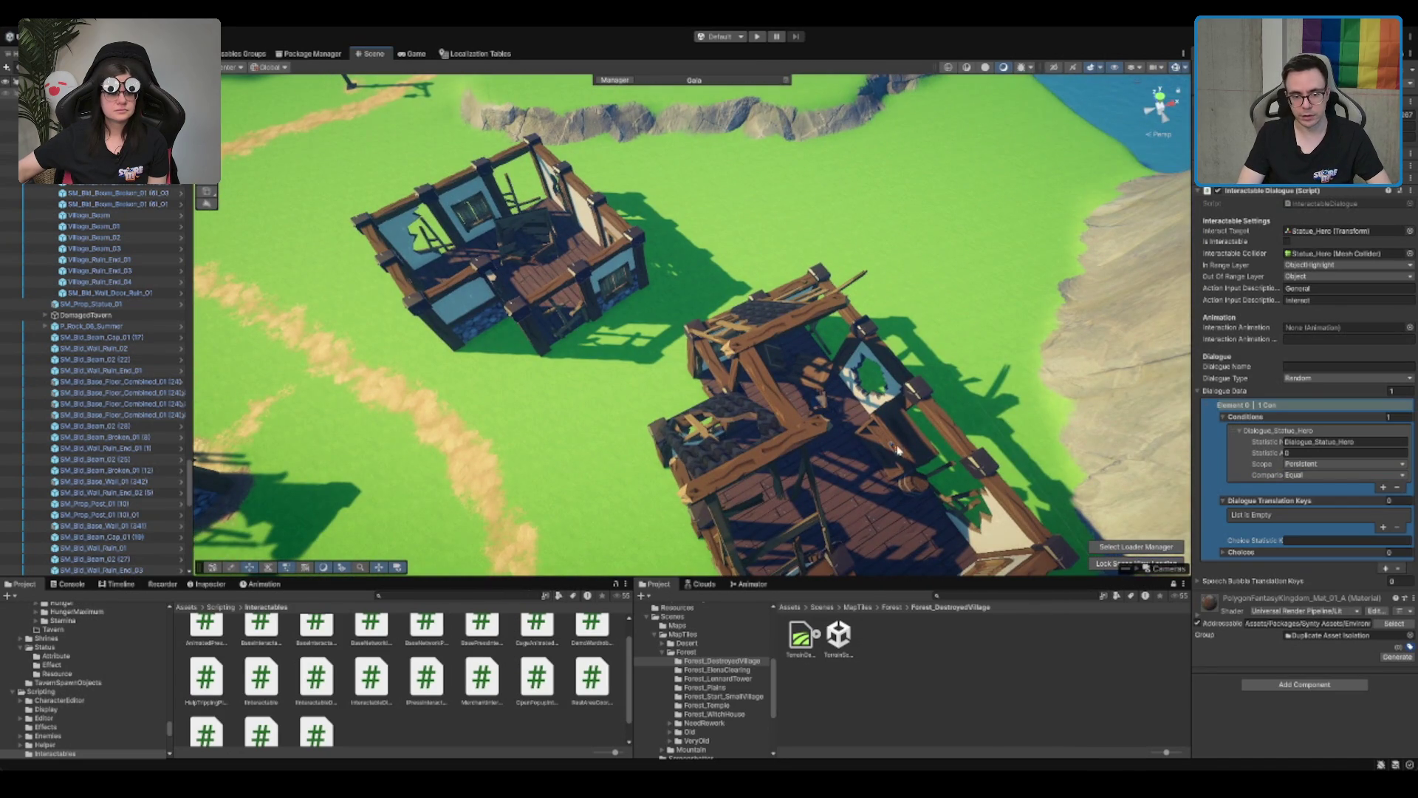
pyautogui.click(692, 420)
# - Select the books on the shelf and replace their mesh collider with a box collider
pyautogui.press('f')
pyautogui.moveTo(686, 420)
pyautogui.mouseDown()
pyautogui.moveTo(744, 389)
pyautogui.moveTo(993, 367)
pyautogui.mouseUp()
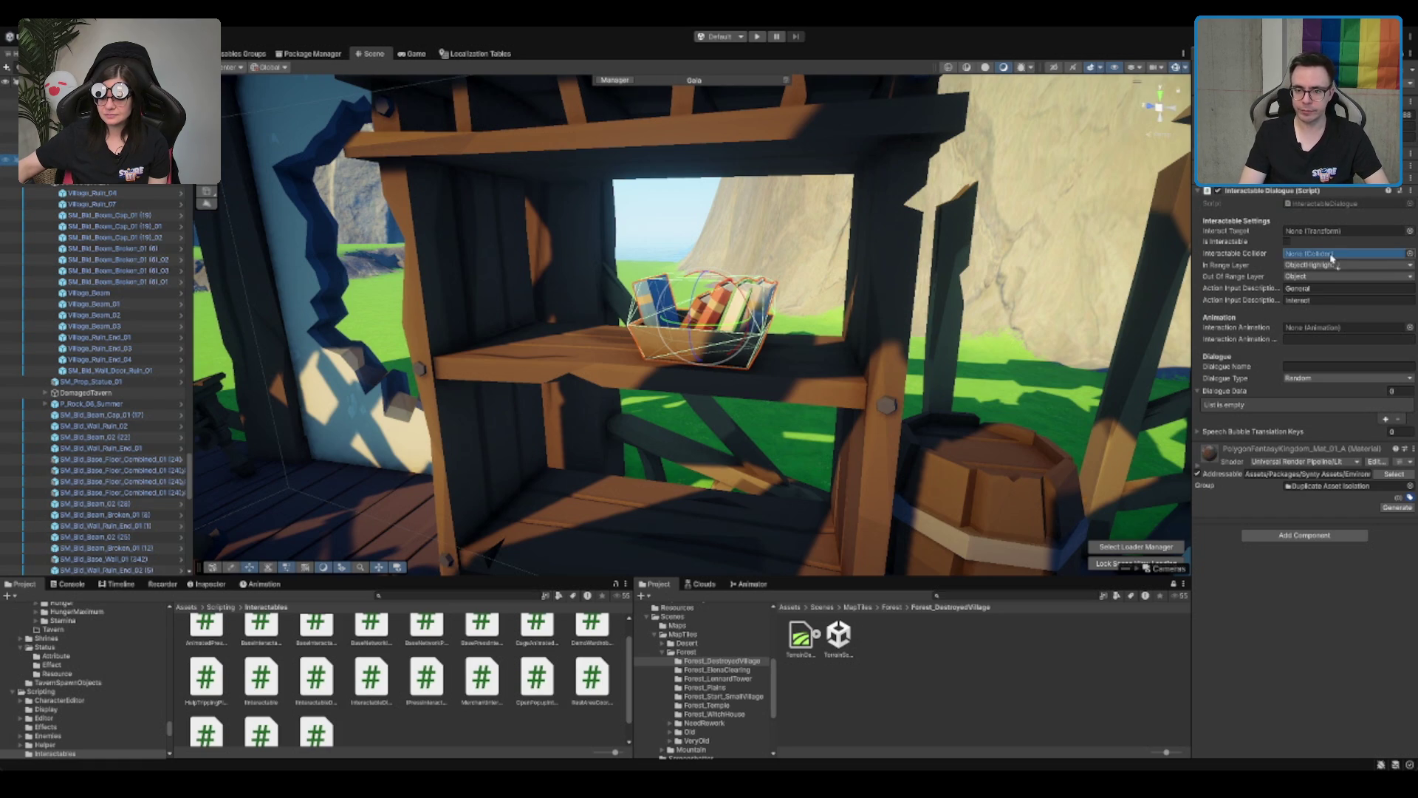
pyautogui.click(902, 253)
pyautogui.press('f')
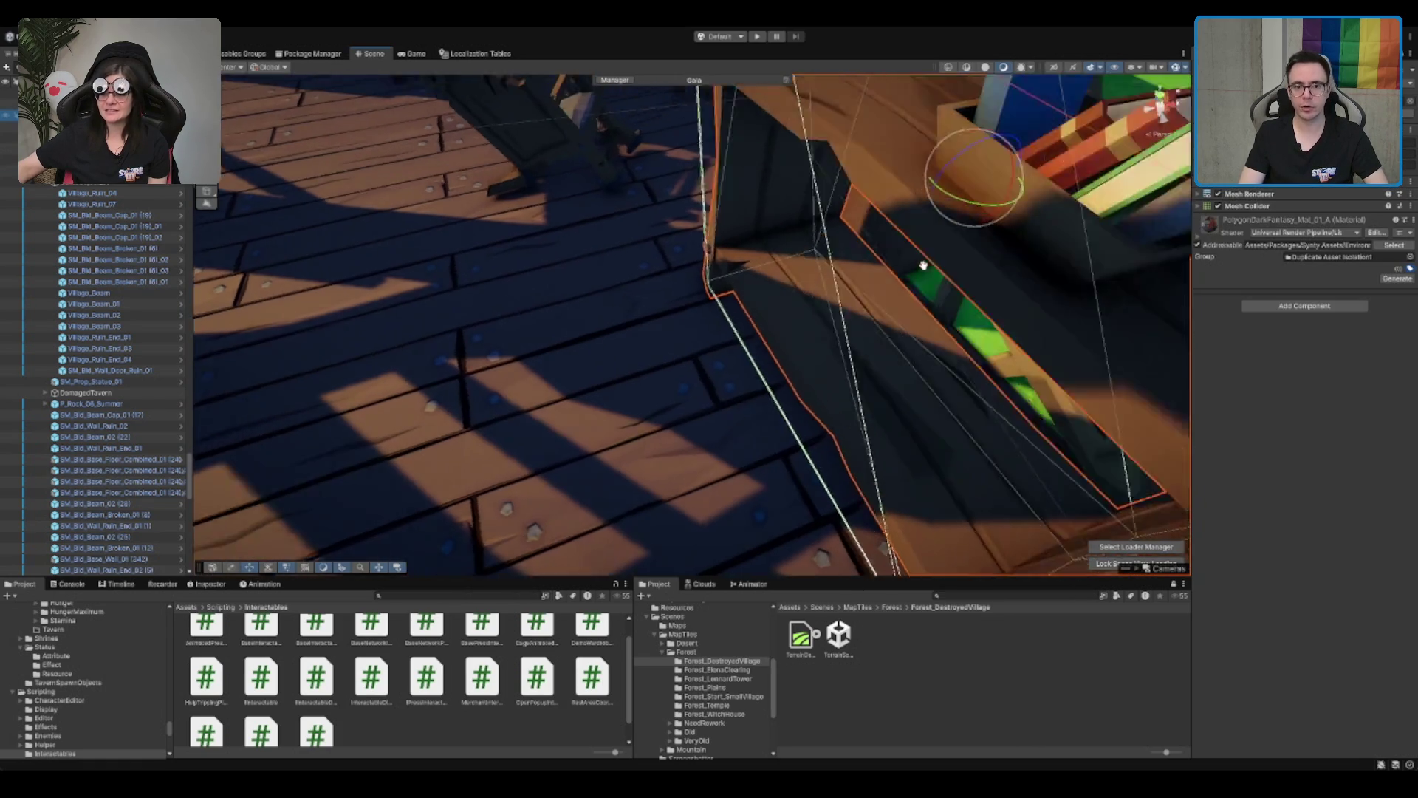
pyautogui.moveTo(774, 316); pyautogui.dragTo(831, 235)
pyautogui.click(835, 229)
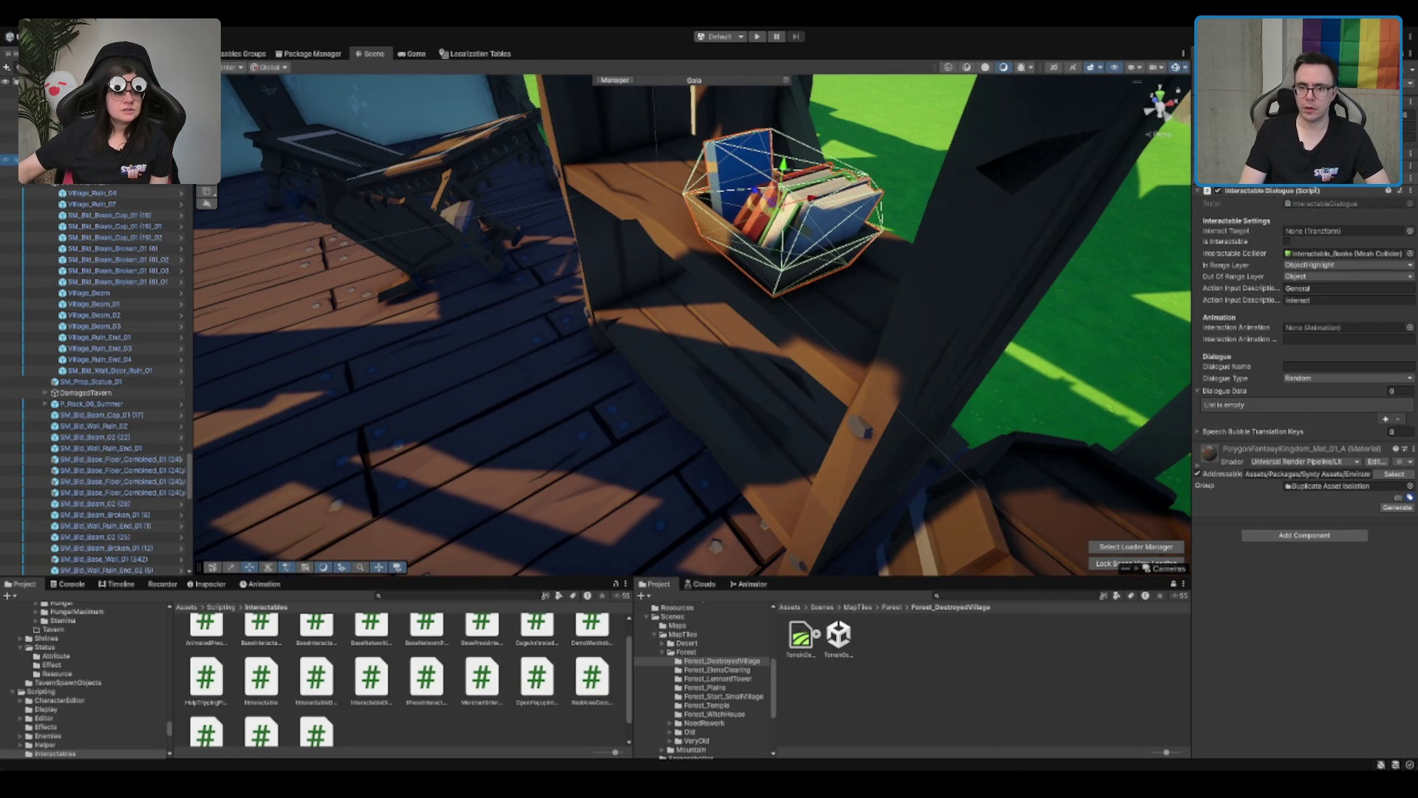
pyautogui.hotkey('ctrl', 'z')
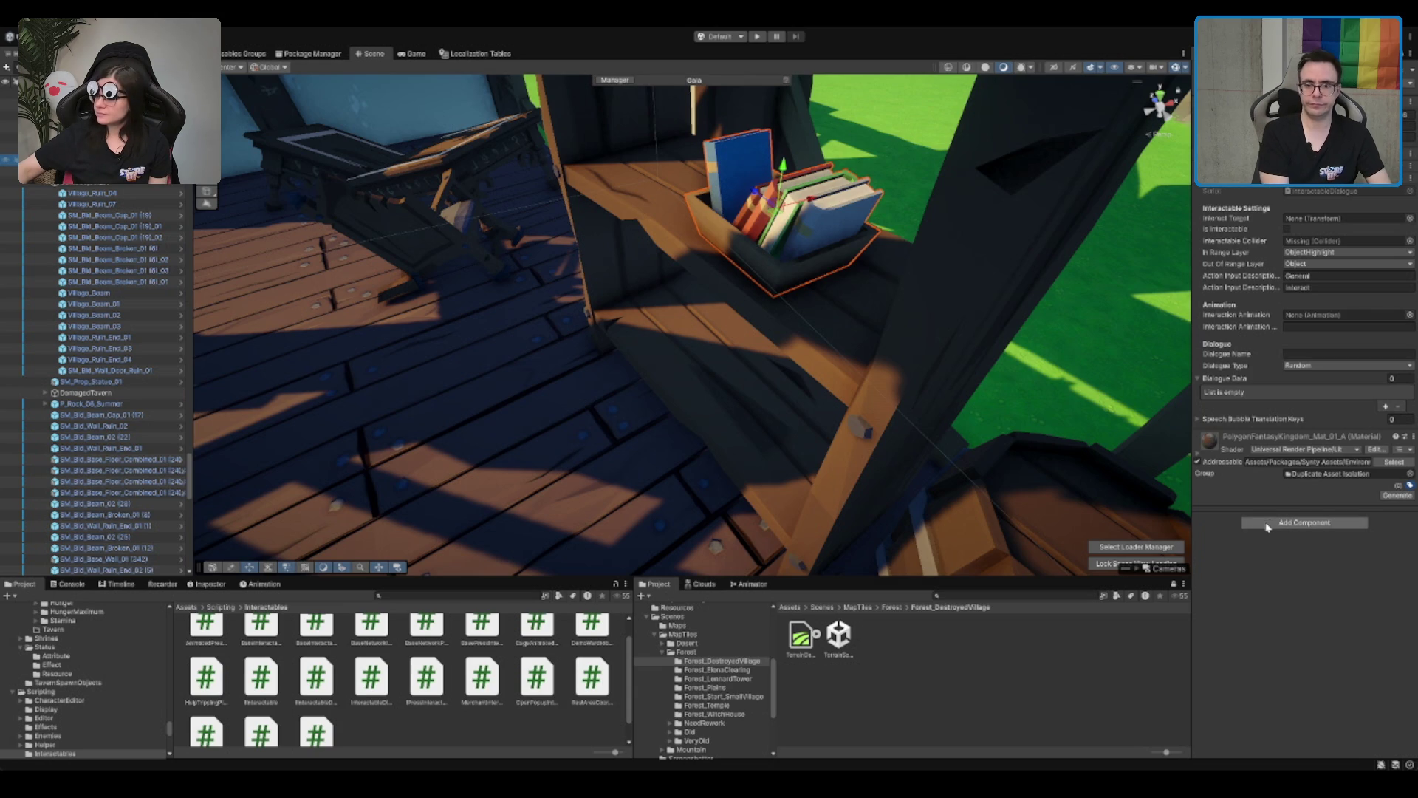
pyautogui.hotkey('ctrl', 'y')
pyautogui.moveTo(833, 246)
pyautogui.mouseDown()
pyautogui.moveTo(824, 266)
pyautogui.moveTo(849, 310)
pyautogui.mouseUp()
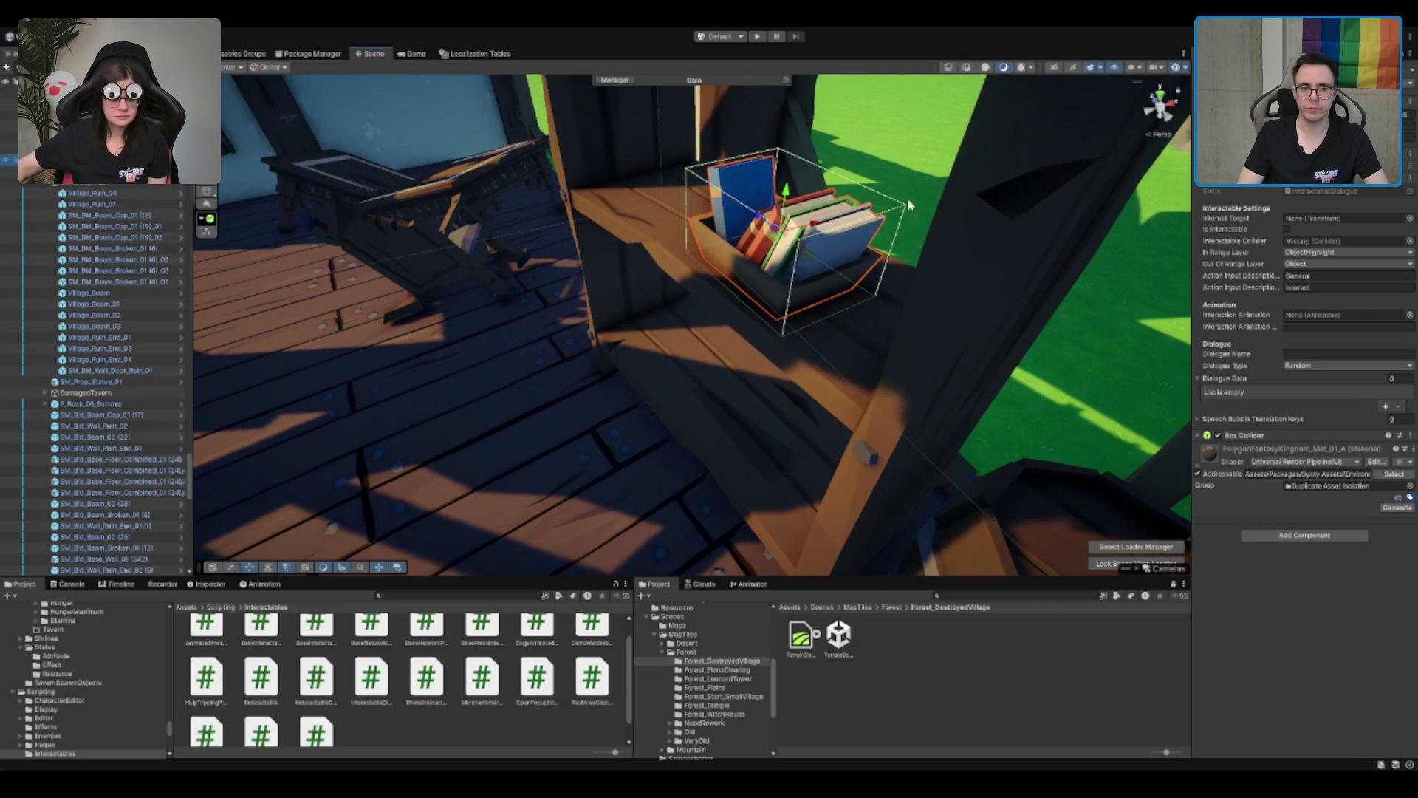
# - Resize the books' box collider to 0.73 × 0.36 × 0.62
pyautogui.click(1276, 437)
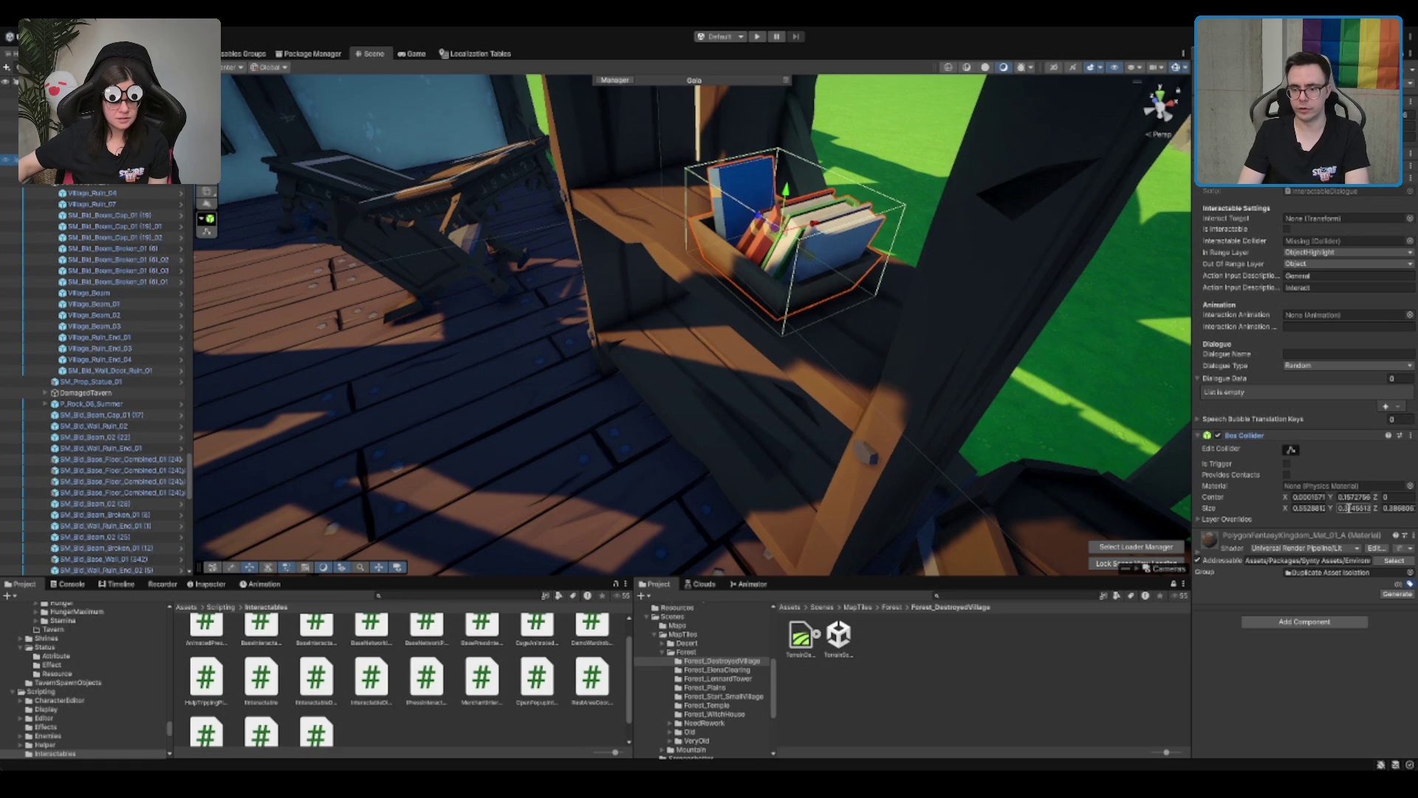
pyautogui.click(1340, 509)
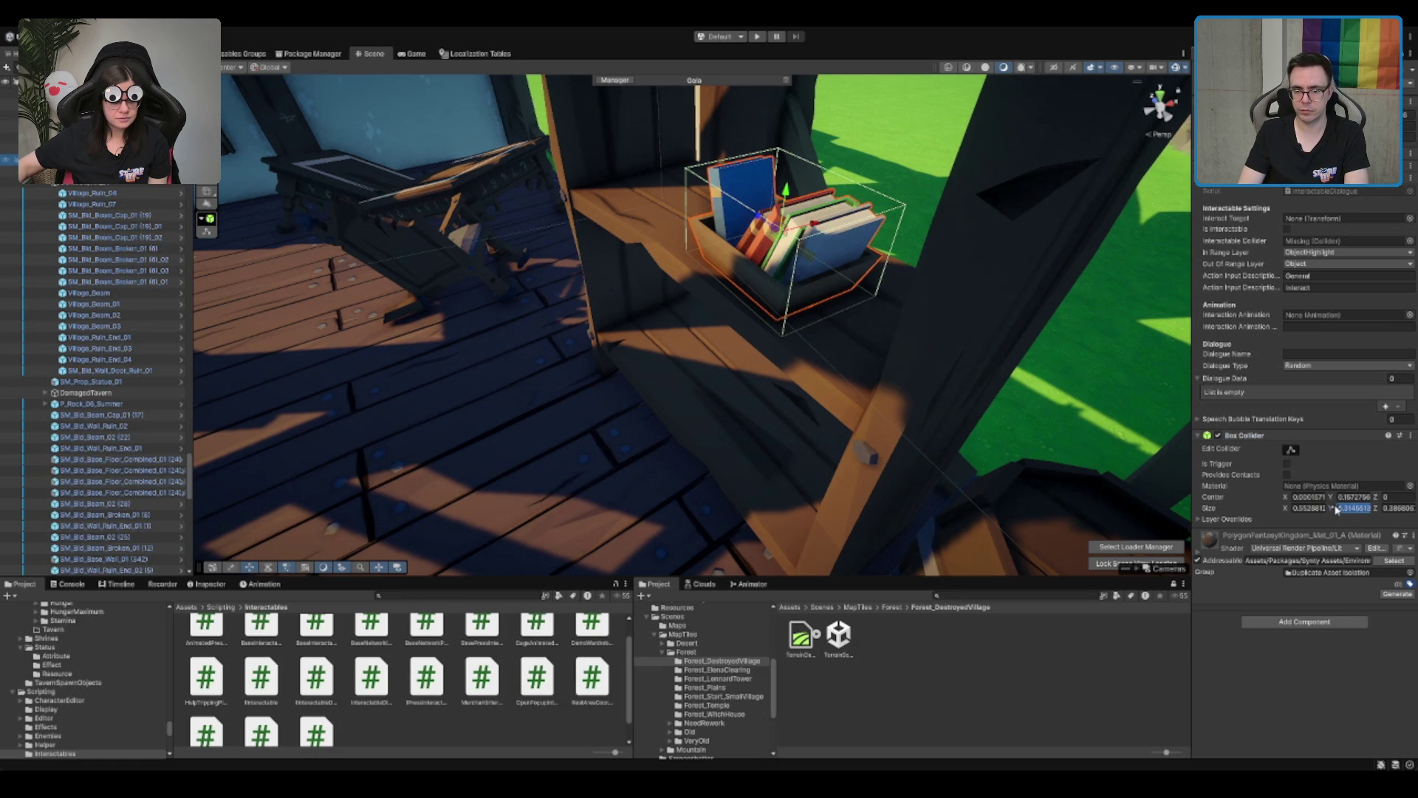
pyautogui.write('0.36')
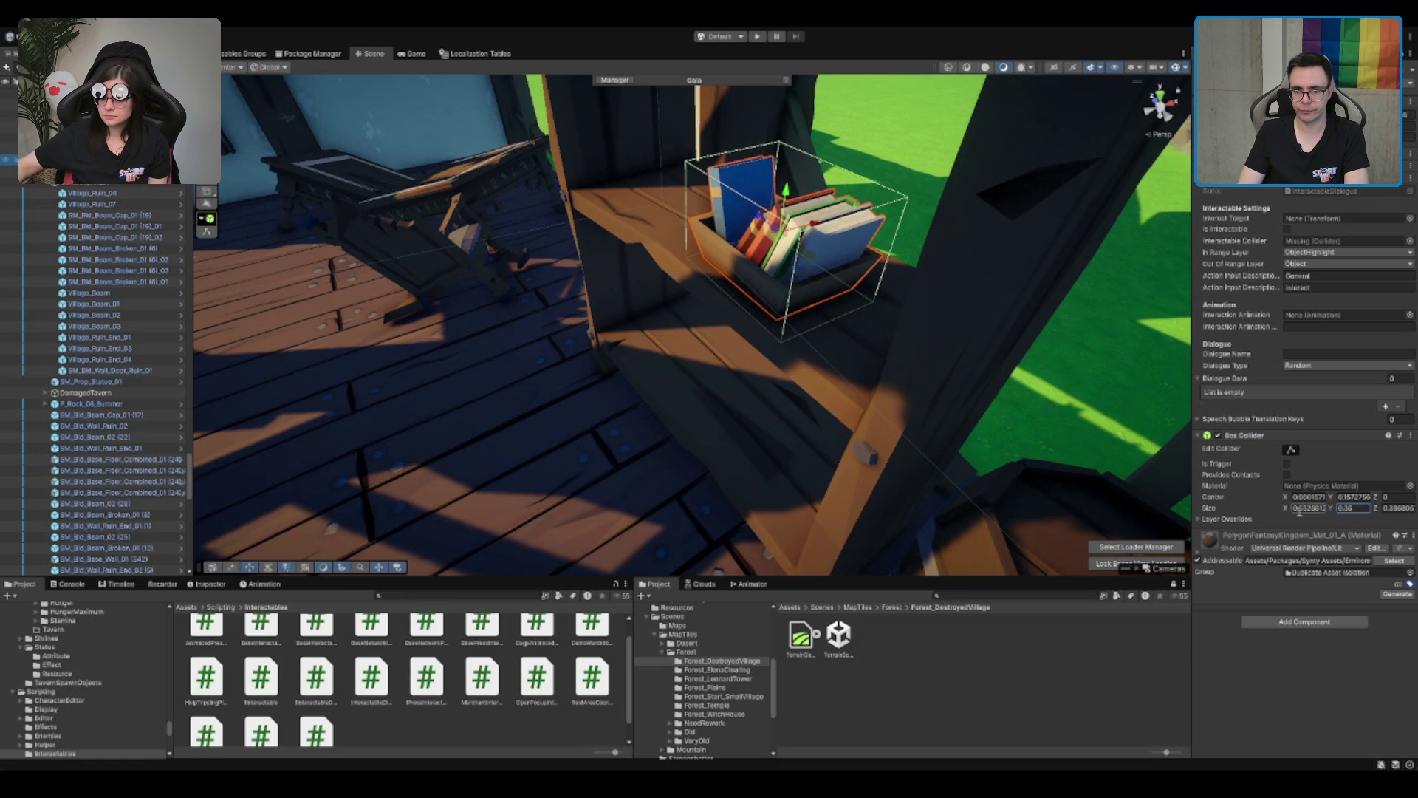
pyautogui.write('0.73')
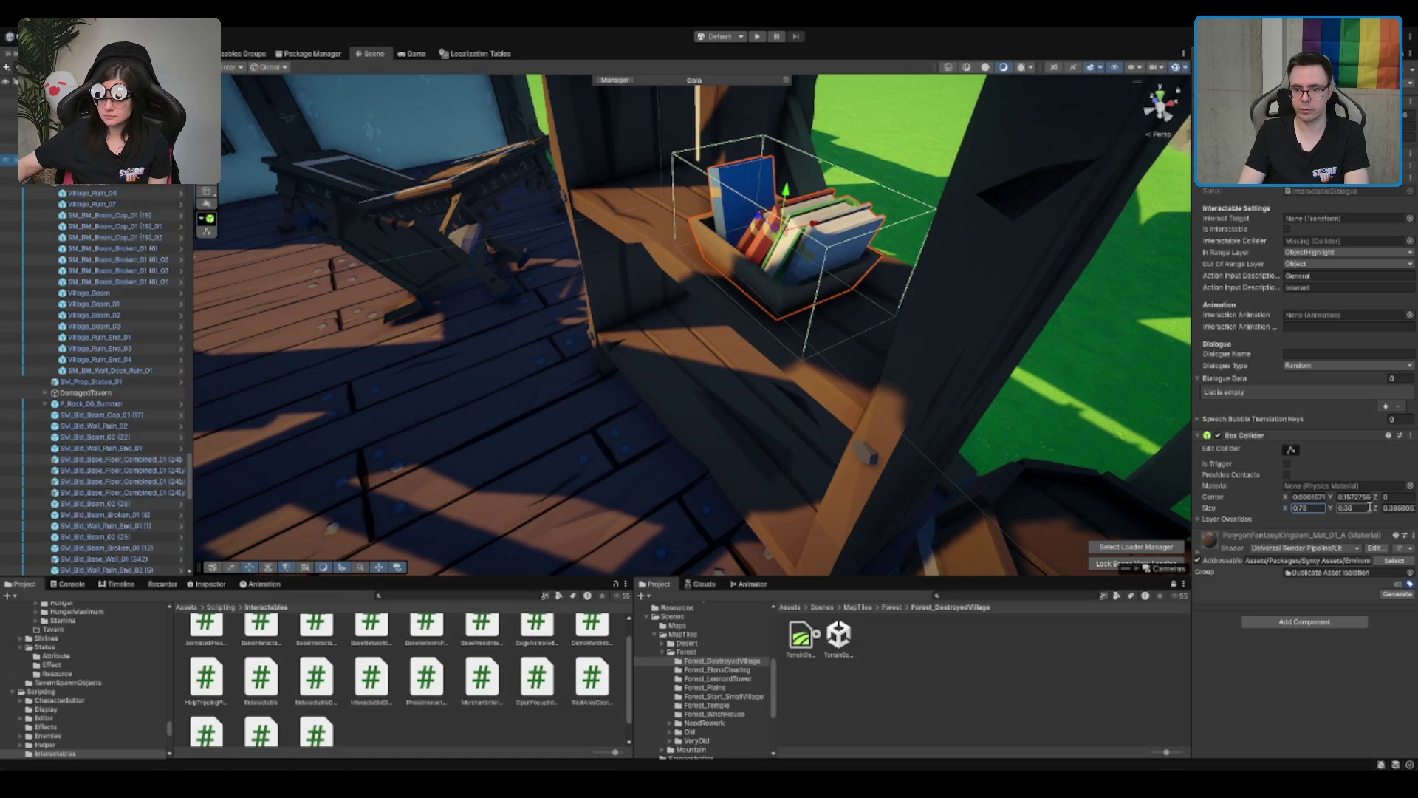
pyautogui.click(1386, 508)
pyautogui.write('0.62')
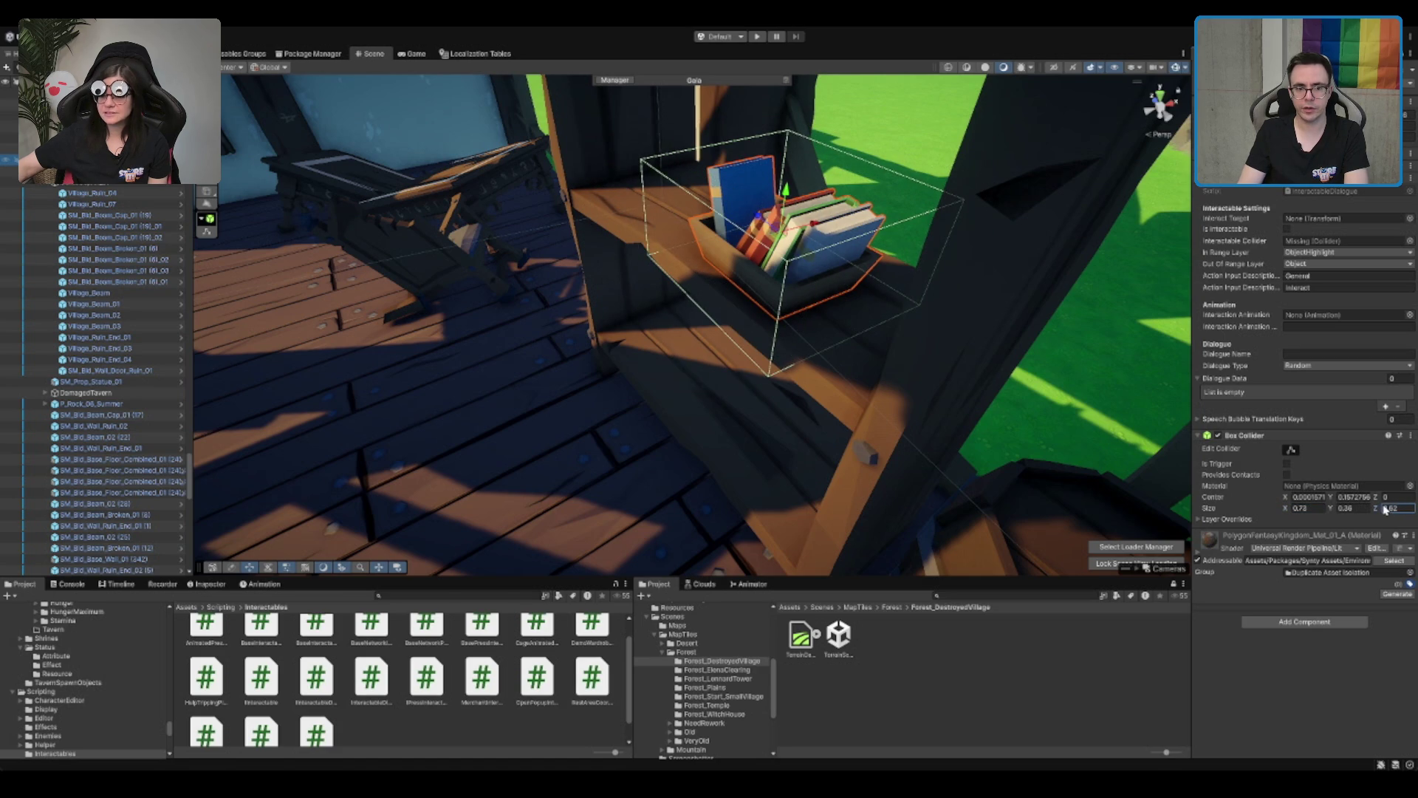
pyautogui.click(809, 234)
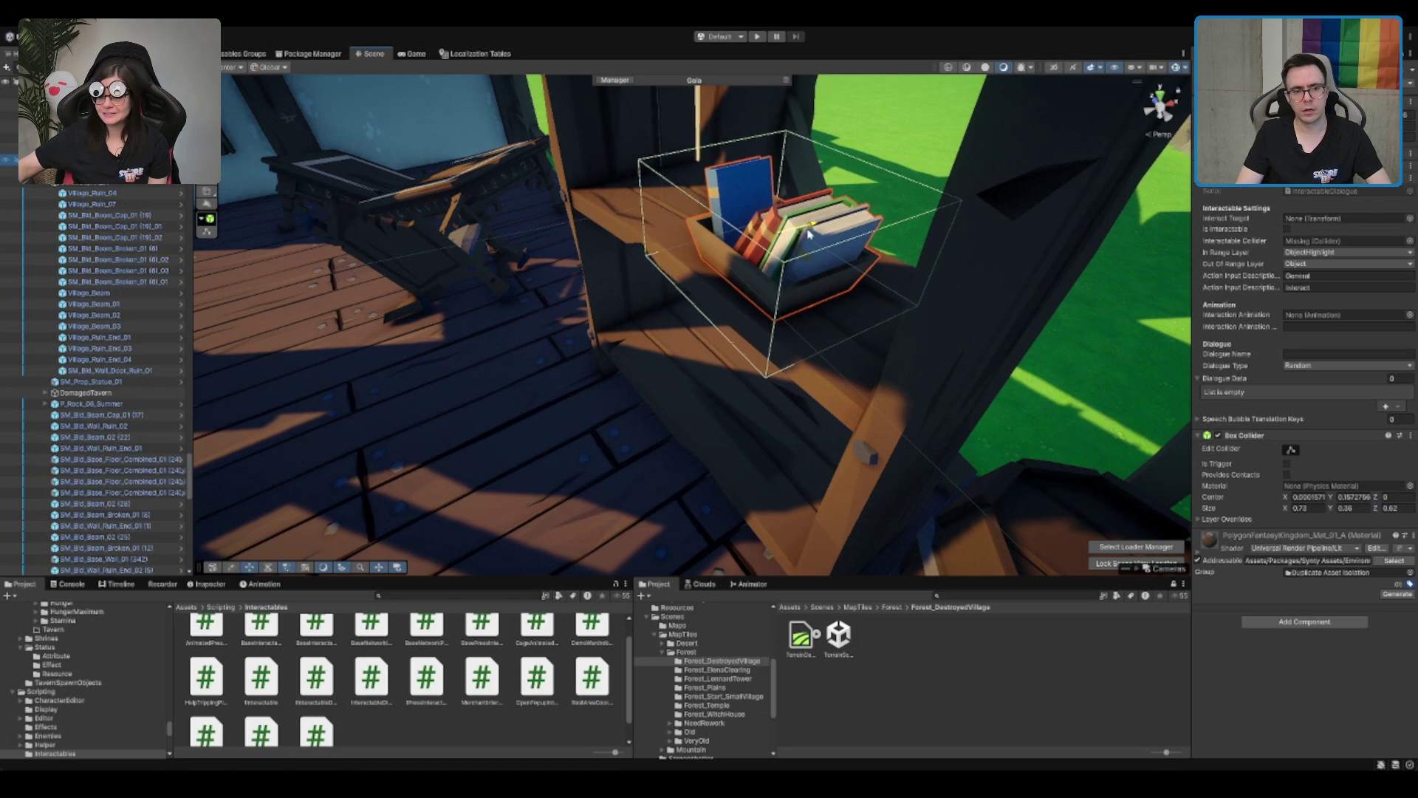
# - Make the books interactable, using their box collider and themselves as interact target
pyautogui.click(809, 233)
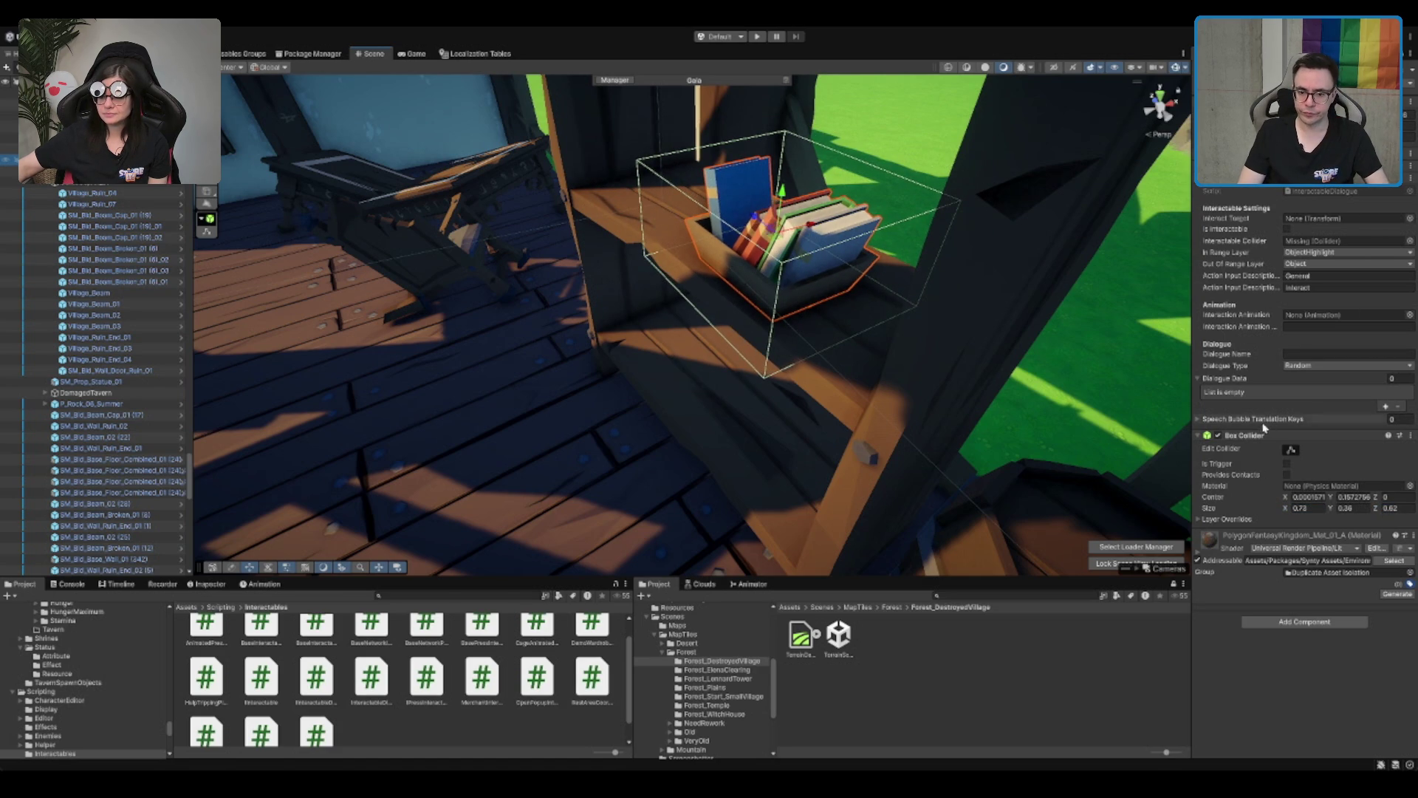
pyautogui.moveTo(1263, 433)
pyautogui.mouseDown()
pyautogui.moveTo(1299, 222)
pyautogui.moveTo(1318, 243)
pyautogui.mouseUp()
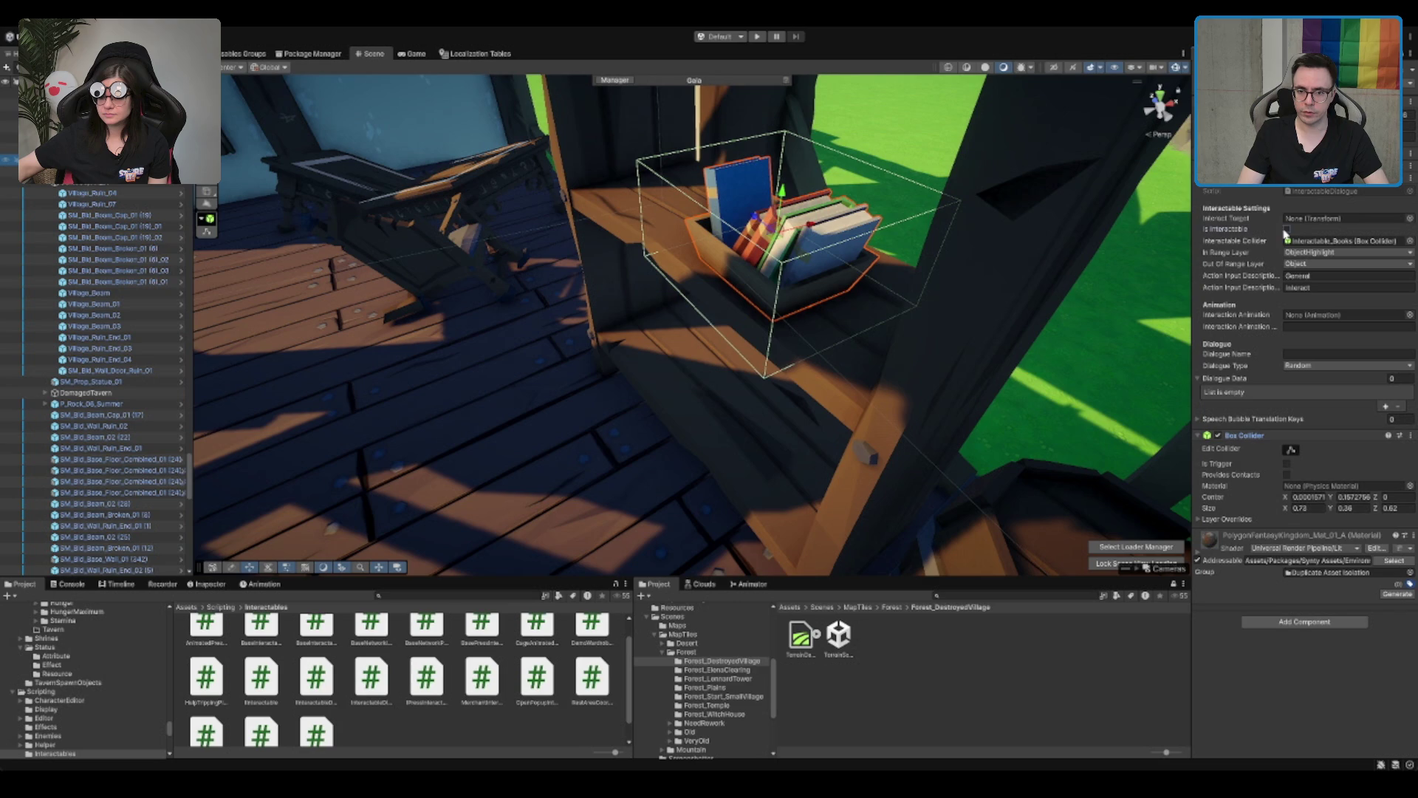
pyautogui.click(1286, 229)
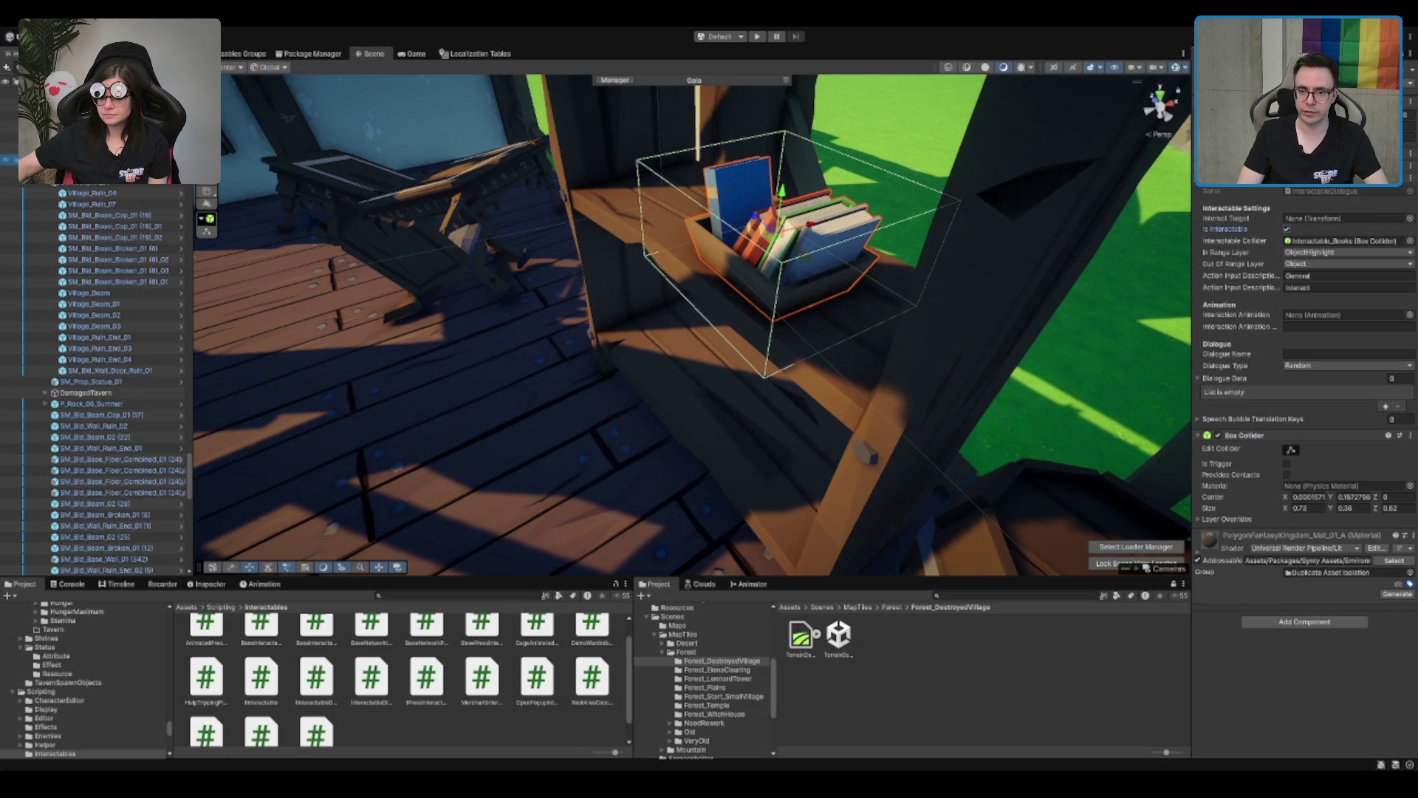
pyautogui.moveTo(1256, 111); pyautogui.dragTo(1337, 218)
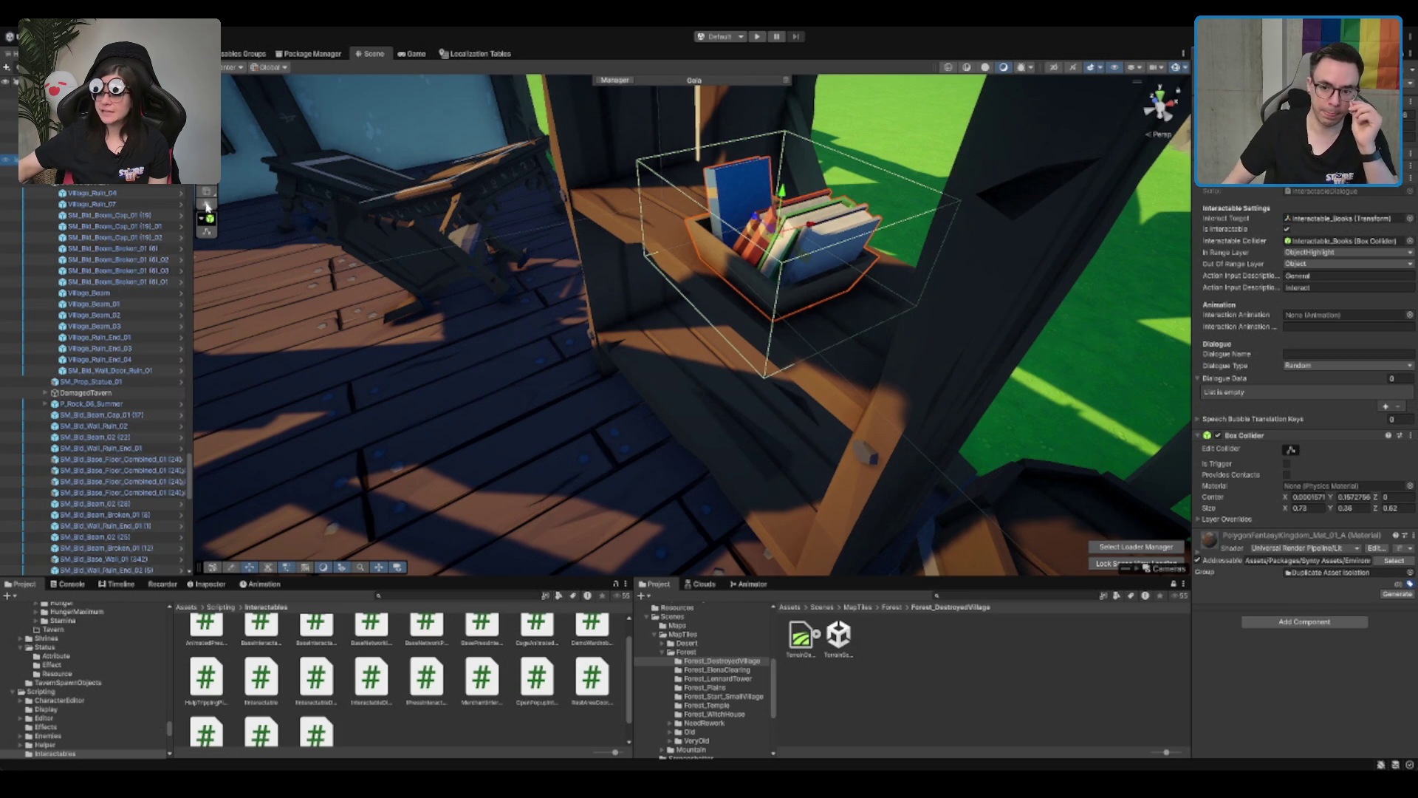
# - Add a dialogue entry to the books with translation key HeroBooks_01 in Element 0
pyautogui.press('f')
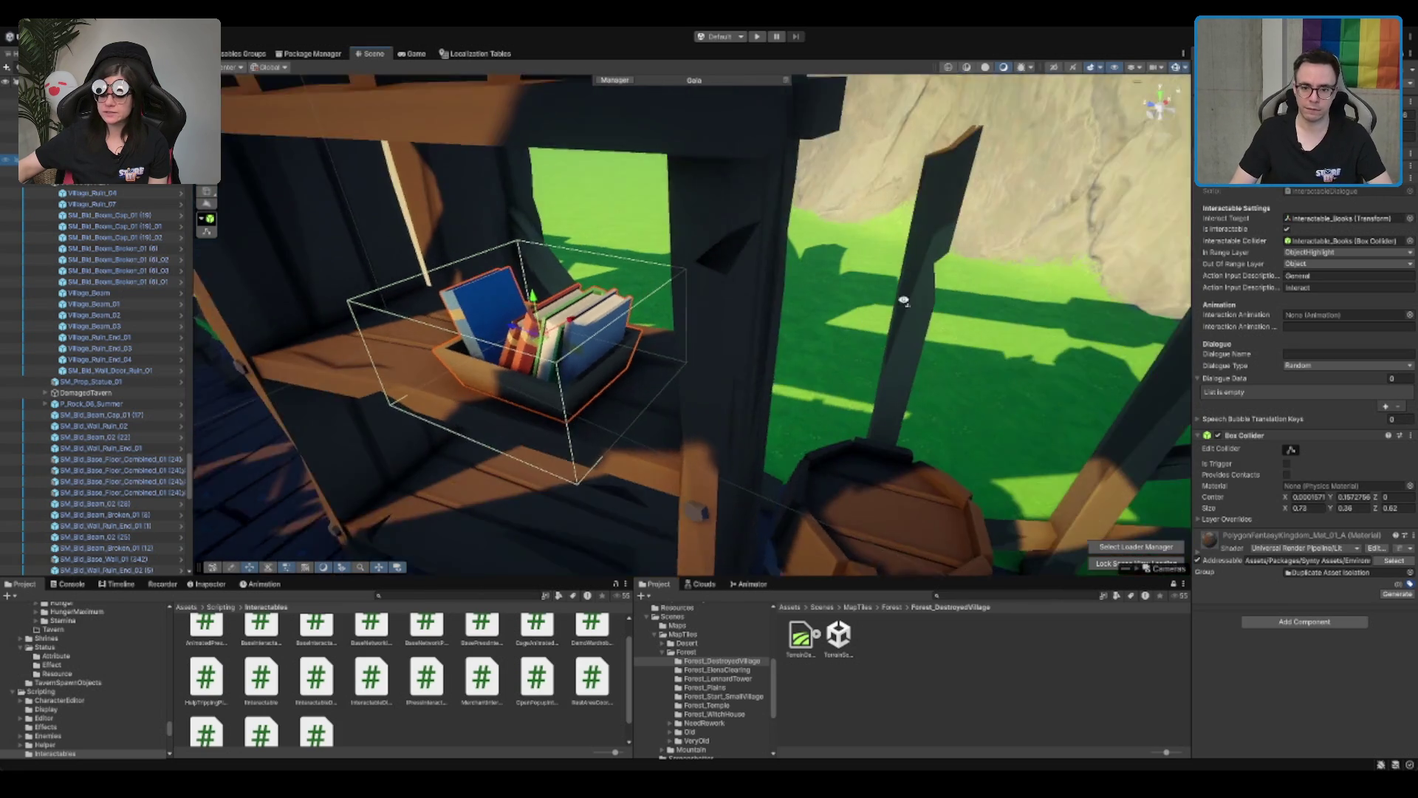
pyautogui.click(1378, 406)
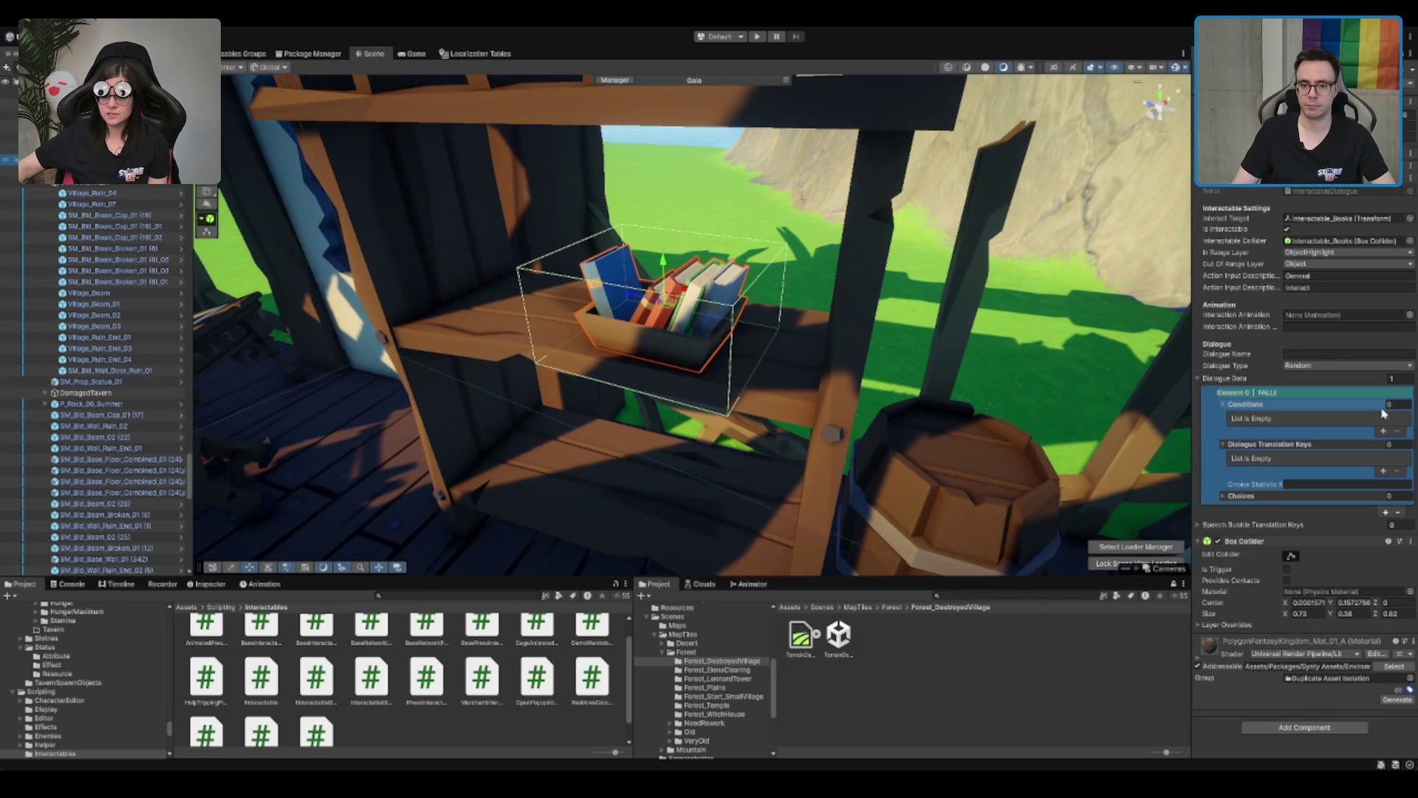
pyautogui.click(1254, 407)
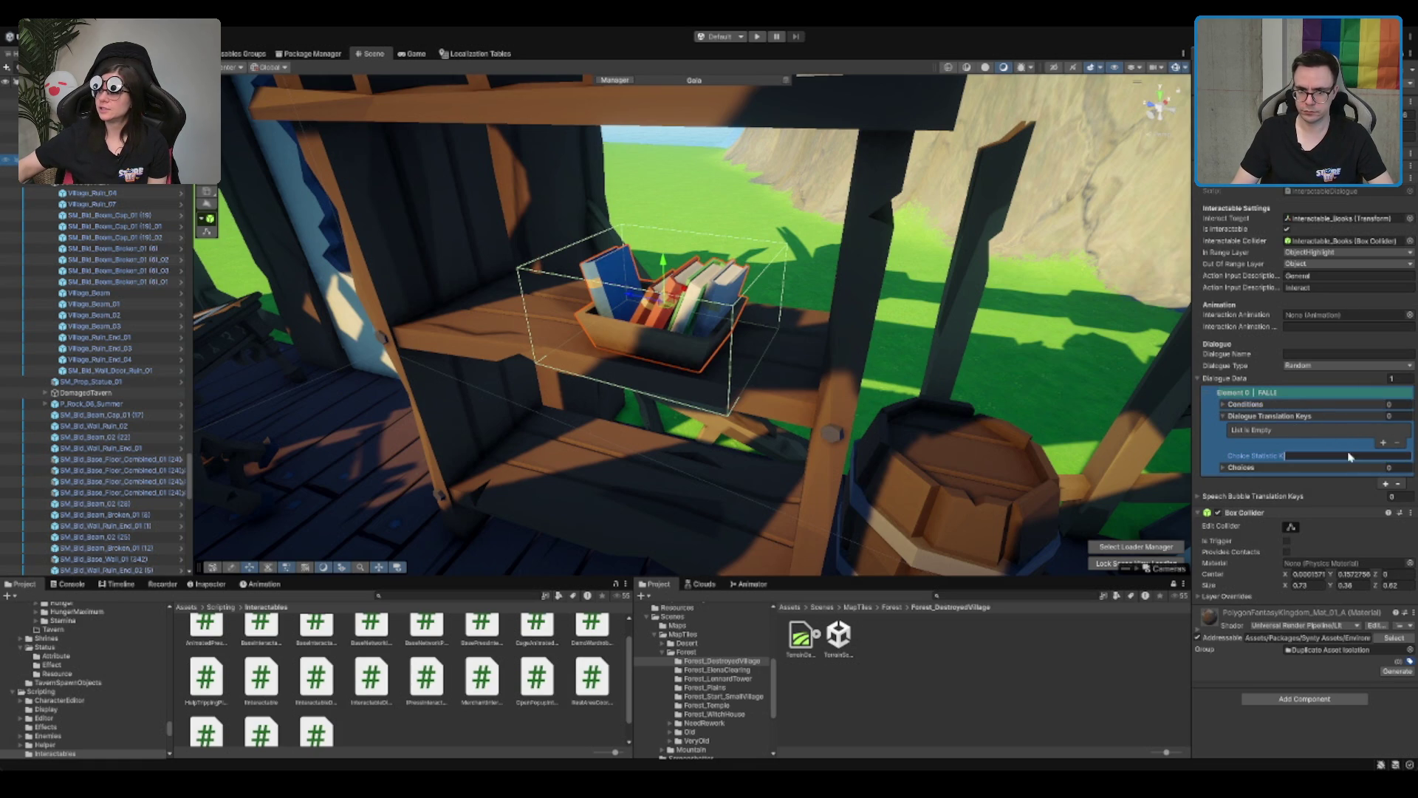
pyautogui.click(1382, 443)
pyautogui.click(1386, 434)
pyautogui.write('ForestBooks')
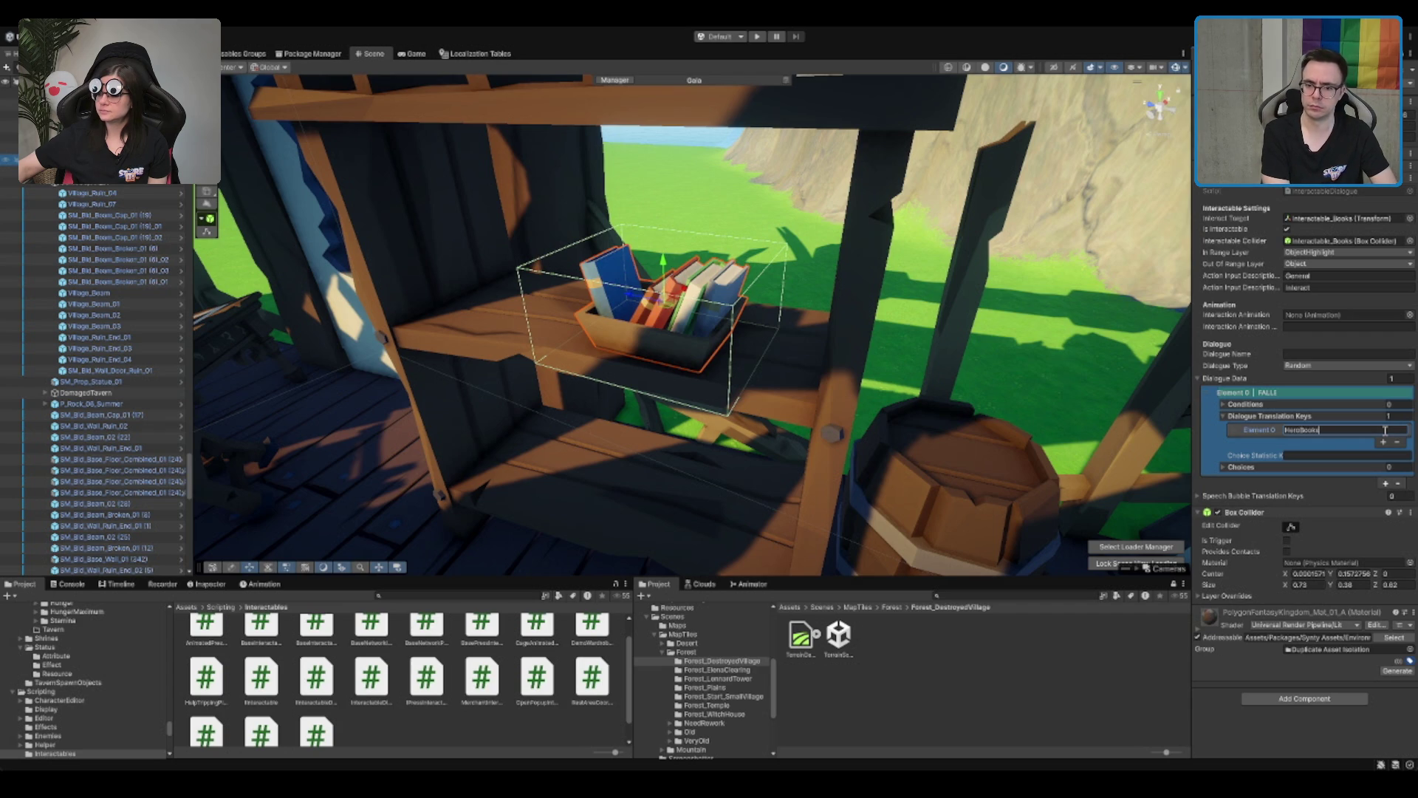
pyautogui.write('_r')
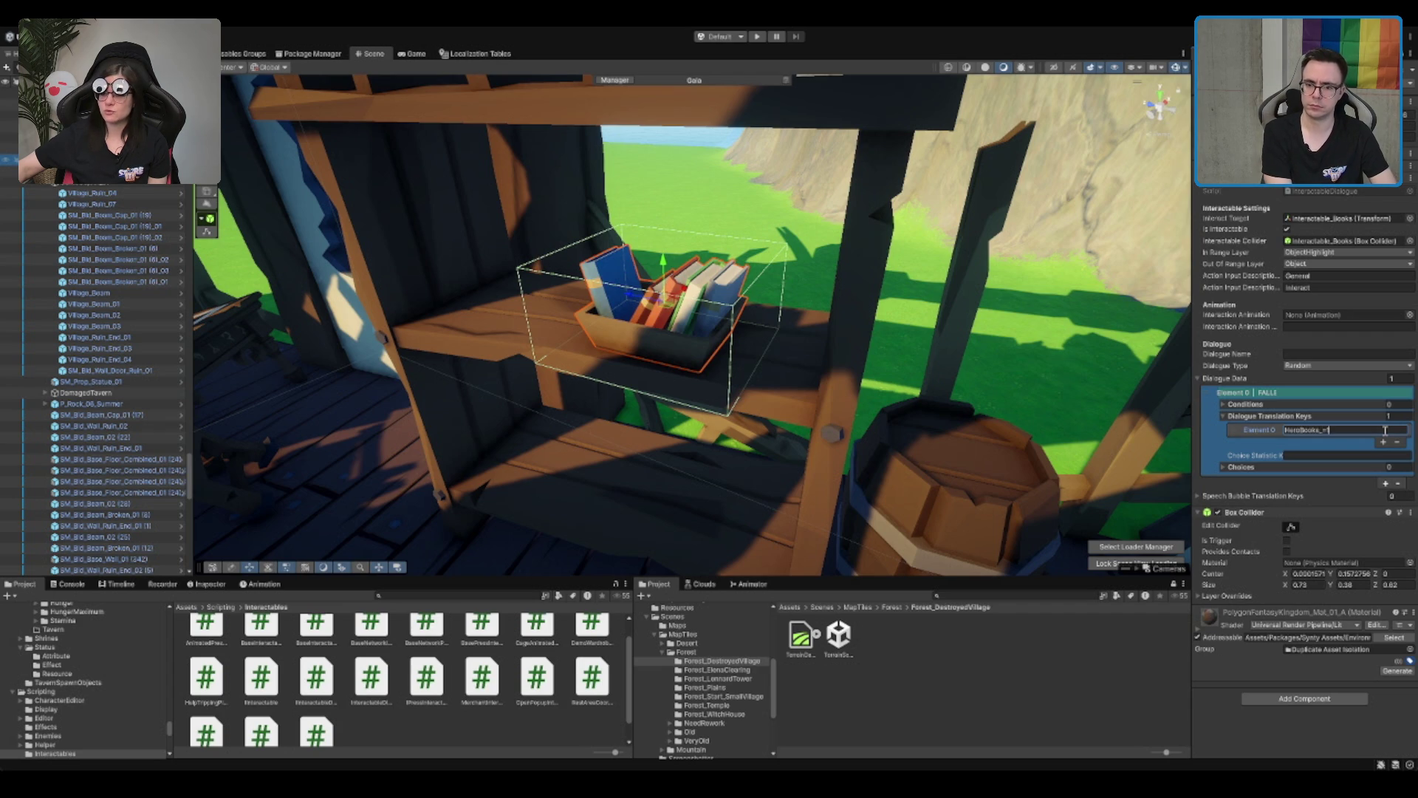
pyautogui.doubleClick(1328, 435)
pyautogui.hotkey('ctrl', 'c')
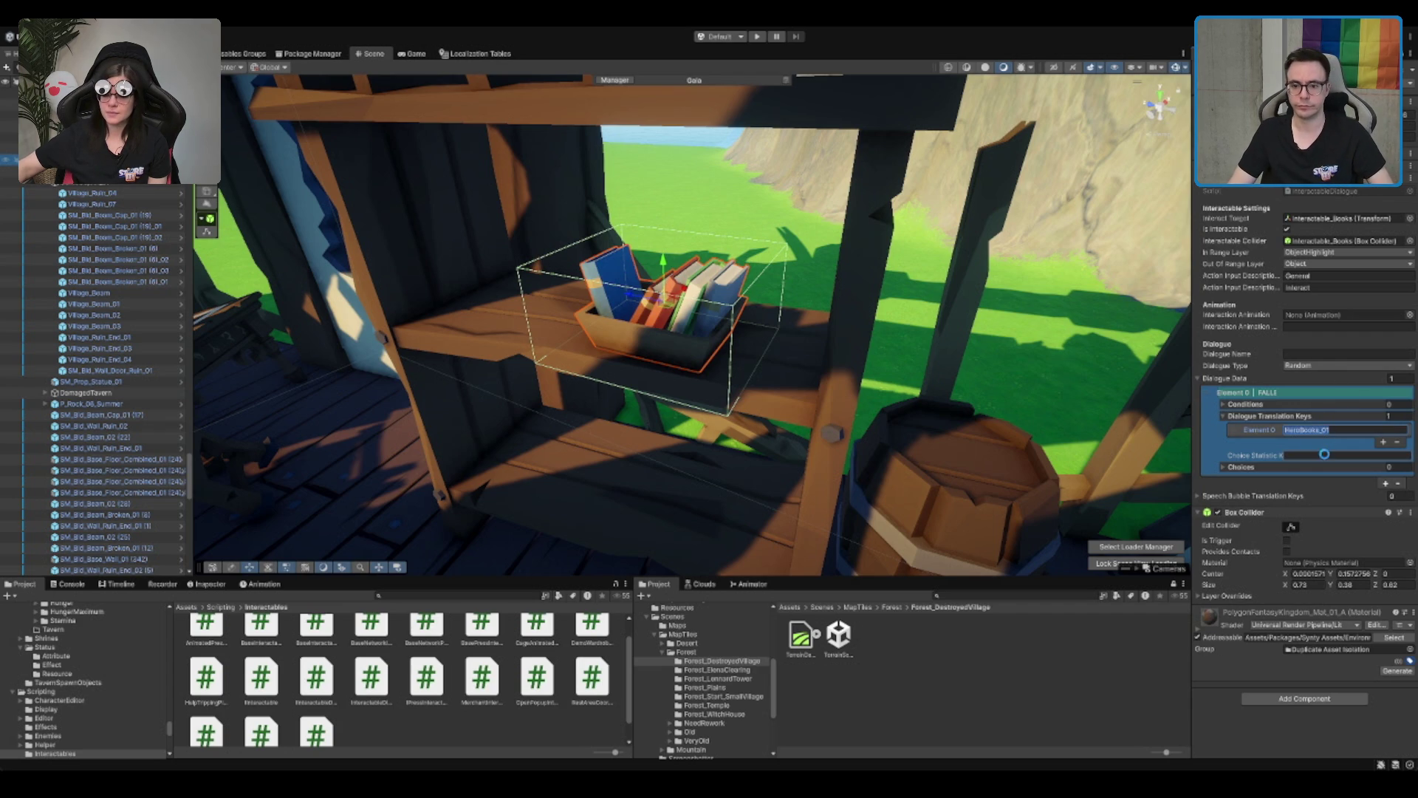
pyautogui.click(653, 369)
pyautogui.press('f')
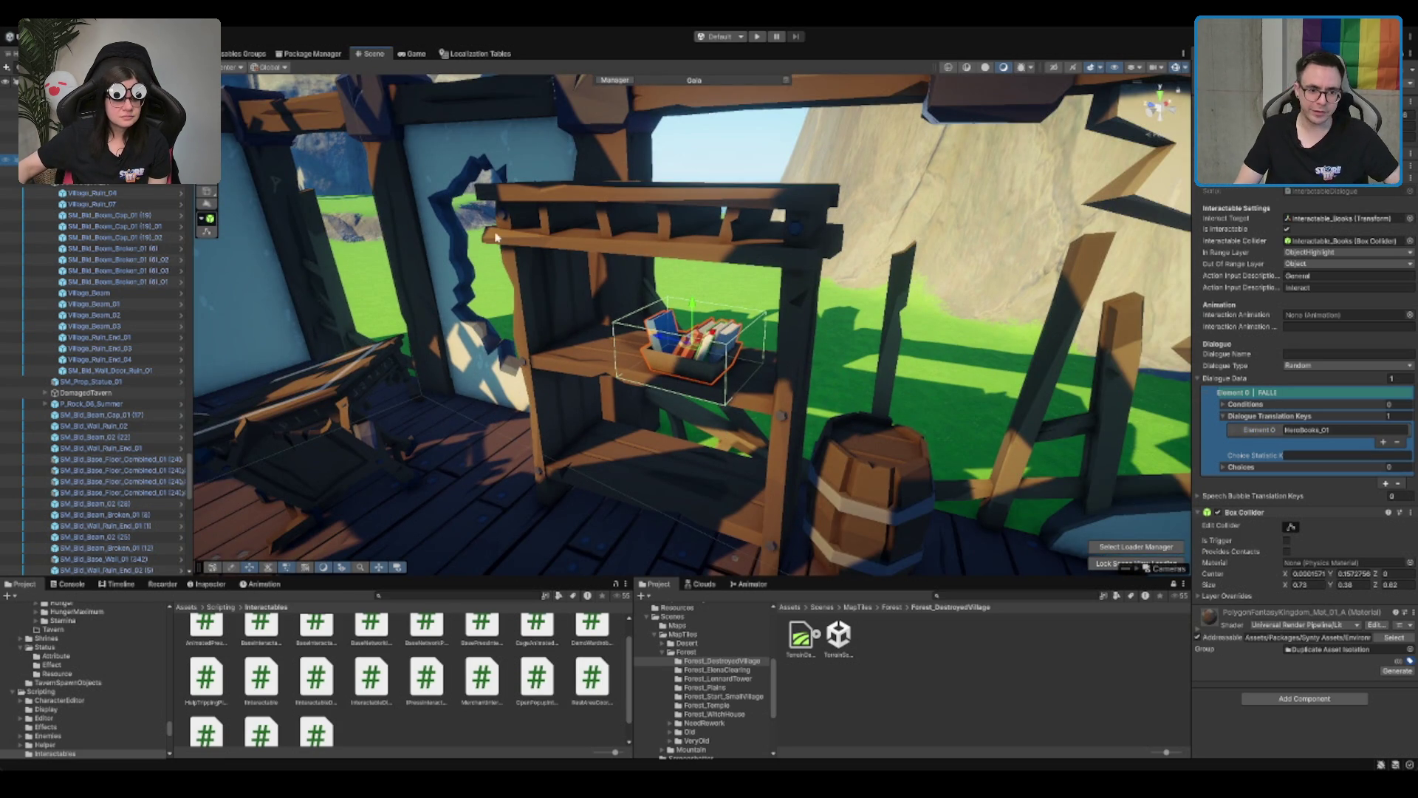
pyautogui.press('Right')
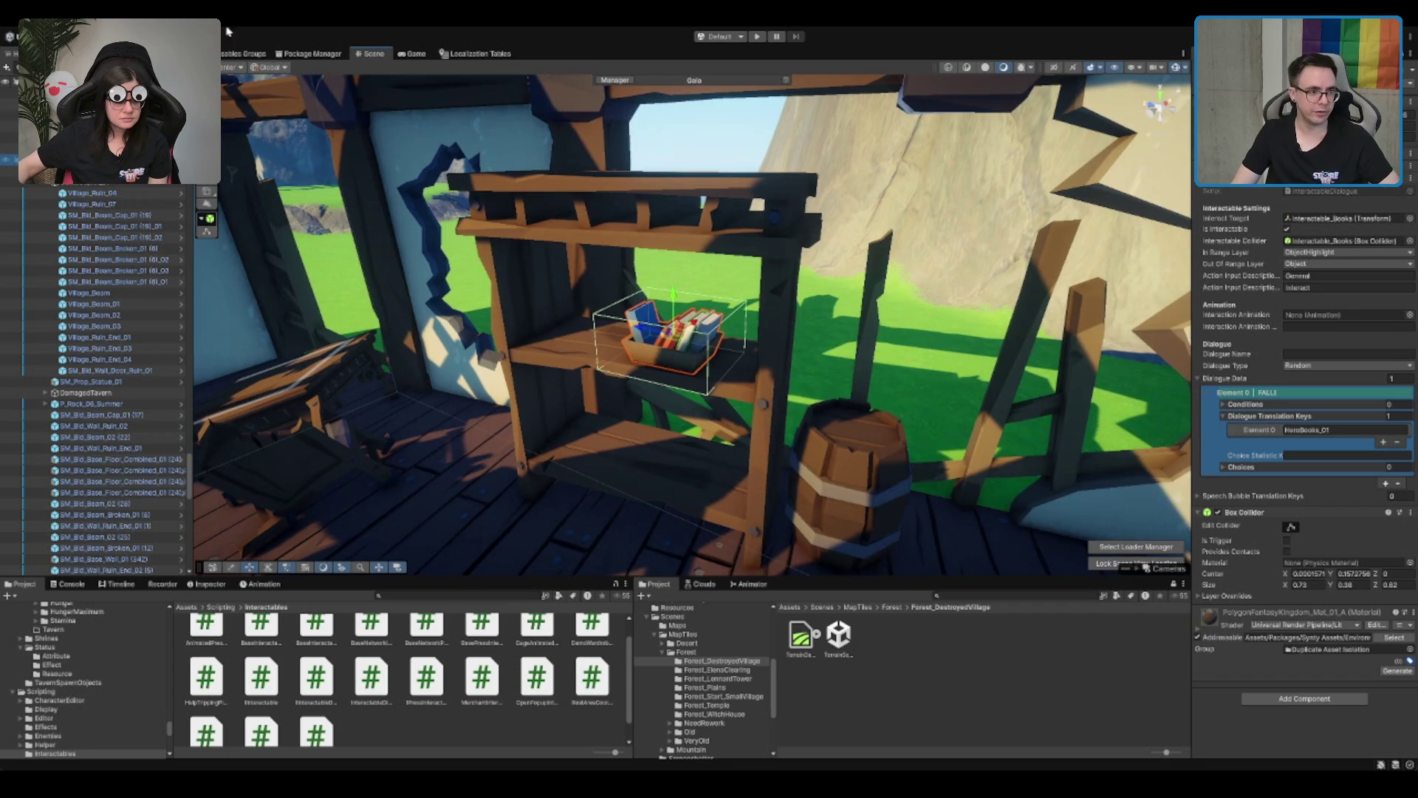
# - Switch the Localization Tables window from the Items collection to Dialogues
pyautogui.click(480, 52)
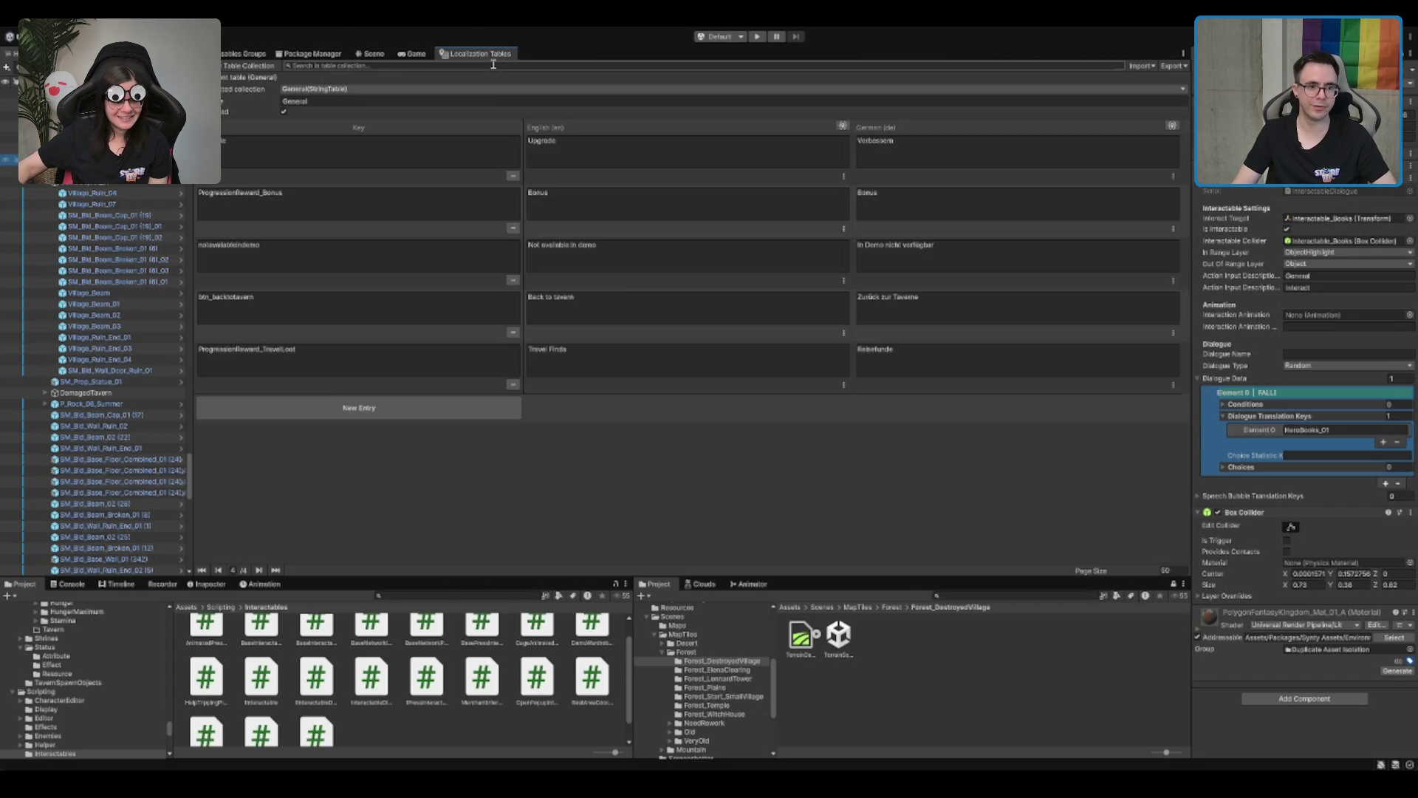
pyautogui.click(342, 90)
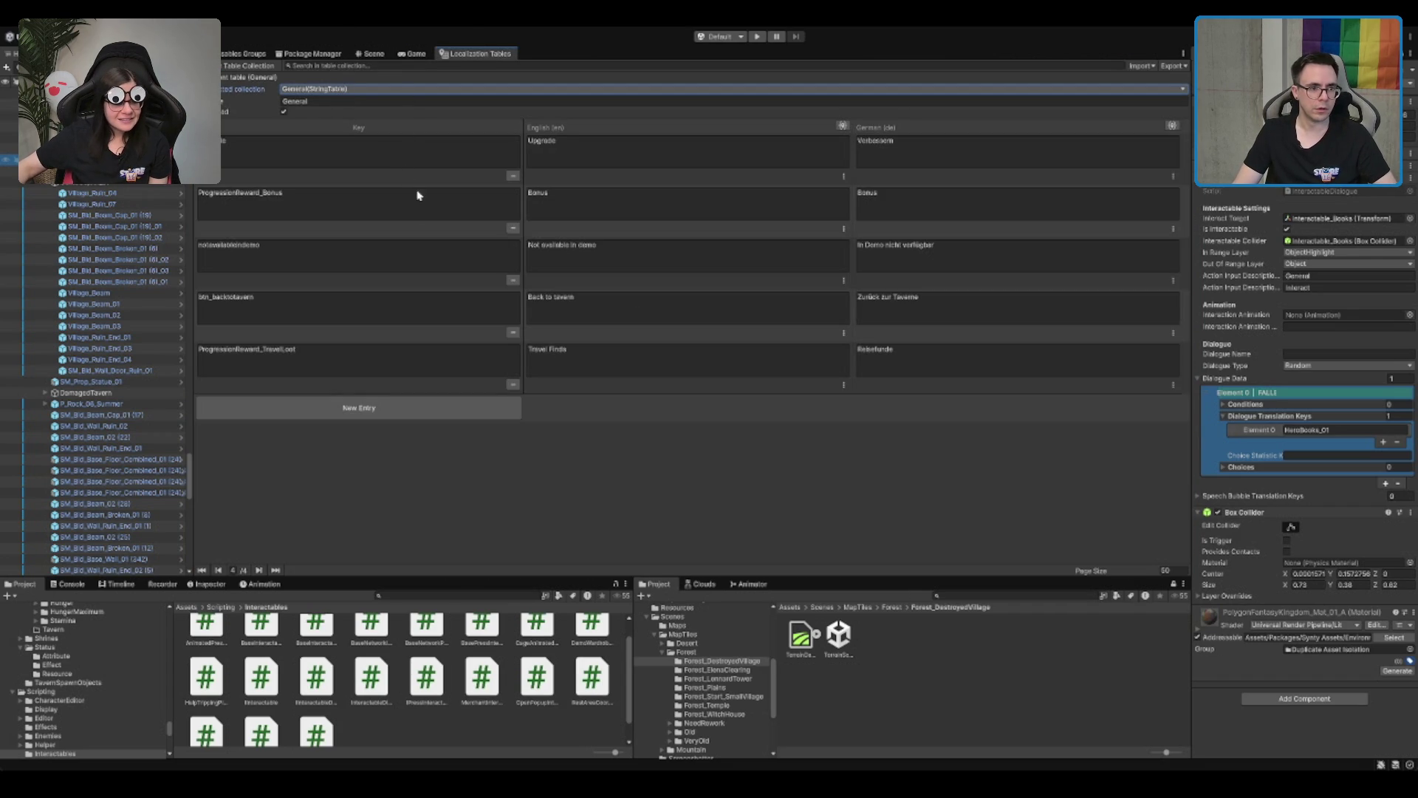
pyautogui.click(416, 116)
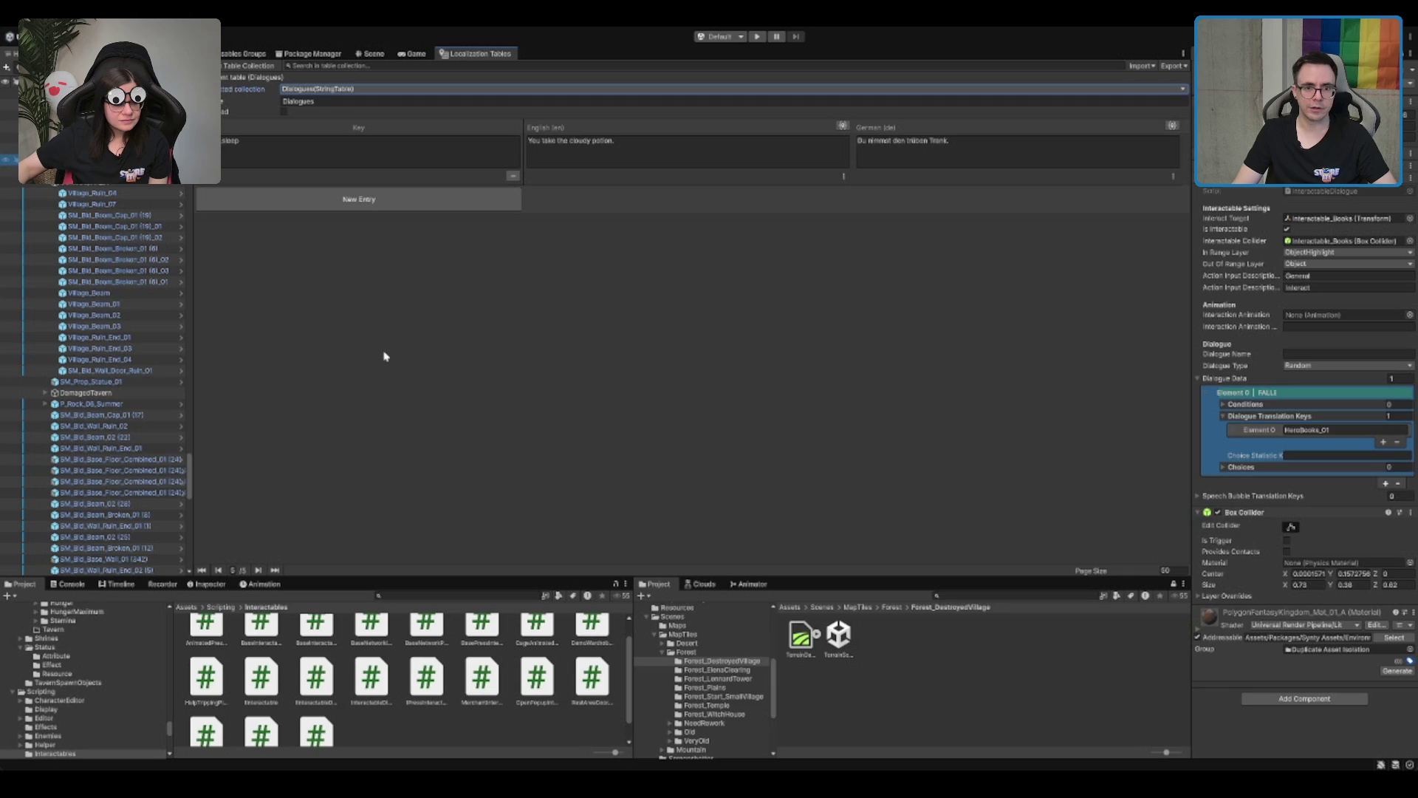
# - Add a HeroBooks_01 entry to the Dialogues table, then remove it again
pyautogui.click(461, 199)
pyautogui.click(412, 219)
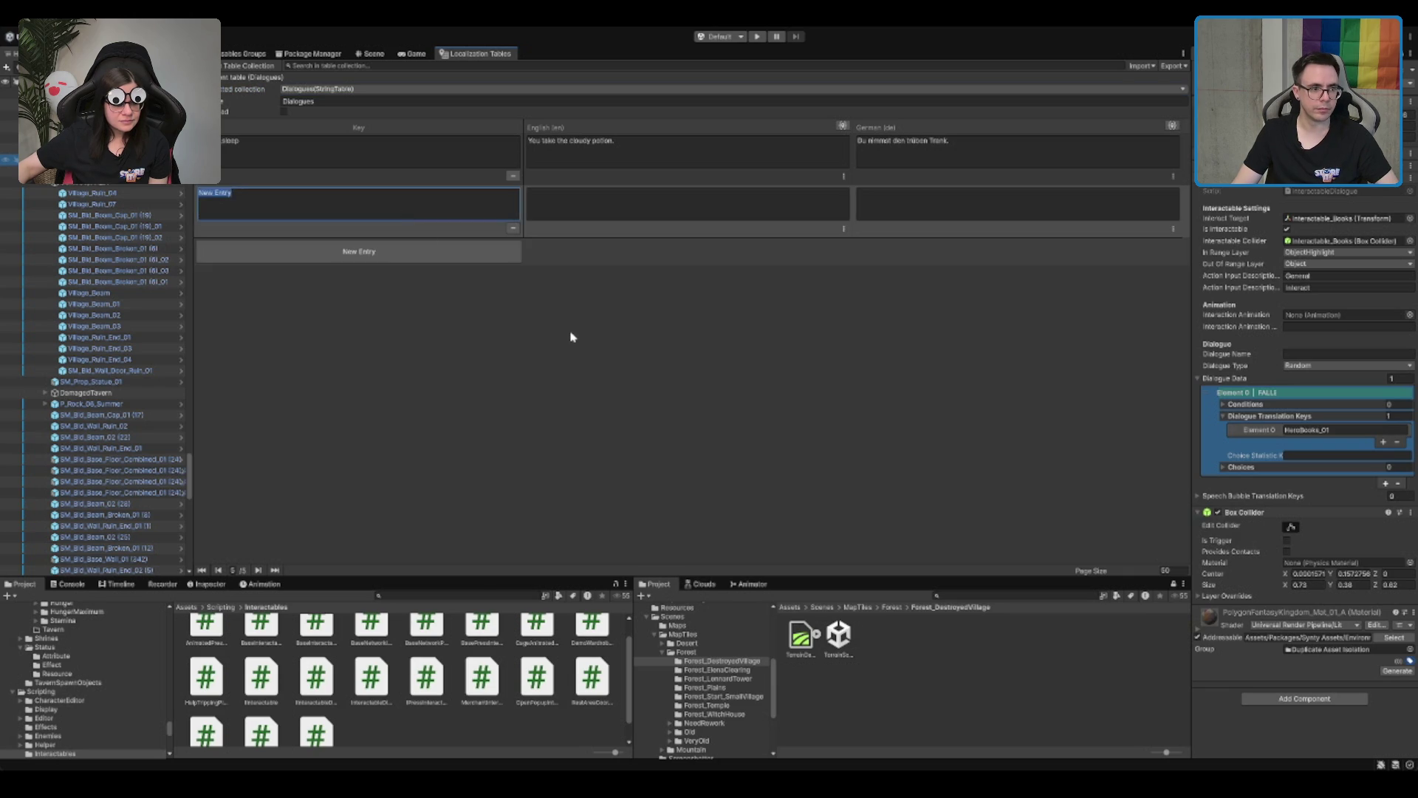
pyautogui.hotkey('ctrl', 'v')
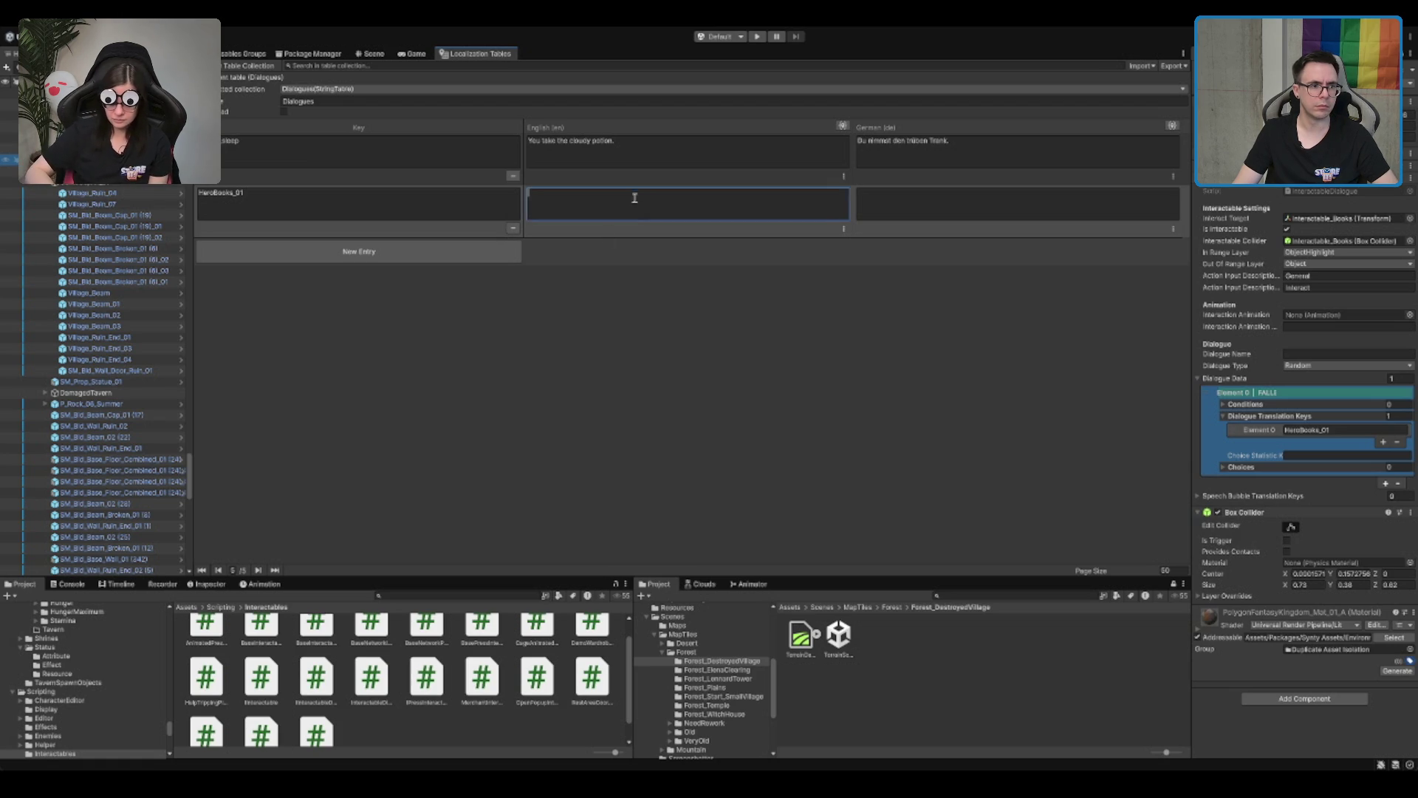
pyautogui.click(362, 67)
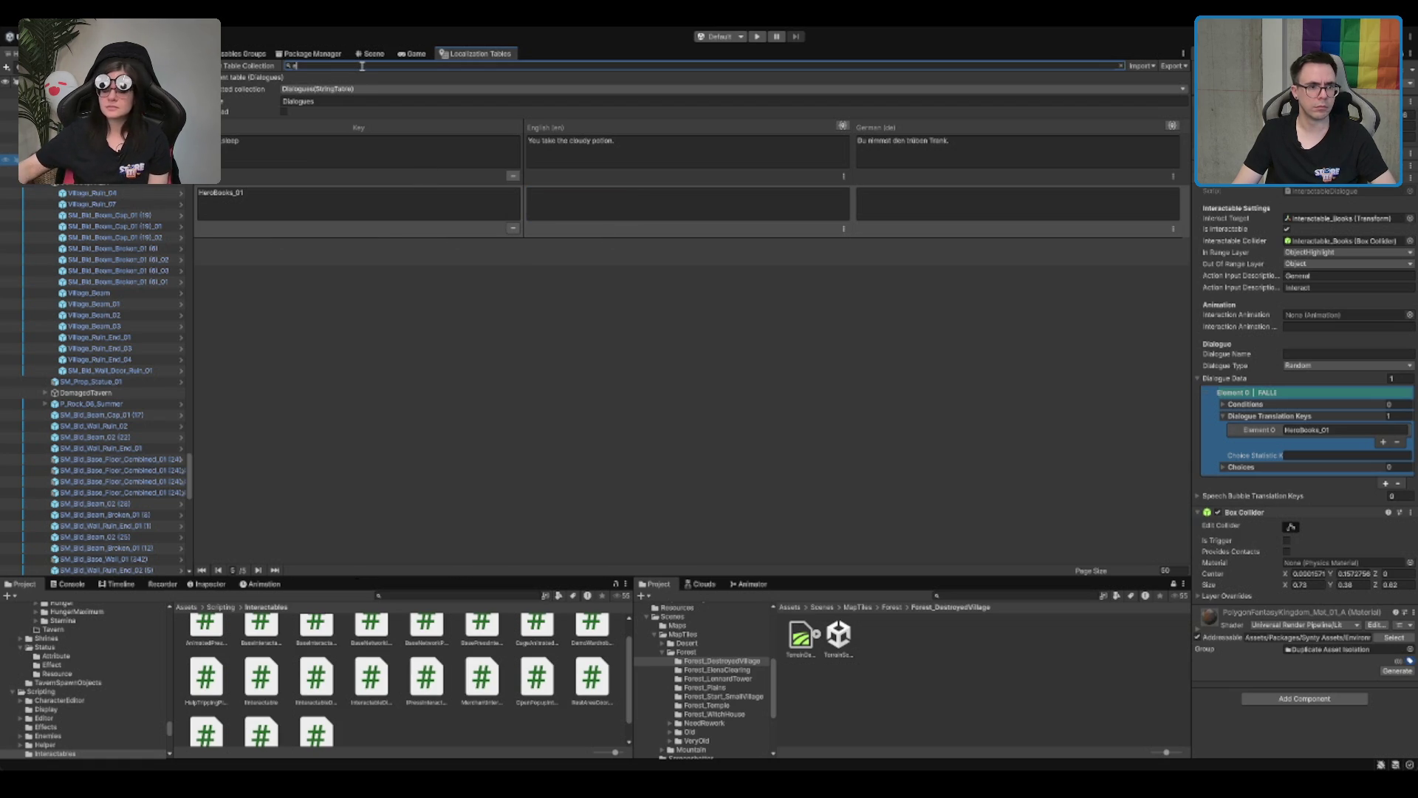
pyautogui.click(507, 281)
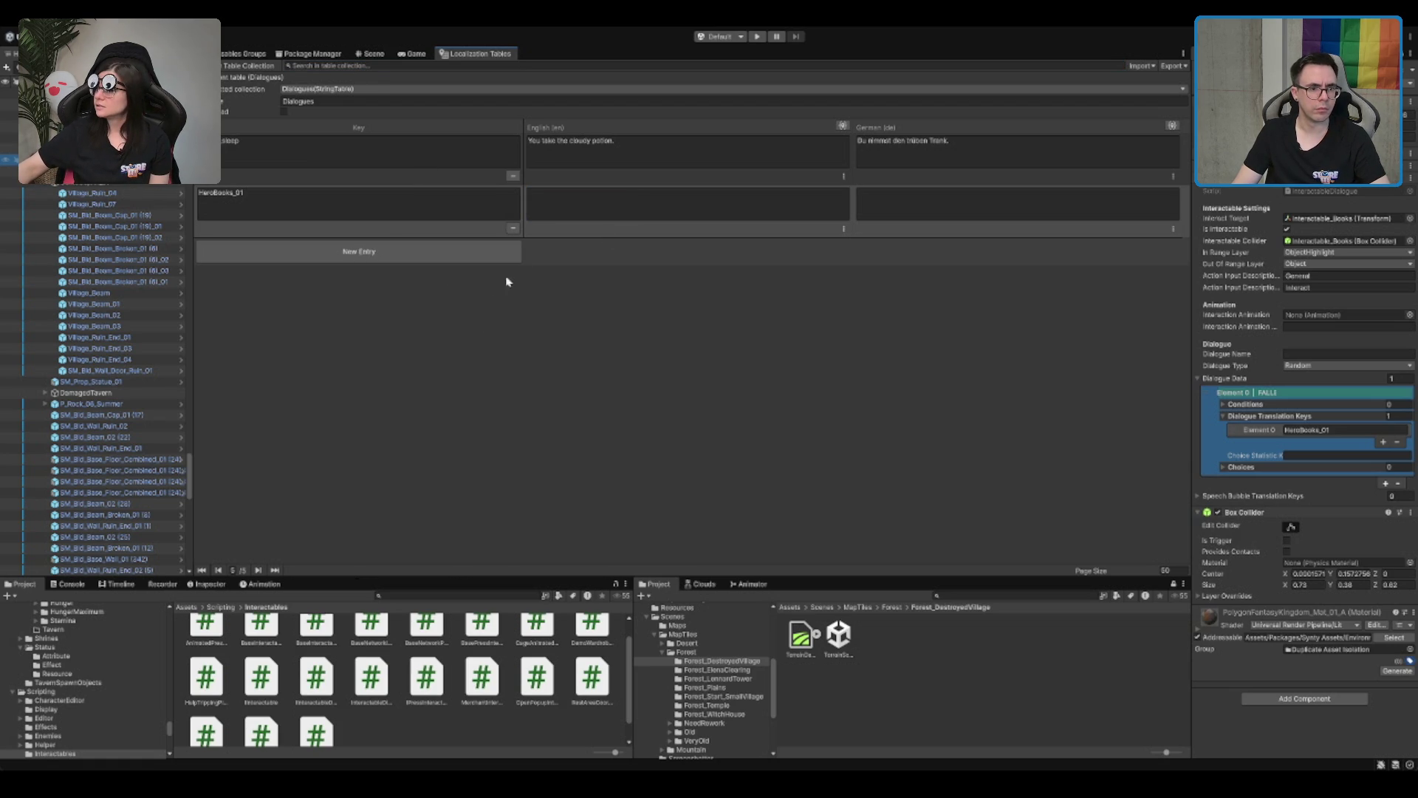
pyautogui.click(513, 231)
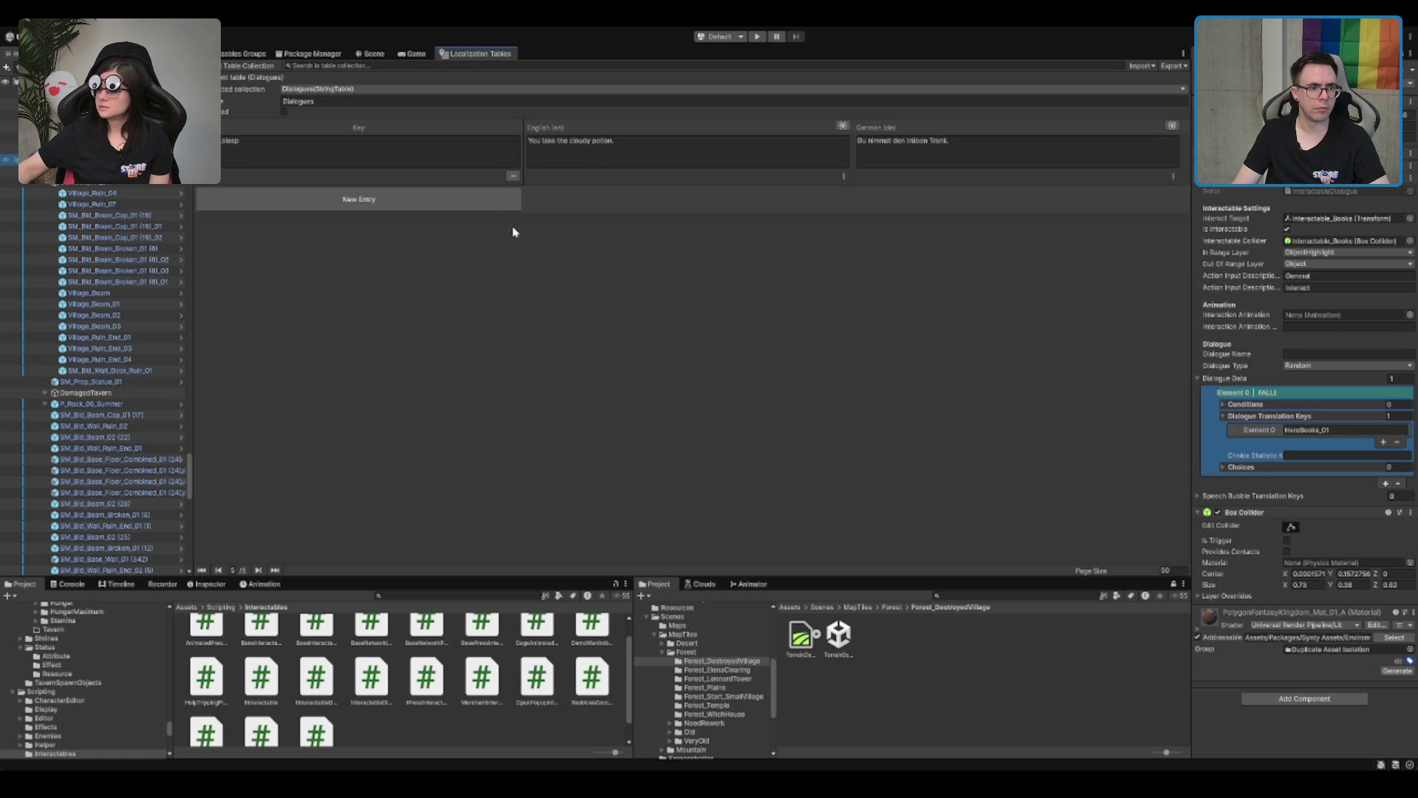
# - Look through the General and Buffs table collections
pyautogui.click(379, 102)
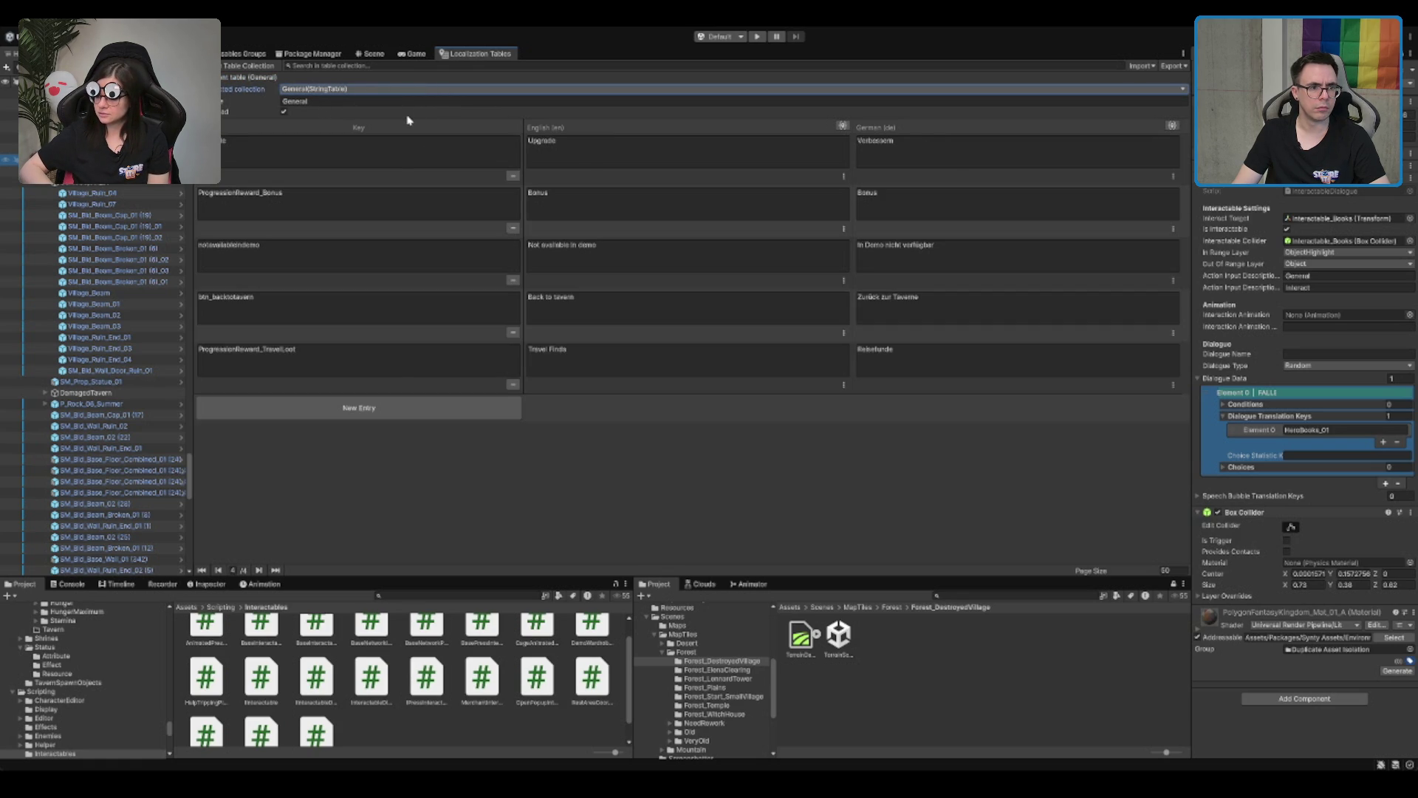
pyautogui.press('Down')
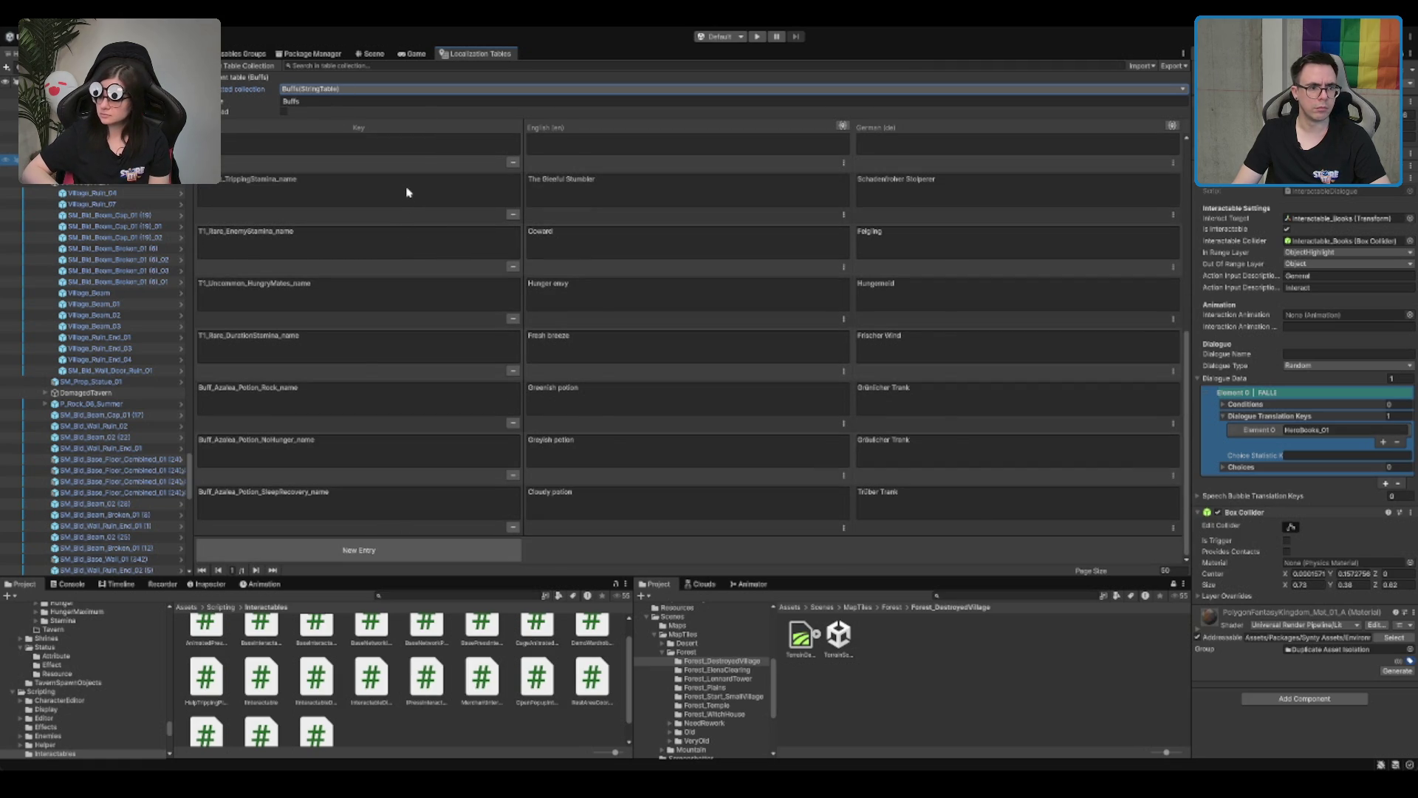
pyautogui.scroll(-10, 405, 237)
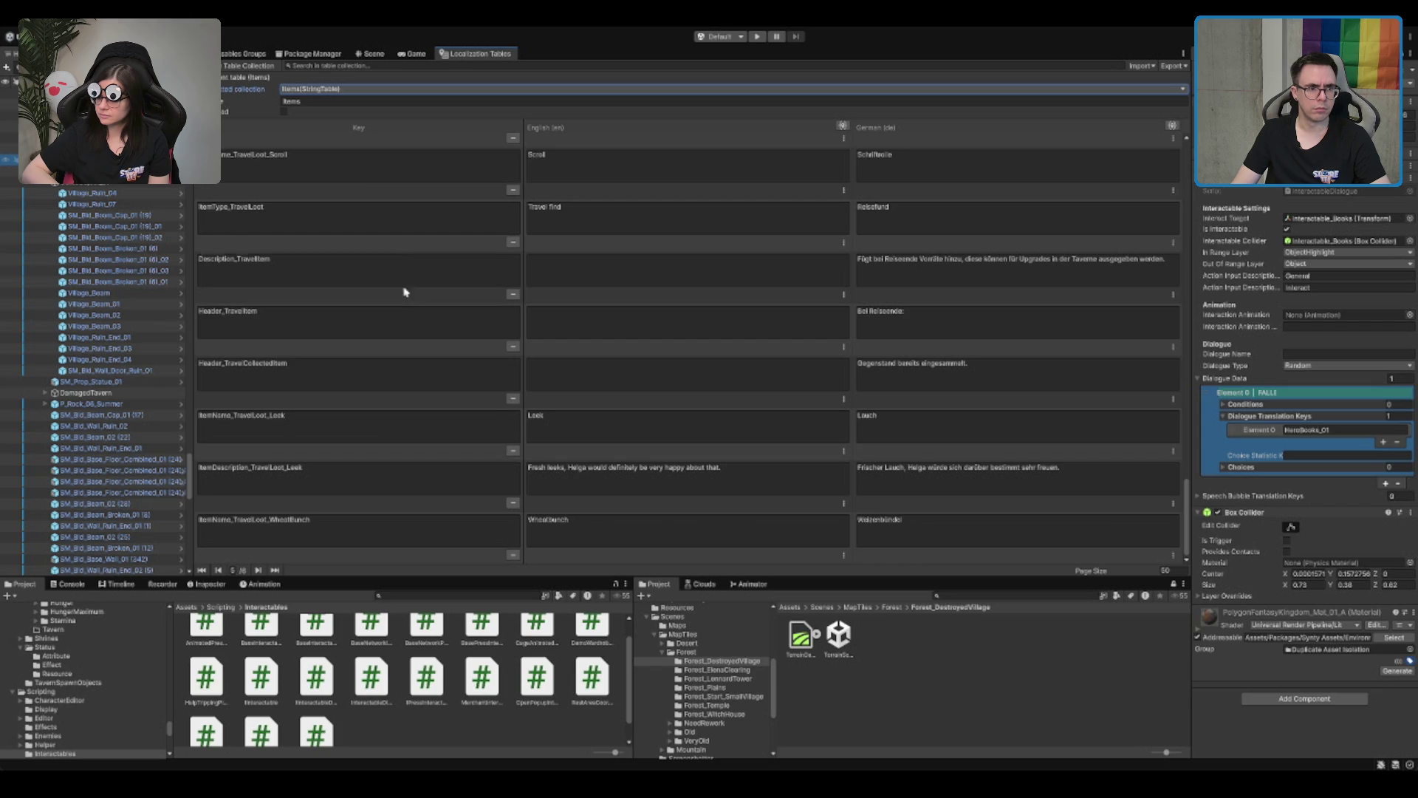
pyautogui.scroll(1, 376, 92)
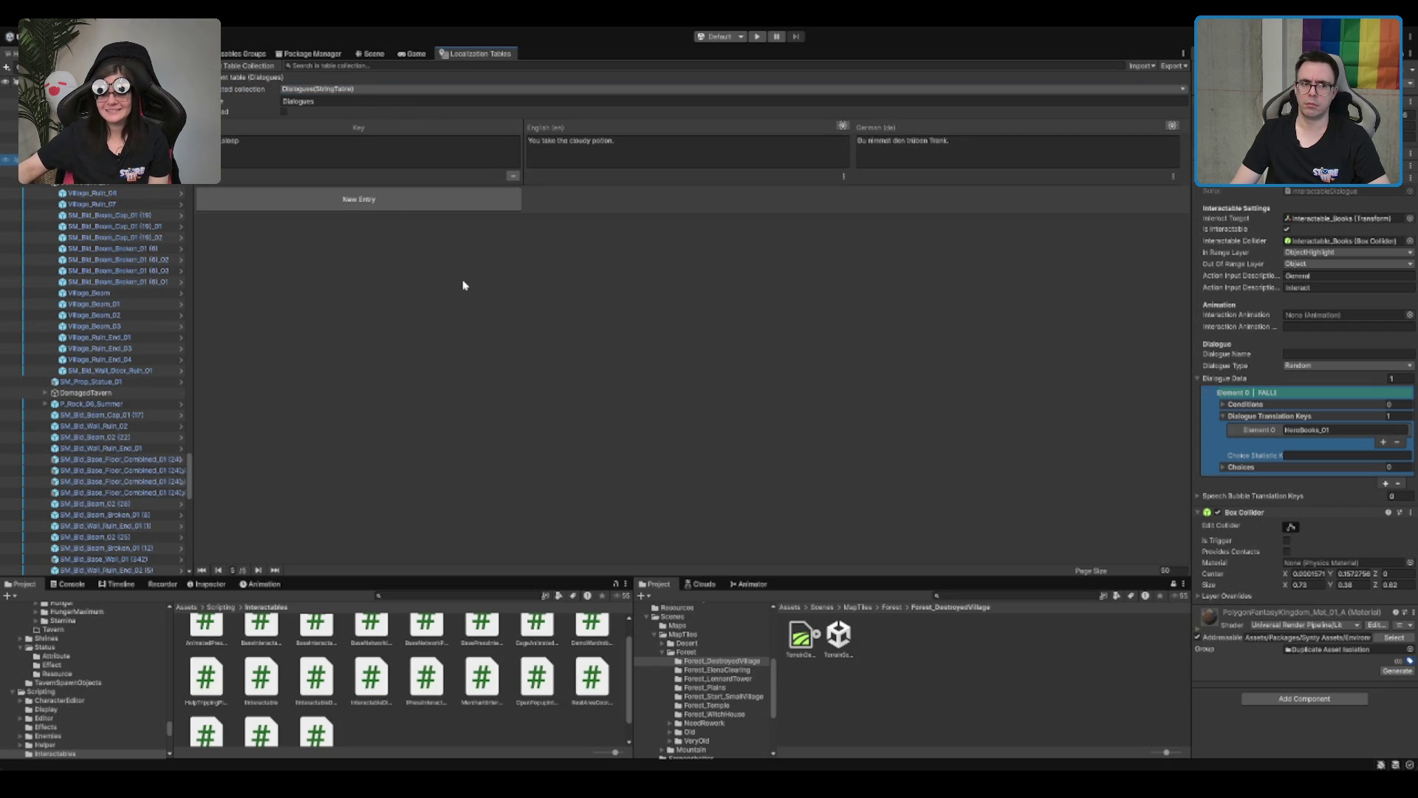
# - On the Dialogues table's last page, add a new entry keyed HeroBooks_01
pyautogui.click(223, 571)
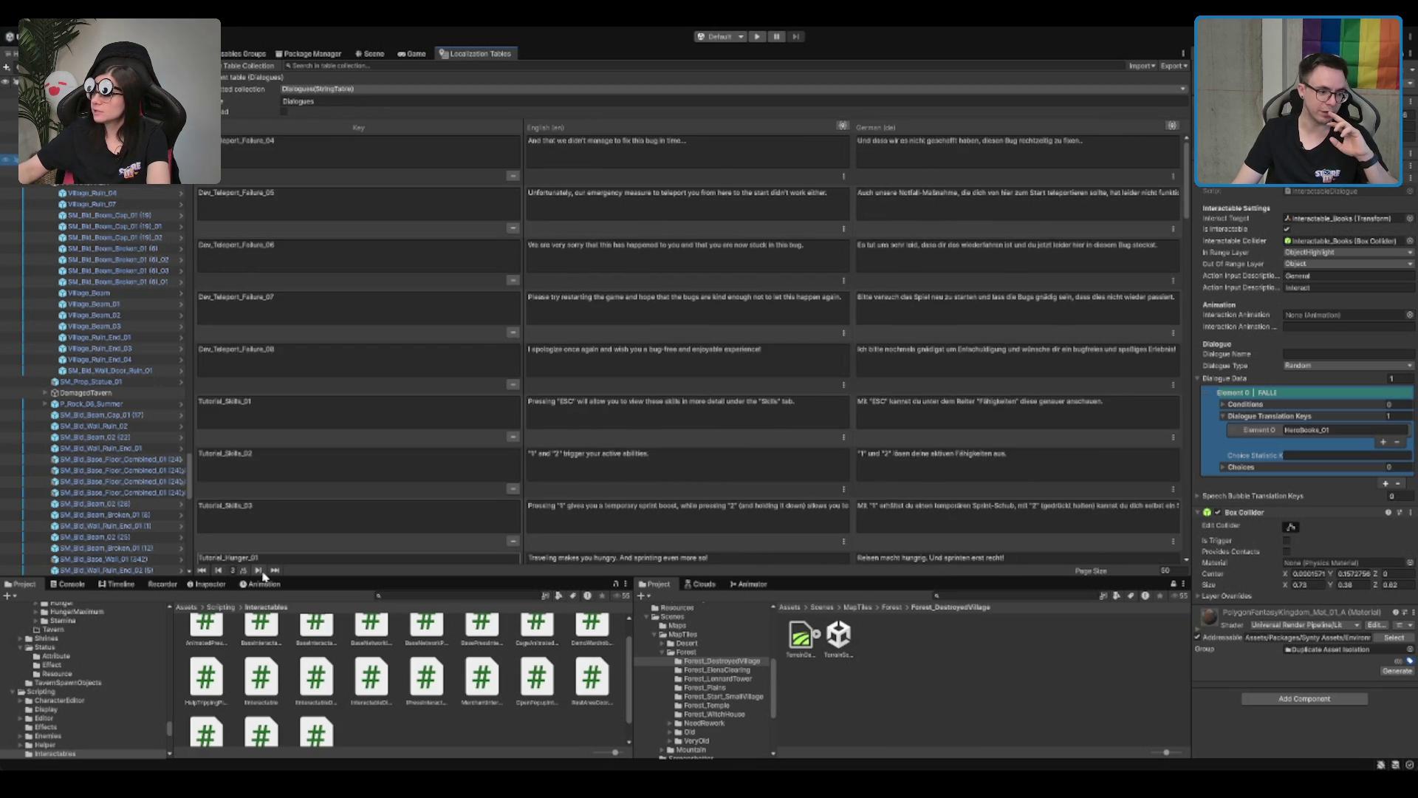
pyautogui.click(275, 569)
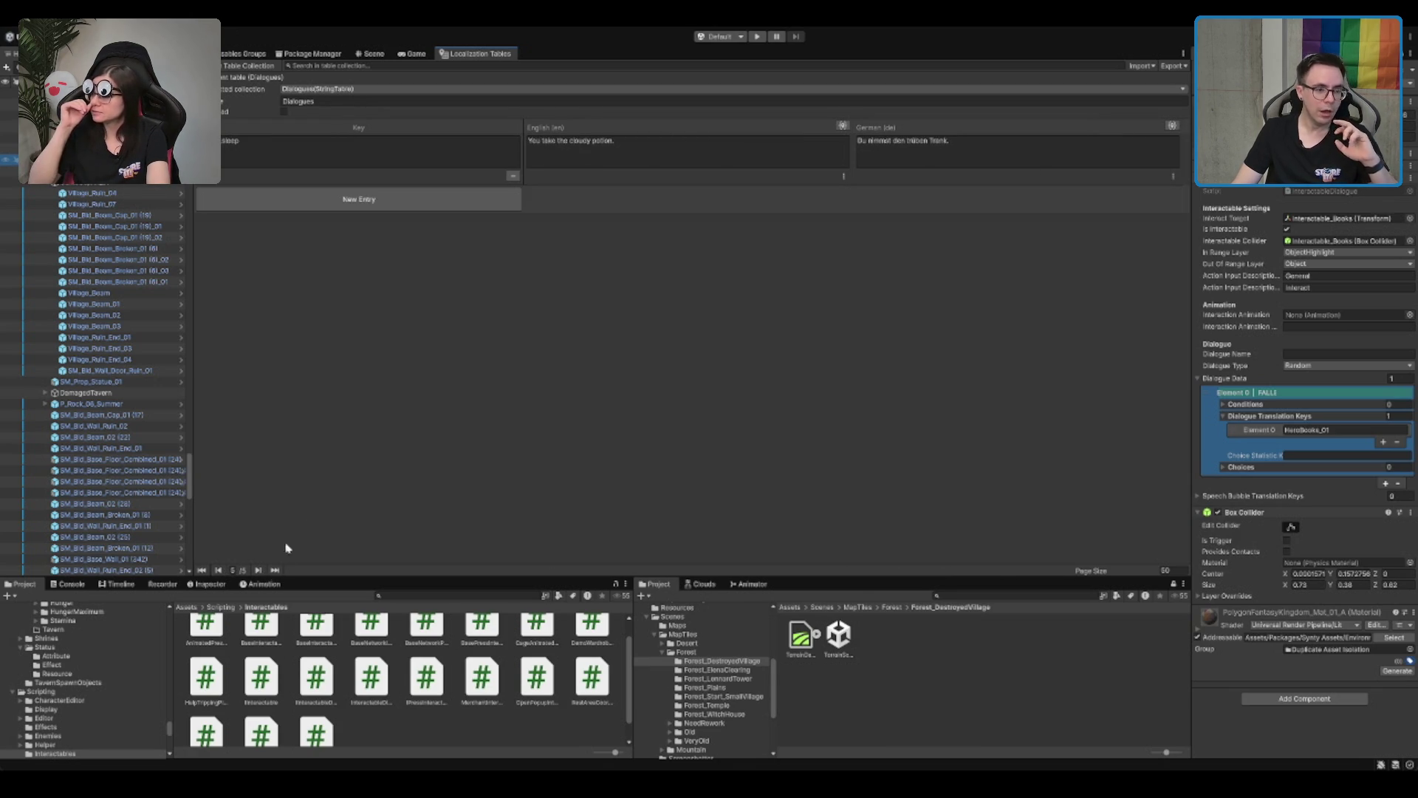
pyautogui.click(386, 199)
pyautogui.click(389, 210)
pyautogui.write('HeroBooks_01')
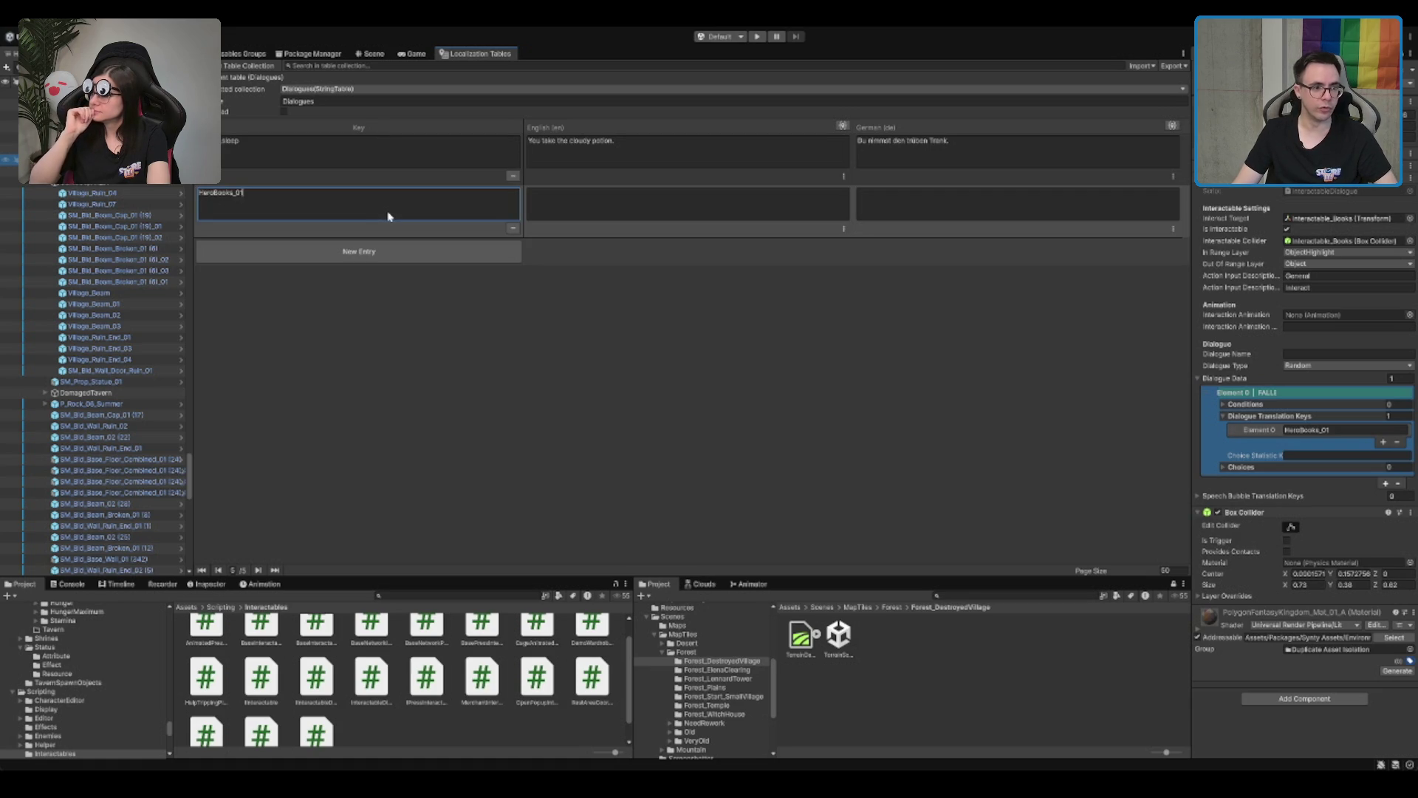
pyautogui.press('Return')
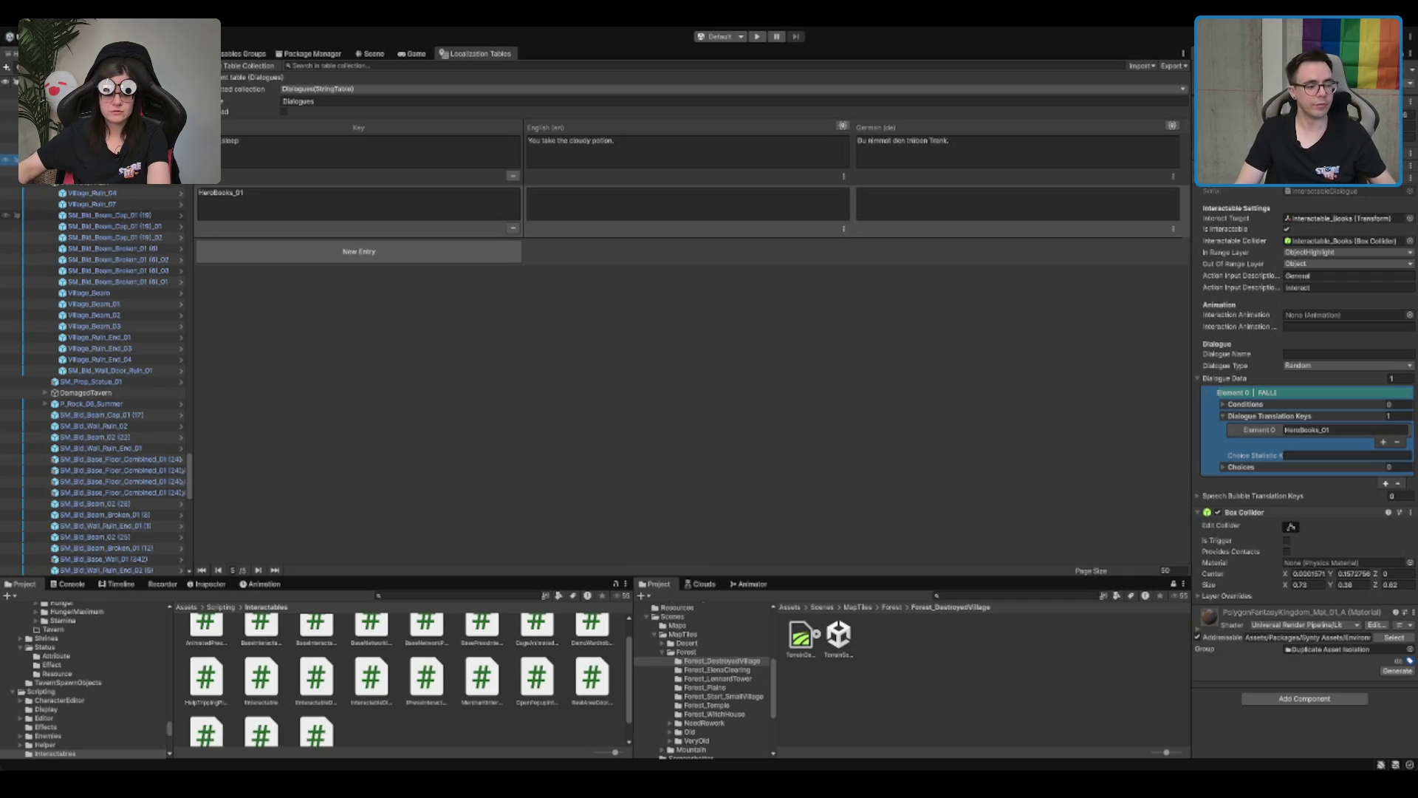
# - Page back through the Gisela, tutorial and Helga entries, then return to page 5
pyautogui.click(1004, 204)
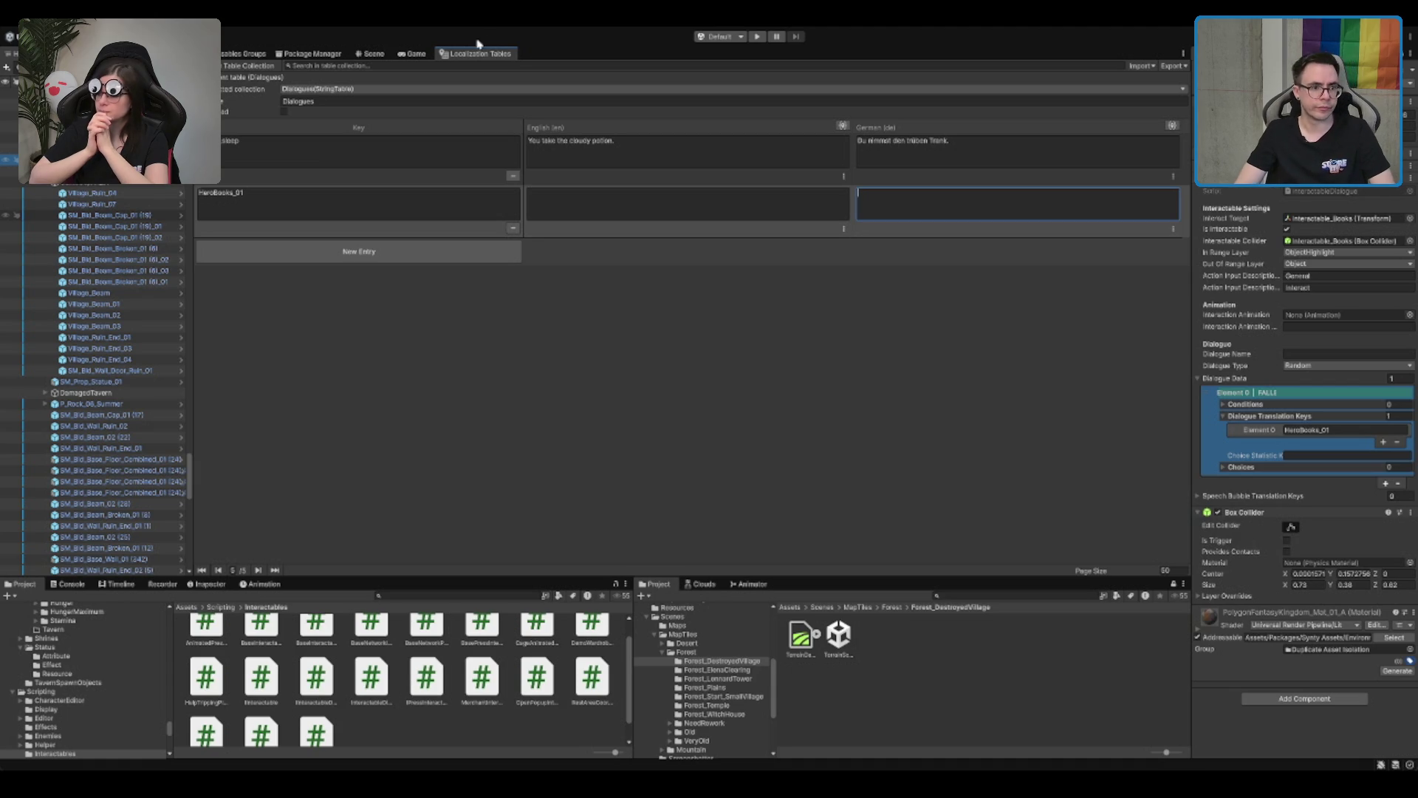
pyautogui.click(217, 570)
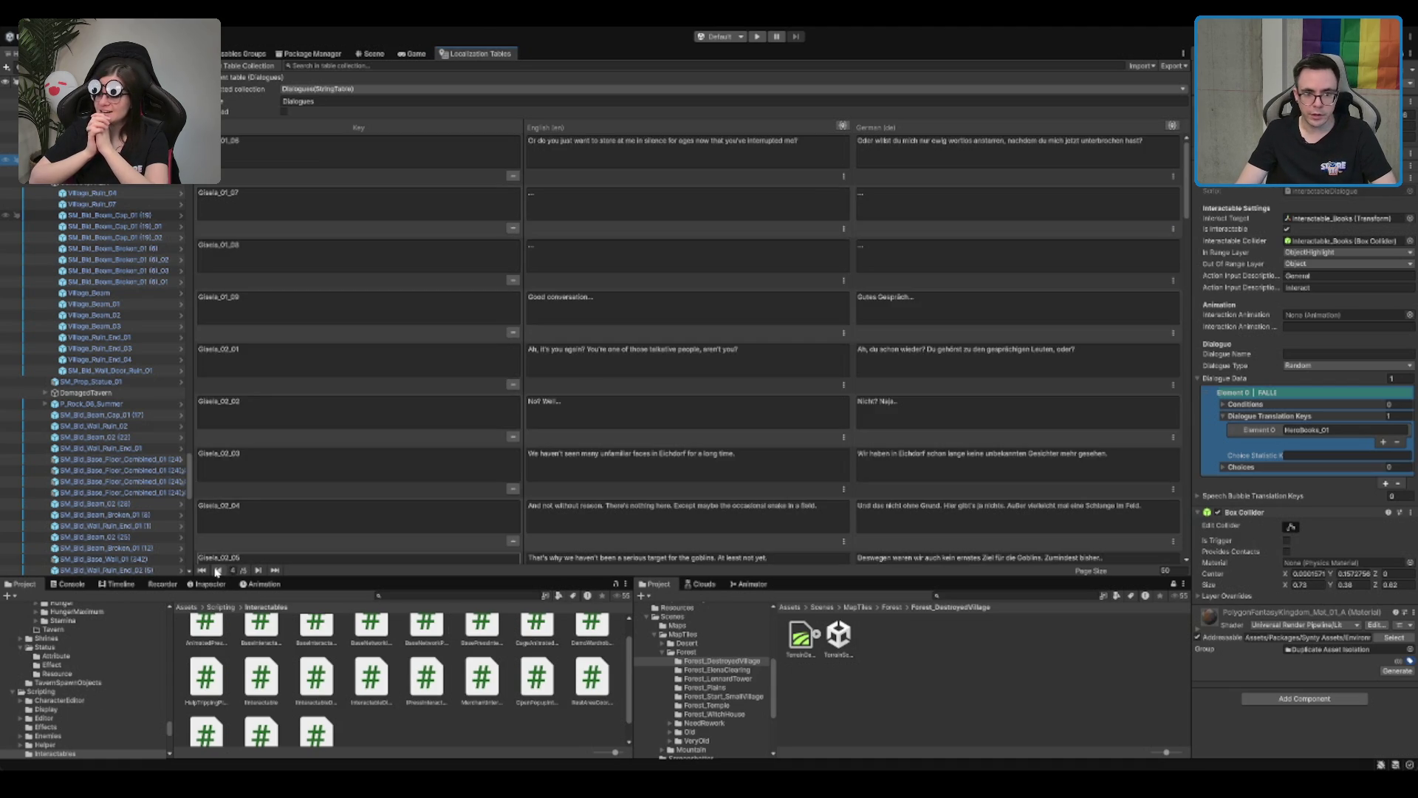
pyautogui.click(217, 570)
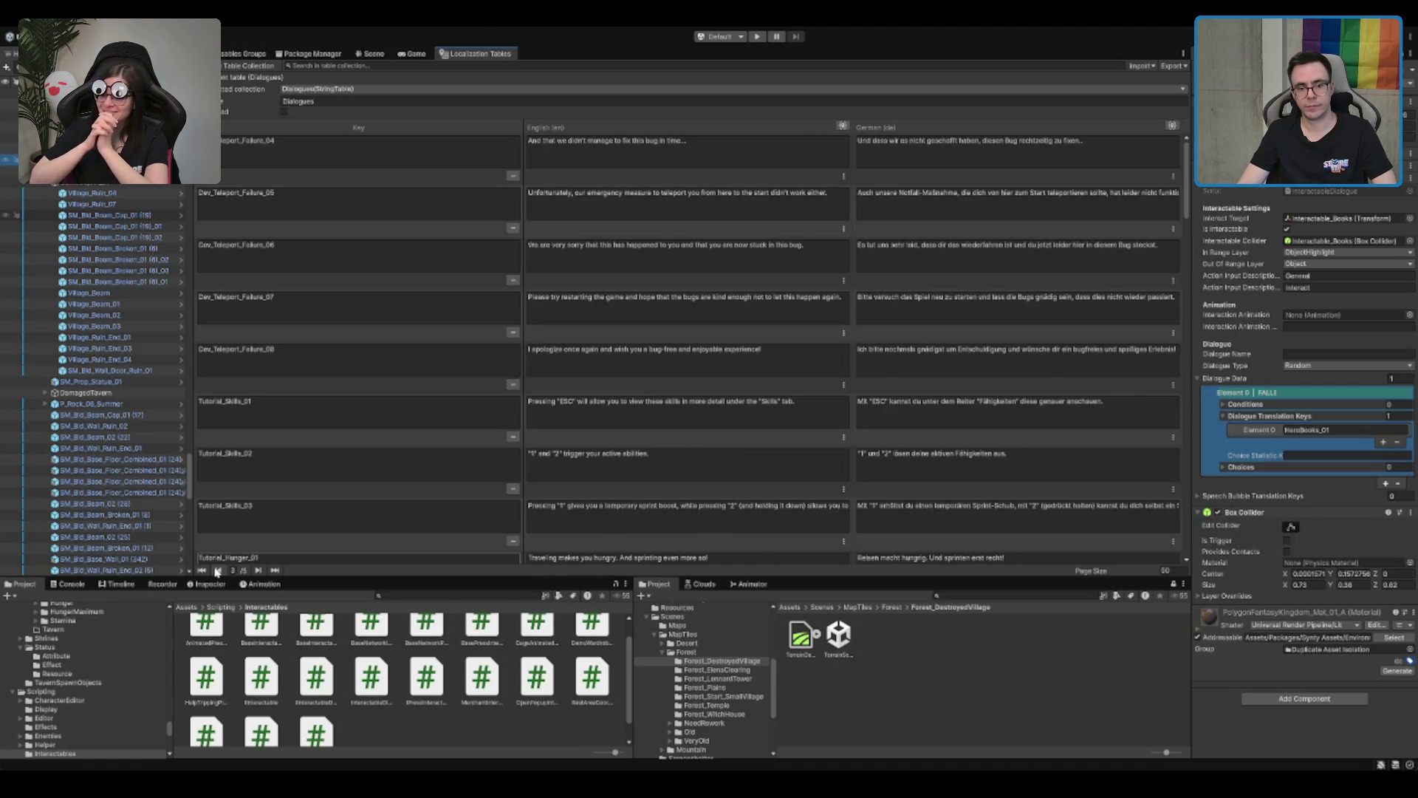
pyautogui.click(218, 570)
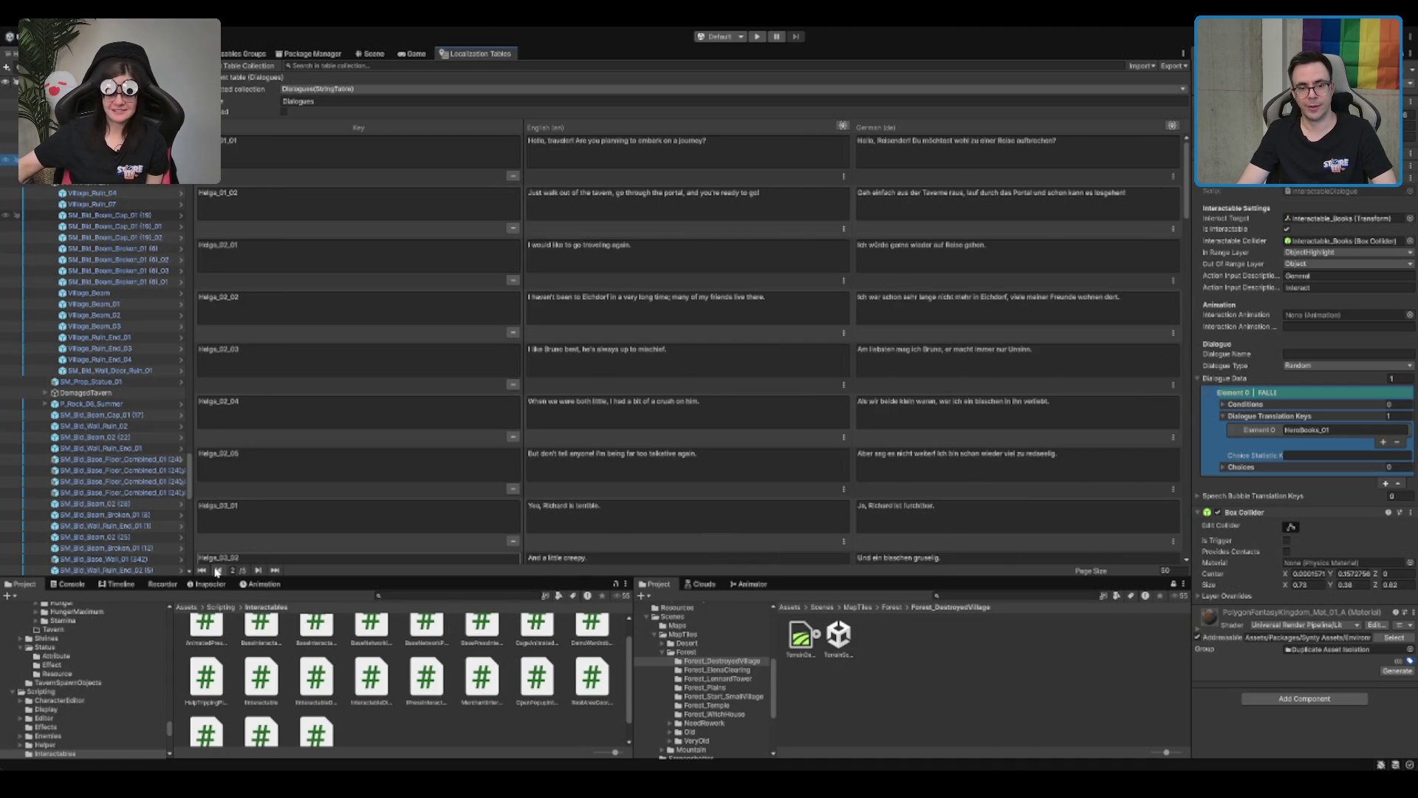
pyautogui.scroll(-15, 906, 429)
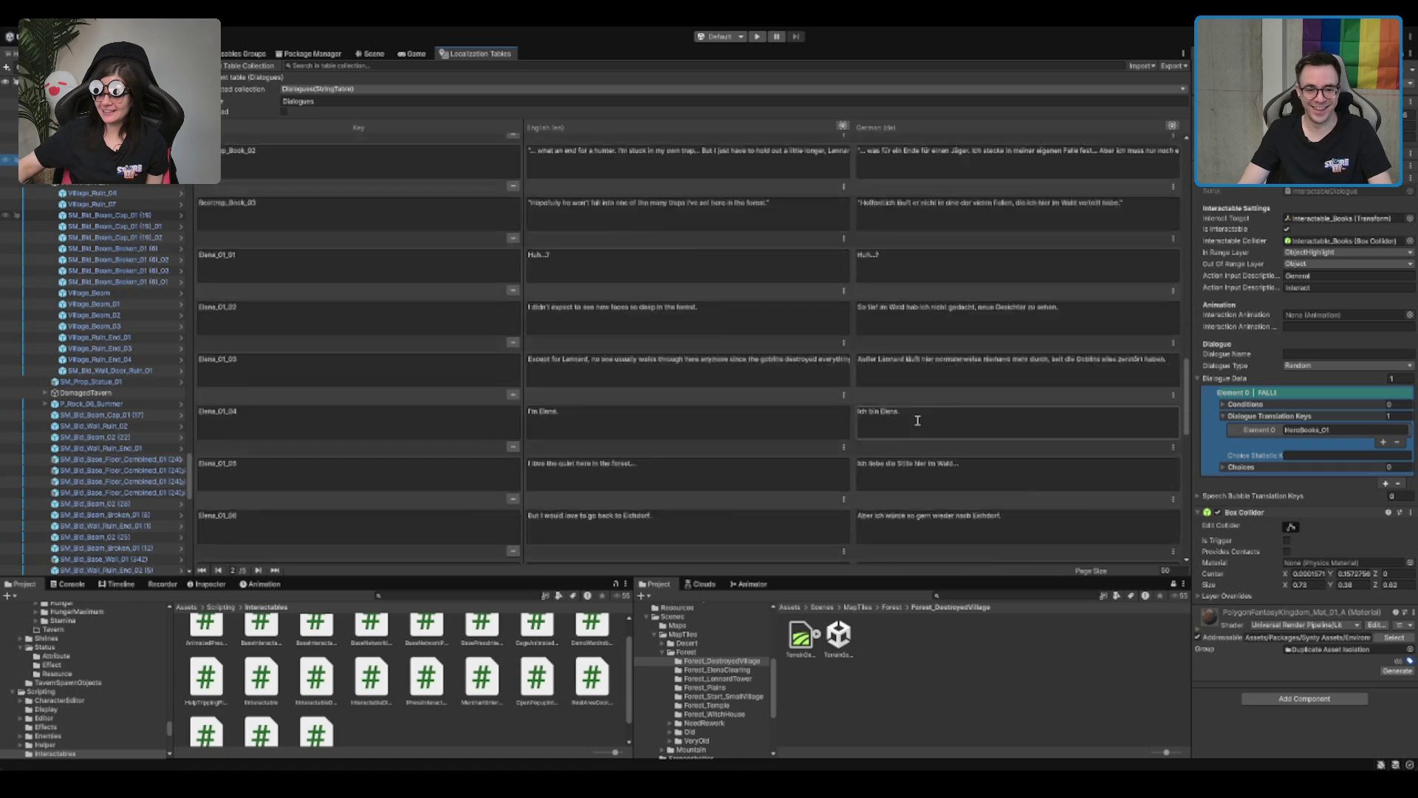
pyautogui.scroll(5, 906, 429)
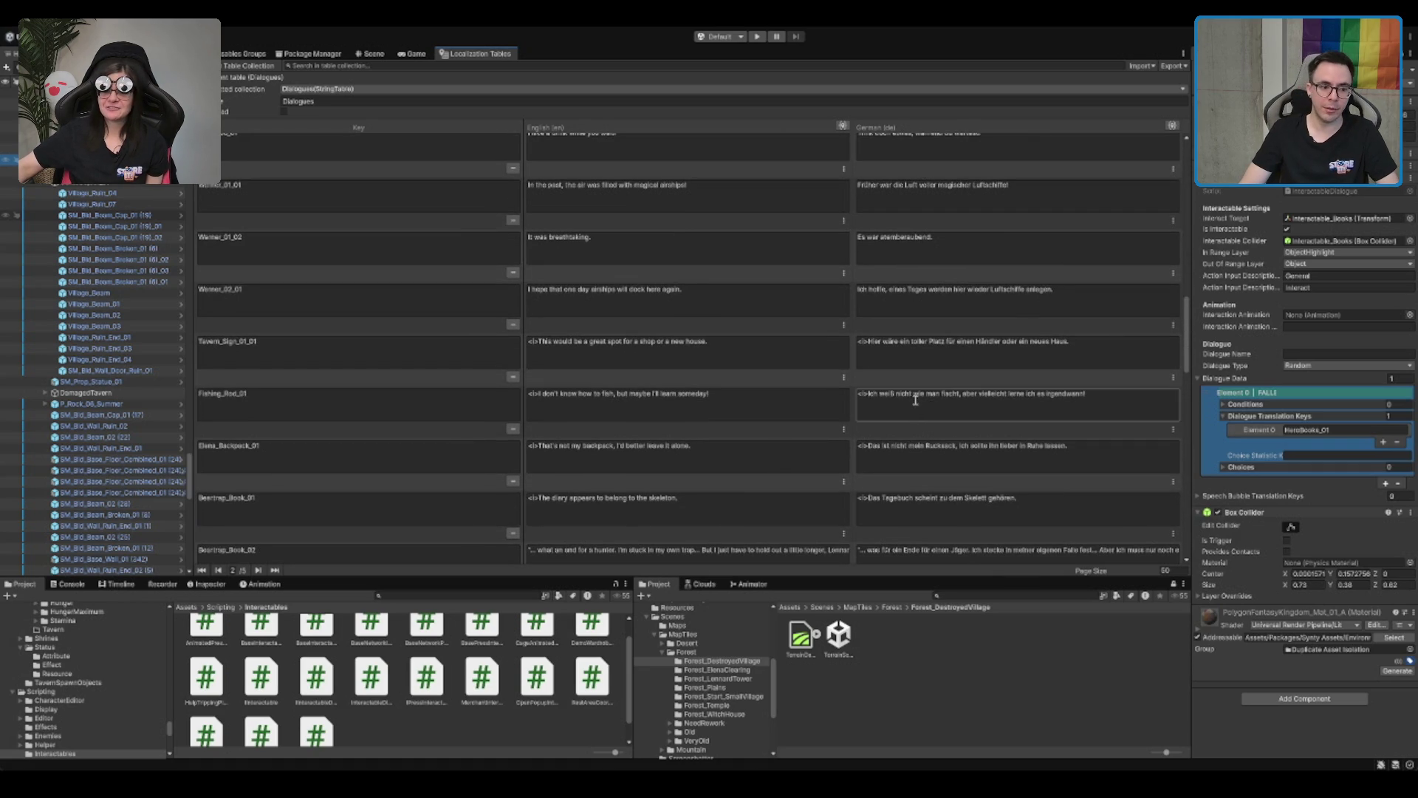
pyautogui.click(274, 572)
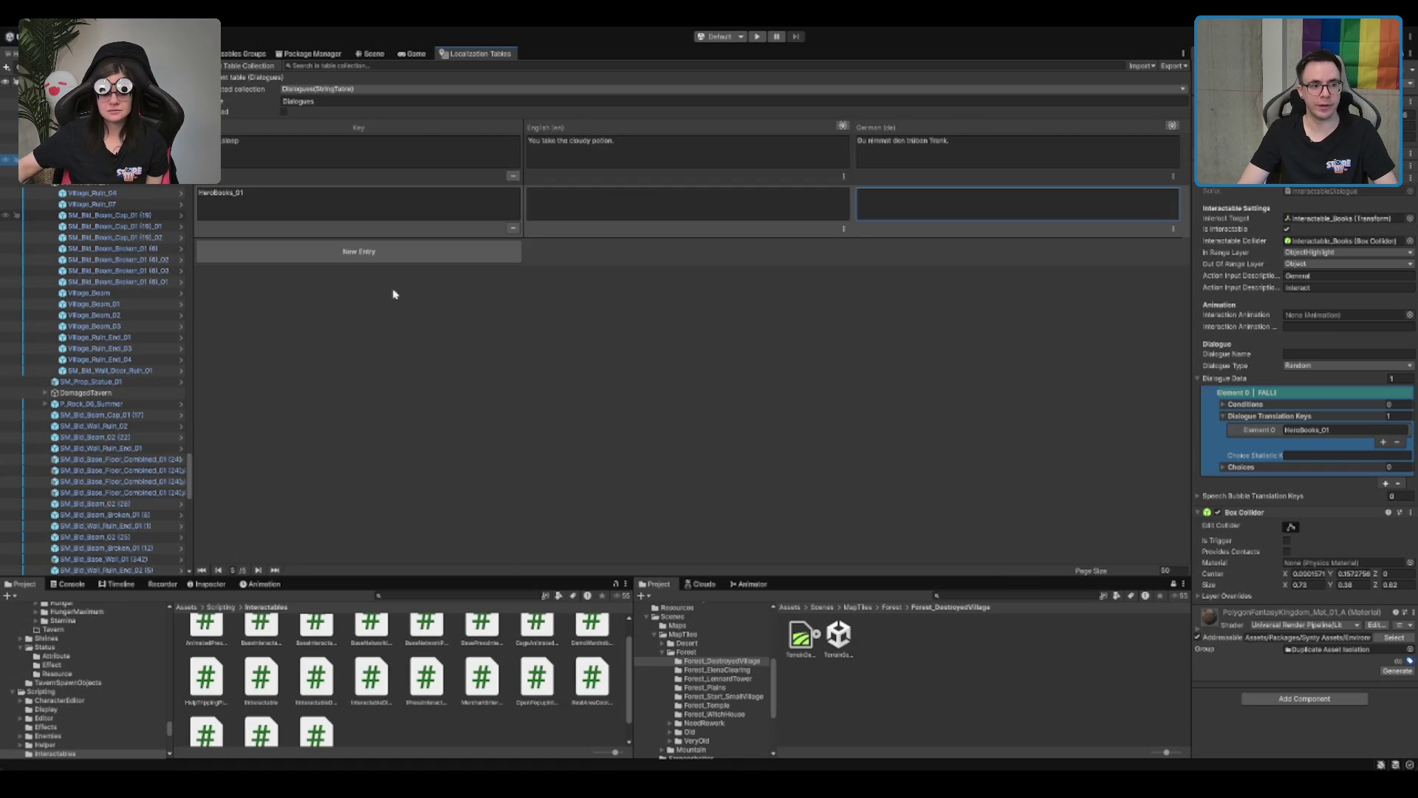
# - Enter '<i>Du entdeckst ein Buch über' as HeroBooks_01's German text, then return to the Scene
pyautogui.click(893, 218)
pyautogui.write('<i>Du entdeck')
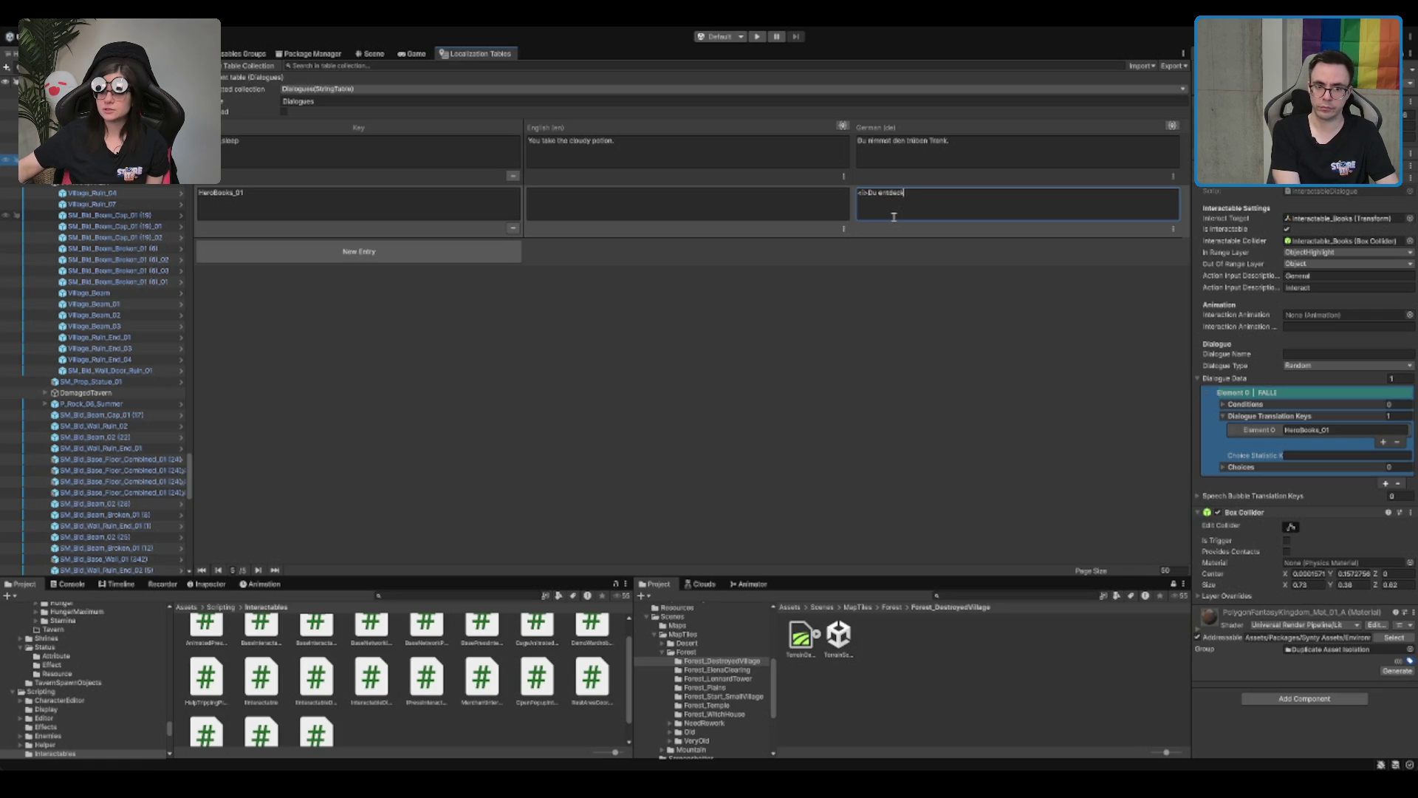
pyautogui.write('st eine')
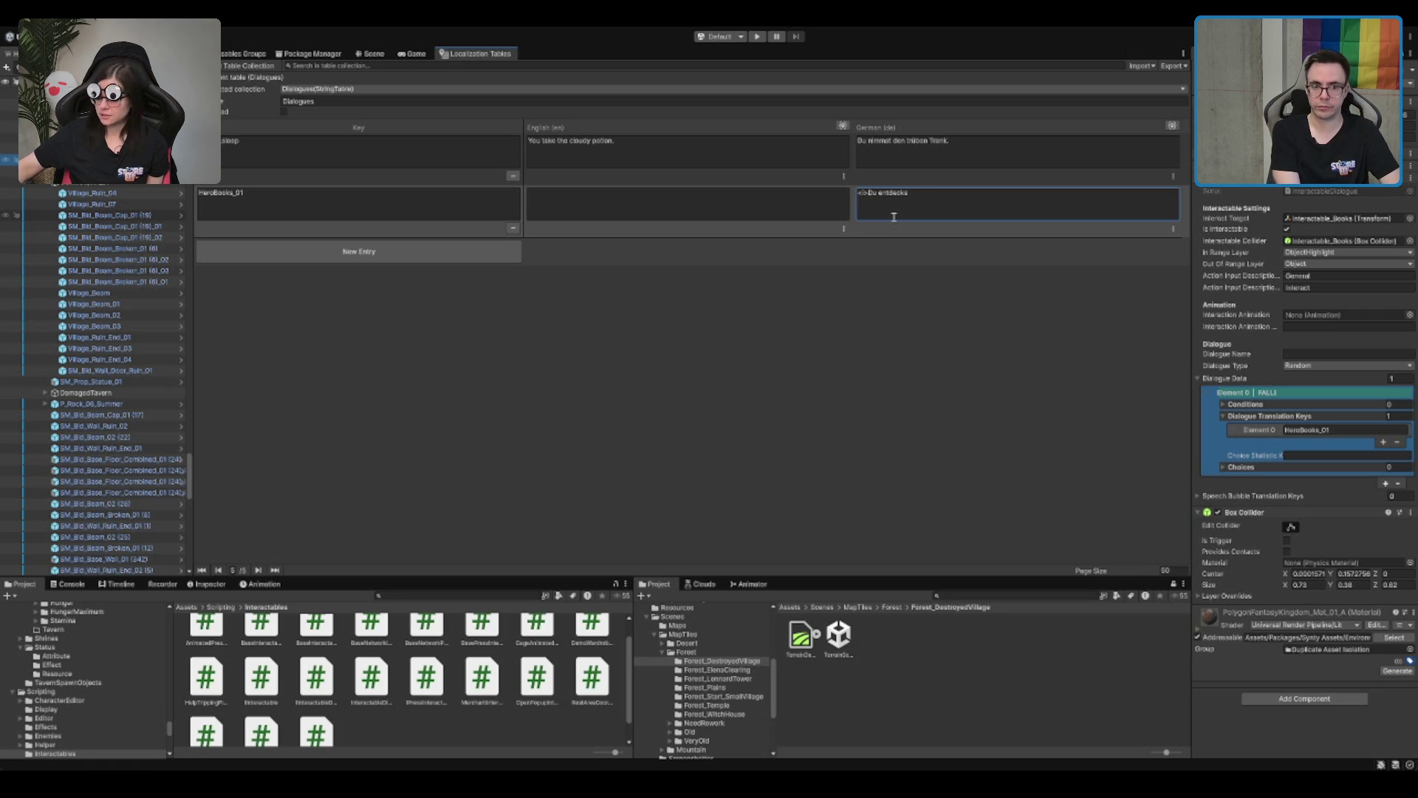
pyautogui.press('BackSpace')
pyautogui.write('Bud')
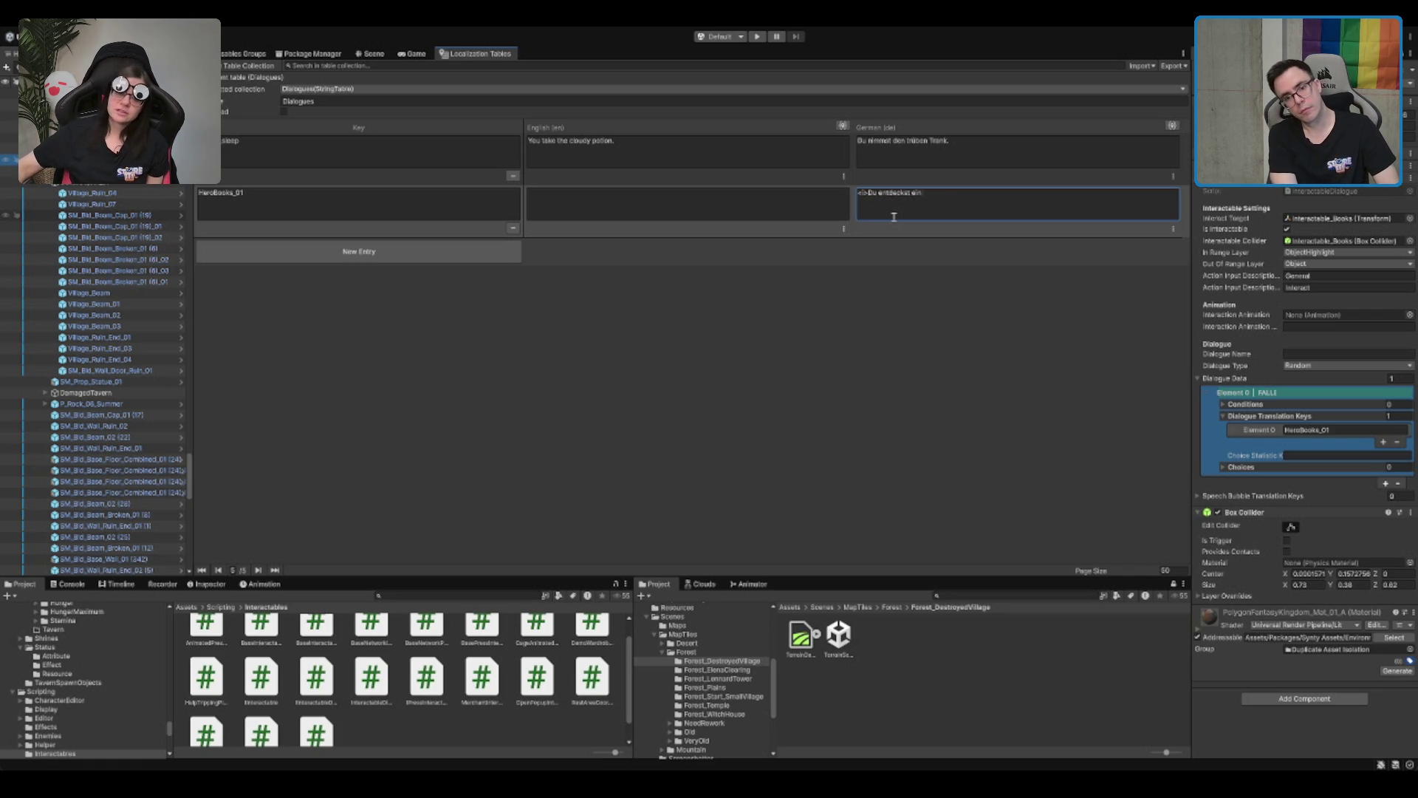
pyautogui.write('ber')
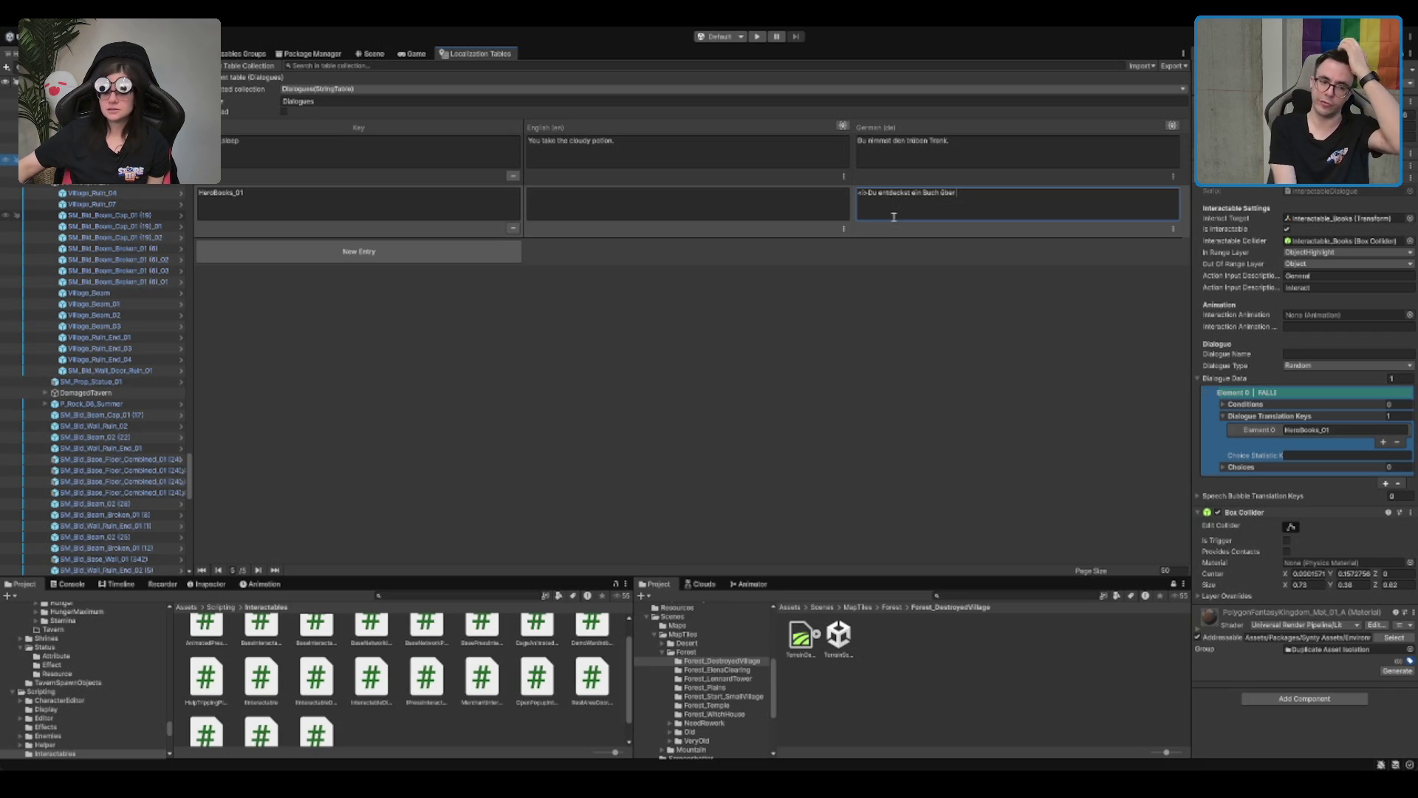
pyautogui.click(372, 53)
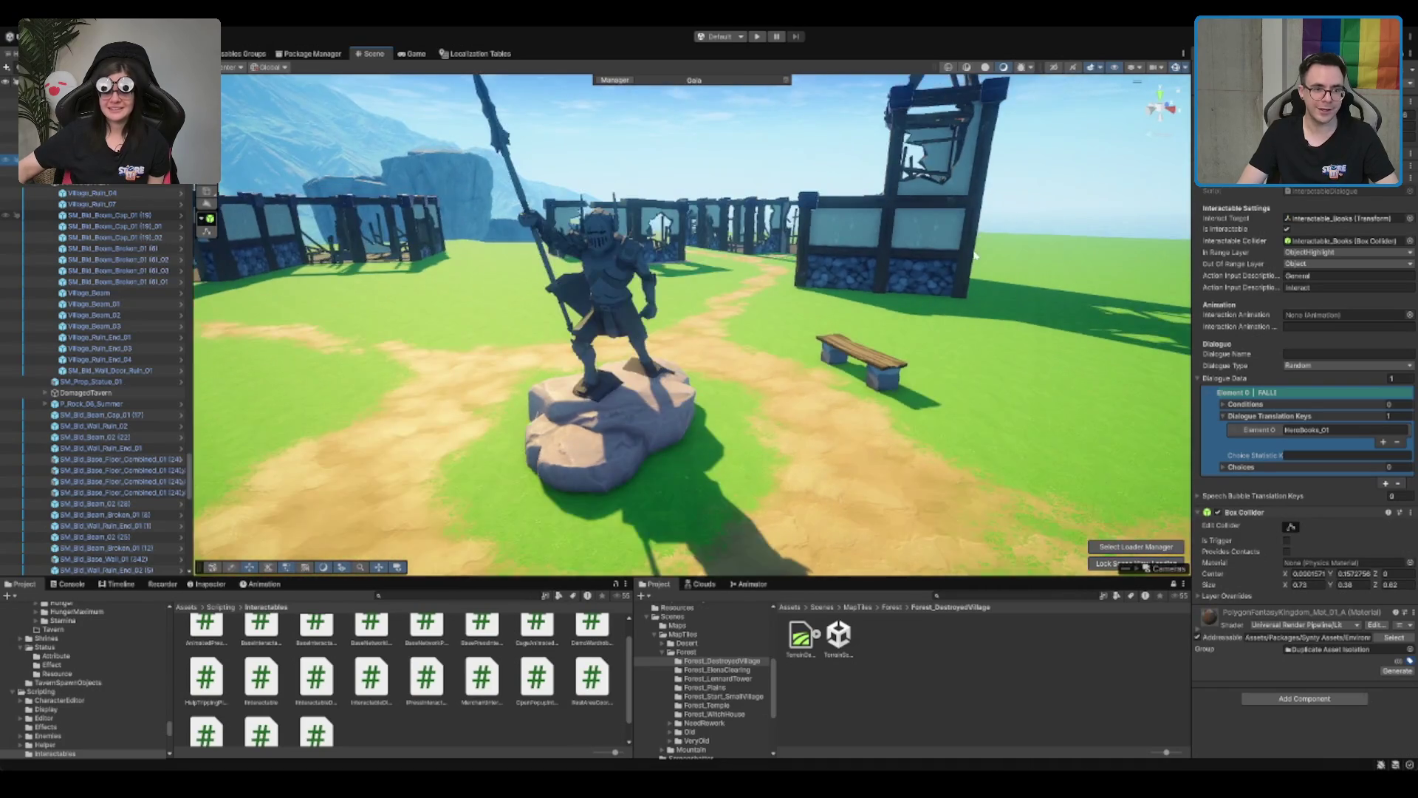
pyautogui.scroll(-5, 896, 338)
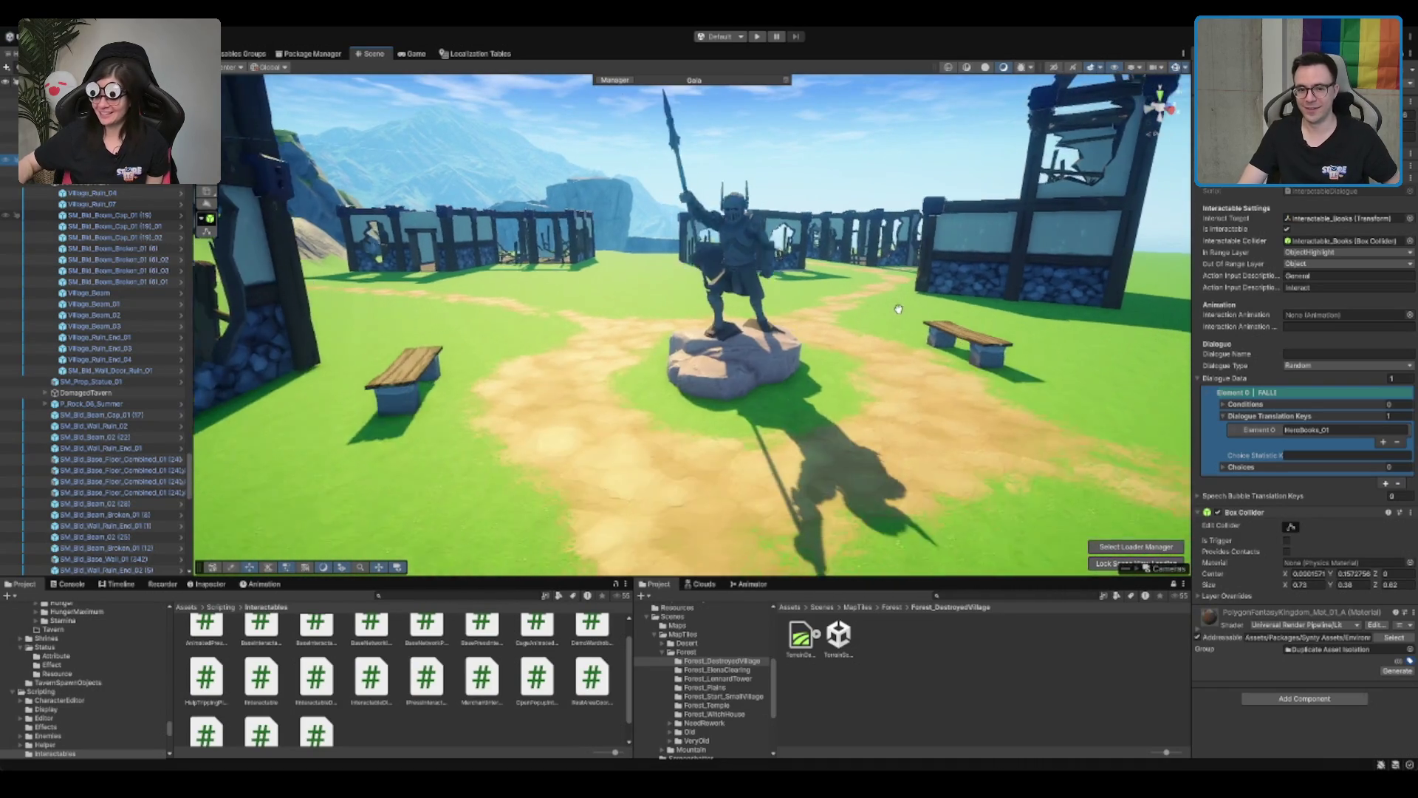
pyautogui.scroll(5, 864, 377)
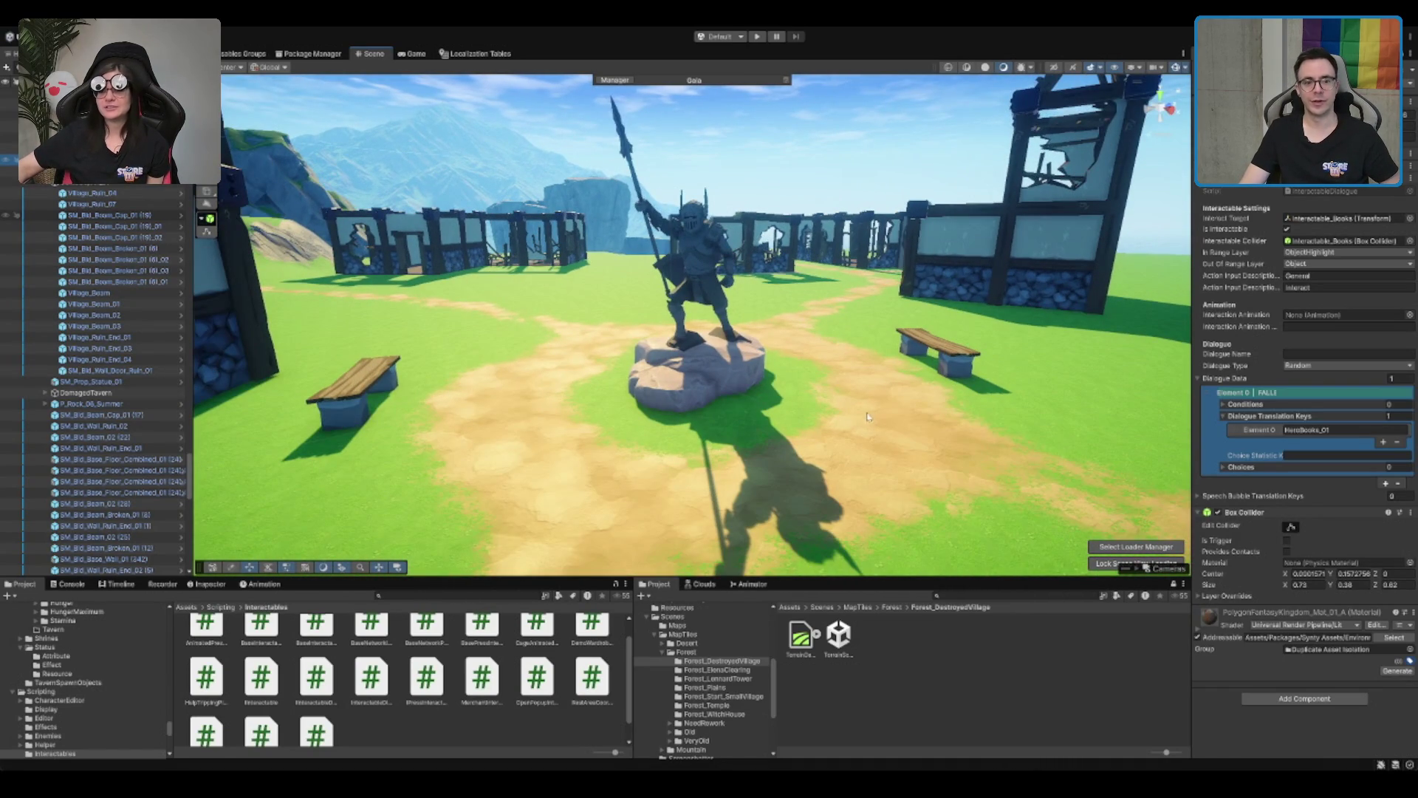
pyautogui.scroll(-5, 855, 384)
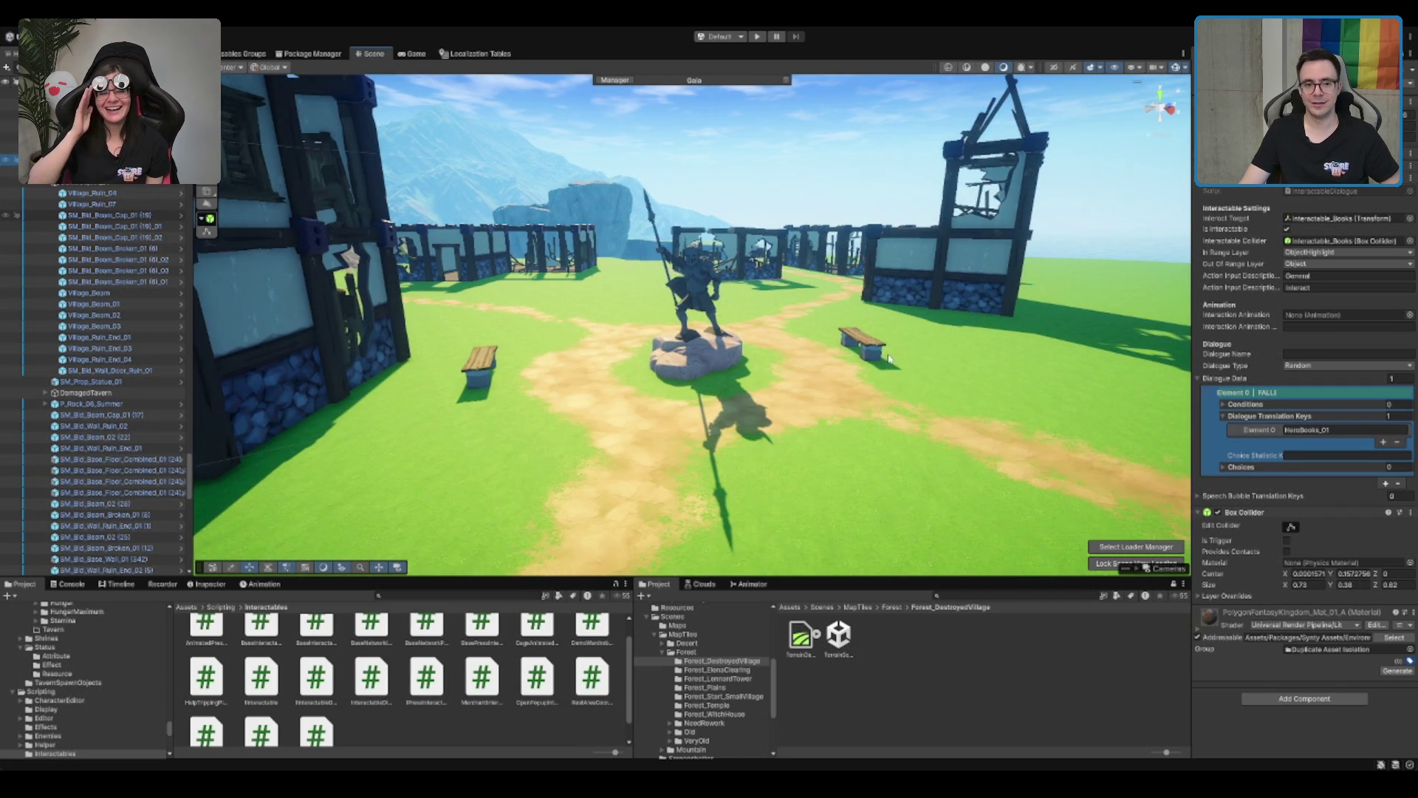
pyautogui.scroll(3, 888, 359)
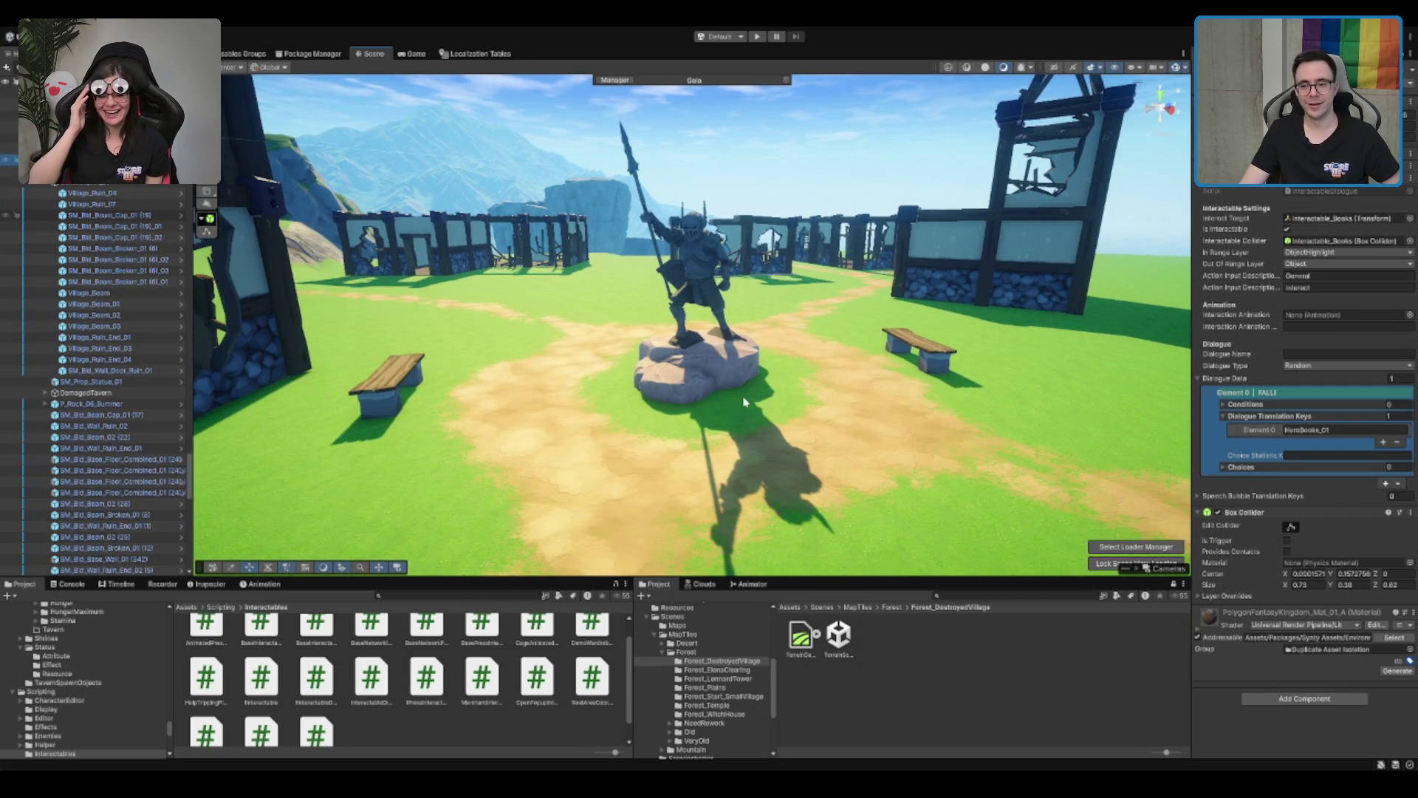
pyautogui.scroll(3, 872, 375)
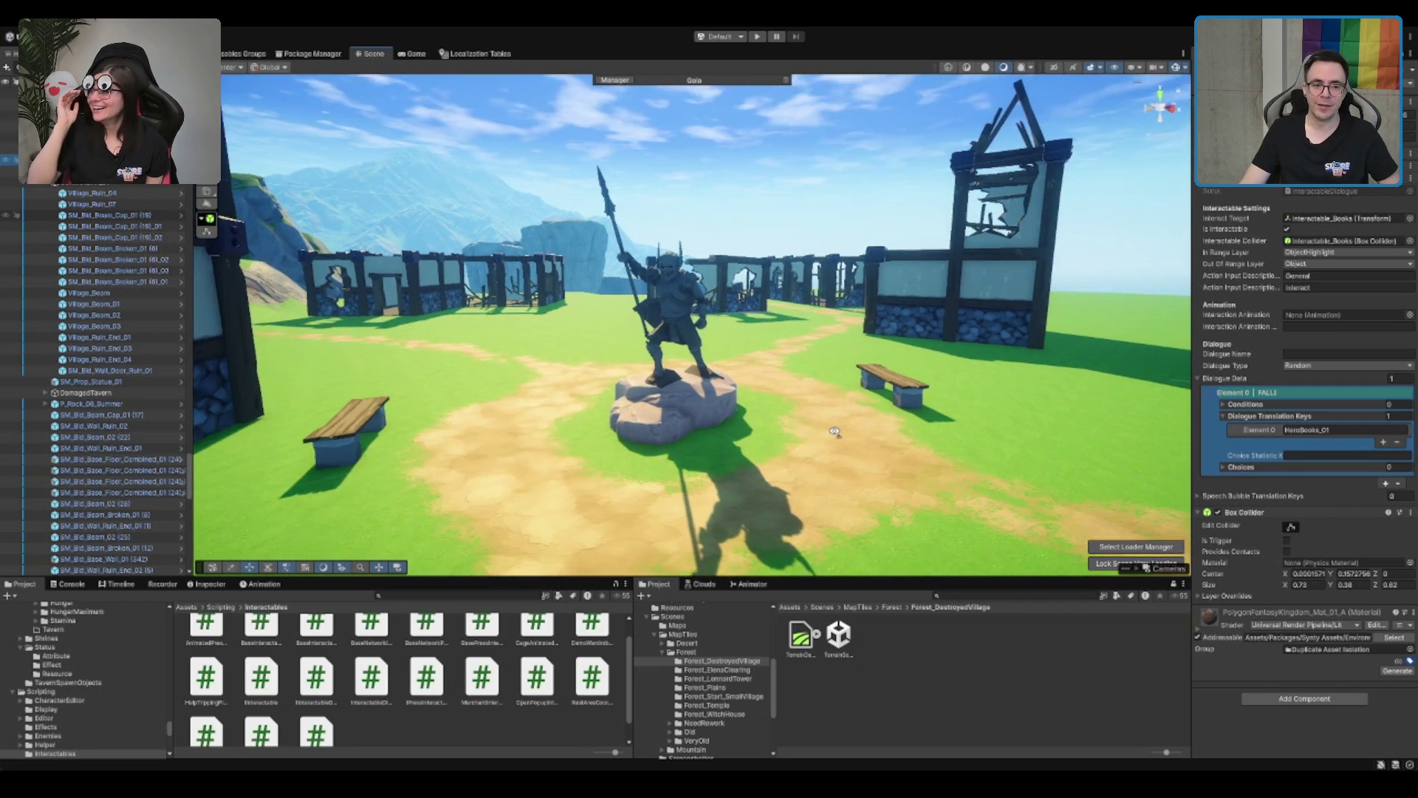
pyautogui.moveTo(813, 468); pyautogui.dragTo(874, 346)
pyautogui.scroll(-2, 874, 346)
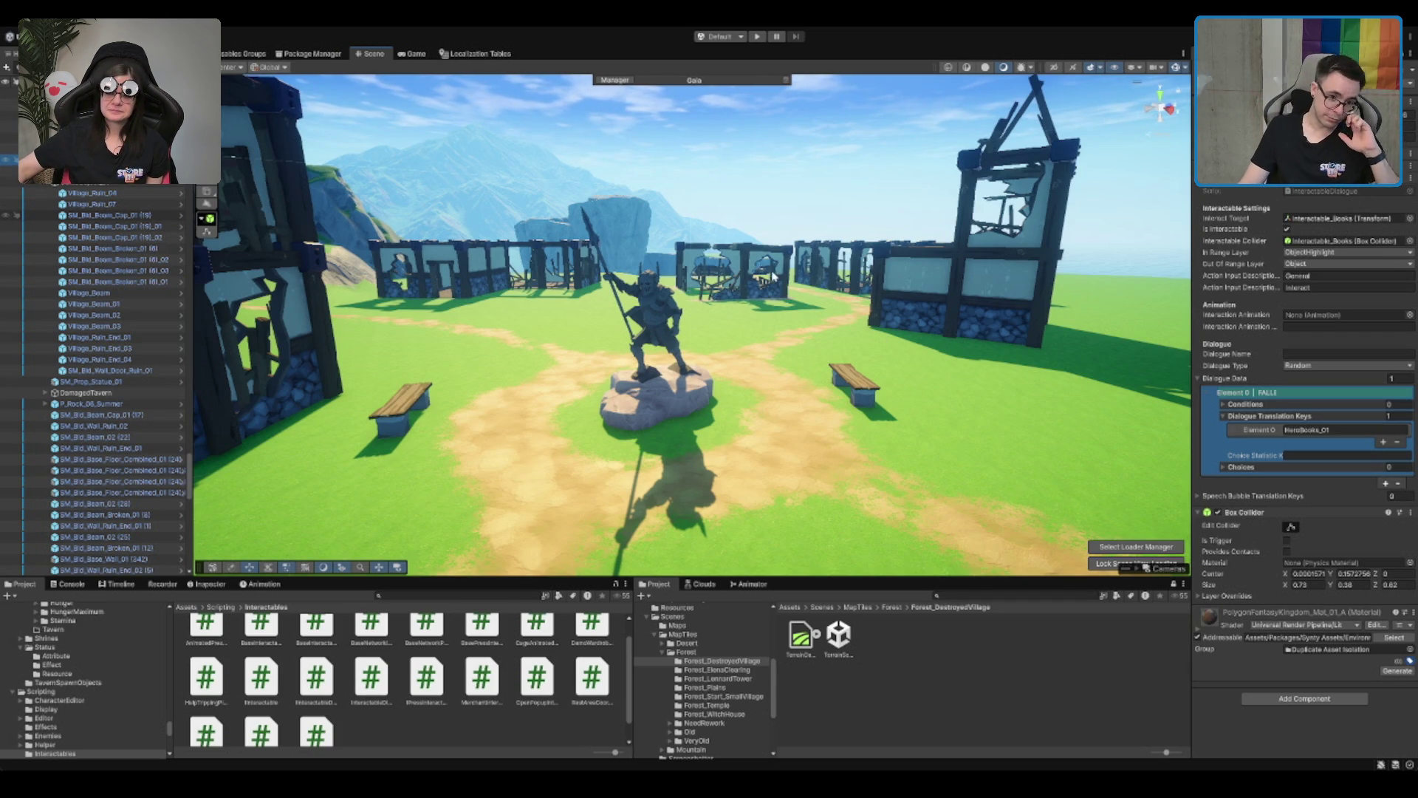
pyautogui.scroll(3, 788, 259)
pyautogui.scroll(-3, 788, 259)
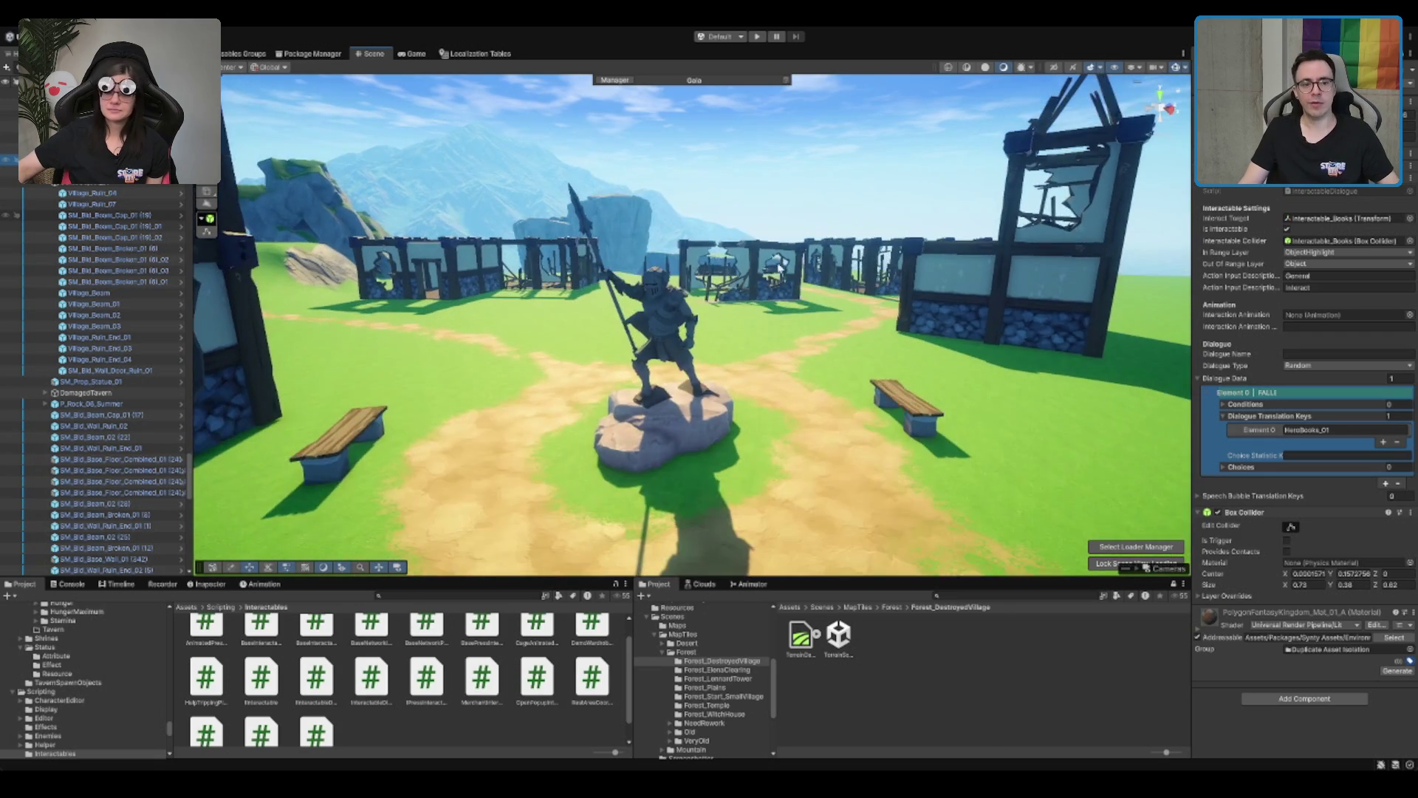
pyautogui.scroll(3, 821, 270)
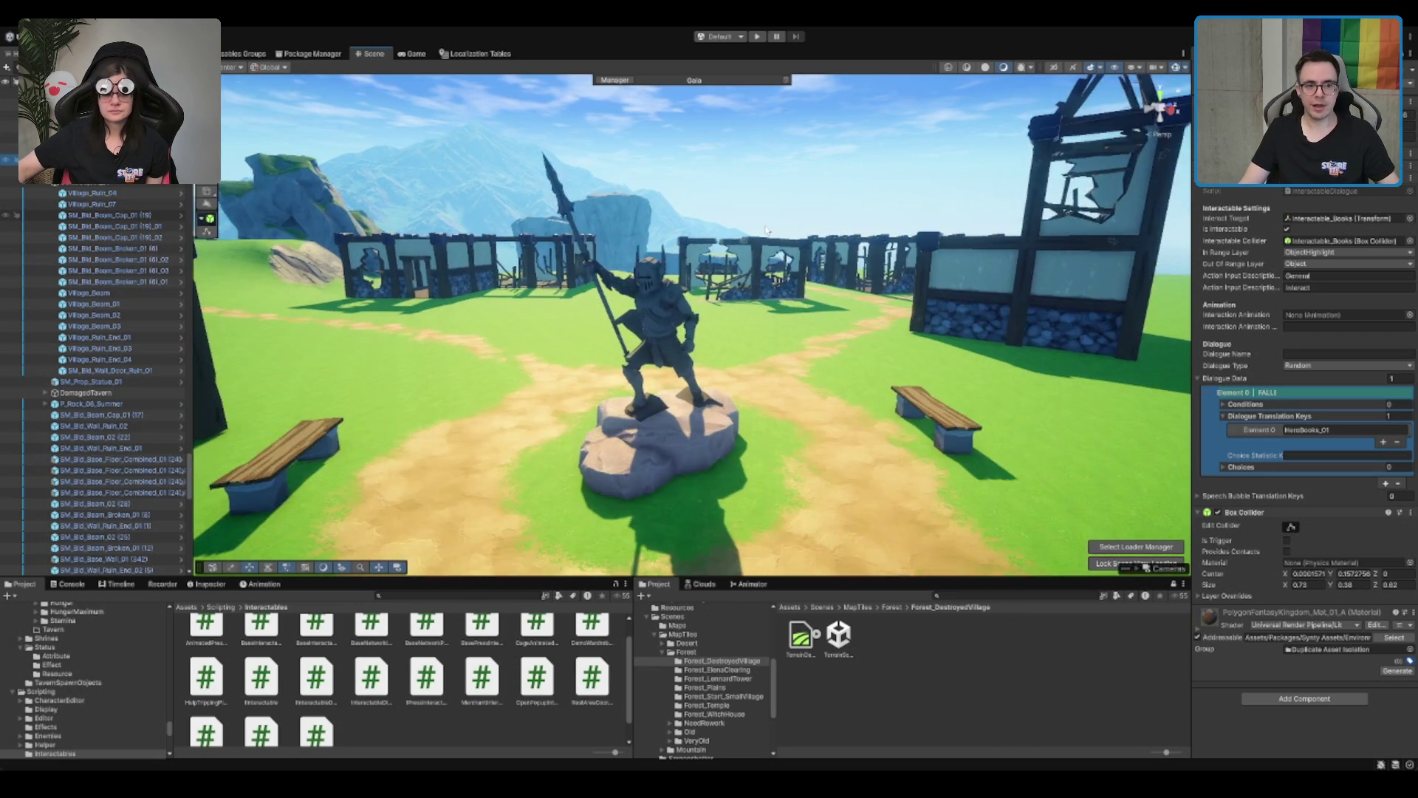
pyautogui.scroll(-2, 886, 198)
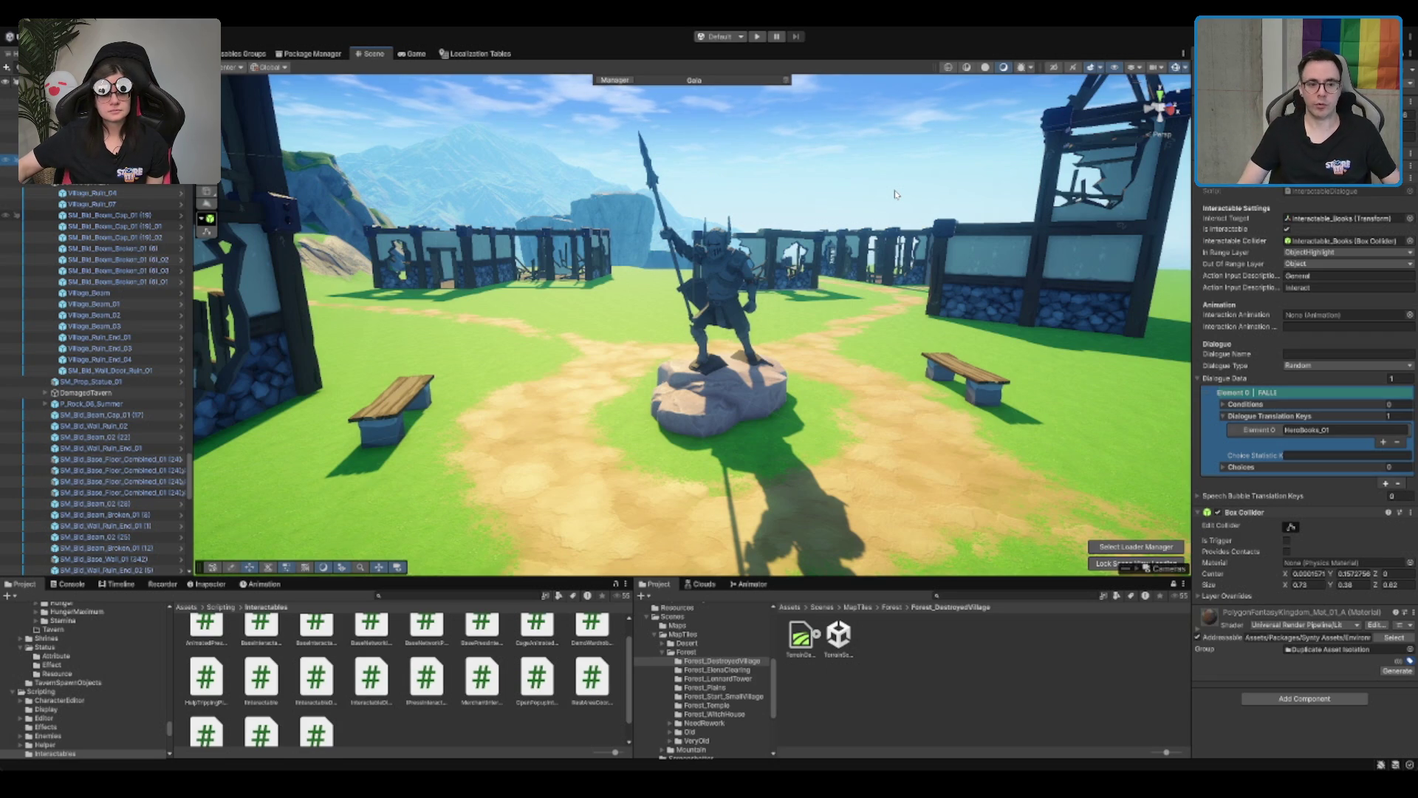
pyautogui.moveTo(811, 223)
pyautogui.mouseDown()
pyautogui.moveTo(648, 303)
pyautogui.moveTo(780, 328)
pyautogui.mouseUp()
pyautogui.moveTo(877, 364)
pyautogui.mouseDown()
pyautogui.moveTo(931, 290)
pyautogui.moveTo(884, 261)
pyautogui.moveTo(872, 303)
pyautogui.moveTo(864, 273)
pyautogui.moveTo(846, 276)
pyautogui.moveTo(870, 250)
pyautogui.moveTo(964, 238)
pyautogui.mouseUp()
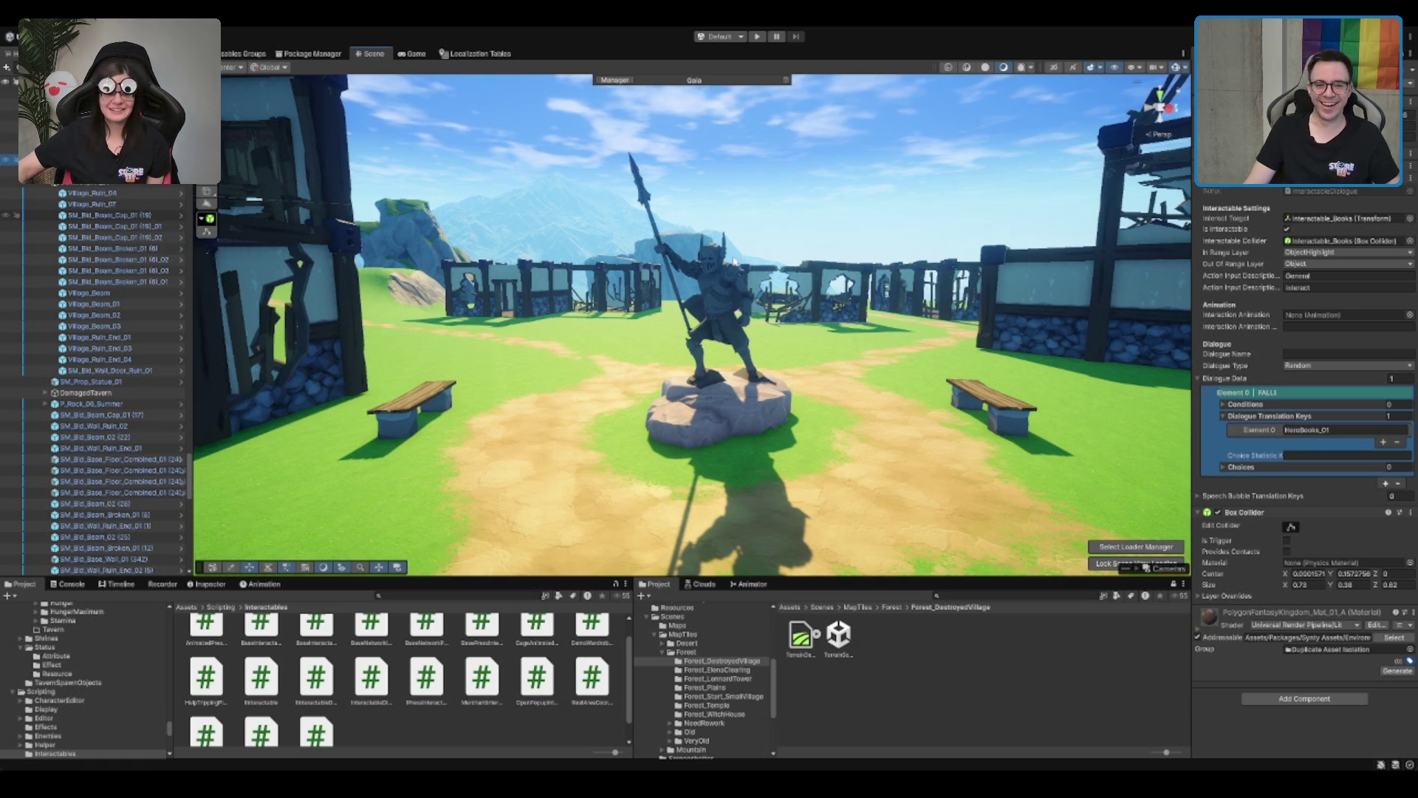
pyautogui.scroll(3, 866, 206)
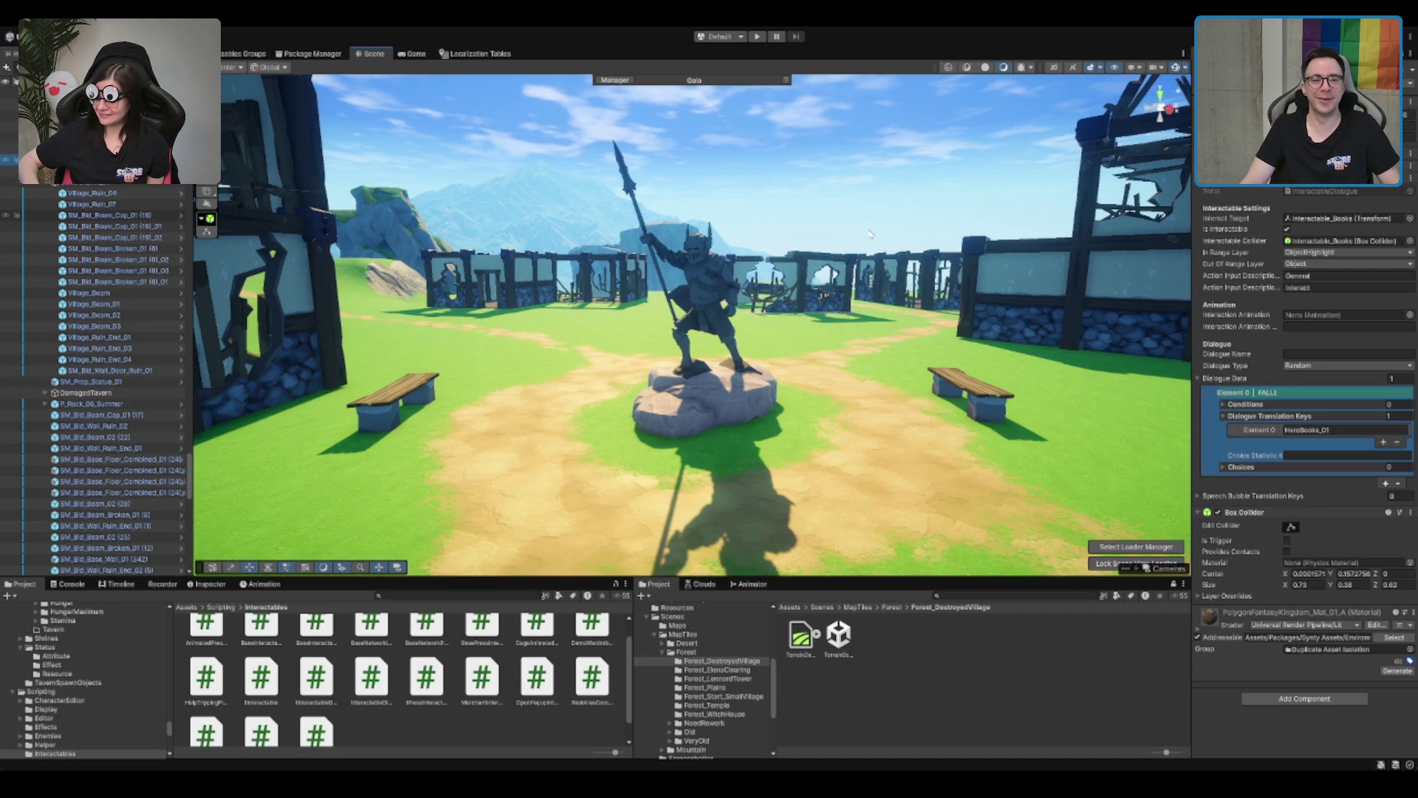
pyautogui.scroll(3, 869, 242)
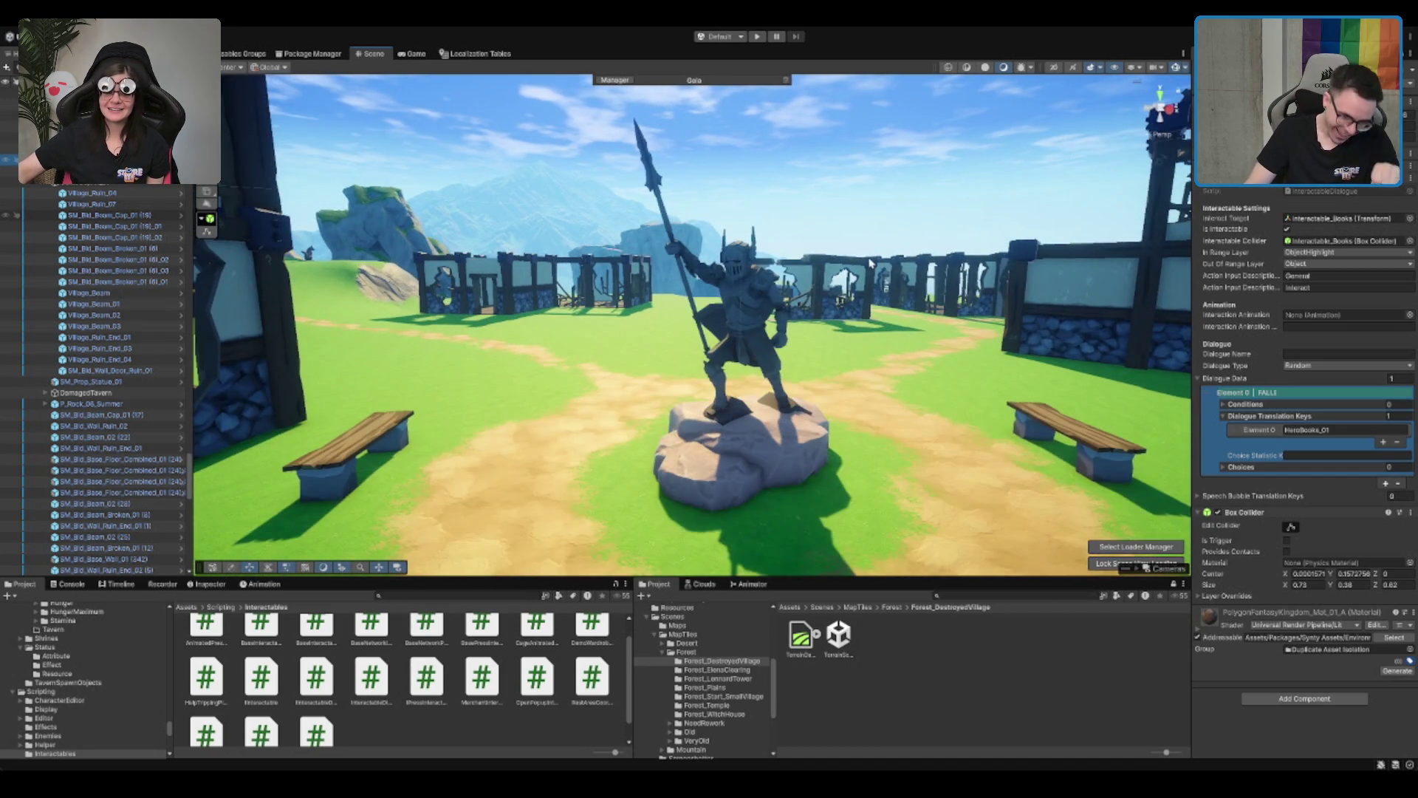
pyautogui.scroll(-2, 871, 262)
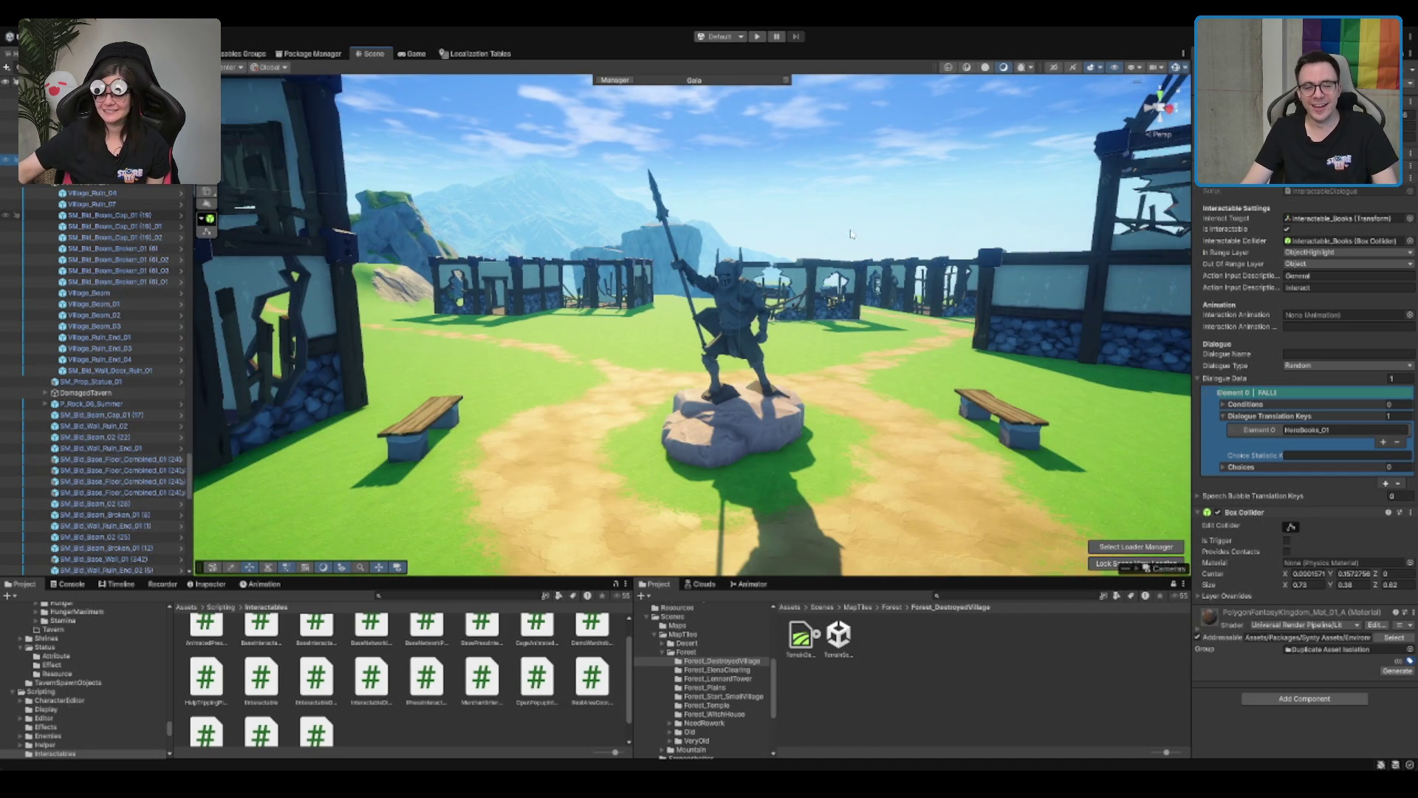
pyautogui.scroll(2, 835, 242)
pyautogui.scroll(-4, 835, 242)
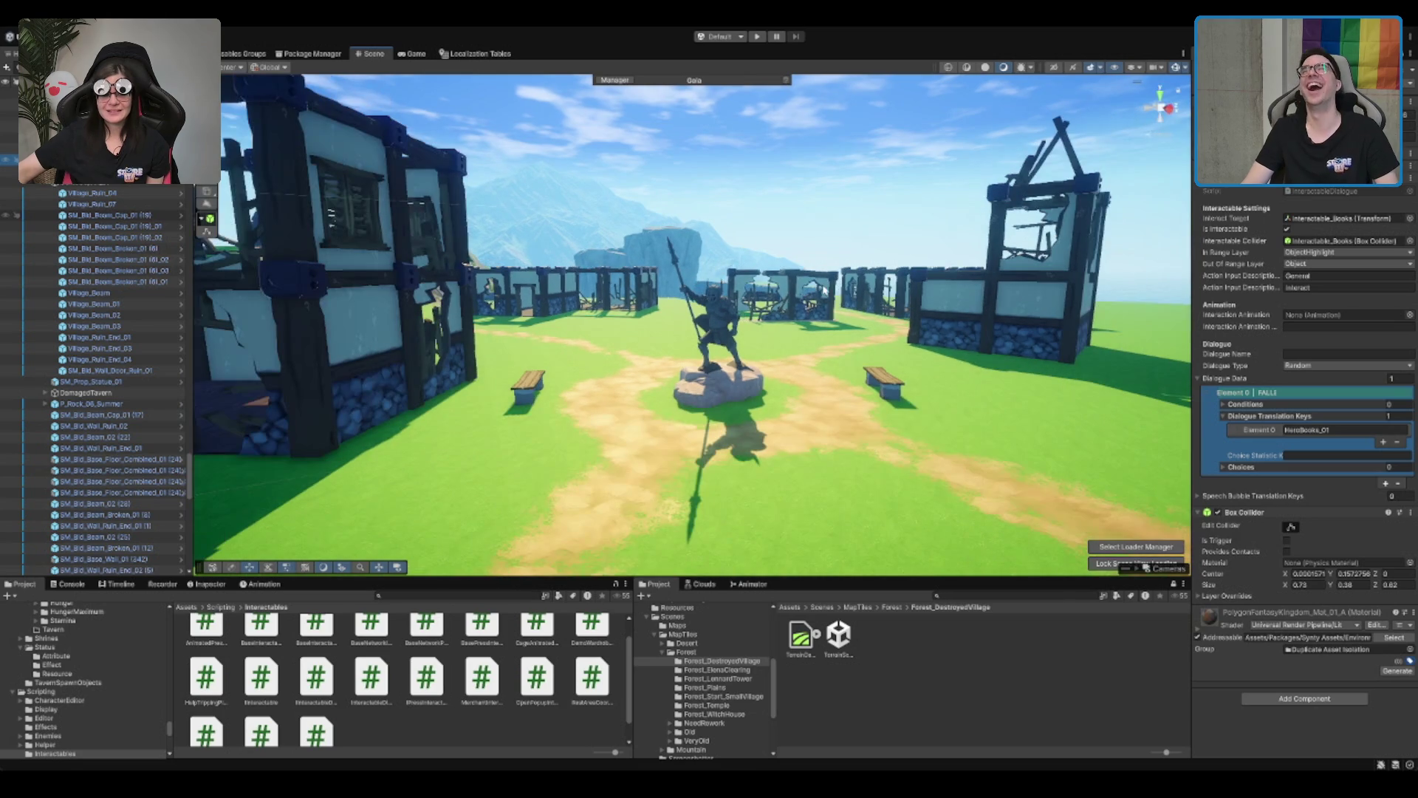
pyautogui.scroll(4, 825, 291)
pyautogui.scroll(-2, 889, 238)
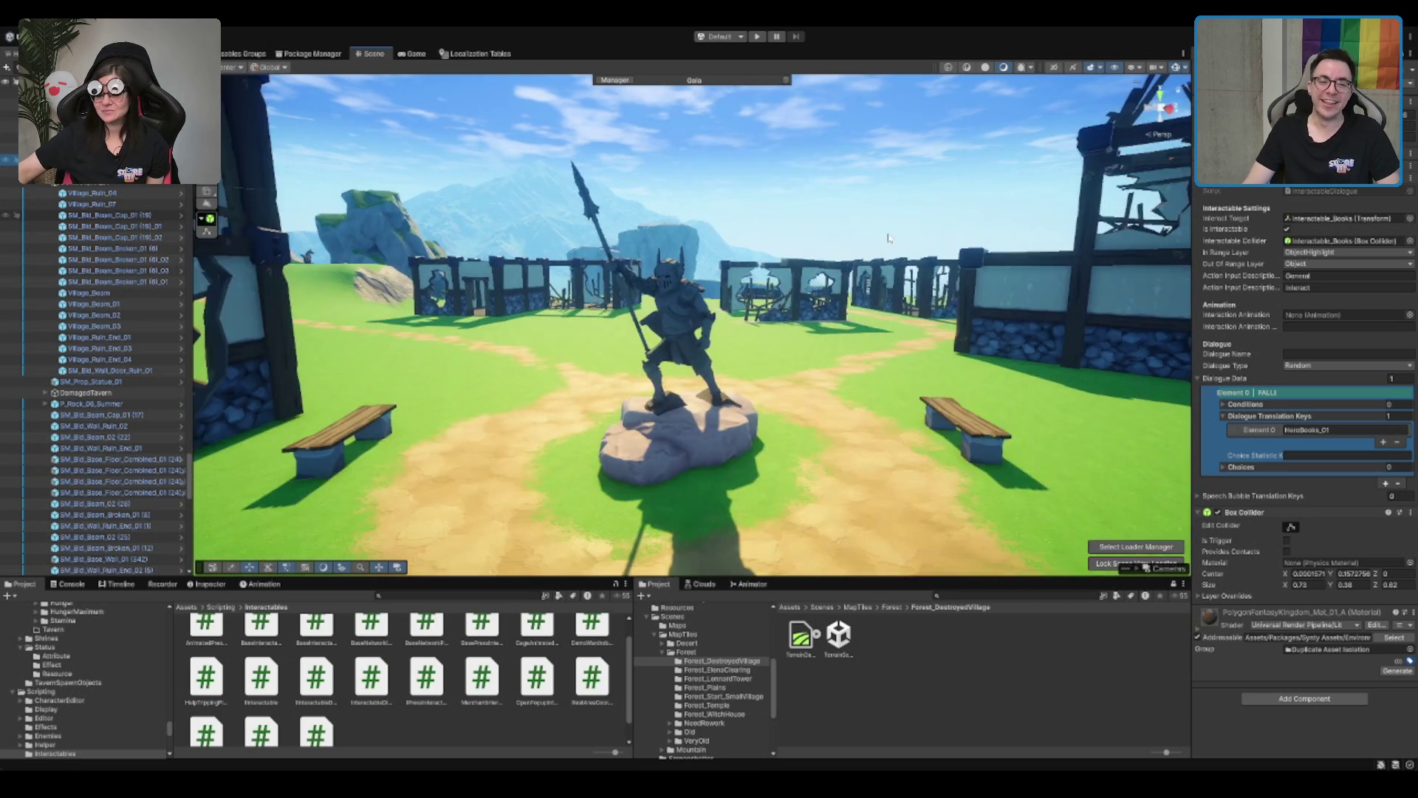
pyautogui.scroll(-3, 888, 238)
pyautogui.scroll(5, 904, 254)
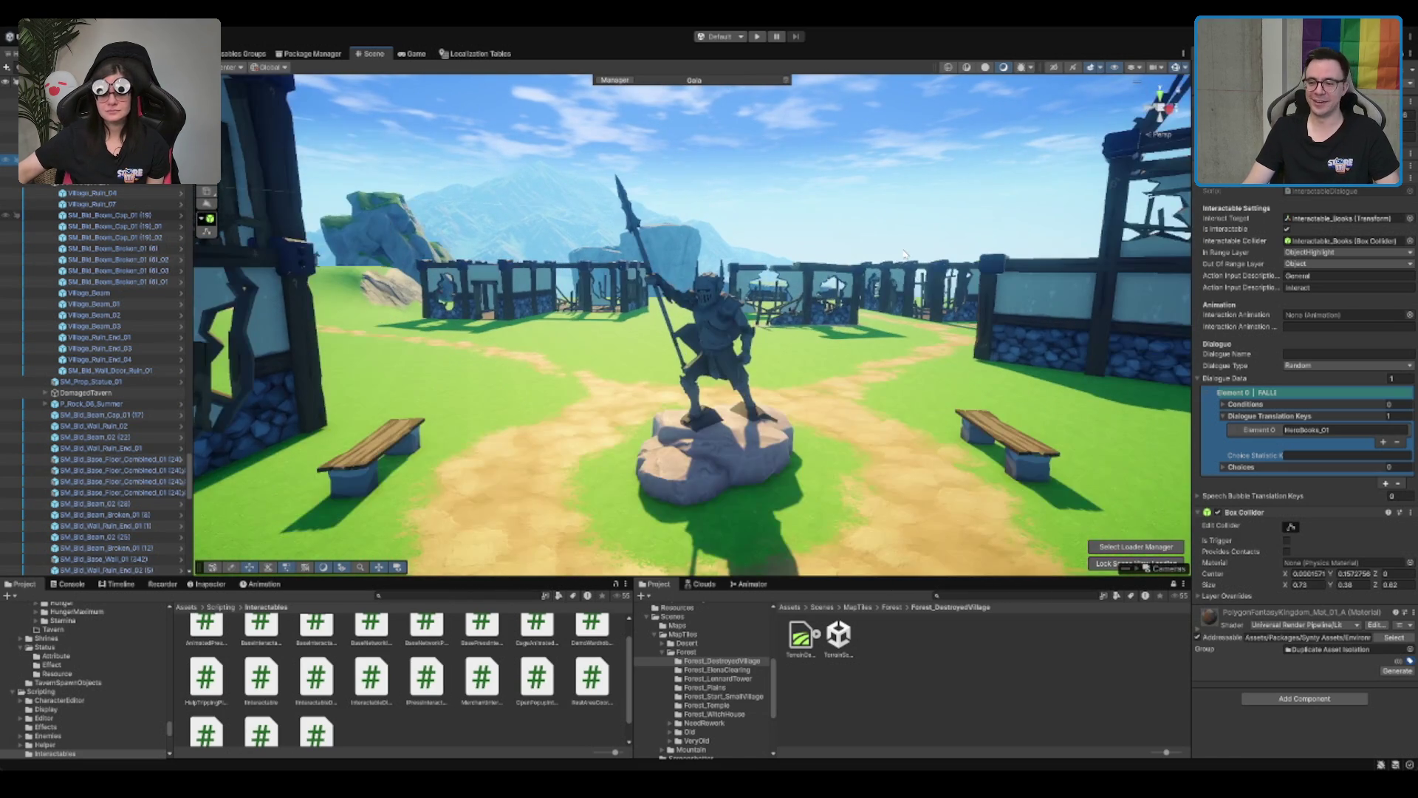
pyautogui.scroll(2, 904, 254)
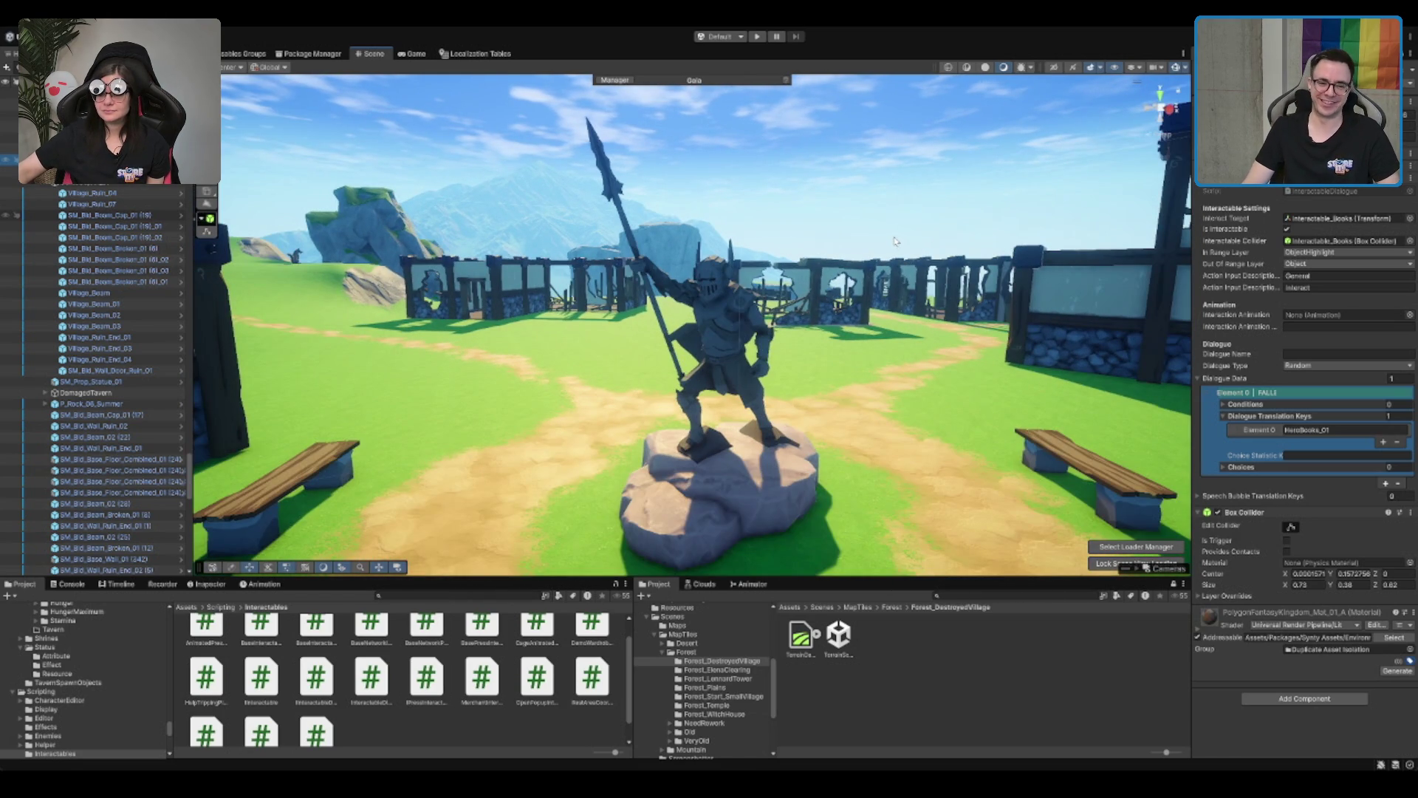
pyautogui.scroll(-3, 895, 241)
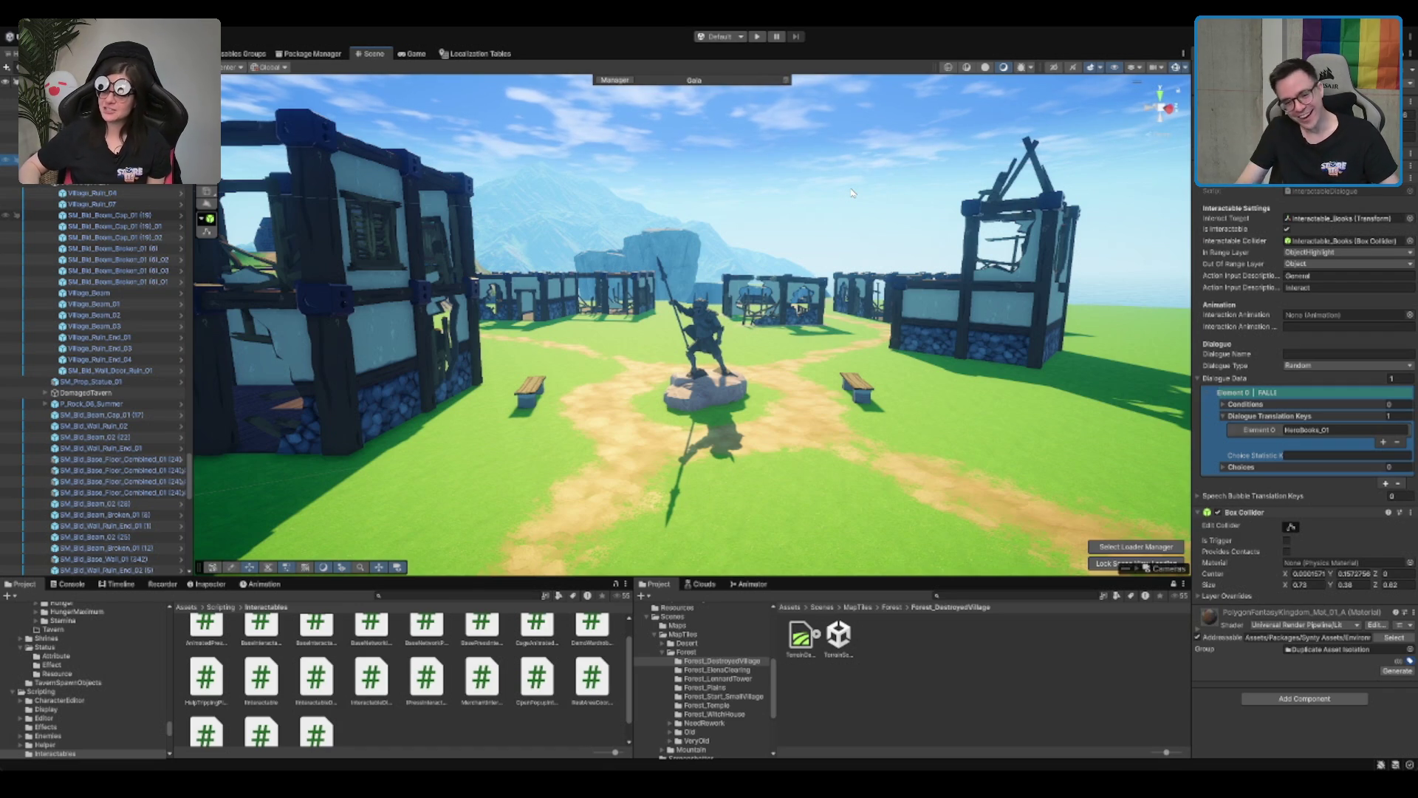
pyautogui.scroll(2, 897, 221)
pyautogui.scroll(3, 897, 221)
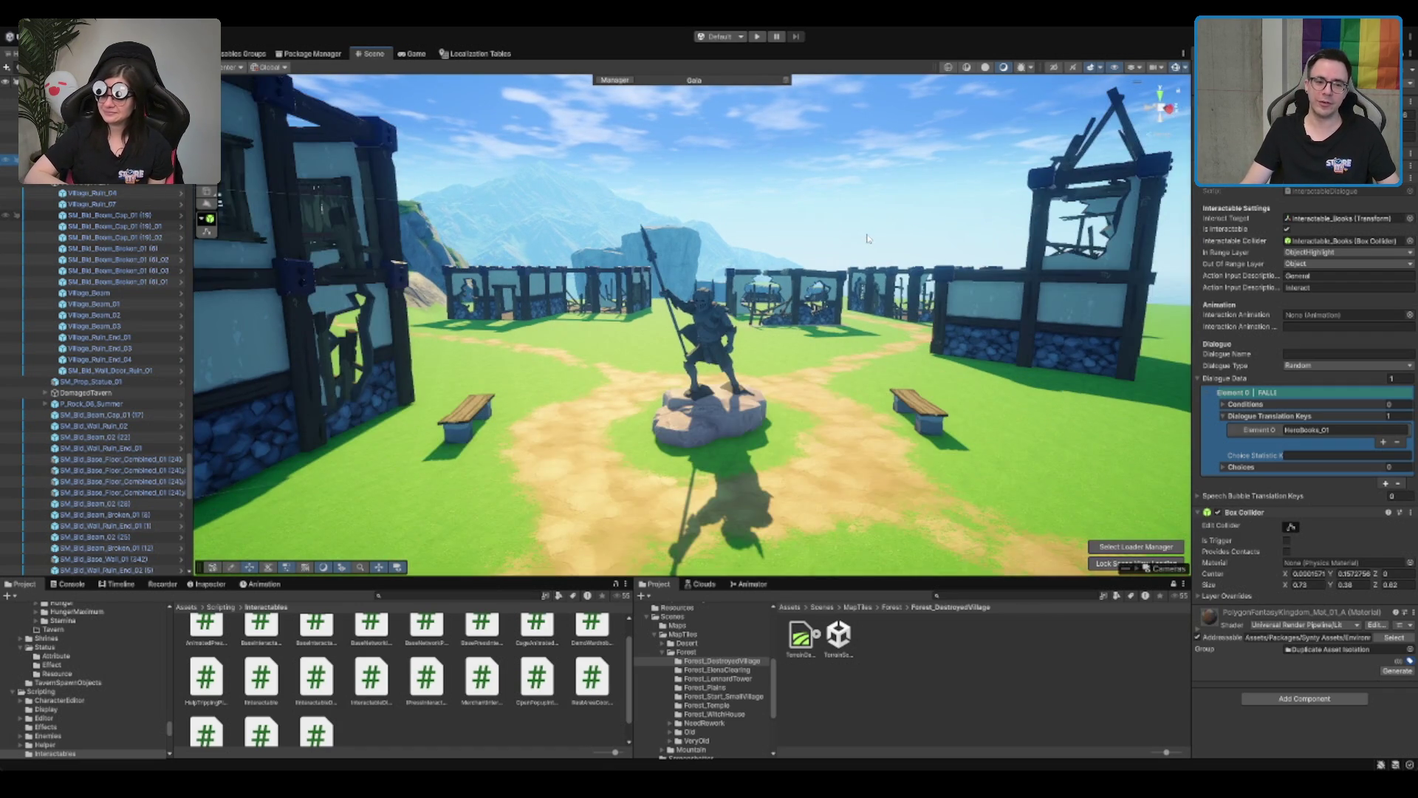
pyautogui.scroll(2, 868, 225)
pyautogui.scroll(-4, 928, 214)
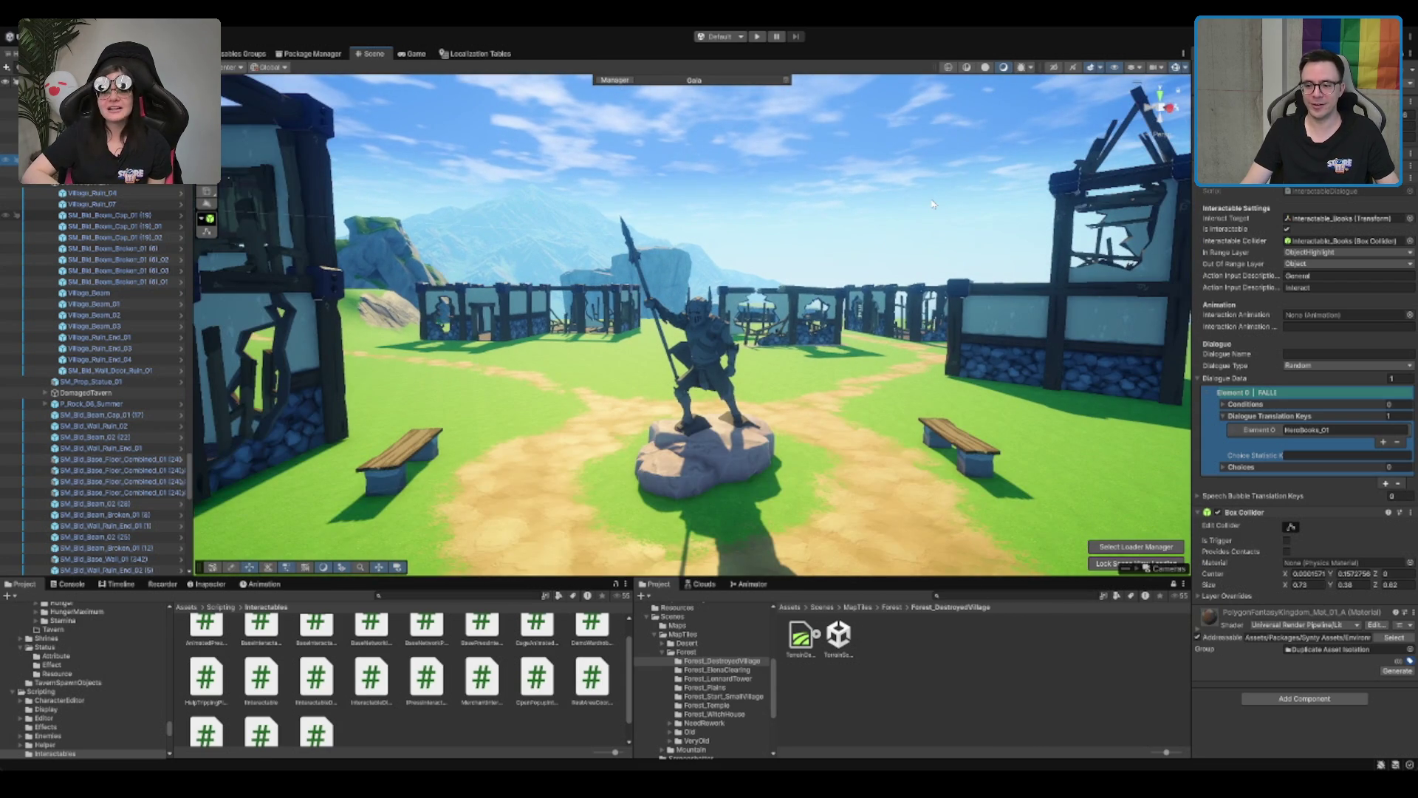
pyautogui.scroll(2, 931, 206)
pyautogui.scroll(-2, 928, 208)
pyautogui.scroll(2, 925, 211)
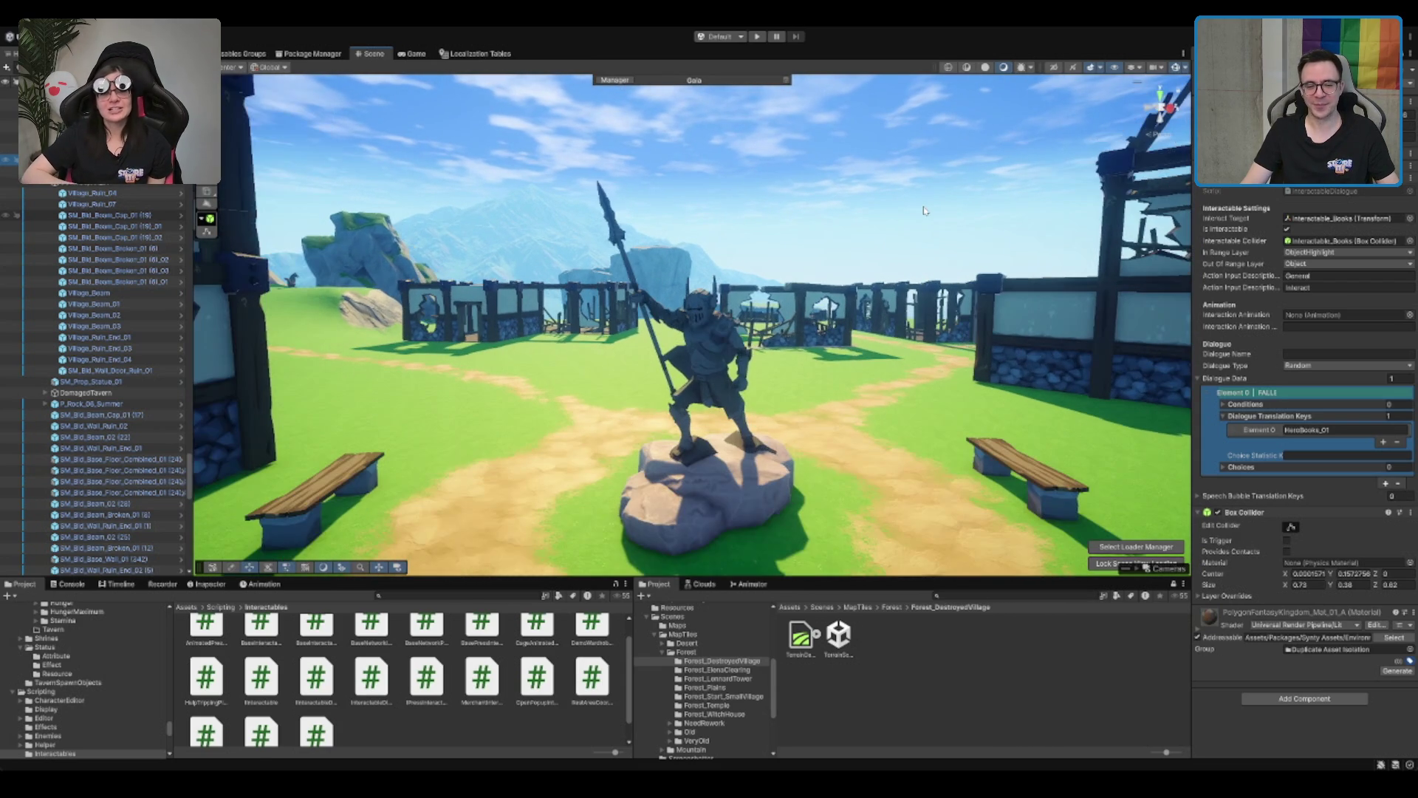
pyautogui.scroll(-4, 924, 210)
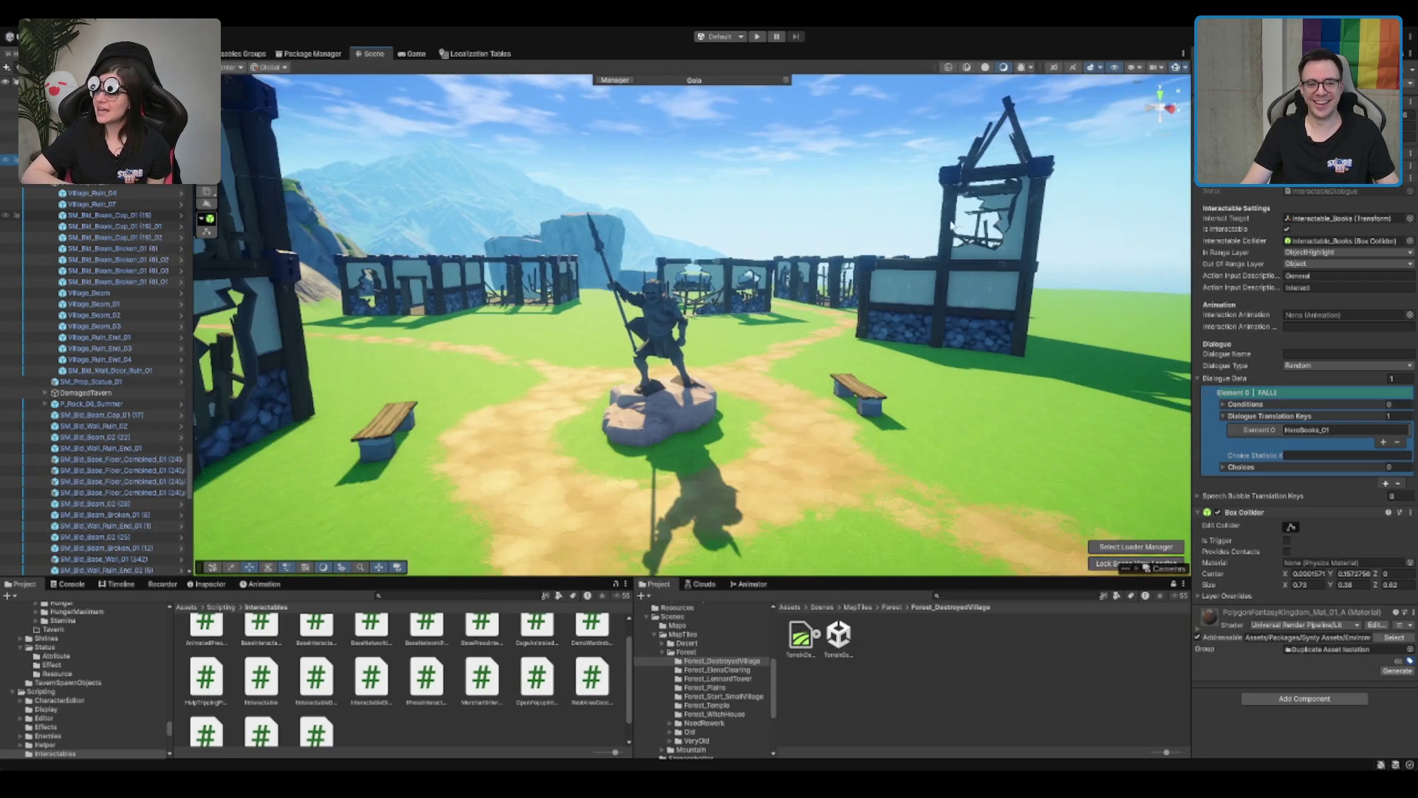
pyautogui.scroll(1, 924, 210)
pyautogui.scroll(-2, 990, 215)
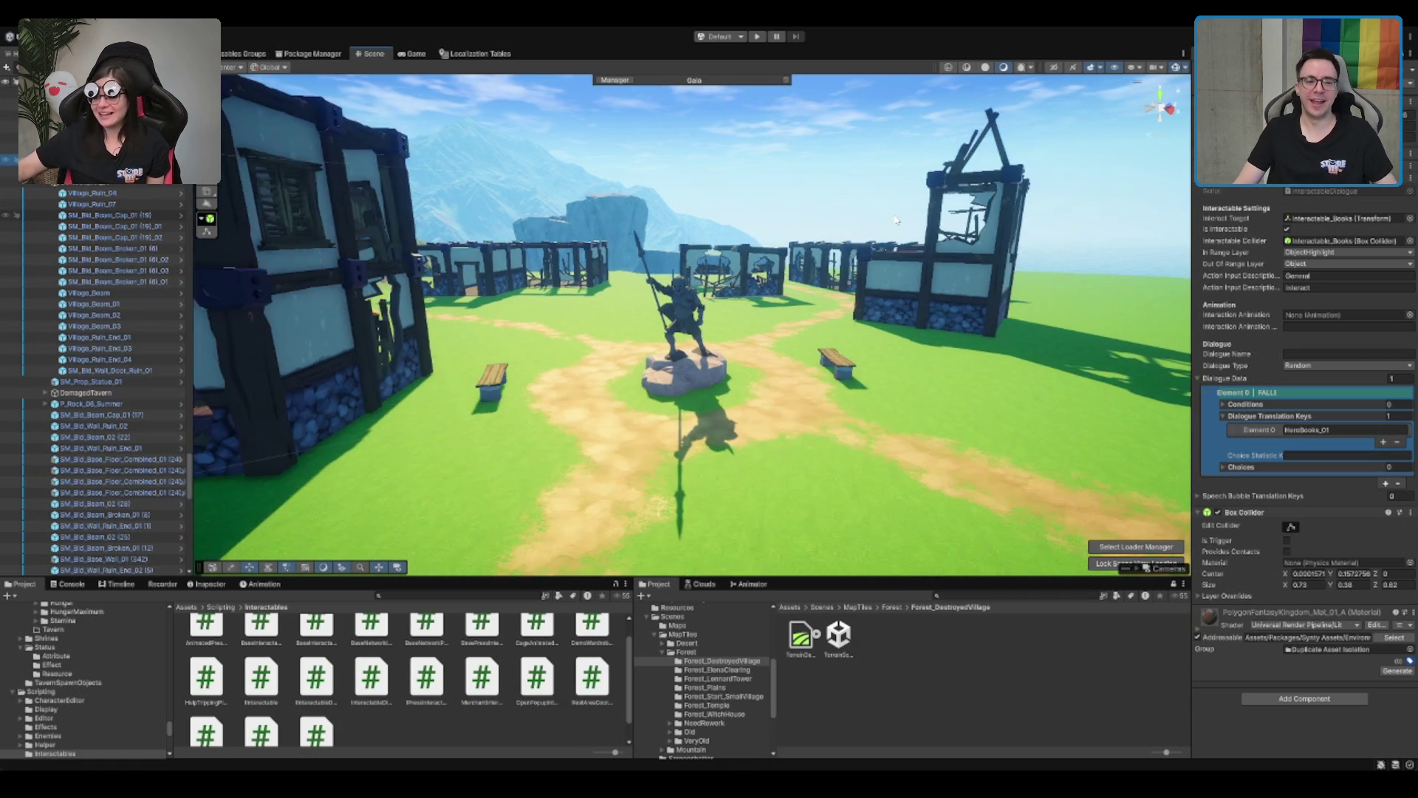
pyautogui.scroll(3, 894, 222)
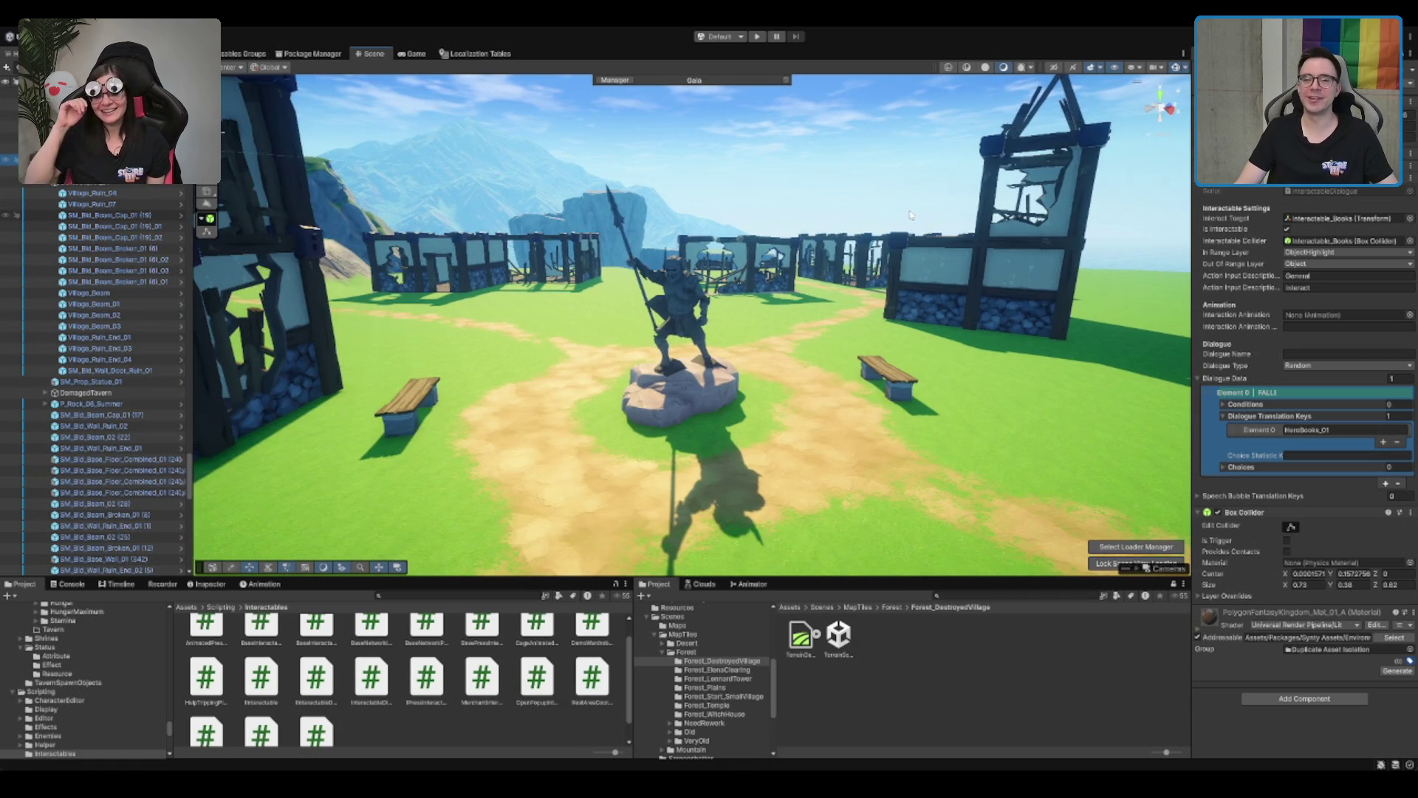
pyautogui.scroll(3, 911, 215)
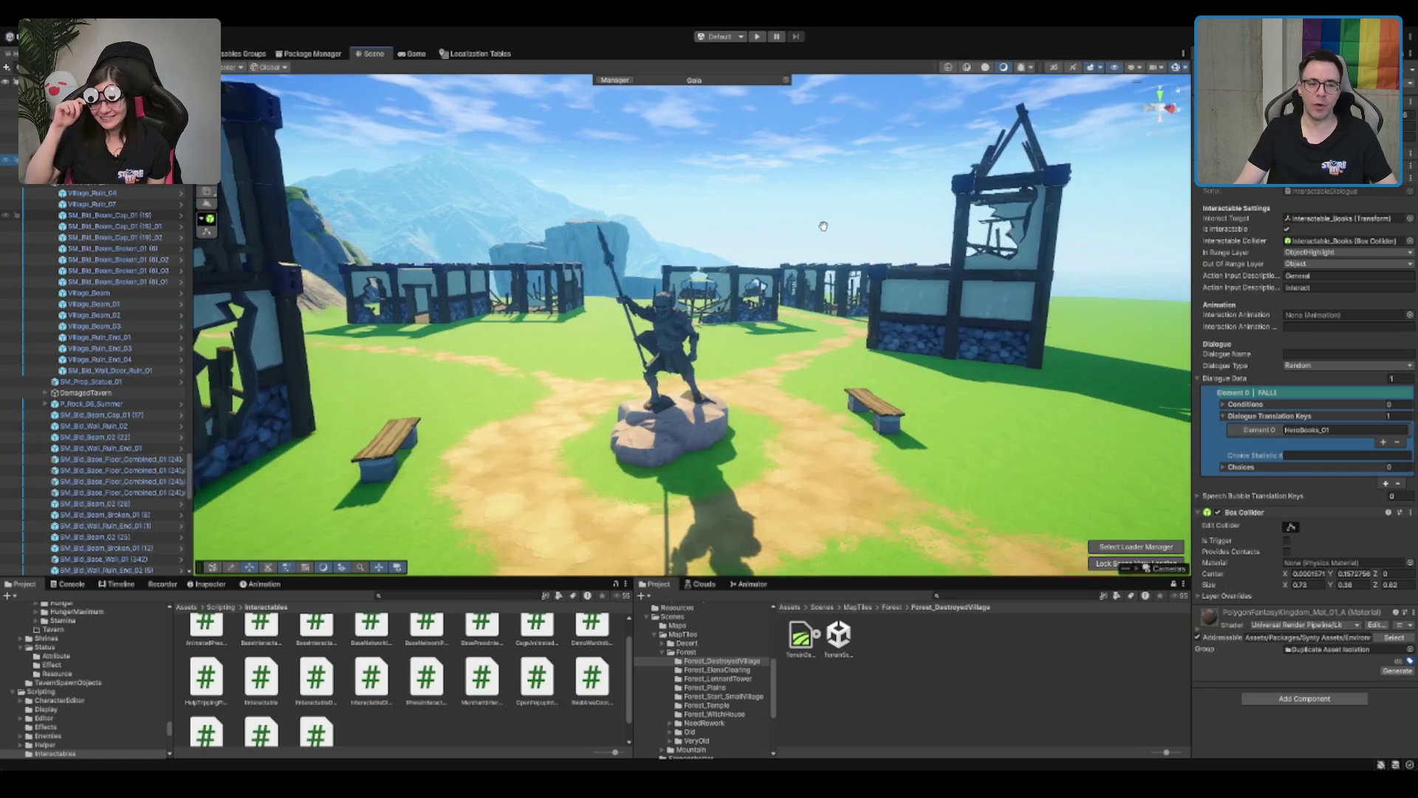
pyautogui.moveTo(823, 226); pyautogui.dragTo(856, 282)
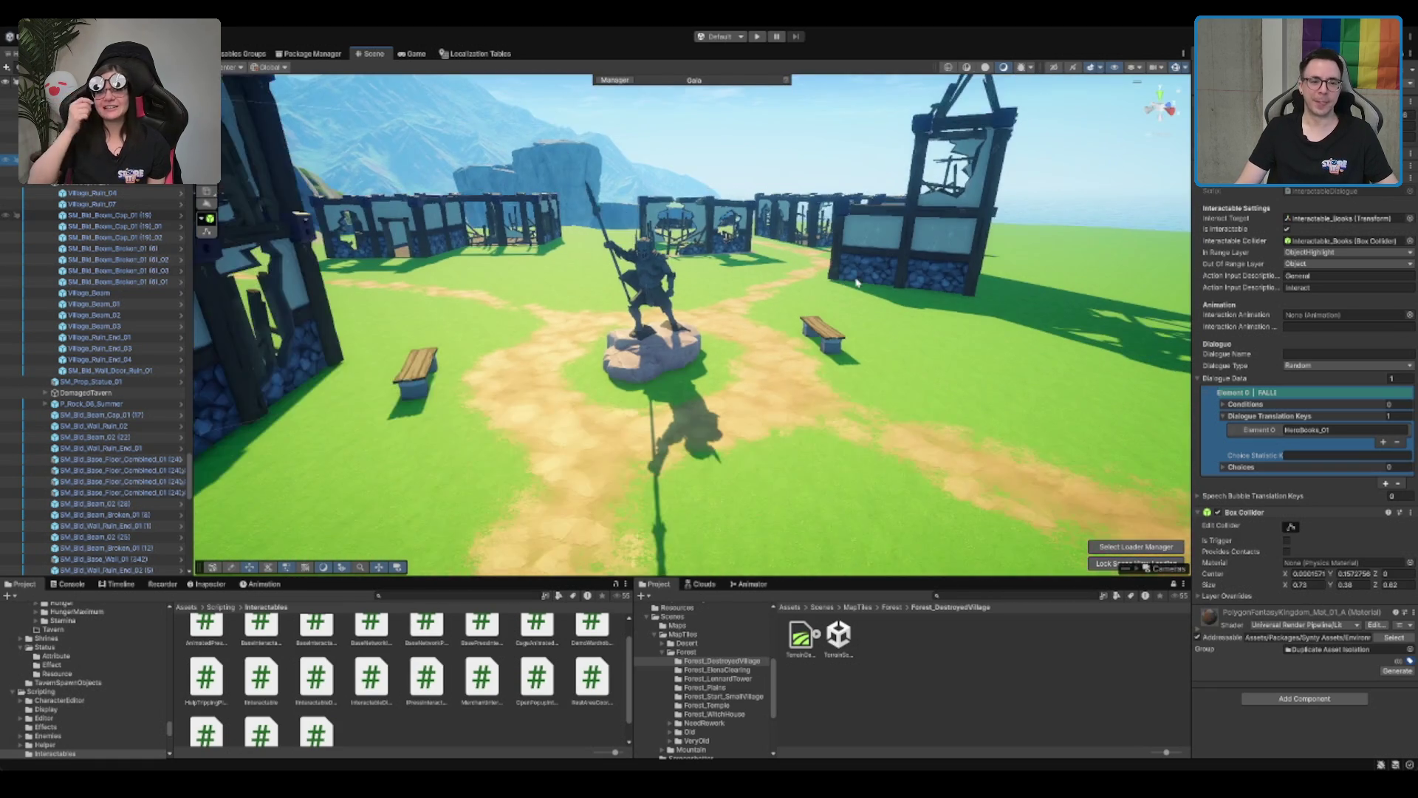
pyautogui.scroll(5, 857, 282)
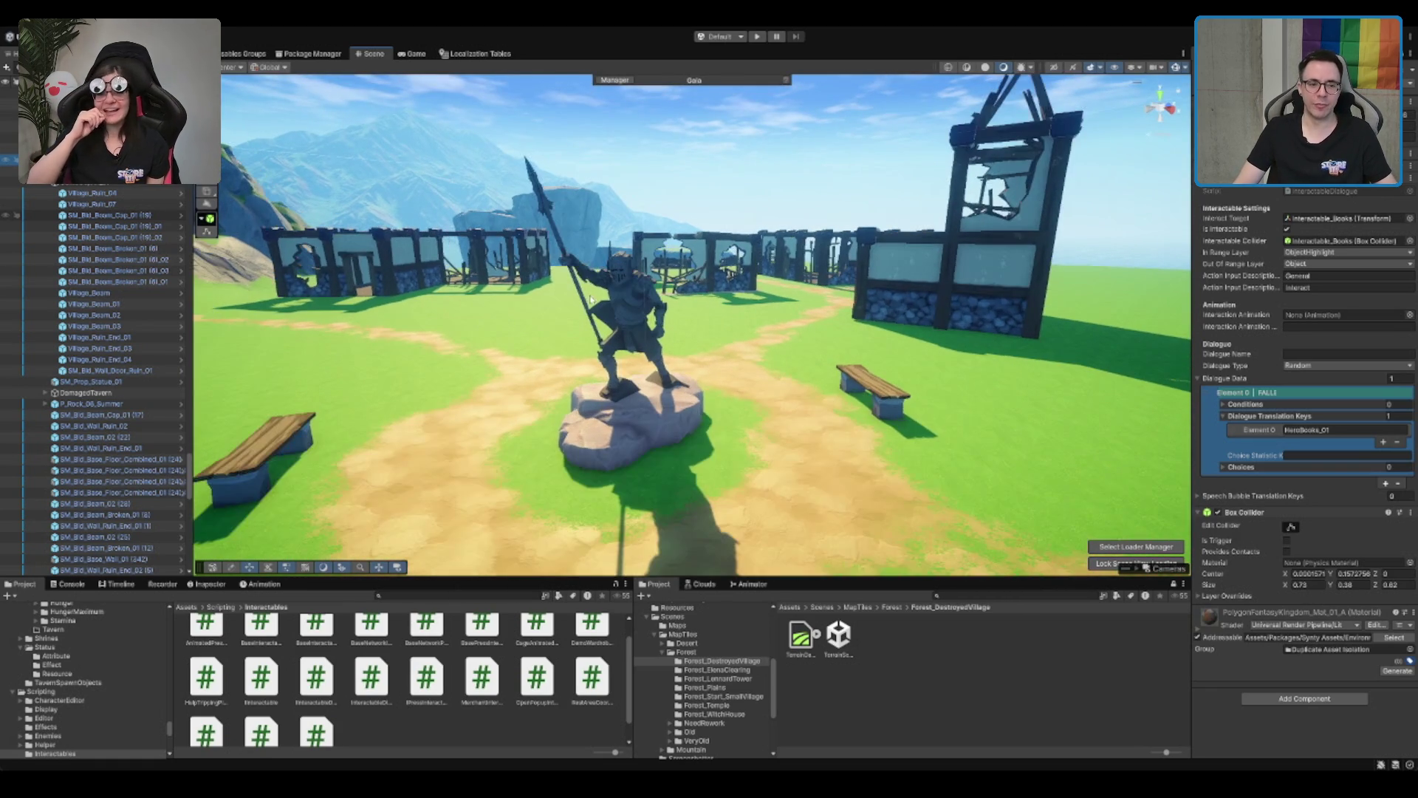
pyautogui.scroll(2, 577, 293)
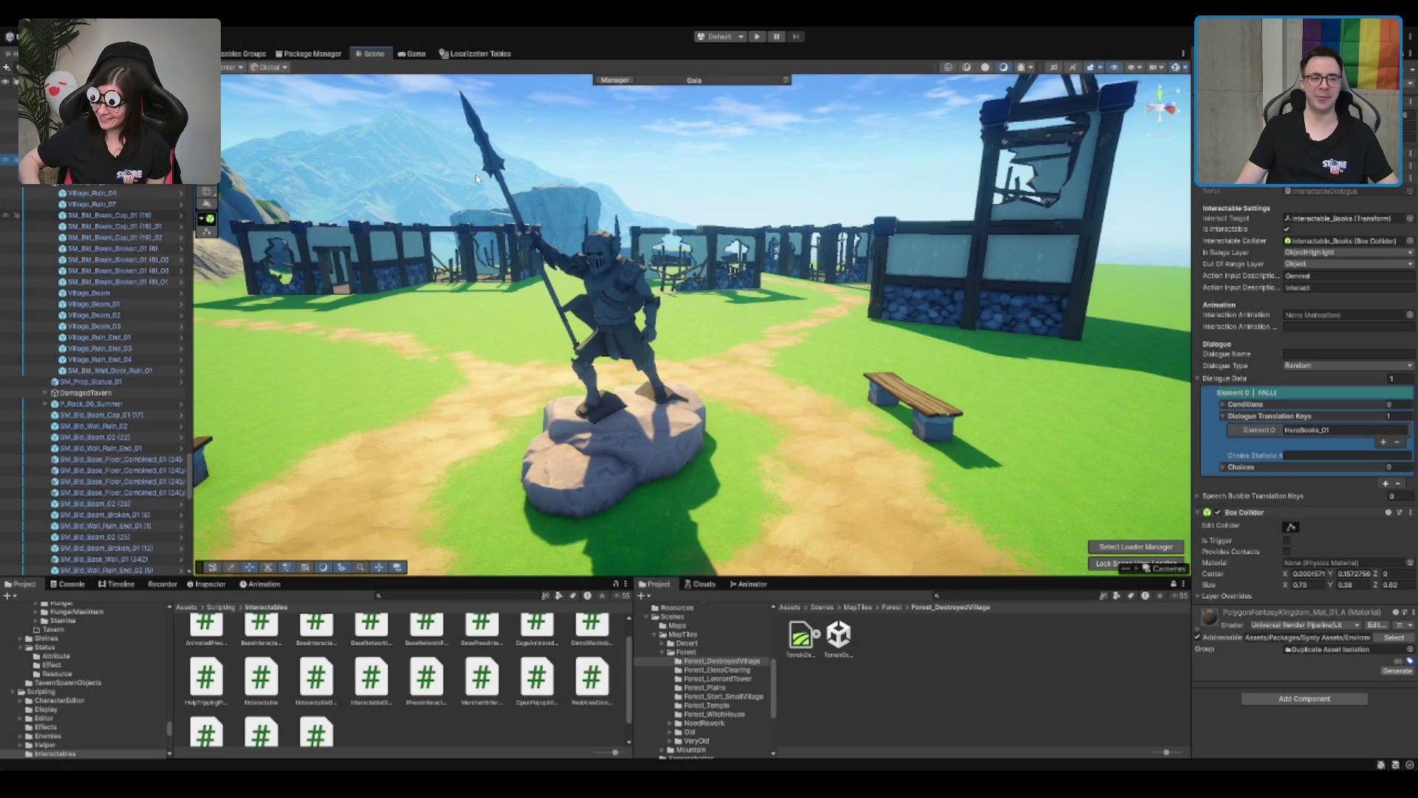
pyautogui.moveTo(475, 175); pyautogui.dragTo(632, 186)
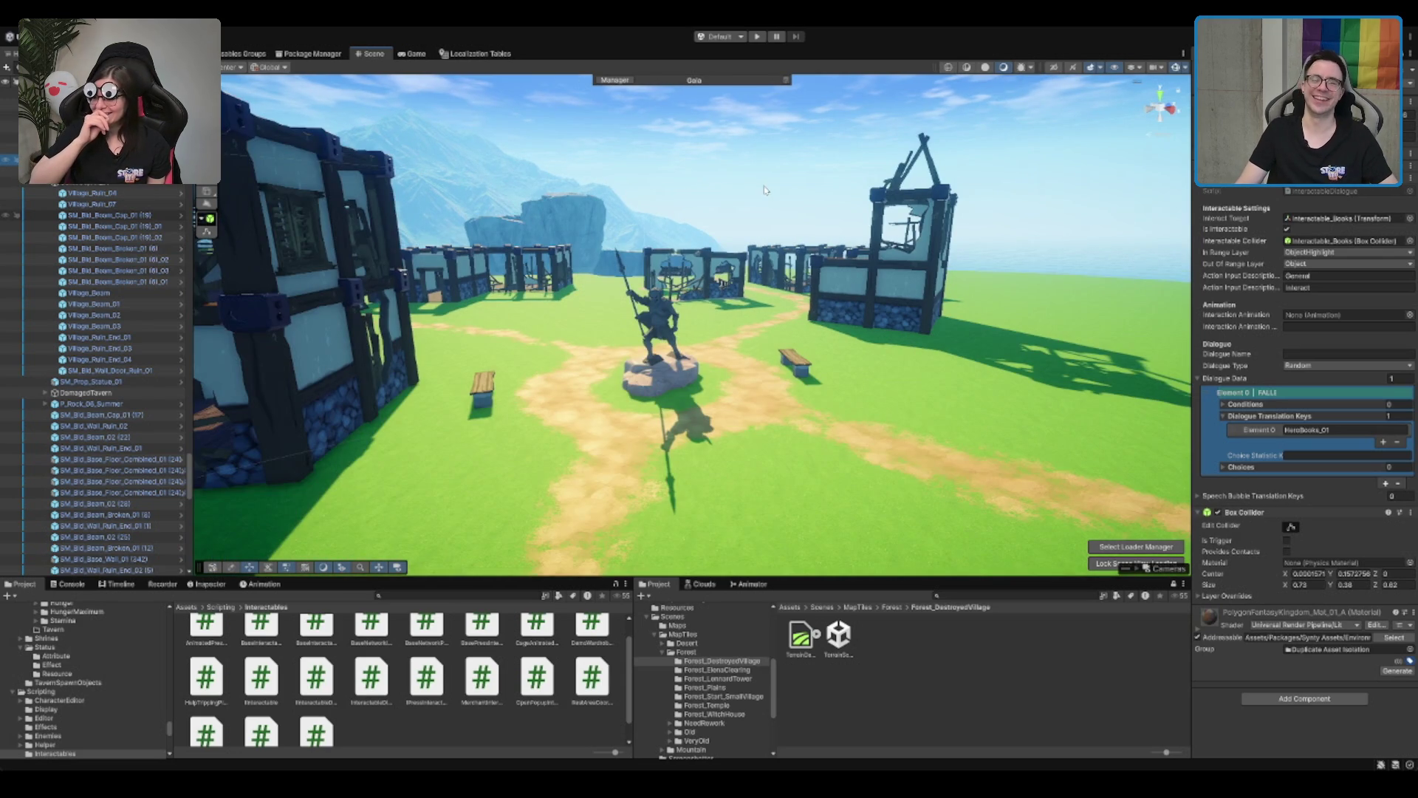
pyautogui.scroll(-3, 765, 189)
pyautogui.moveTo(763, 183); pyautogui.dragTo(820, 215)
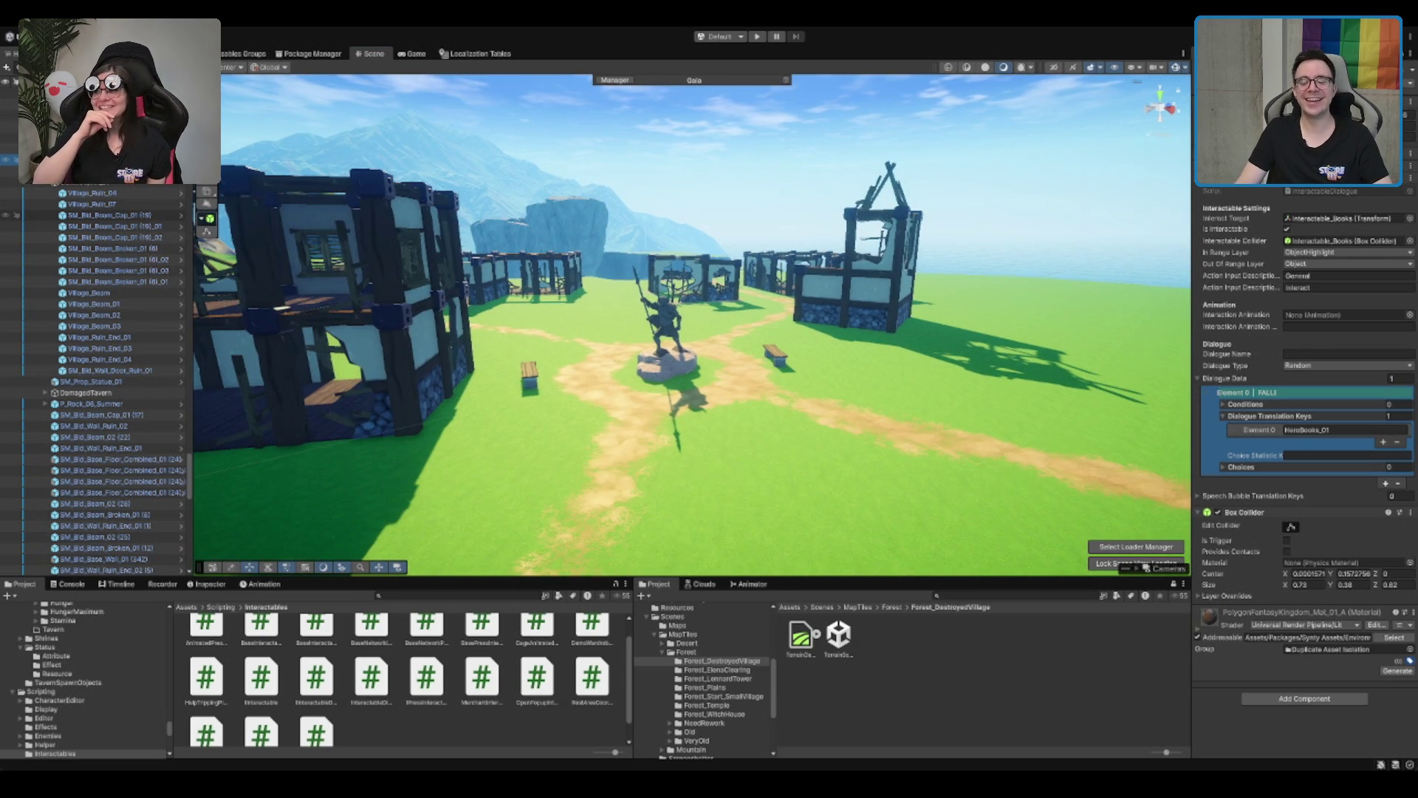
pyautogui.scroll(5, 692, 325)
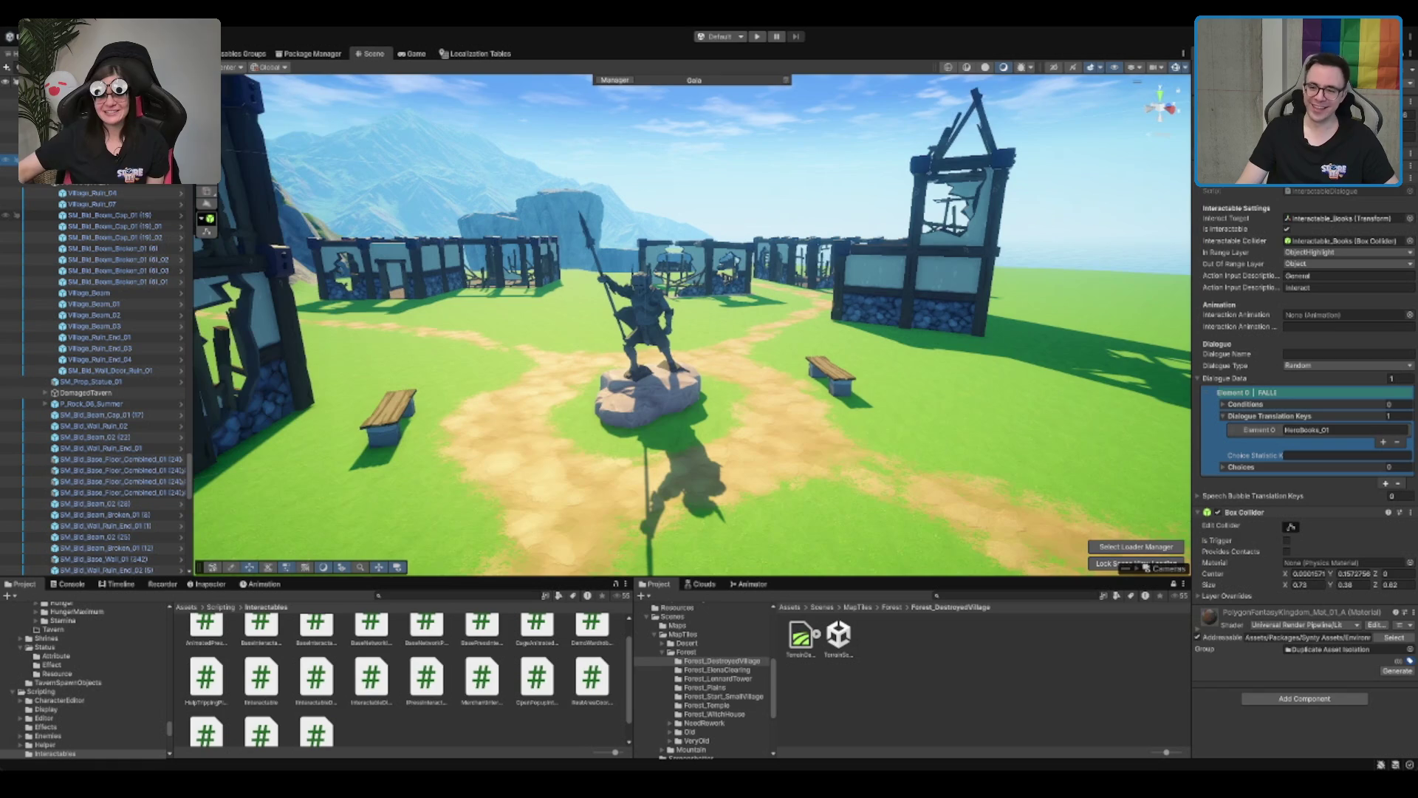
pyautogui.scroll(2, 692, 325)
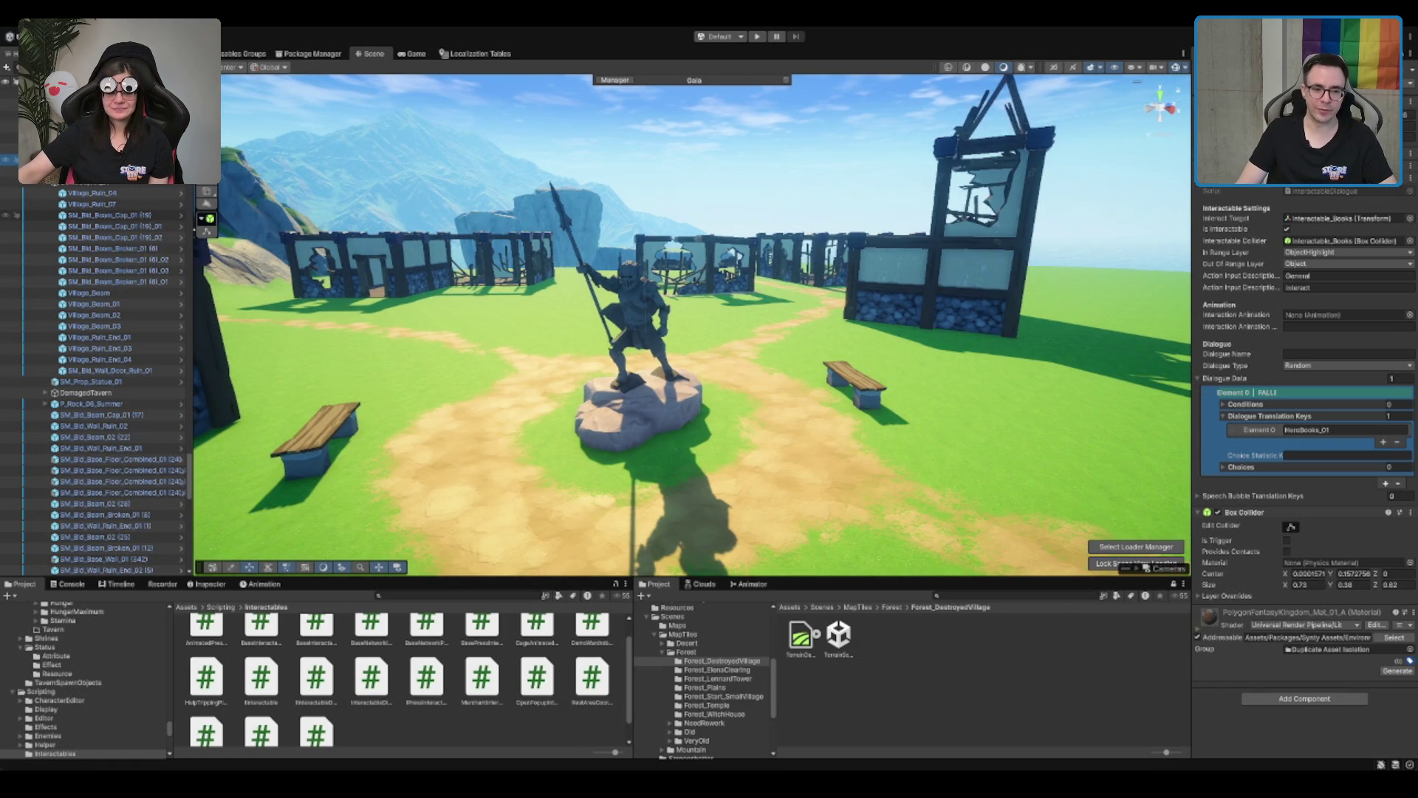
pyautogui.scroll(-5, 949, 568)
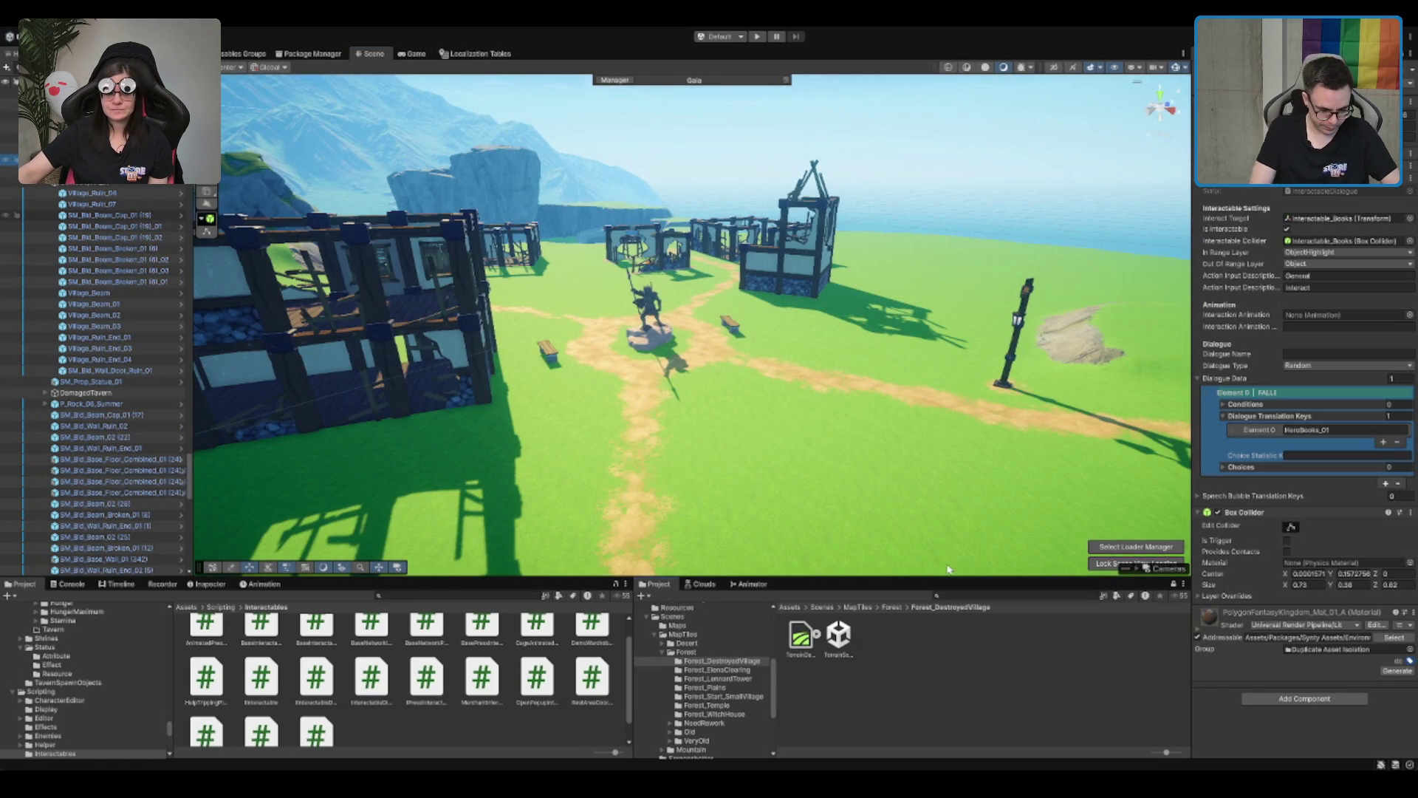
# - Search the Project window for 'Skull' and scroll through the matching assets
pyautogui.click(1025, 596)
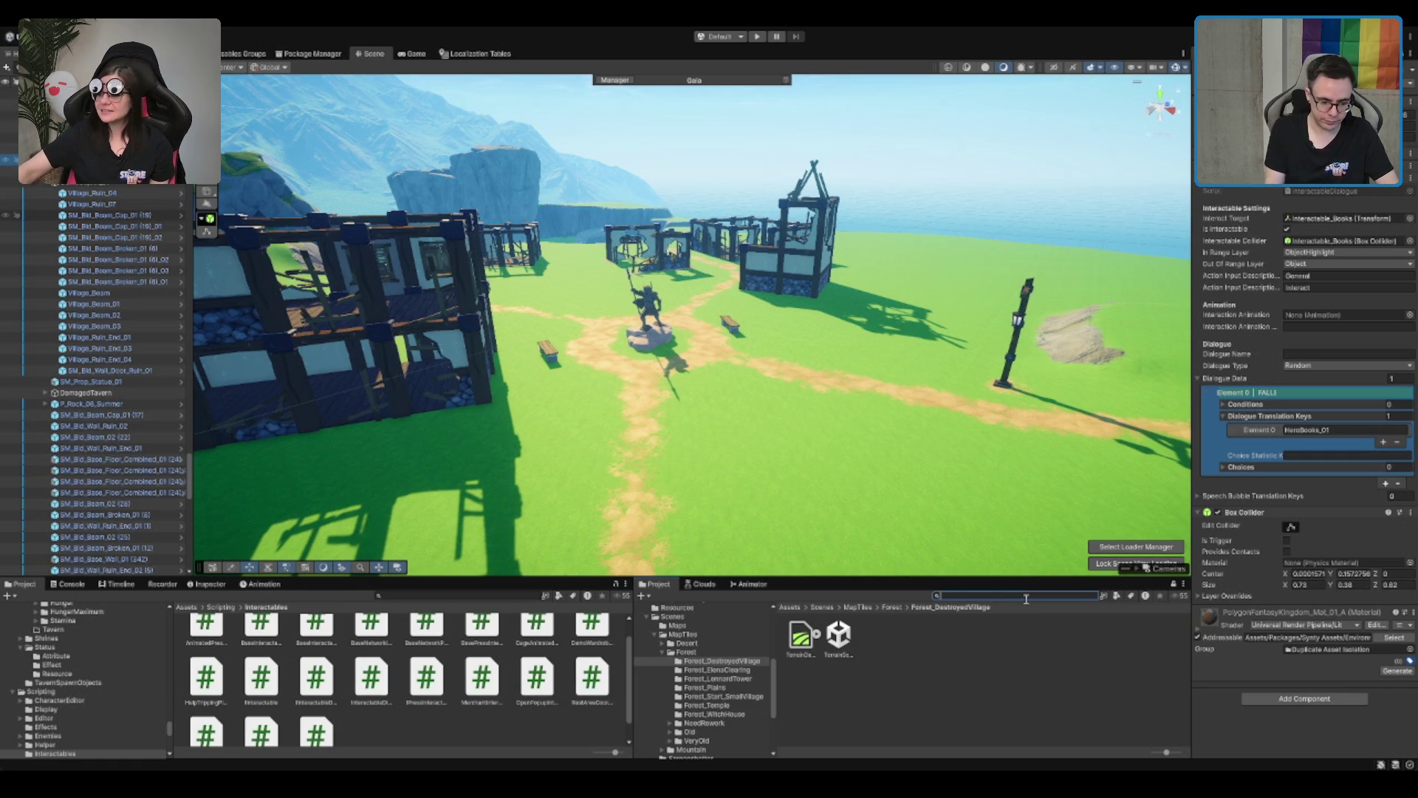
pyautogui.write('kull')
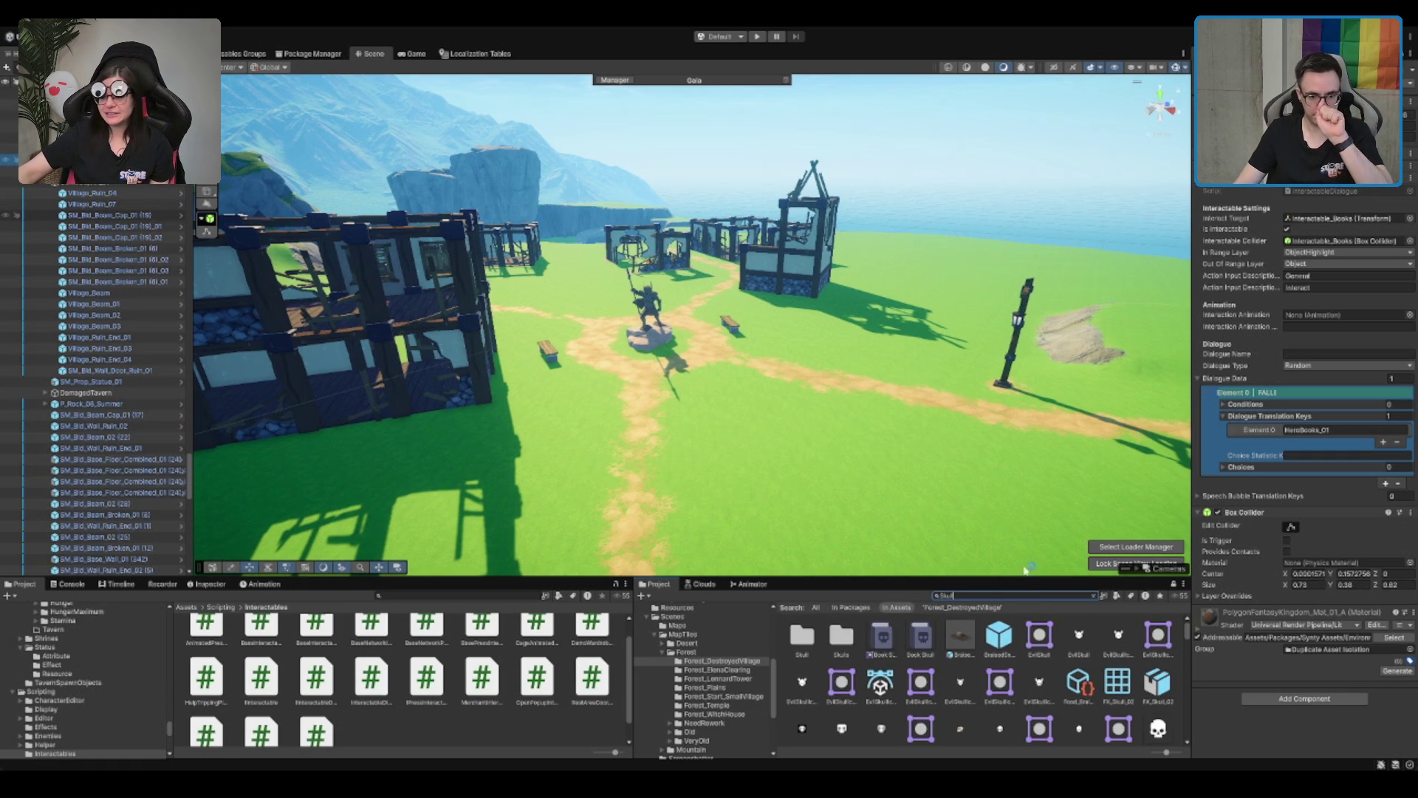
pyautogui.scroll(-3, 1053, 644)
pyautogui.scroll(-3, 1052, 643)
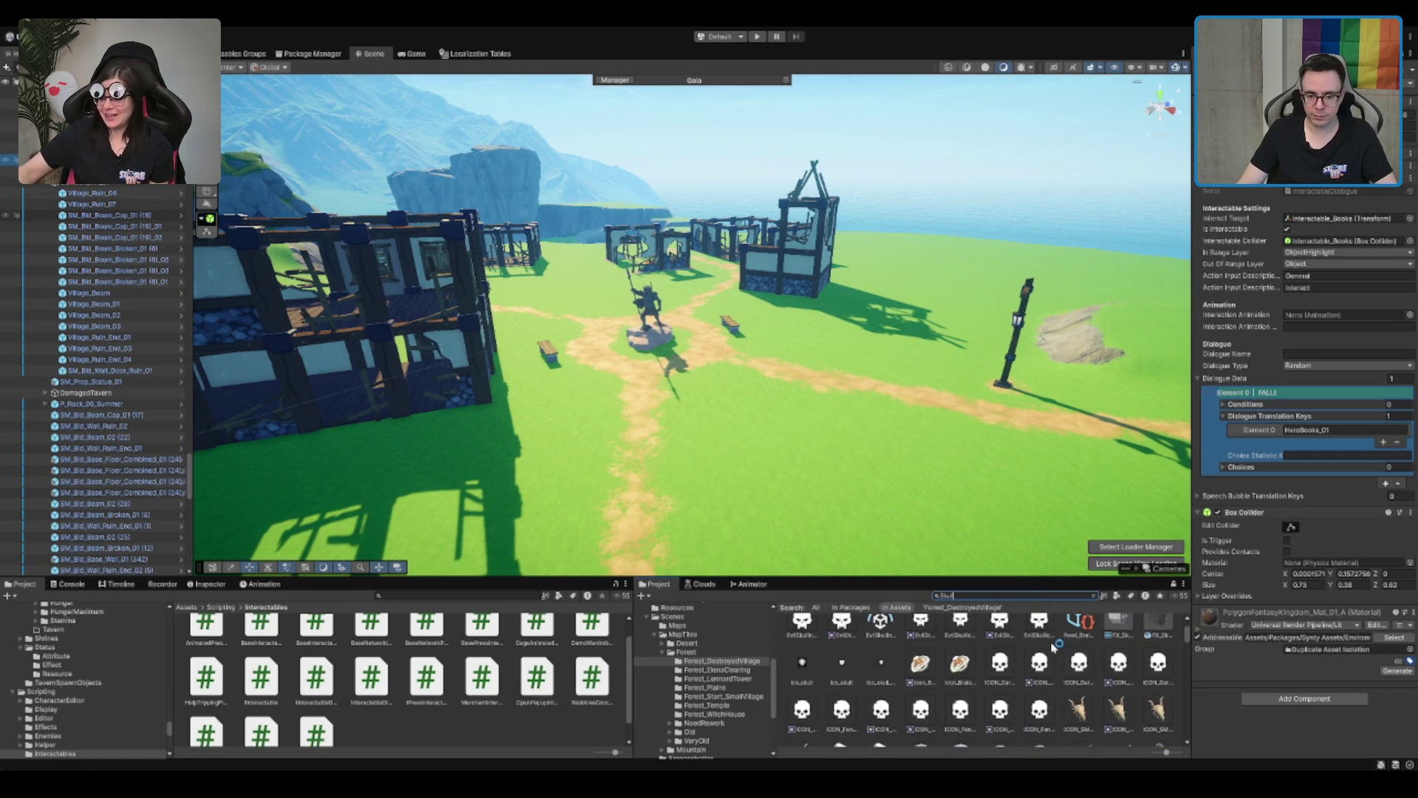
pyautogui.scroll(-2, 1053, 649)
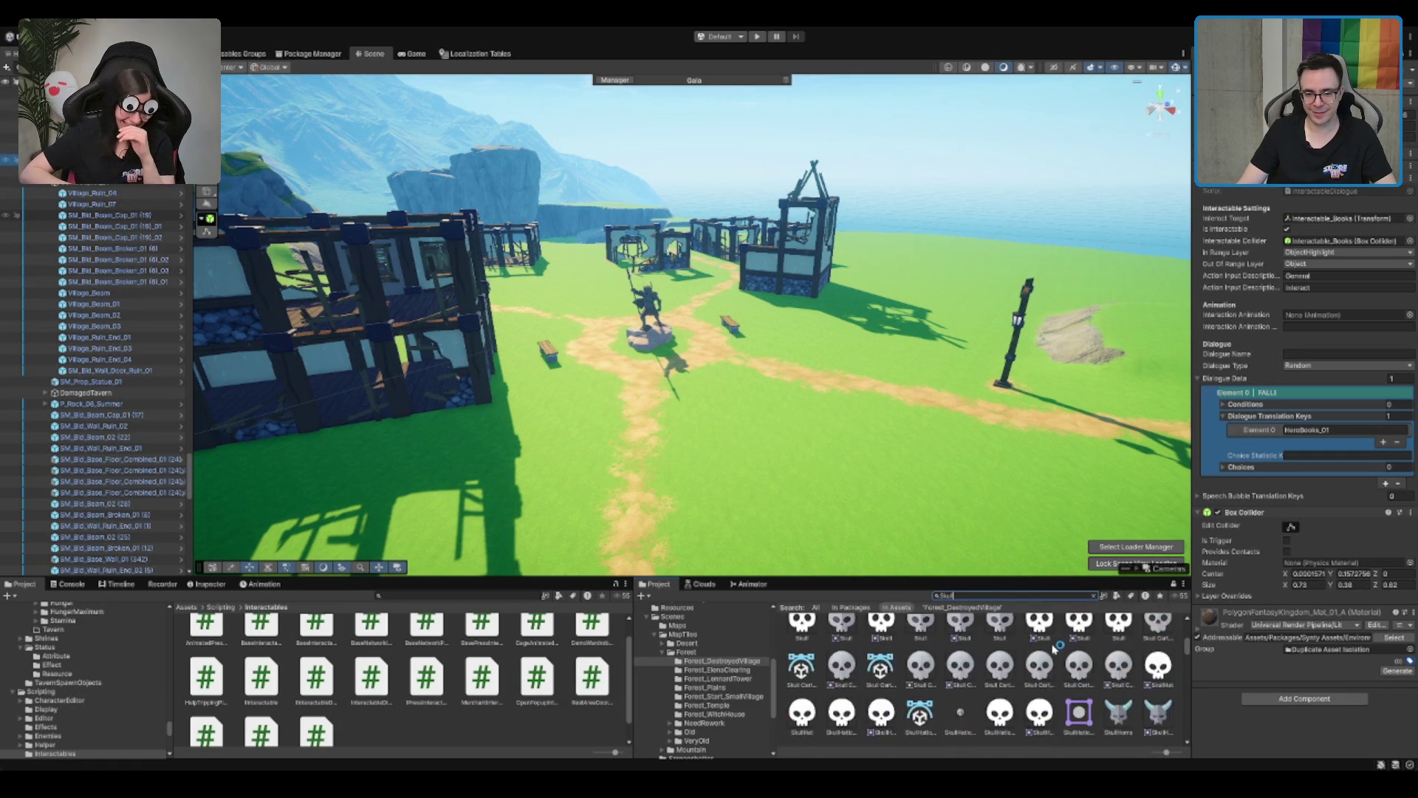
pyautogui.scroll(-3, 1036, 644)
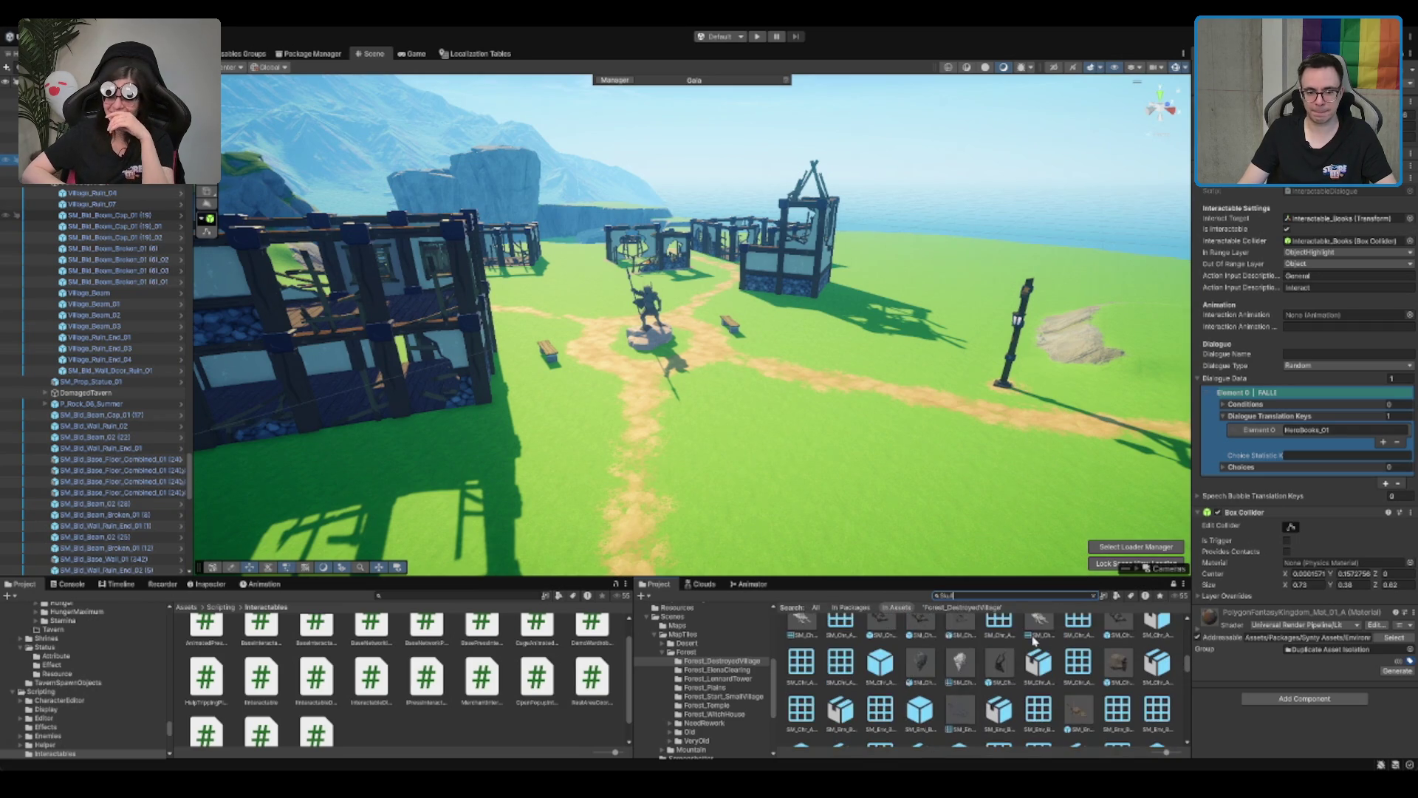
pyautogui.scroll(2, 1037, 644)
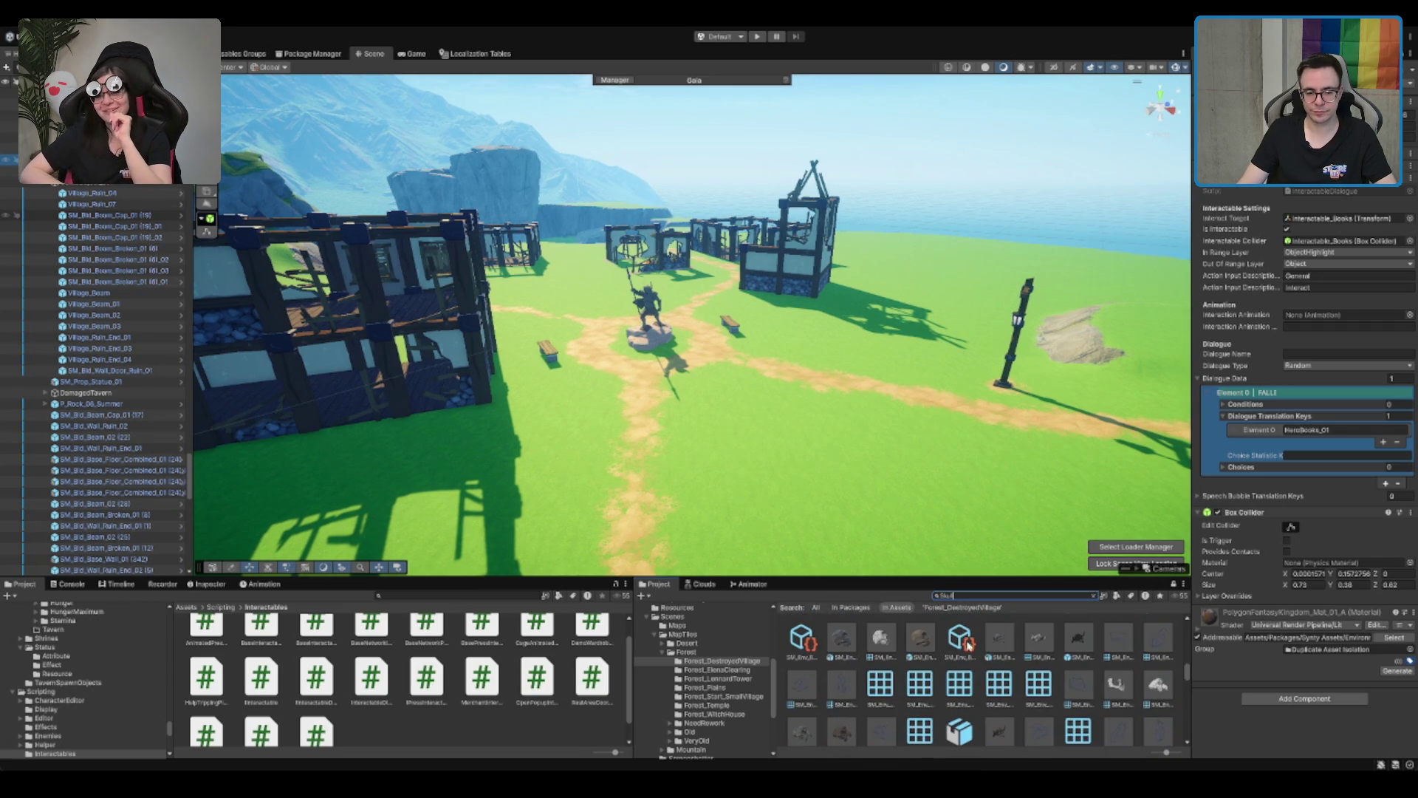
# - Place SM_Env_Bones_Skull_02 in the scene beside the dirt path and turn it sideways
pyautogui.click(925, 641)
pyautogui.moveTo(929, 642); pyautogui.dragTo(835, 388)
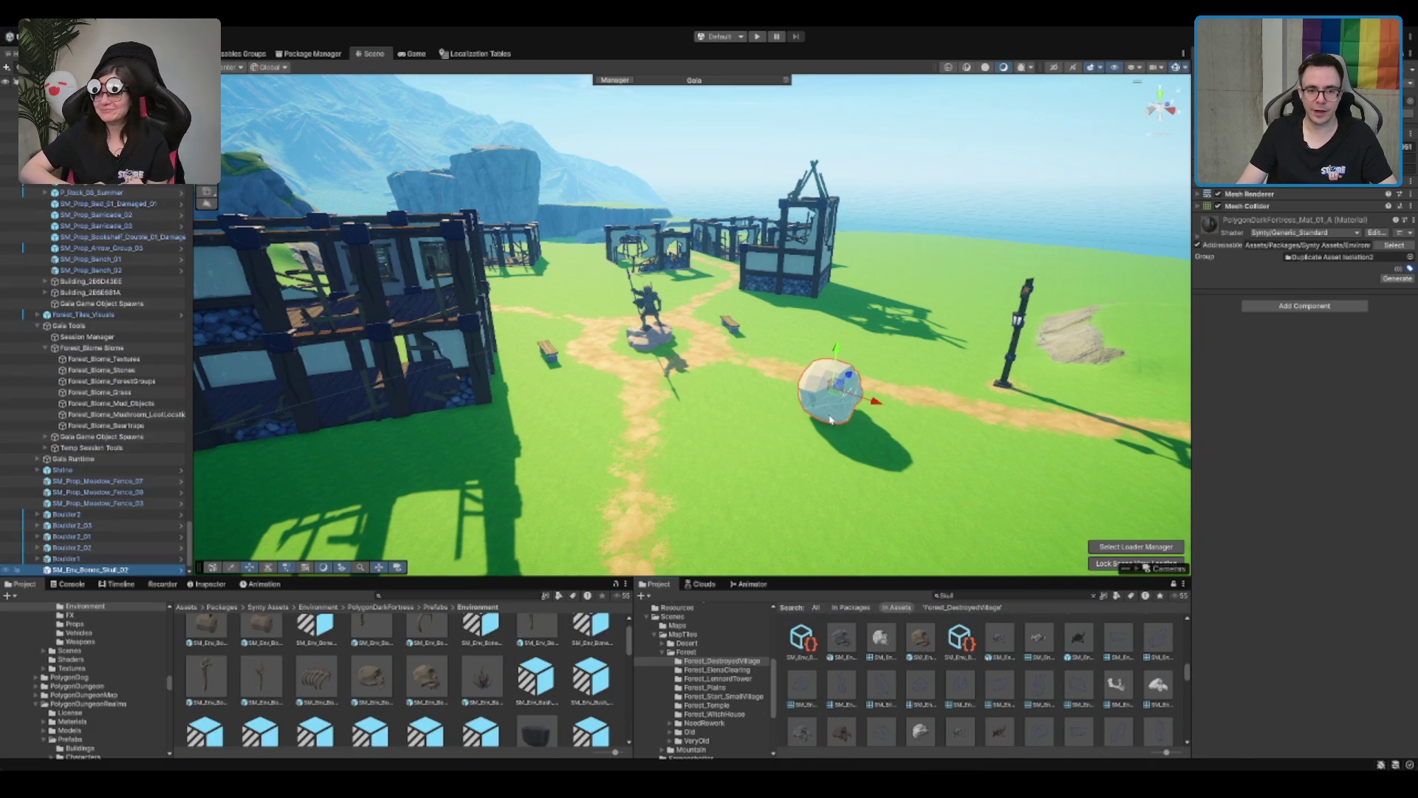
pyautogui.moveTo(1156, 387)
pyautogui.mouseDown()
pyautogui.moveTo(701, 278)
pyautogui.moveTo(816, 417)
pyautogui.moveTo(971, 420)
pyautogui.mouseUp()
pyautogui.press('r')
pyautogui.press('e')
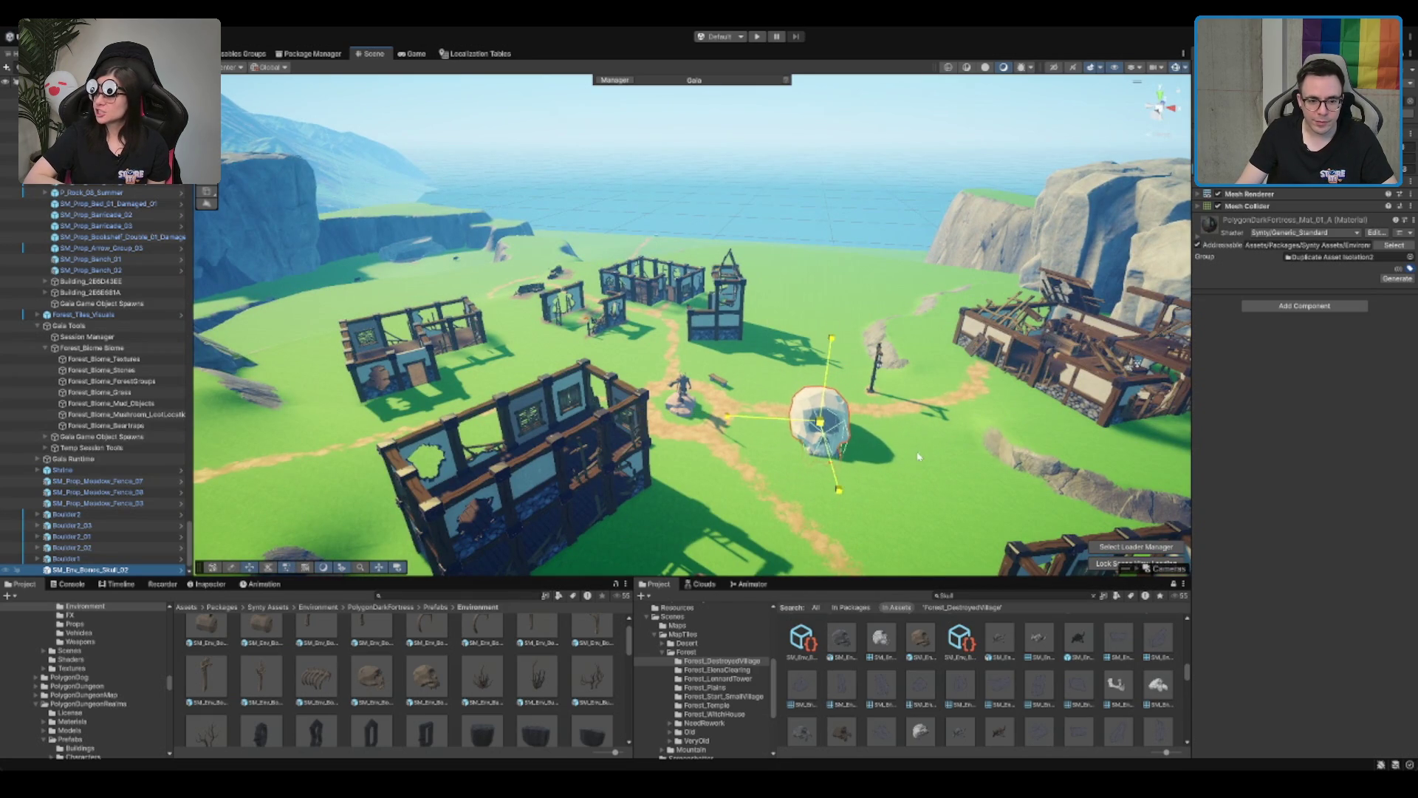
pyautogui.moveTo(827, 391); pyautogui.dragTo(851, 409)
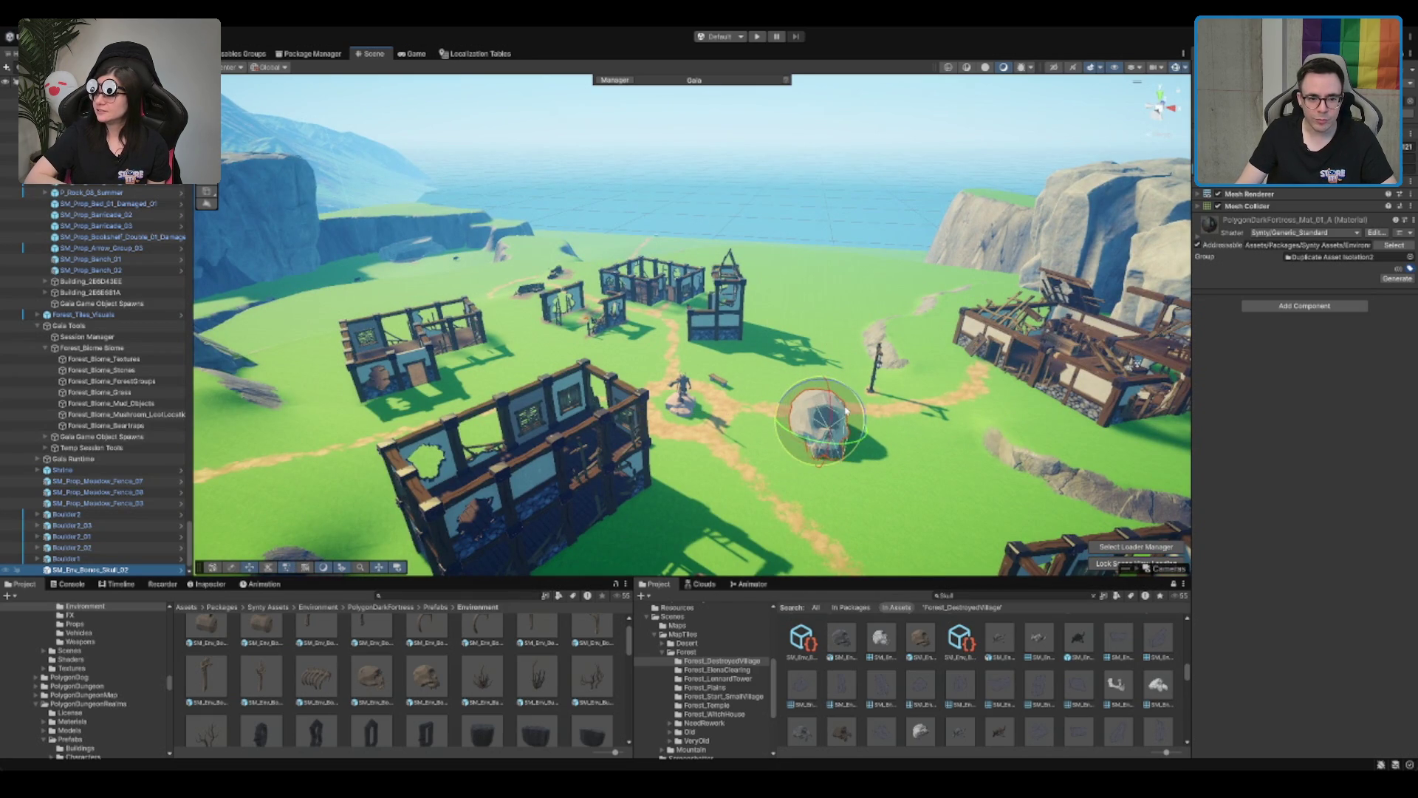
pyautogui.press('w')
pyautogui.scroll(-5, 760, 405)
pyautogui.moveTo(759, 406)
pyautogui.mouseDown()
pyautogui.moveTo(775, 414)
pyautogui.moveTo(748, 399)
pyautogui.mouseUp()
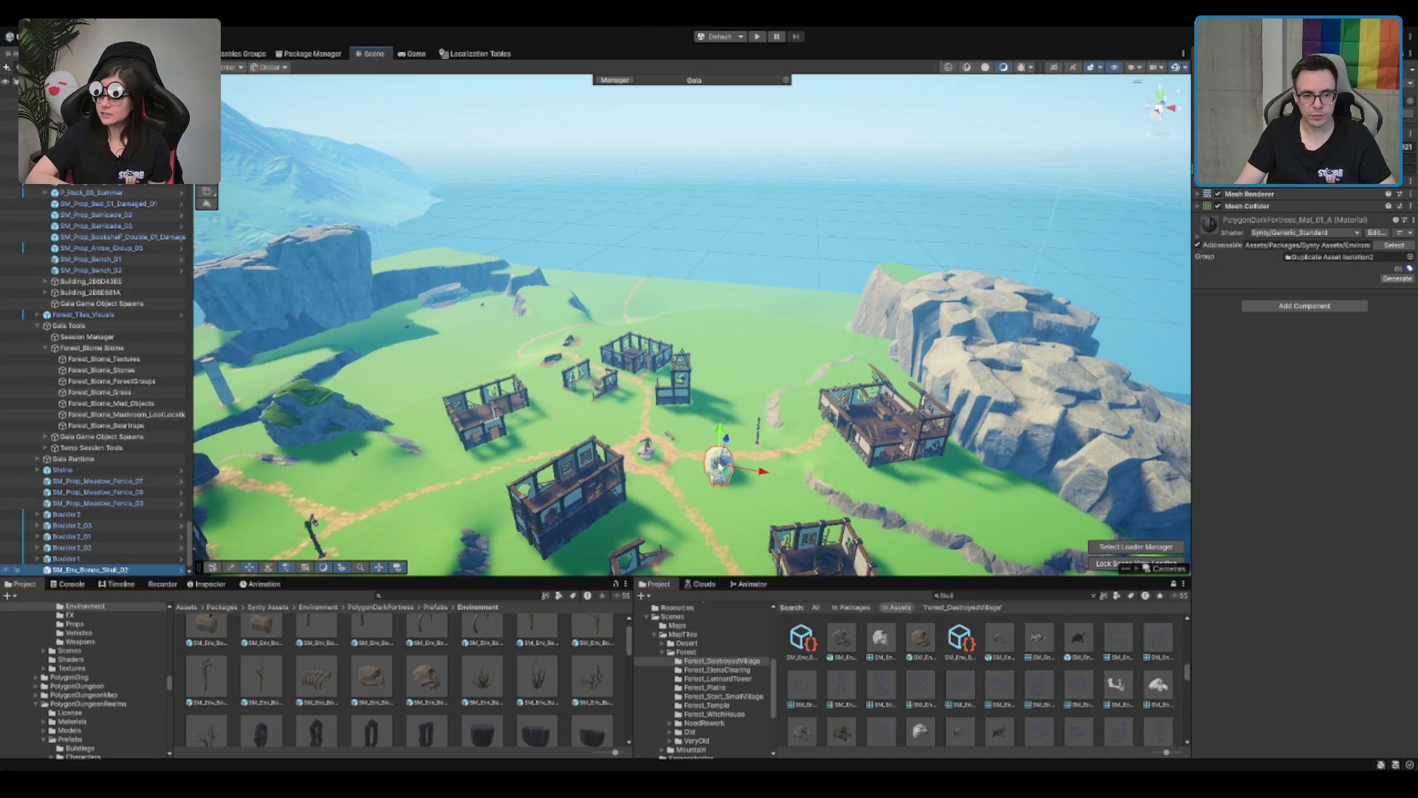
# - Move the skull from the village onto the grassy cliff plateau
pyautogui.moveTo(722, 460); pyautogui.dragTo(537, 268)
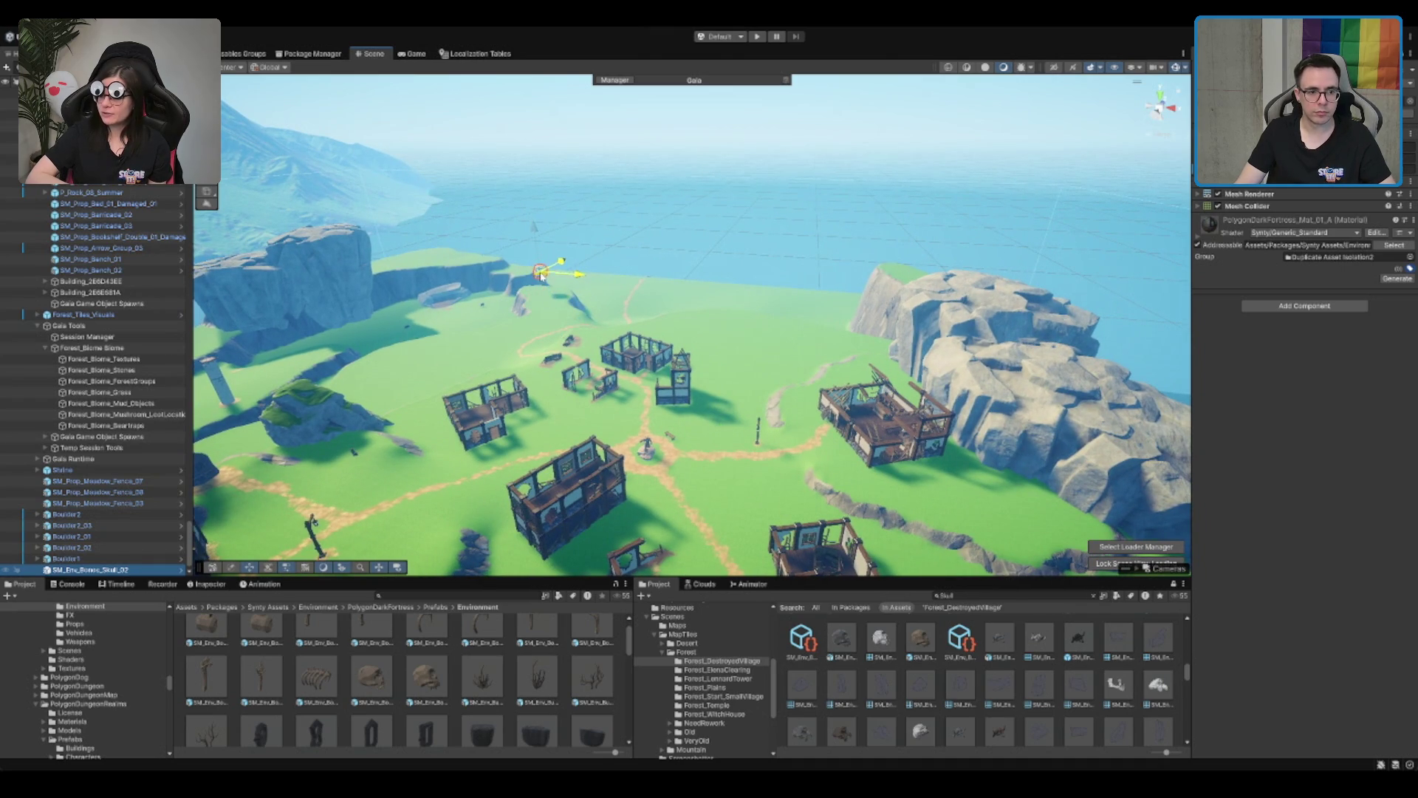
pyautogui.press('f')
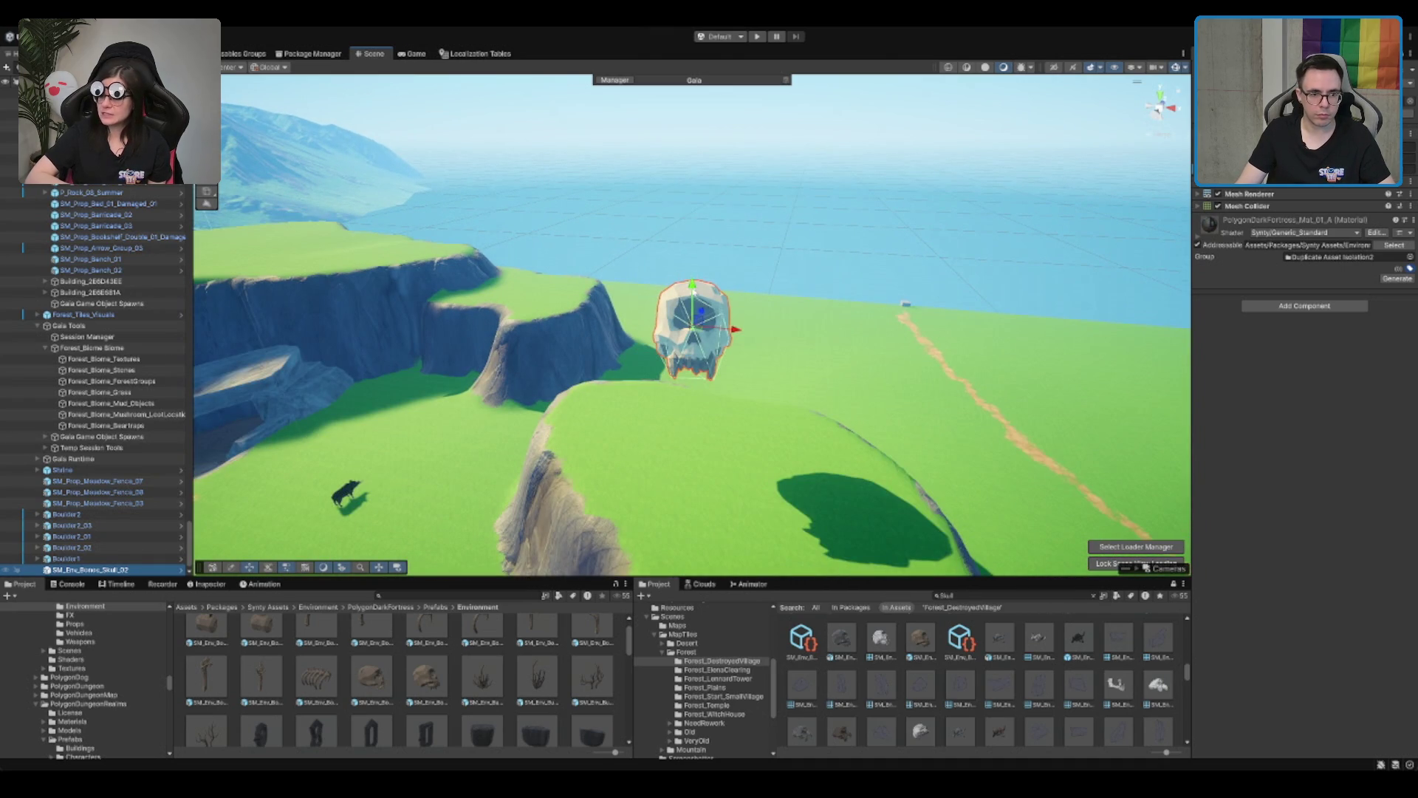
pyautogui.moveTo(698, 317); pyautogui.dragTo(701, 429)
pyautogui.press('e')
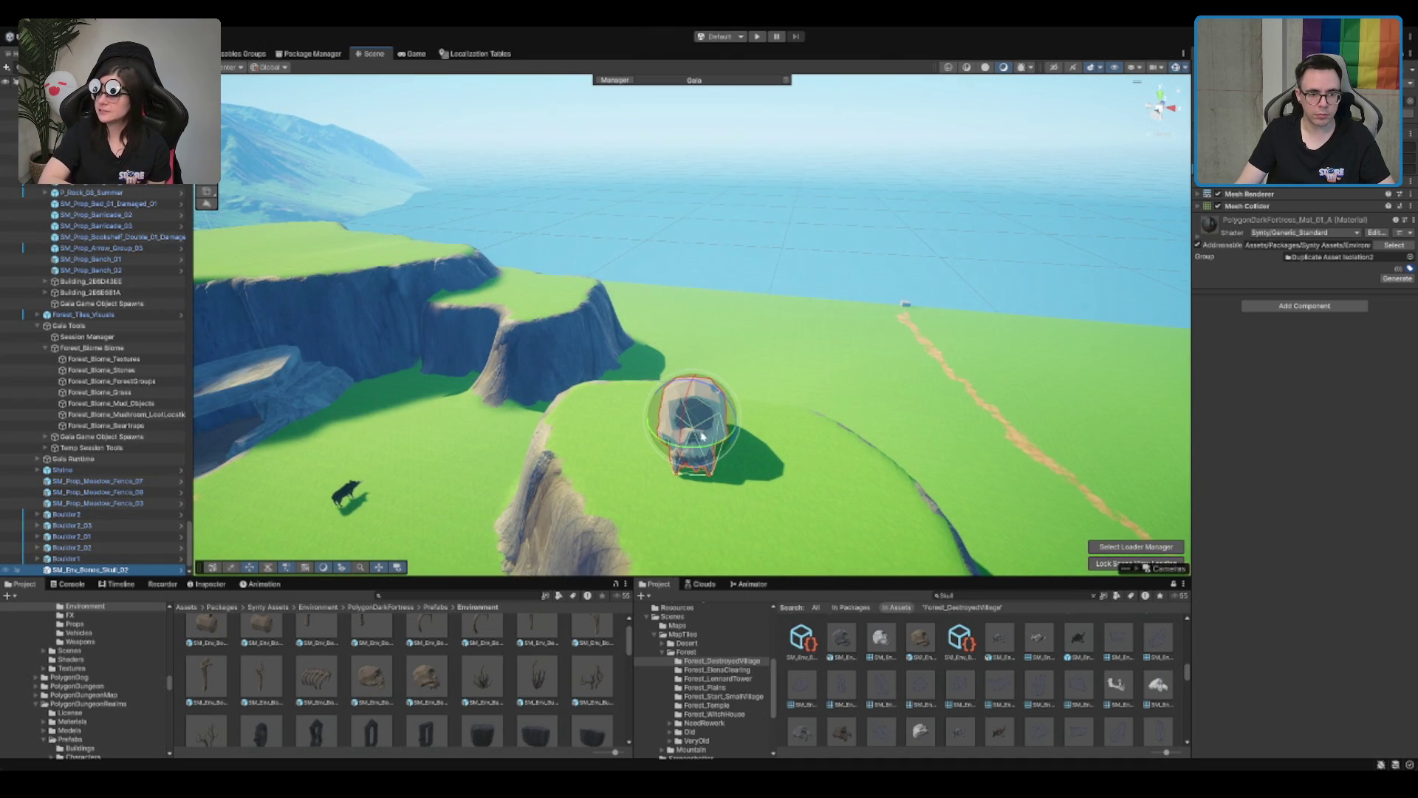
pyautogui.press('w')
pyautogui.moveTo(692, 383); pyautogui.dragTo(705, 416)
pyautogui.press('f')
# - Rotate the skull on the plateau so its face points toward the camera
pyautogui.press('e')
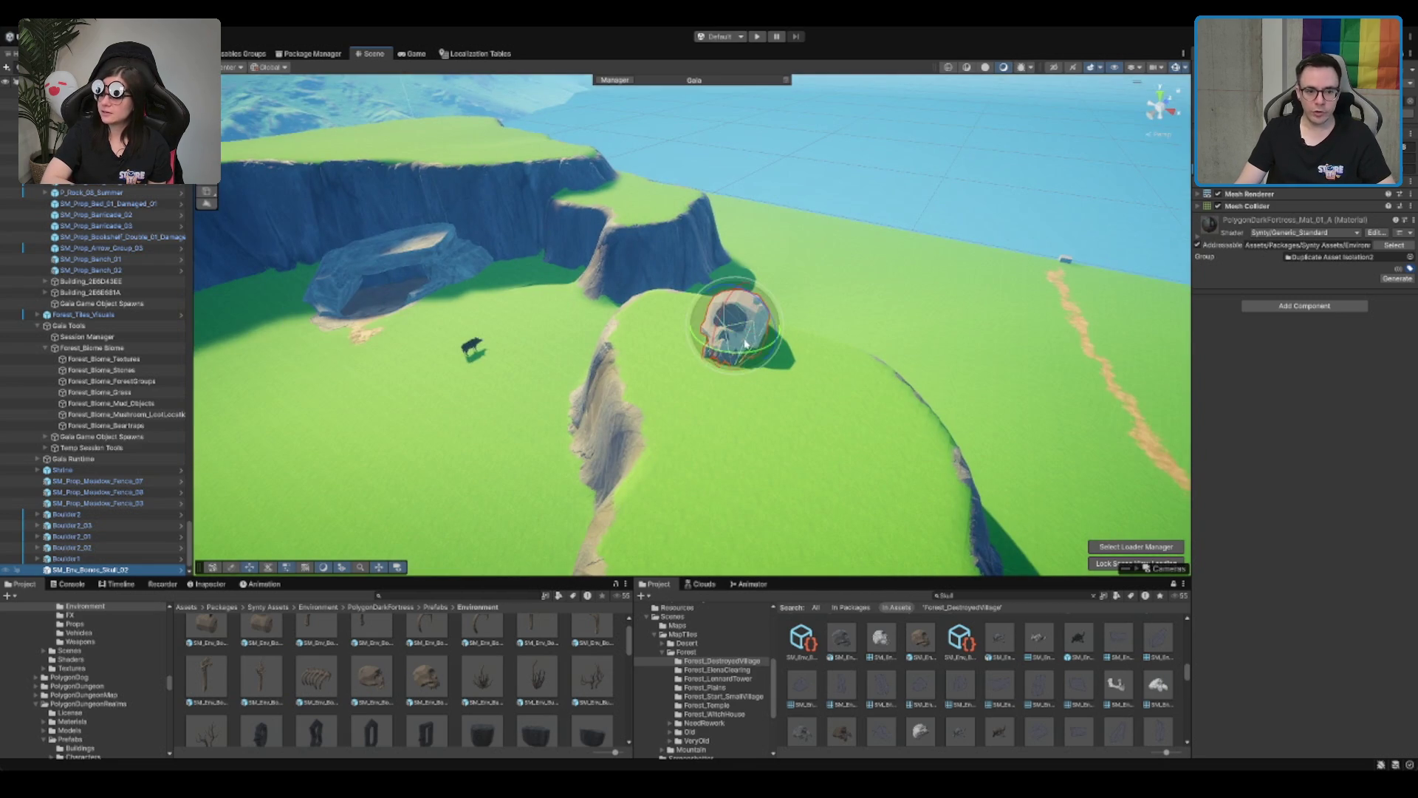
pyautogui.moveTo(762, 354); pyautogui.dragTo(701, 336)
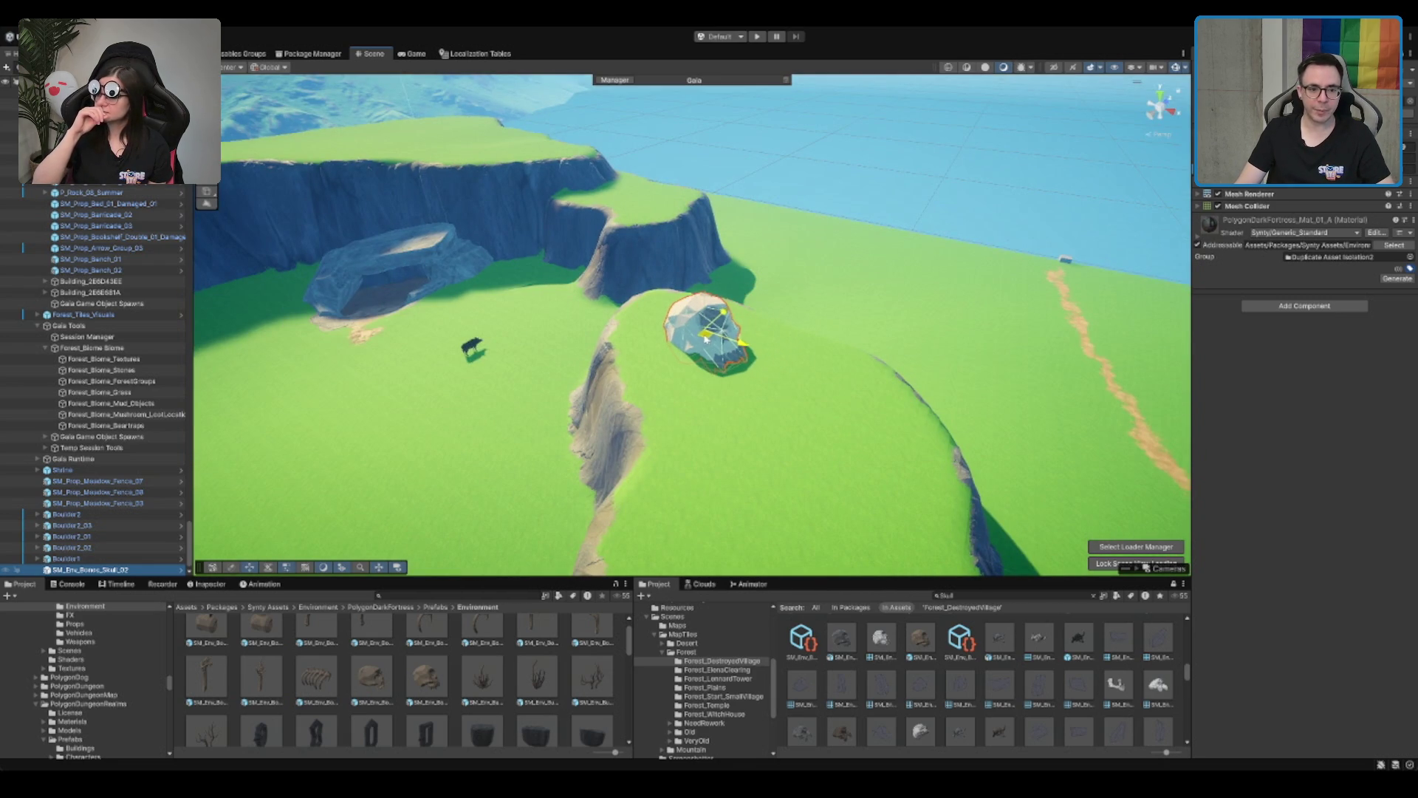
pyautogui.press('w')
pyautogui.scroll(10, 698, 336)
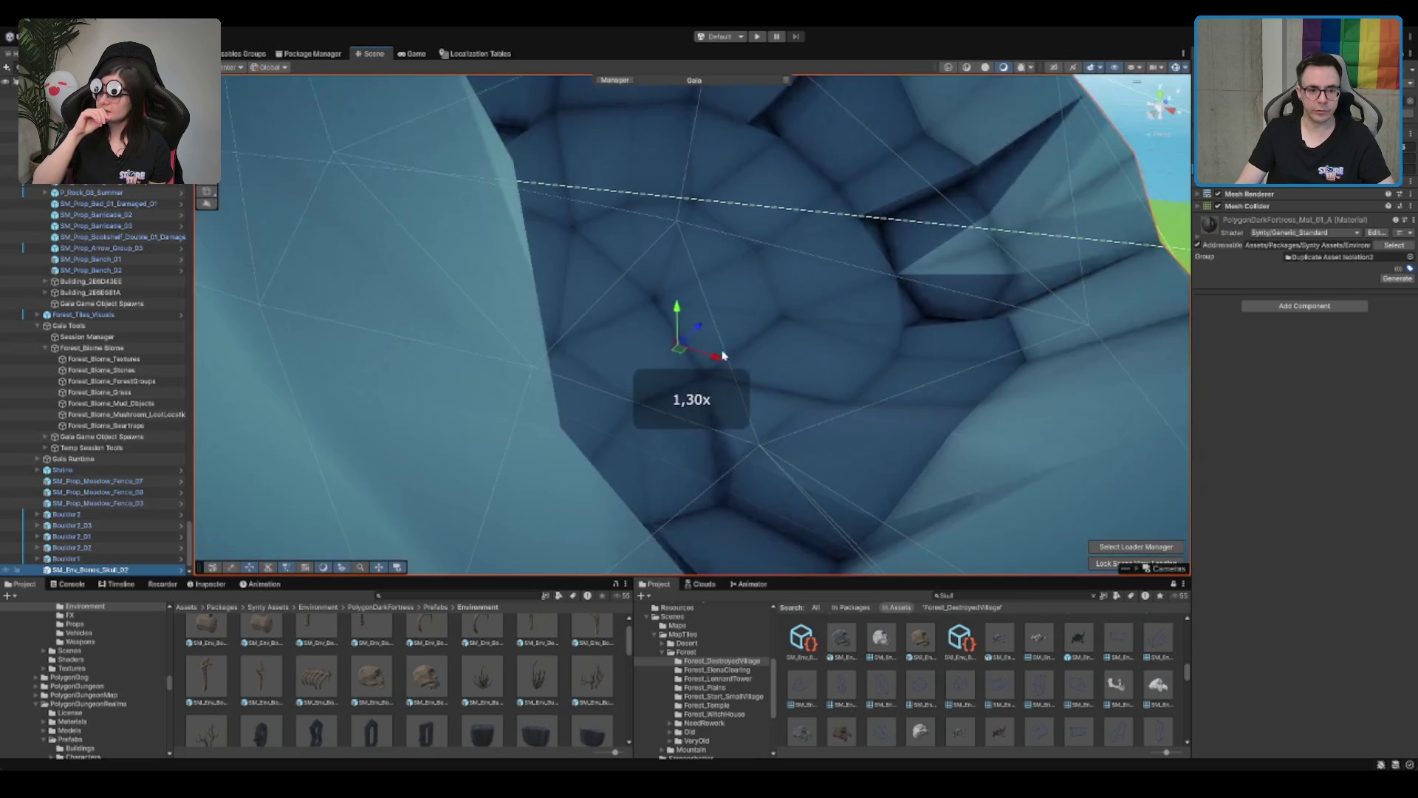
pyautogui.scroll(-10, 679, 359)
pyautogui.press('e')
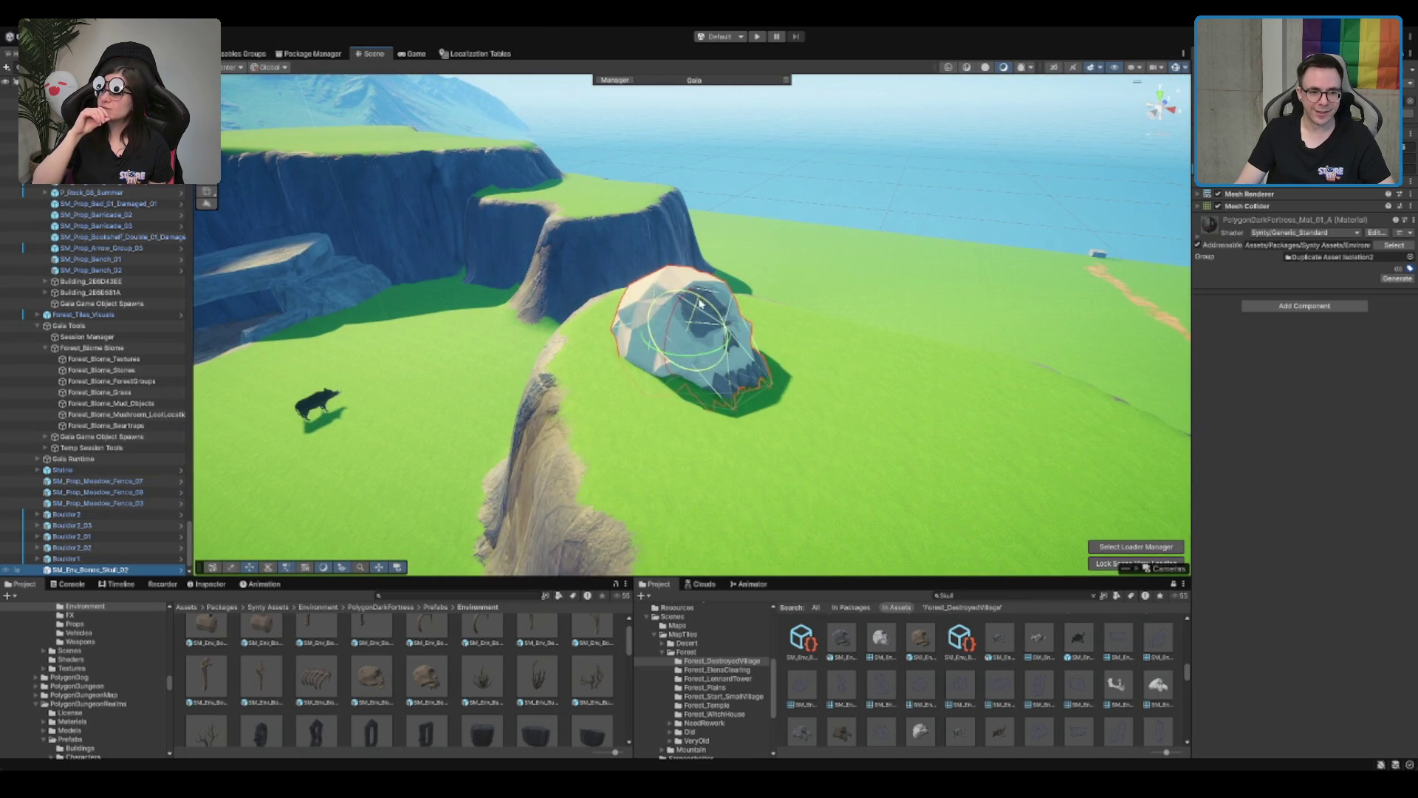
pyautogui.moveTo(714, 312); pyautogui.dragTo(685, 281)
pyautogui.press('w')
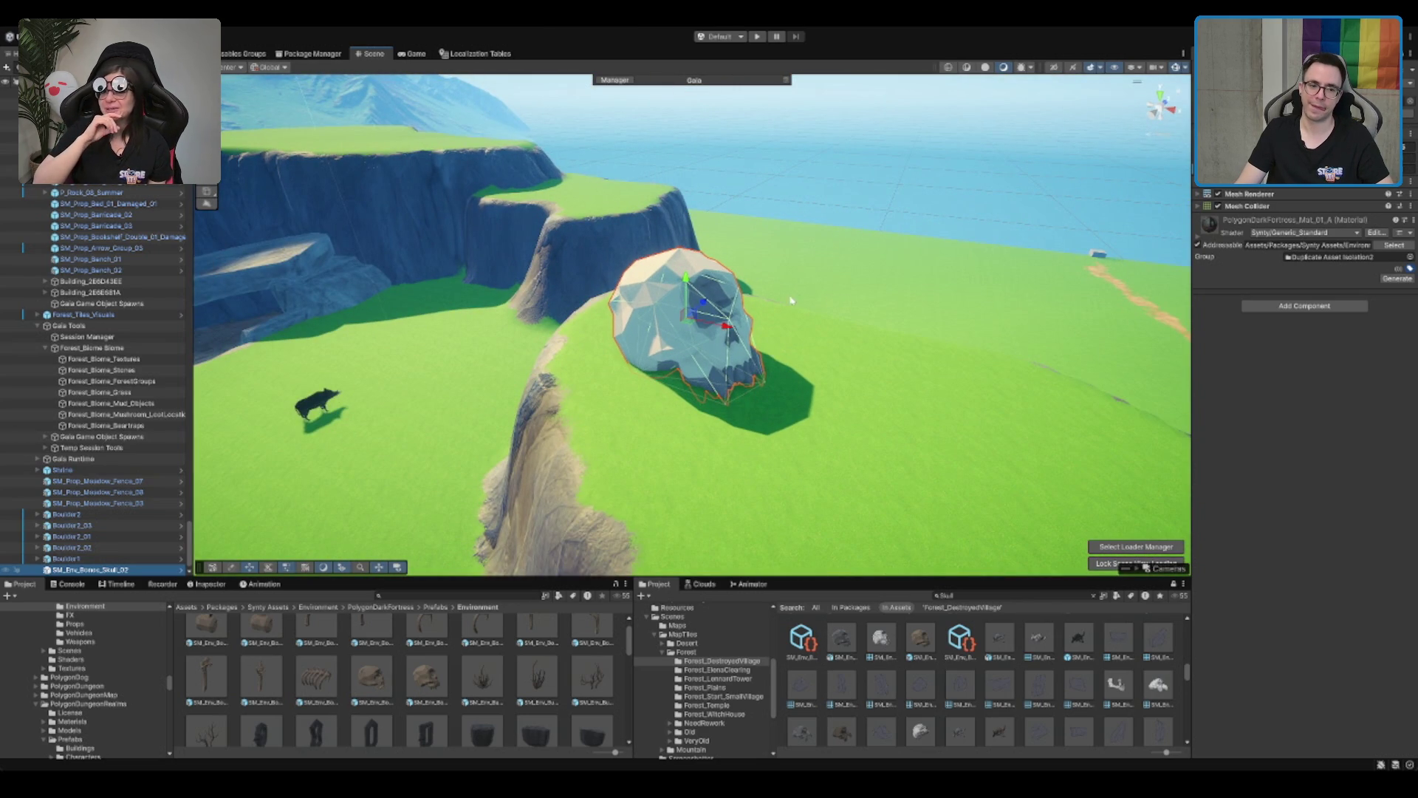
pyautogui.press('e')
pyautogui.moveTo(665, 310)
pyautogui.mouseDown()
pyautogui.moveTo(704, 330)
pyautogui.moveTo(727, 319)
pyautogui.moveTo(652, 371)
pyautogui.moveTo(661, 354)
pyautogui.mouseUp()
# - Undo the last rotation and scale the skull up to a larger size
pyautogui.moveTo(869, 420)
pyautogui.mouseDown()
pyautogui.moveTo(839, 374)
pyautogui.moveTo(788, 341)
pyautogui.mouseUp()
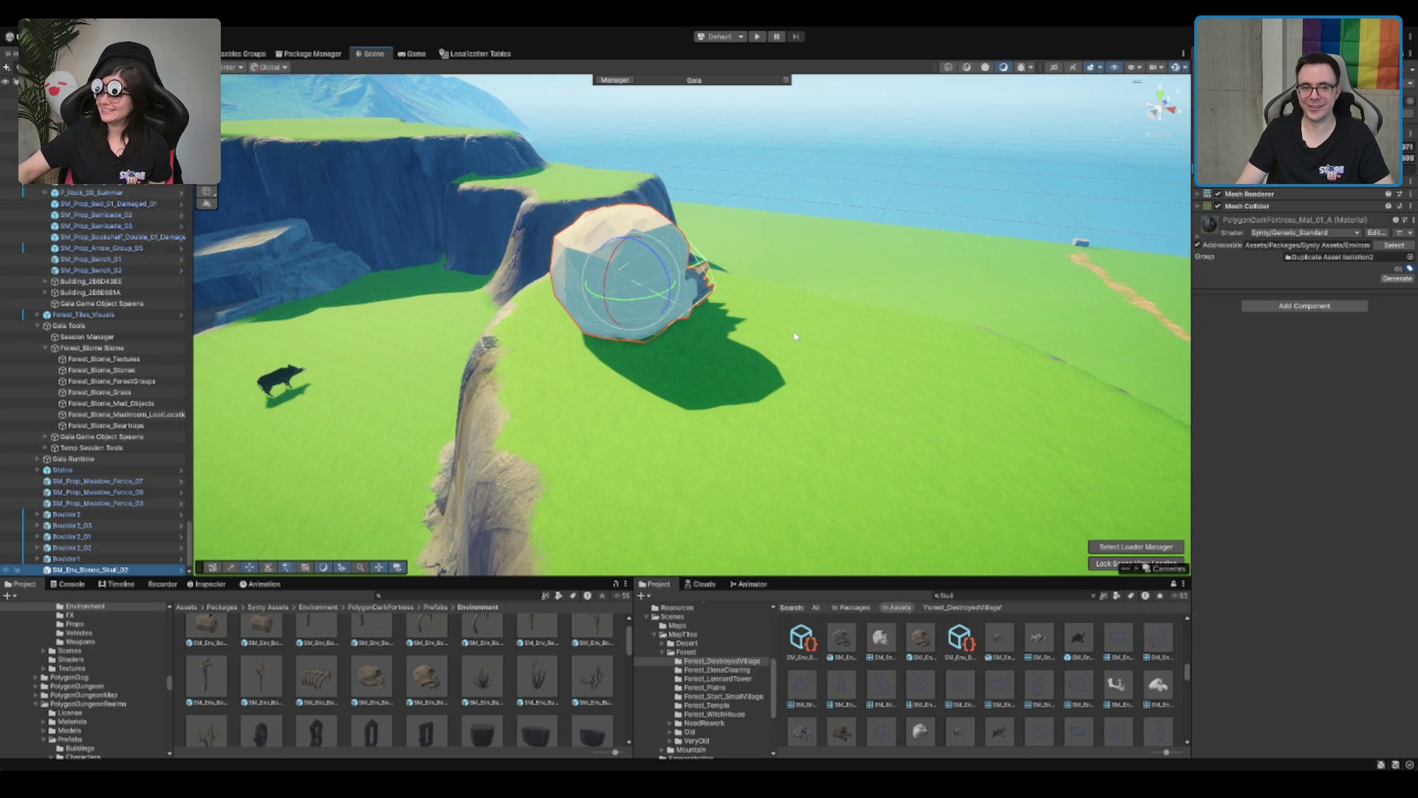
pyautogui.hotkey('ctrl', 'z')
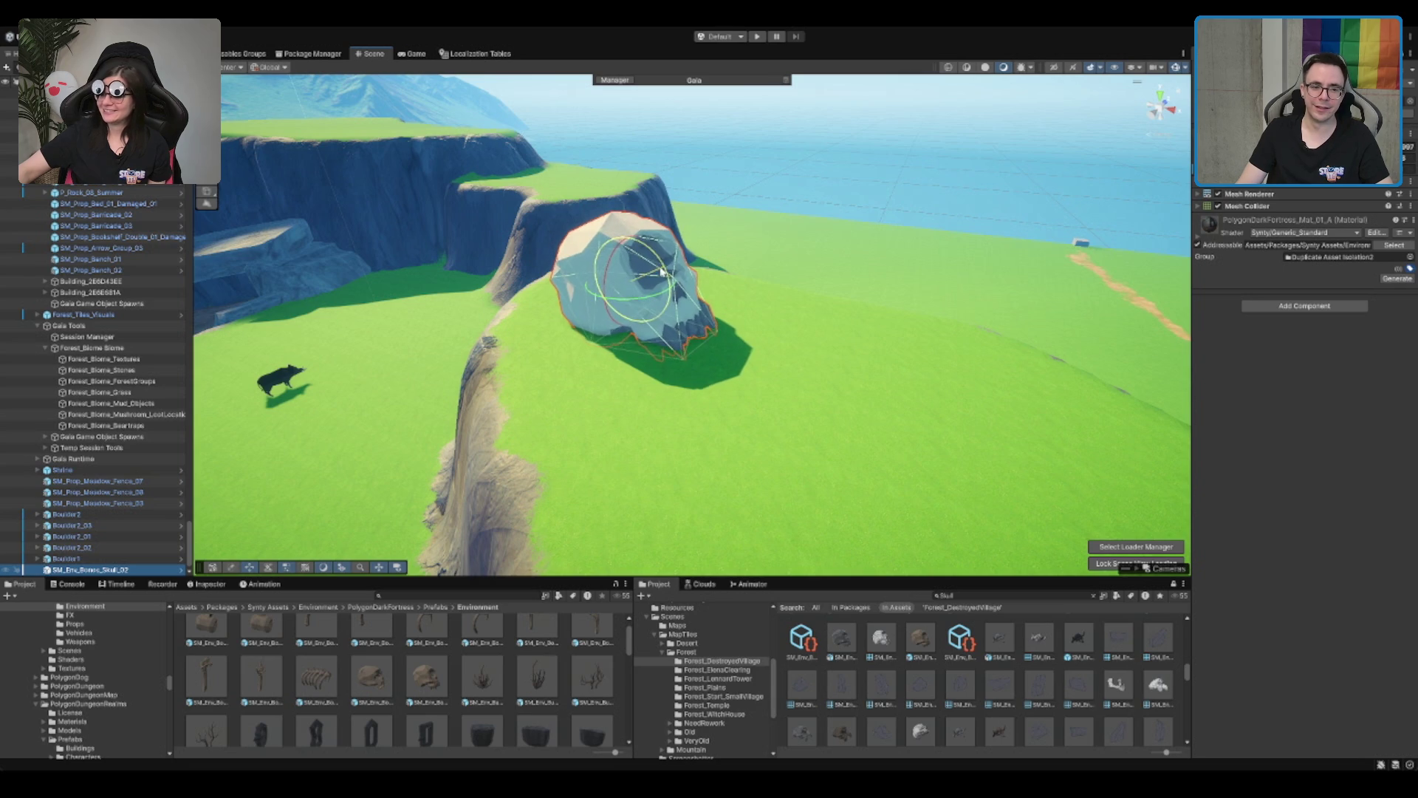
pyautogui.moveTo(662, 273); pyautogui.dragTo(580, 307)
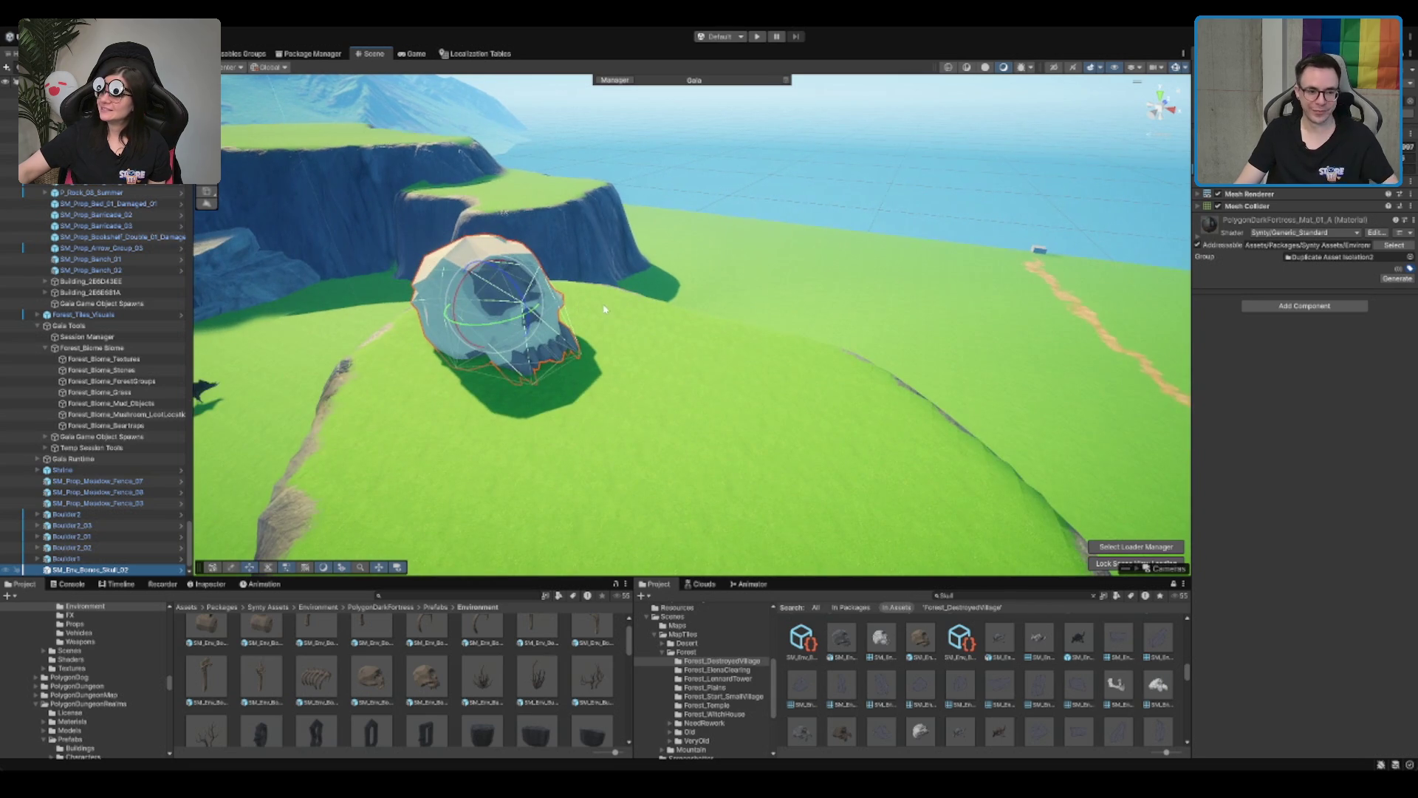
pyautogui.scroll(-3, 604, 309)
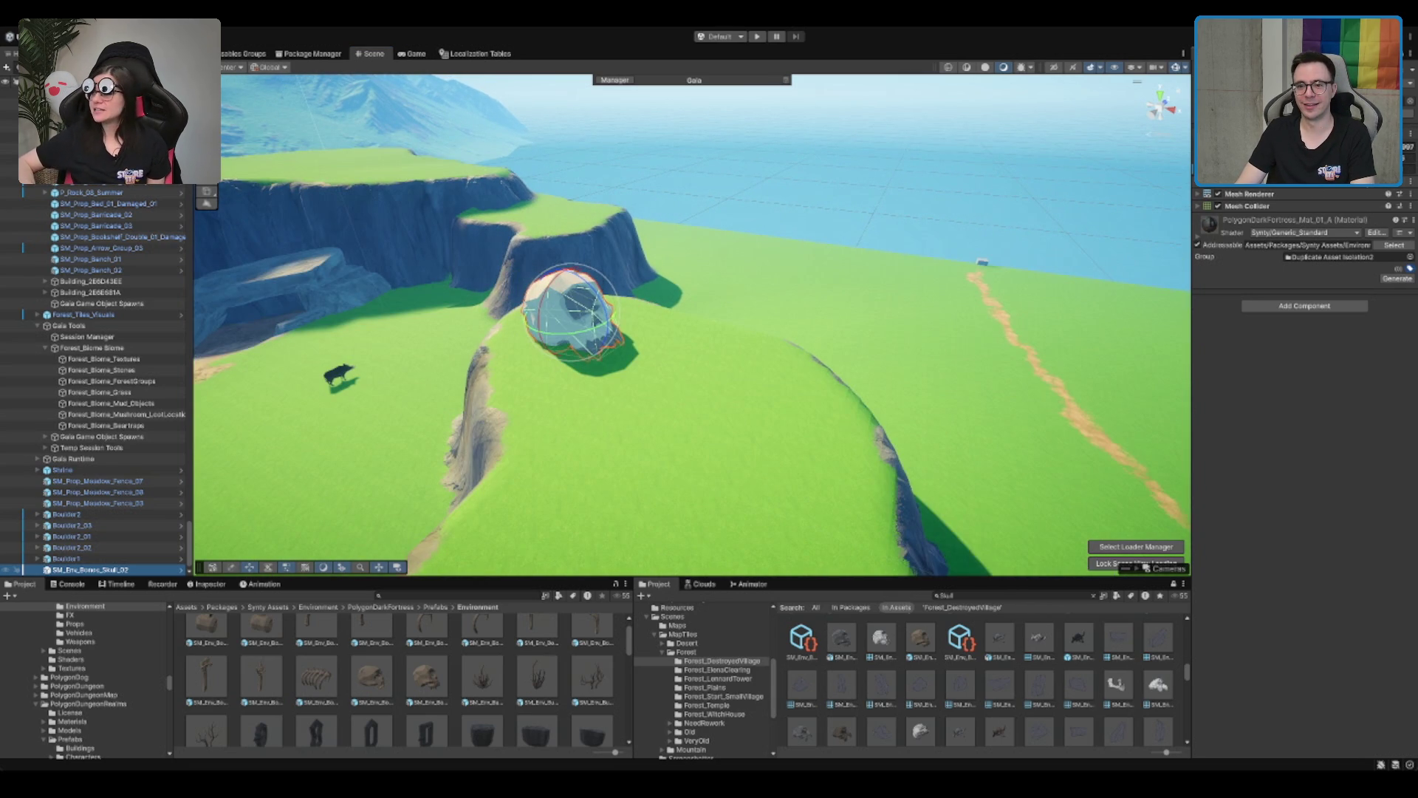
pyautogui.moveTo(604, 309); pyautogui.dragTo(576, 292)
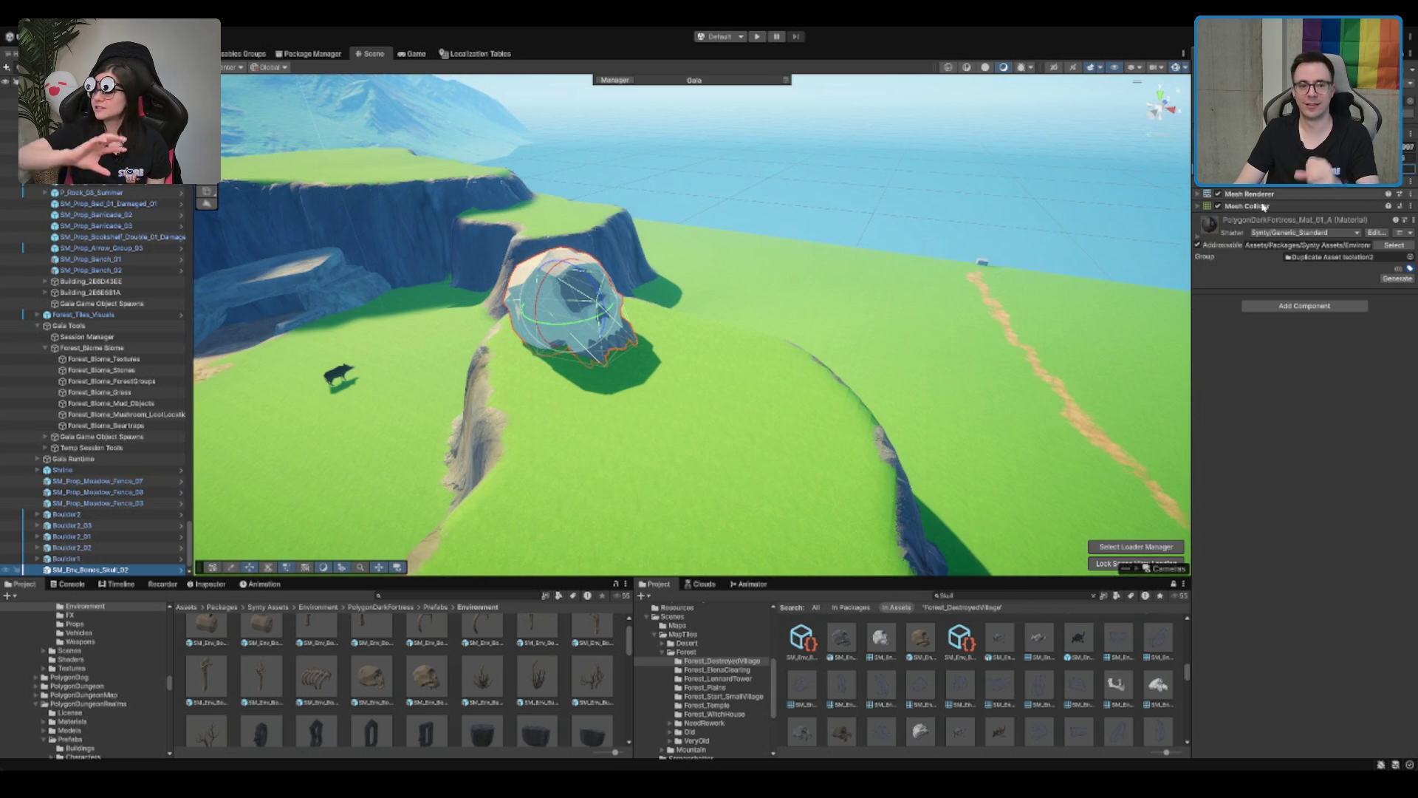
pyautogui.moveTo(738, 366)
pyautogui.mouseDown()
pyautogui.moveTo(781, 333)
pyautogui.moveTo(773, 358)
pyautogui.moveTo(749, 357)
pyautogui.mouseUp()
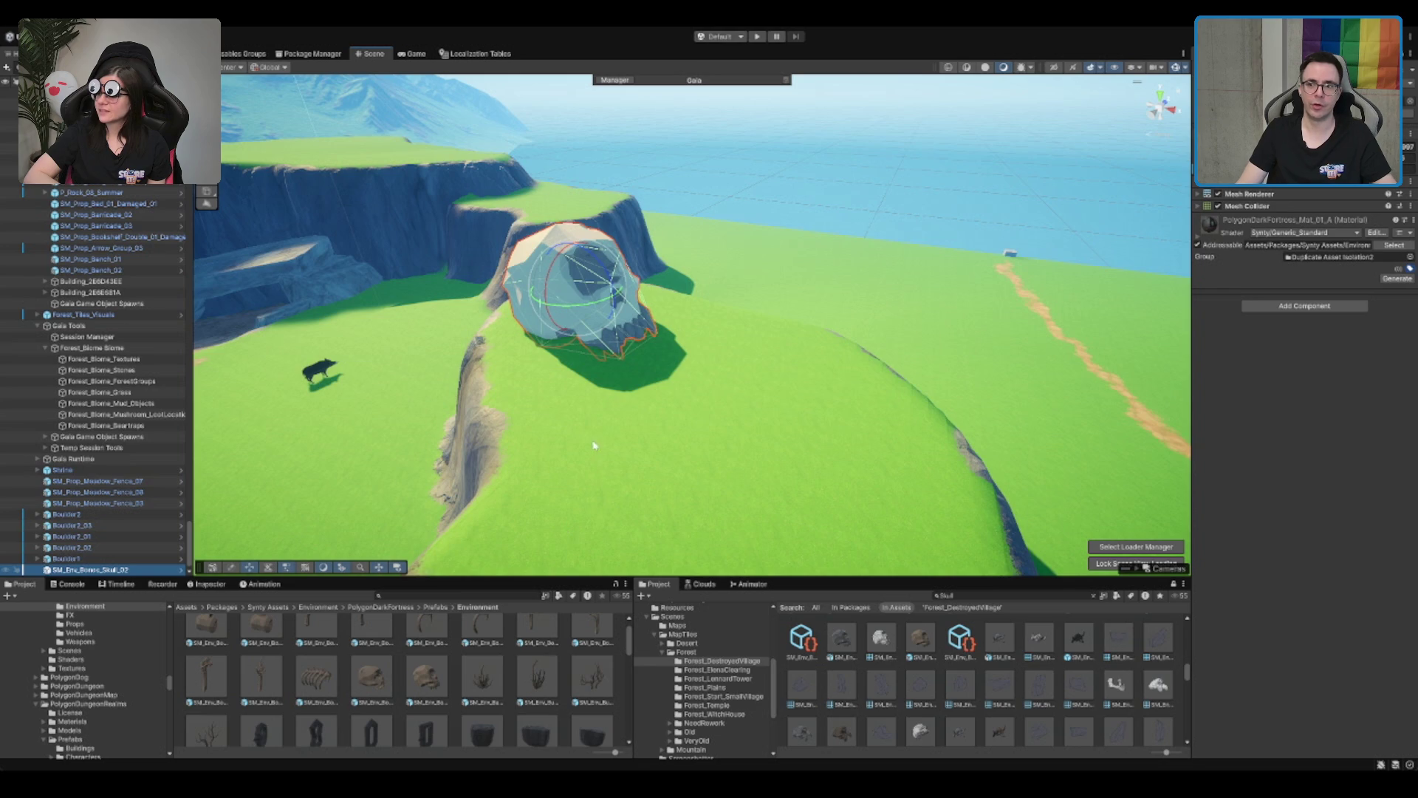
pyautogui.scroll(-10, 594, 445)
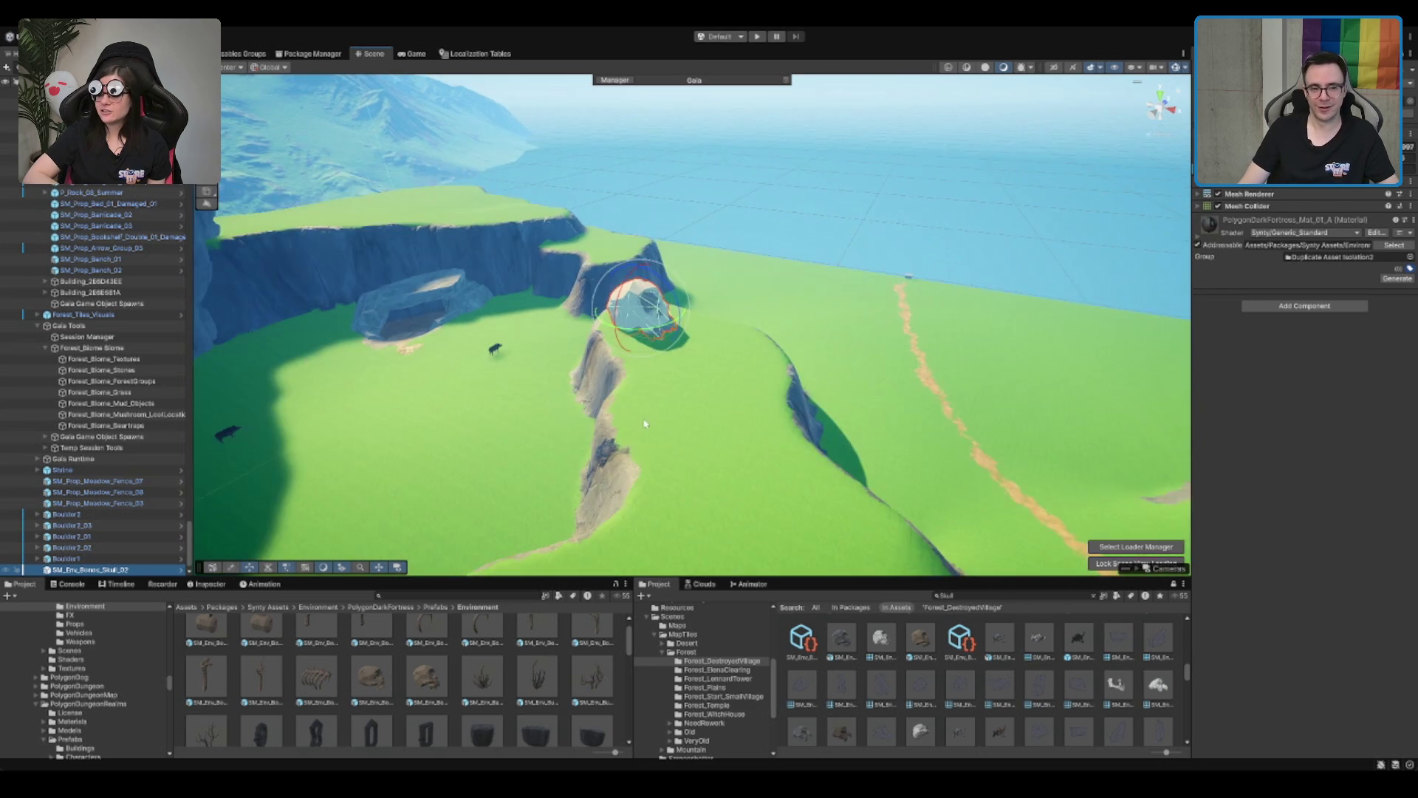
pyautogui.scroll(-3, 645, 423)
pyautogui.moveTo(687, 482)
pyautogui.mouseDown()
pyautogui.moveTo(766, 448)
pyautogui.moveTo(842, 382)
pyautogui.mouseUp()
# - Select the terrain and fly the view over the ruined village
pyautogui.click(820, 384)
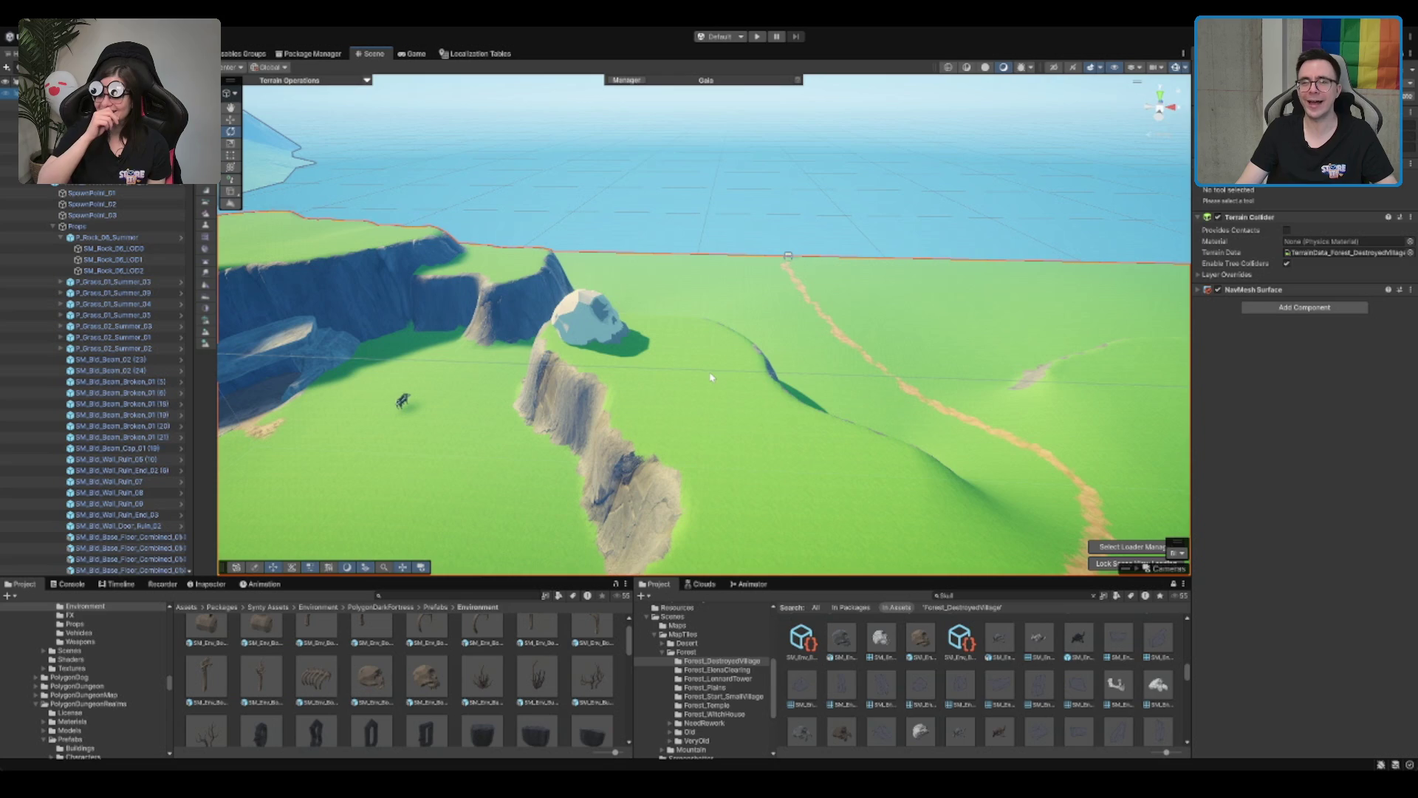
pyautogui.click(710, 378)
pyautogui.scroll(2, 1128, 271)
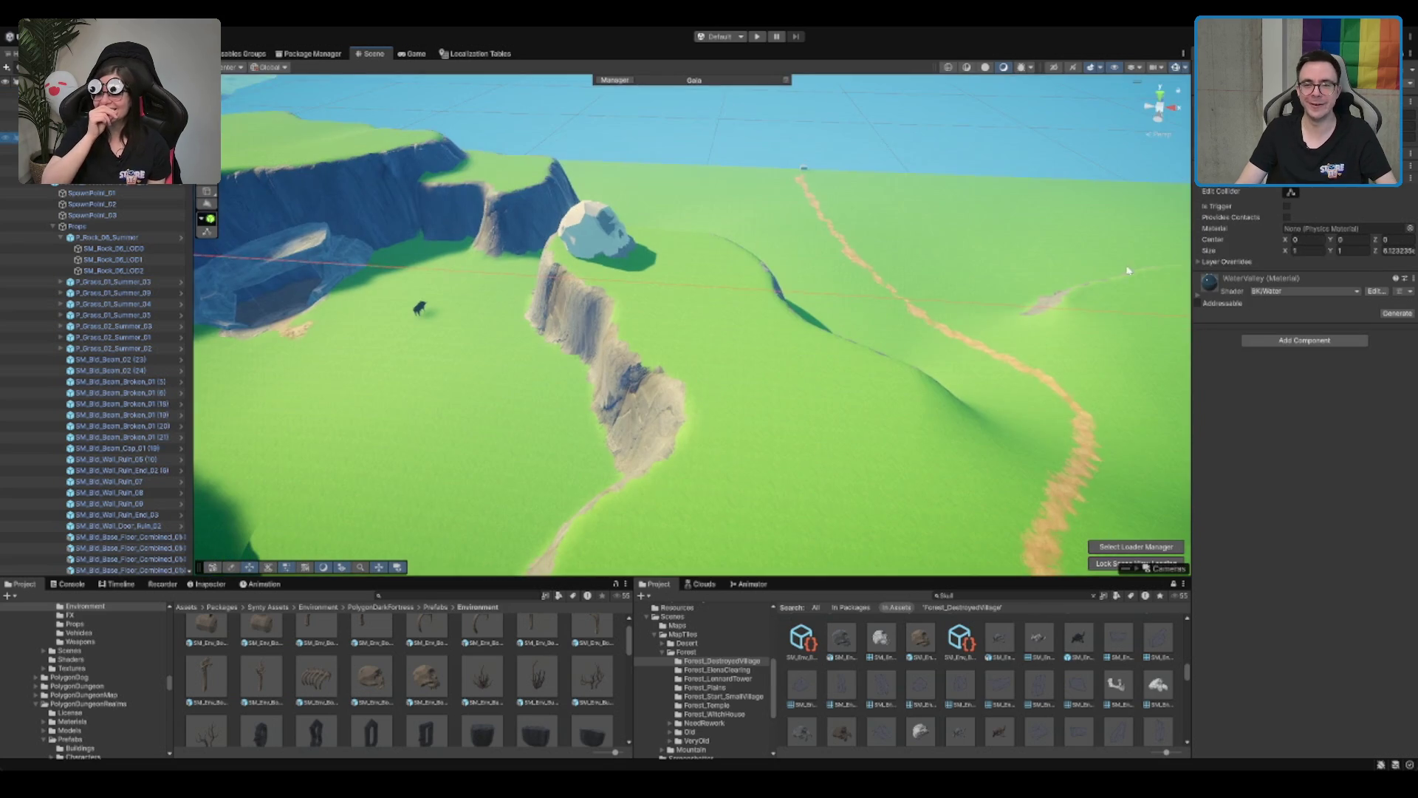
pyautogui.click(875, 205)
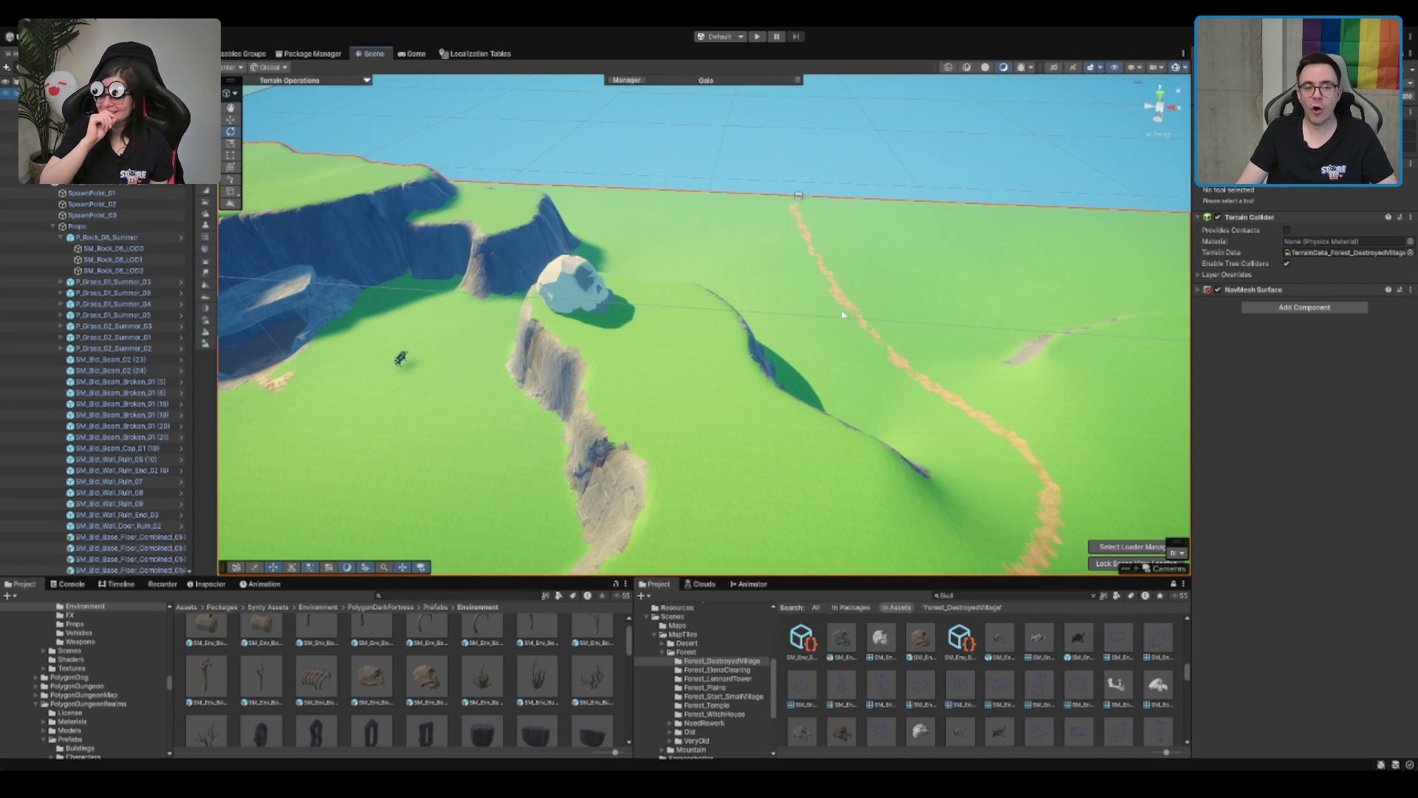
pyautogui.press('w')
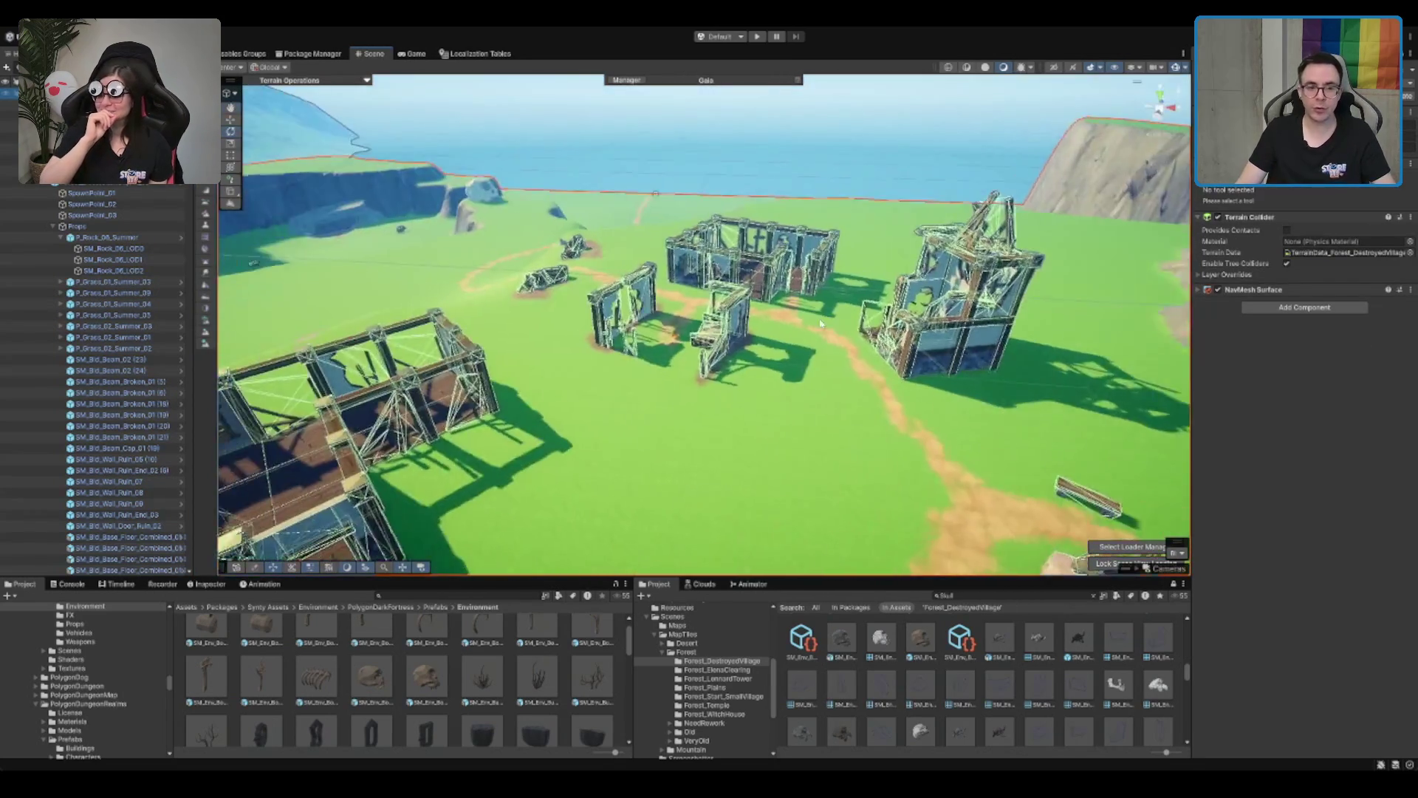
pyautogui.scroll(-5, 821, 323)
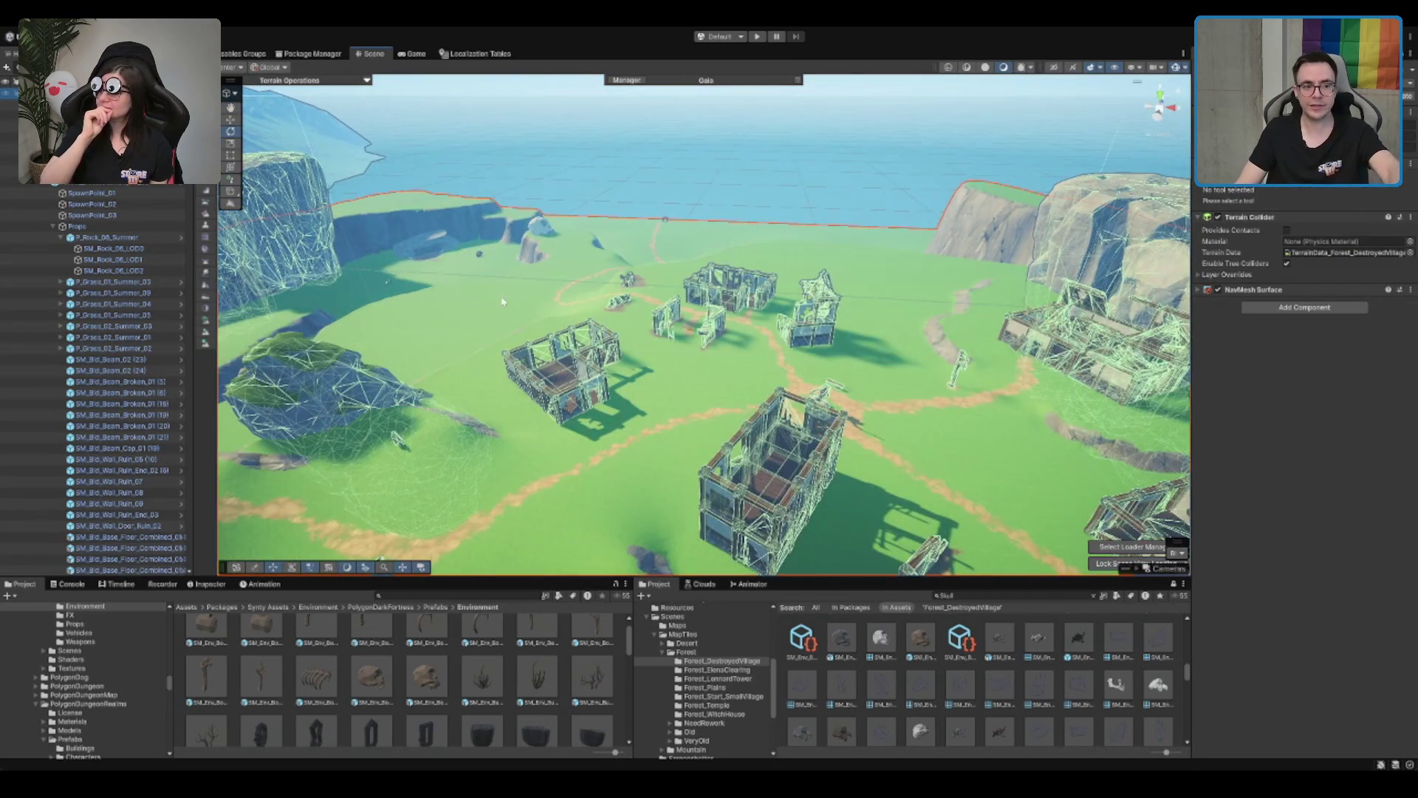
pyautogui.moveTo(501, 301); pyautogui.dragTo(612, 333)
pyautogui.scroll(3, 733, 284)
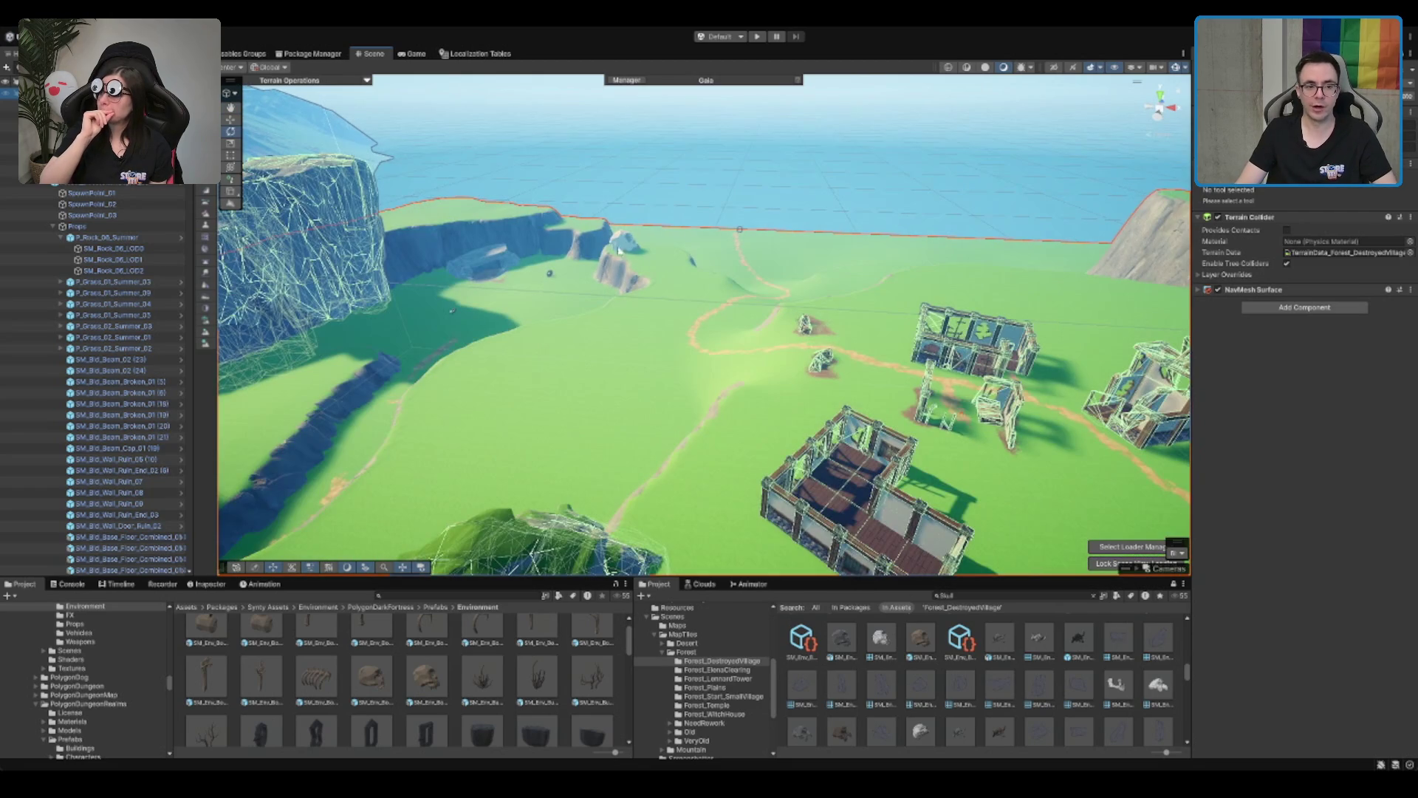
# - Frame the skull, reselect the terrain and bring up Paint Trees (brush 40, density 63)
pyautogui.click(623, 244)
pyautogui.press('f')
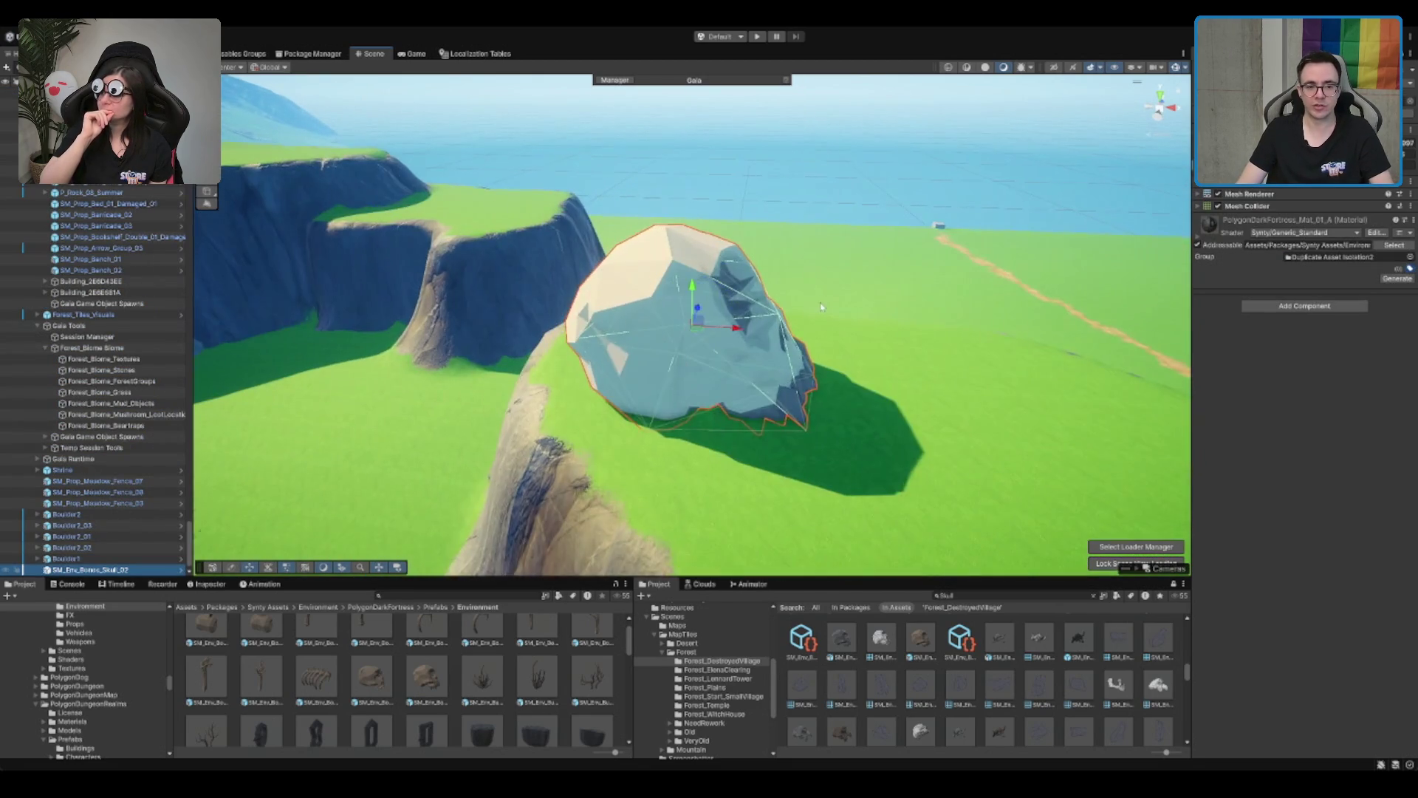
pyautogui.moveTo(643, 257); pyautogui.dragTo(691, 322)
pyautogui.scroll(-3, 1035, 271)
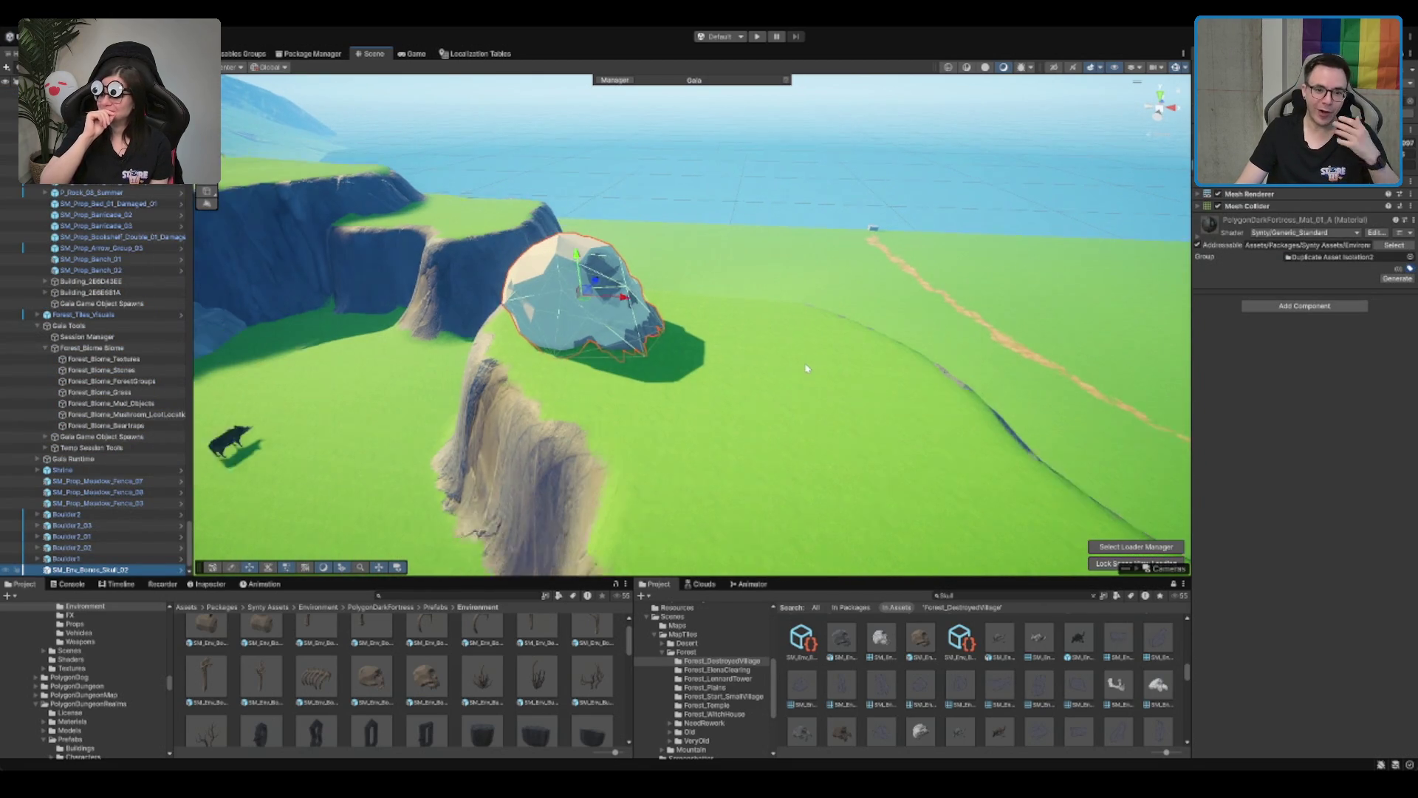
pyautogui.click(839, 326)
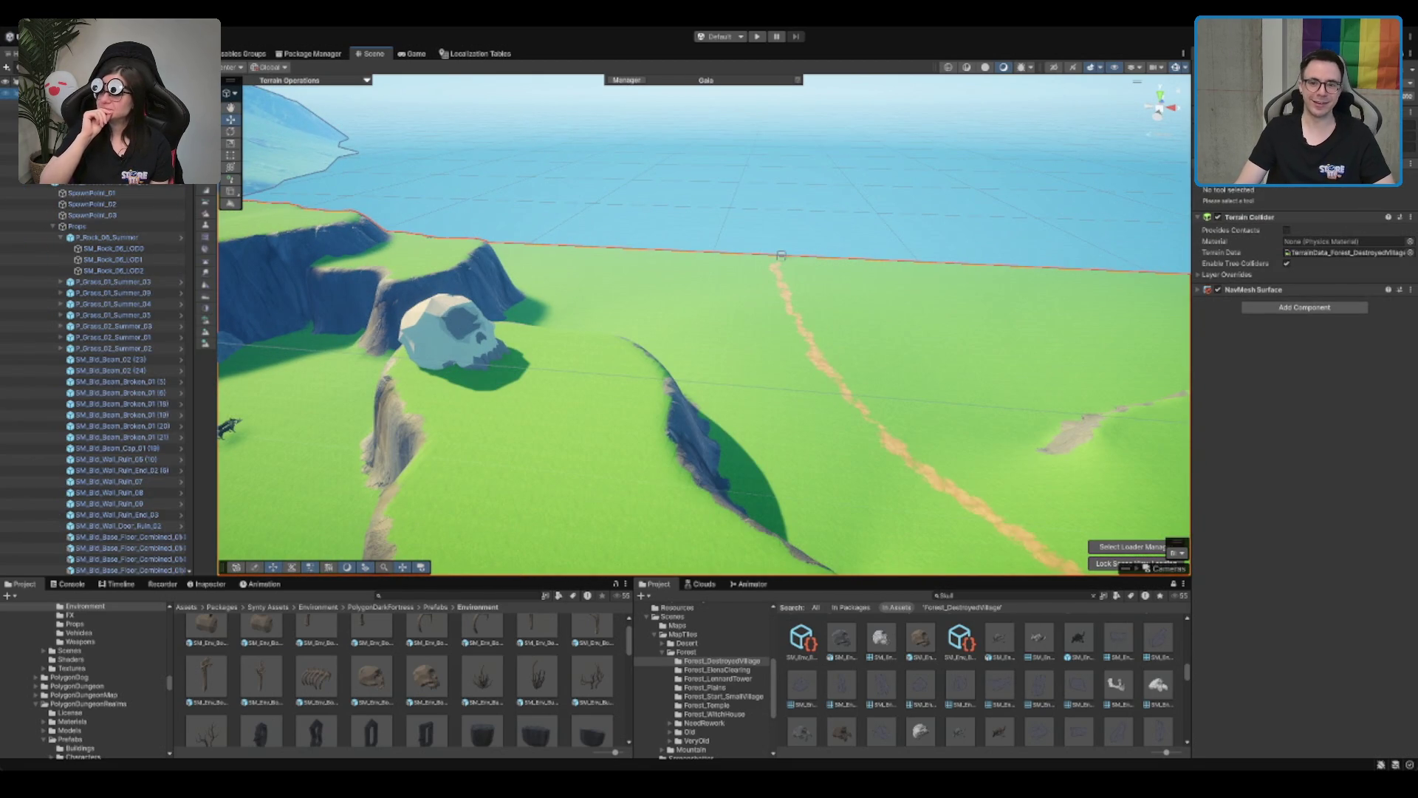
pyautogui.click(1281, 185)
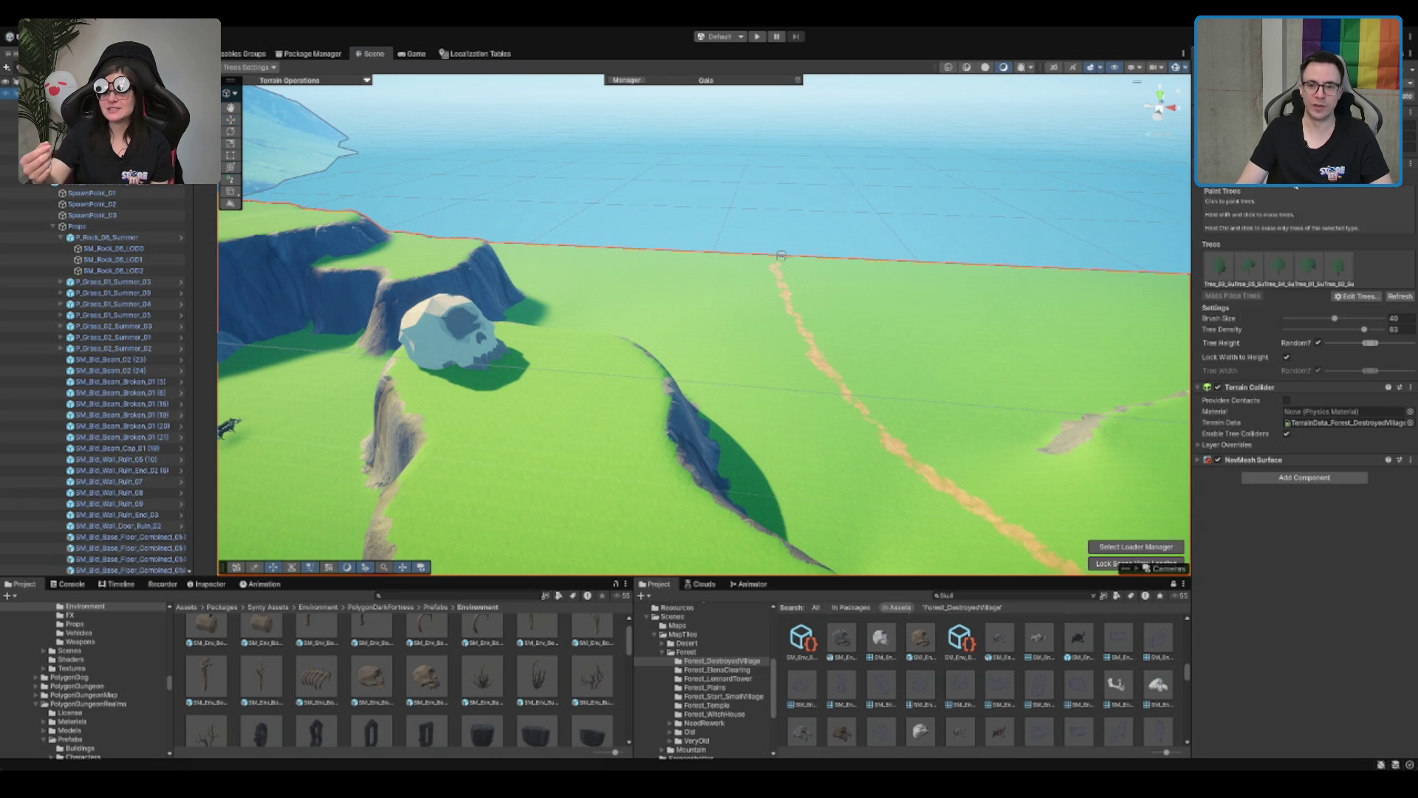
# - With Paint Texture, brush mud strips onto the terrain, one path climbing to the skull
pyautogui.click(1296, 185)
pyautogui.moveTo(593, 364)
pyautogui.mouseDown()
pyautogui.moveTo(572, 287)
pyautogui.moveTo(712, 325)
pyautogui.moveTo(701, 302)
pyautogui.mouseUp()
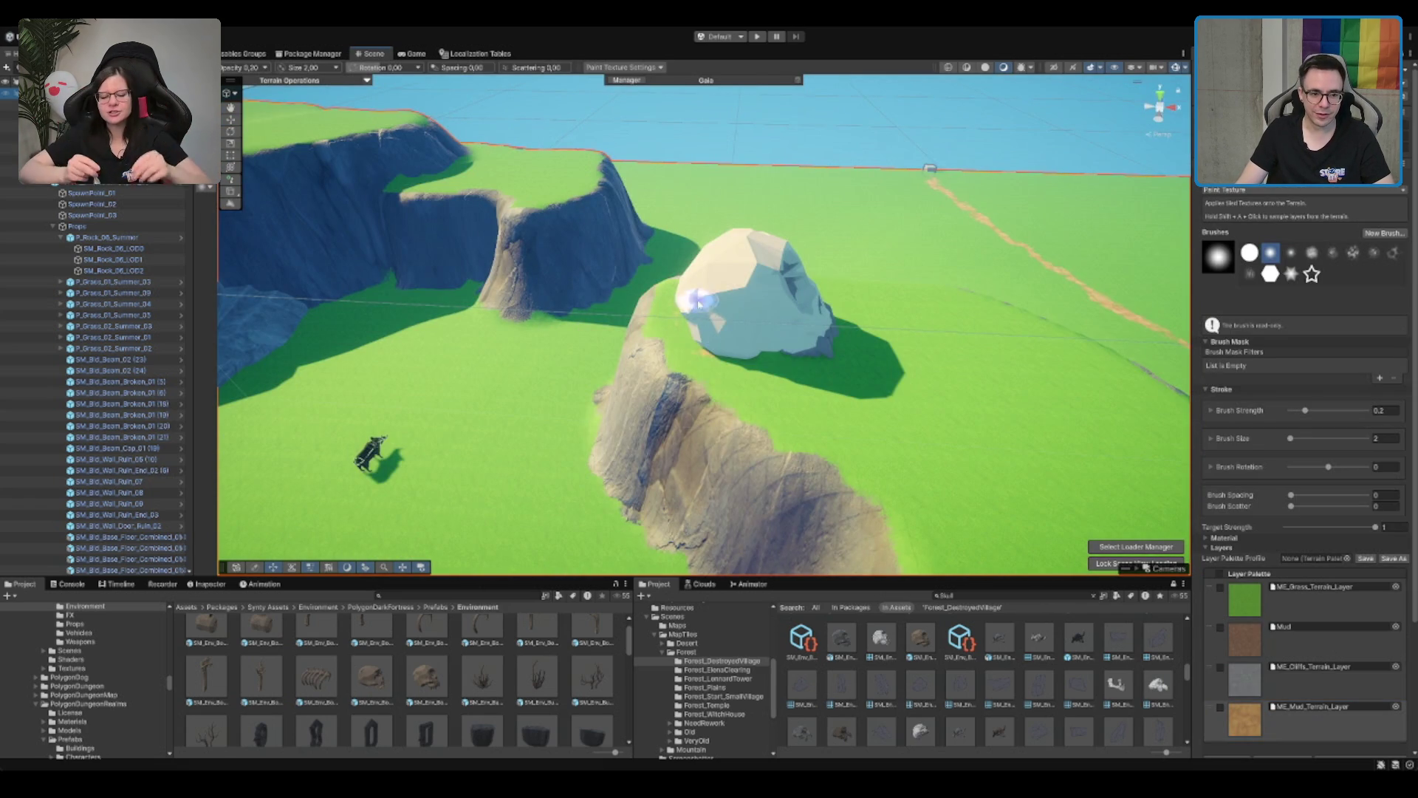
pyautogui.moveTo(896, 348)
pyautogui.mouseDown()
pyautogui.moveTo(560, 391)
pyautogui.moveTo(772, 317)
pyautogui.moveTo(665, 253)
pyautogui.moveTo(623, 307)
pyautogui.moveTo(674, 330)
pyautogui.moveTo(624, 339)
pyautogui.moveTo(606, 440)
pyautogui.moveTo(656, 405)
pyautogui.moveTo(798, 193)
pyautogui.mouseUp()
pyautogui.moveTo(752, 246)
pyautogui.mouseDown()
pyautogui.moveTo(684, 389)
pyautogui.moveTo(791, 158)
pyautogui.moveTo(849, 272)
pyautogui.moveTo(760, 244)
pyautogui.moveTo(715, 281)
pyautogui.moveTo(706, 334)
pyautogui.moveTo(674, 380)
pyautogui.mouseUp()
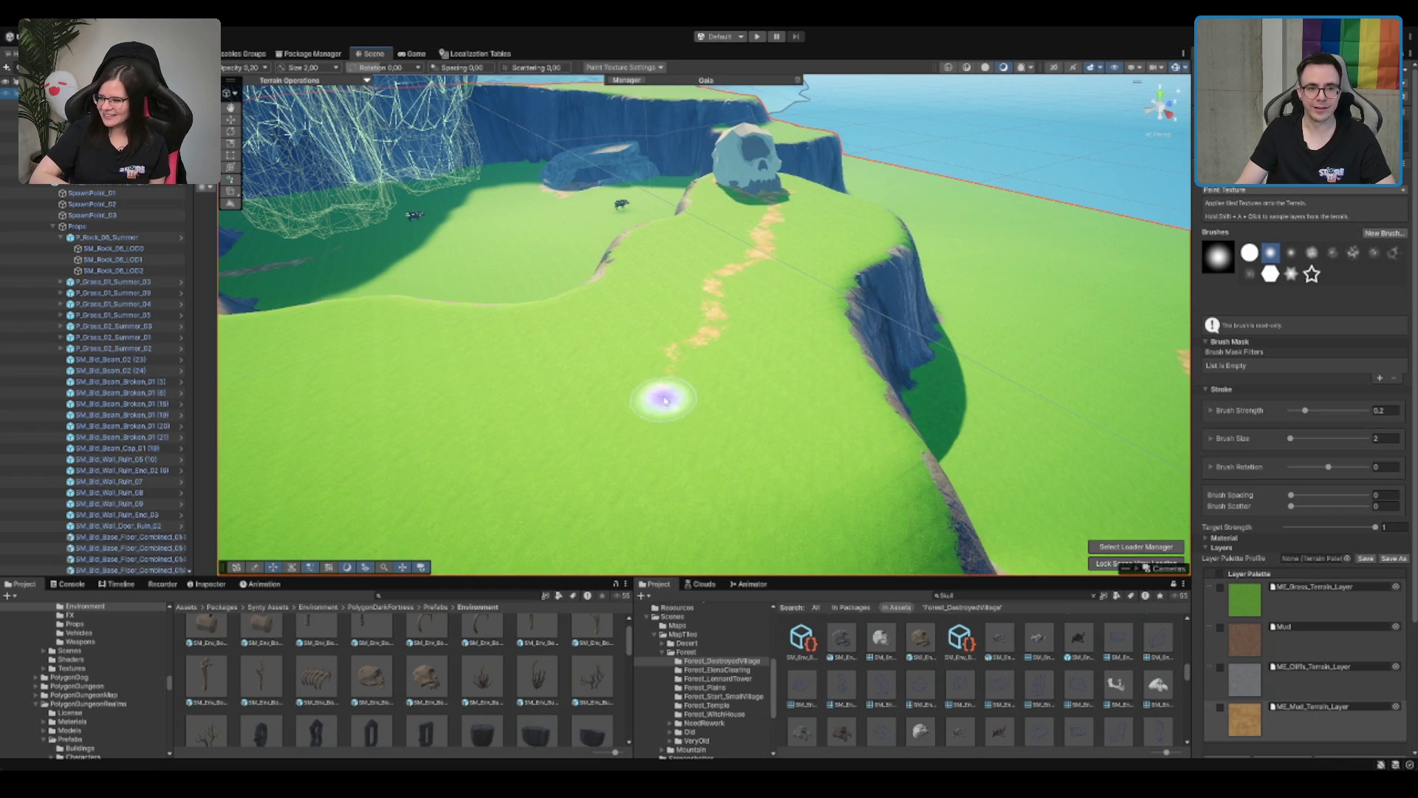
pyautogui.scroll(-5, 766, 386)
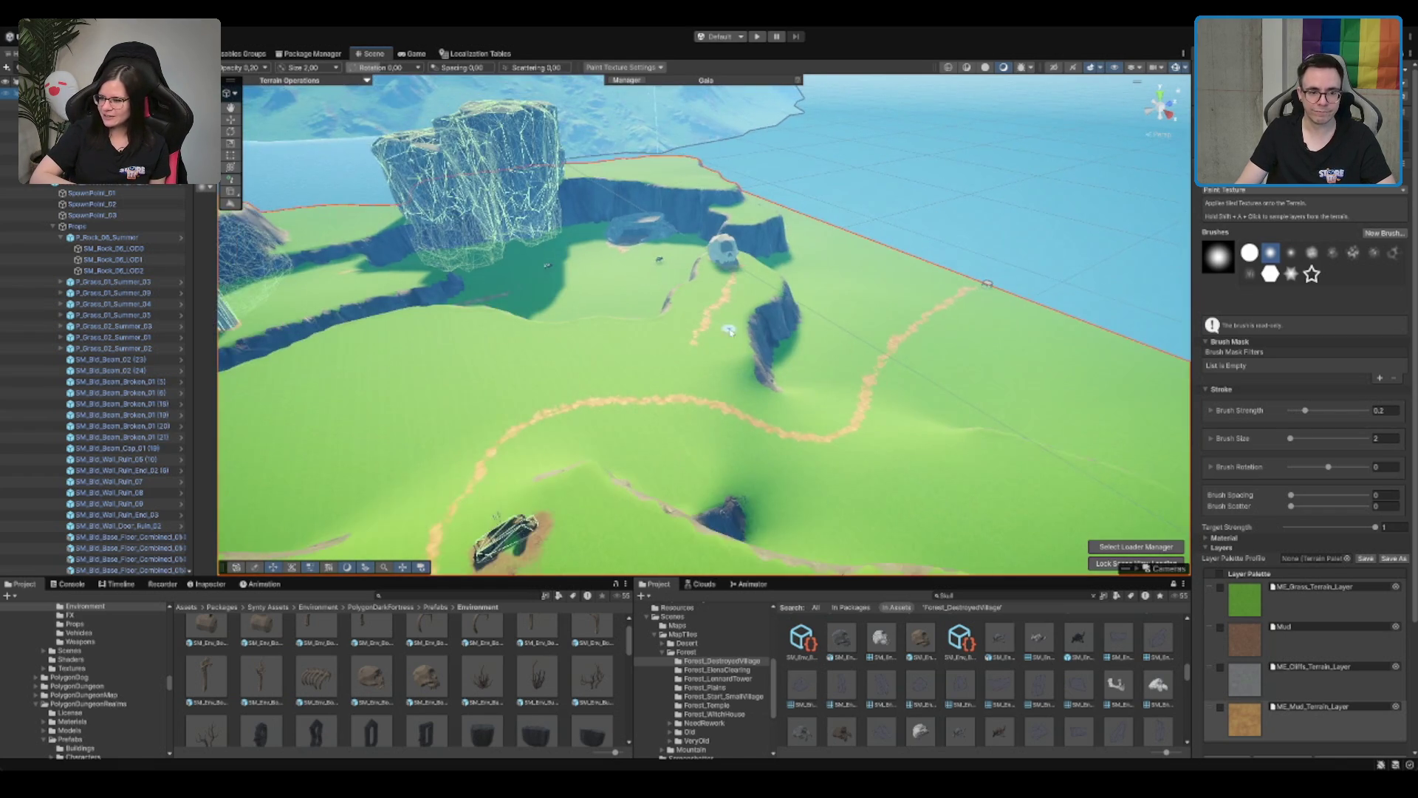
pyautogui.scroll(5, 730, 330)
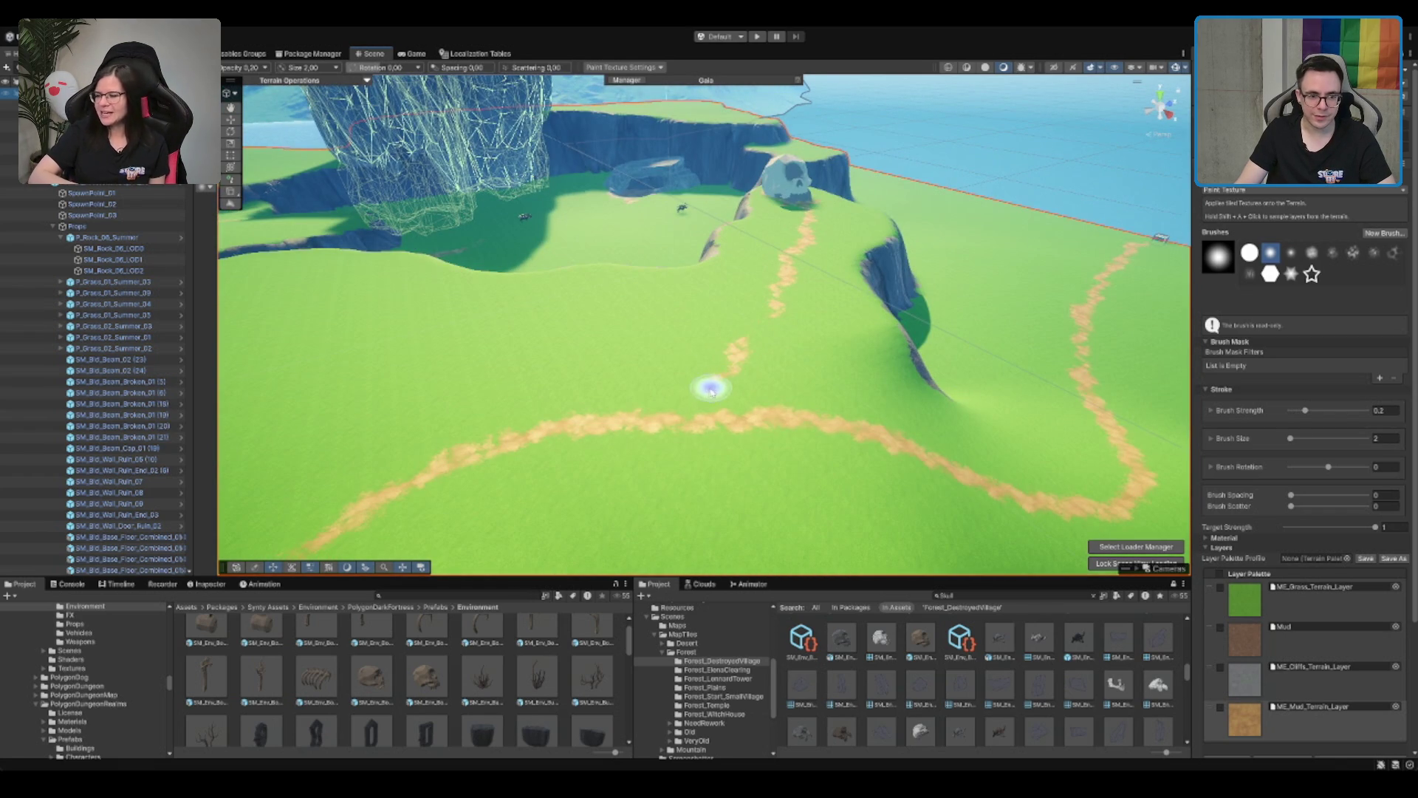
pyautogui.moveTo(658, 405)
pyautogui.mouseDown()
pyautogui.moveTo(741, 354)
pyautogui.moveTo(780, 284)
pyautogui.mouseUp()
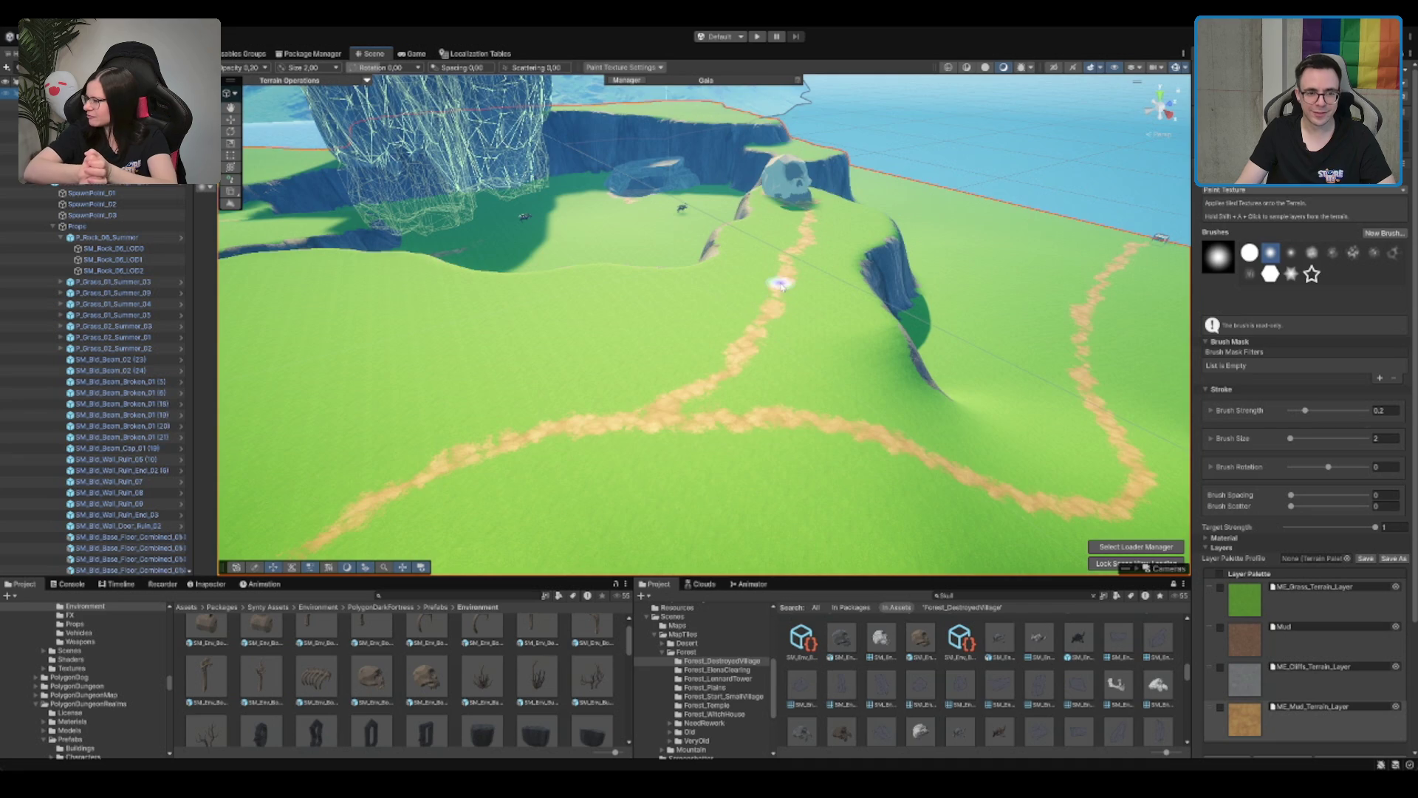
# - Fly the Scene camera through the village past the statue to the building
pyautogui.press('w')
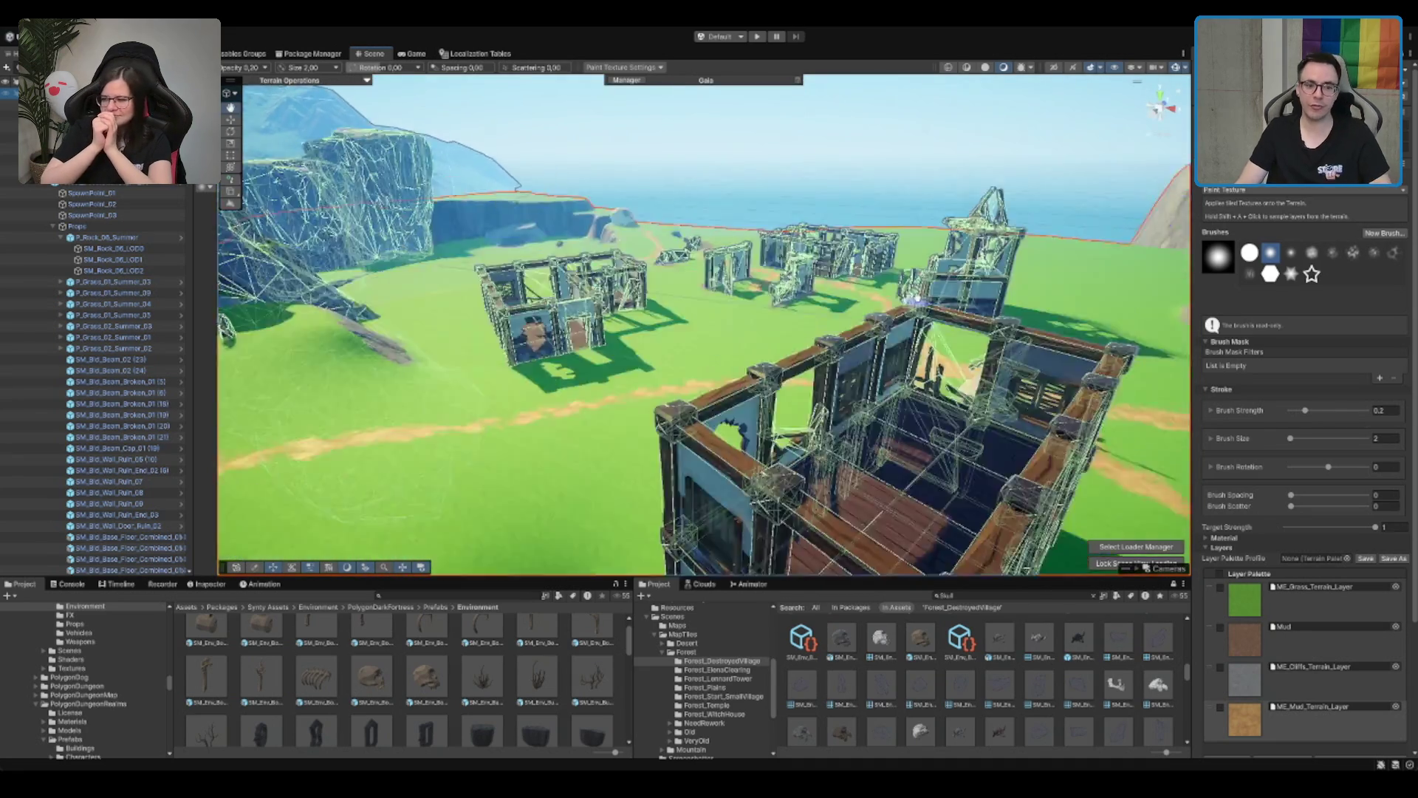
pyautogui.press('s')
pyautogui.press('w')
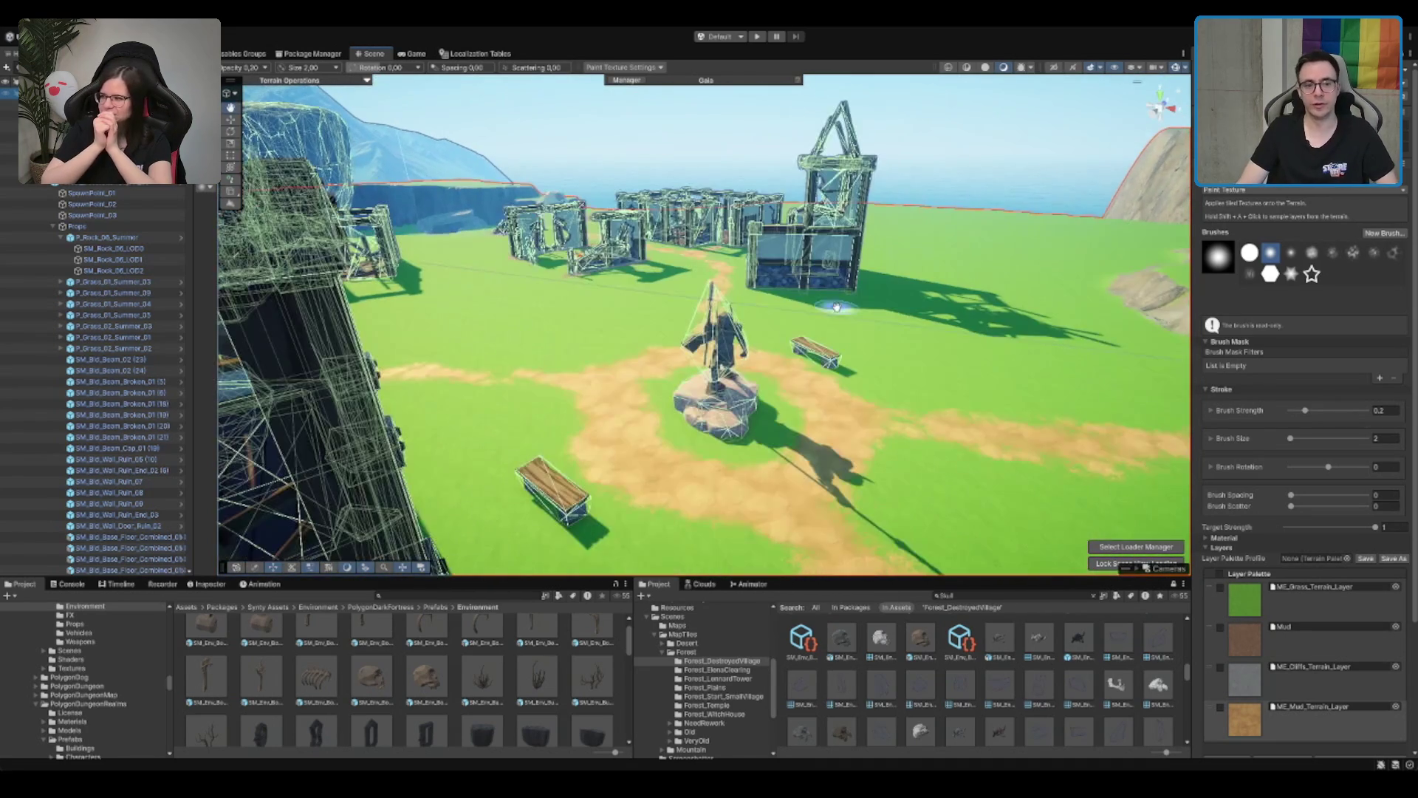
pyautogui.press('w')
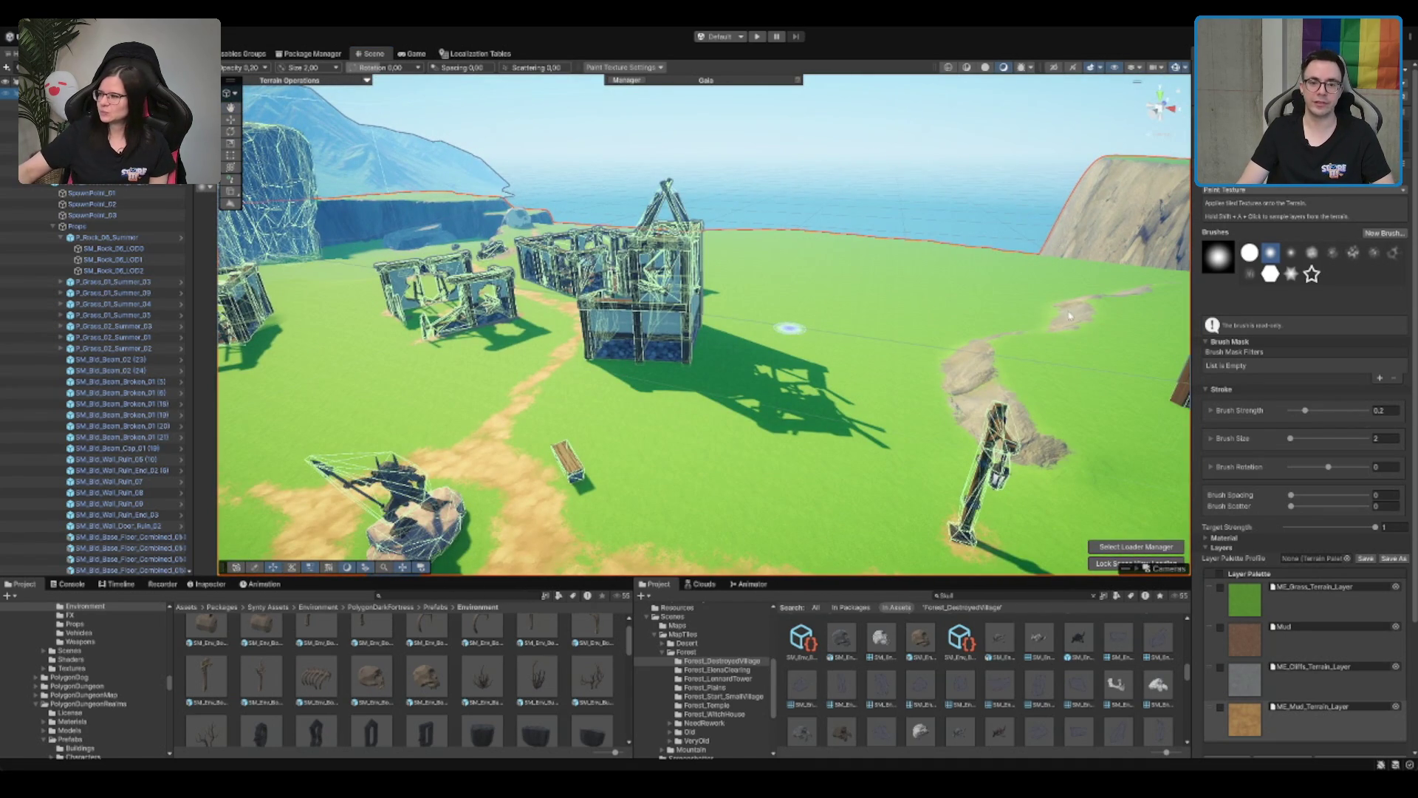
# - Fly the Scene view down over the ruined village, past the knight statue, bench and tower
pyautogui.press('w')
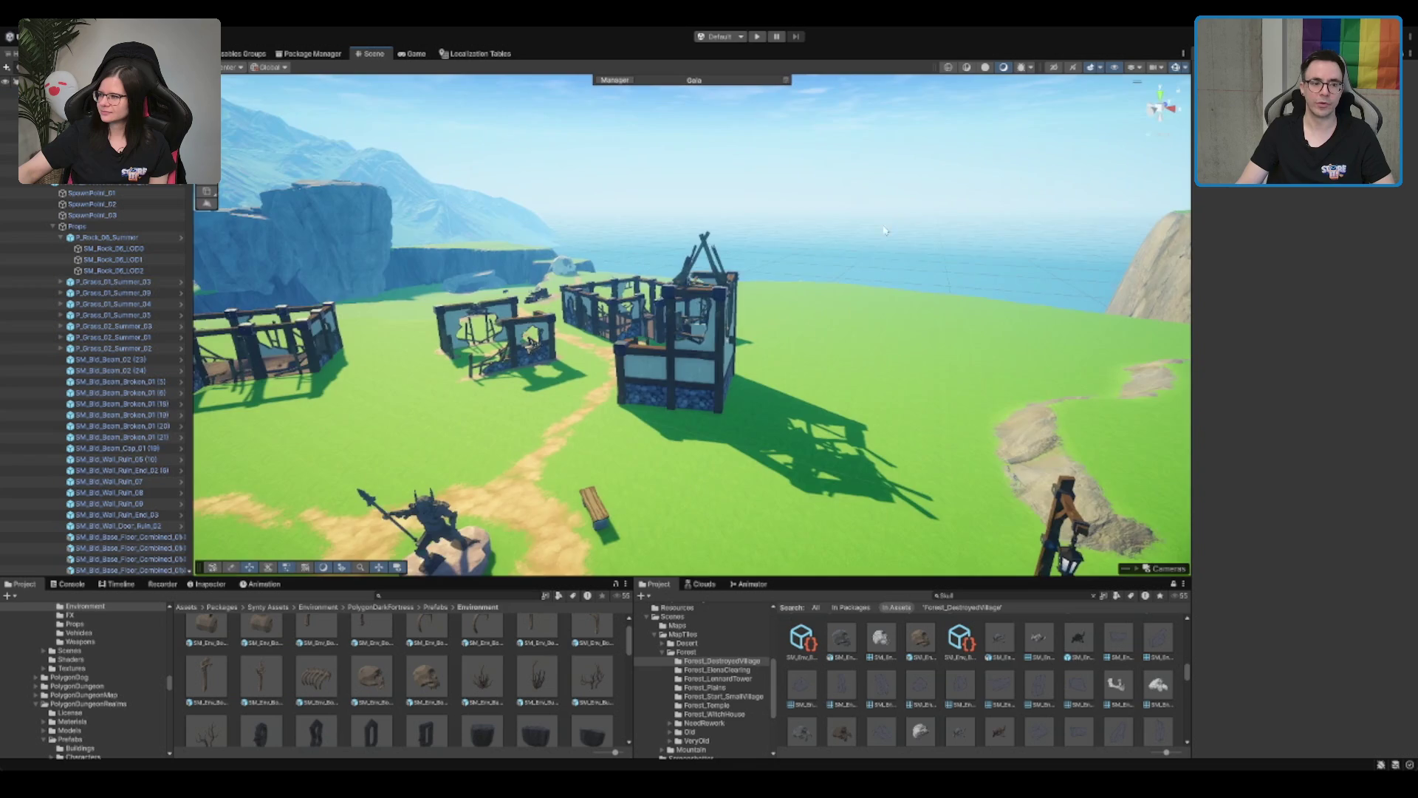
pyautogui.press('s')
pyautogui.press('w')
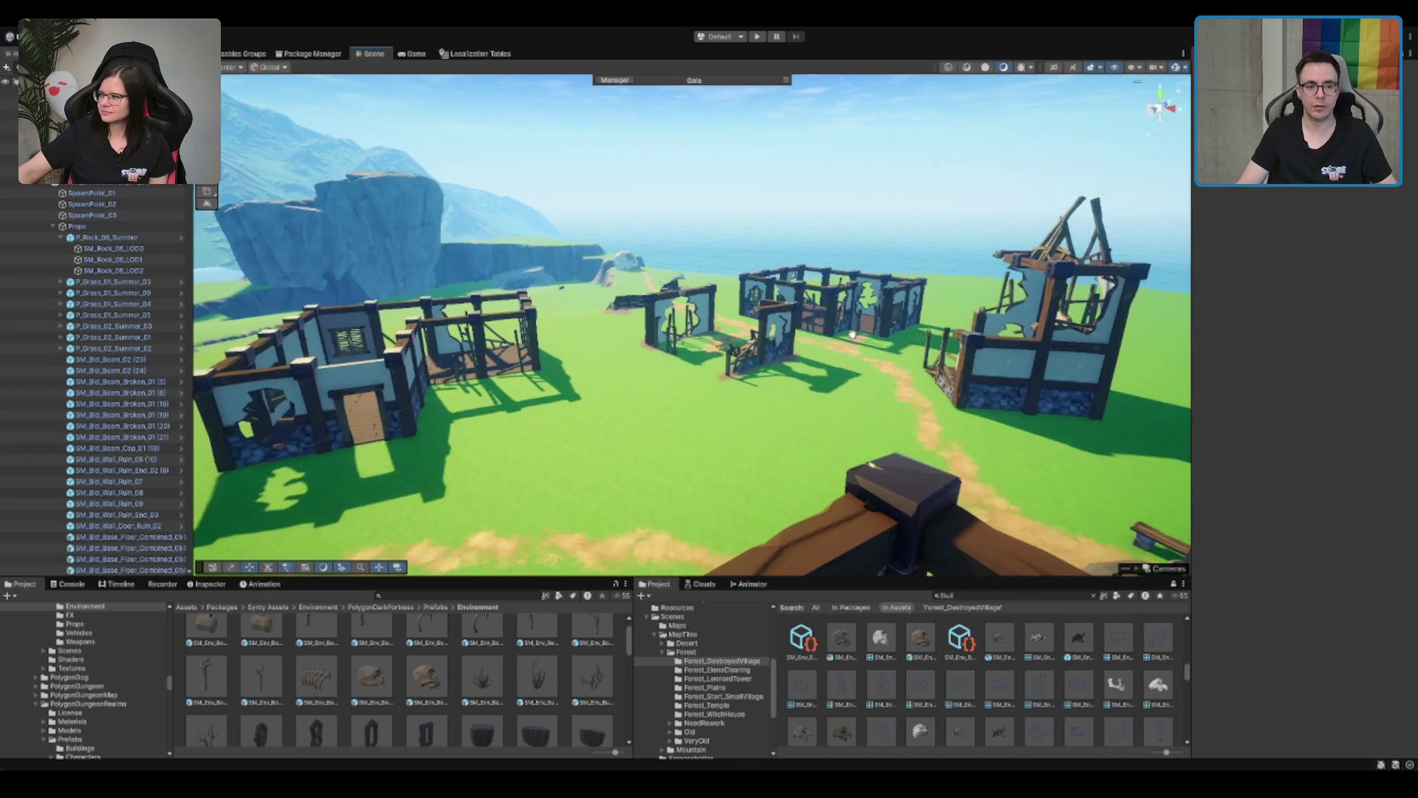
pyautogui.press('s')
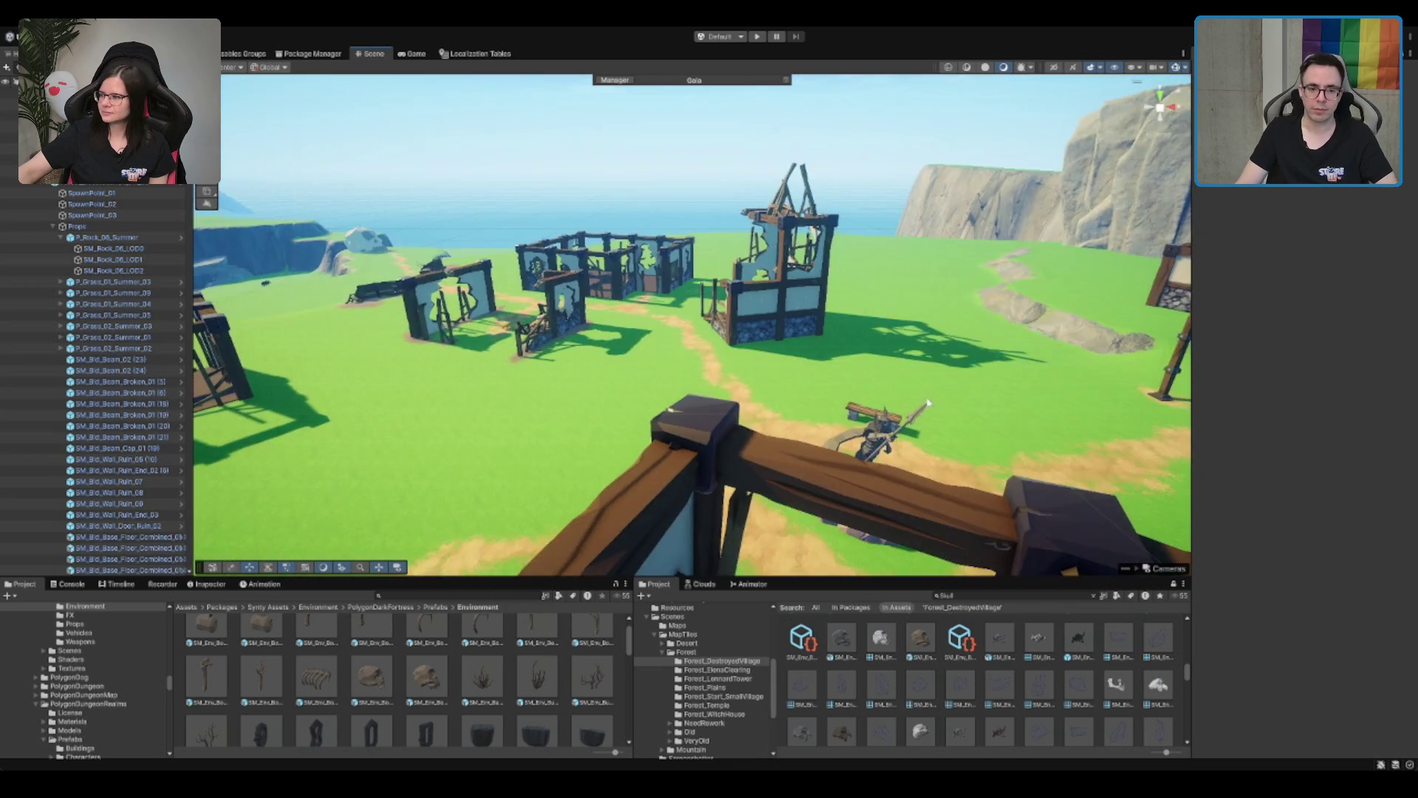
pyautogui.press('w')
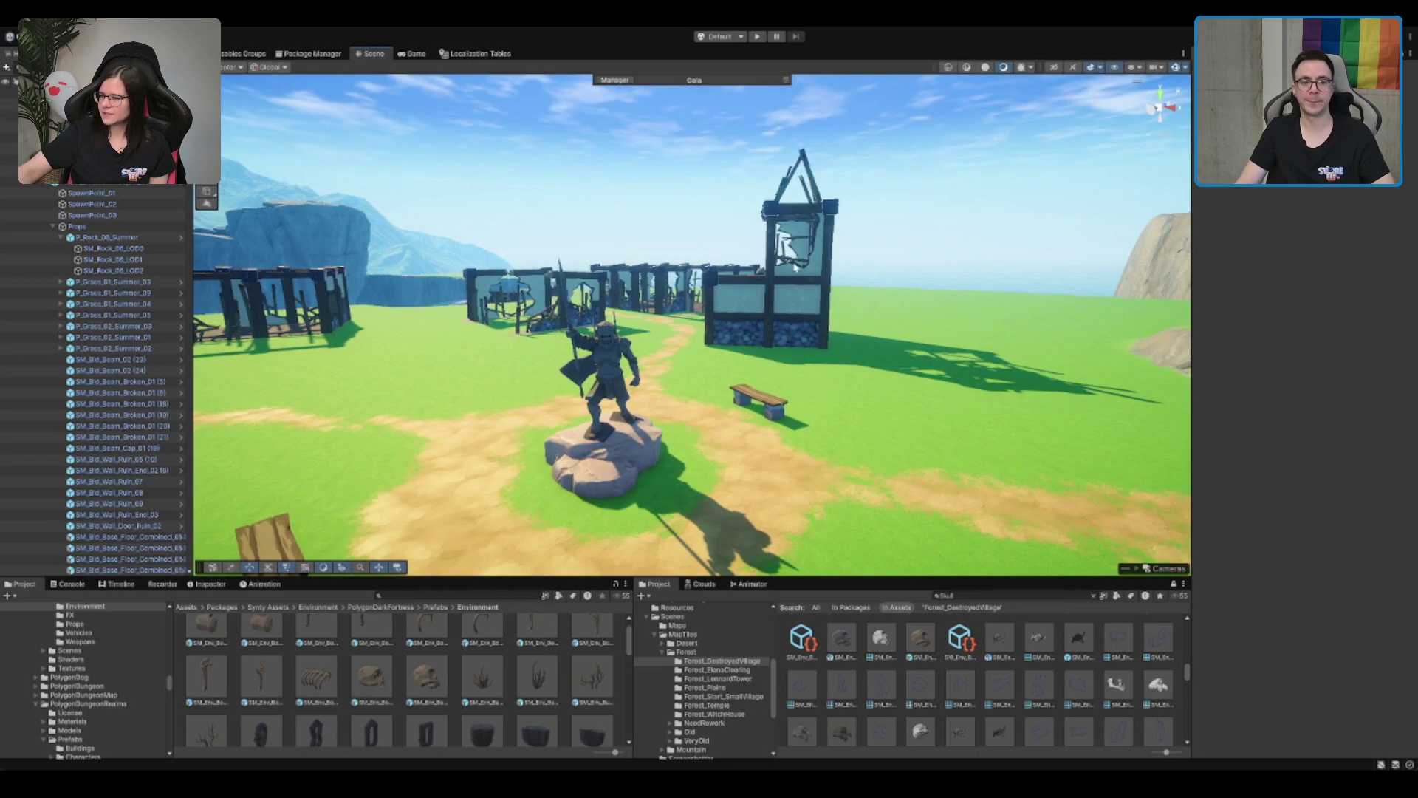
pyautogui.press('s')
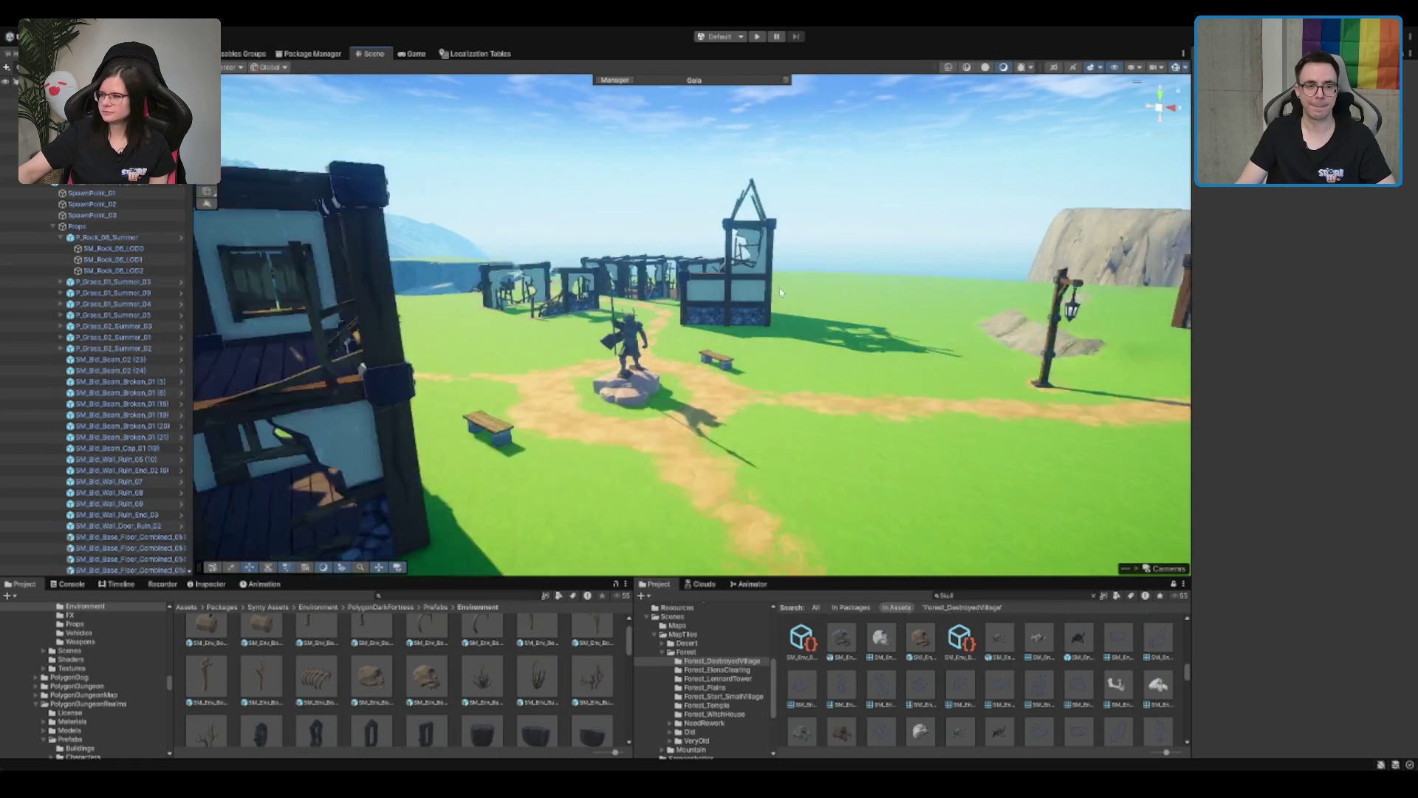
pyautogui.press('s')
pyautogui.press('s')
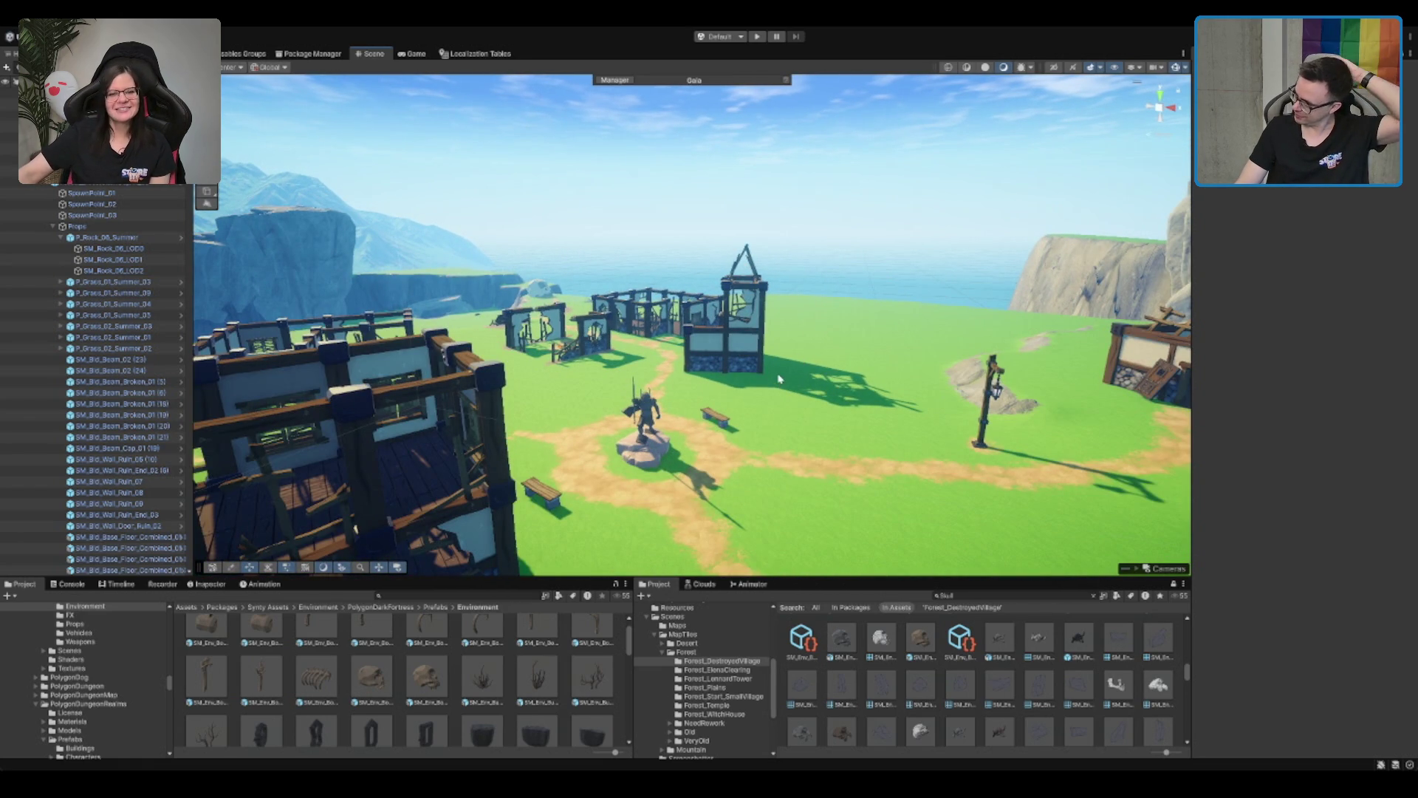
pyautogui.press('s')
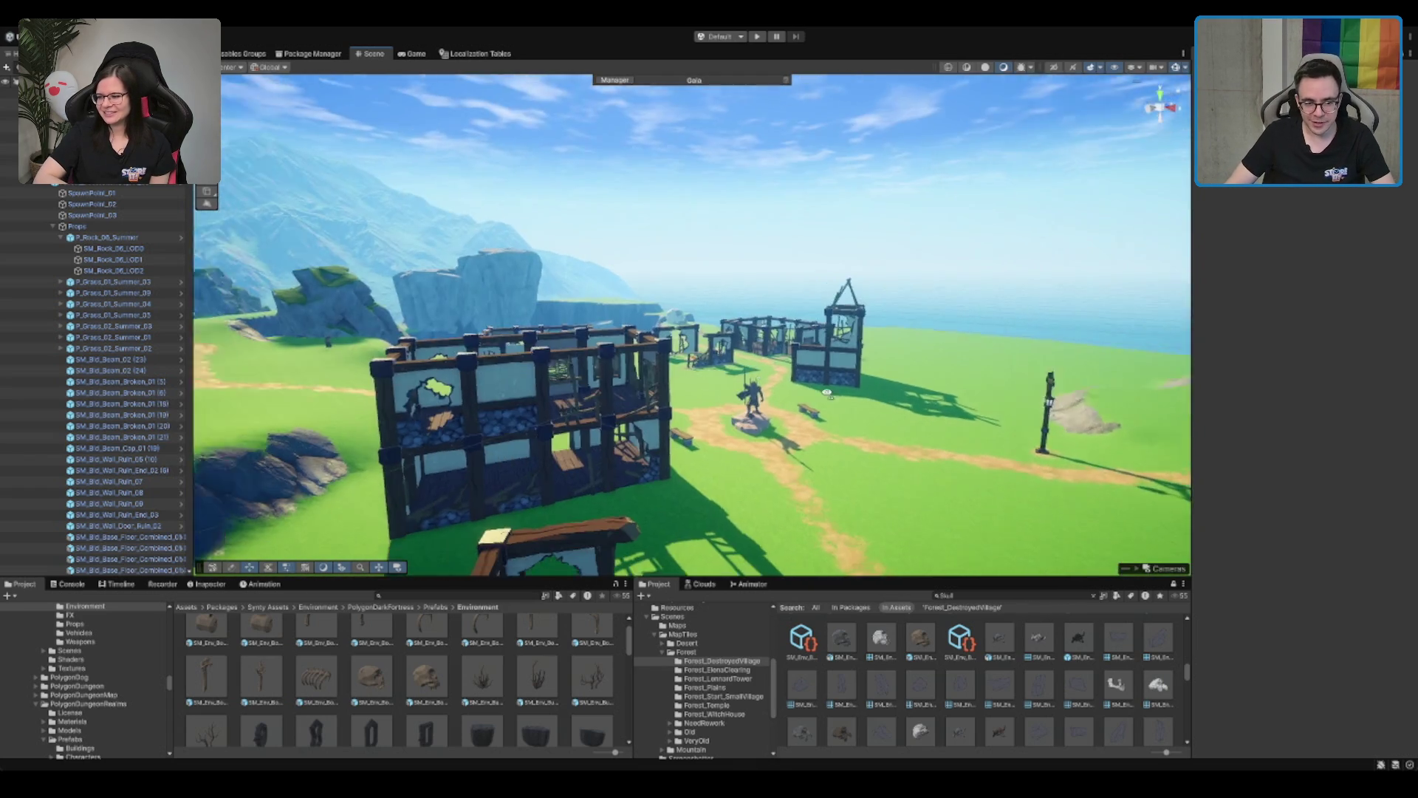
# - Zoom and orbit the view around the village for a wider look
pyautogui.scroll(-5, 940, 399)
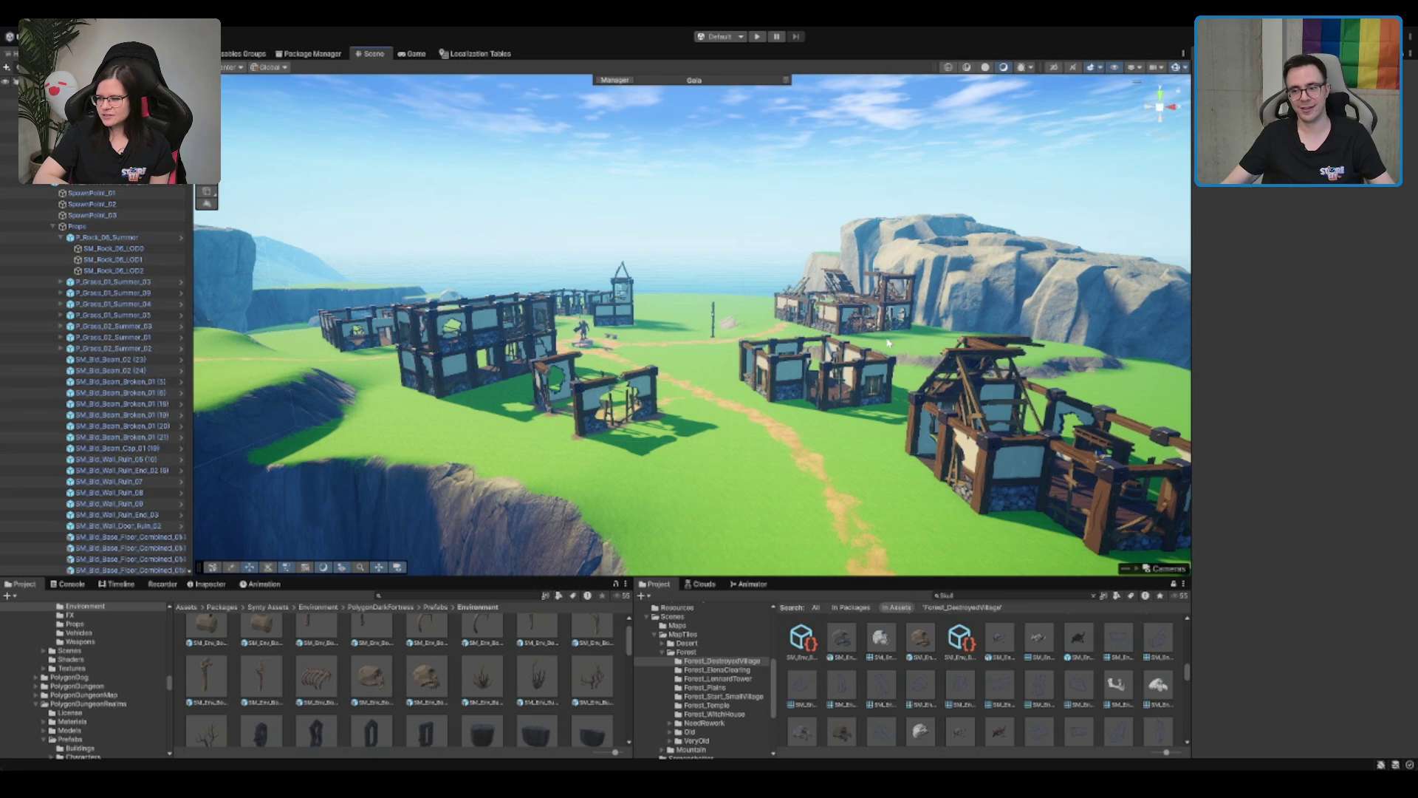
pyautogui.scroll(3, 774, 251)
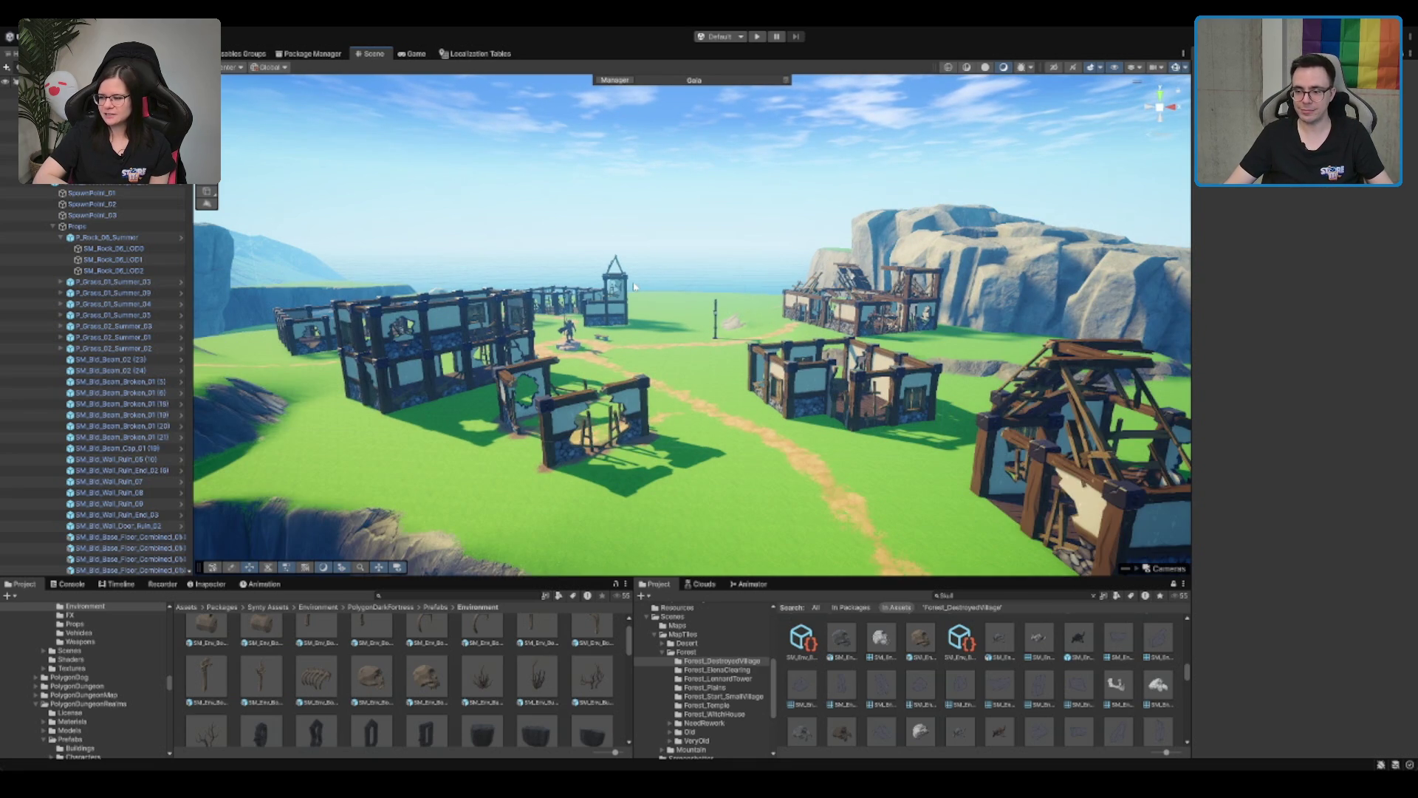
pyautogui.scroll(2, 584, 231)
pyautogui.moveTo(588, 231)
pyautogui.mouseDown()
pyautogui.moveTo(734, 244)
pyautogui.moveTo(589, 281)
pyautogui.mouseUp()
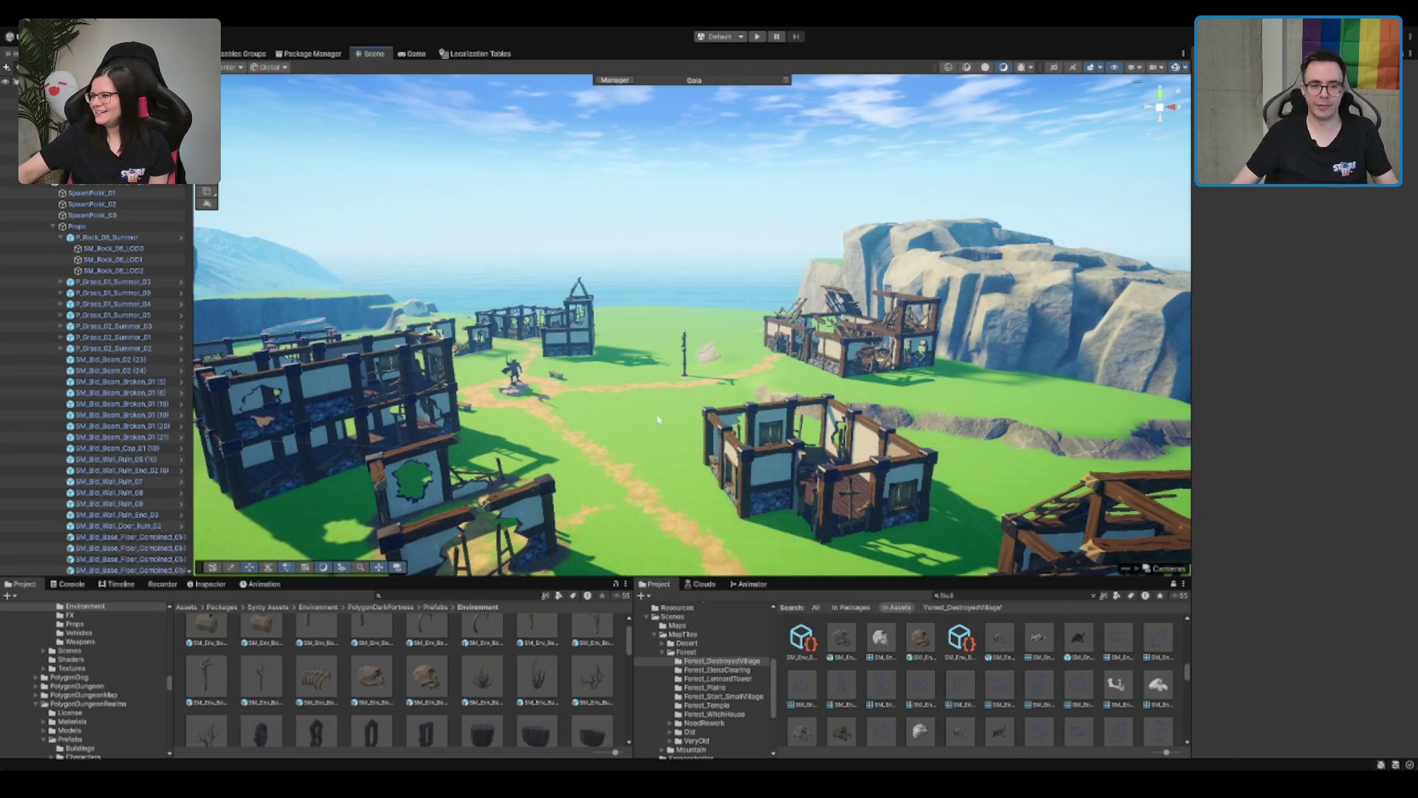
pyautogui.moveTo(658, 223); pyautogui.dragTo(842, 306)
pyautogui.scroll(5, 841, 305)
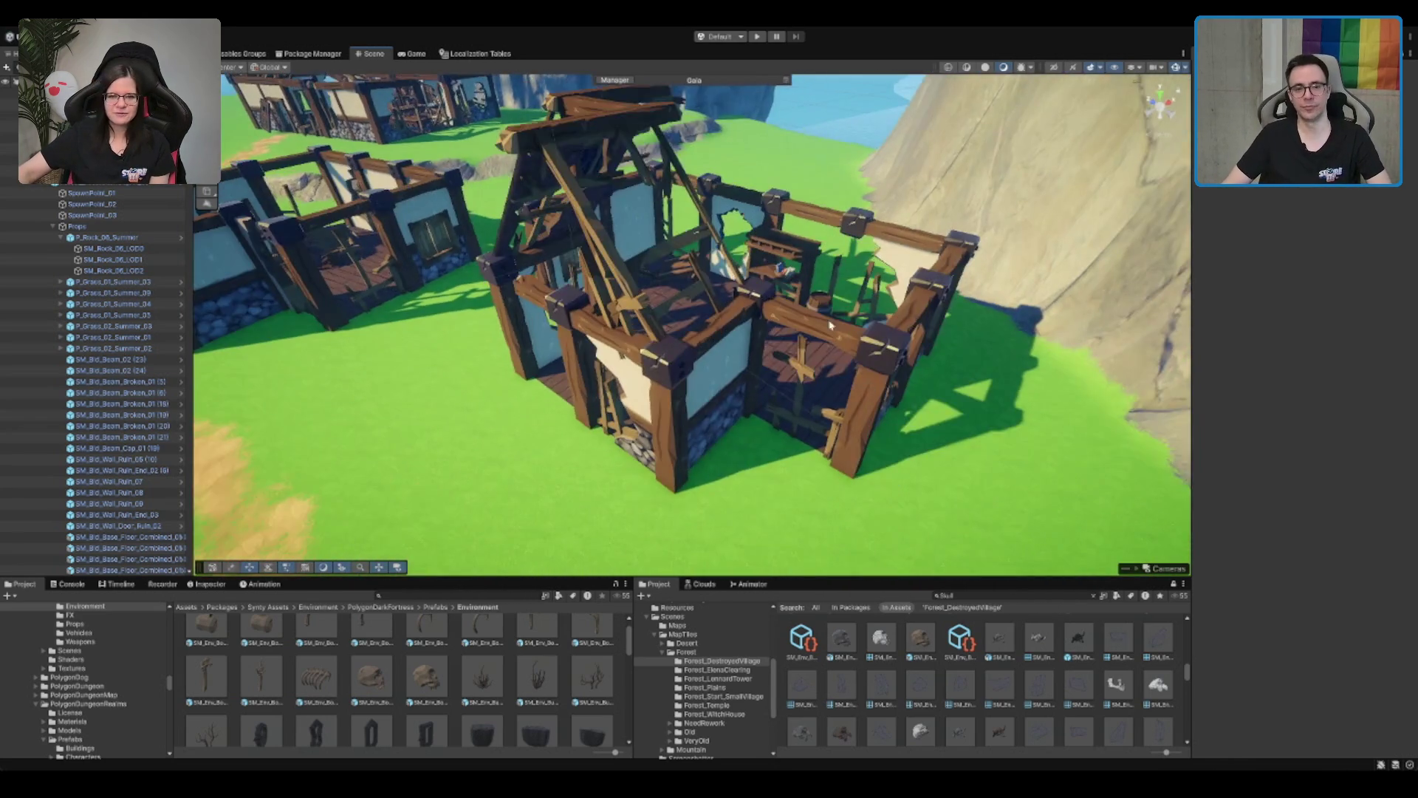
pyautogui.scroll(-5, 860, 238)
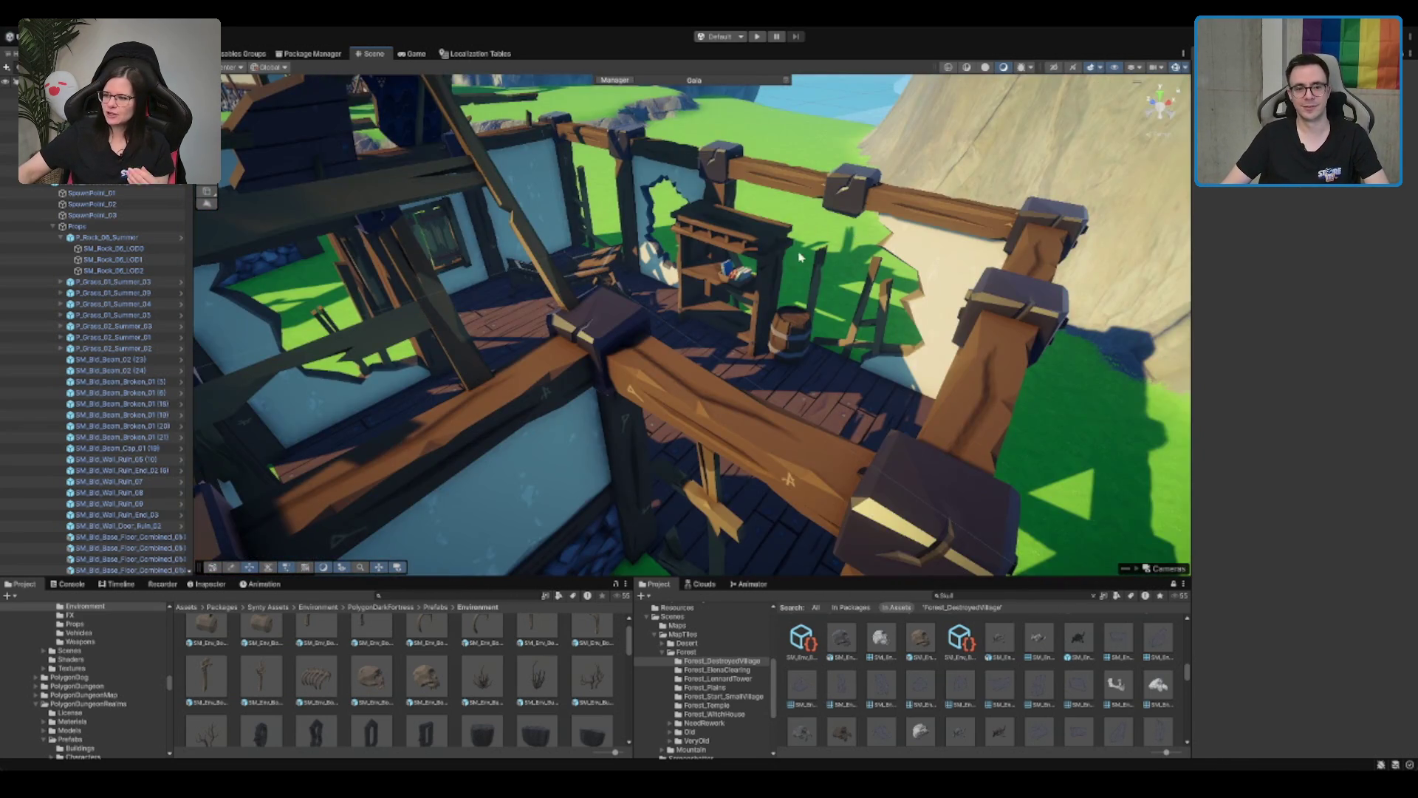
# - Frame the tower shelf books, then check HeroBooks_01's German text in the Dialogues localization table
pyautogui.click(754, 281)
pyautogui.press('f')
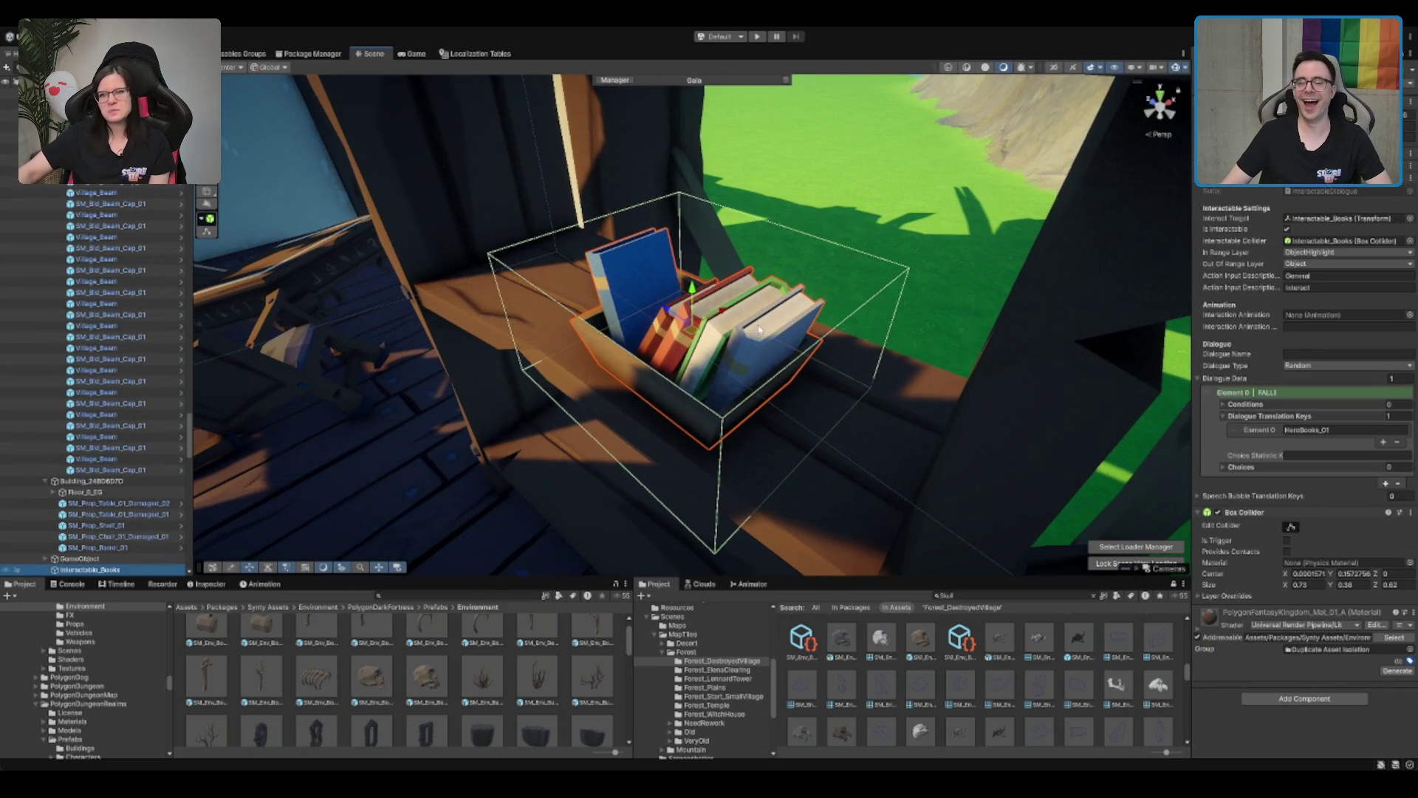
pyautogui.moveTo(820, 273); pyautogui.dragTo(873, 224)
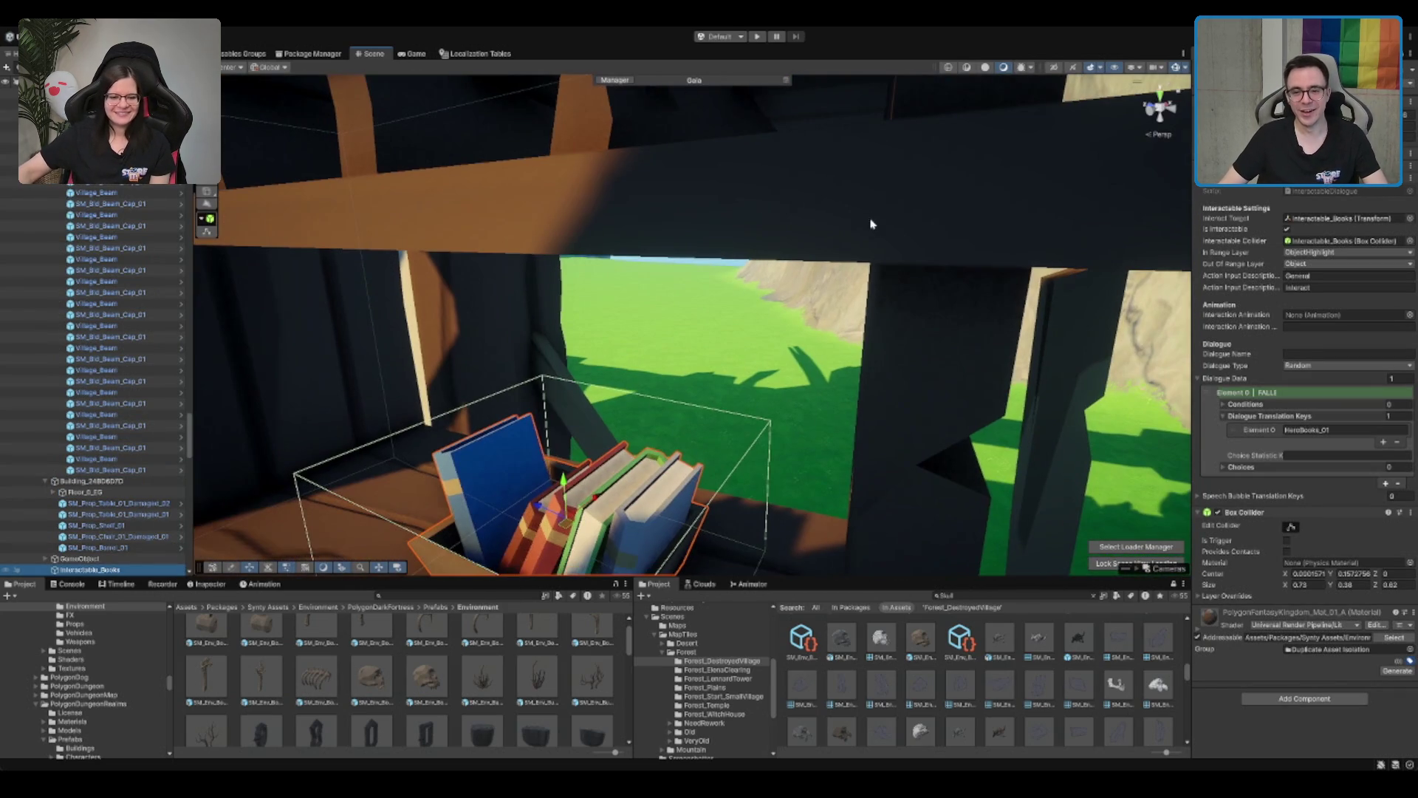
pyautogui.click(461, 56)
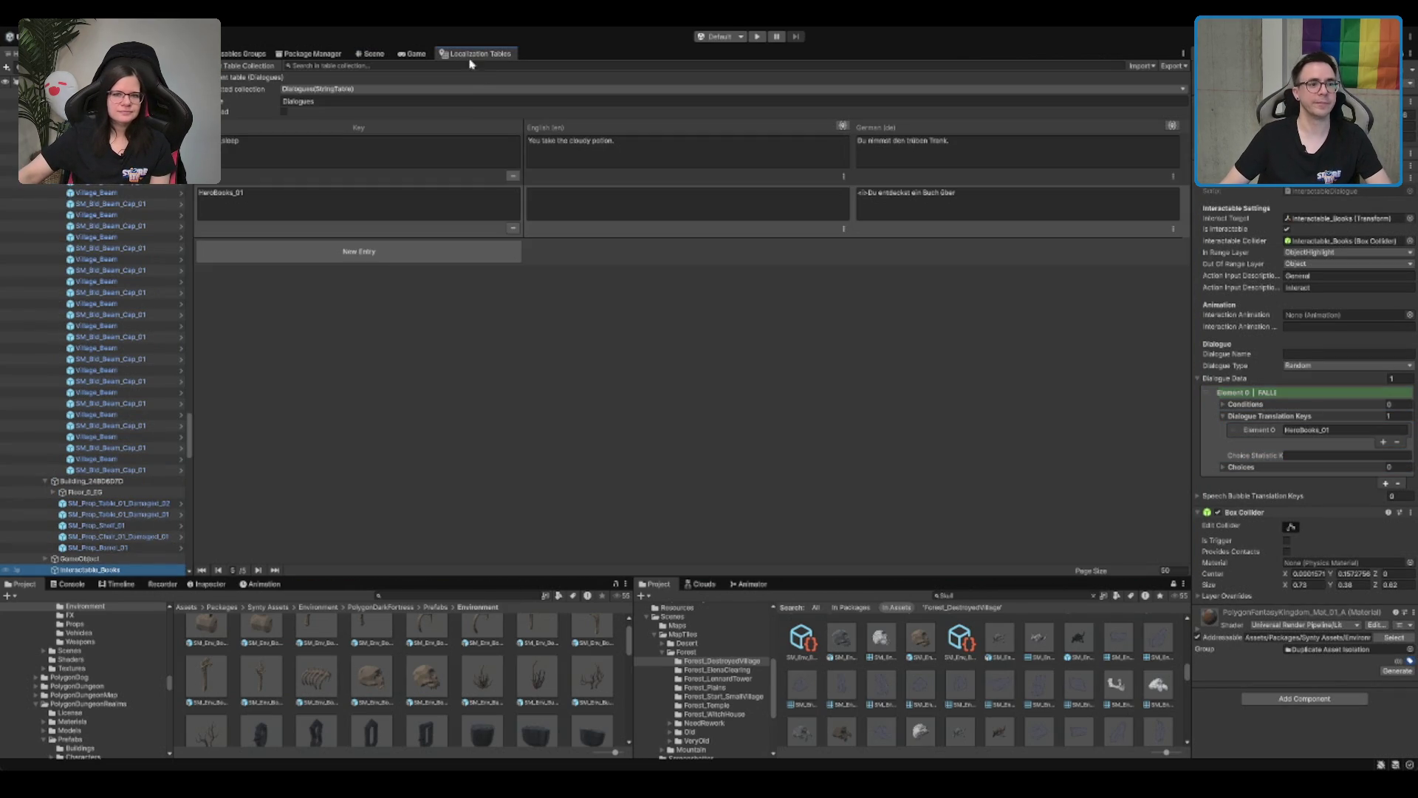
pyautogui.click(1040, 201)
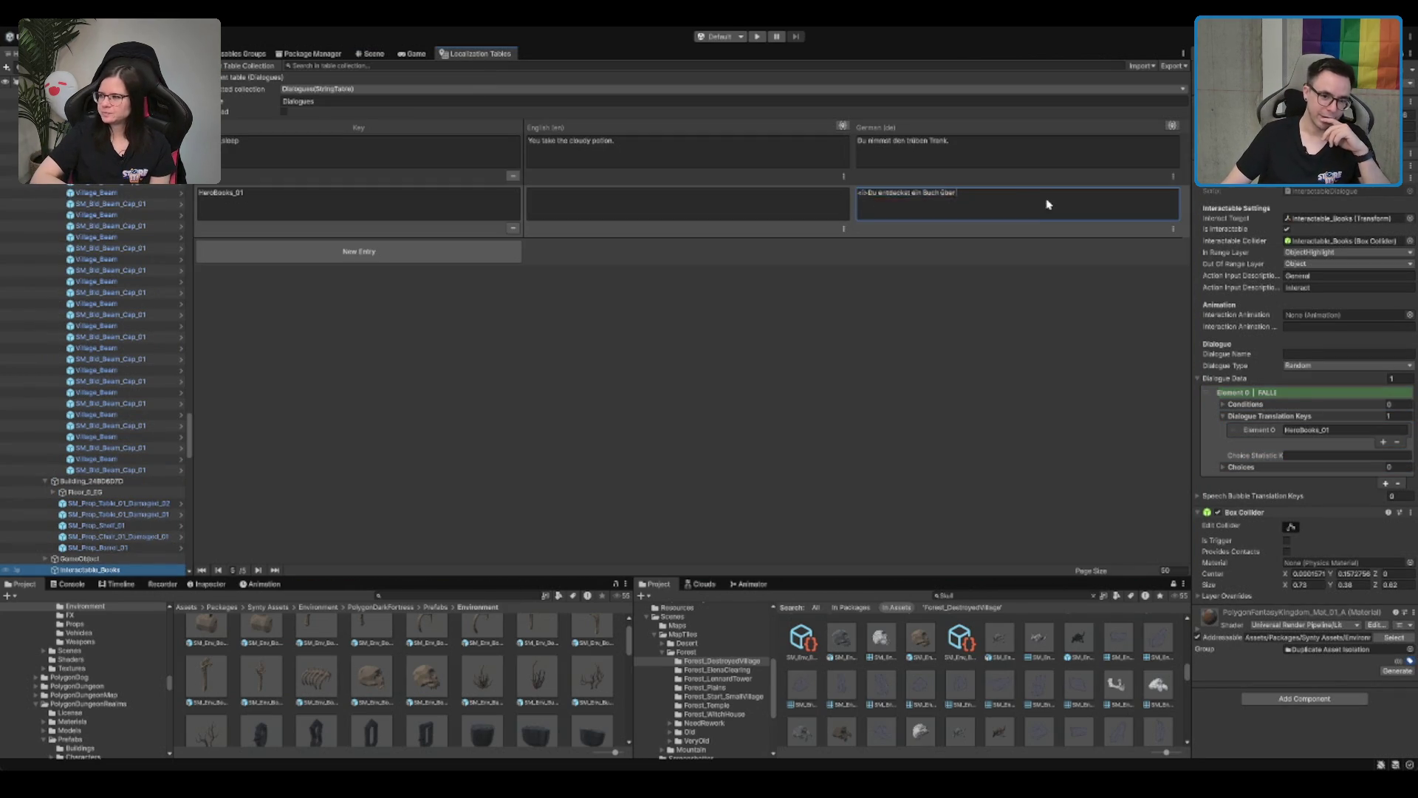
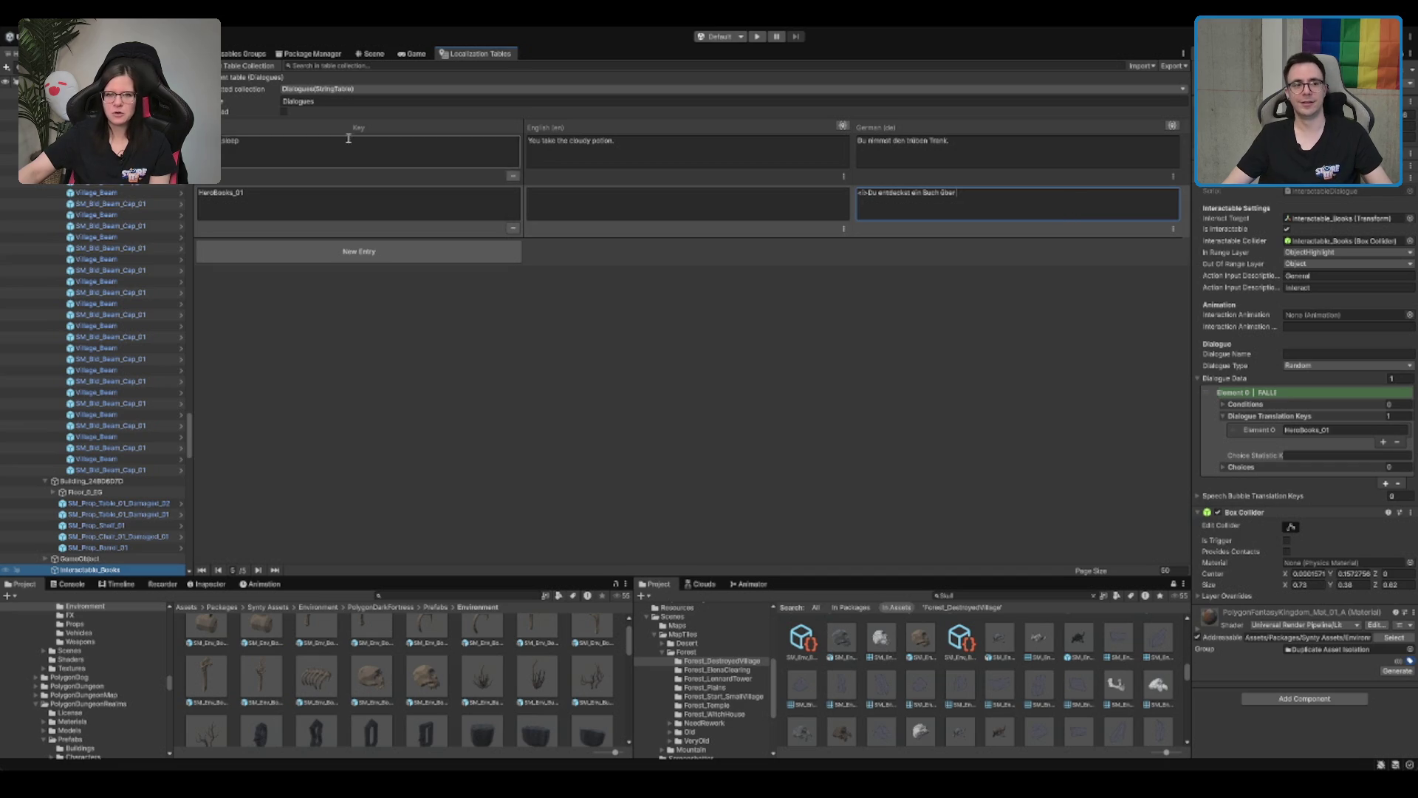
# - Return to the village Scene view, zoom out over the terrain, and select the skull rock
pyautogui.click(369, 56)
pyautogui.scroll(-10, 673, 341)
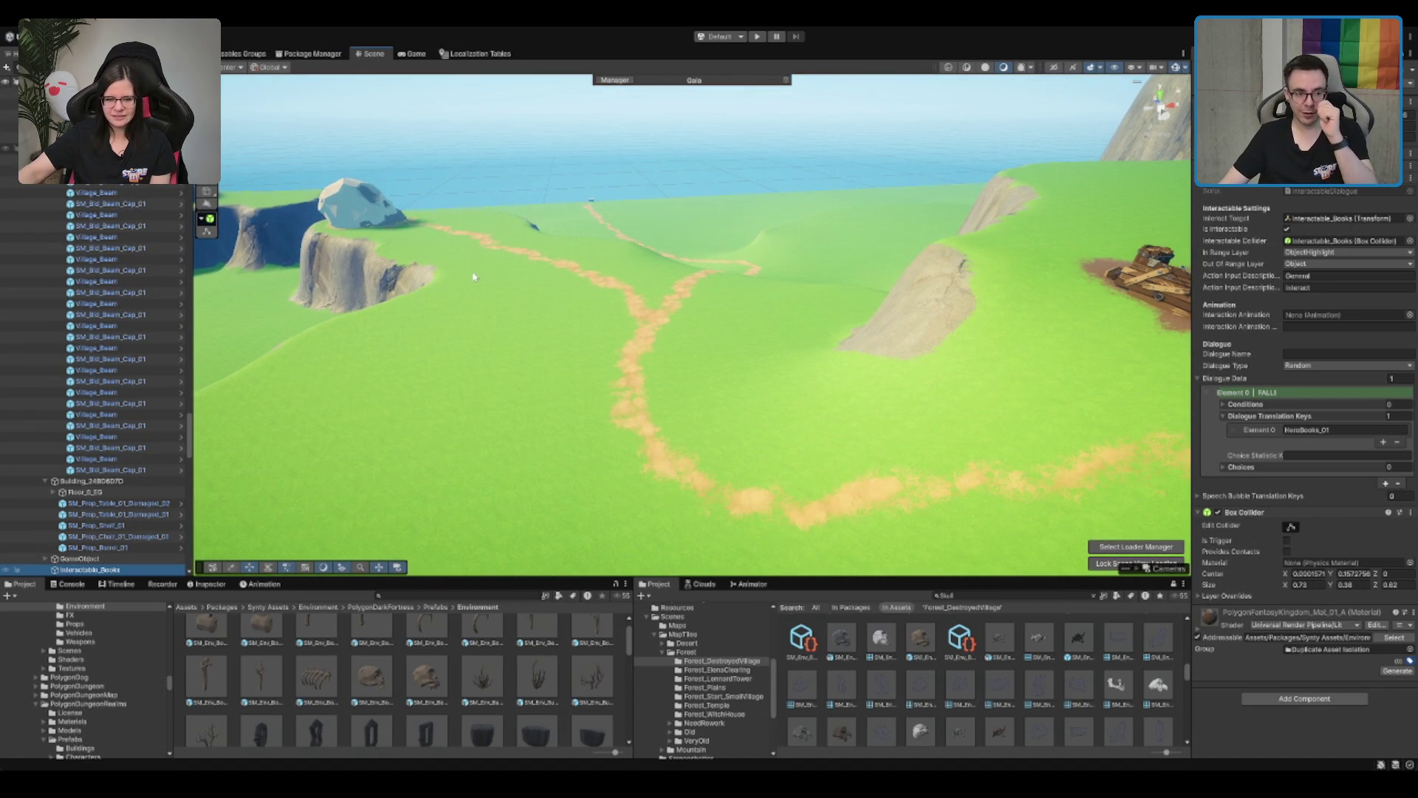
pyautogui.click(375, 219)
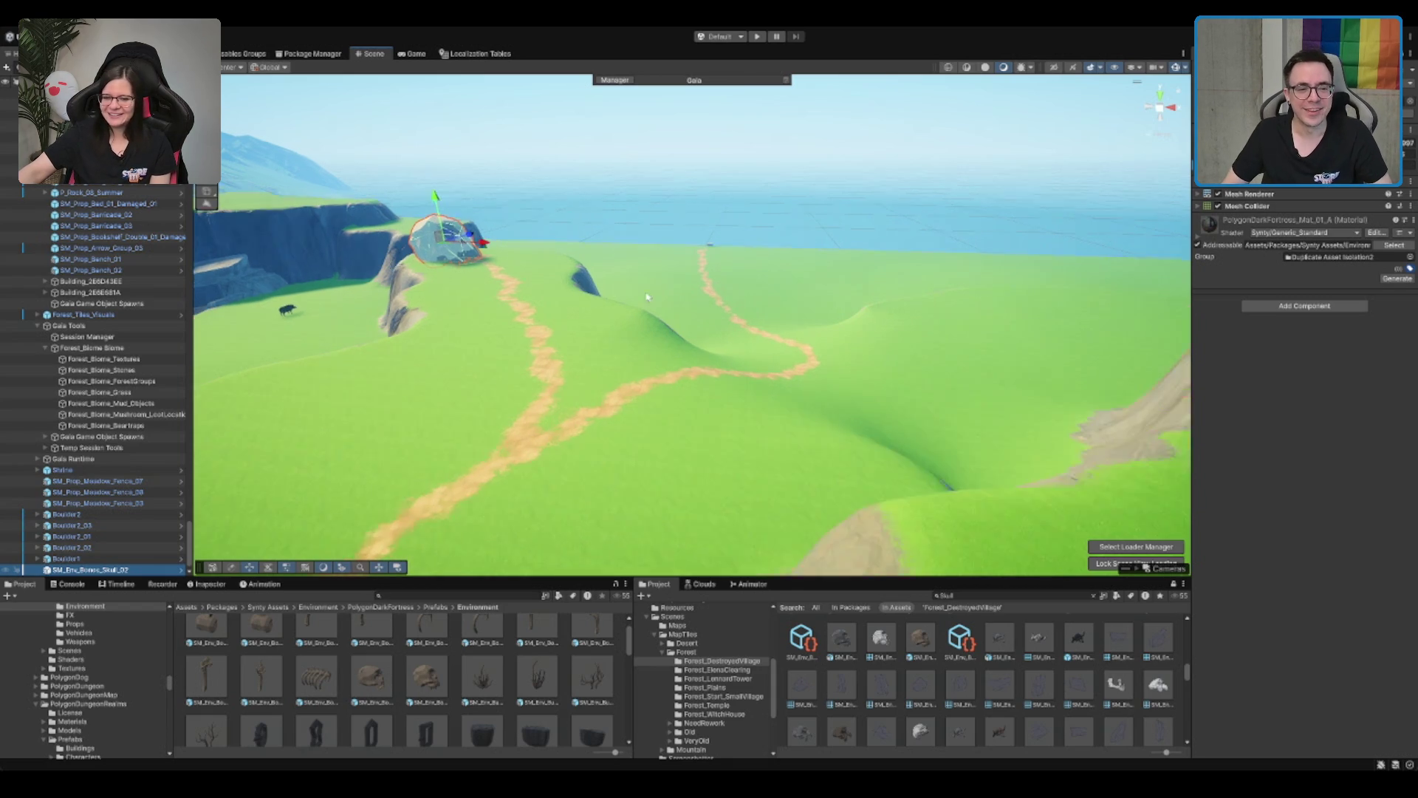
# - On the selected terrain, brush the ME_Grass_Terrain_Layer back over the stray rock texture by the cliff
pyautogui.click(889, 431)
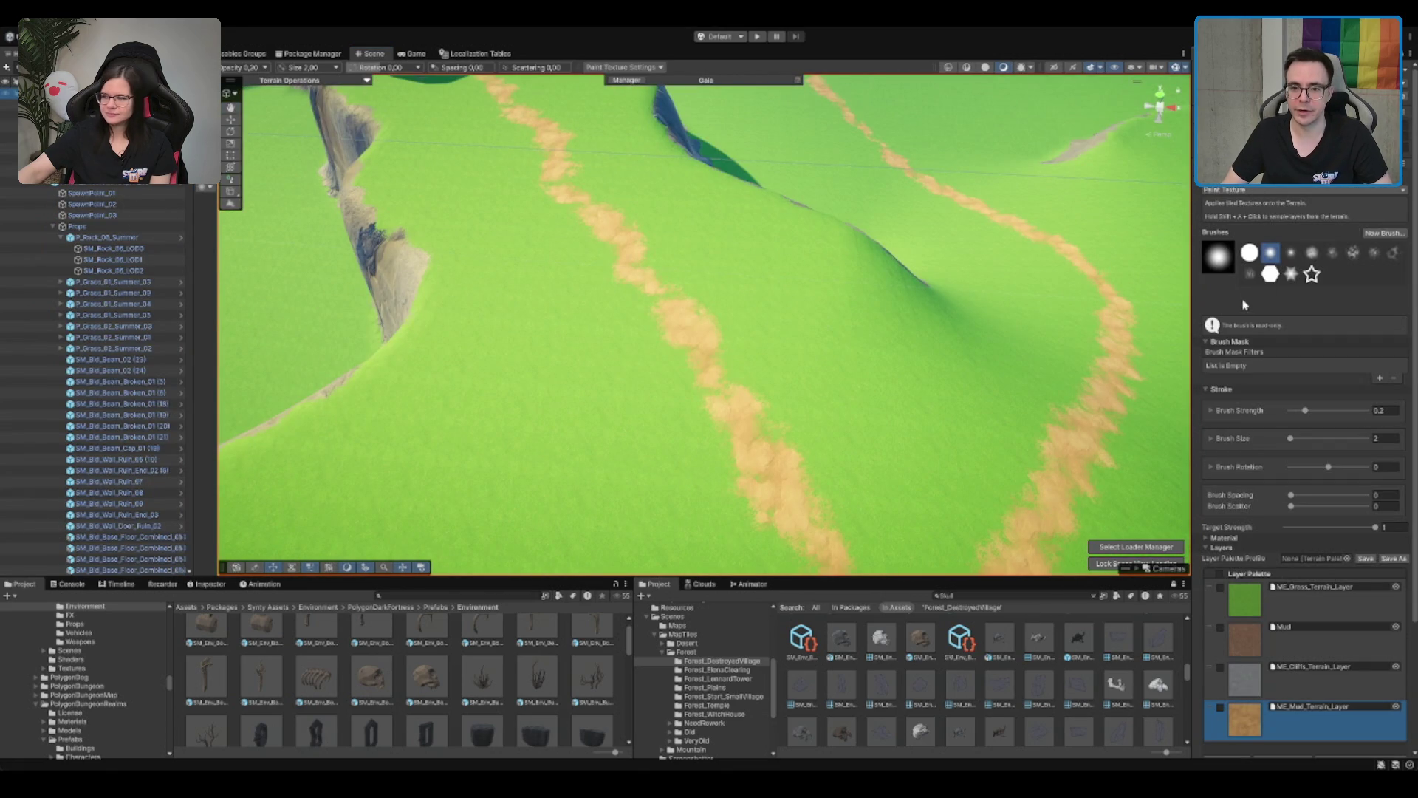
pyautogui.press('F1')
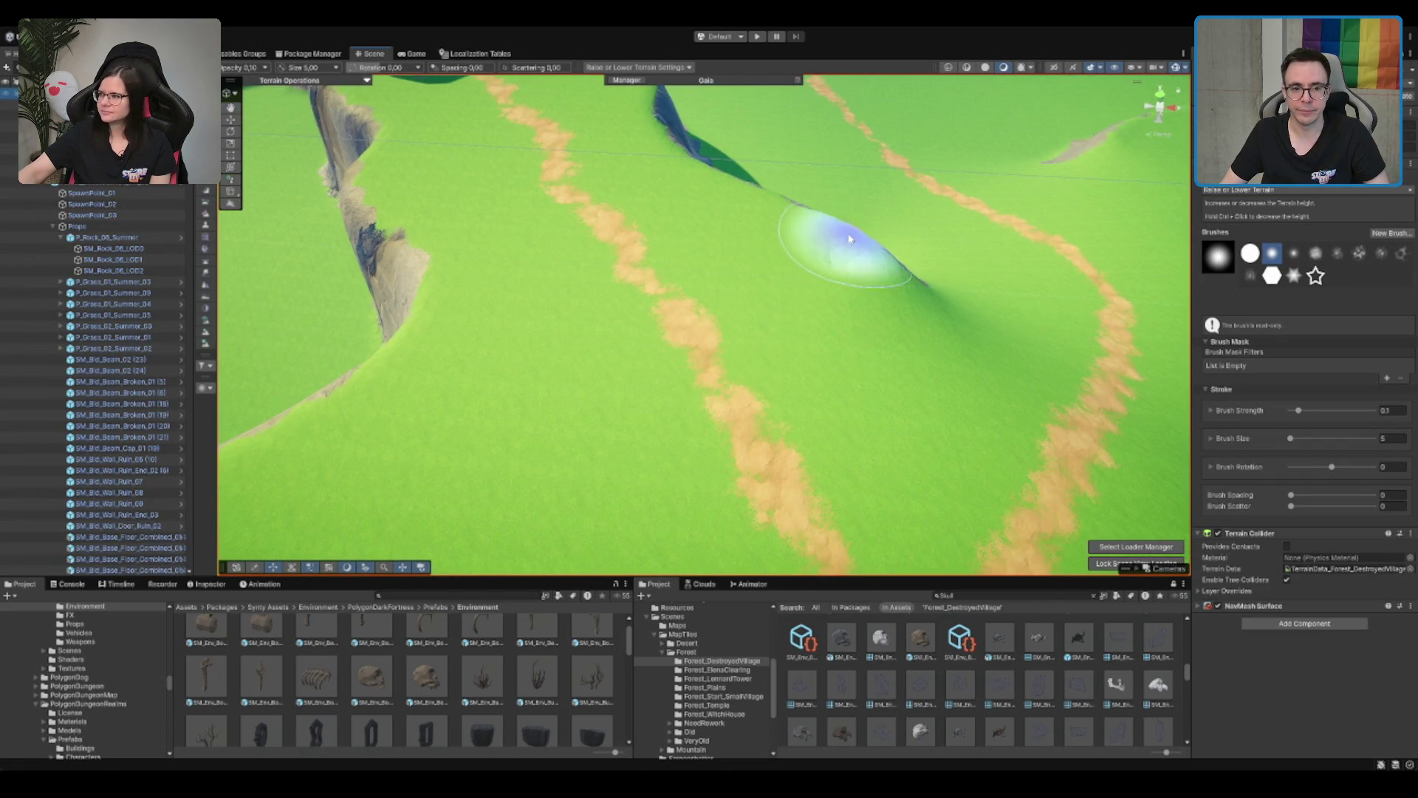
pyautogui.press('F3')
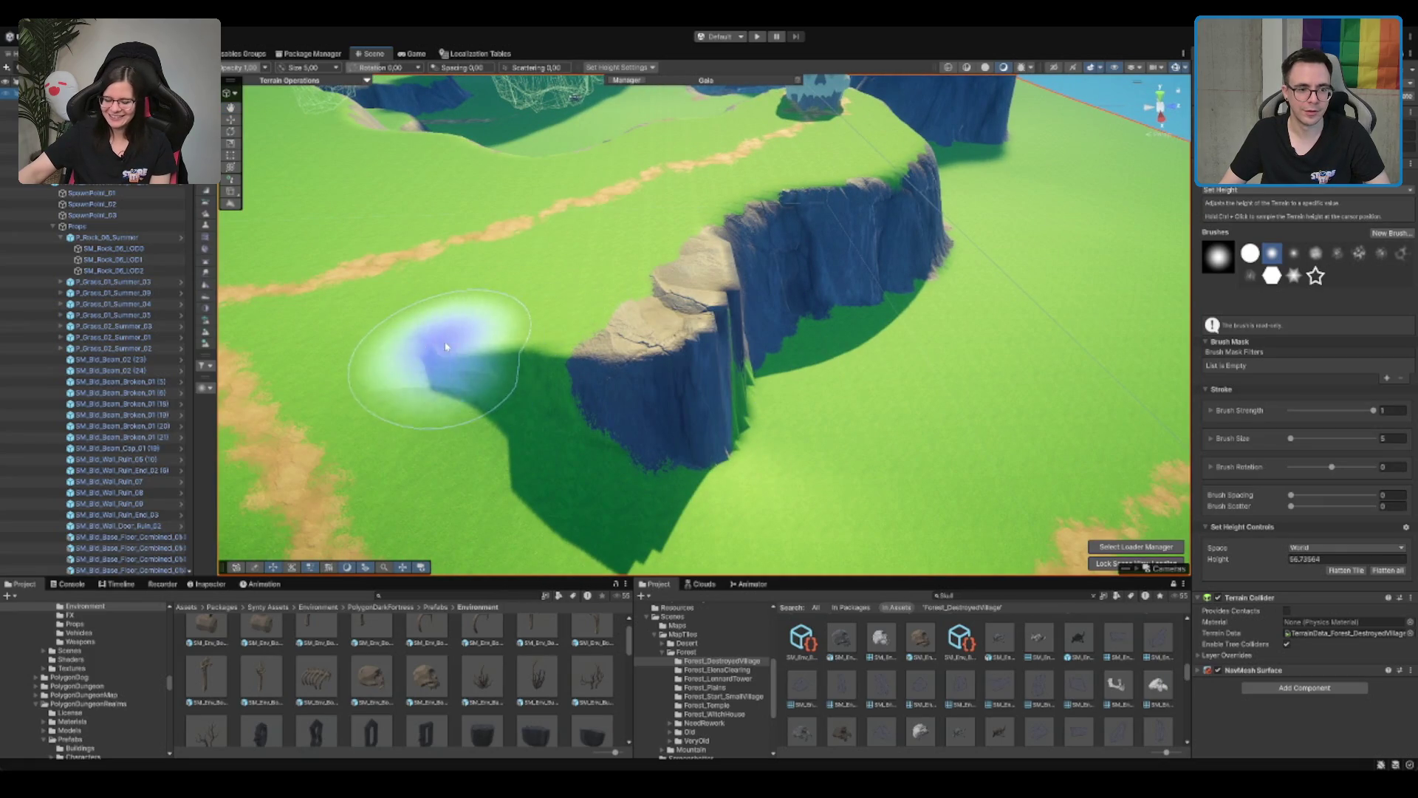
pyautogui.moveTo(603, 444)
pyautogui.mouseDown()
pyautogui.moveTo(475, 396)
pyautogui.moveTo(807, 348)
pyautogui.moveTo(791, 380)
pyautogui.mouseUp()
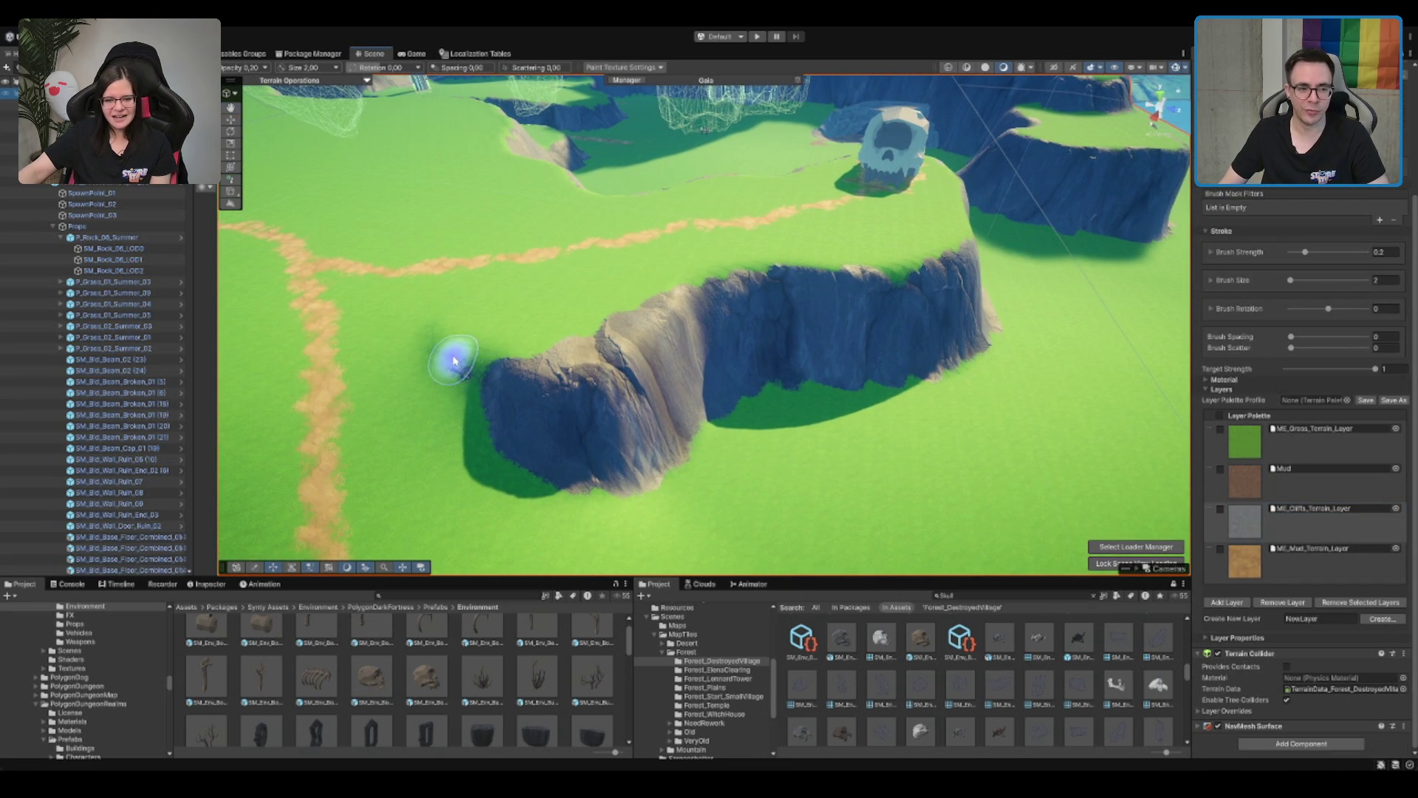
pyautogui.moveTo(454, 360); pyautogui.dragTo(488, 399)
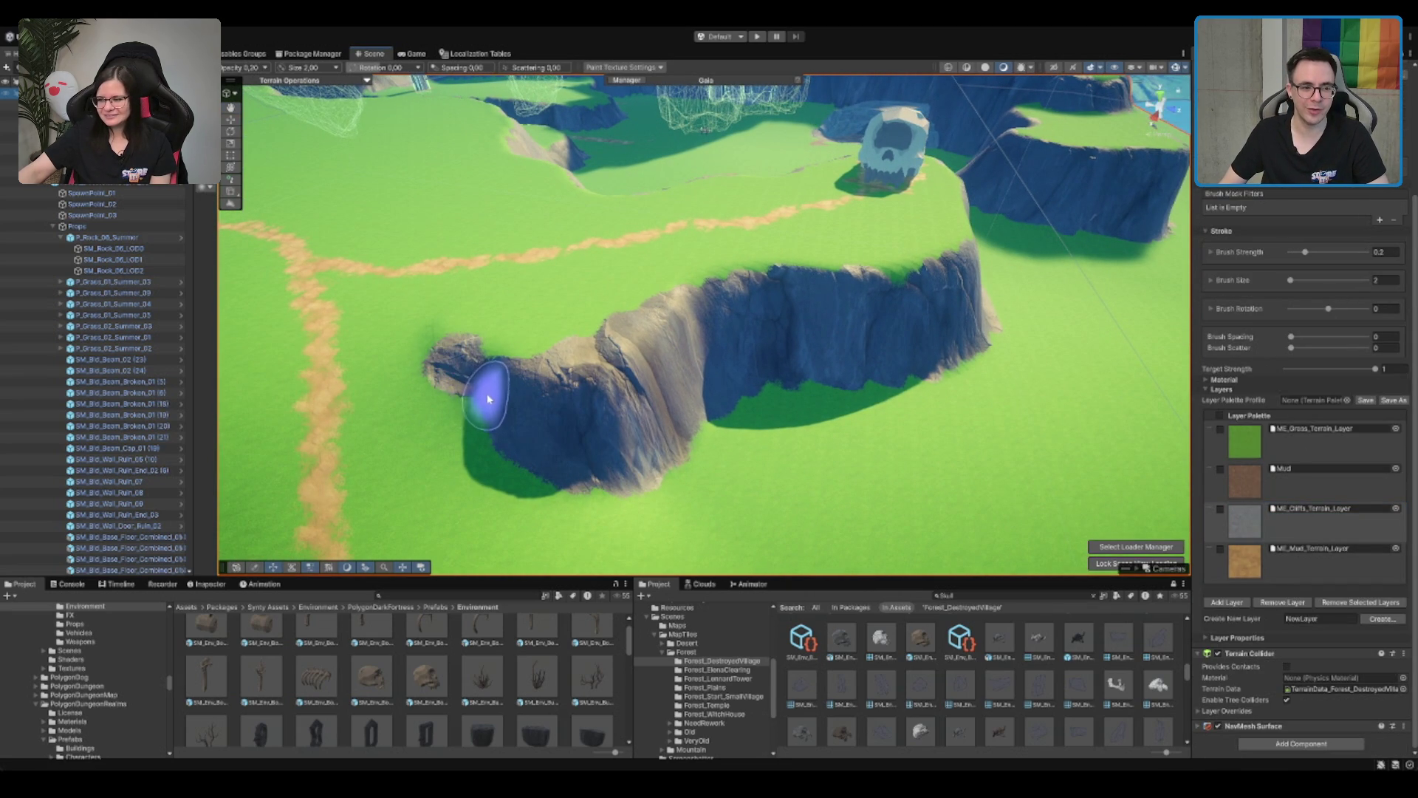
pyautogui.click(1366, 443)
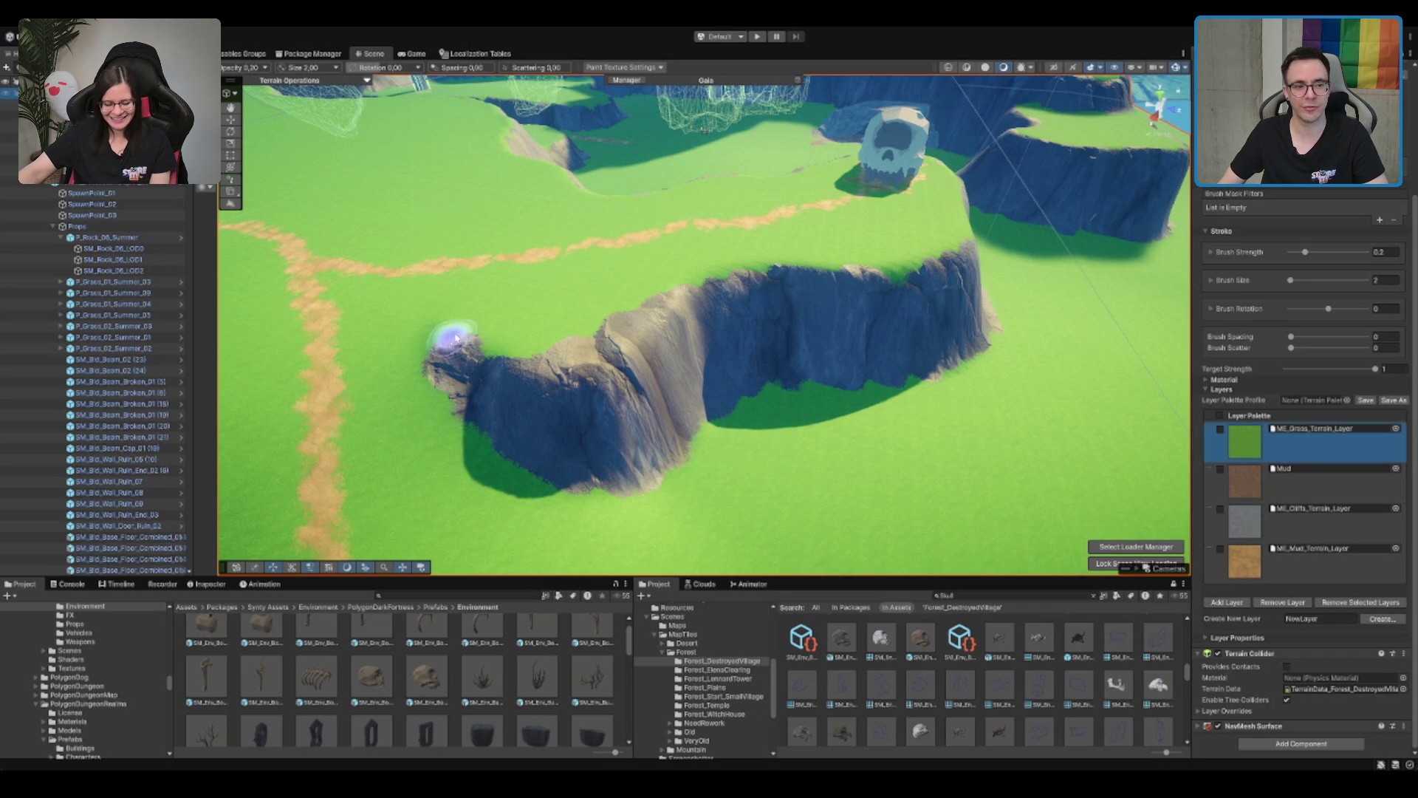
pyautogui.moveTo(455, 339)
pyautogui.mouseDown()
pyautogui.moveTo(475, 329)
pyautogui.moveTo(462, 326)
pyautogui.moveTo(751, 339)
pyautogui.moveTo(739, 359)
pyautogui.moveTo(993, 411)
pyautogui.moveTo(950, 379)
pyautogui.moveTo(775, 342)
pyautogui.moveTo(827, 399)
pyautogui.moveTo(805, 353)
pyautogui.moveTo(836, 434)
pyautogui.mouseUp()
pyautogui.scroll(-3, 488, 321)
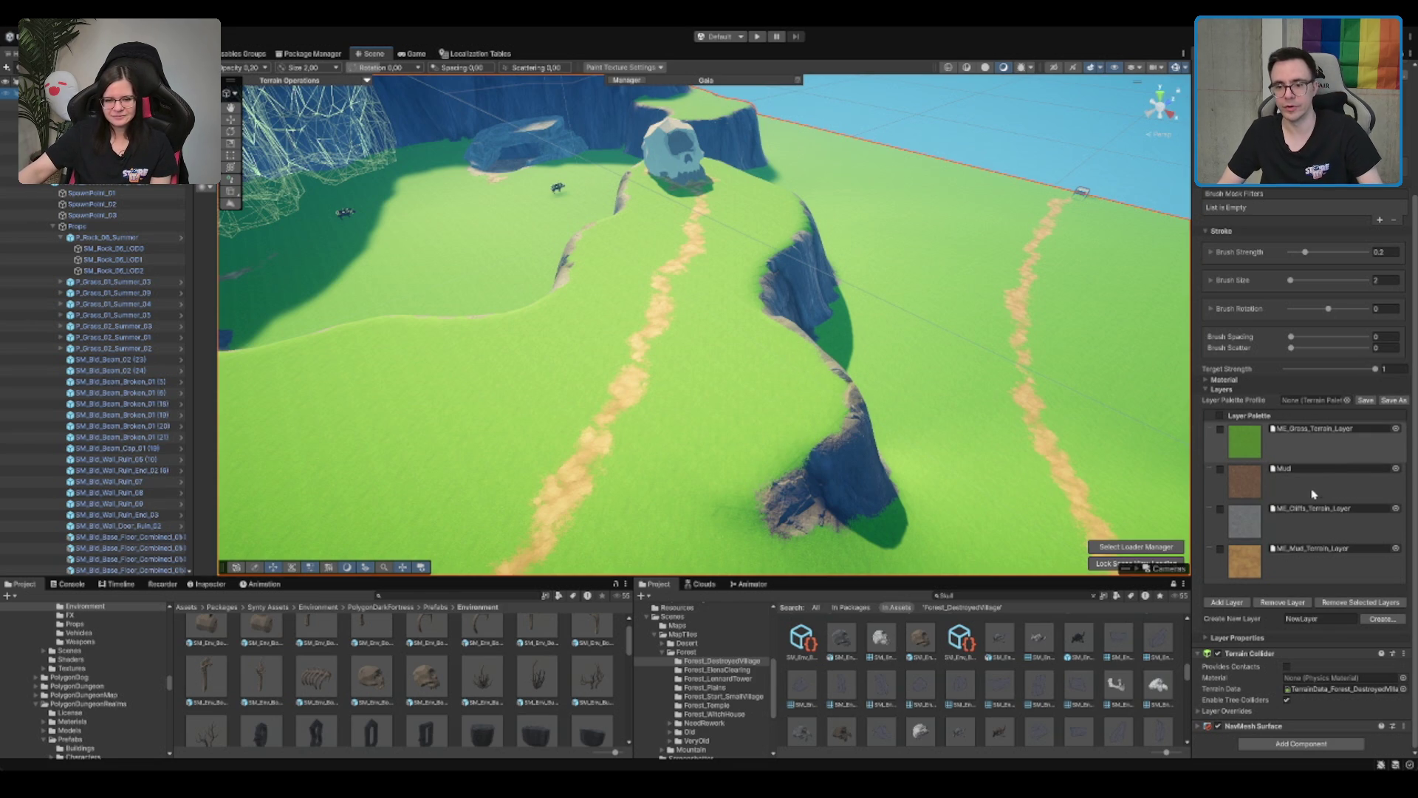
# - Paint a patch with the Mud layer onto the grass beside the trail
pyautogui.click(1302, 579)
pyautogui.scroll(5, 721, 395)
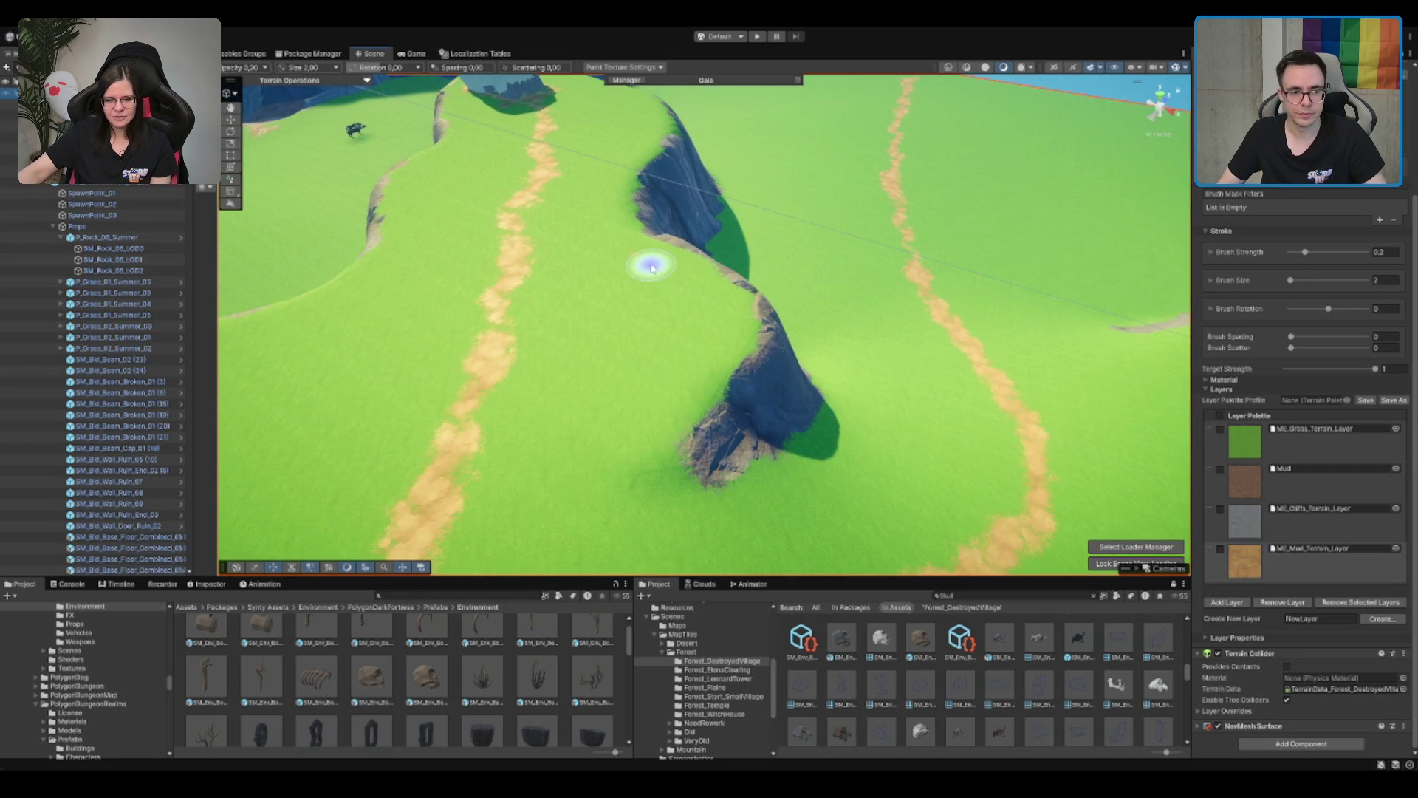
pyautogui.moveTo(672, 293)
pyautogui.mouseDown()
pyautogui.moveTo(628, 334)
pyautogui.moveTo(624, 290)
pyautogui.moveTo(650, 299)
pyautogui.moveTo(532, 339)
pyautogui.moveTo(630, 332)
pyautogui.moveTo(631, 360)
pyautogui.moveTo(709, 320)
pyautogui.moveTo(618, 291)
pyautogui.moveTo(628, 273)
pyautogui.moveTo(595, 357)
pyautogui.mouseUp()
pyautogui.scroll(-5, 610, 357)
# - Switch to the Move tool and orbit the view across the village toward the skull rock
pyautogui.press('w')
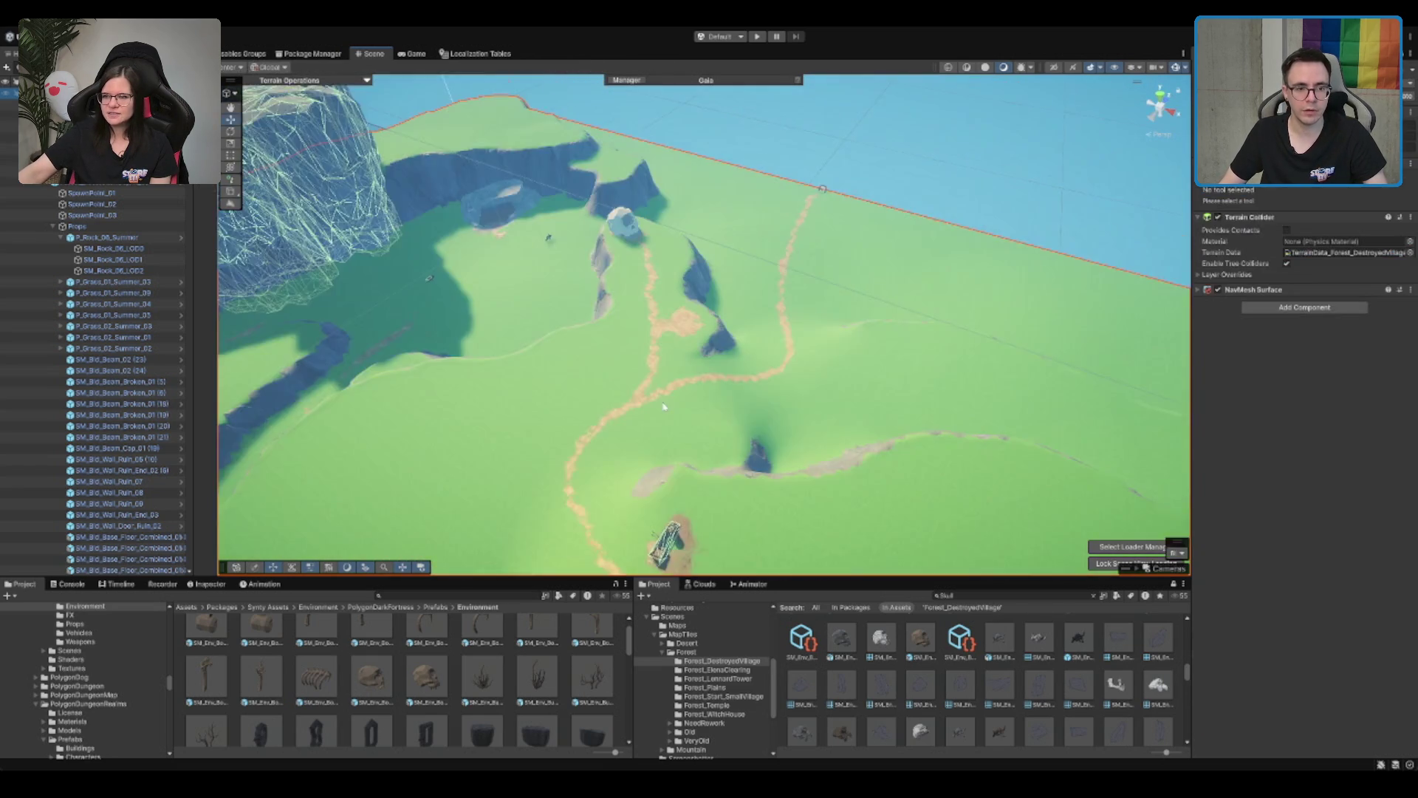
pyautogui.moveTo(757, 392)
pyautogui.mouseDown()
pyautogui.moveTo(832, 196)
pyautogui.moveTo(950, 198)
pyautogui.mouseUp()
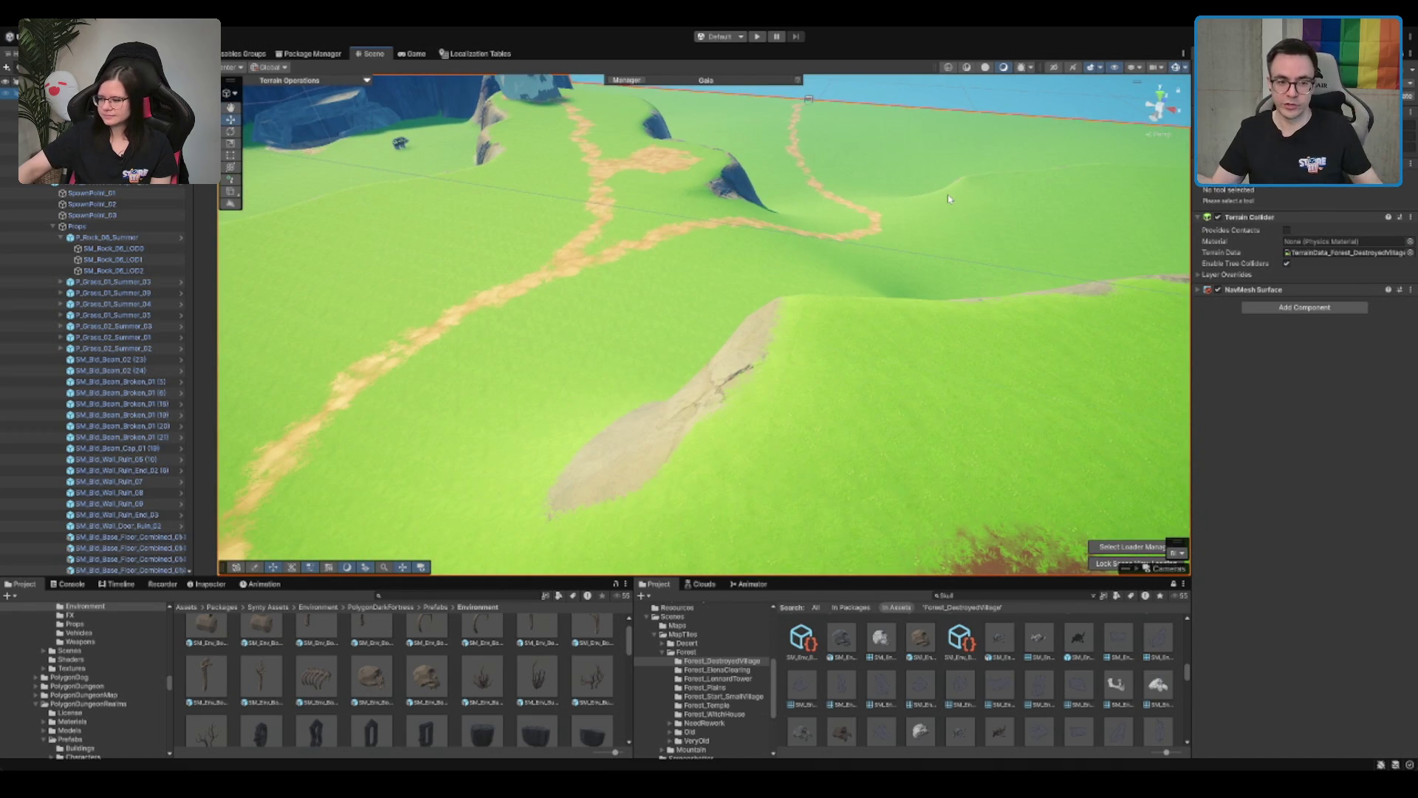
pyautogui.moveTo(807, 186); pyautogui.dragTo(661, 240)
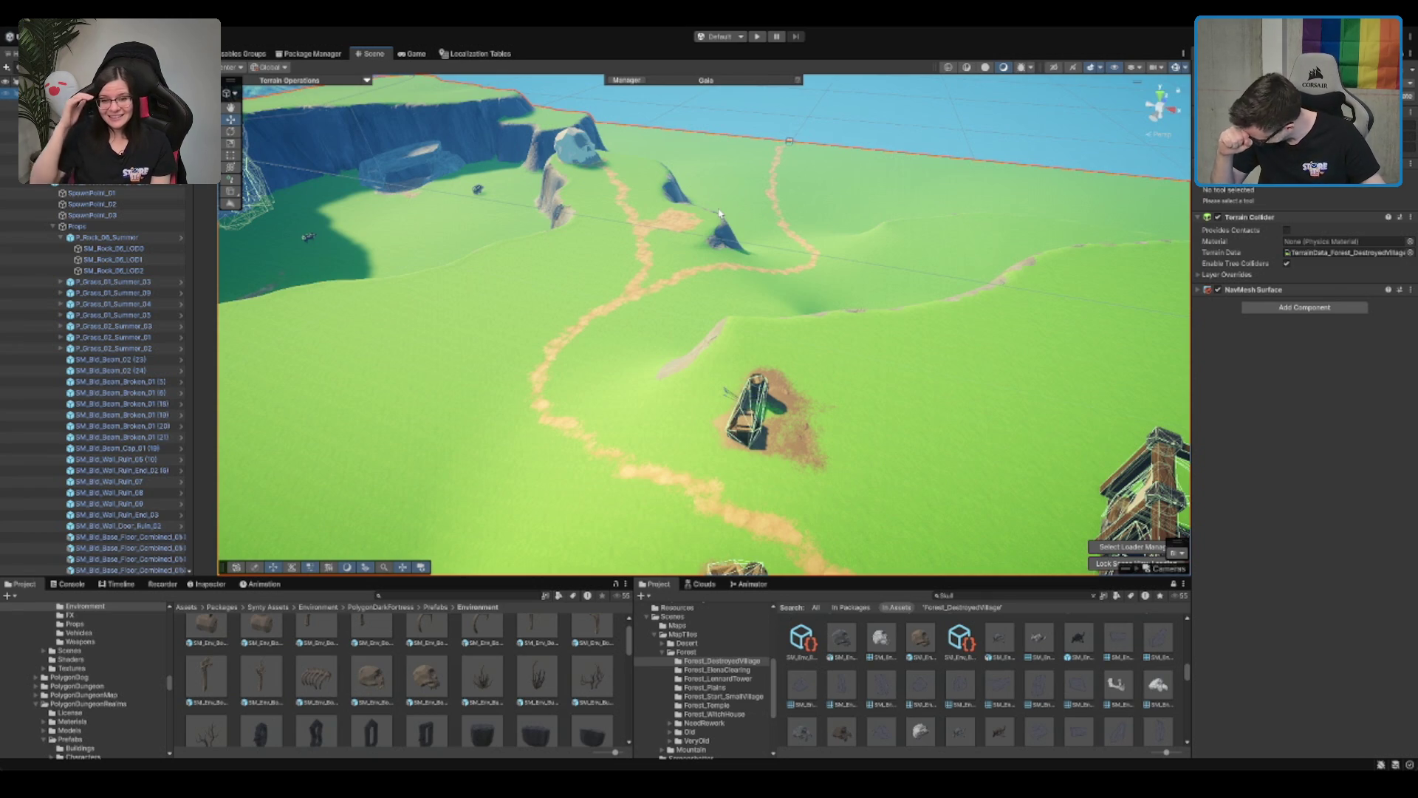
pyautogui.scroll(6, 724, 222)
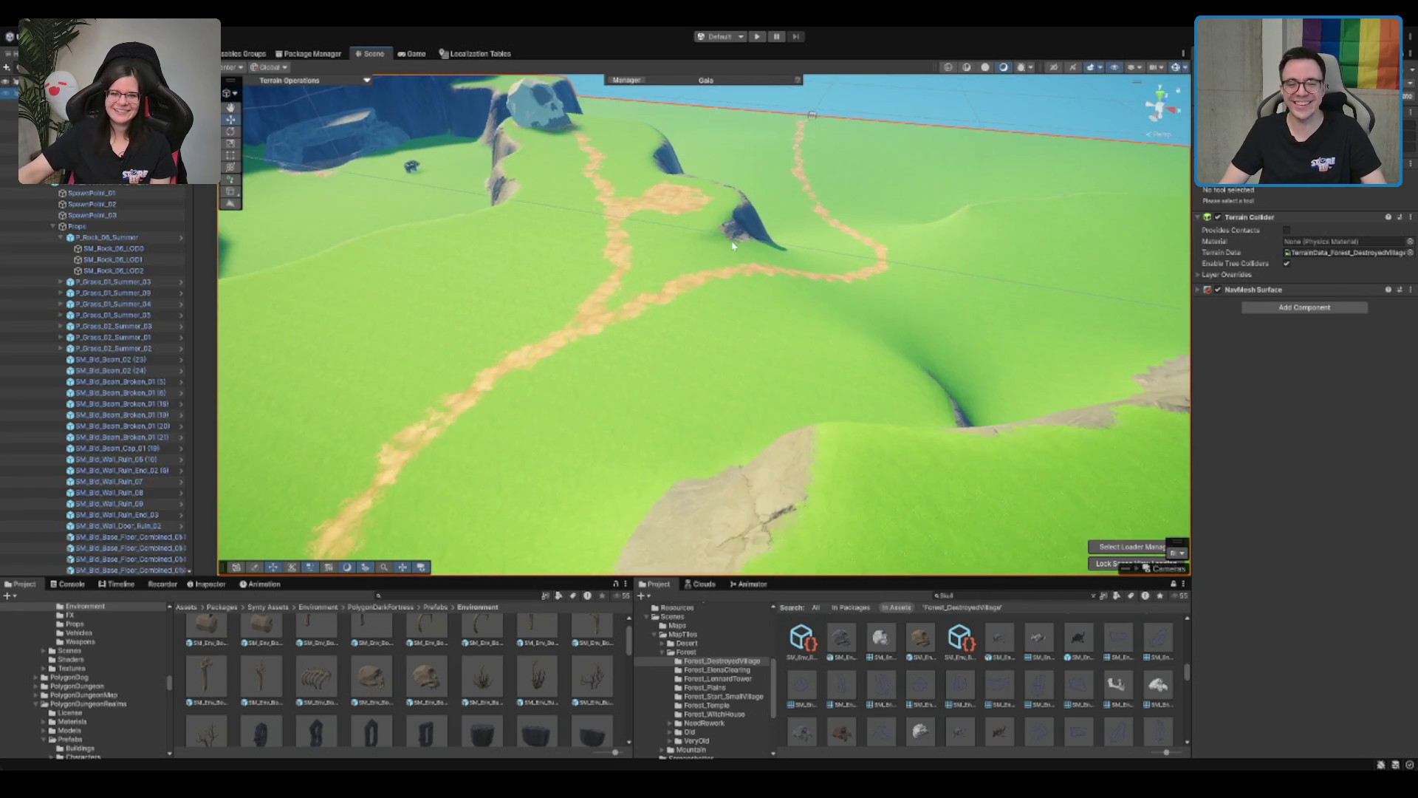
pyautogui.moveTo(733, 246); pyautogui.dragTo(916, 344)
# - Browse to Assets > Prefabs > BiomePrefabs and place the Campfire prefab on the dirt patch
pyautogui.click(1003, 600)
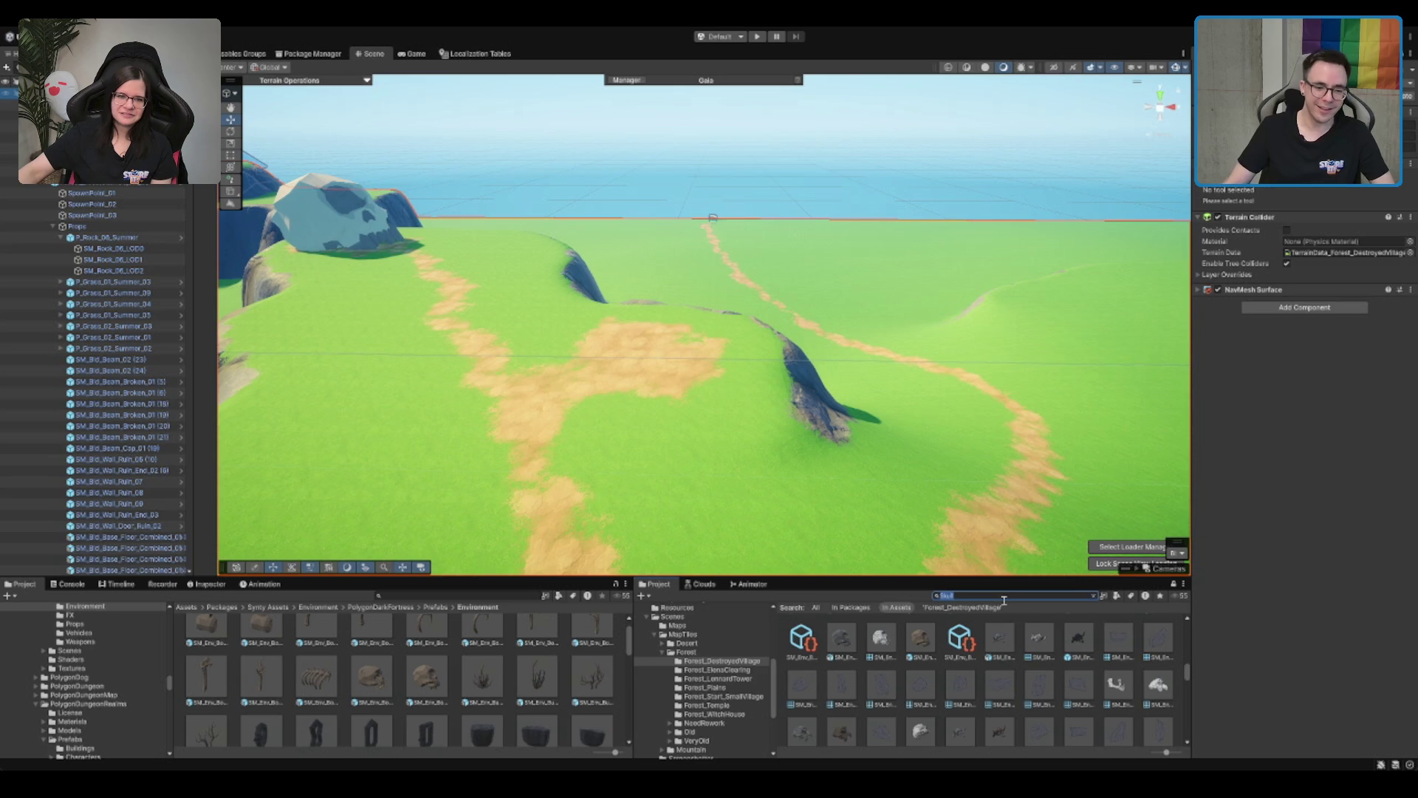
pyautogui.write('fi')
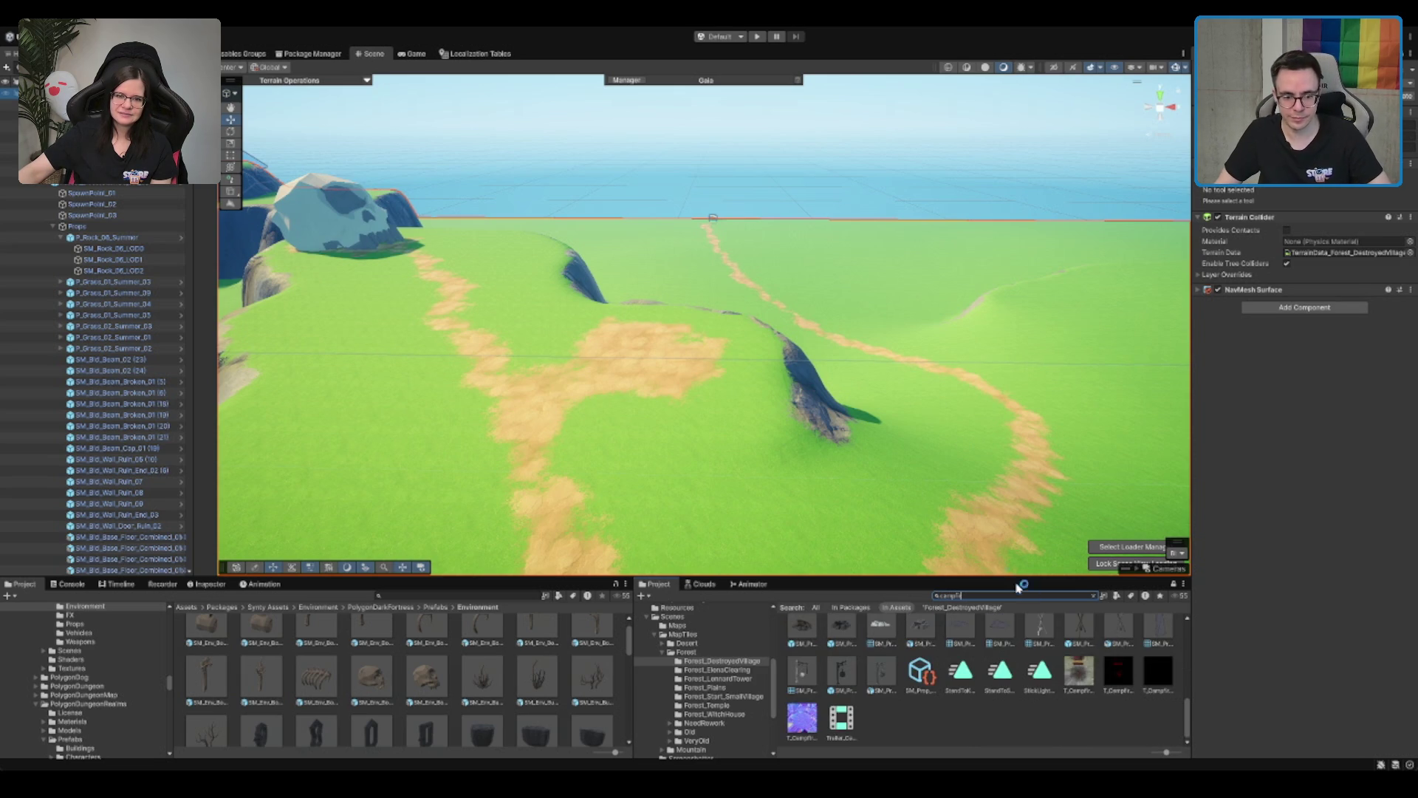
pyautogui.scroll(-3, 1019, 687)
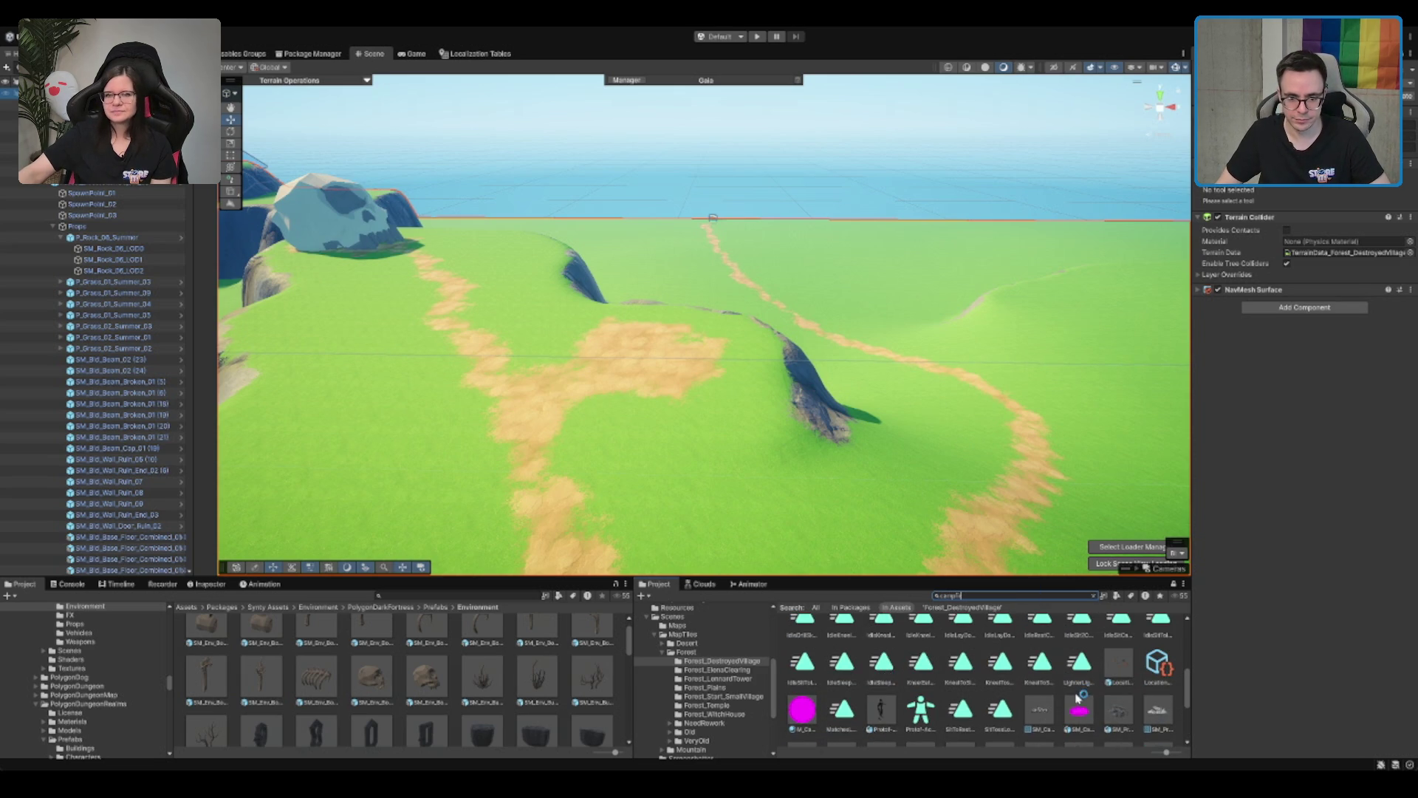
pyautogui.click(684, 670)
pyautogui.doubleClick(717, 618)
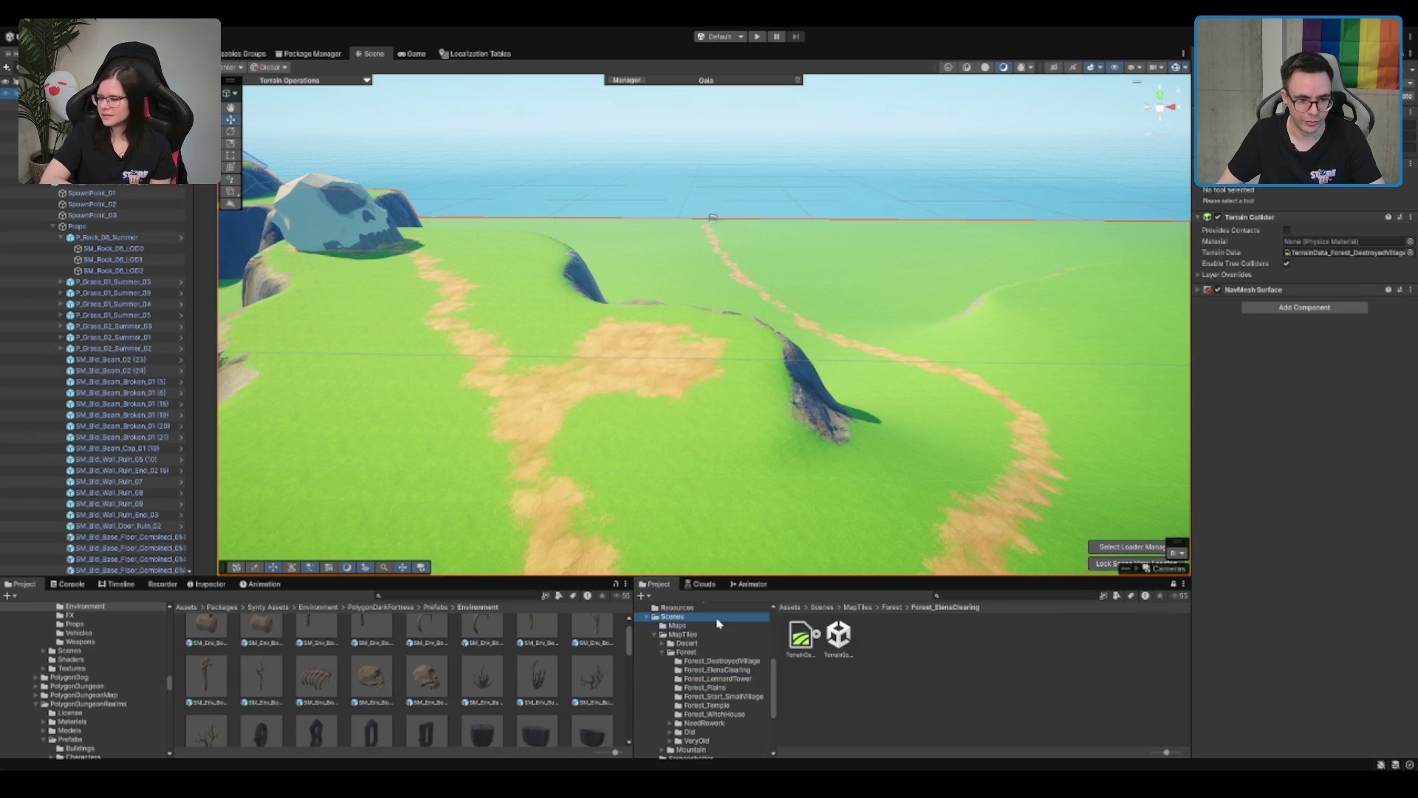
pyautogui.click(688, 698)
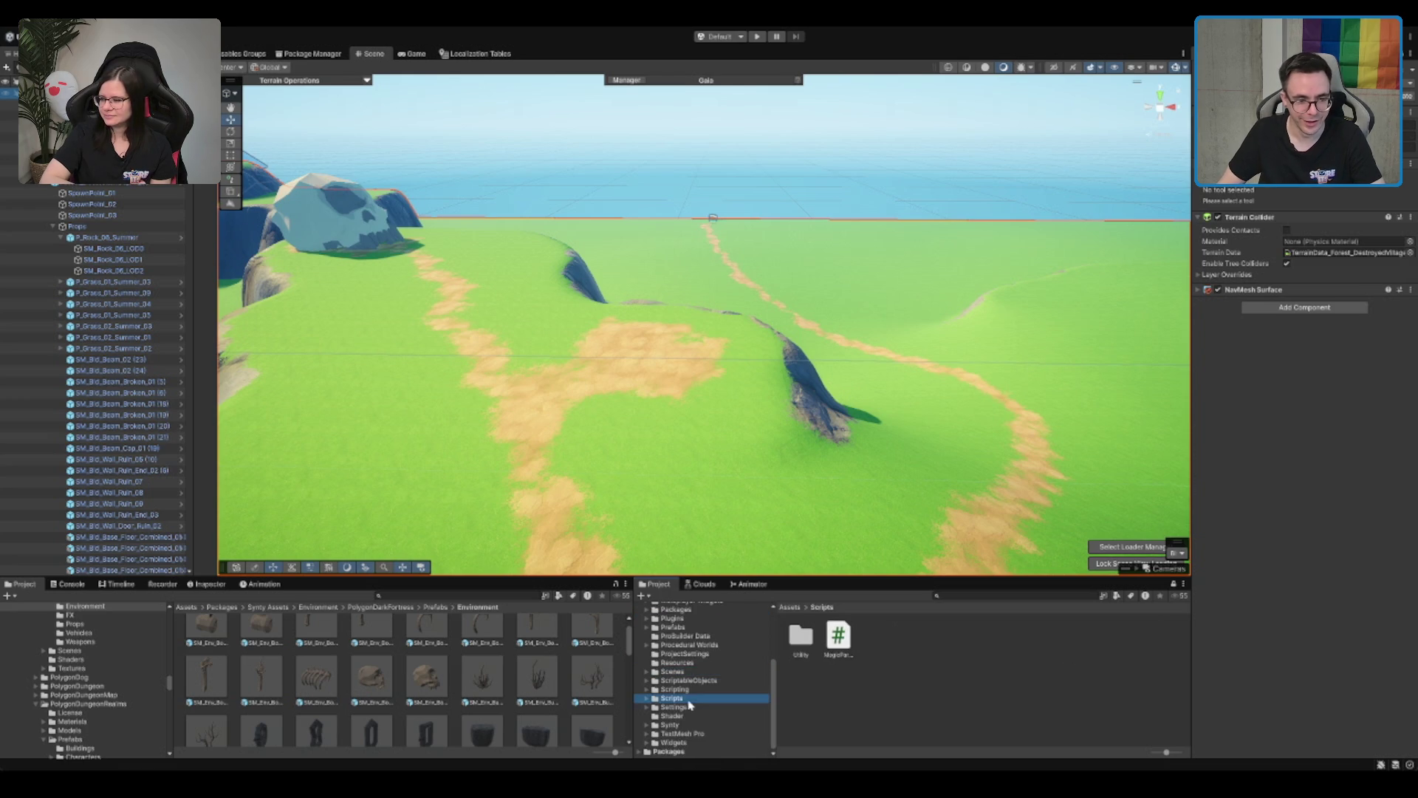
pyautogui.scroll(3, 694, 711)
pyautogui.click(693, 695)
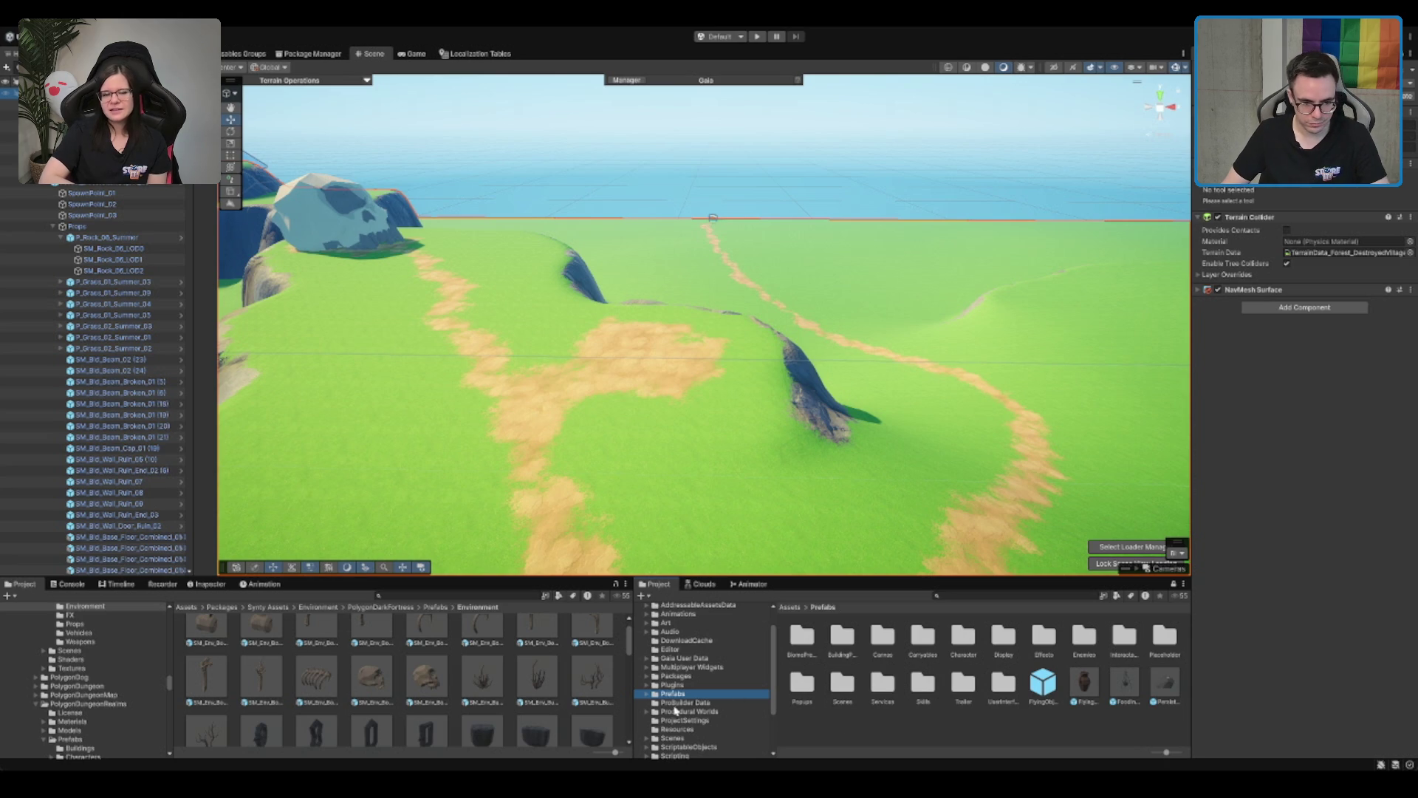
pyautogui.press('Right')
pyautogui.click(737, 698)
pyautogui.moveTo(913, 635); pyautogui.dragTo(635, 348)
# - Deselect the campfire, go back to the Localization Tables, and edit HeroBooks_01's German cell
pyautogui.moveTo(816, 291)
pyautogui.mouseDown()
pyautogui.moveTo(910, 318)
pyautogui.moveTo(880, 376)
pyautogui.mouseUp()
pyautogui.click(816, 292)
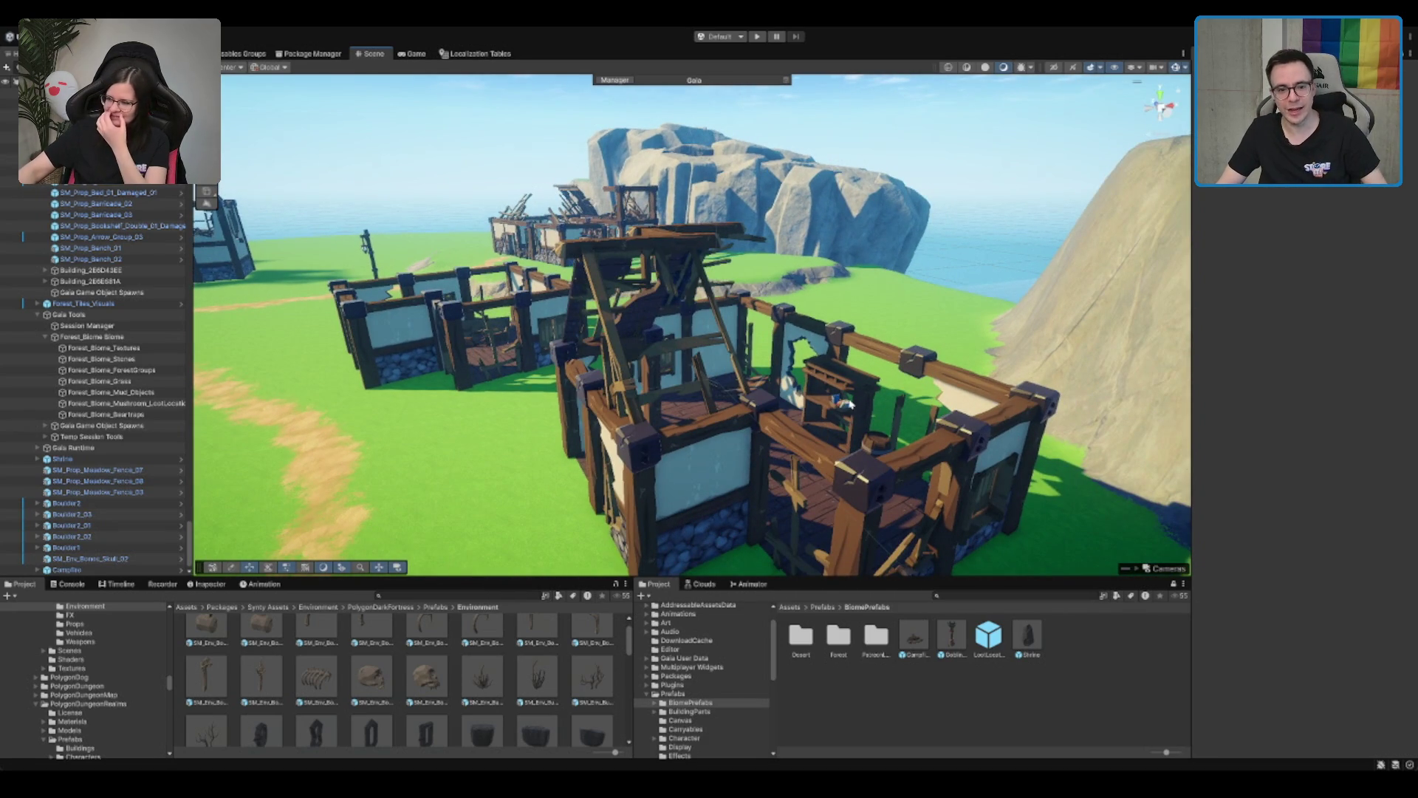
pyautogui.click(459, 51)
pyautogui.click(996, 202)
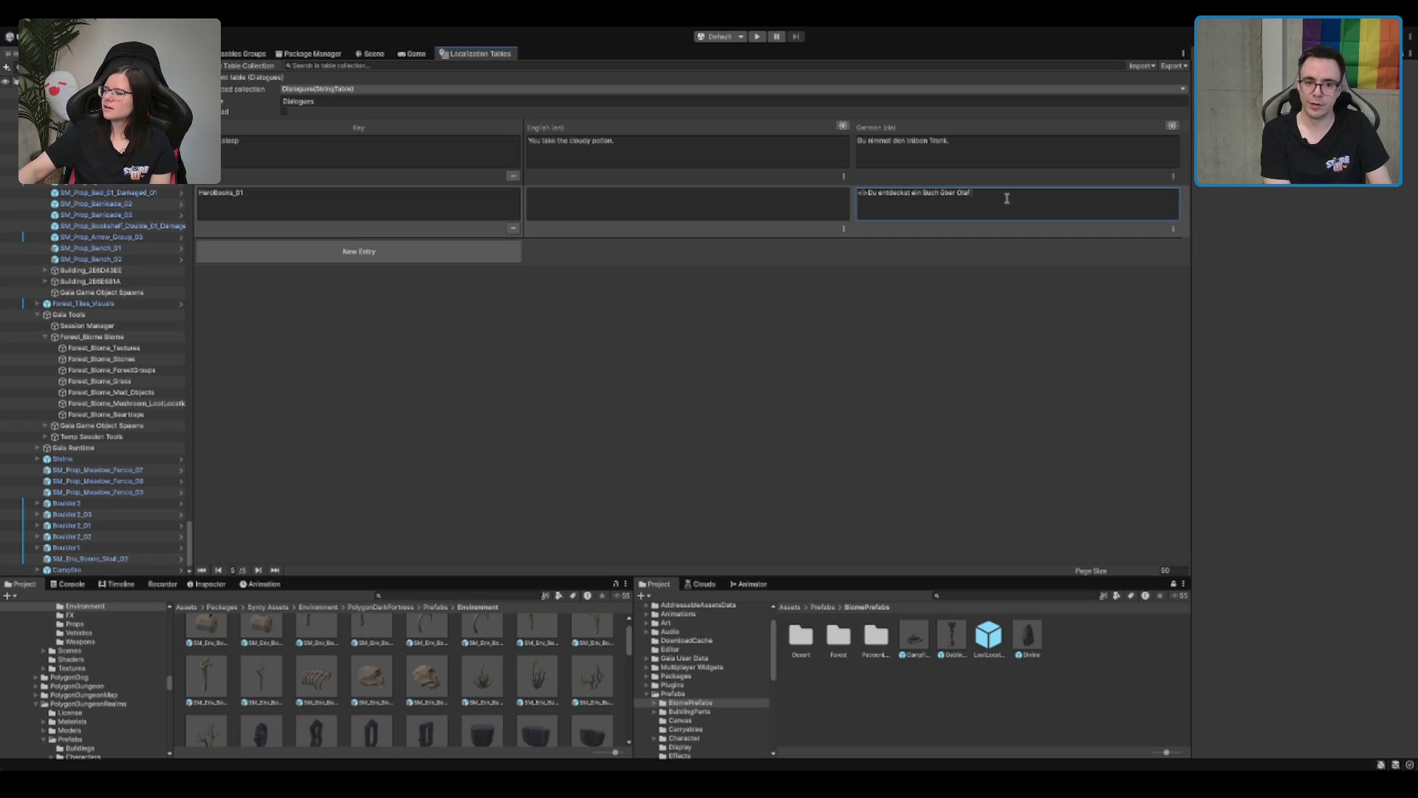
# - Finish the HeroBooks_01 German text, then add a new entry keyed HeroBooks_02
pyautogui.write('rschrocke')
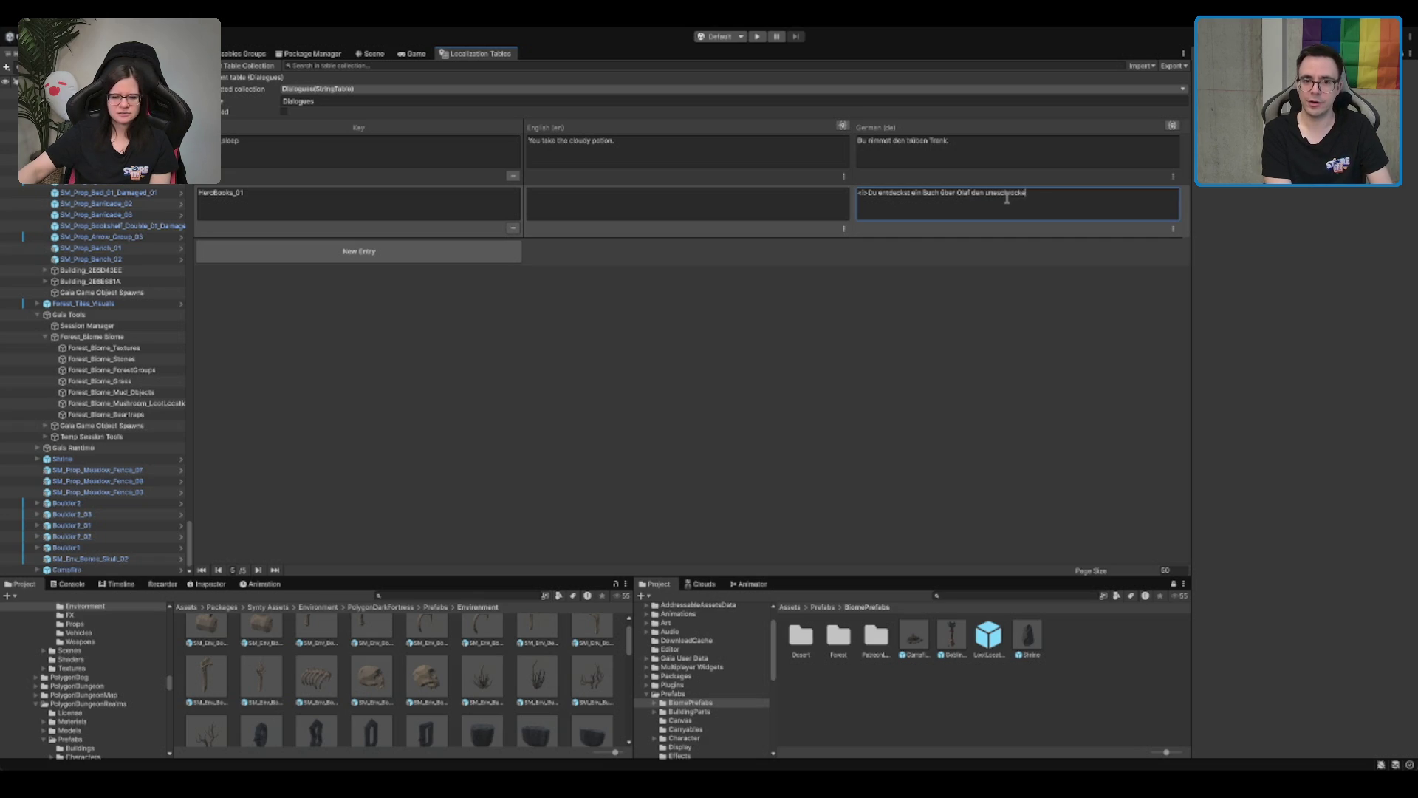
pyautogui.write('nen Ol')
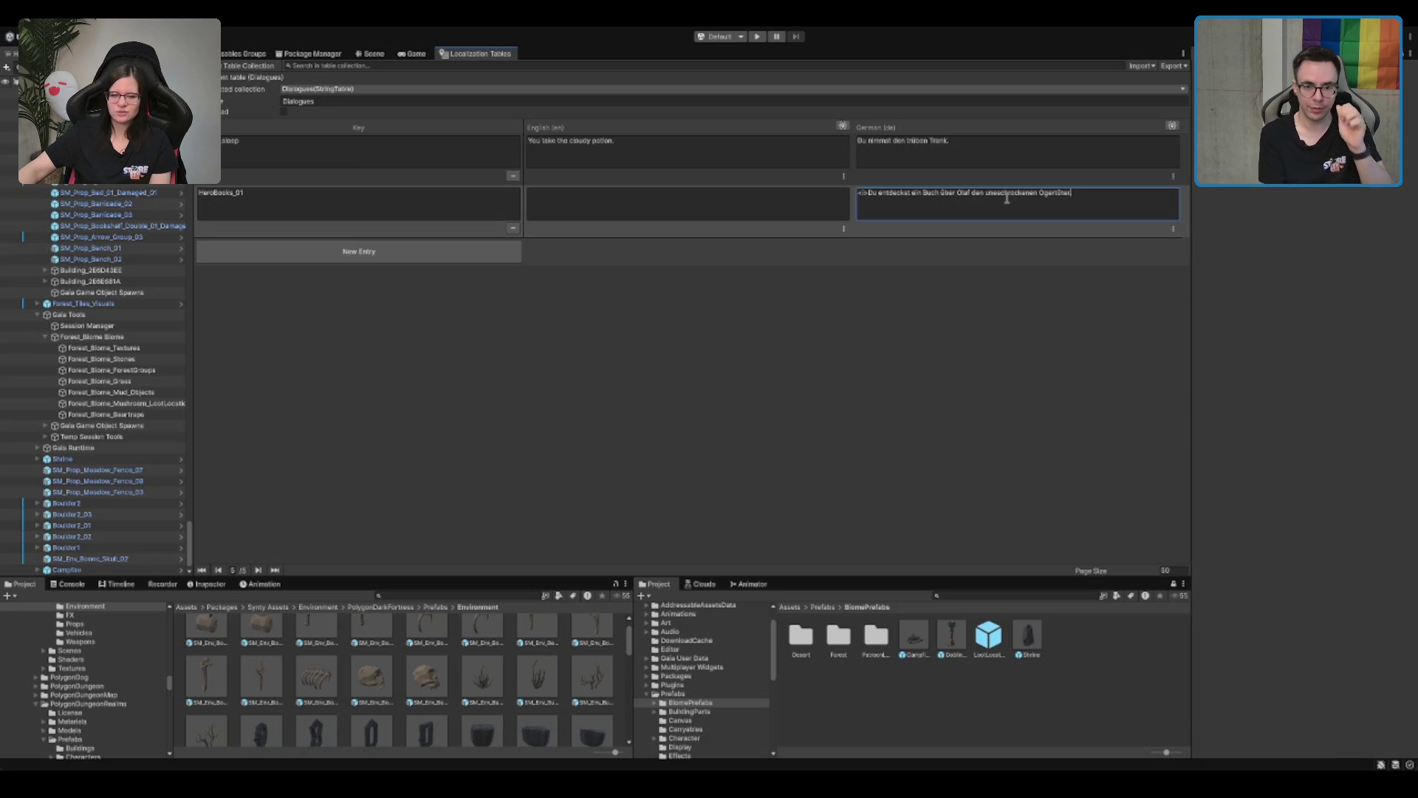
pyautogui.press('BackSpace')
pyautogui.press('BackSpace')
pyautogui.press('BackSpace')
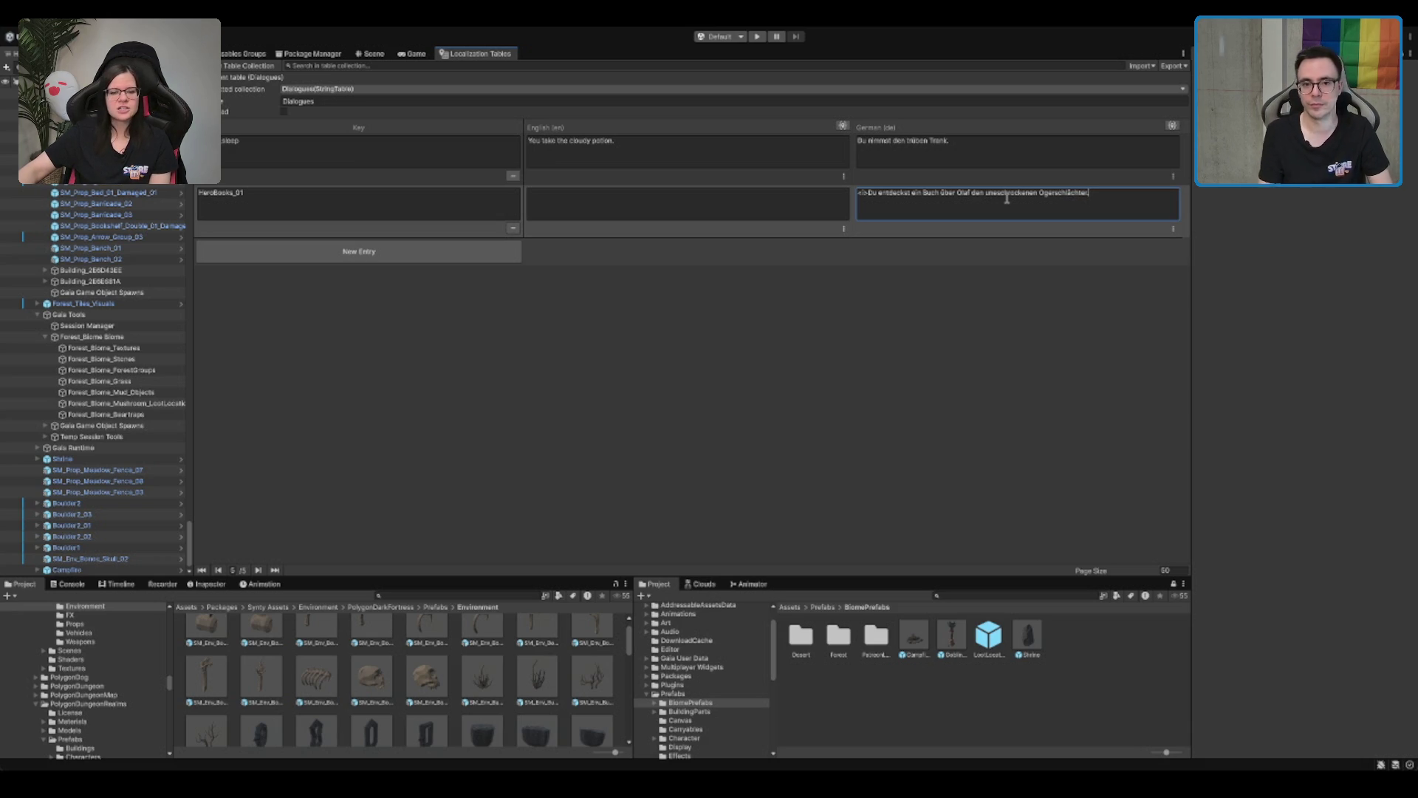
pyautogui.click(408, 253)
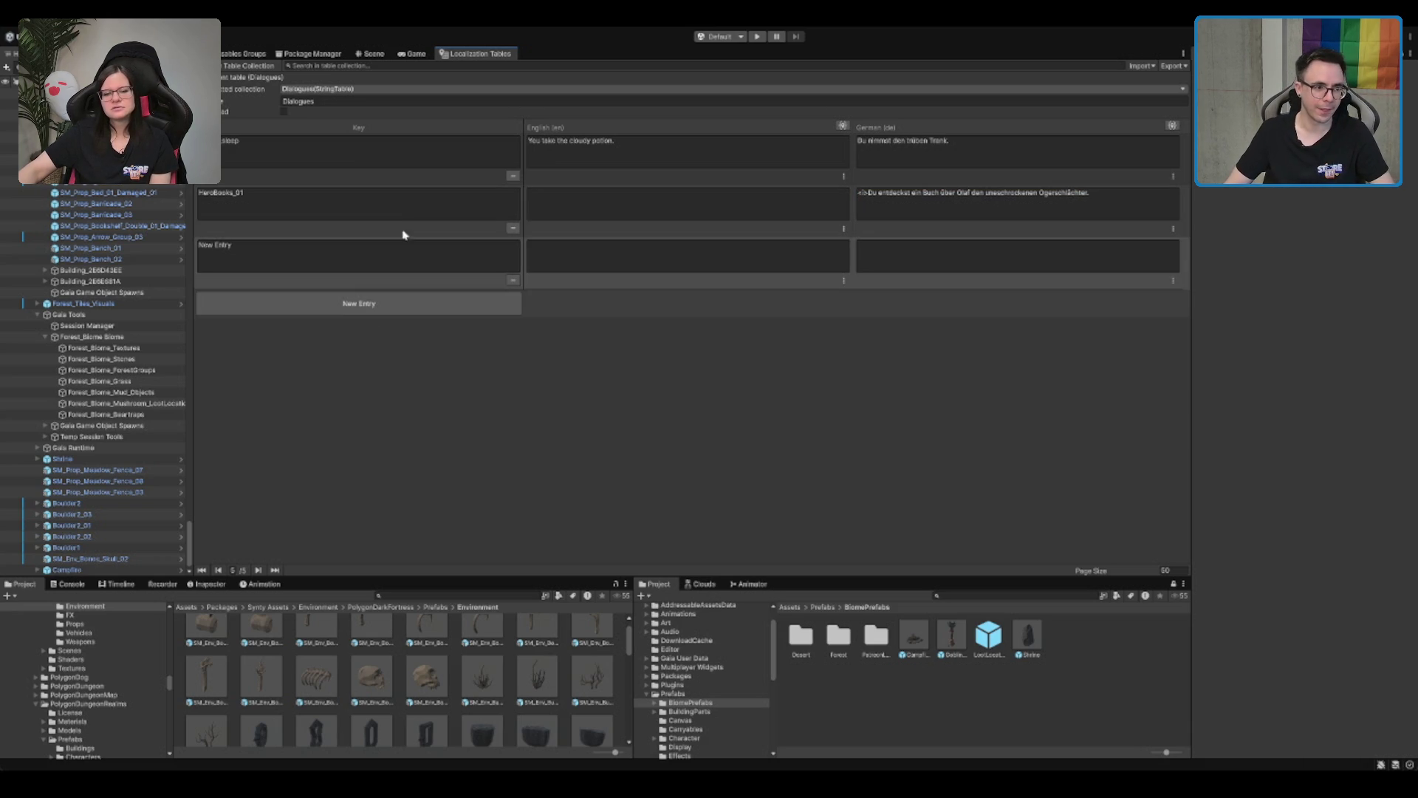
pyautogui.click(404, 215)
pyautogui.hotkey('ctrl', 'c')
pyautogui.click(404, 250)
pyautogui.hotkey('ctrl', 'v')
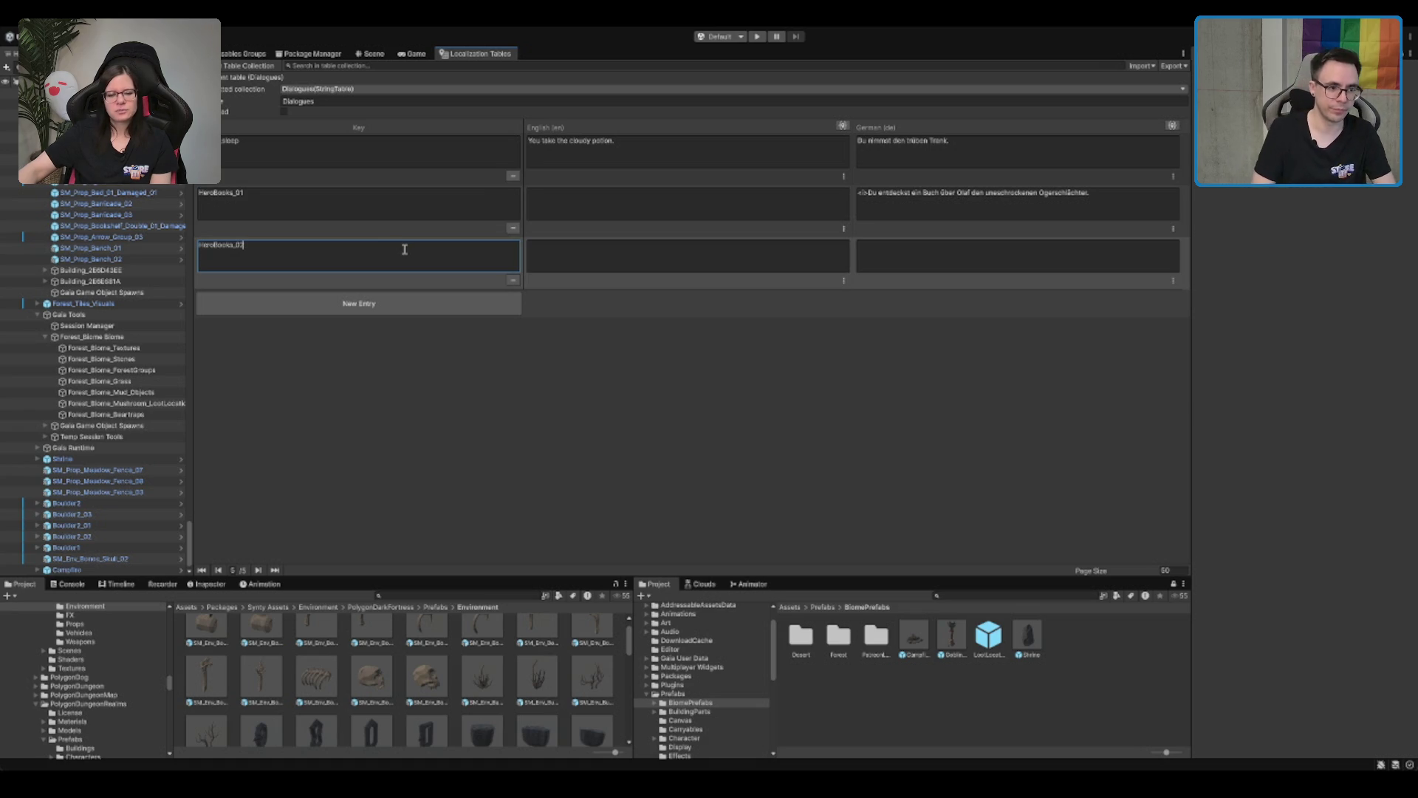
pyautogui.click(918, 252)
pyautogui.write('"Lange war diese')
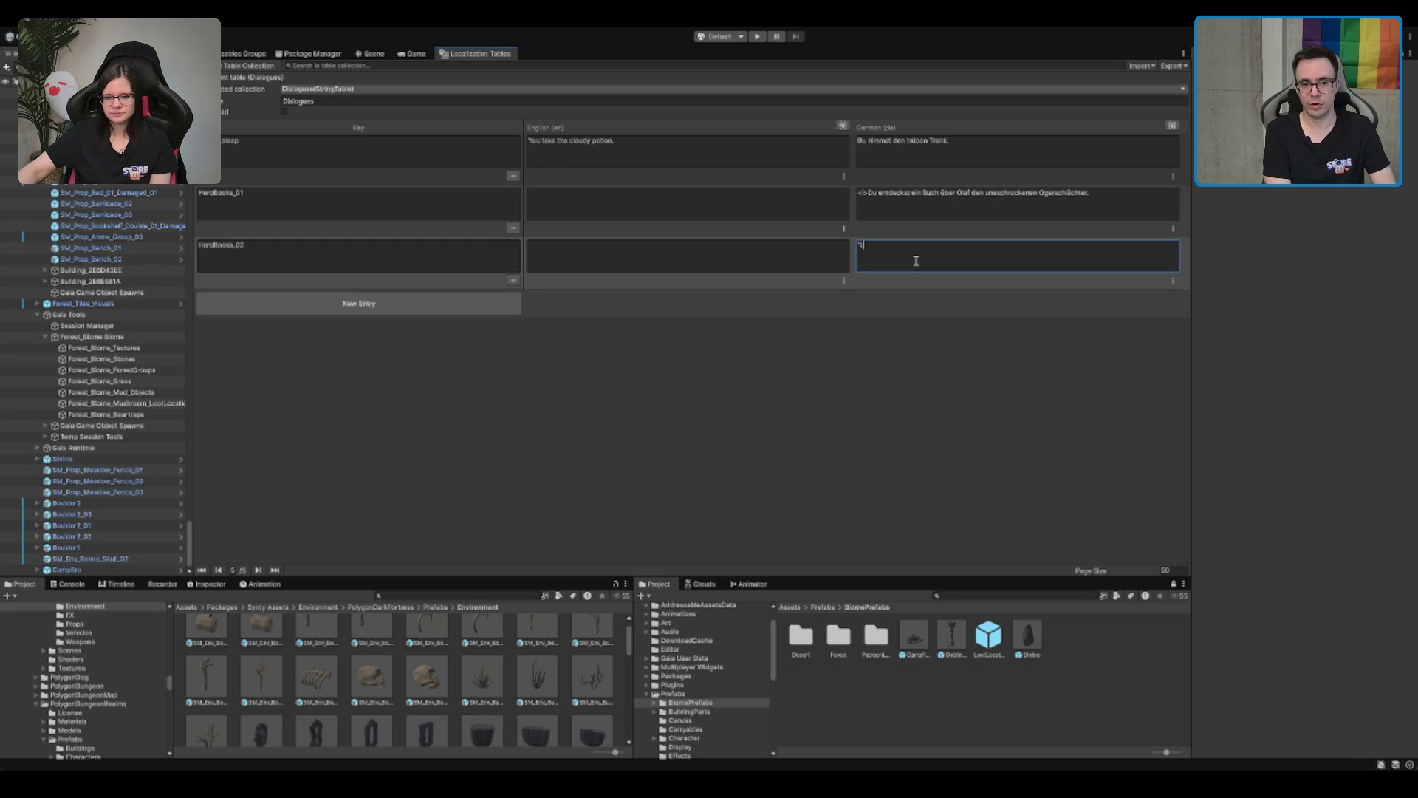
# - Write HeroBooks_02's German line saying the terrible ogre Hope was stranded there, then add another entry
pyautogui.write('Pa')
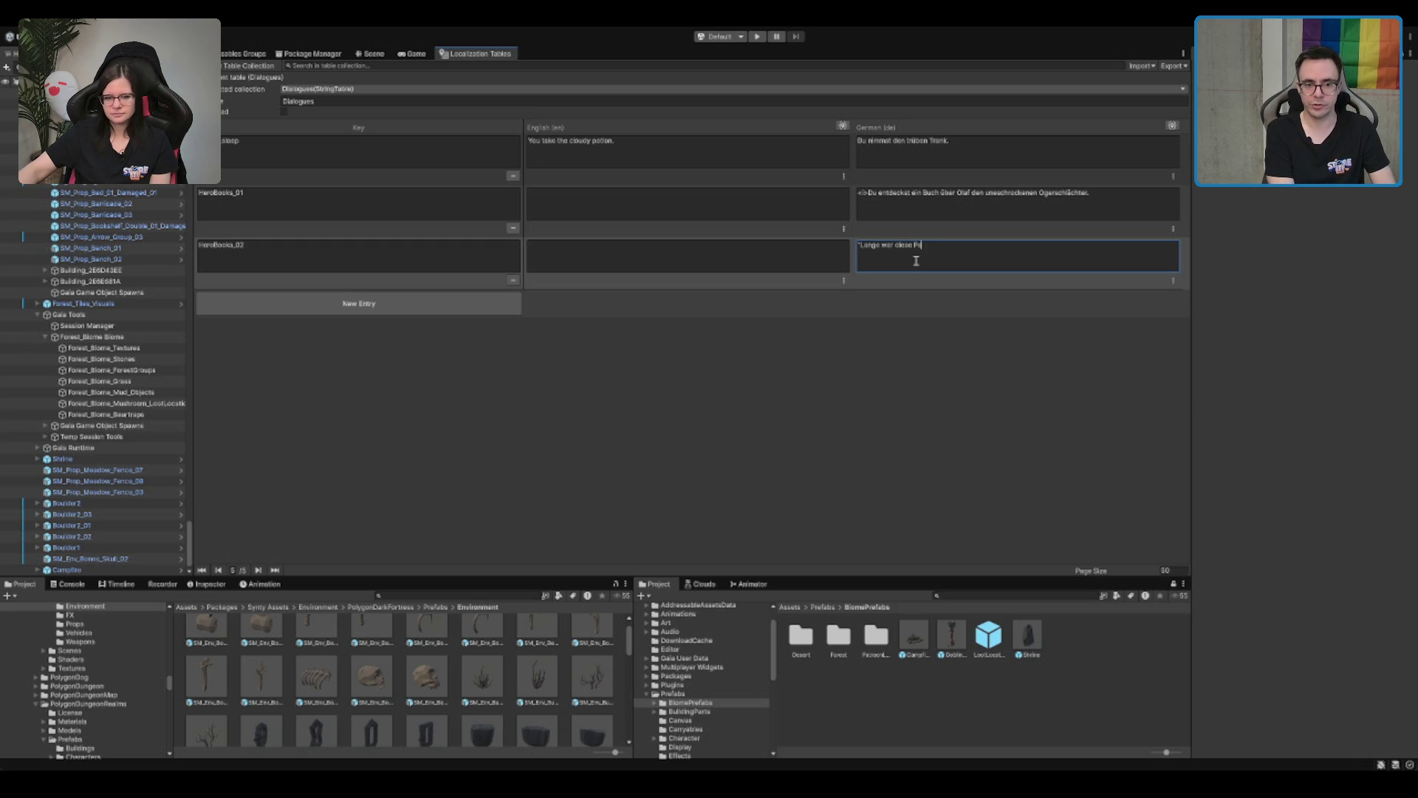
pyautogui.write('ssage unbegohbar')
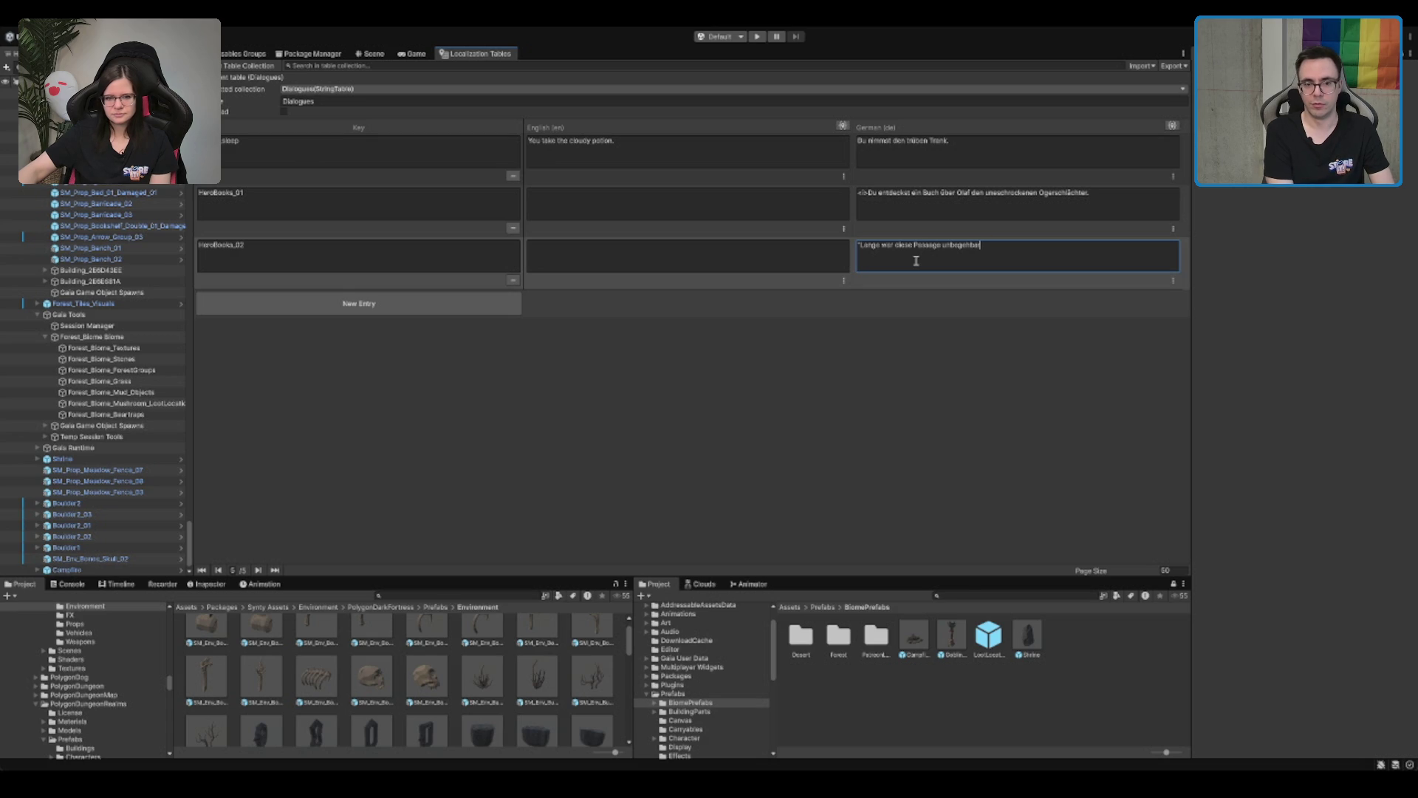
pyautogui.write(', weil ein S')
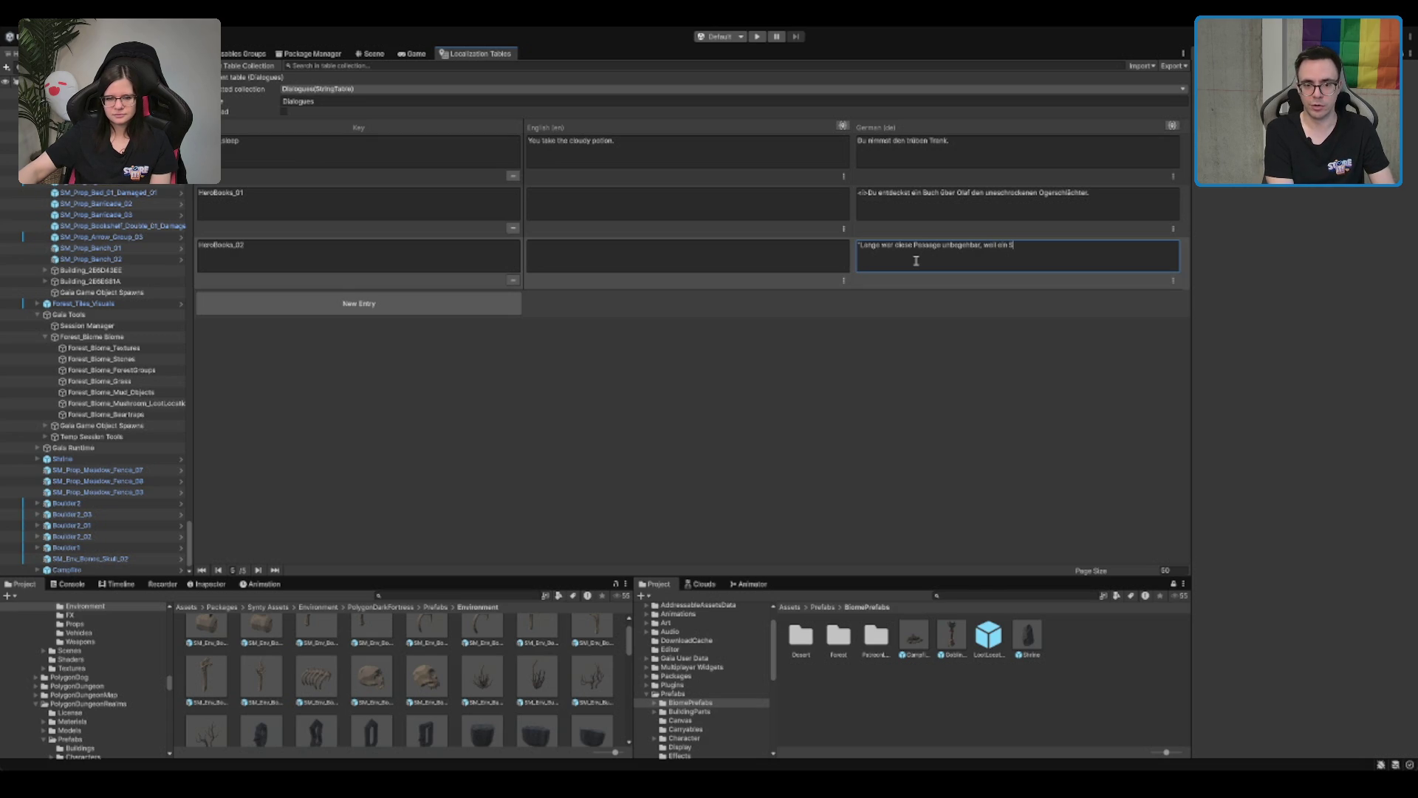
pyautogui.press('BackSpace')
pyautogui.write('schreckliche')
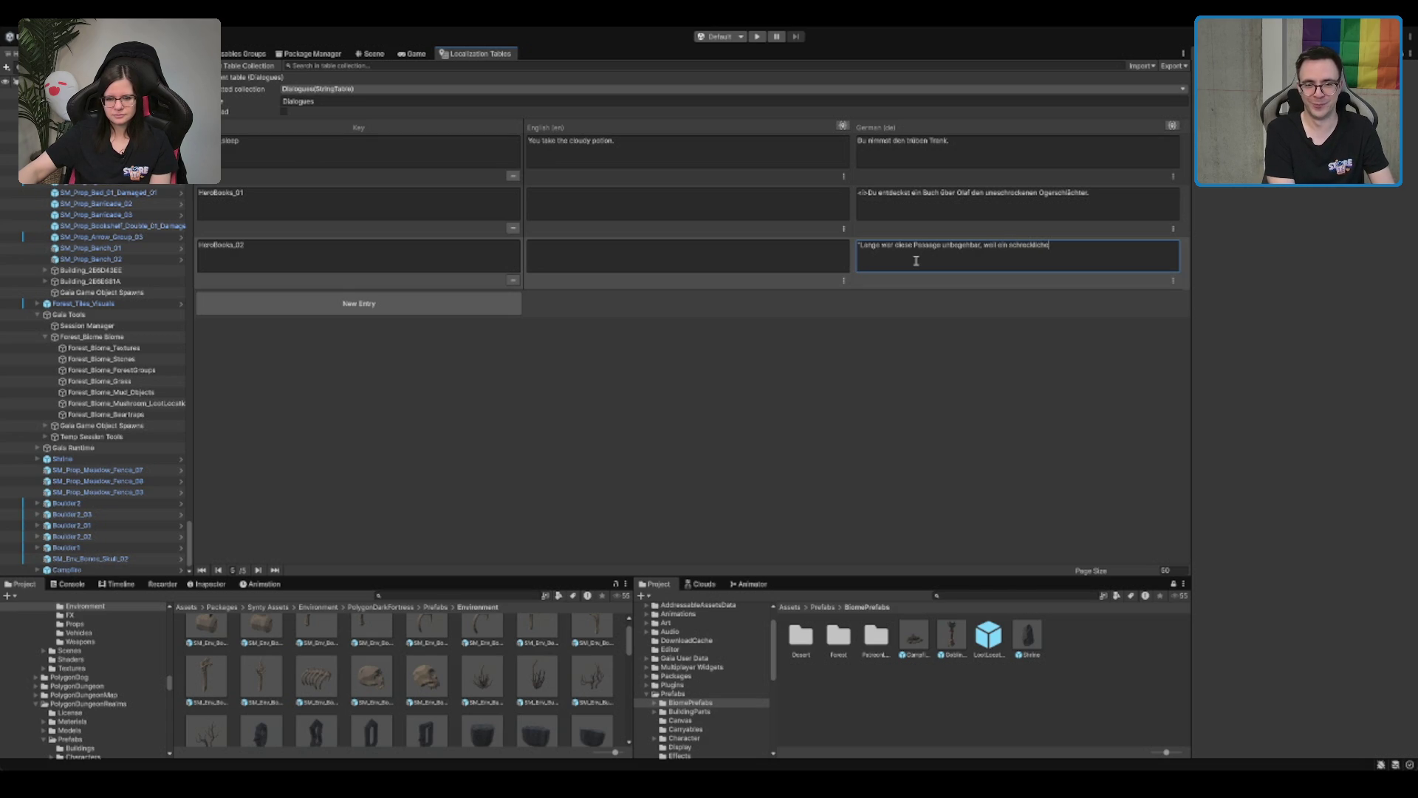
pyautogui.write('r Oger namens')
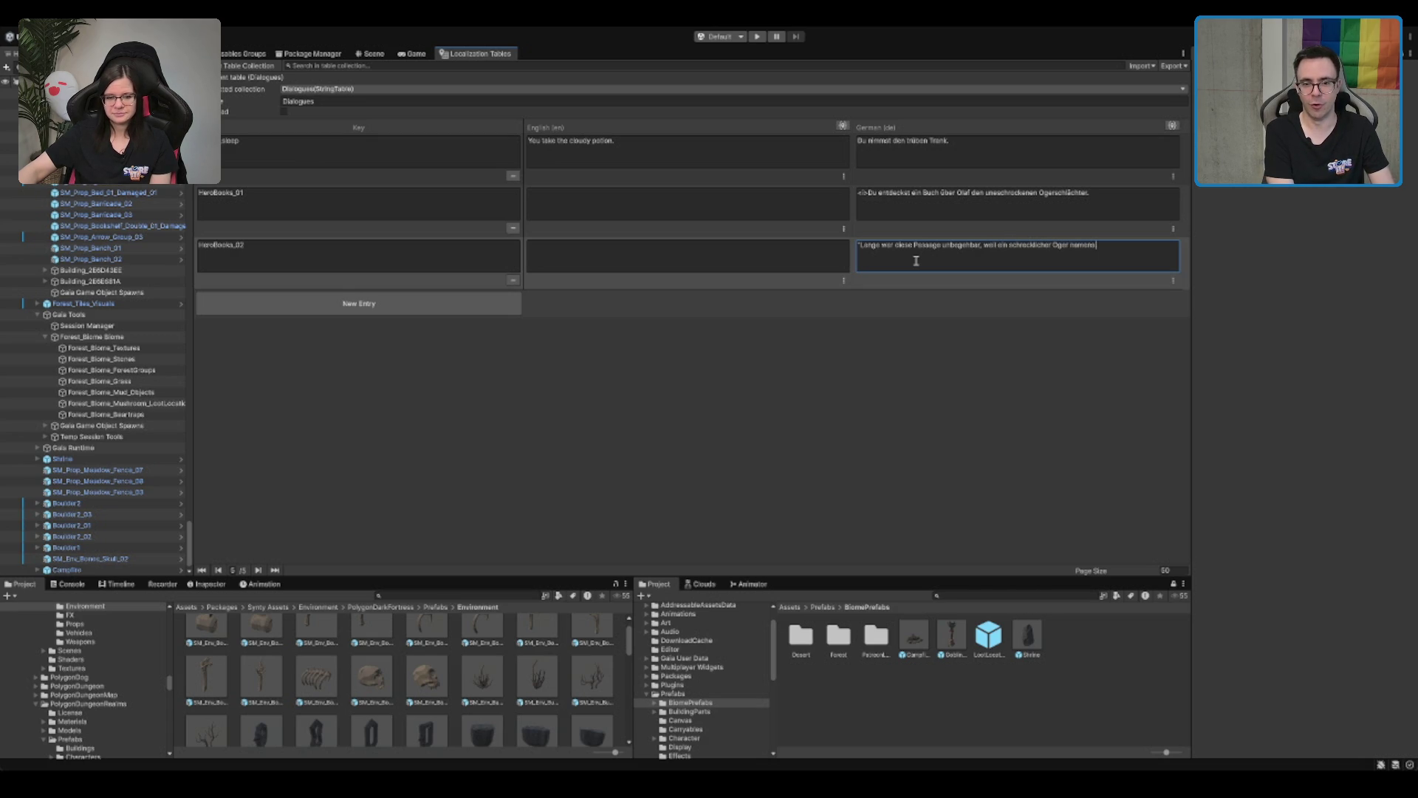
pyautogui.write(' Hope s')
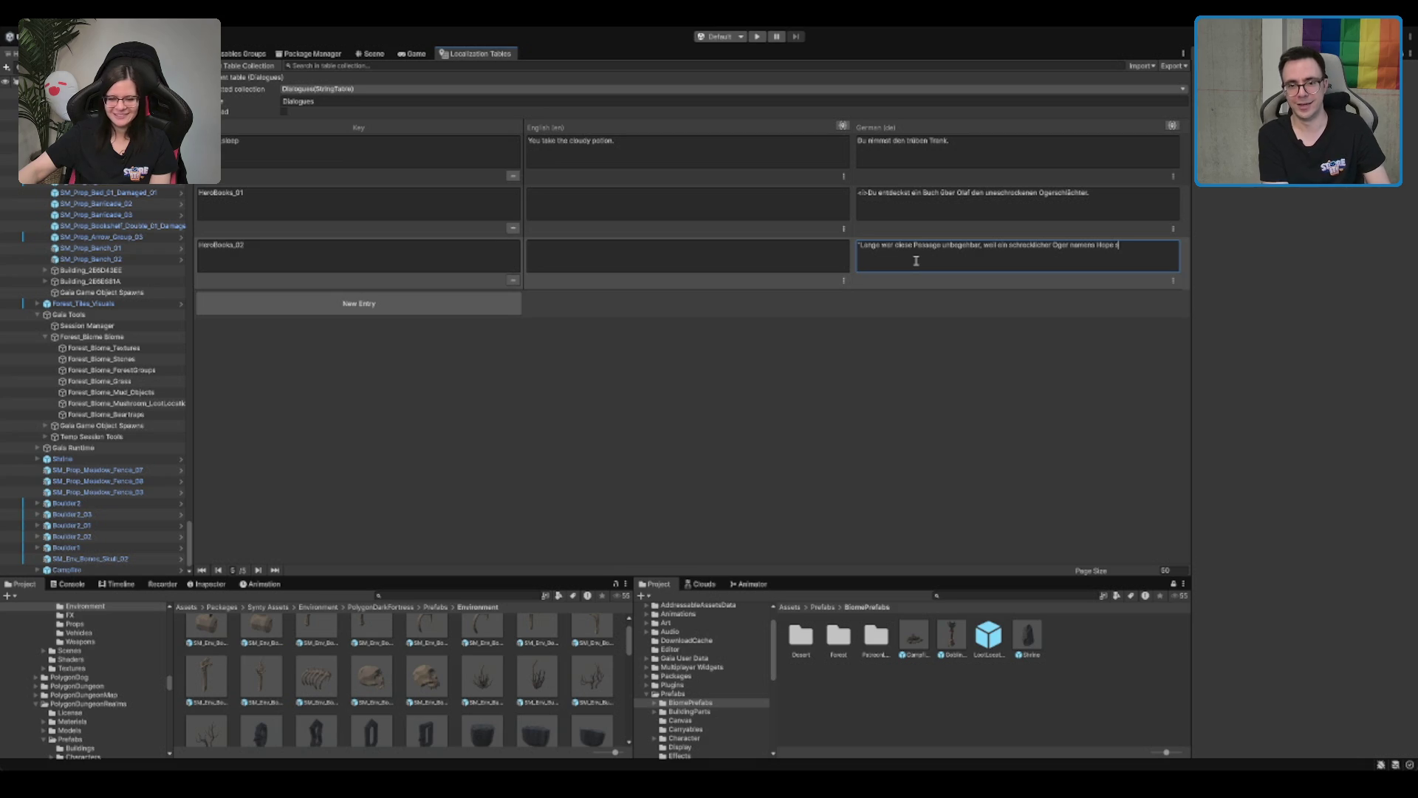
pyautogui.write('ie bewachte')
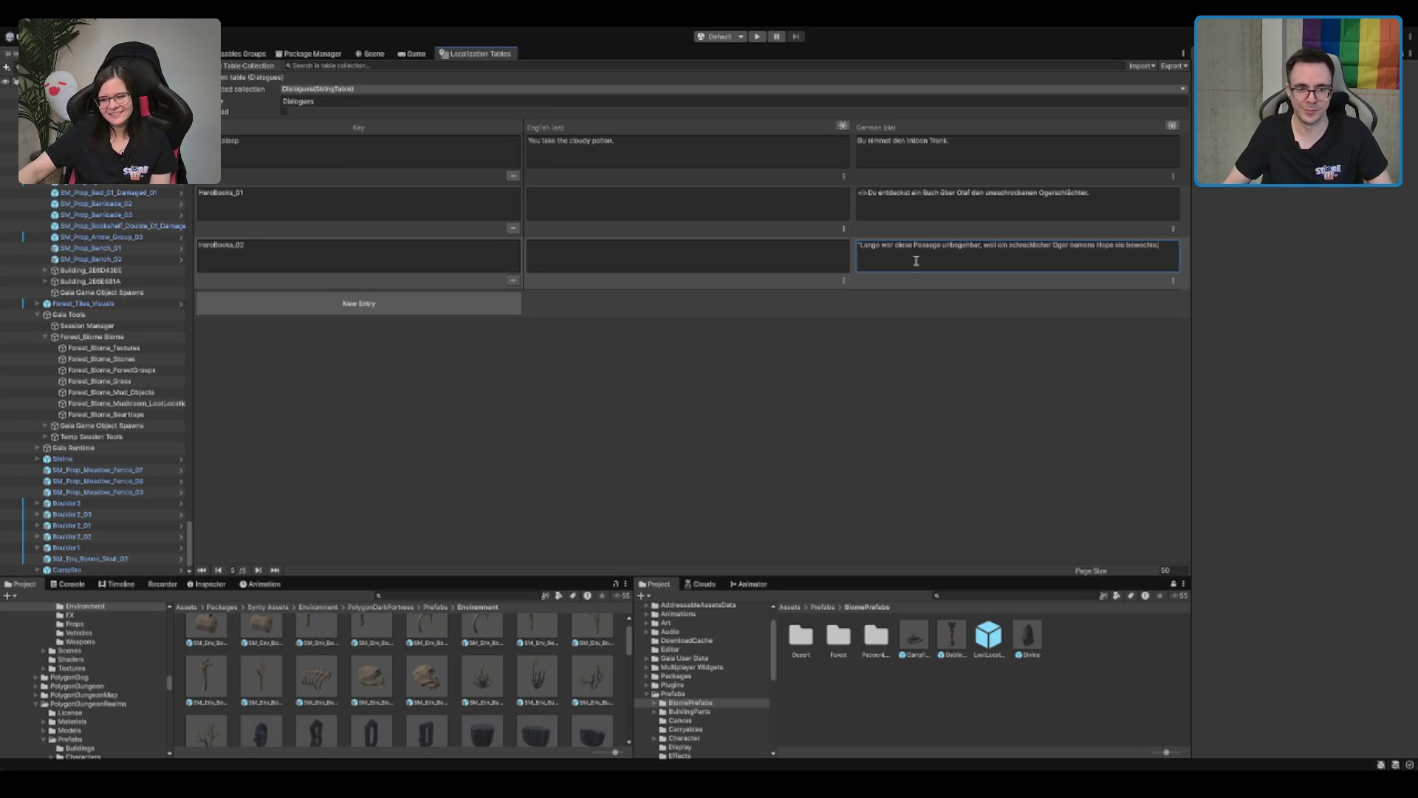
pyautogui.write('."')
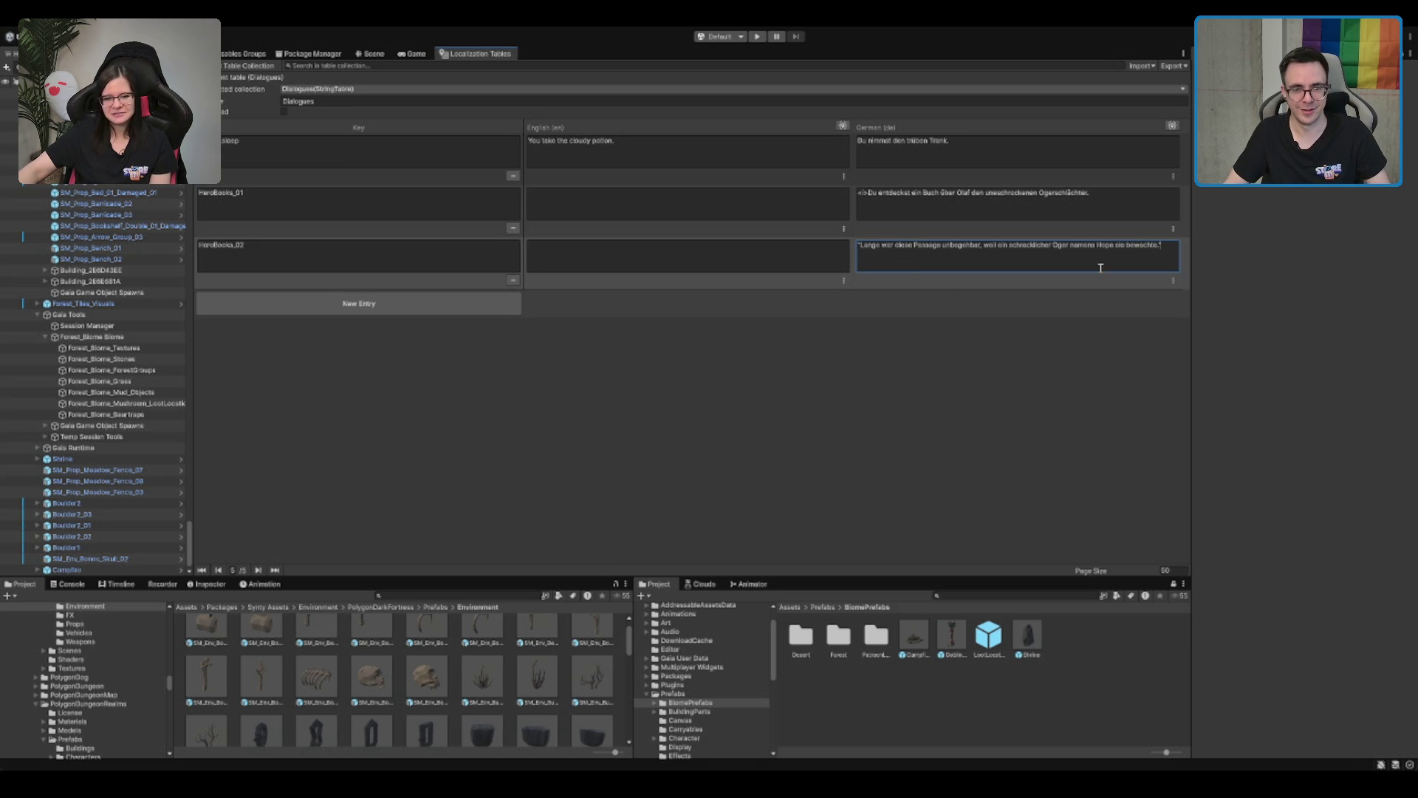
pyautogui.doubleClick(1150, 247)
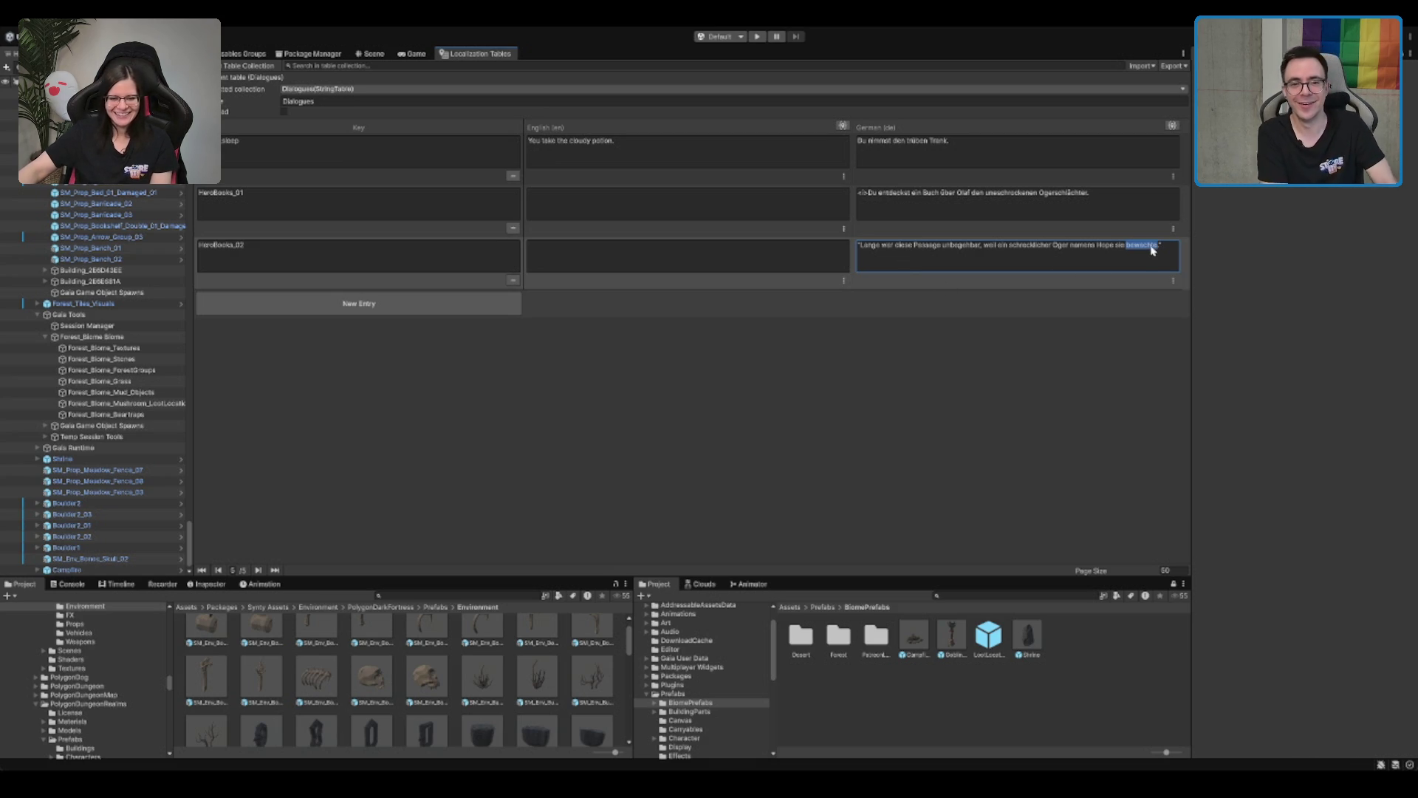
pyautogui.write('hielt')
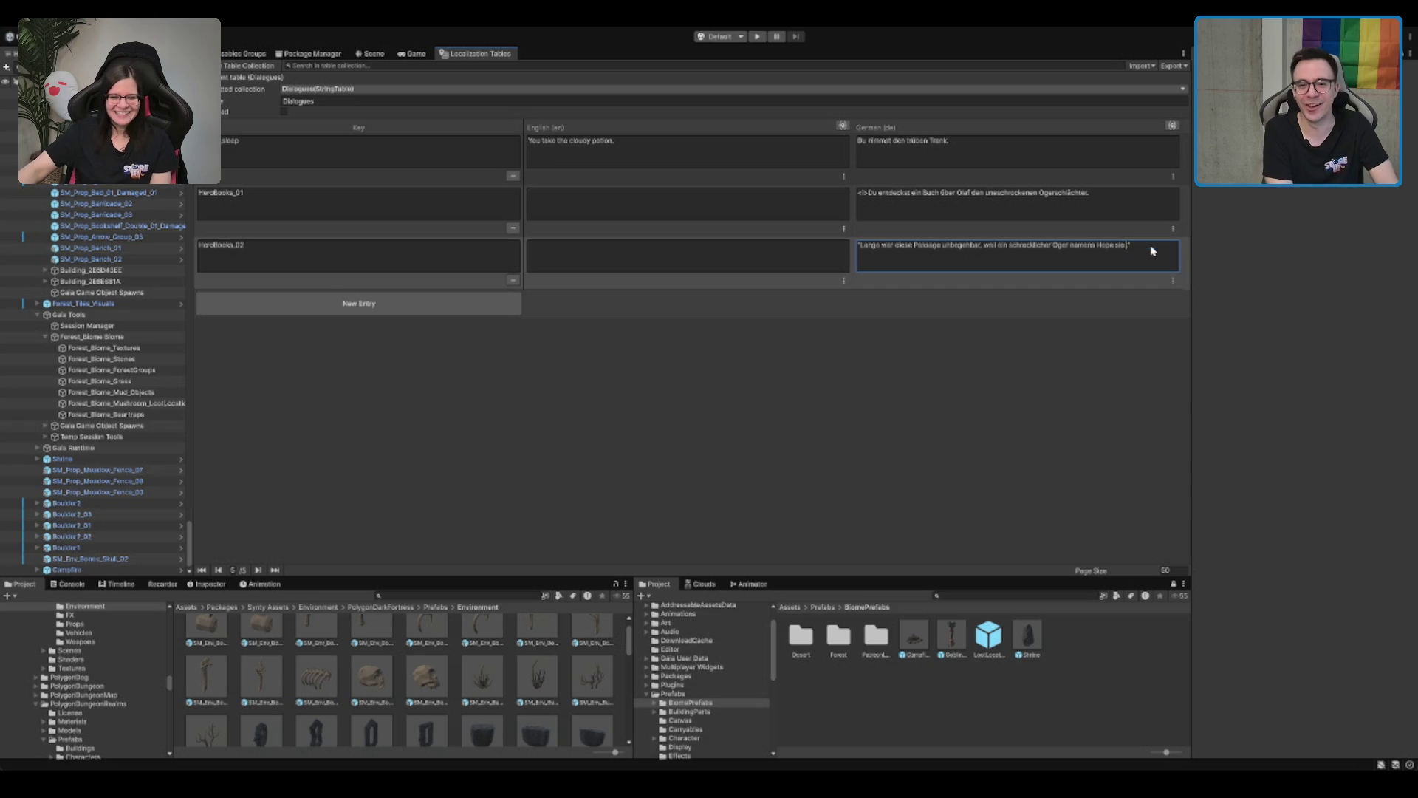
pyautogui.write('r gestrandet war')
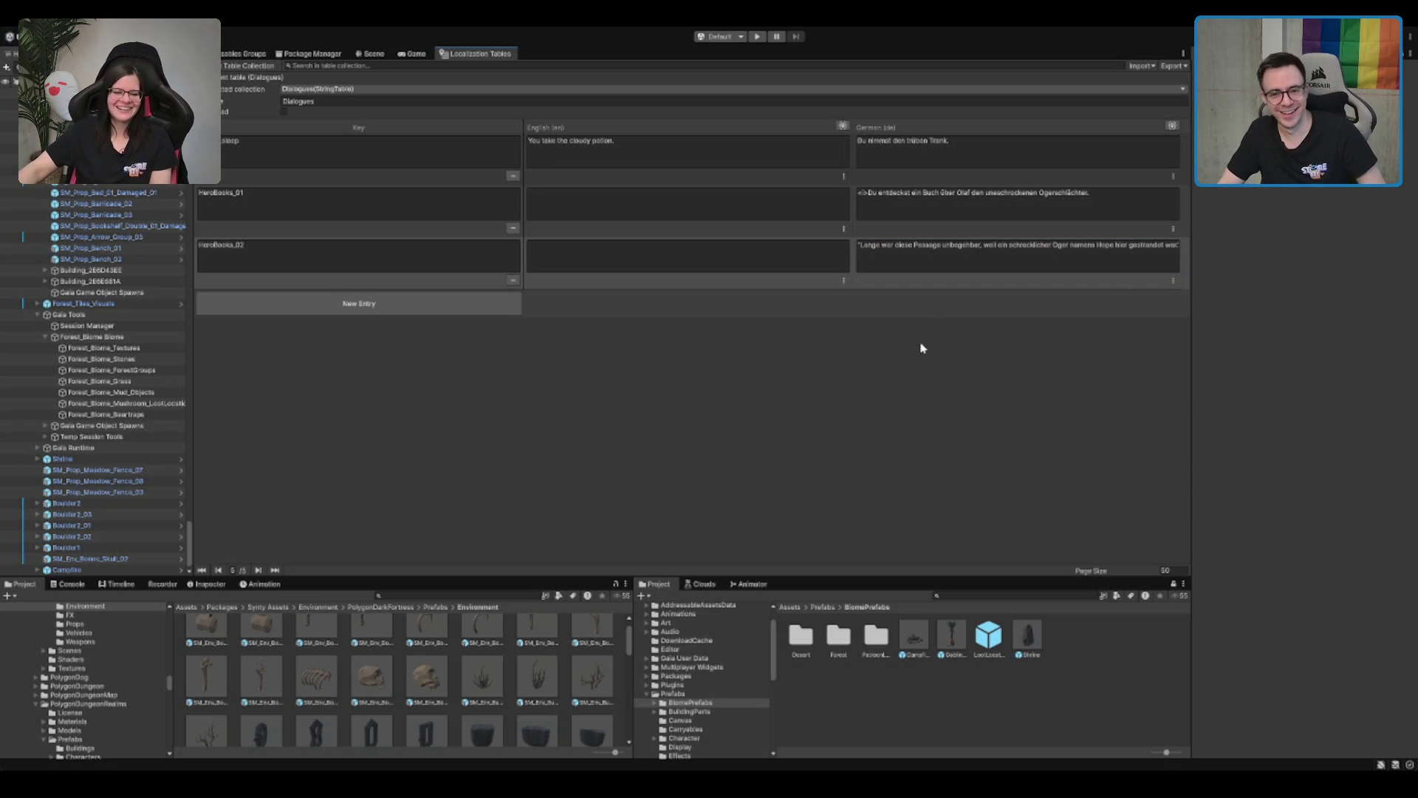
pyautogui.click(465, 304)
pyautogui.click(431, 257)
# - Key the new row HeroBooks_03 and type its German line about a brave hero defeating Hope with his great spear
pyautogui.click(389, 314)
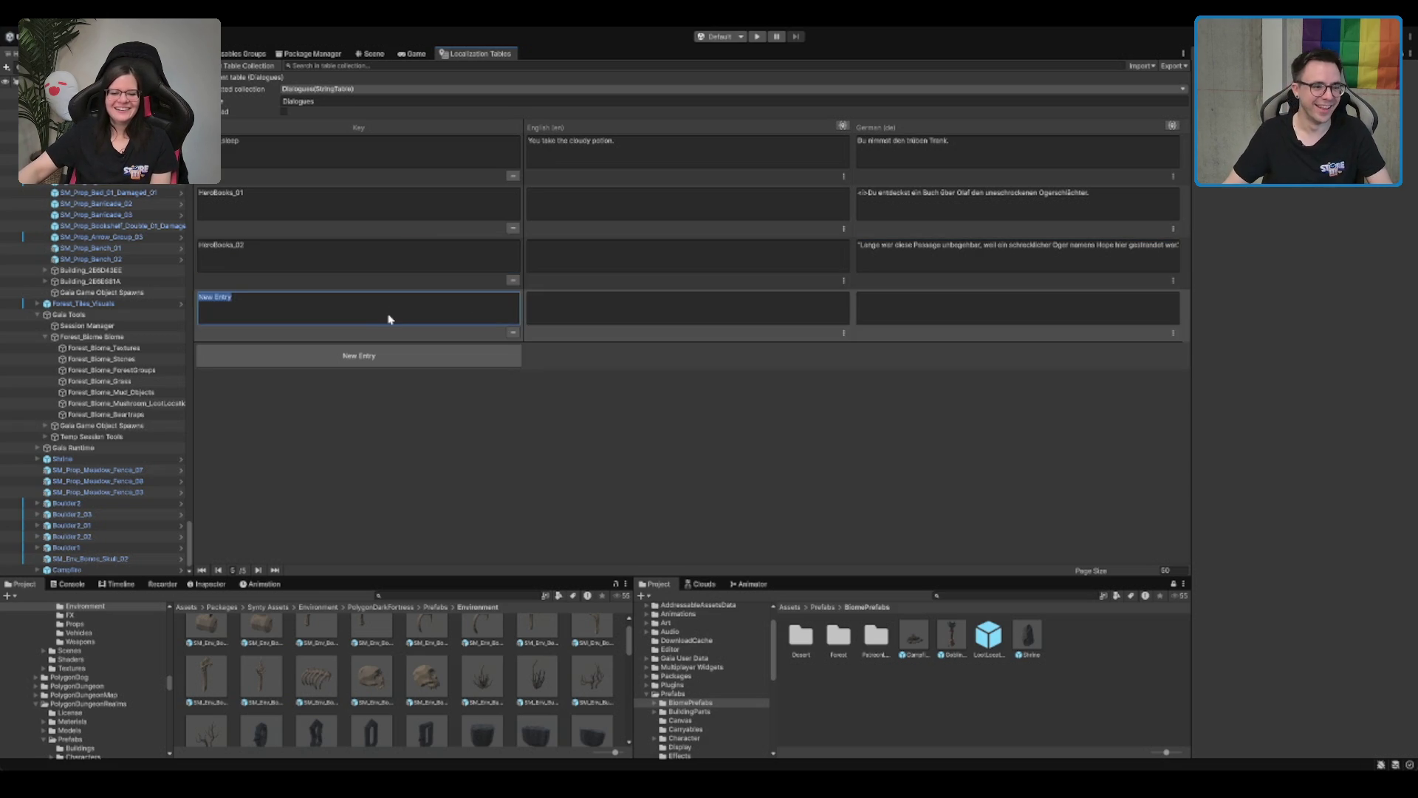
pyautogui.write('HeroBooks_02')
pyautogui.write('3')
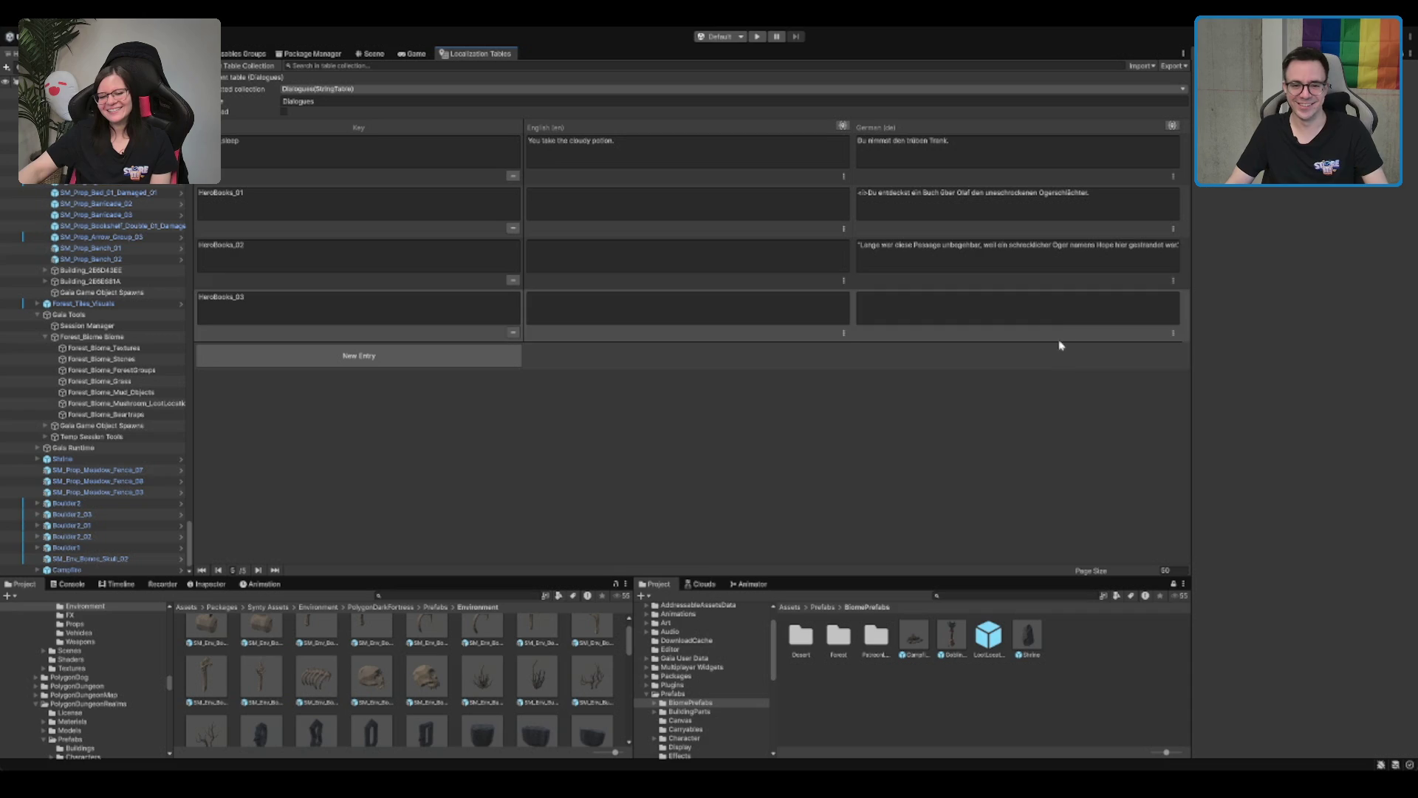
pyautogui.click(1042, 311)
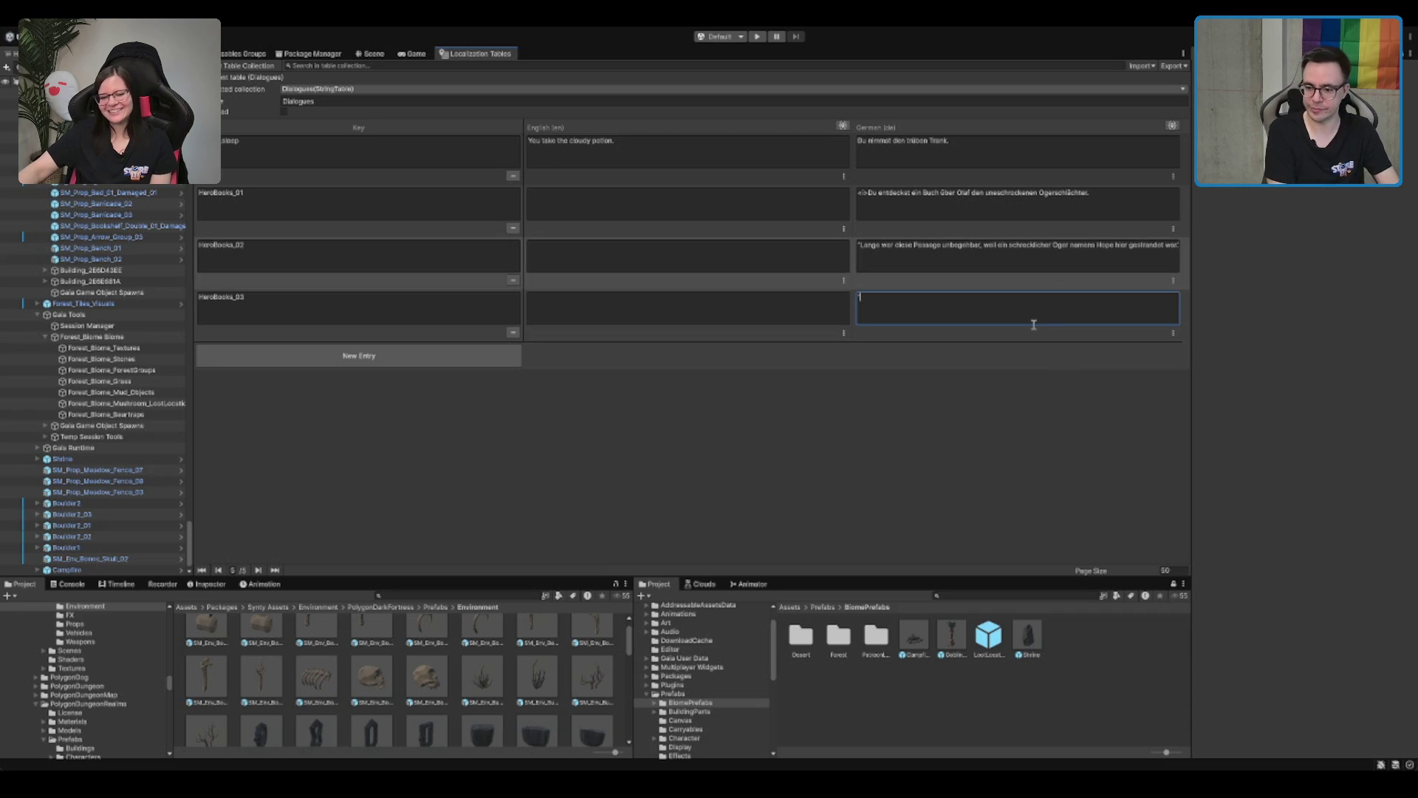
pyautogui.write('"Doch ei')
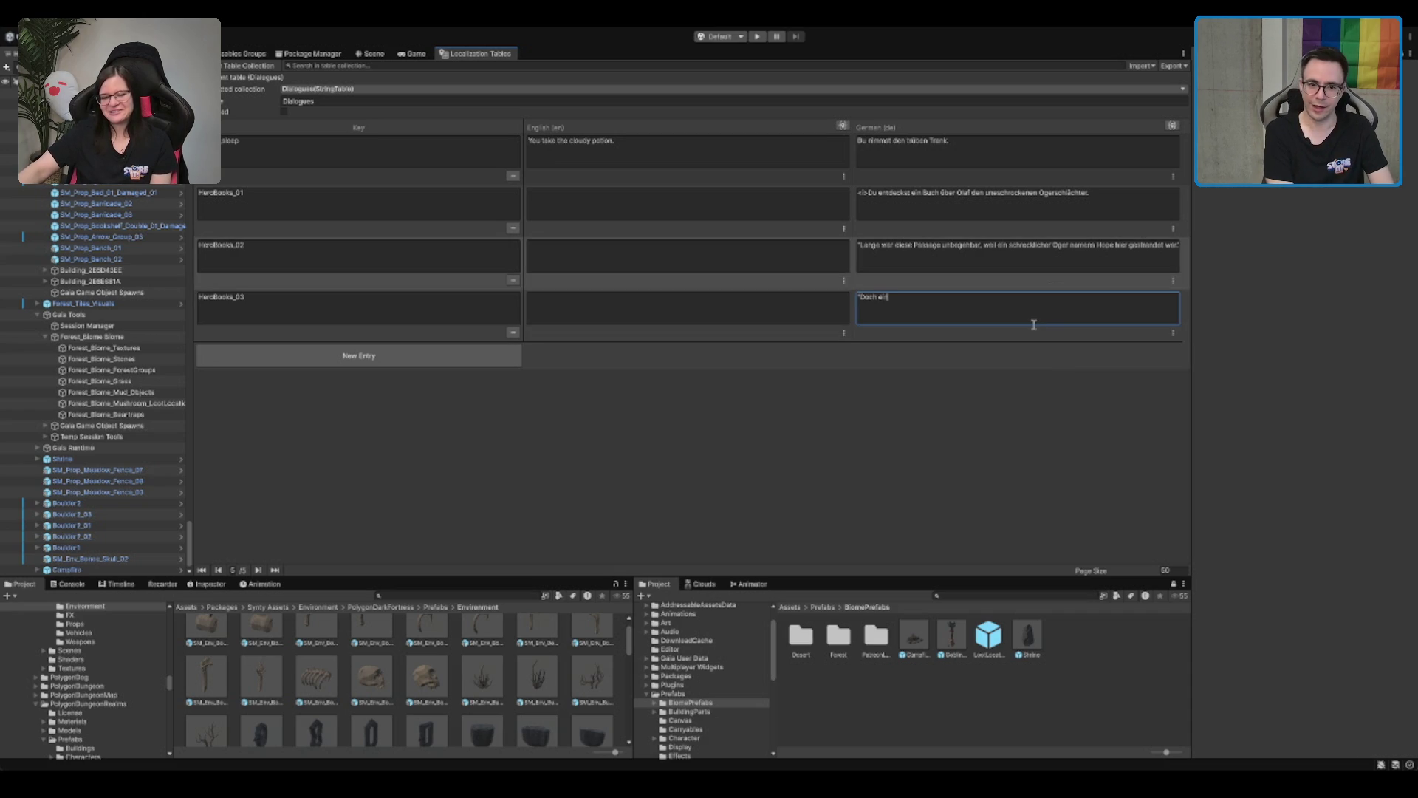
pyautogui.write('s Tages kam ei')
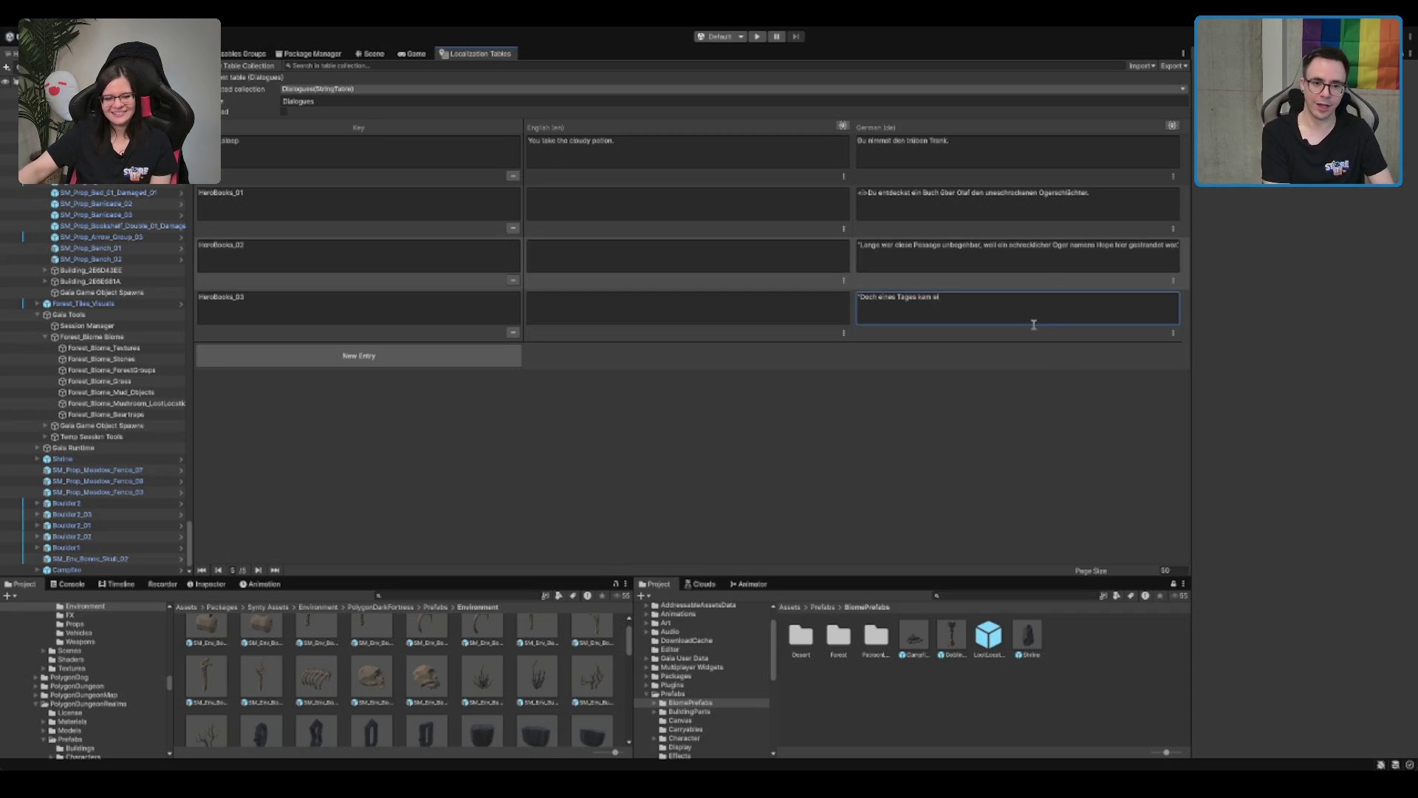
pyautogui.write('tiger,')
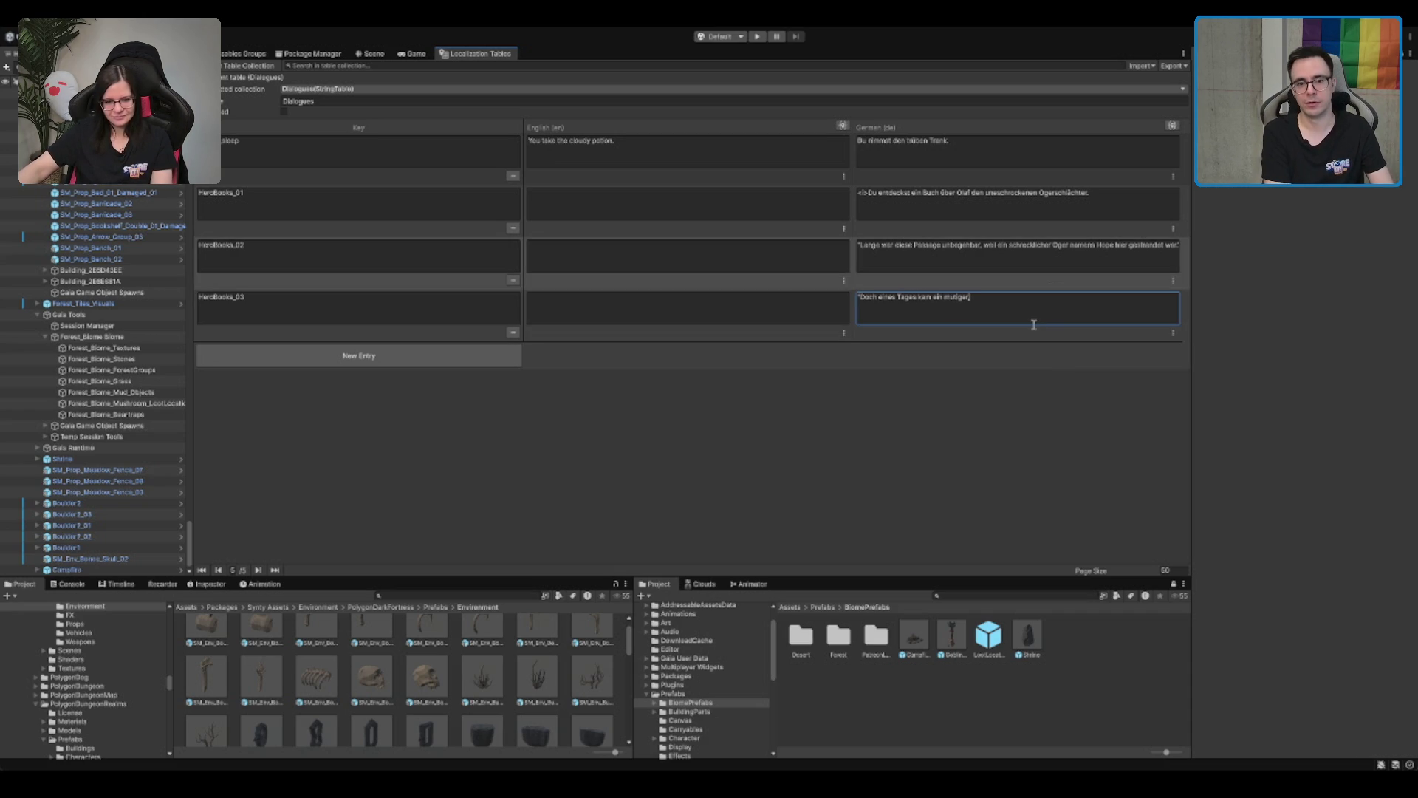
pyautogui.write(' unerschrocken')
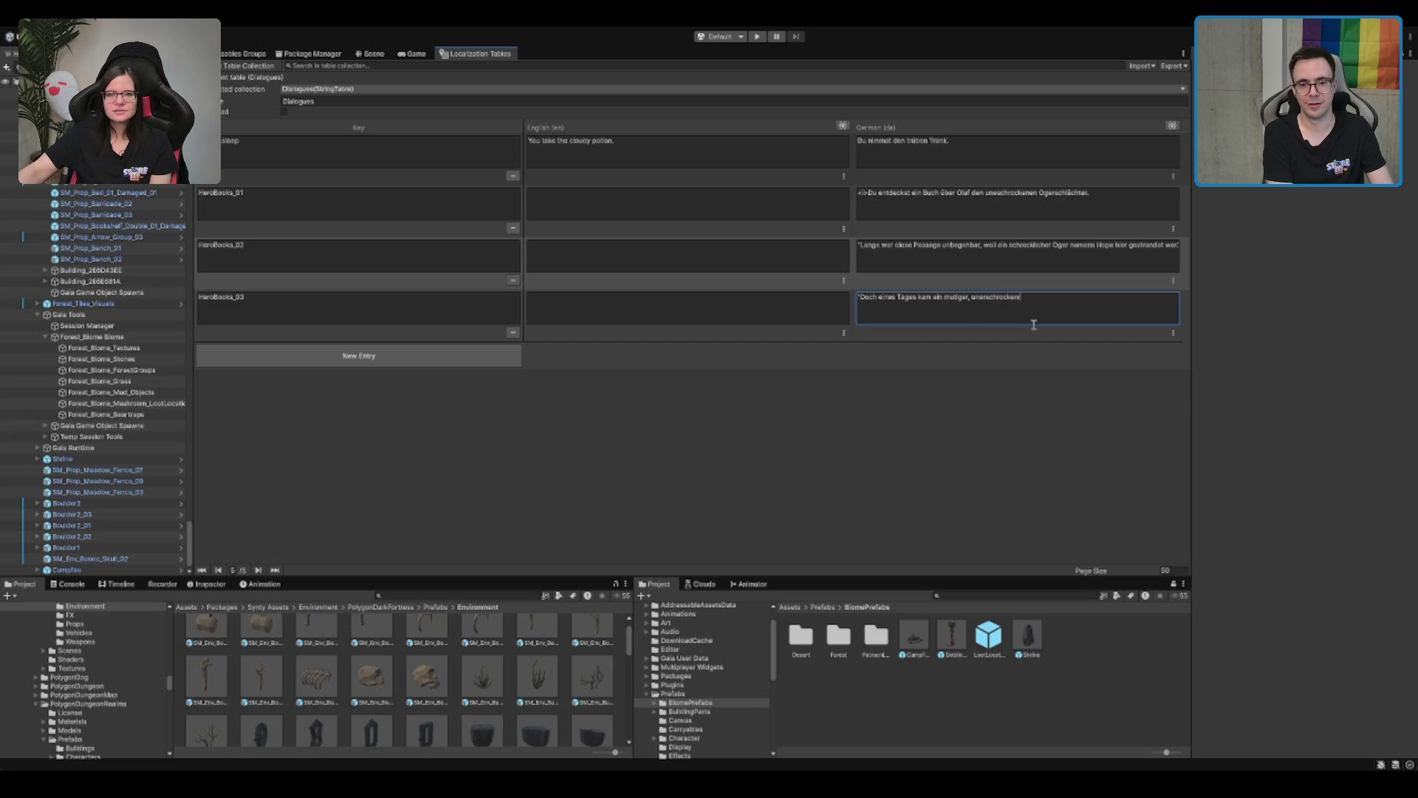
pyautogui.write('er ')
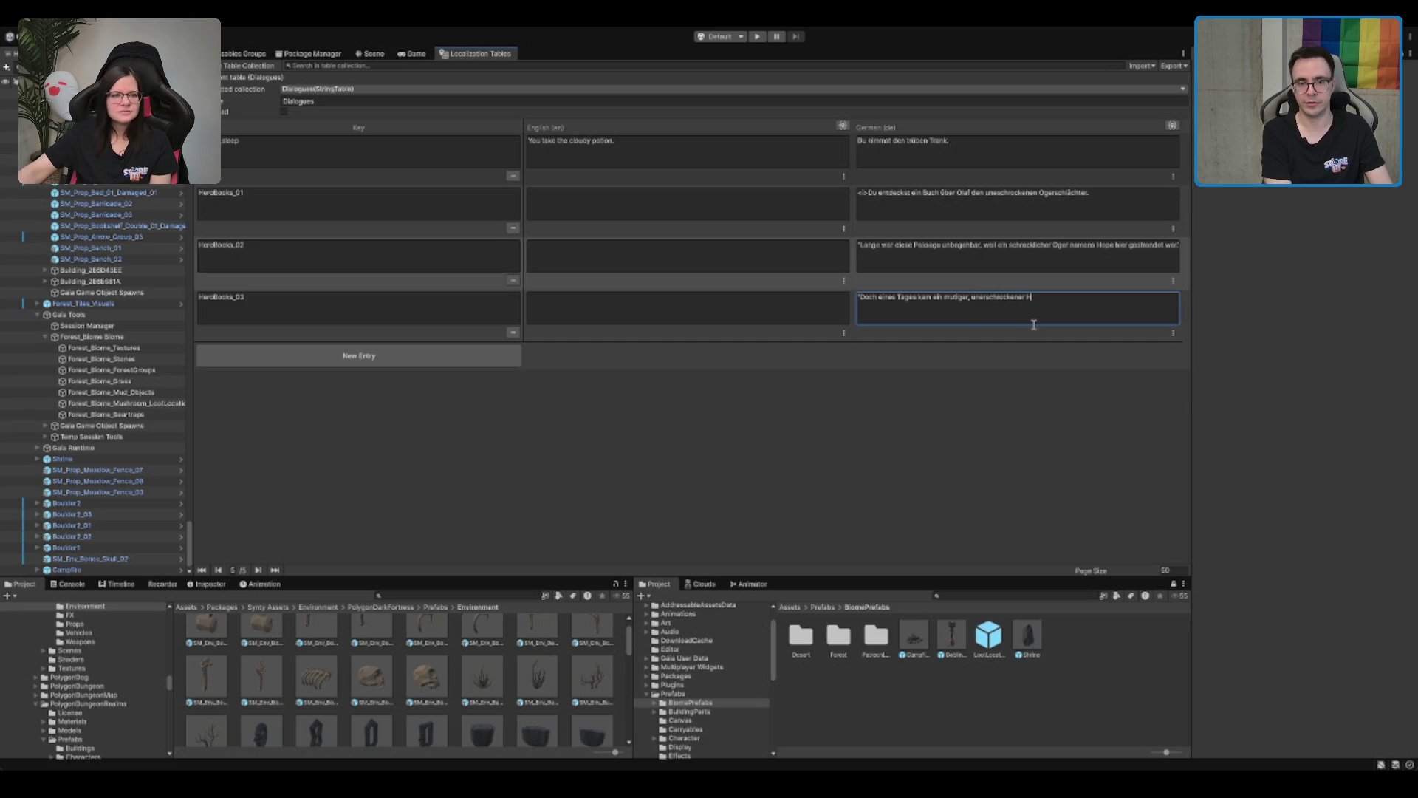
pyautogui.write('Held herbei und b')
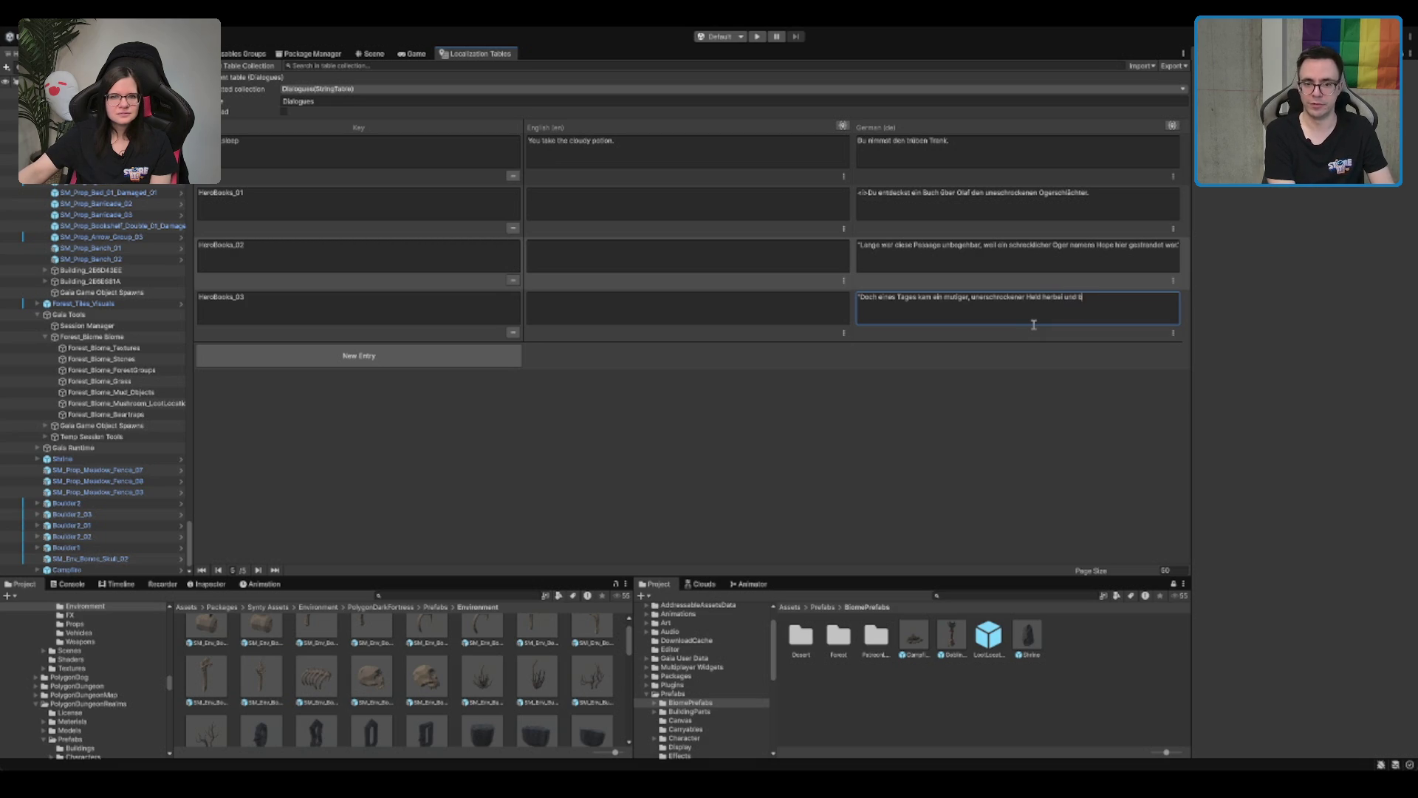
pyautogui.write('ezwang Hope')
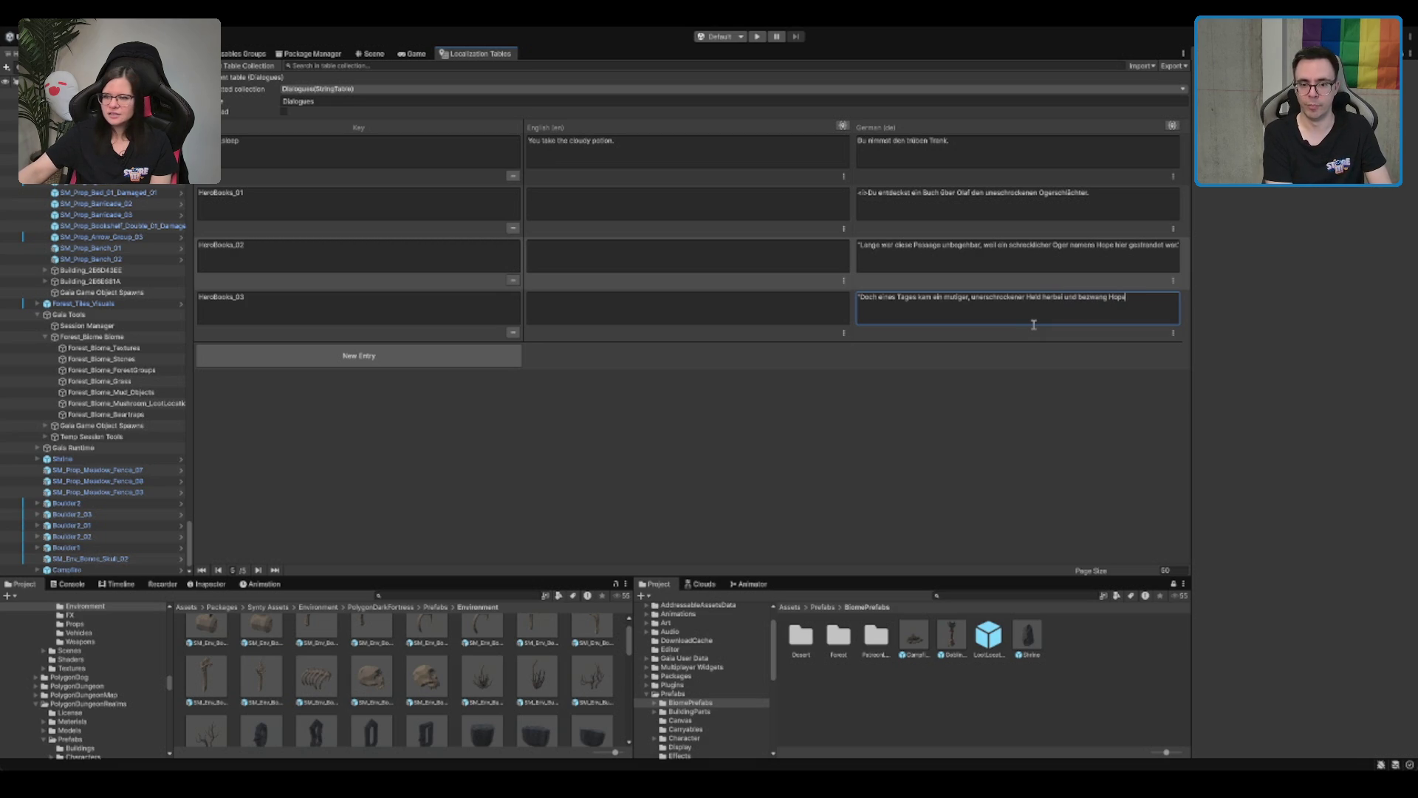
pyautogui.write(' seinem großen')
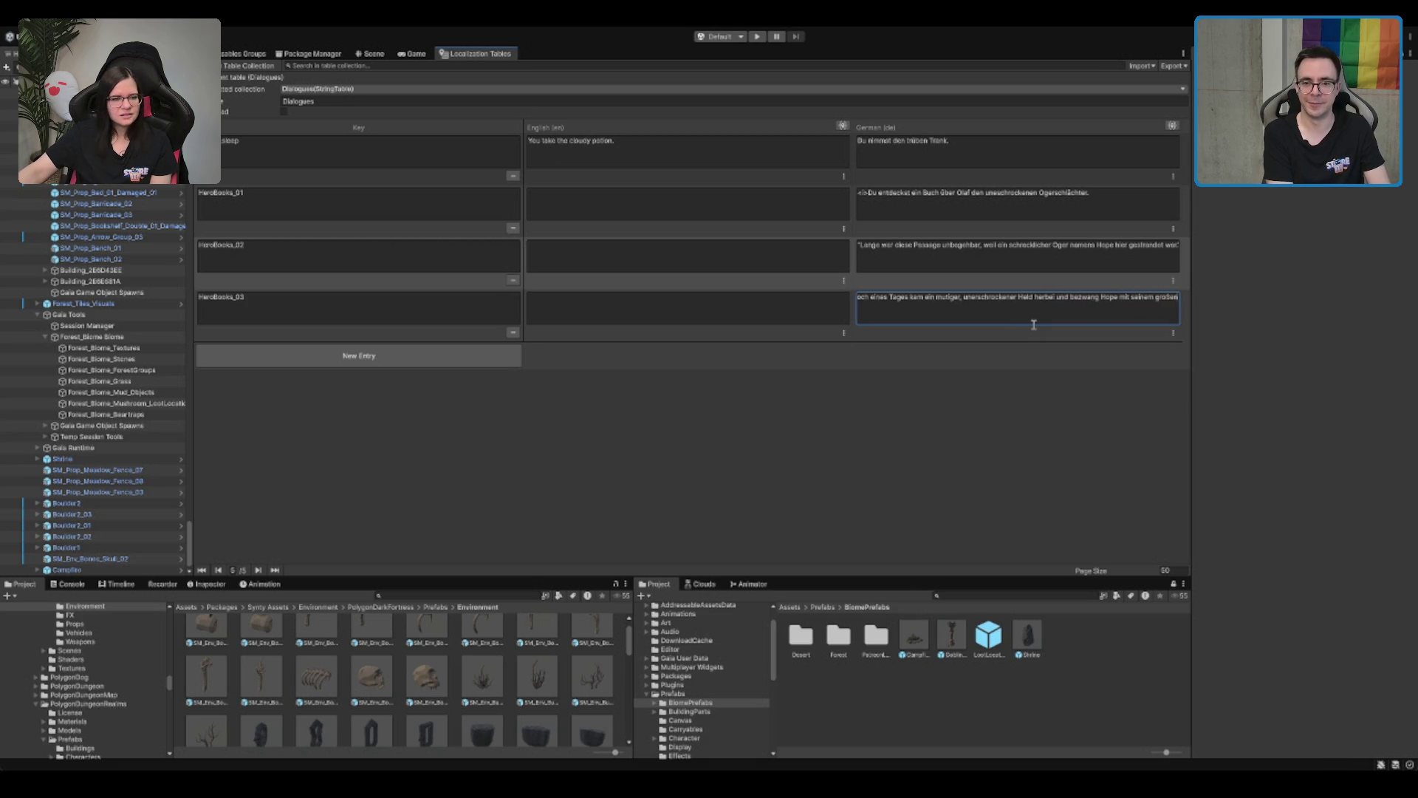
pyautogui.write(' Spee')
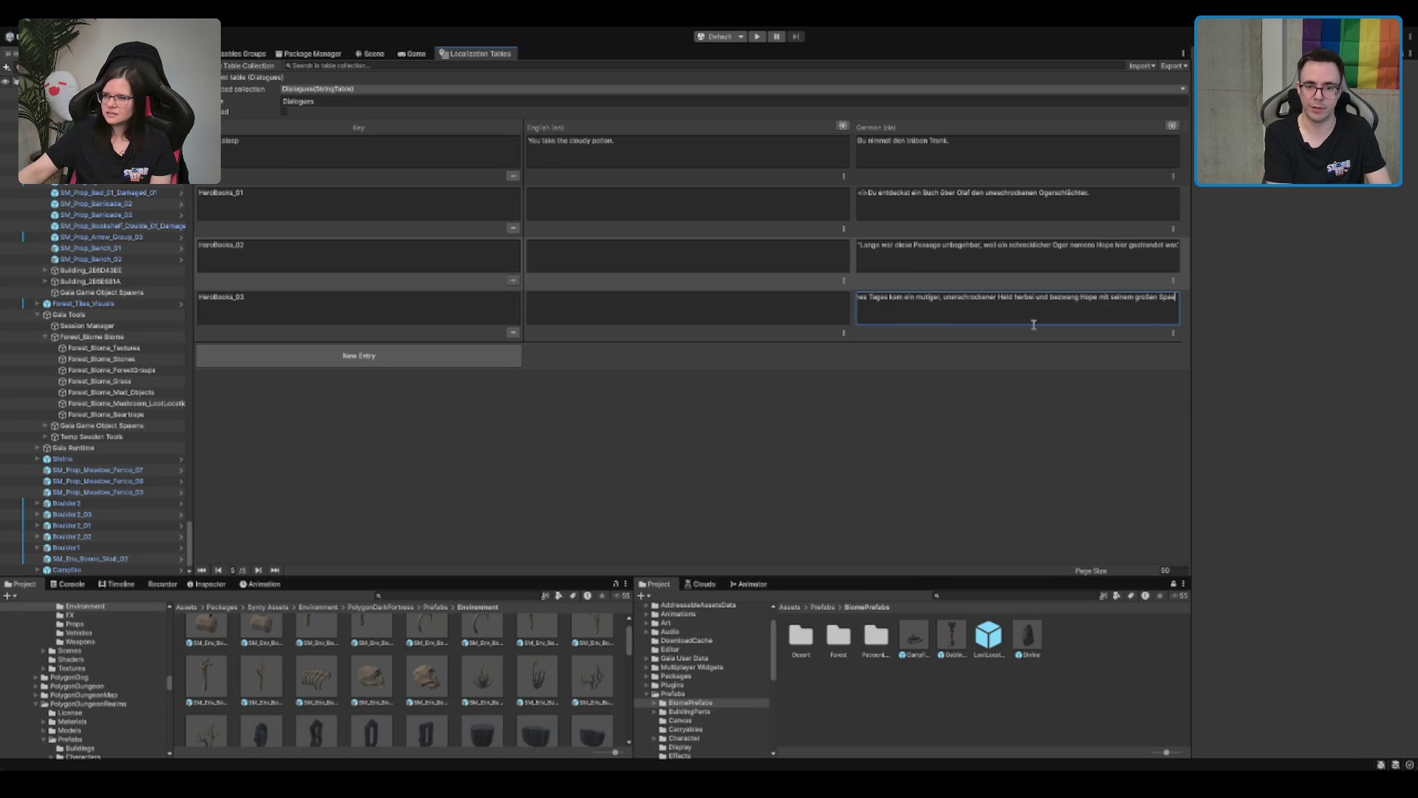
pyautogui.write('r.')
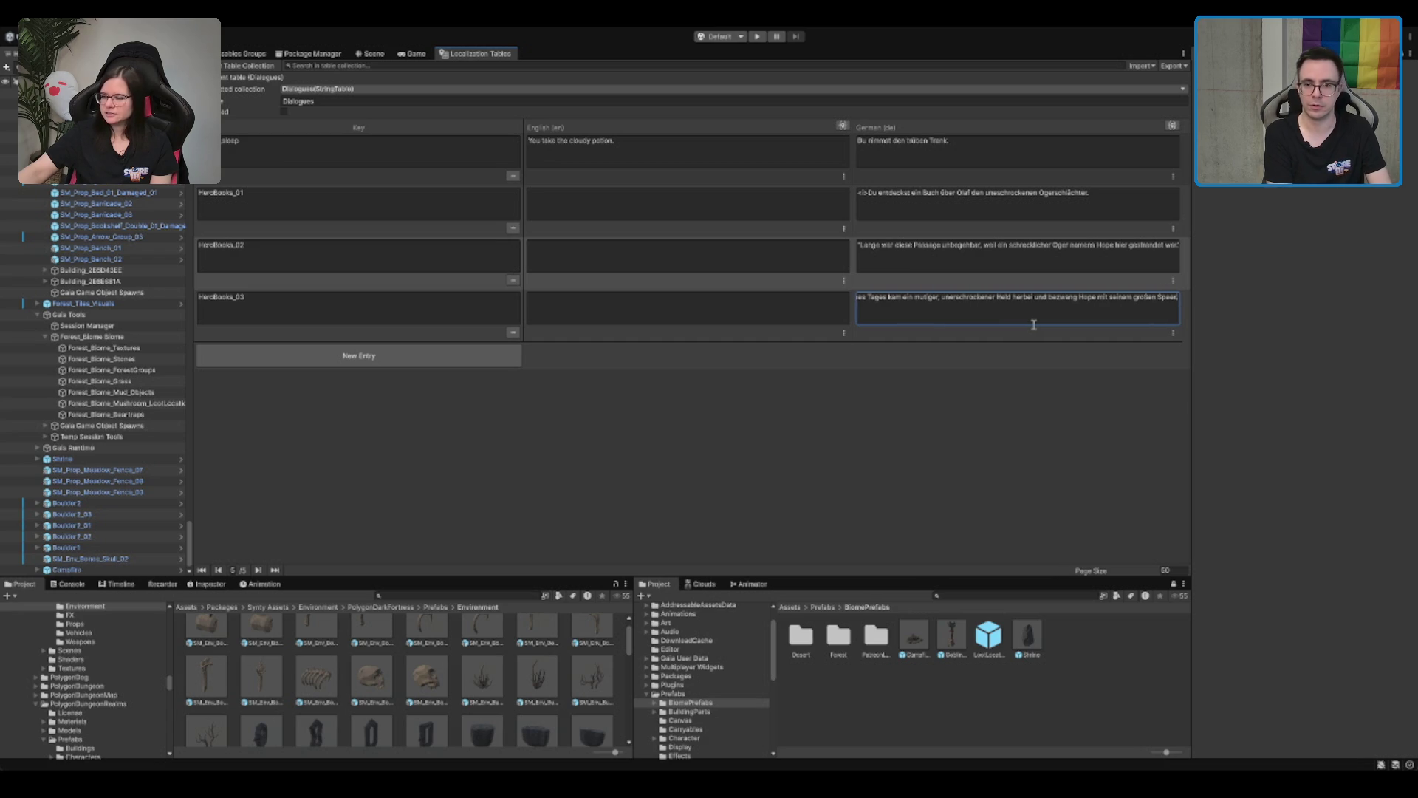
pyautogui.write('"')
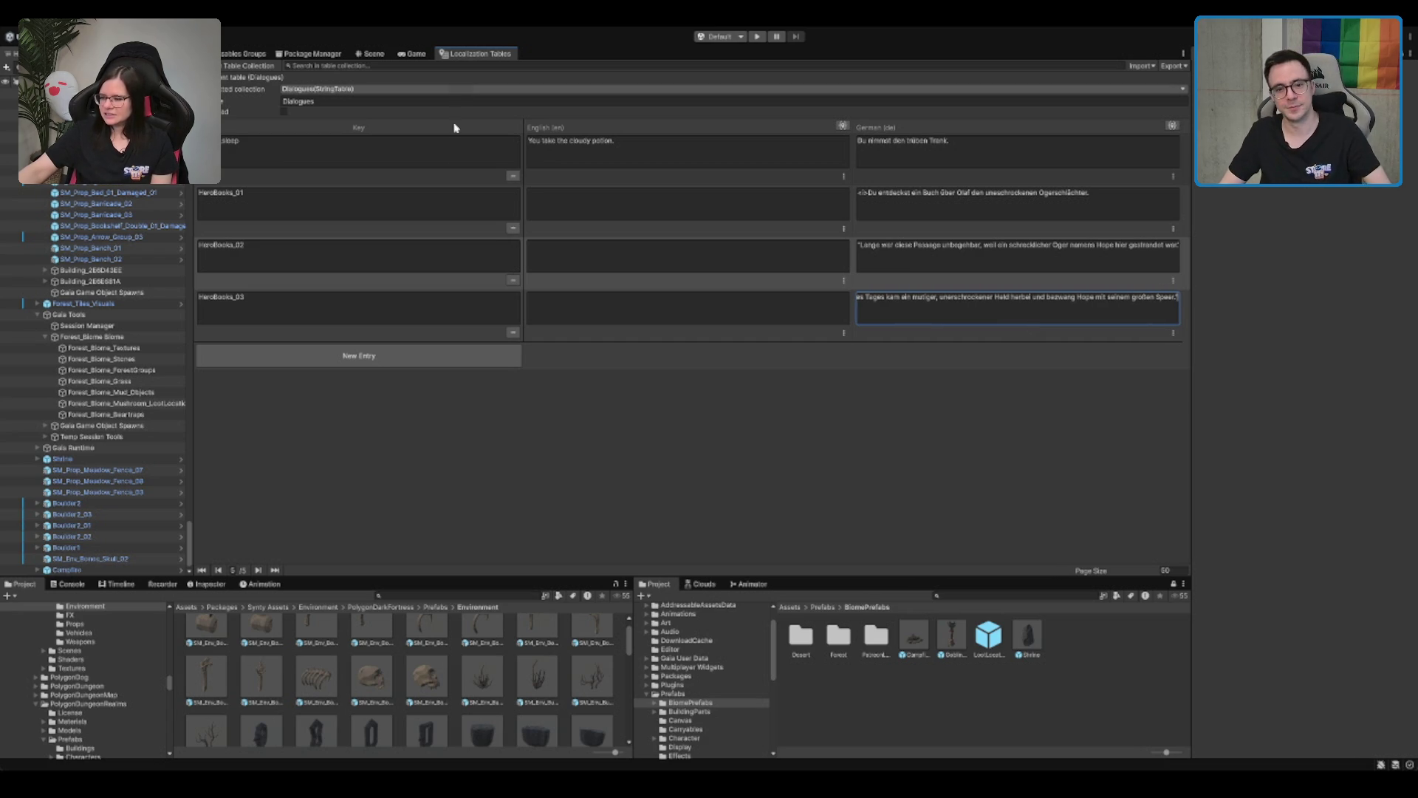
# - Add a new entry below HeroBooks_03 keyed HeroBooks_04
pyautogui.click(431, 322)
pyautogui.click(408, 357)
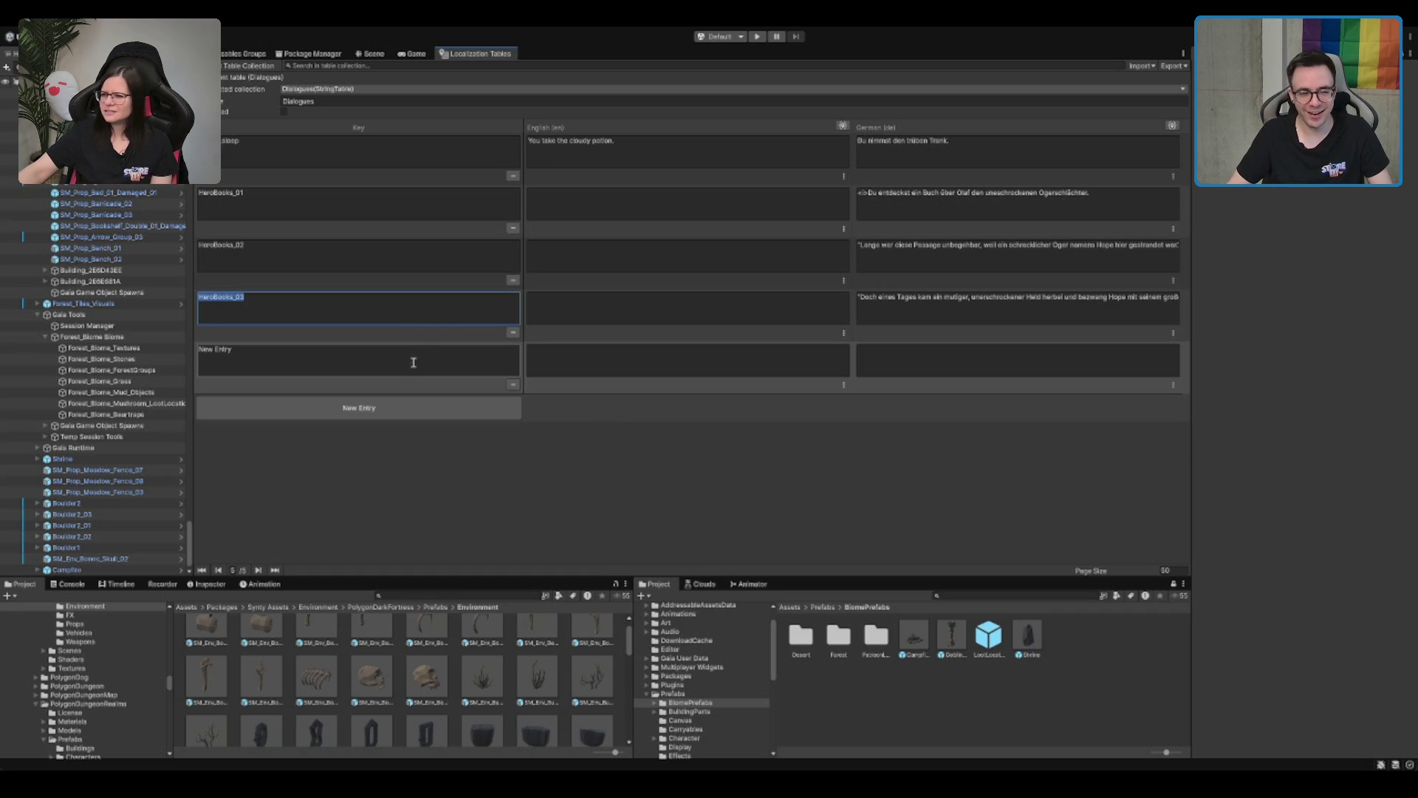
pyautogui.click(399, 367)
pyautogui.write('HeroBooks_04')
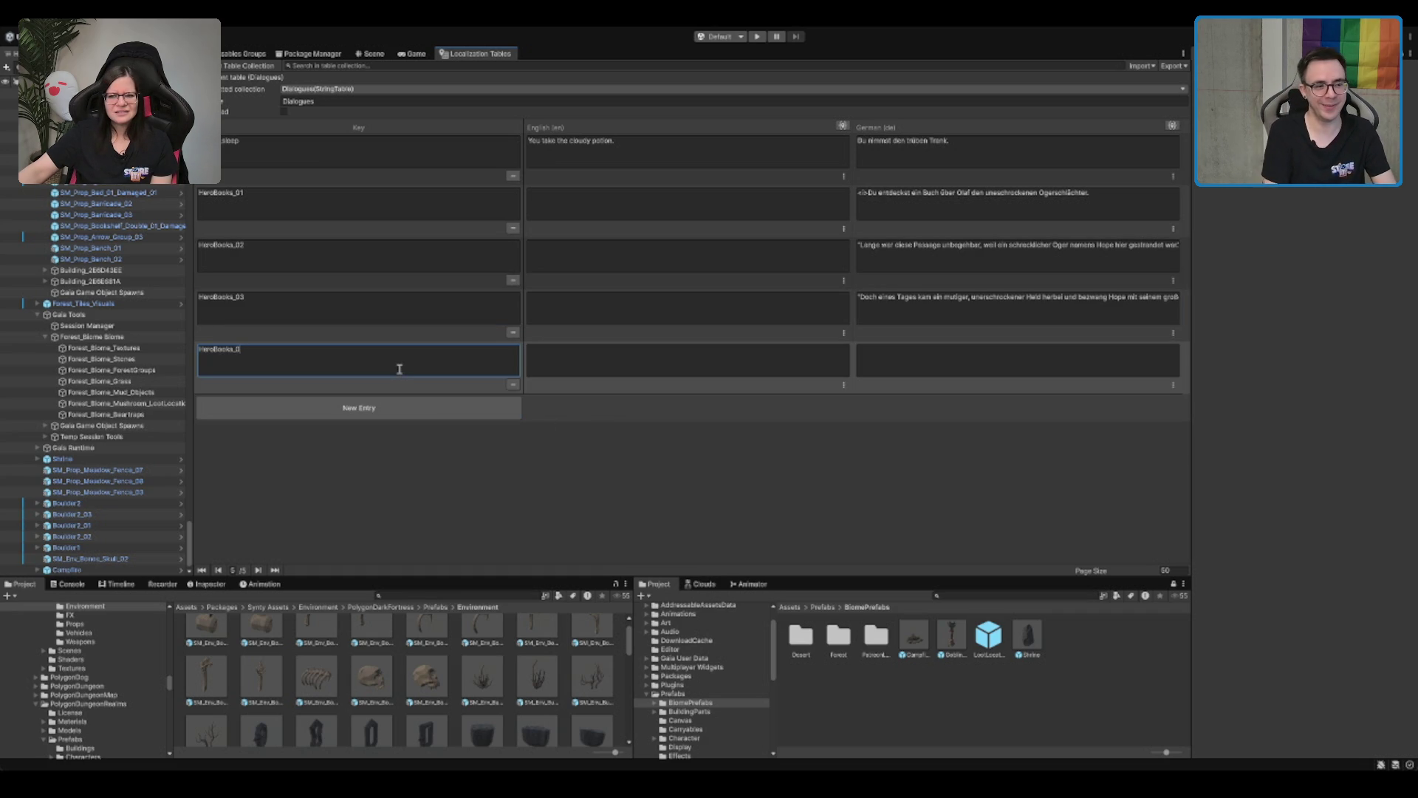
pyautogui.click(937, 374)
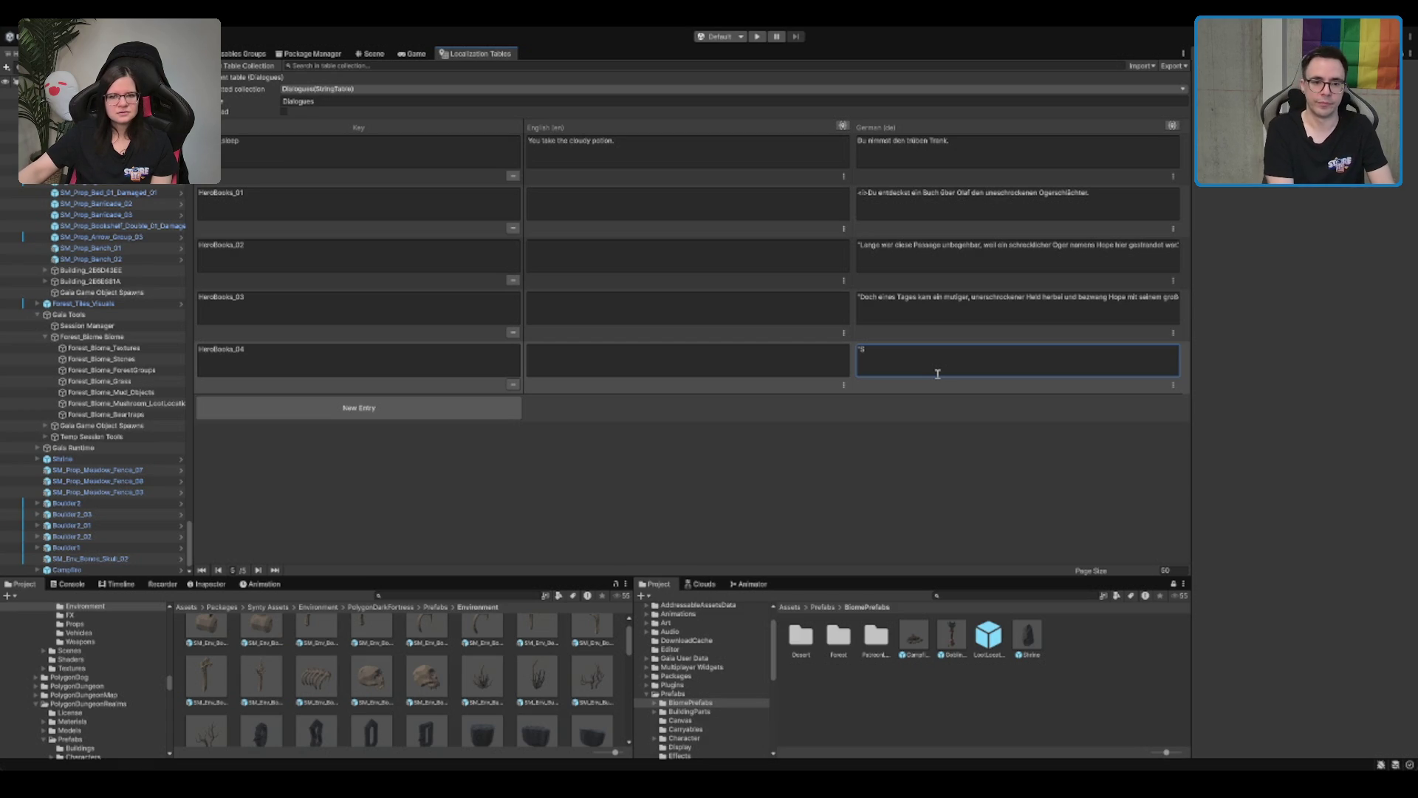
# - Write HeroBooks_04's German line about the hero's great deed, fixing the ending to 'bezwang'
pyautogui.write('"Sei')
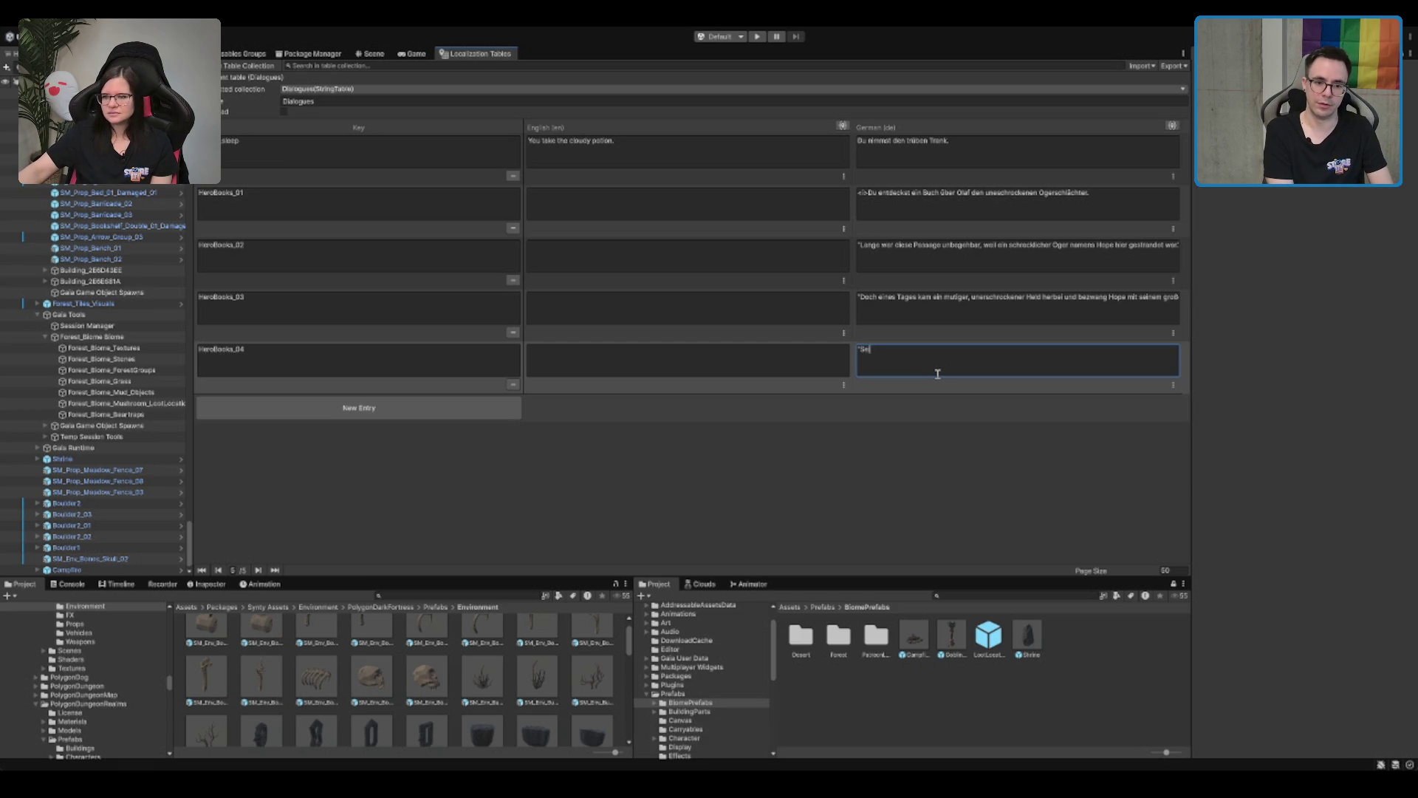
pyautogui.write('tde')
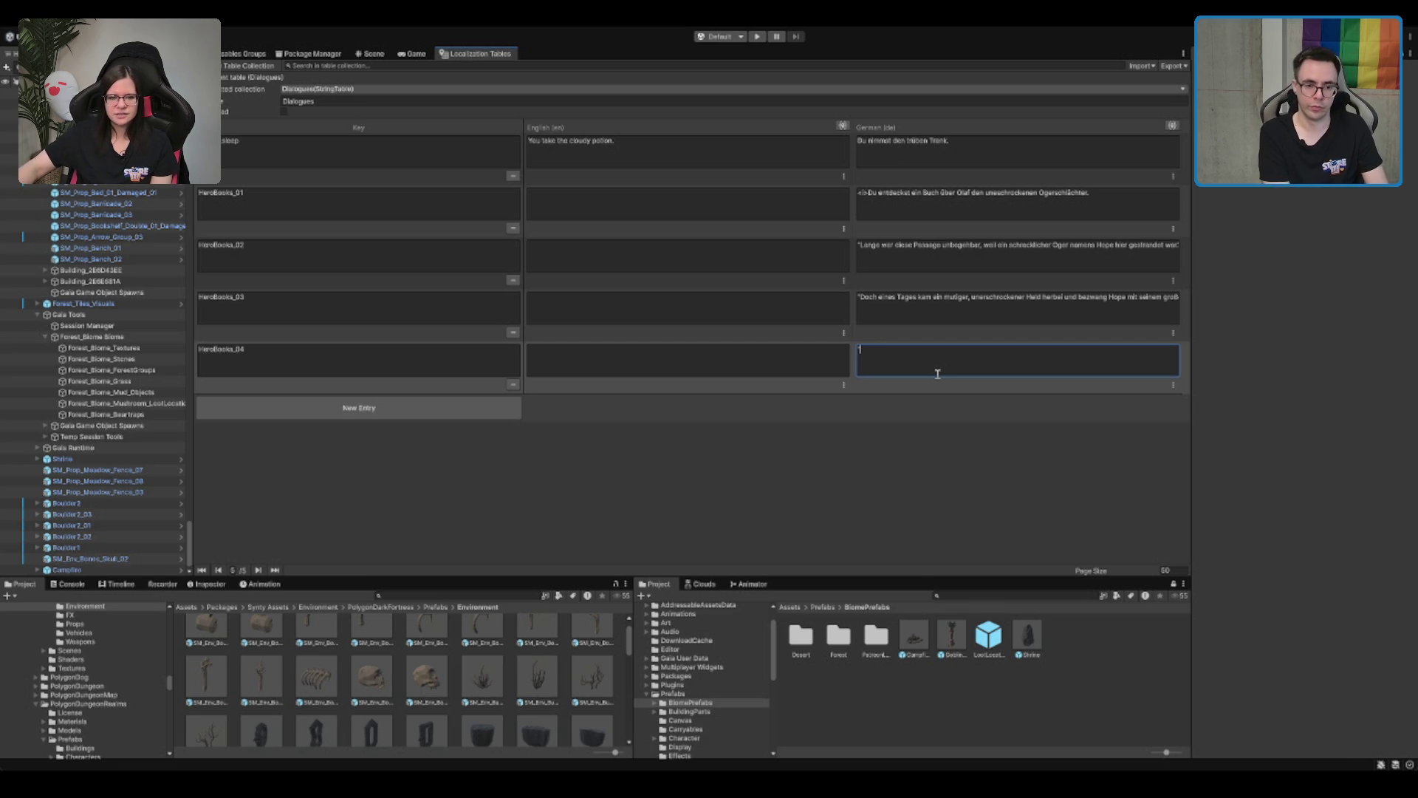
pyautogui.write('Nach seine')
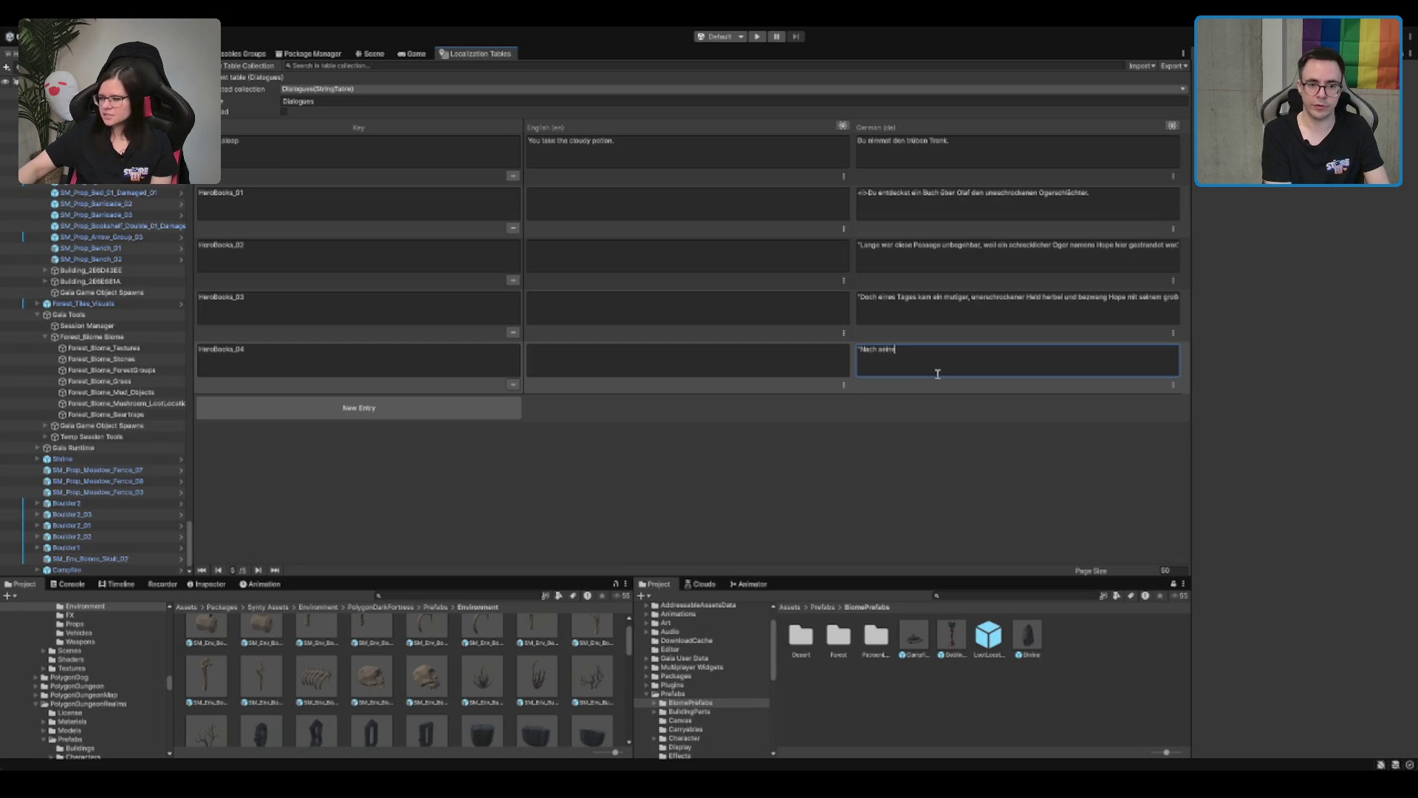
pyautogui.write('r großen Tat, sei')
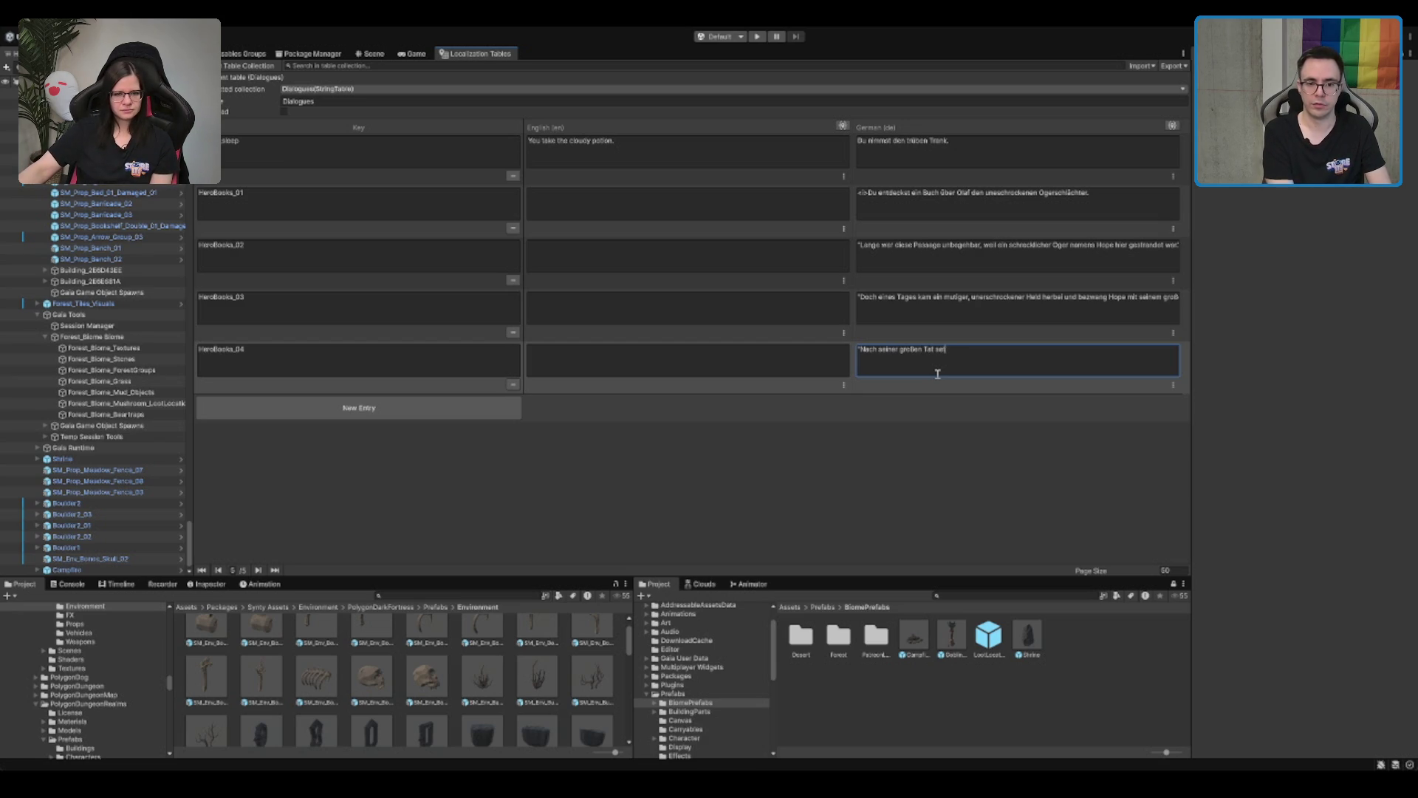
pyautogui.write('zte Olaf sic')
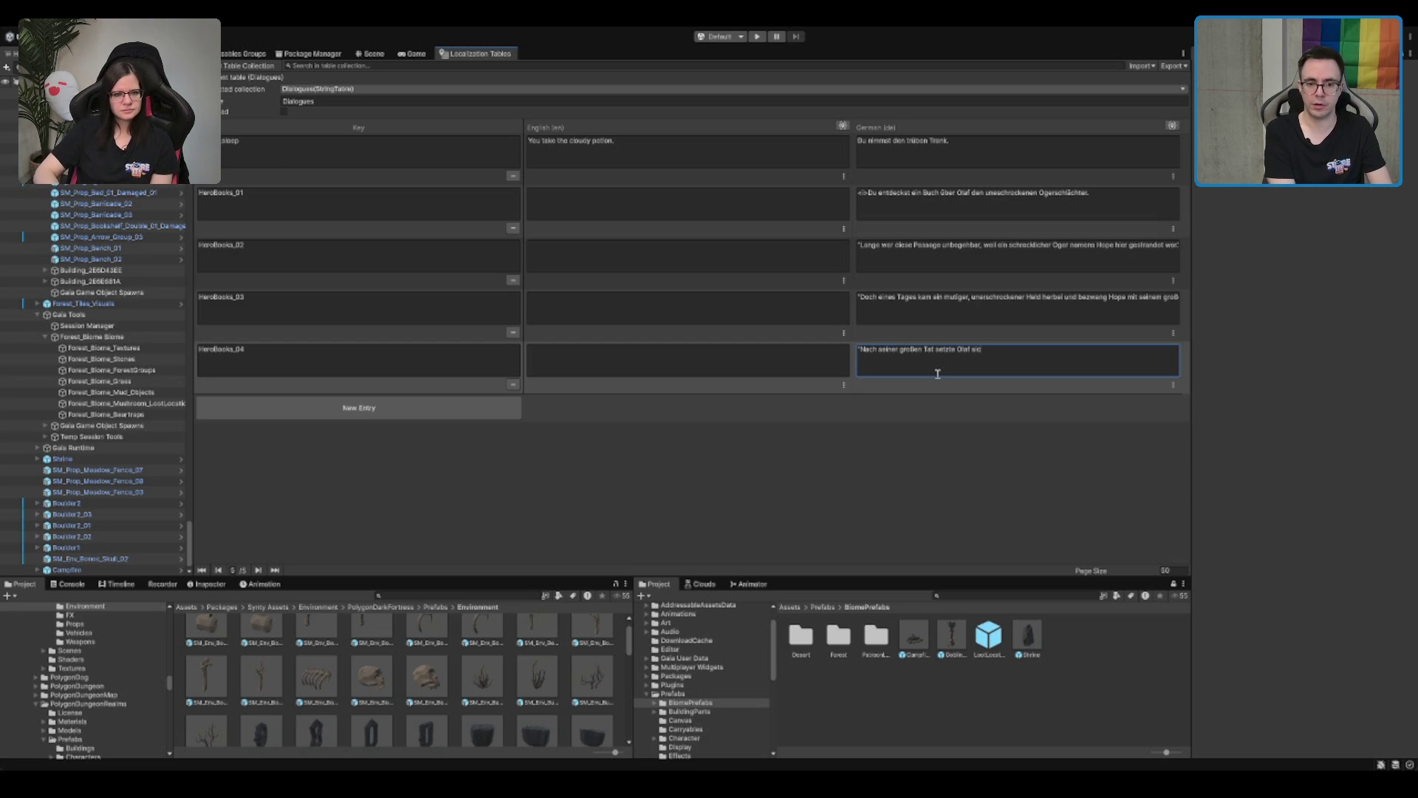
pyautogui.write('h zur Ruh, a')
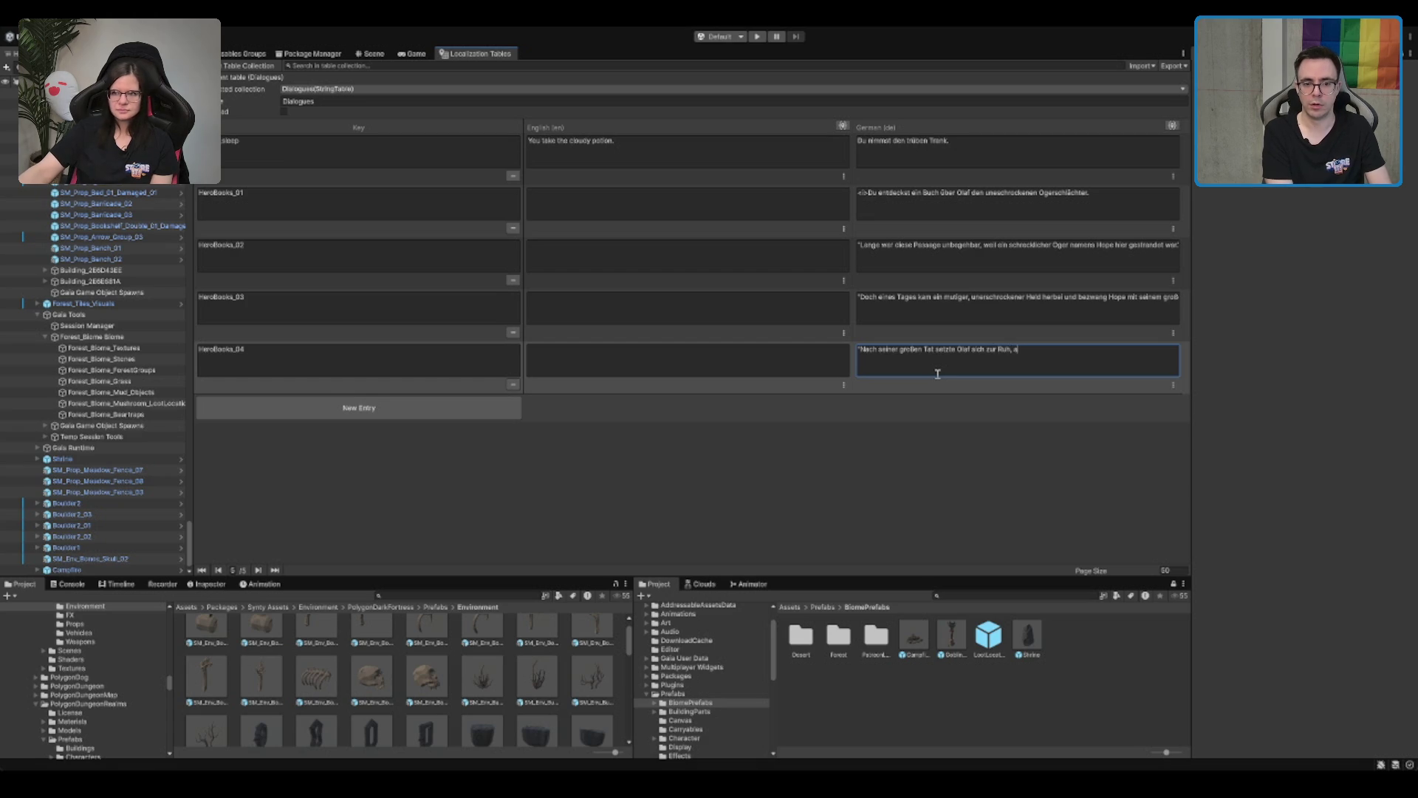
pyautogui.write('uf den Hü')
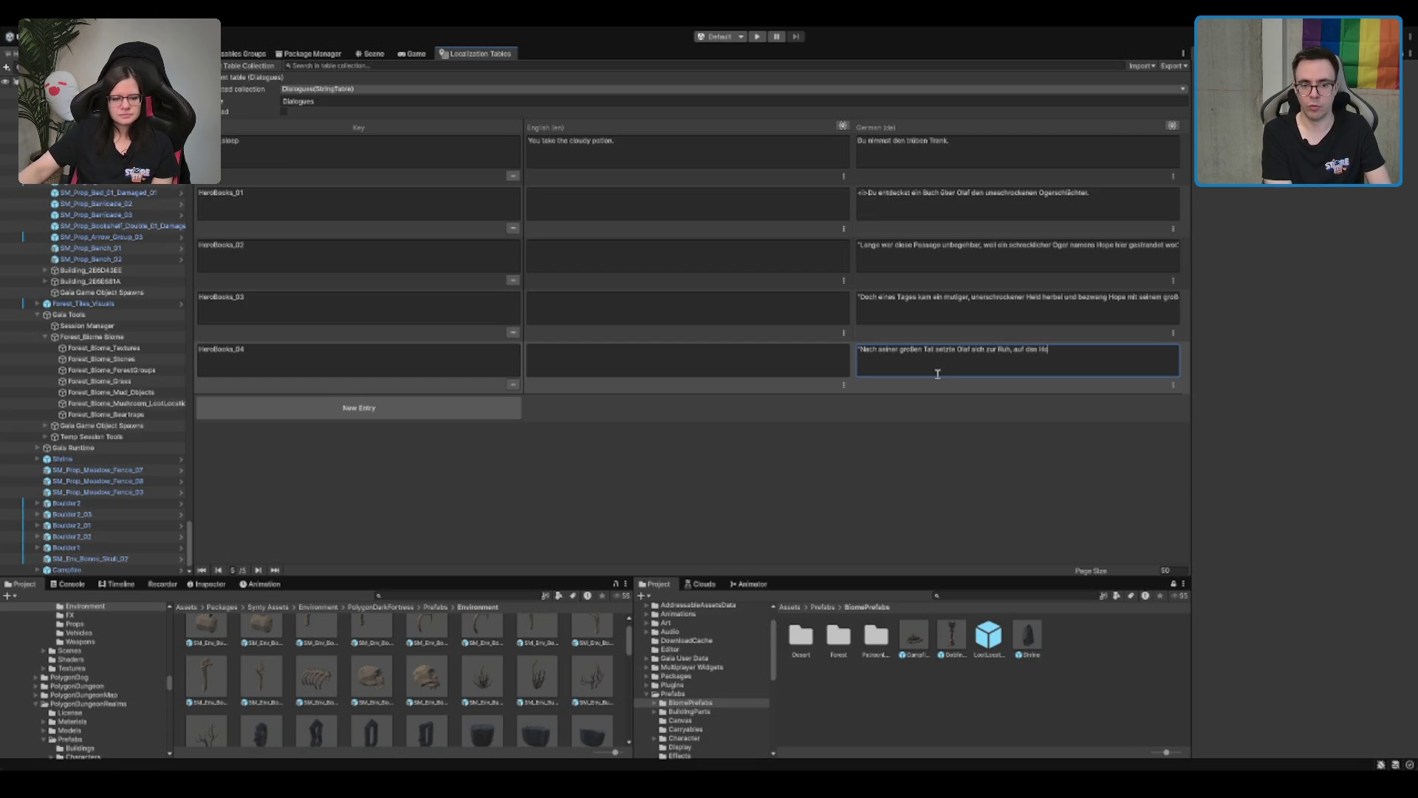
pyautogui.write('pe d')
pyautogui.write('letzte Oge')
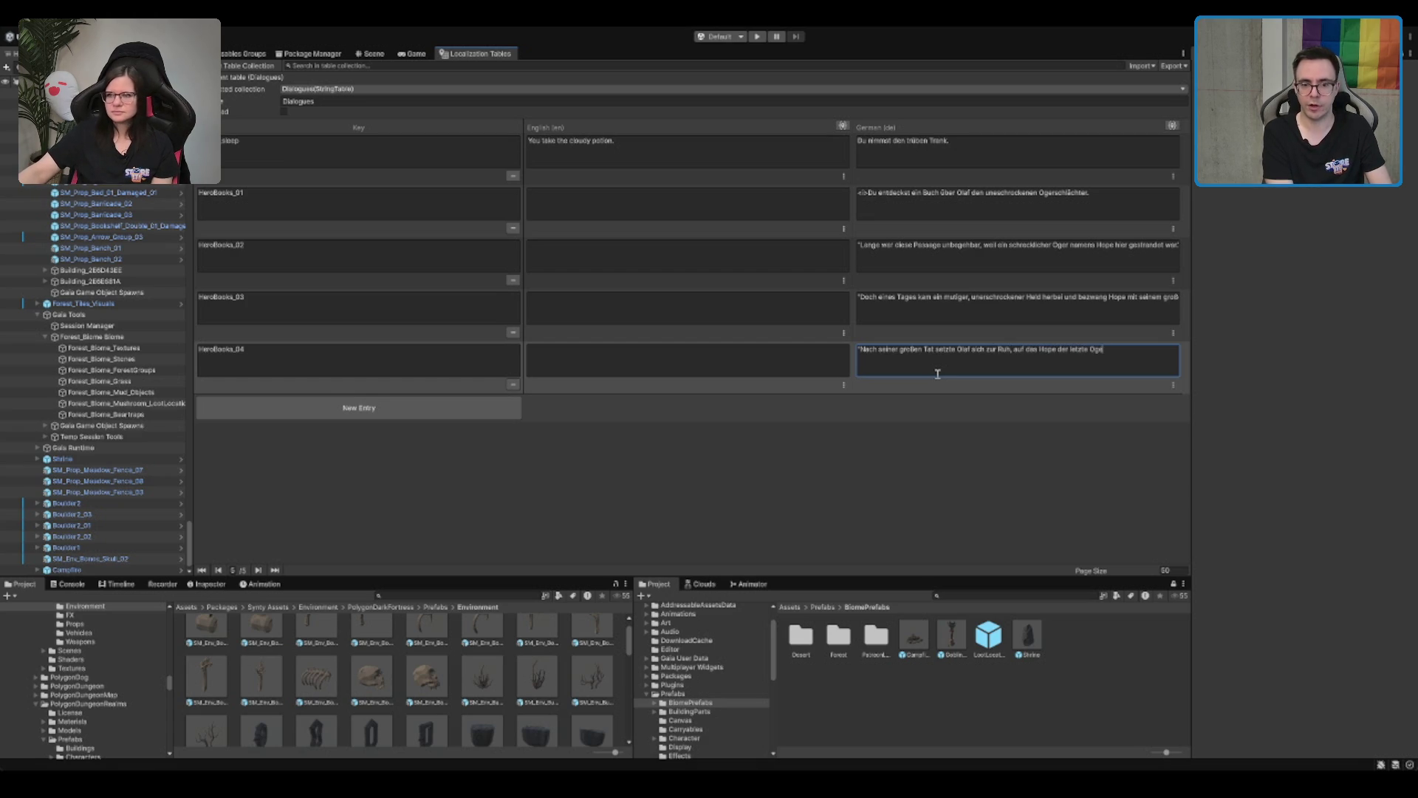
pyautogui.write('r den Olaf bezw')
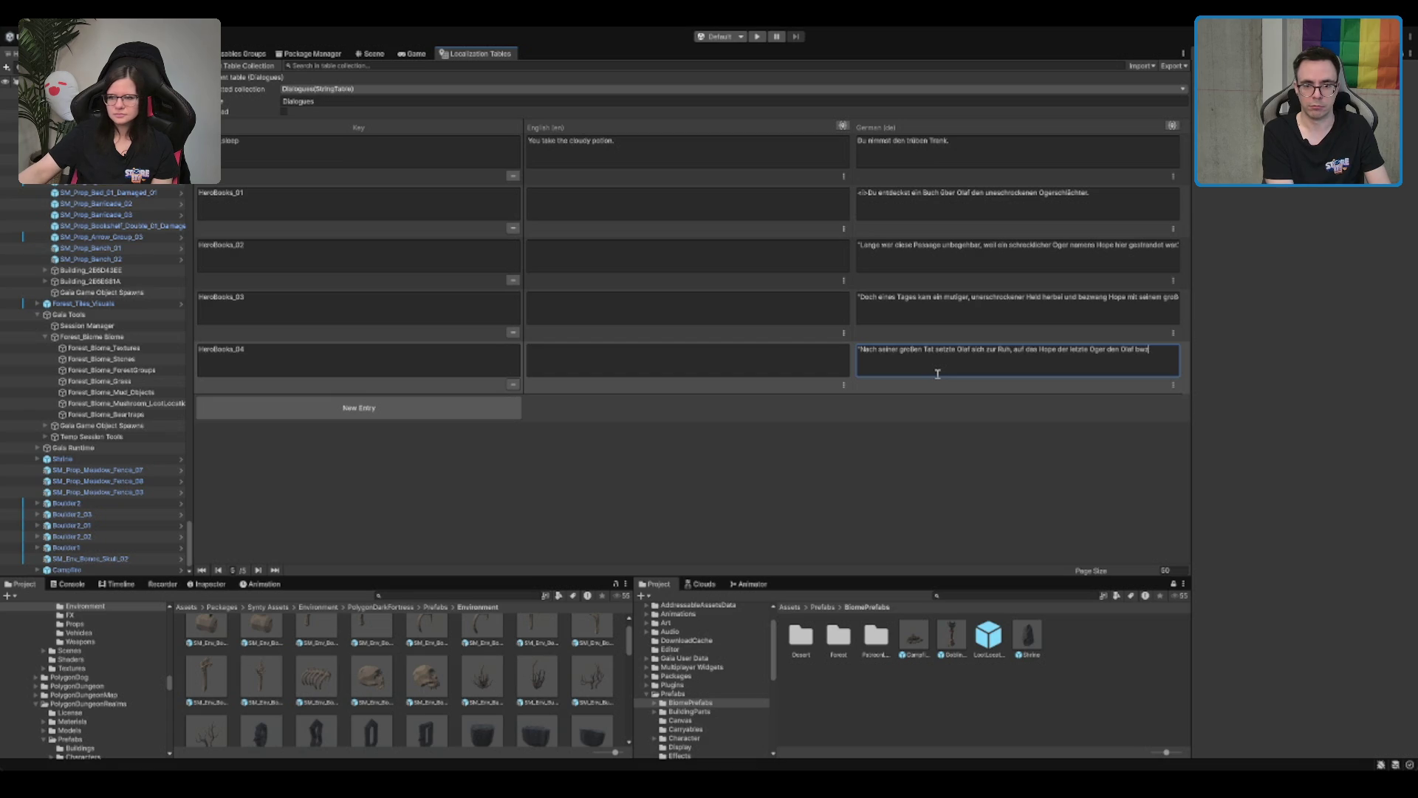
pyautogui.press('BackSpace')
pyautogui.press('BackSpace')
pyautogui.write('ezwang!')
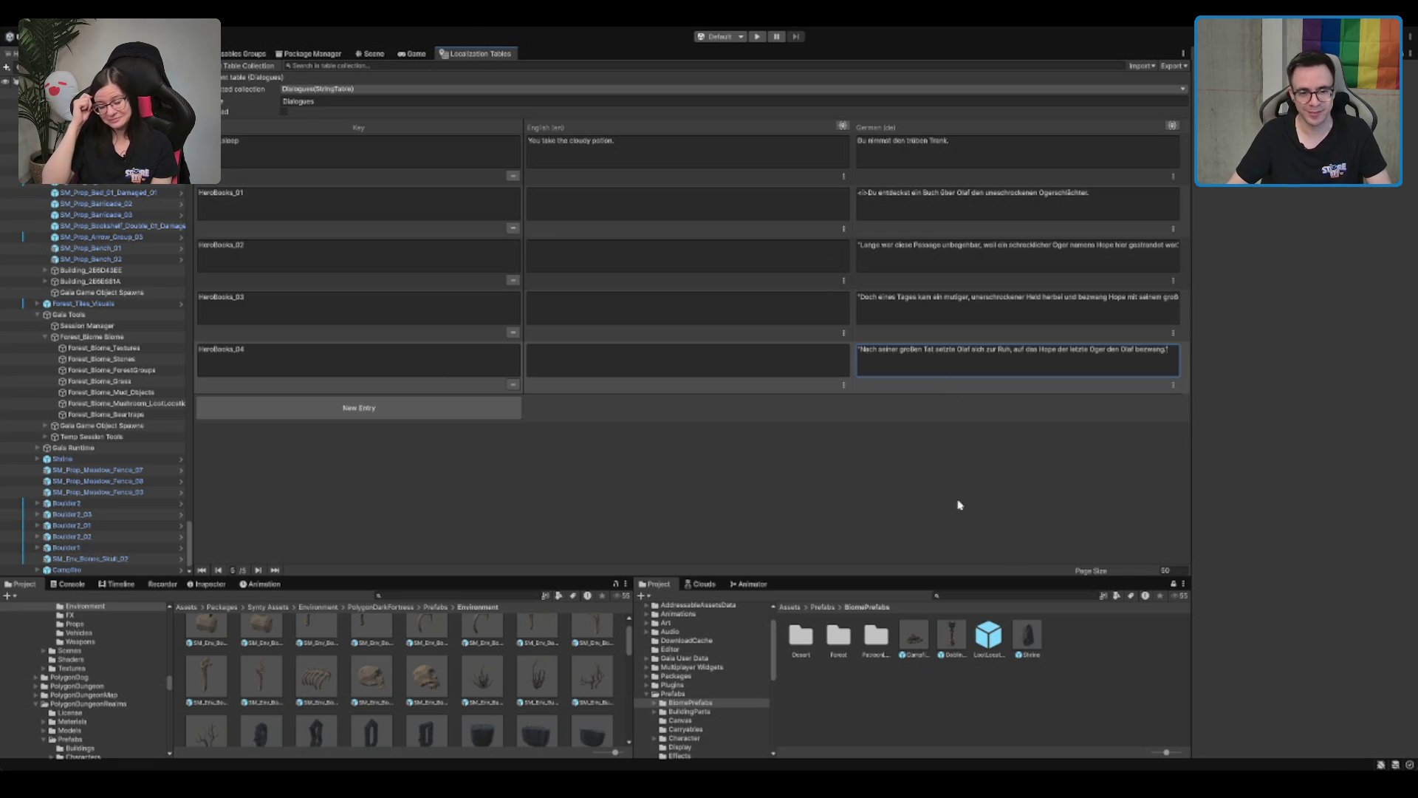
pyautogui.click(811, 461)
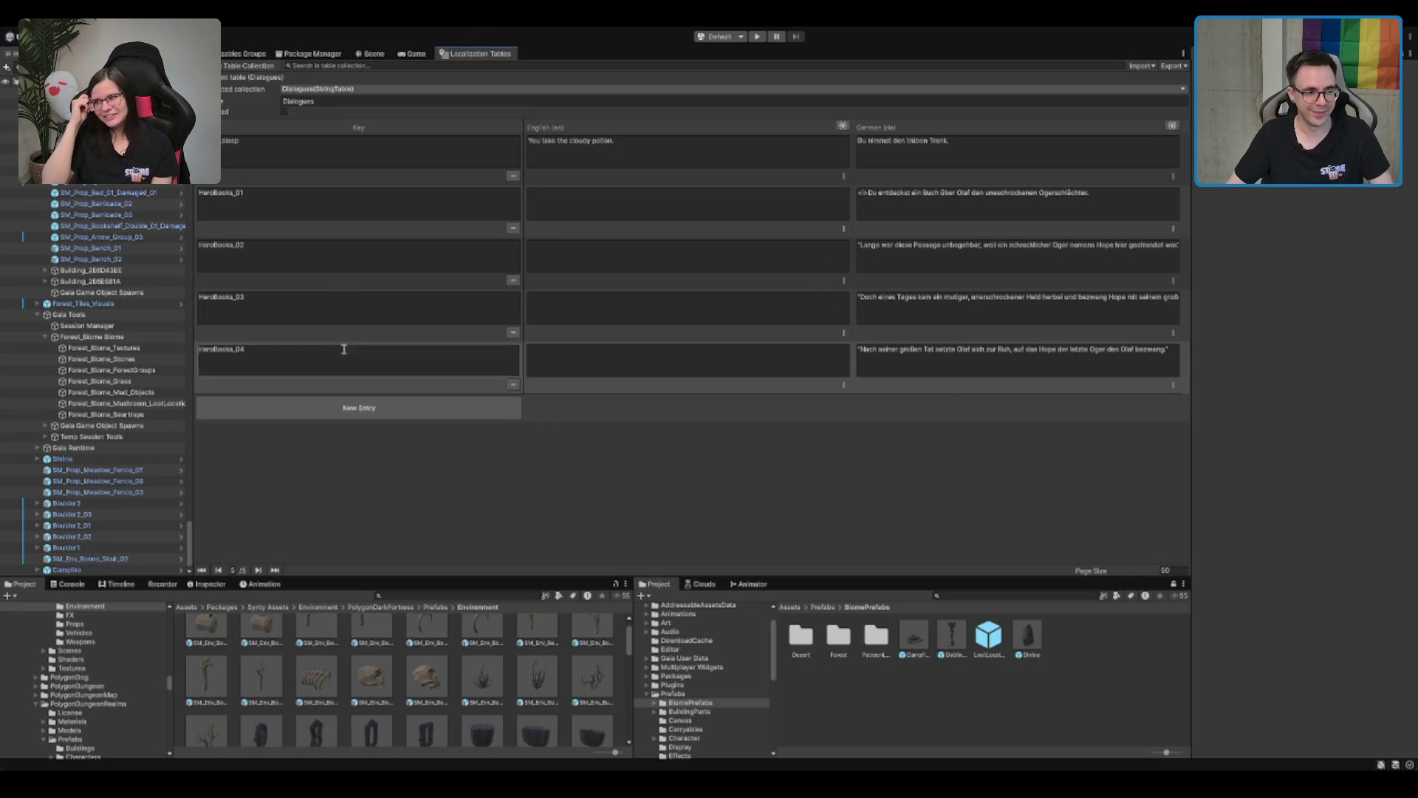
# - Add a new entry and key it HeroBooks_05
pyautogui.click(429, 364)
pyautogui.click(414, 407)
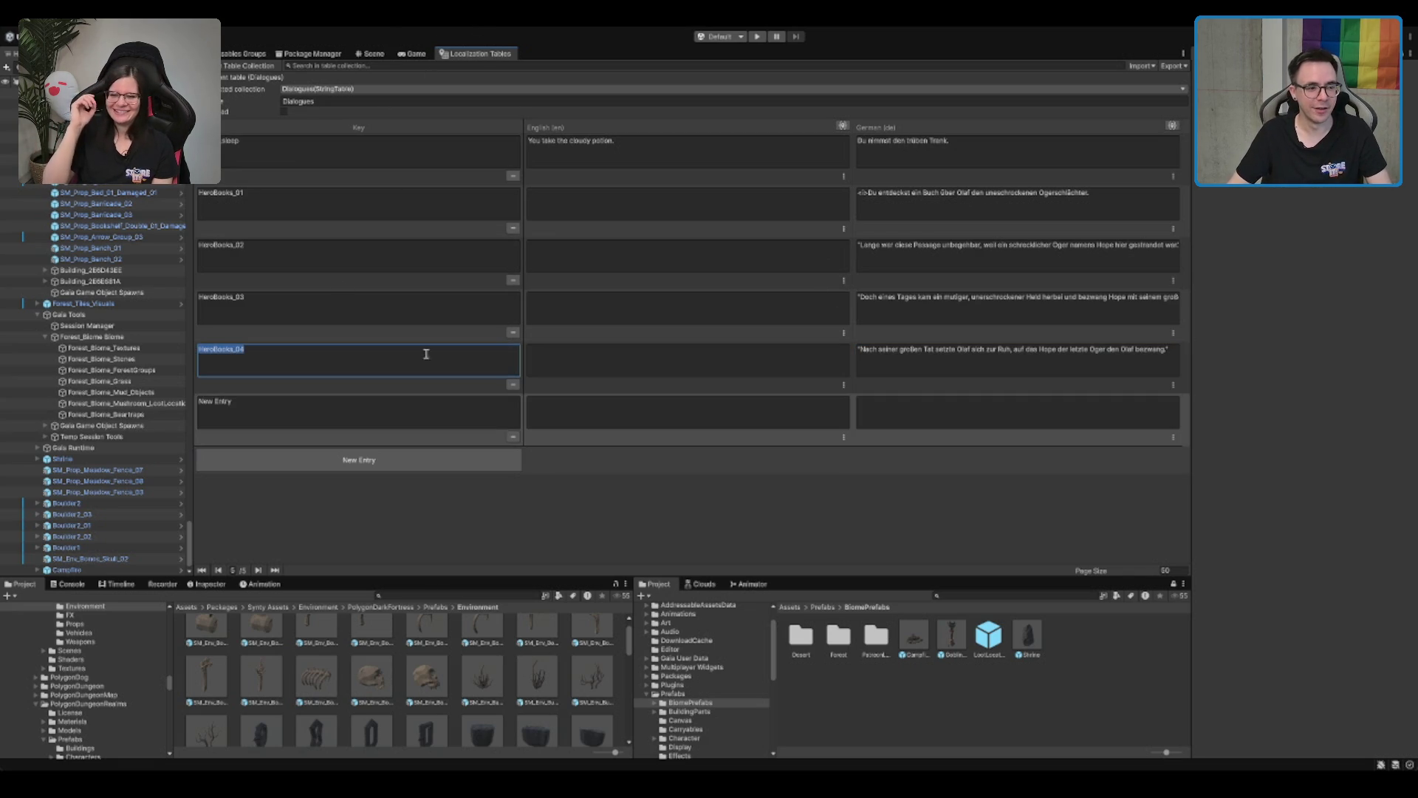
pyautogui.click(384, 405)
pyautogui.write('HeroBooks_04')
pyautogui.write('5')
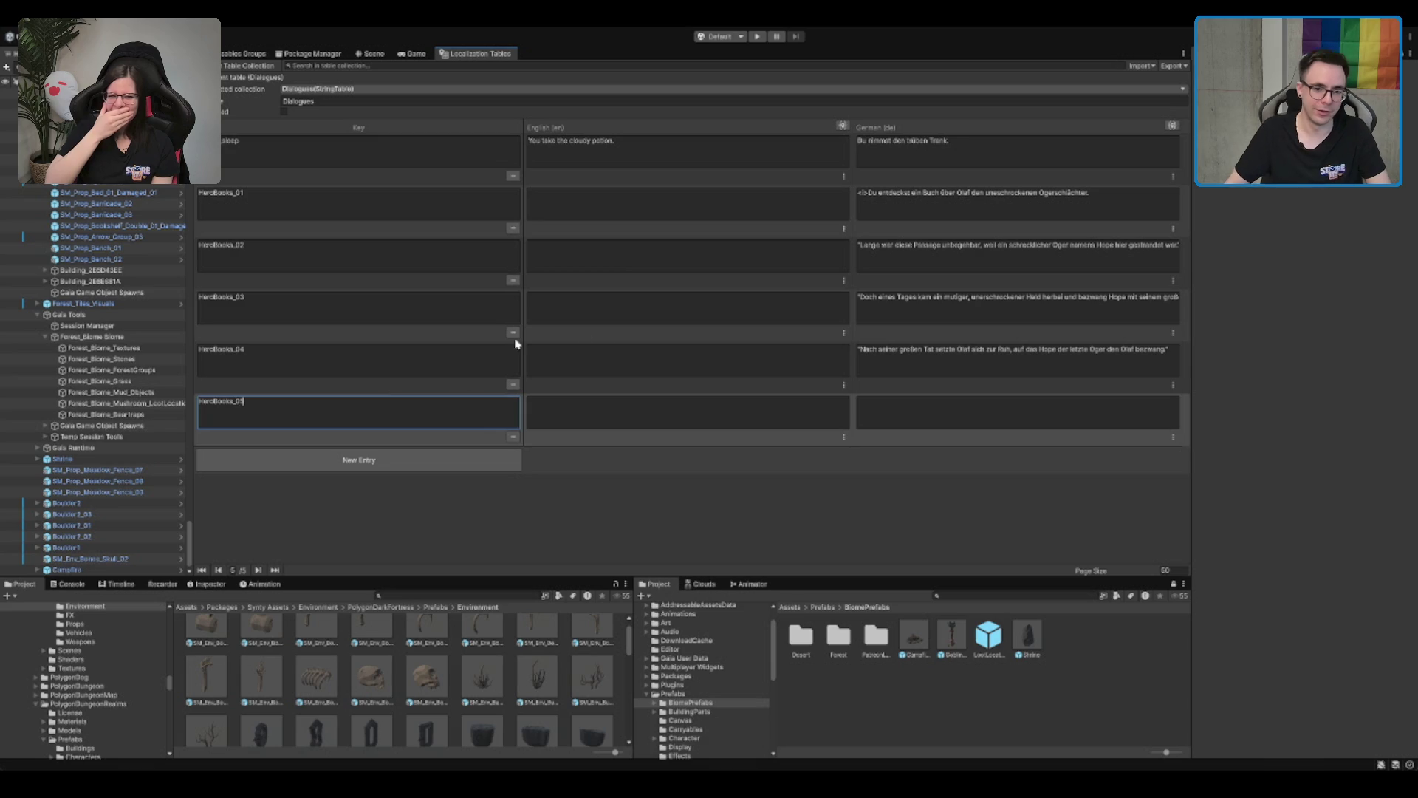
pyautogui.click(1054, 434)
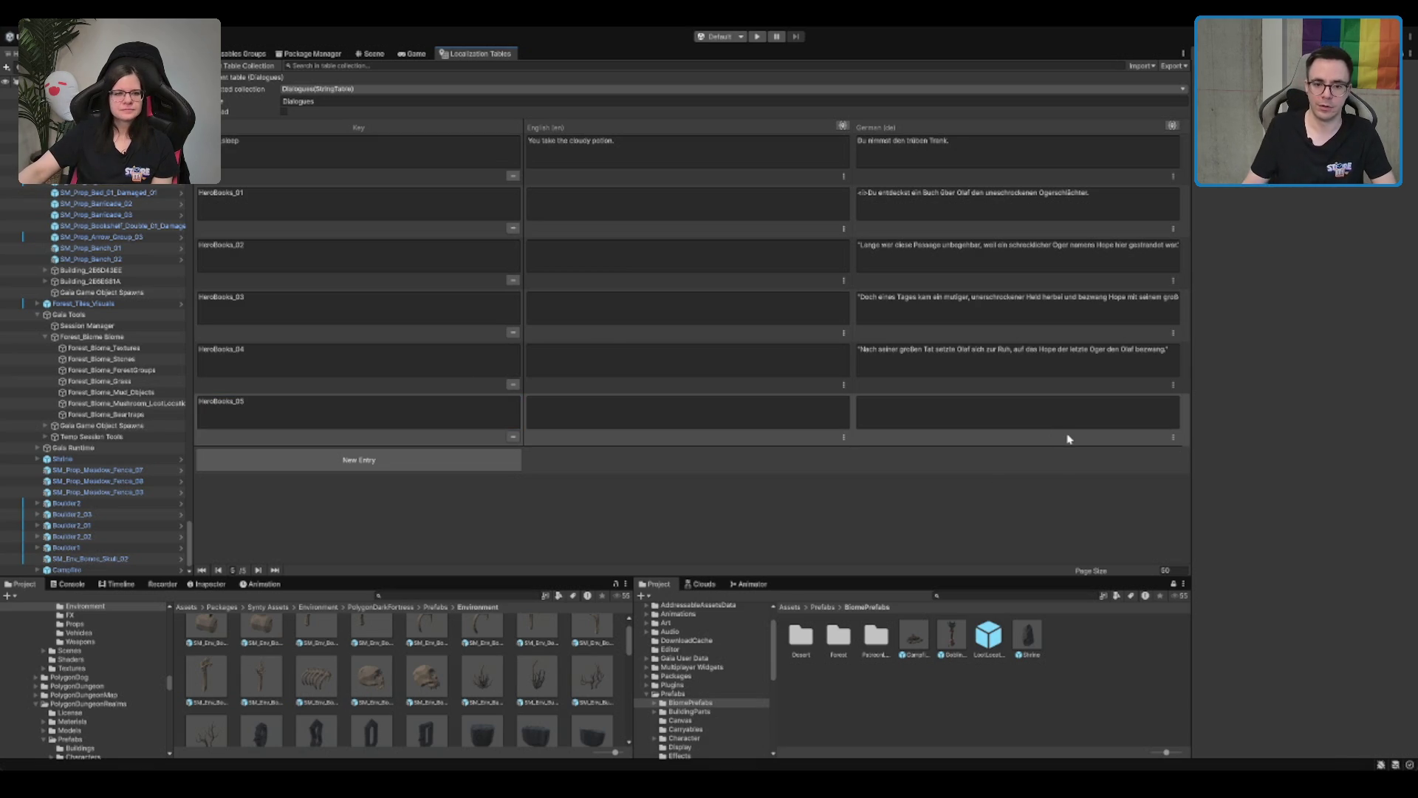
# - Enter HeroBooks_05's German text as 'Der Rest der Seiten ist angebrannt.'
pyautogui.click(1064, 421)
pyautogui.write('<i>')
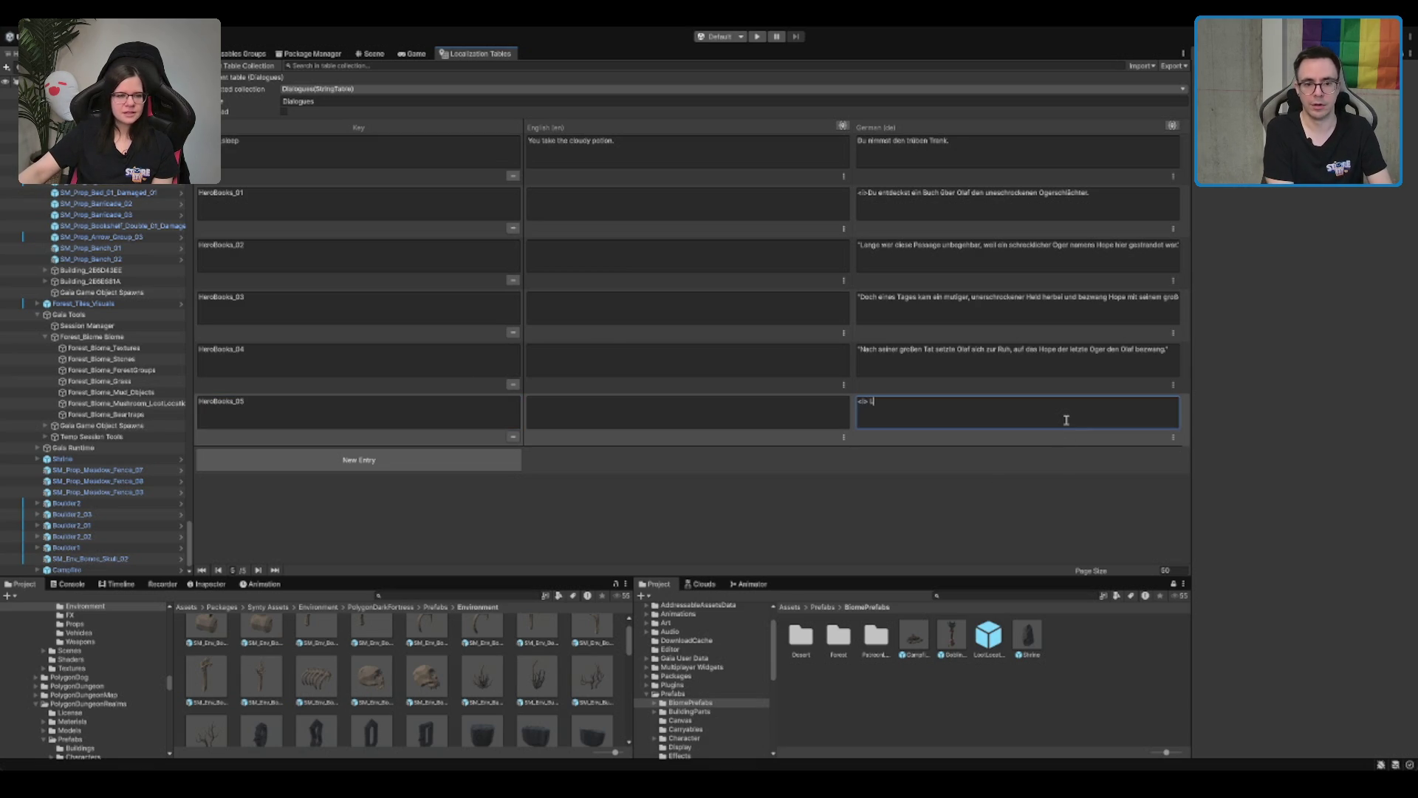
pyautogui.write('Der Rest der ')
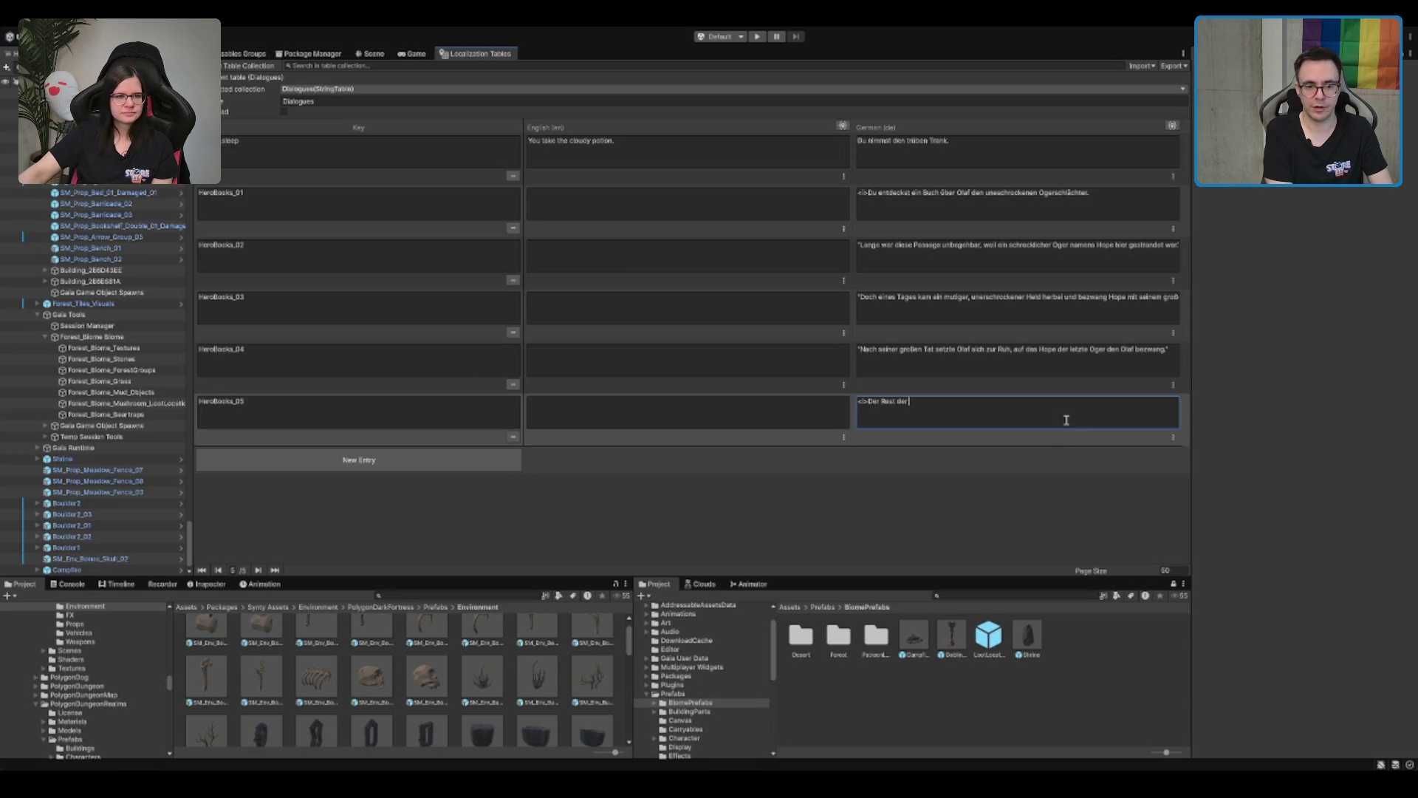
pyautogui.write('Seiten ist unles')
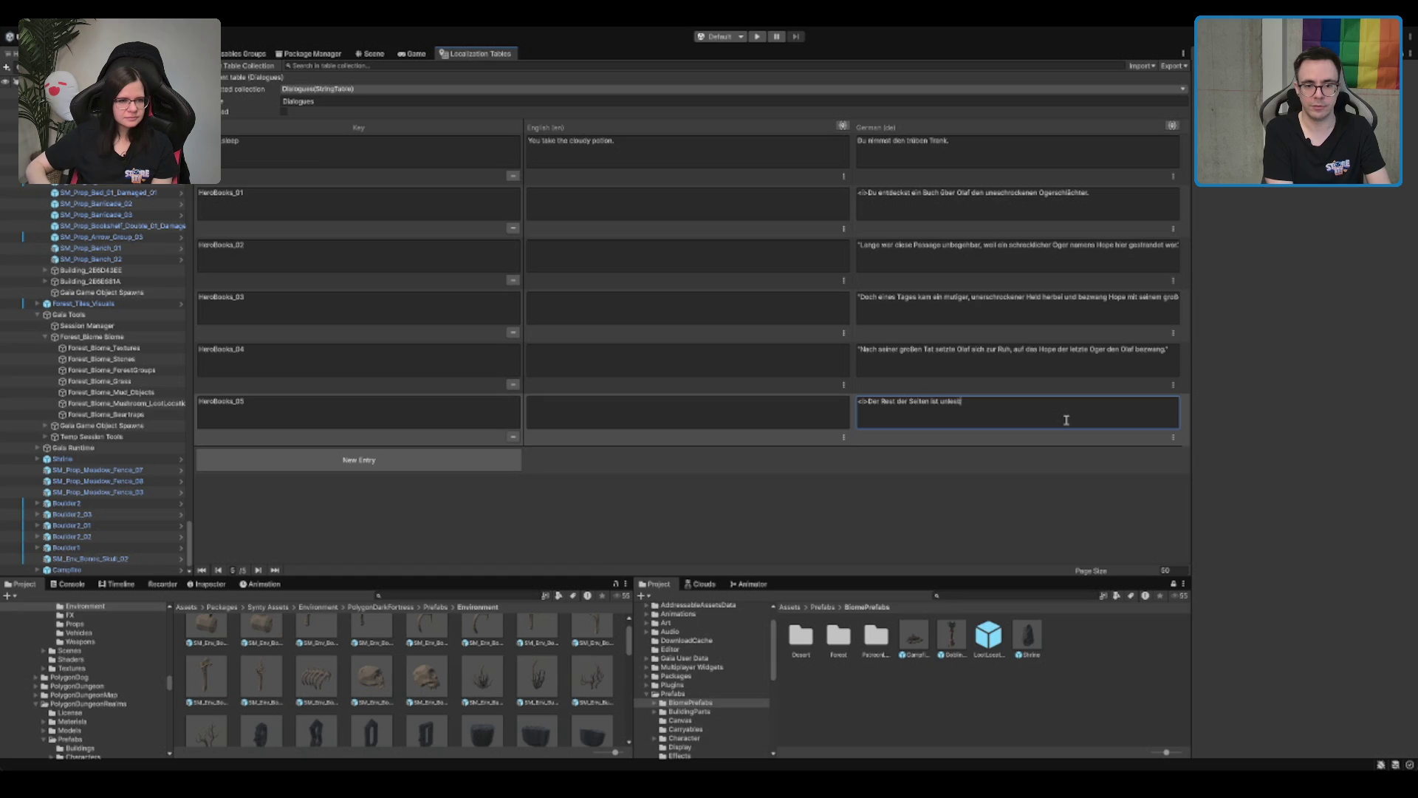
pyautogui.write('bar,')
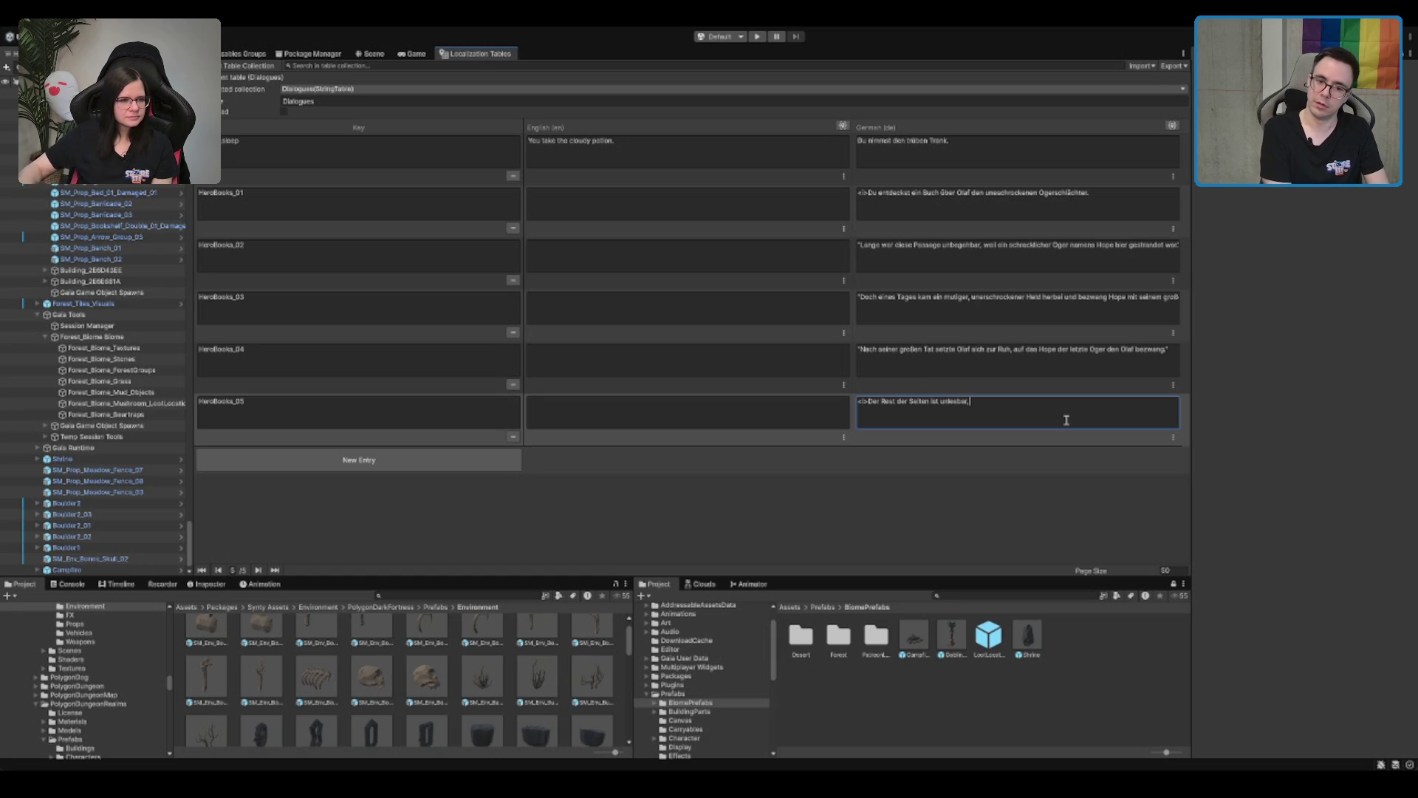
pyautogui.press('BackSpace')
pyautogui.press('BackSpace')
pyautogui.press('BackSpace')
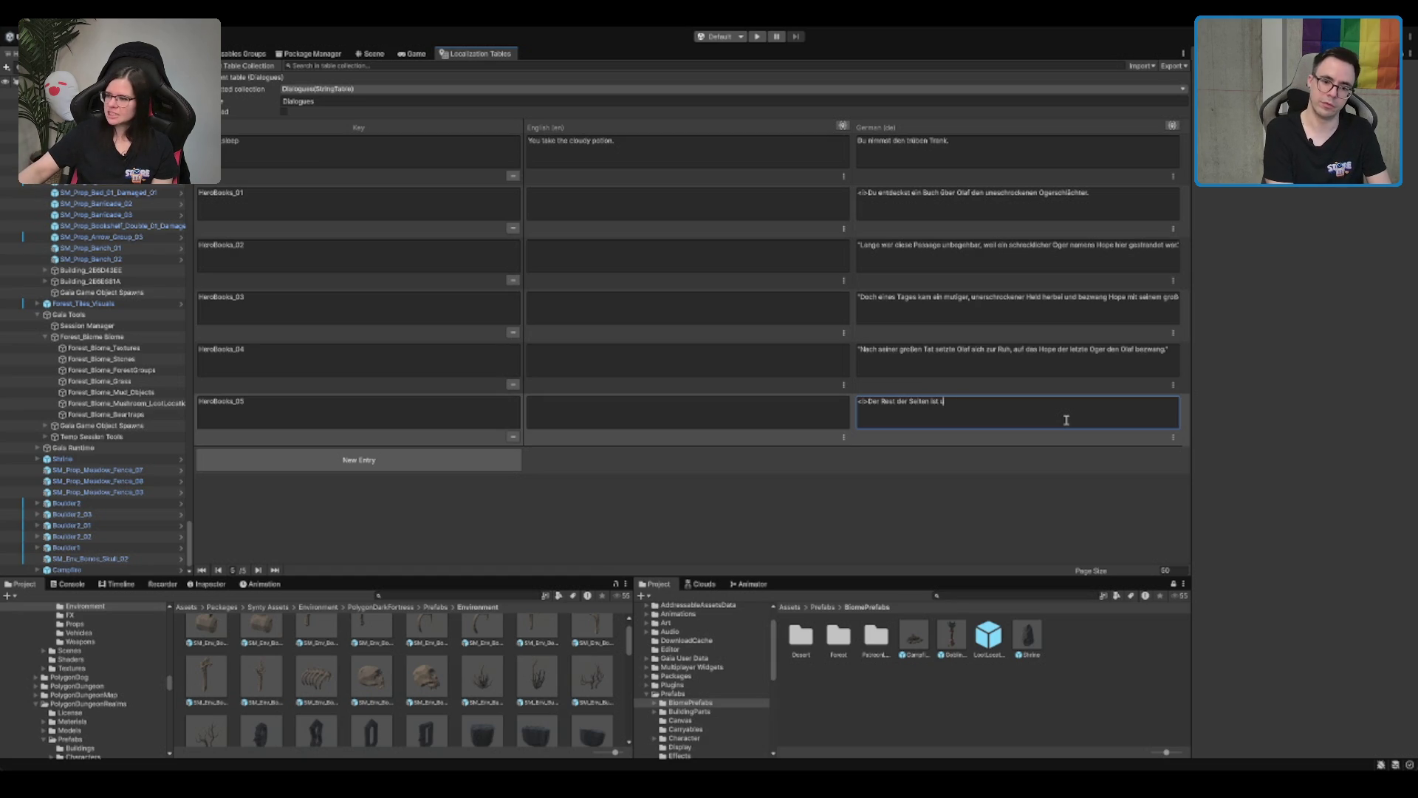
pyautogui.write('ngebrannt.')
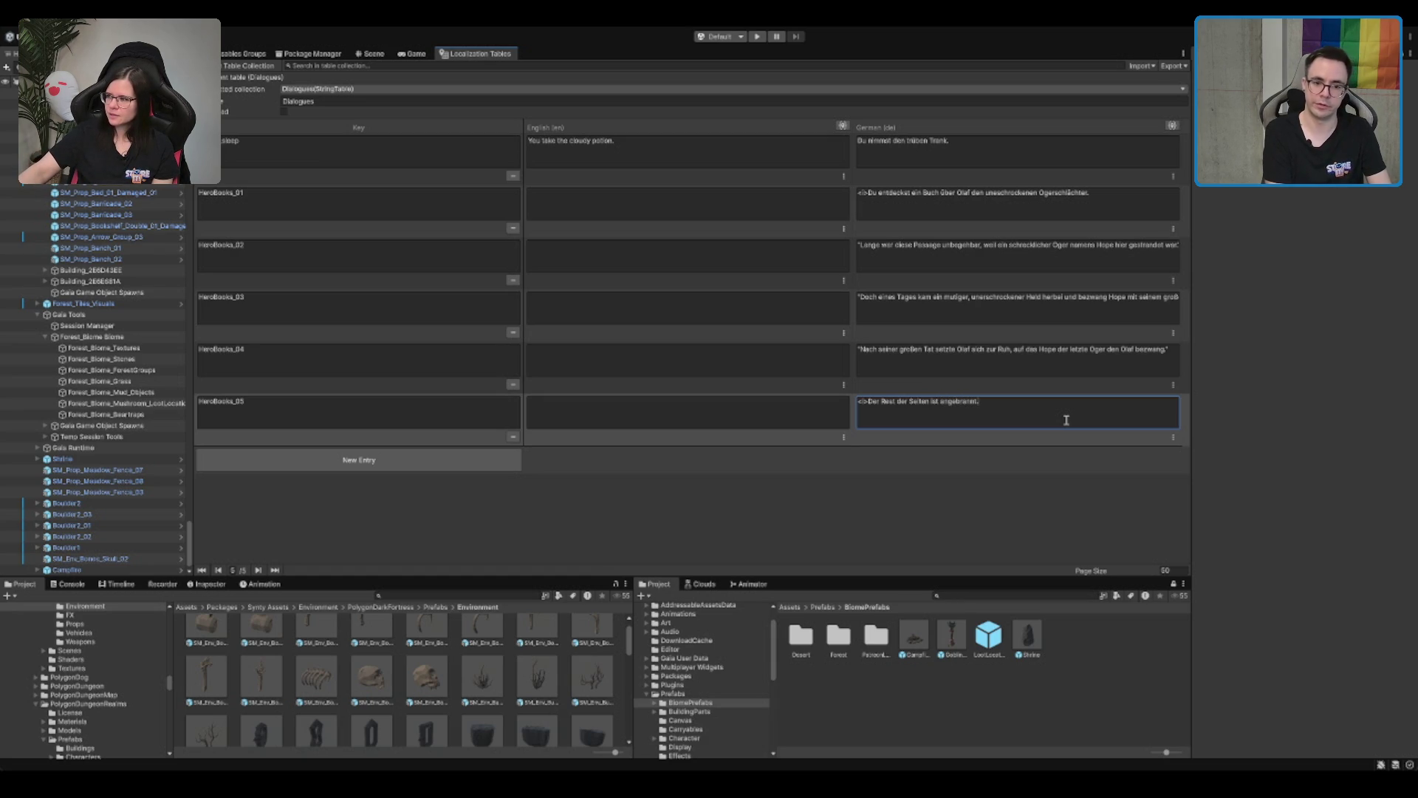
pyautogui.click(900, 473)
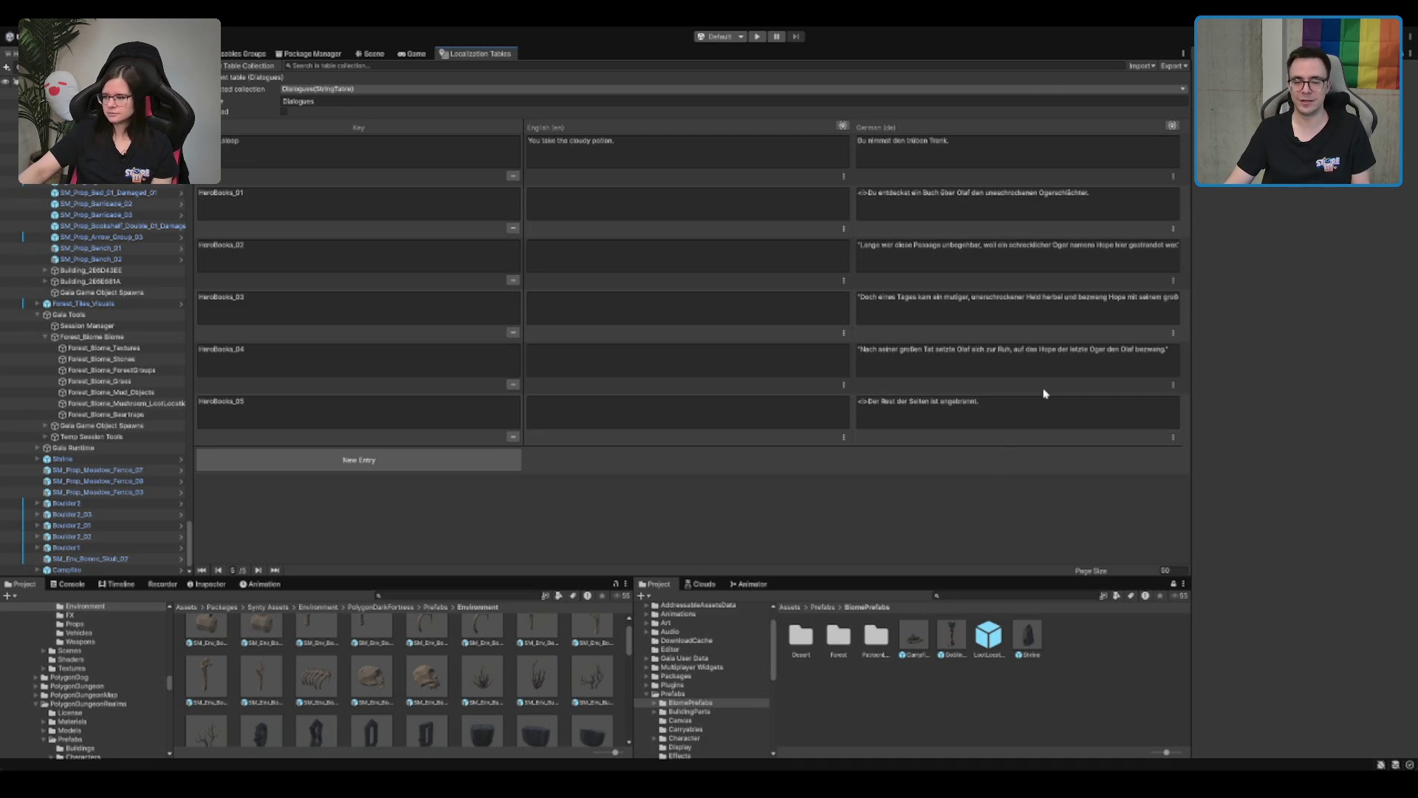
# - Extend HeroBooks_05's German line with 'und nicht mehr lesbar.', copy its key, and return to the Scene
pyautogui.click(1017, 424)
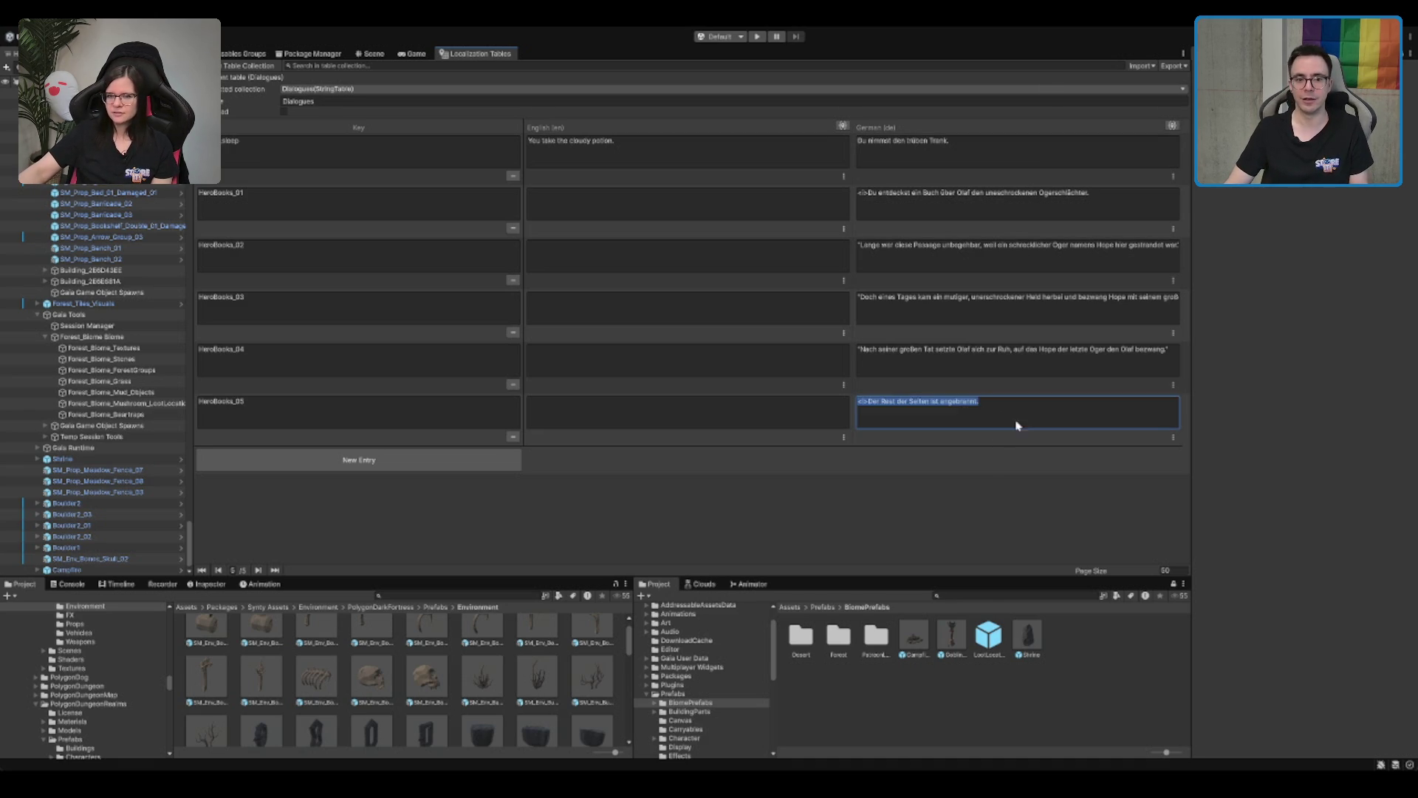
pyautogui.click(1051, 416)
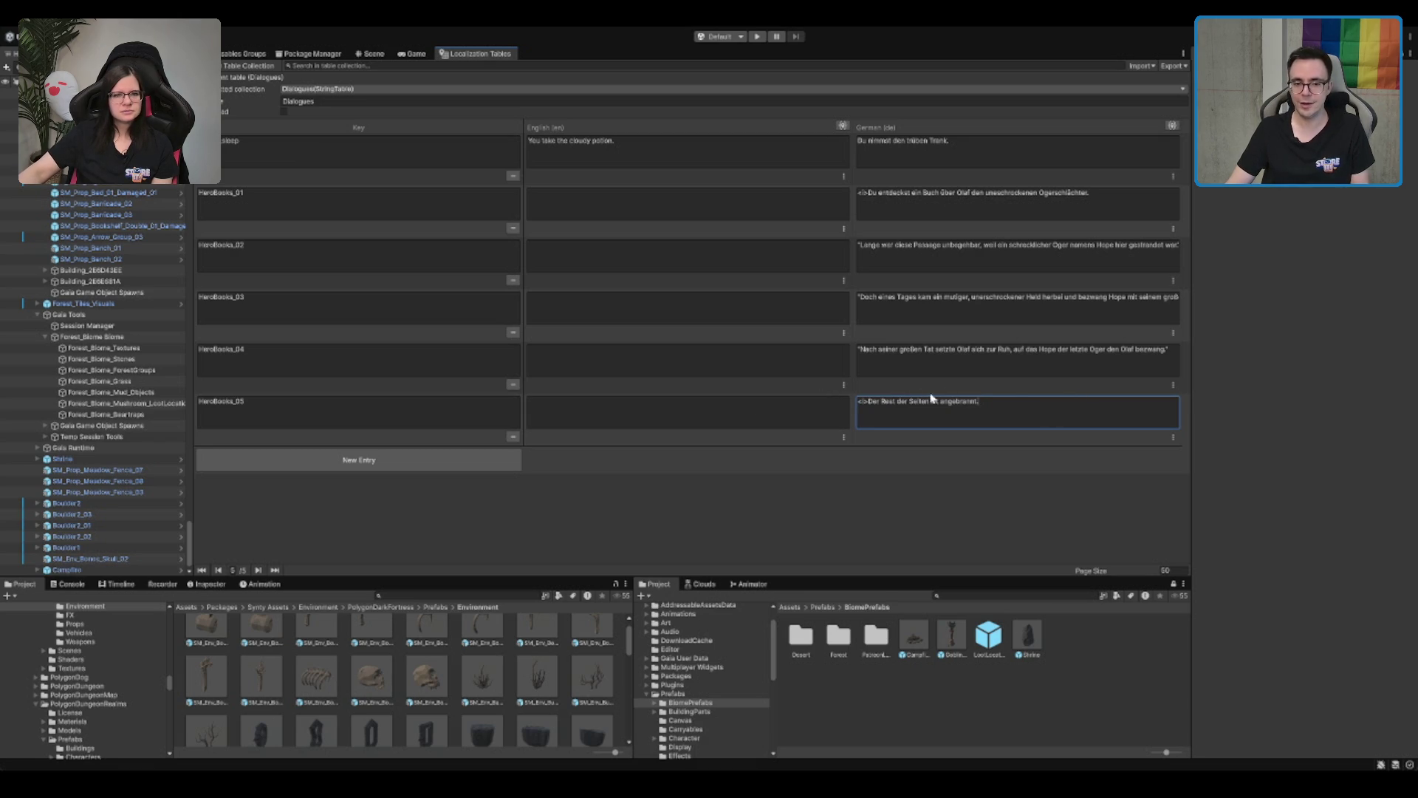
pyautogui.hotkey('ctrl', 'a')
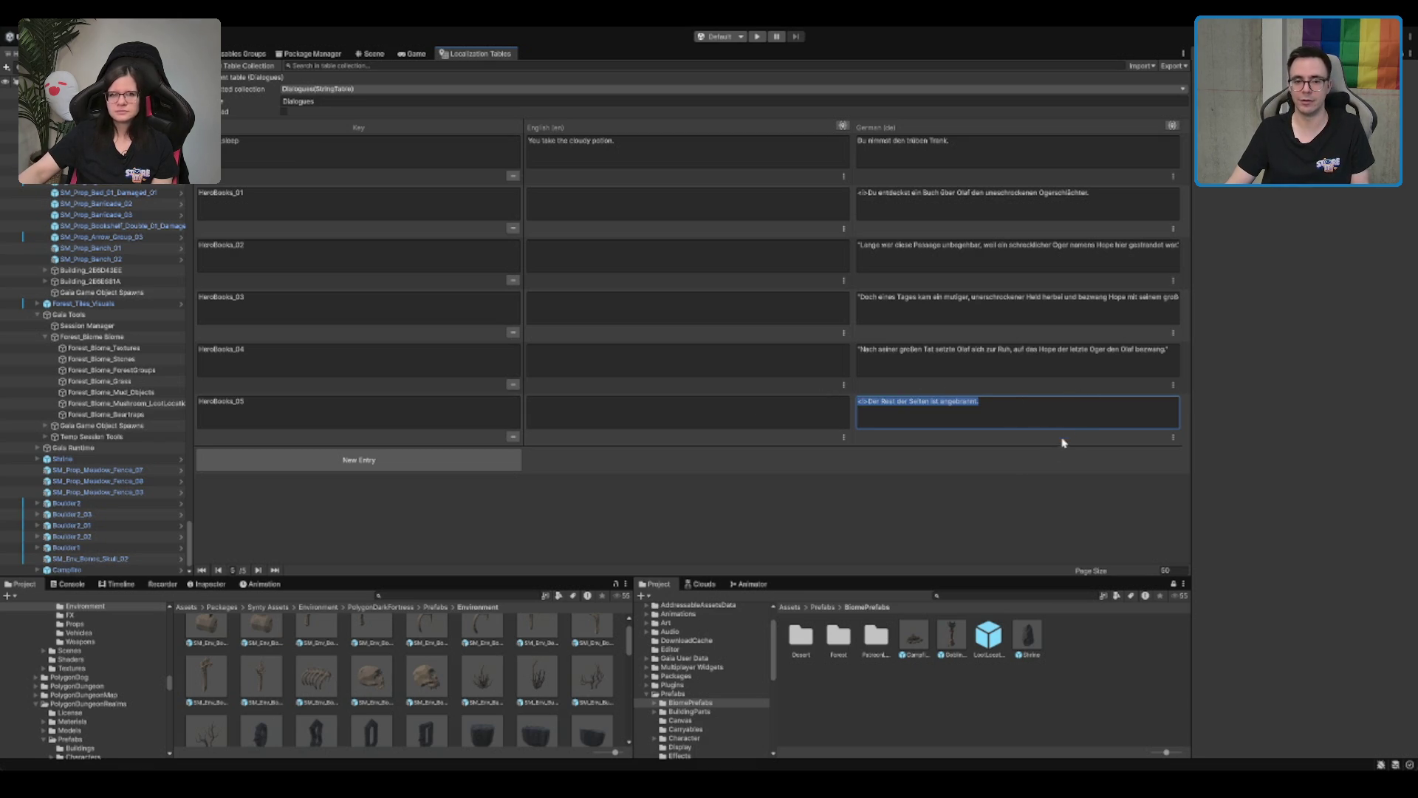
pyautogui.click(1086, 413)
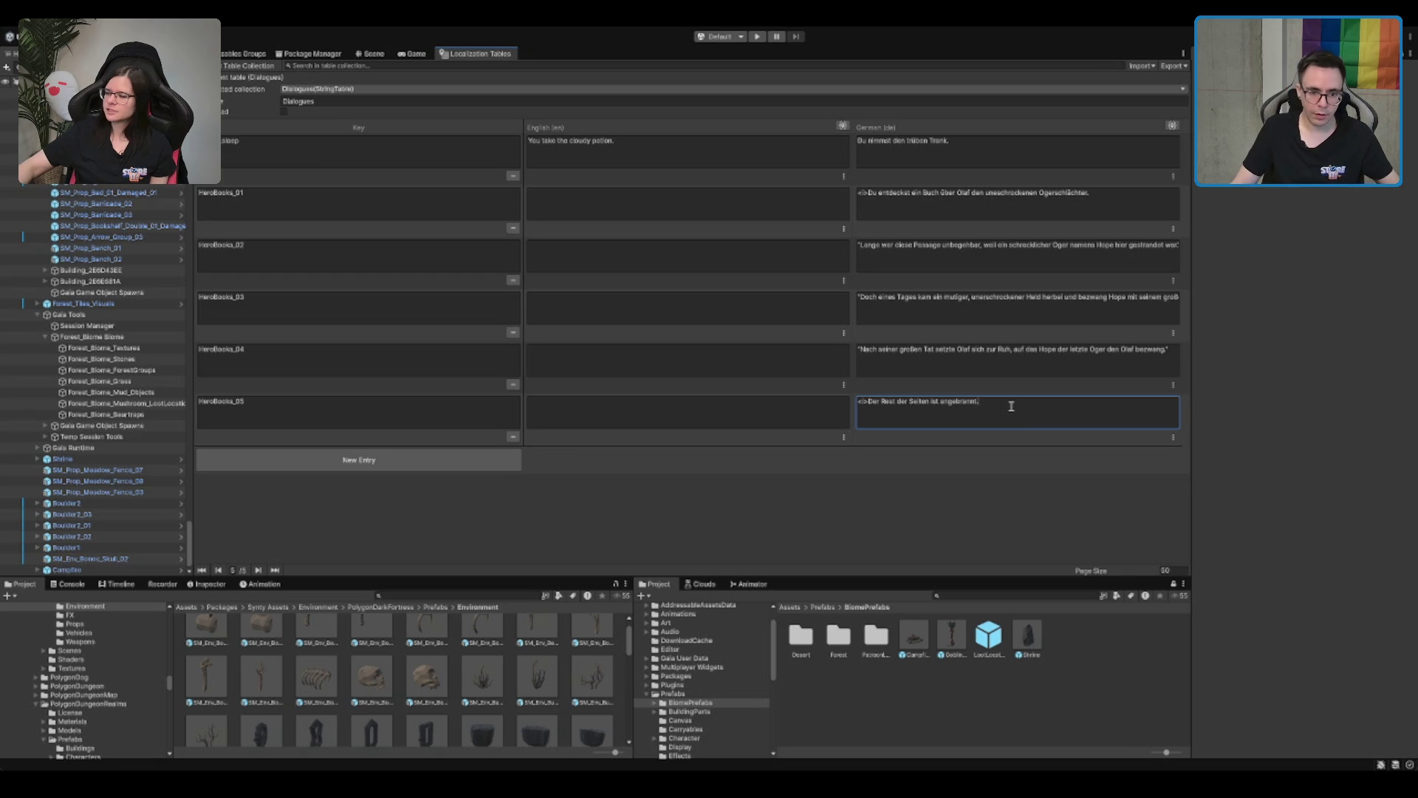
pyautogui.write('und nicht mehr lesbar')
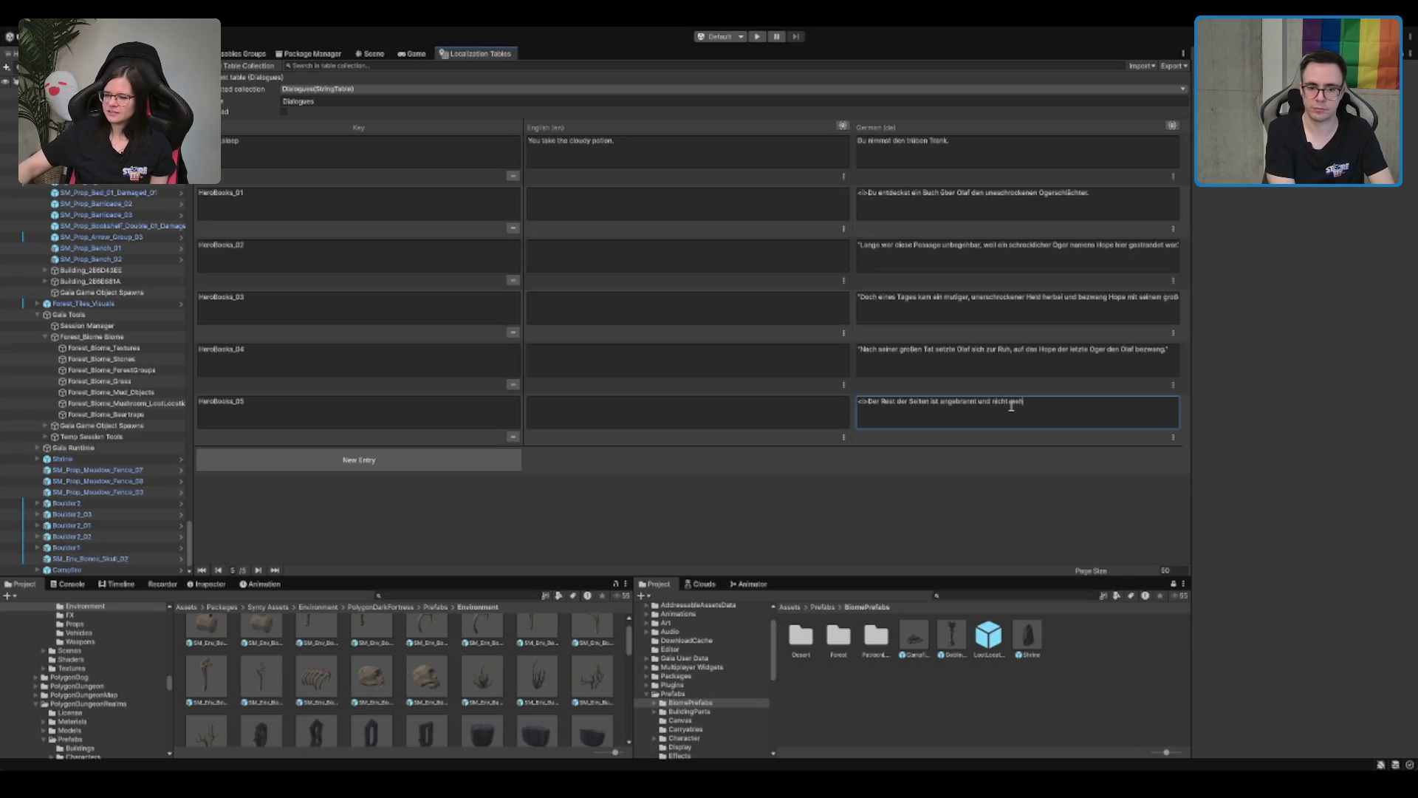
pyautogui.write('.')
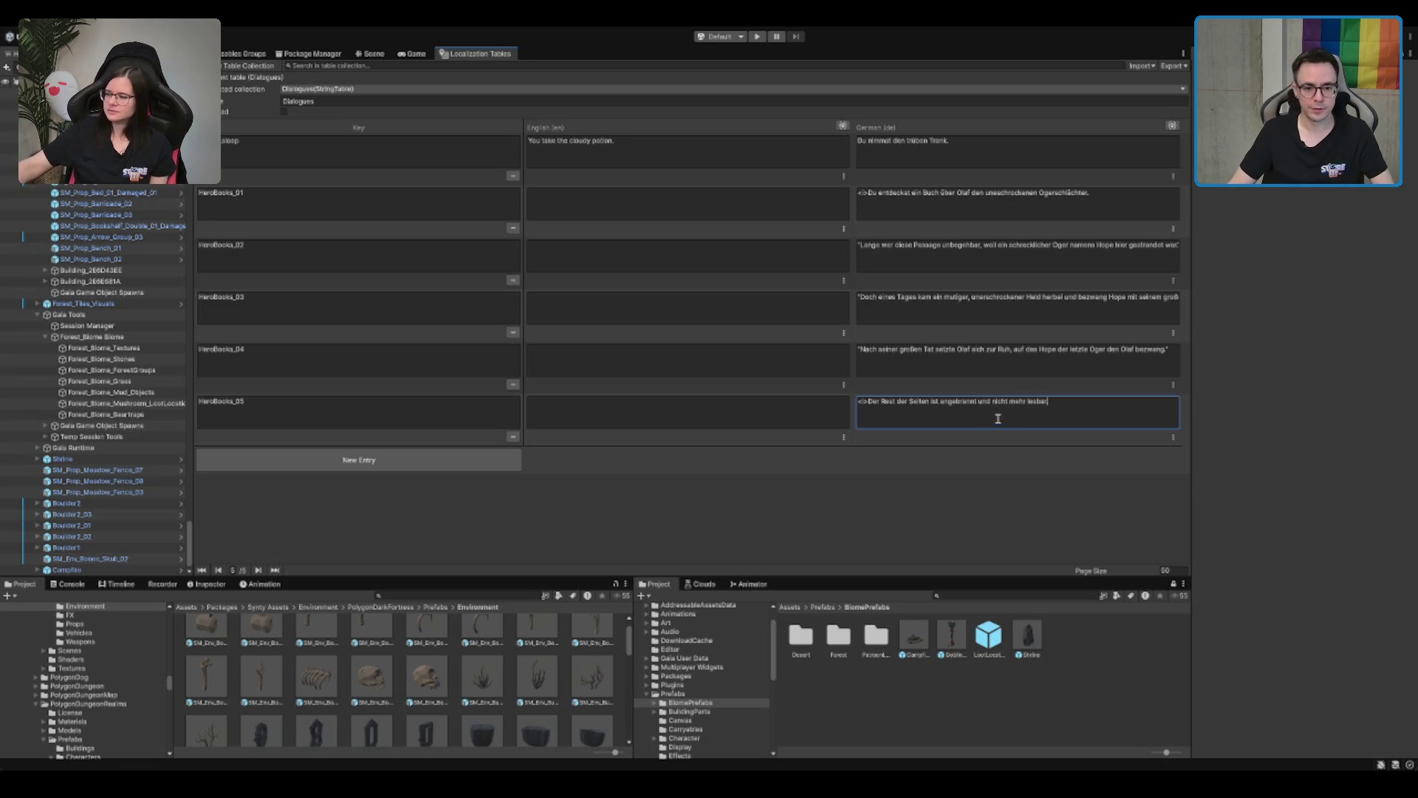
pyautogui.click(967, 508)
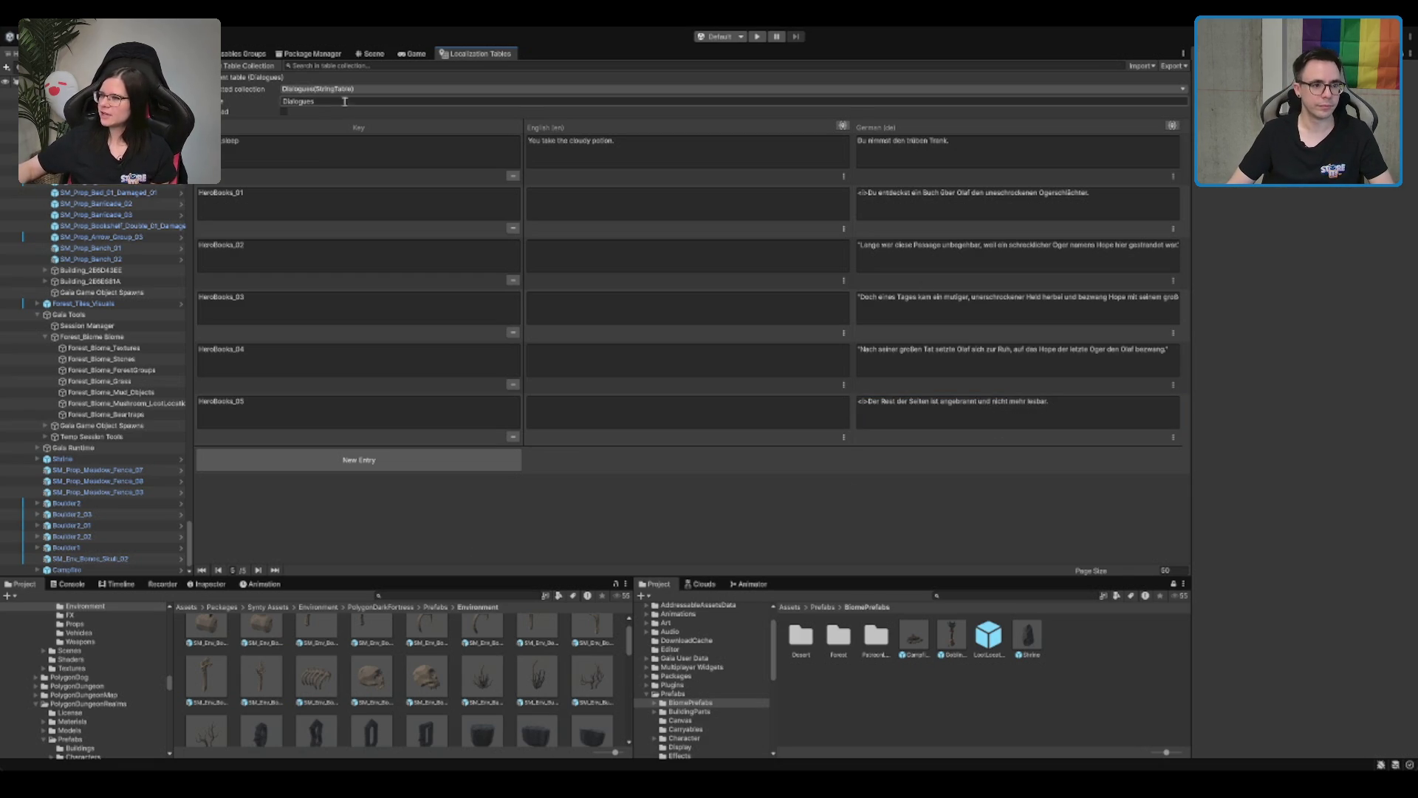
pyautogui.click(303, 414)
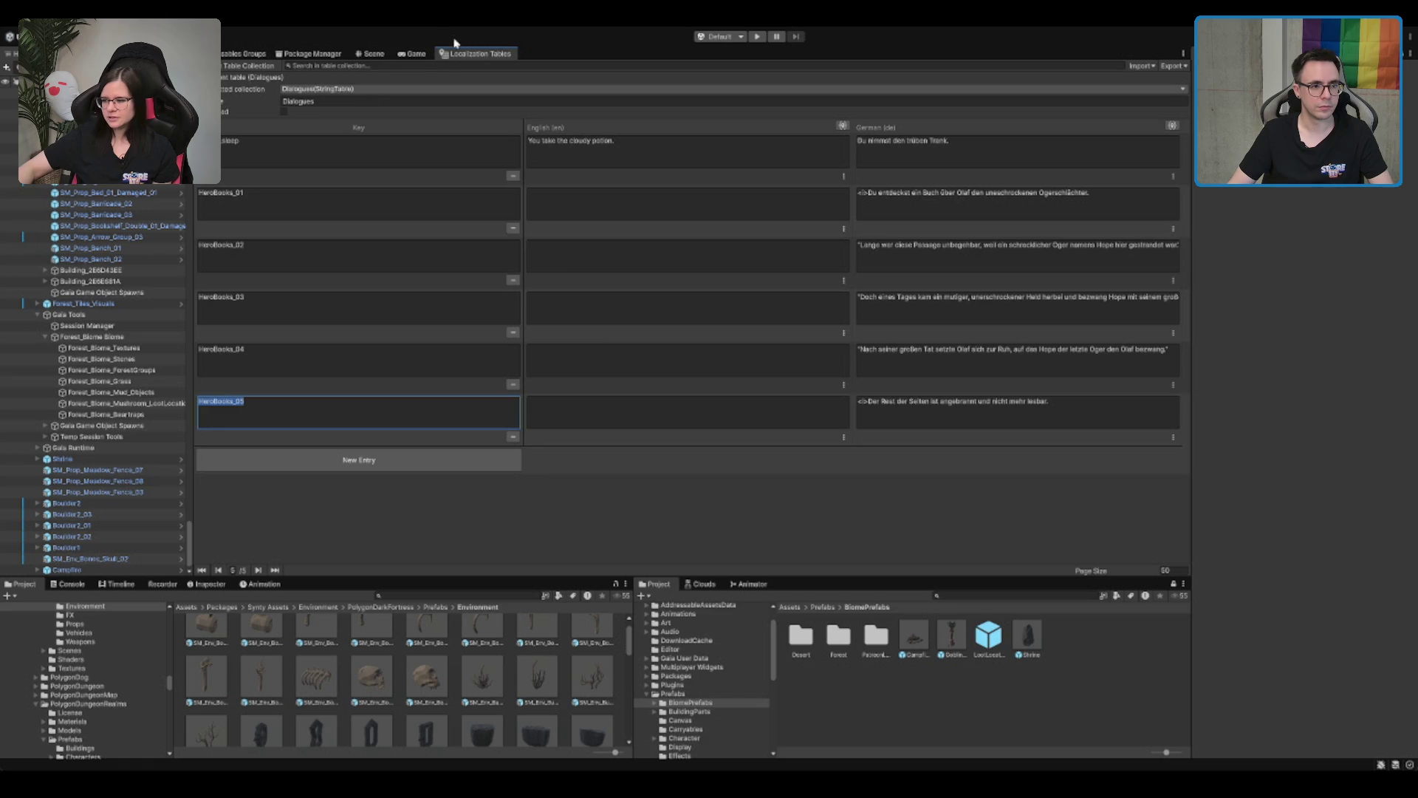
pyautogui.click(373, 54)
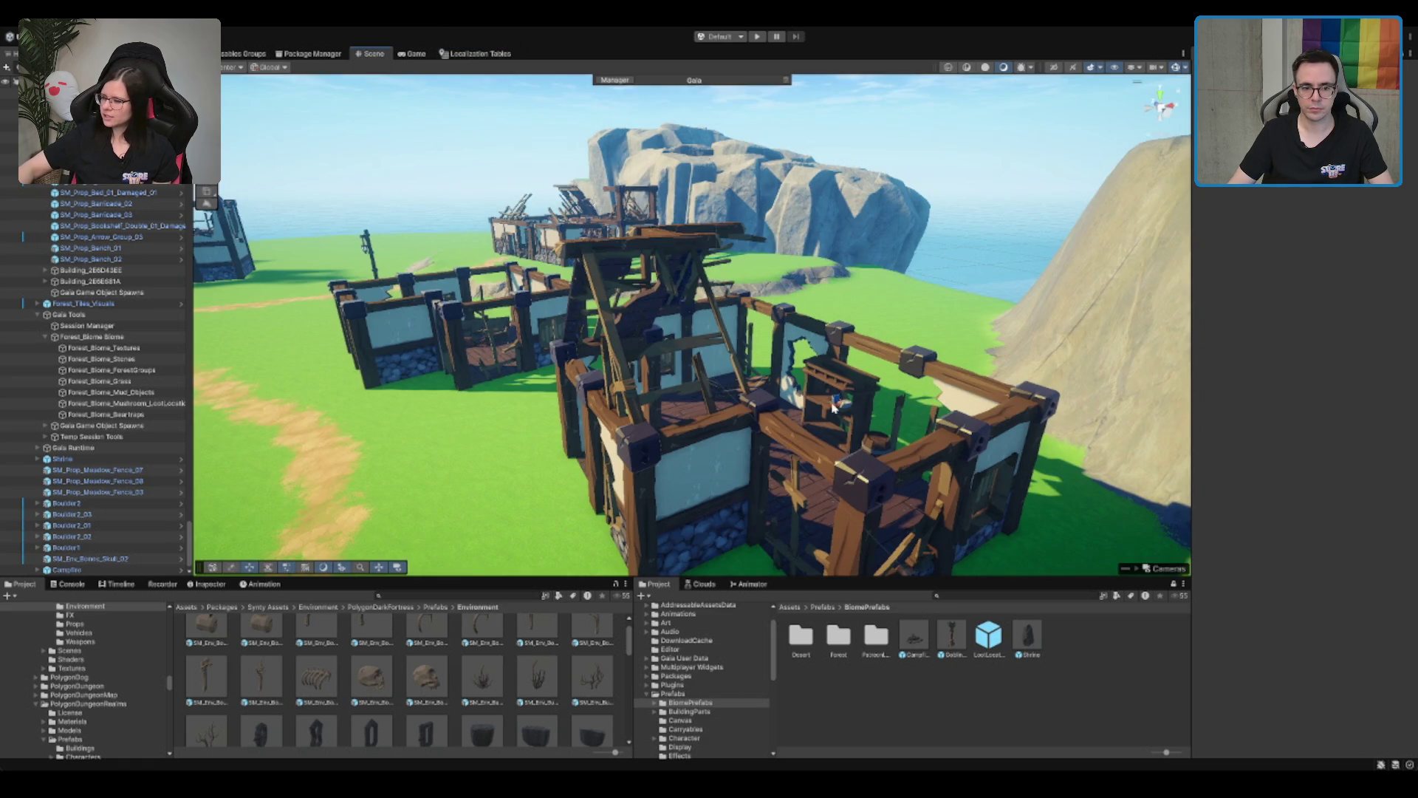
# - Select the books prop in the scene and frame it
pyautogui.click(842, 406)
pyautogui.press('f')
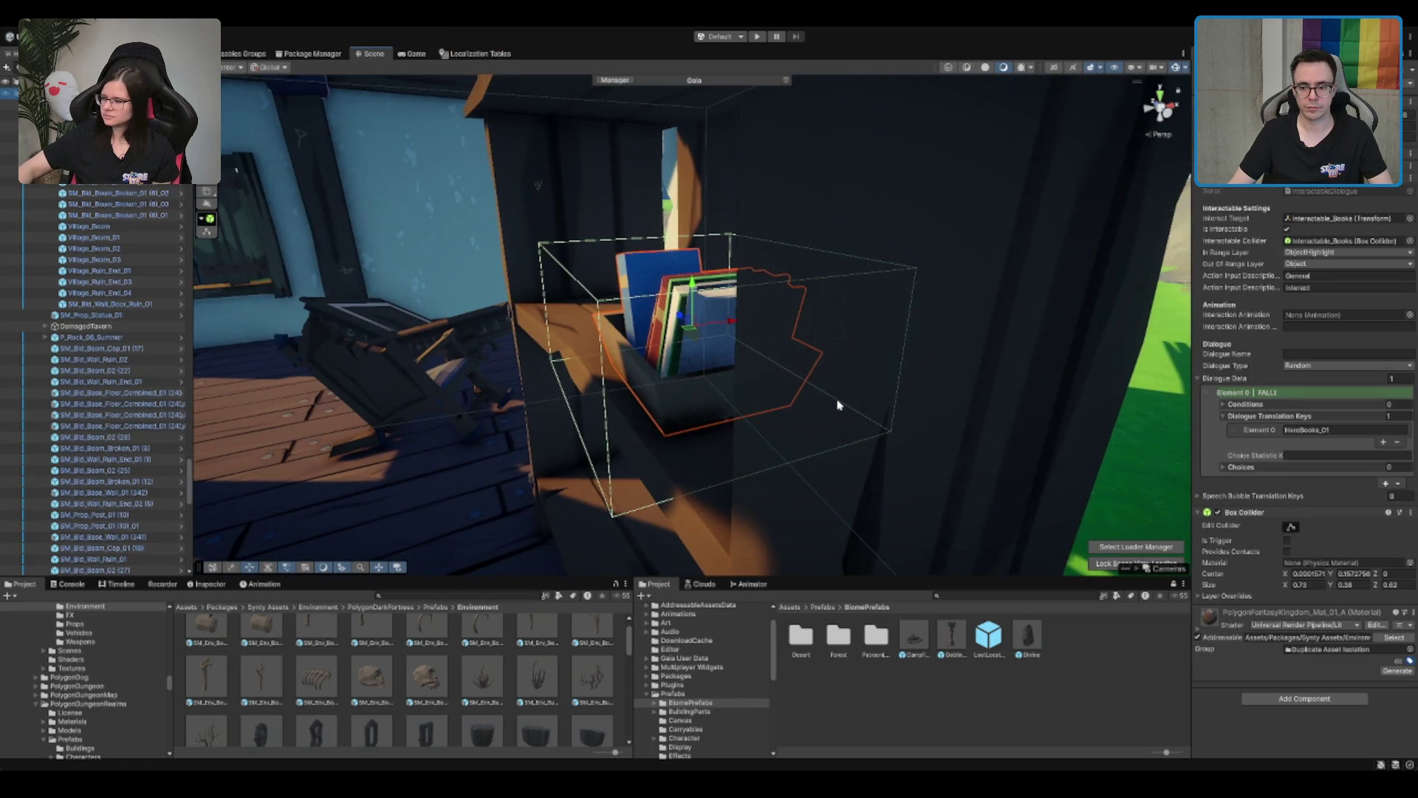
pyautogui.moveTo(826, 396); pyautogui.dragTo(825, 399)
pyautogui.scroll(-5, 825, 399)
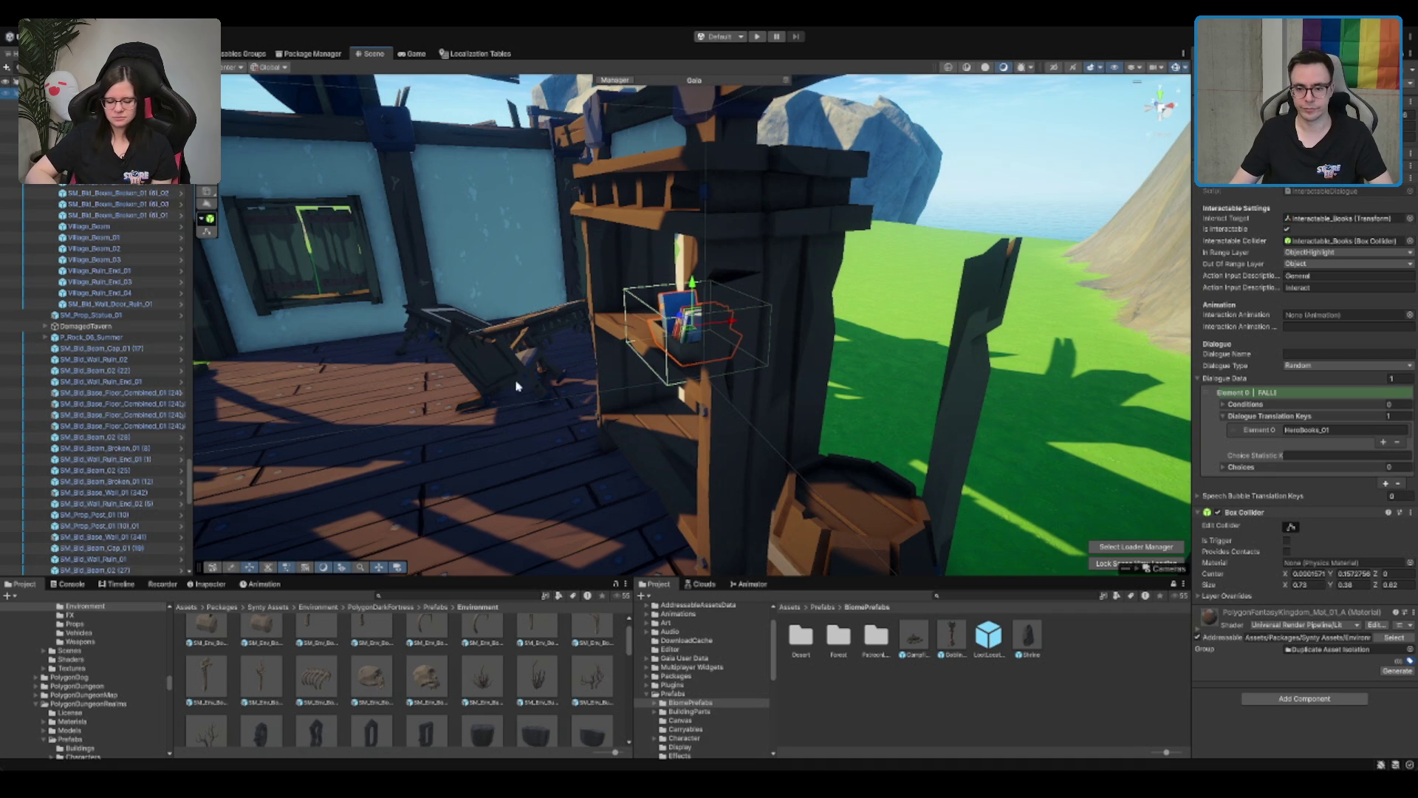
# - Add dialogue translation keys HeroBooks_02 through HeroBooks_04 after HeroBooks_01 in the Inspector
pyautogui.click(1290, 471)
pyautogui.click(1383, 443)
pyautogui.write('HeroBooks_02')
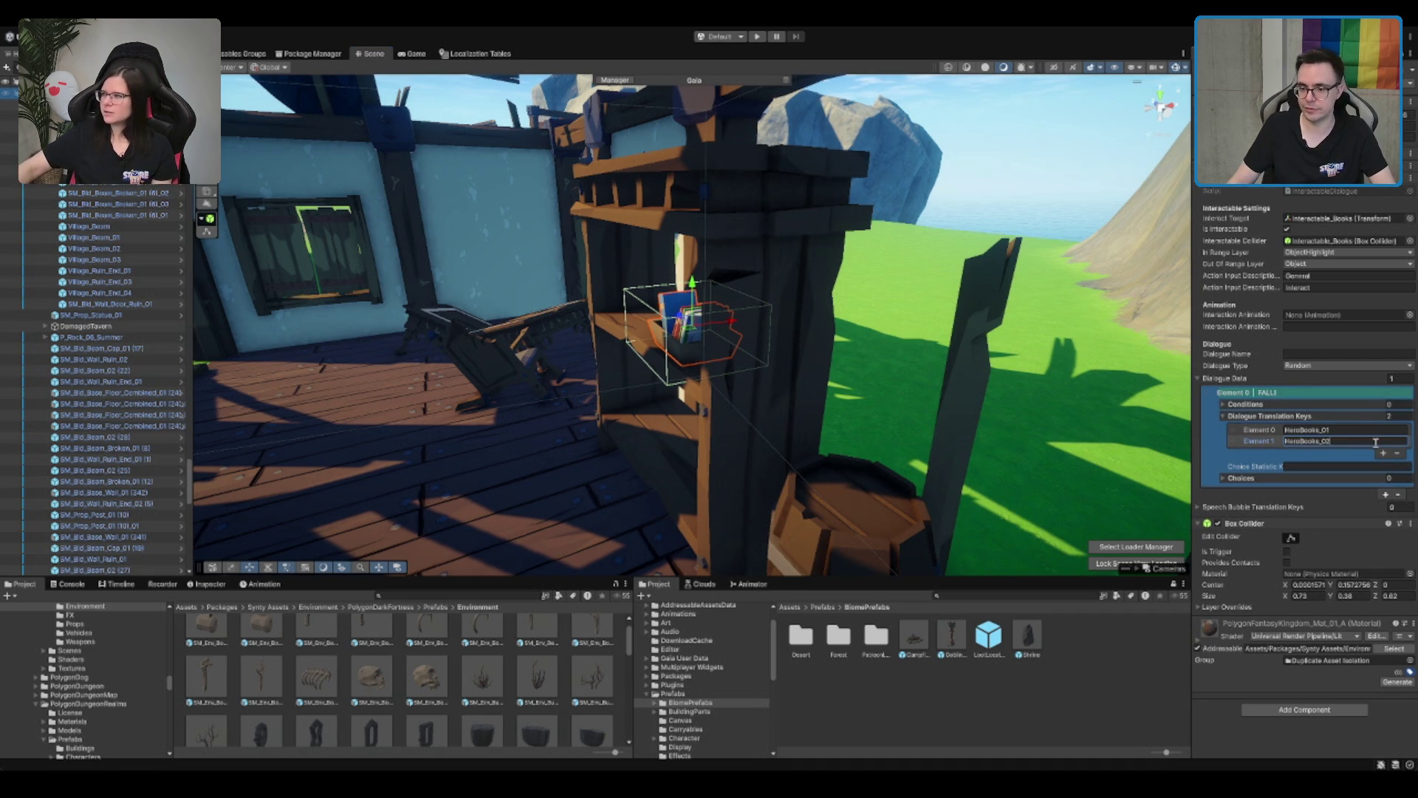
pyautogui.click(1383, 452)
pyautogui.click(1379, 452)
pyautogui.press('BackSpace')
pyautogui.write('InteractBooks_03')
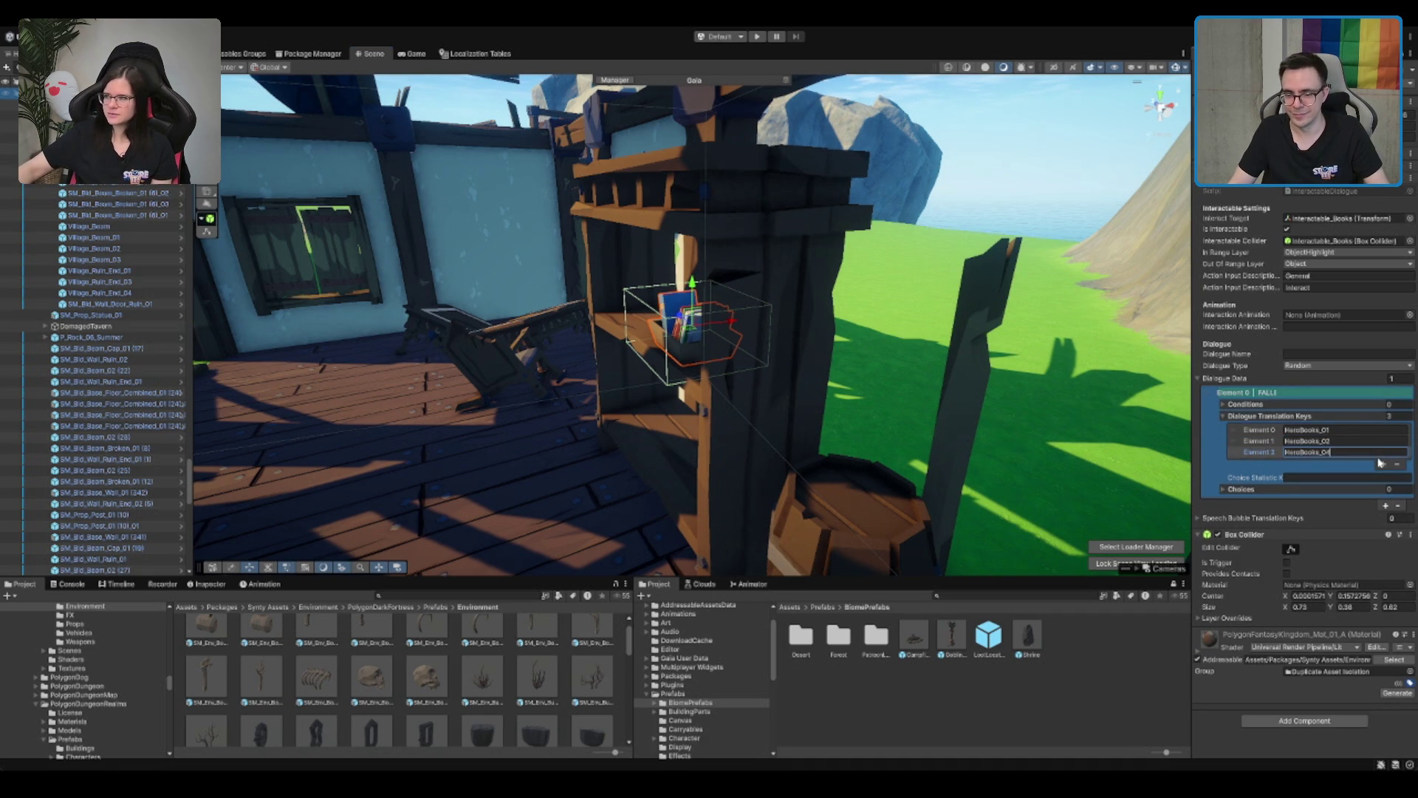
pyautogui.click(1382, 466)
pyautogui.click(1376, 452)
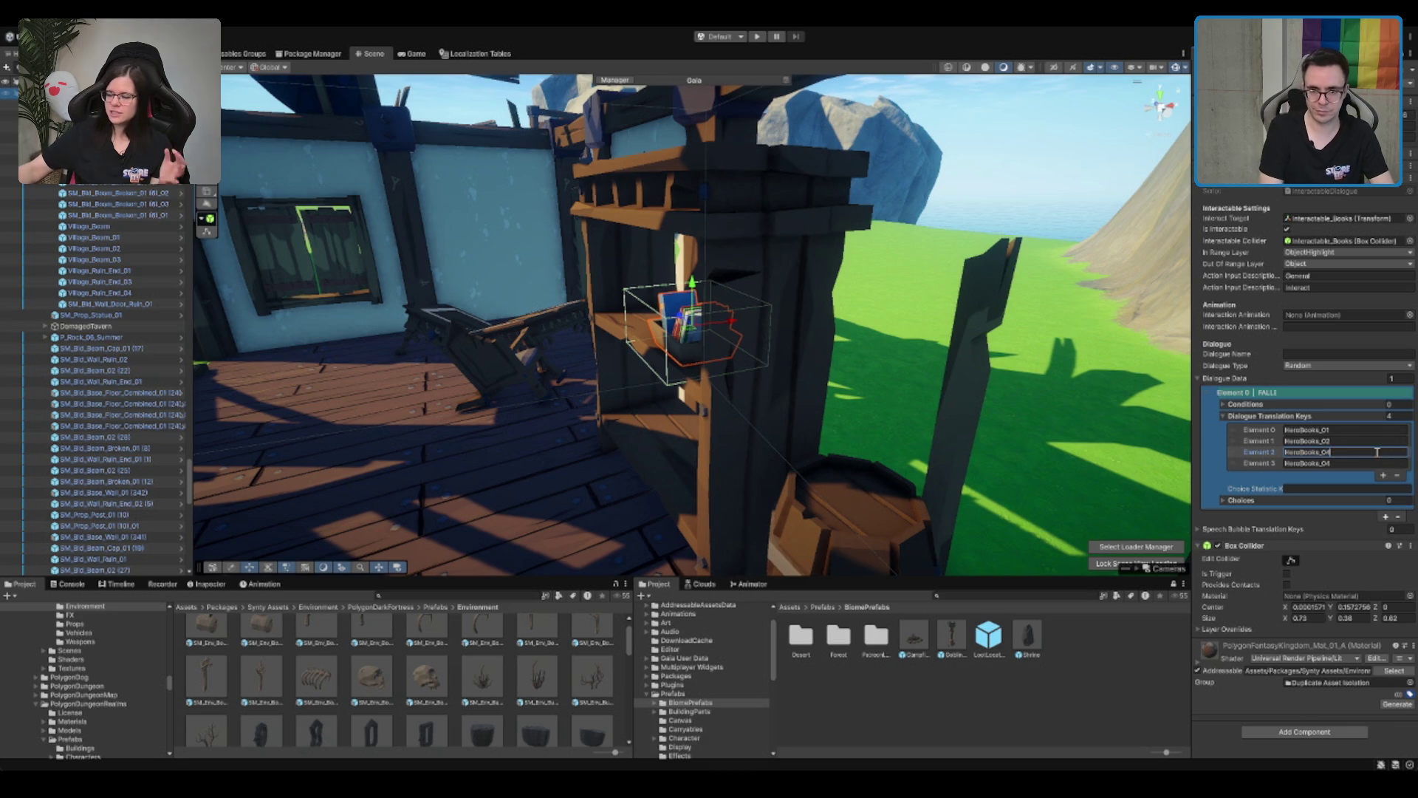
# - Copy the HeroBooks_05 key from the table and add it as the books' fifth translation key
pyautogui.click(480, 55)
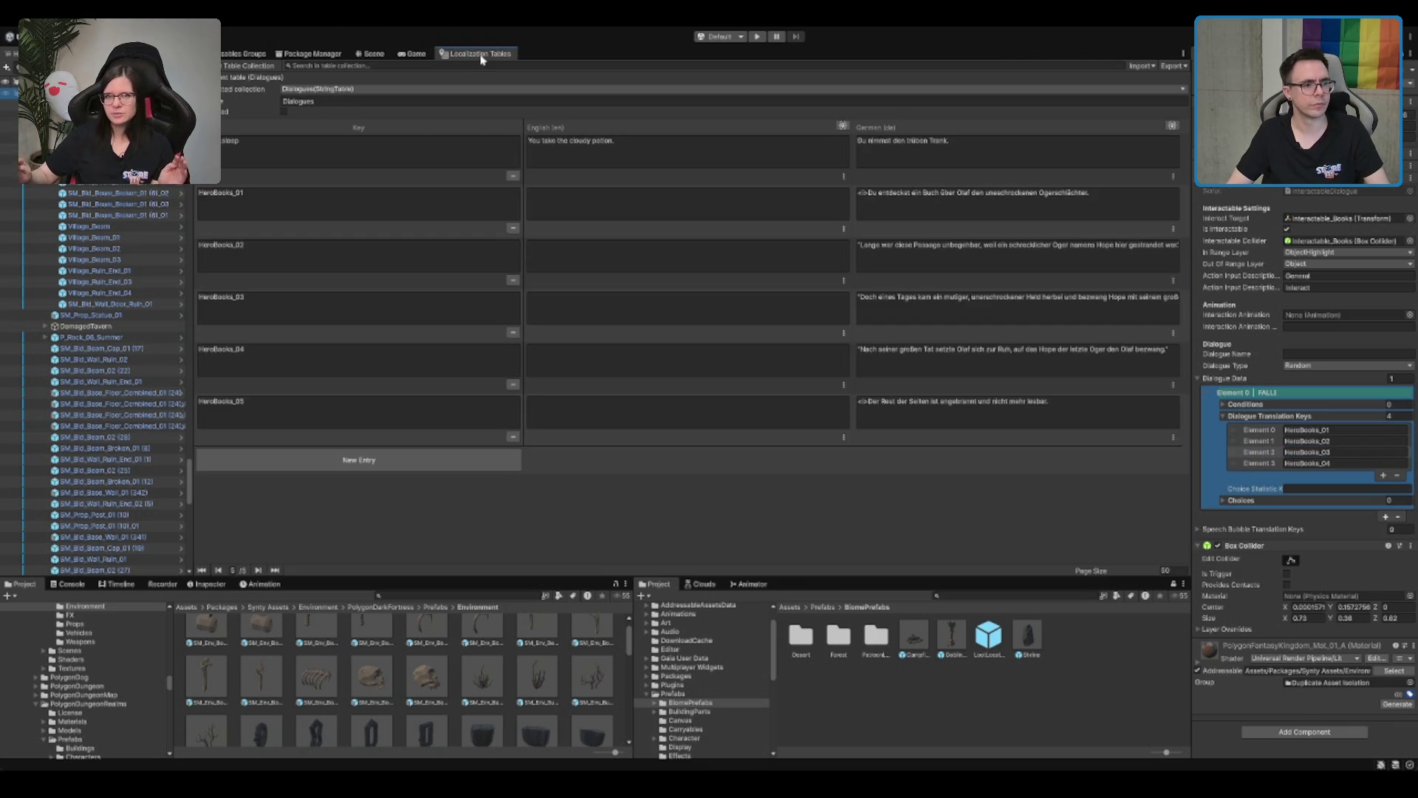
pyautogui.click(348, 416)
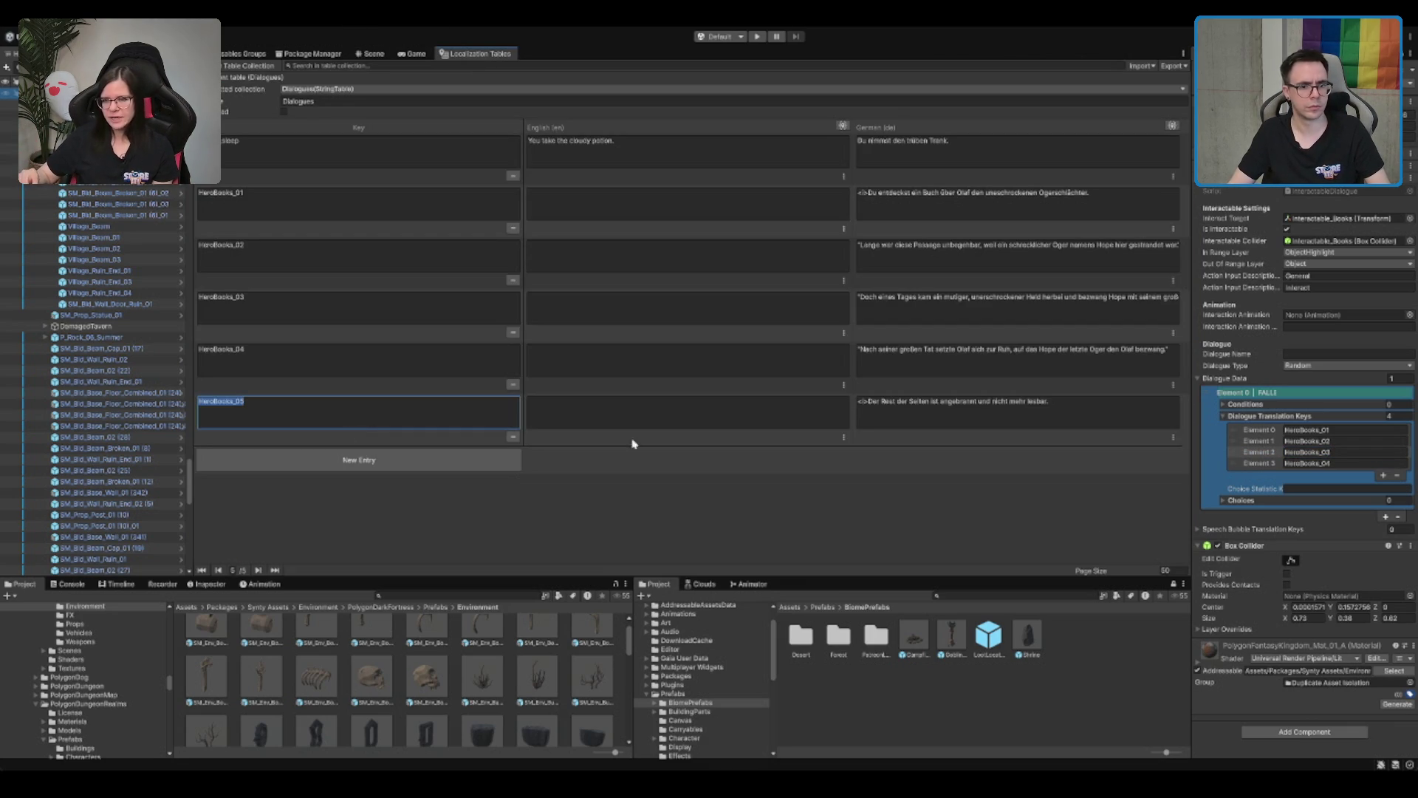
pyautogui.click(1383, 477)
pyautogui.click(1329, 474)
pyautogui.write('HeroBooks_05')
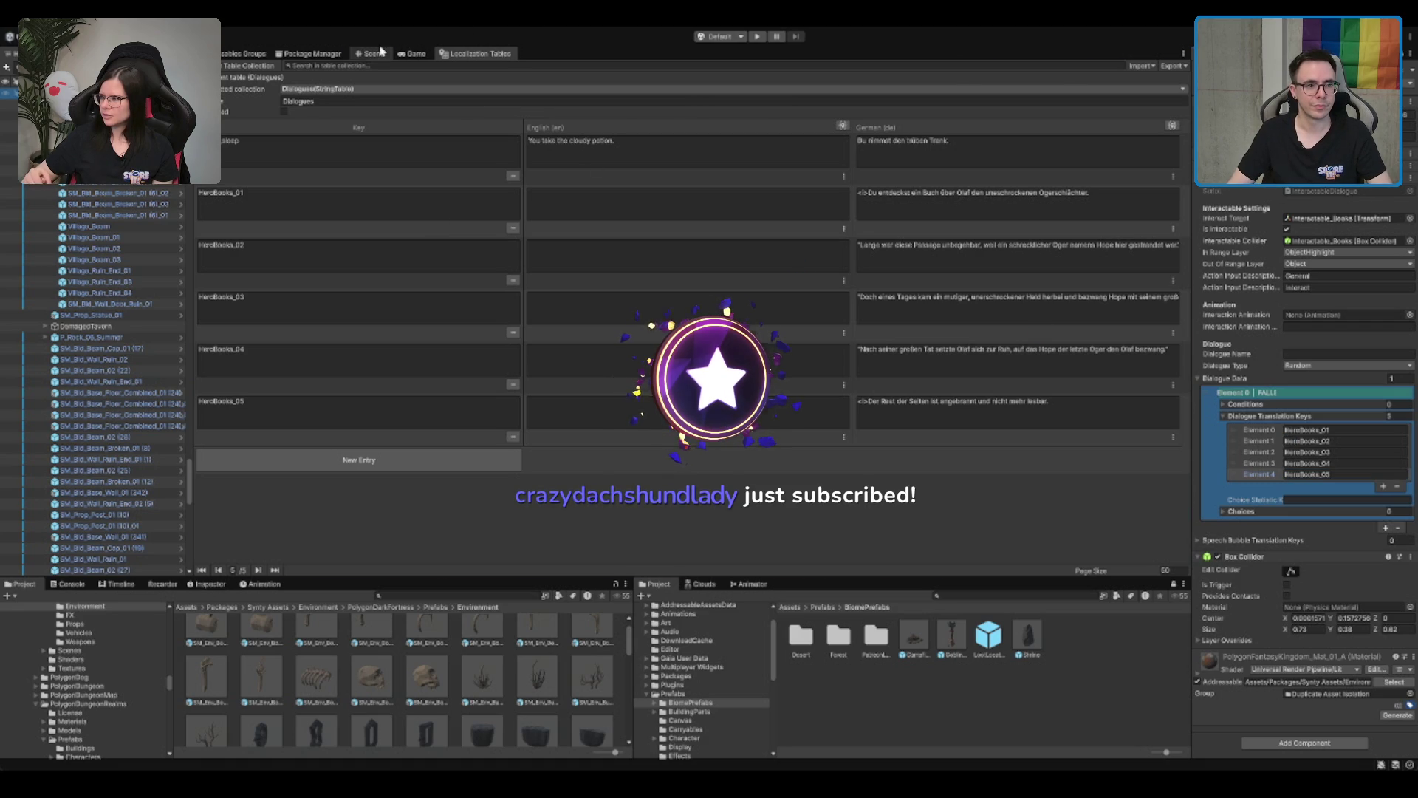
pyautogui.click(373, 54)
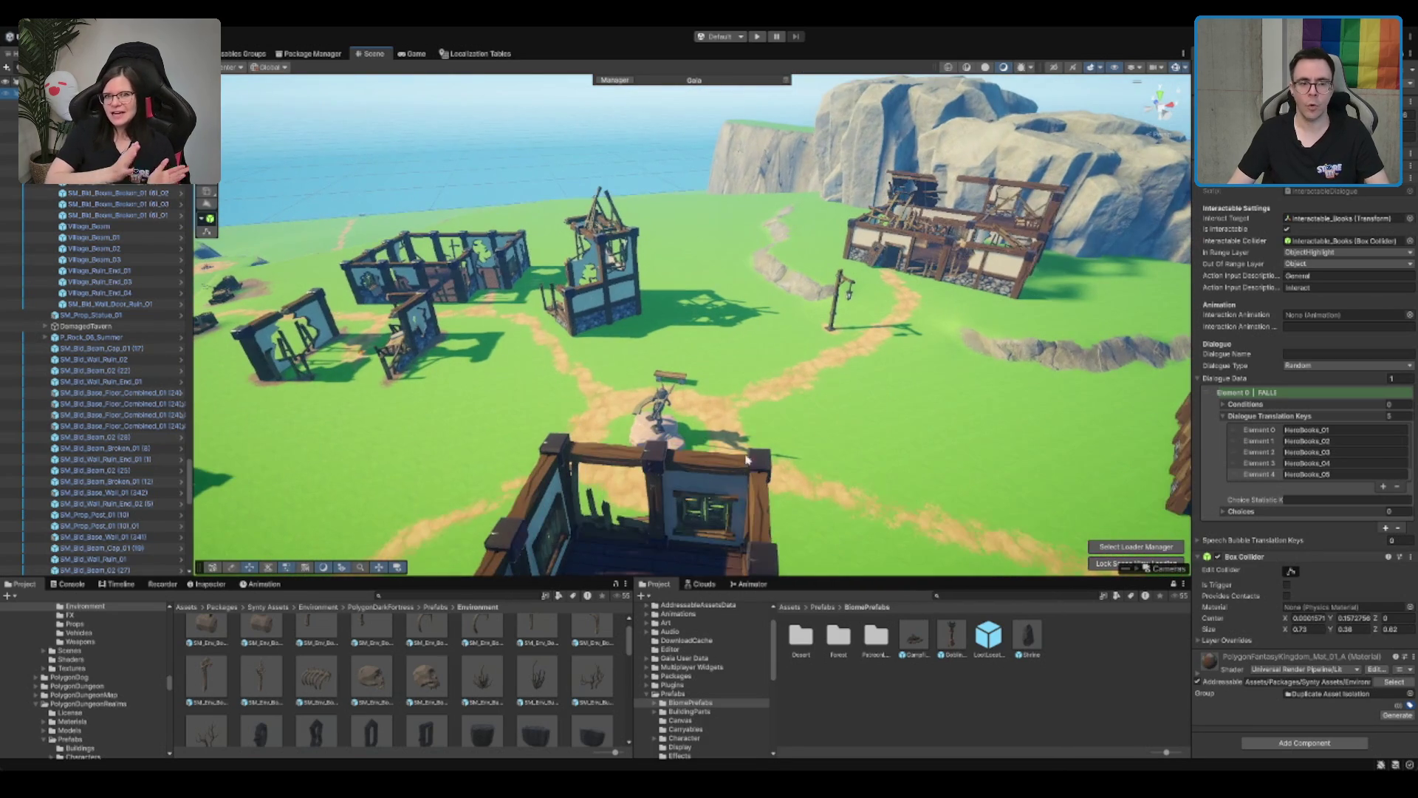
# - Back in the Scene, select Statue_Hero and frame it to view its Interactable Dialogue settings
pyautogui.scroll(-2, 676, 411)
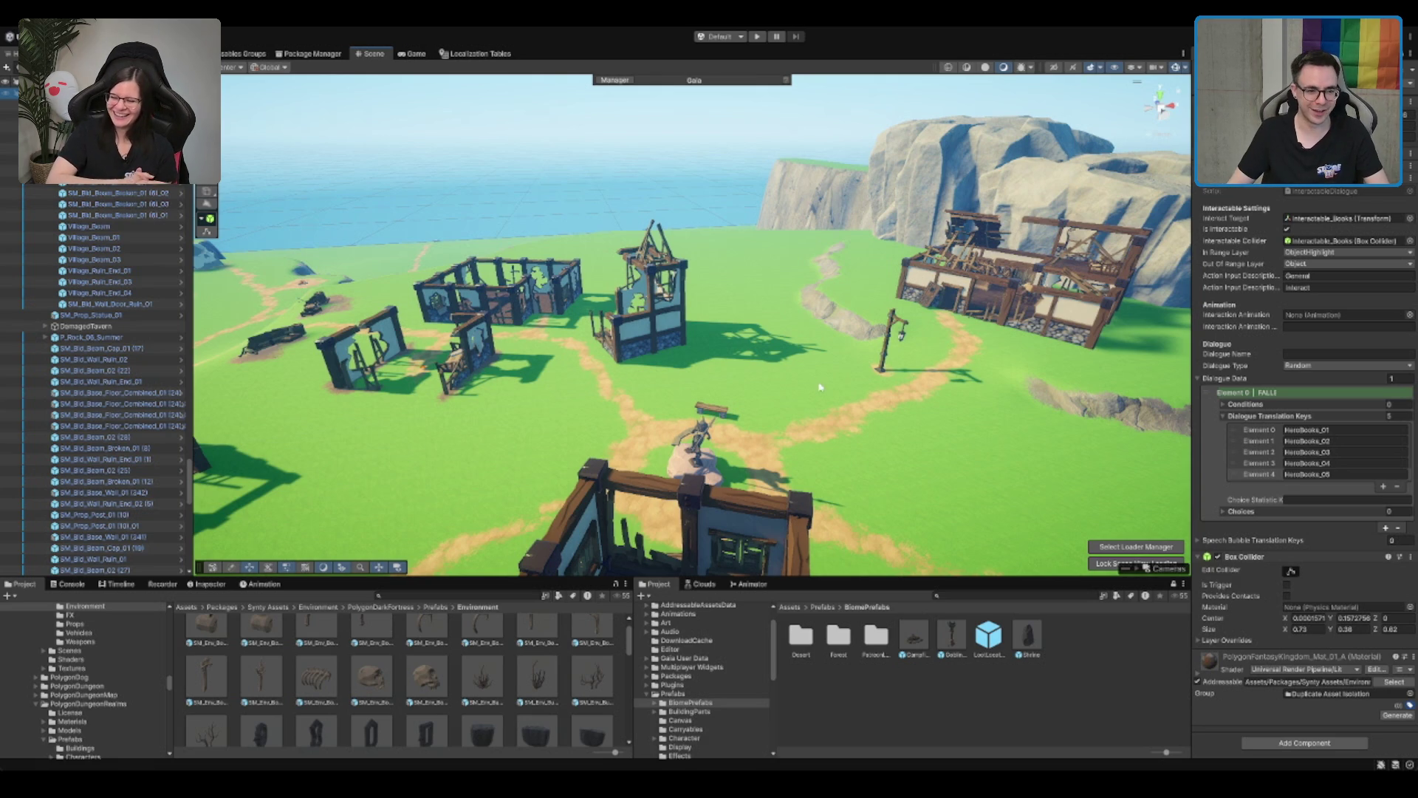
pyautogui.click(711, 437)
pyautogui.click(712, 437)
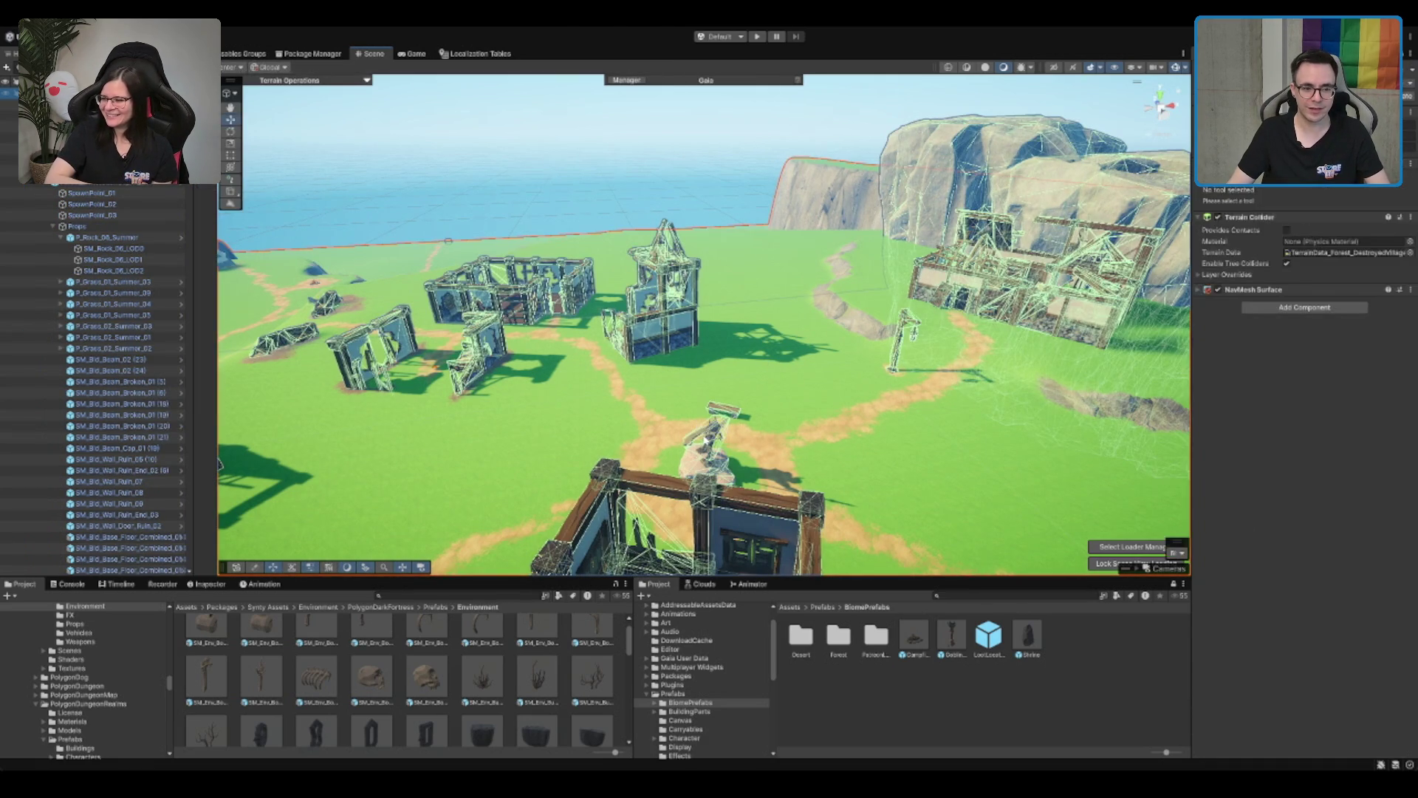
pyautogui.press('f')
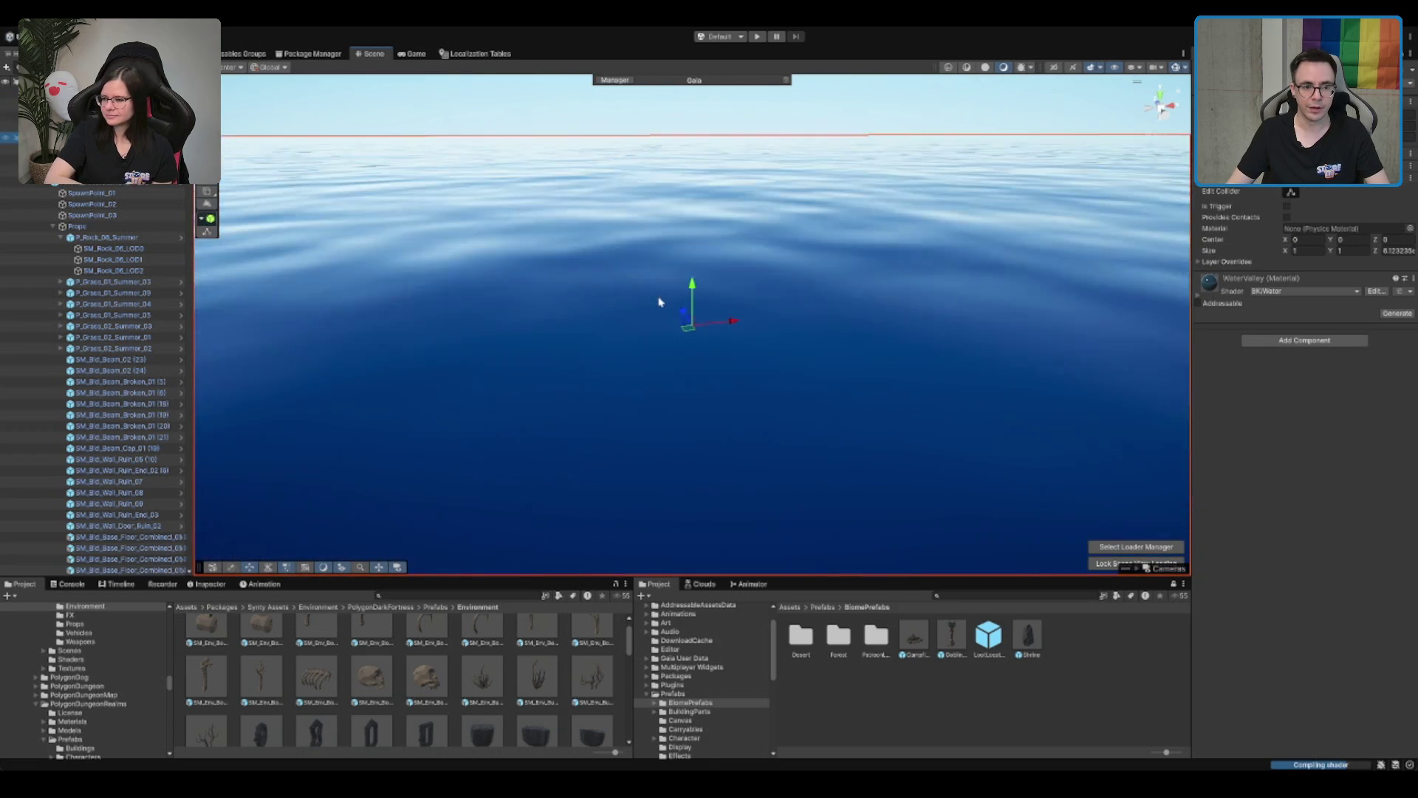
pyautogui.moveTo(678, 363)
pyautogui.mouseDown()
pyautogui.moveTo(671, 402)
pyautogui.moveTo(736, 371)
pyautogui.moveTo(698, 391)
pyautogui.mouseUp()
pyautogui.click(669, 370)
pyautogui.press('f')
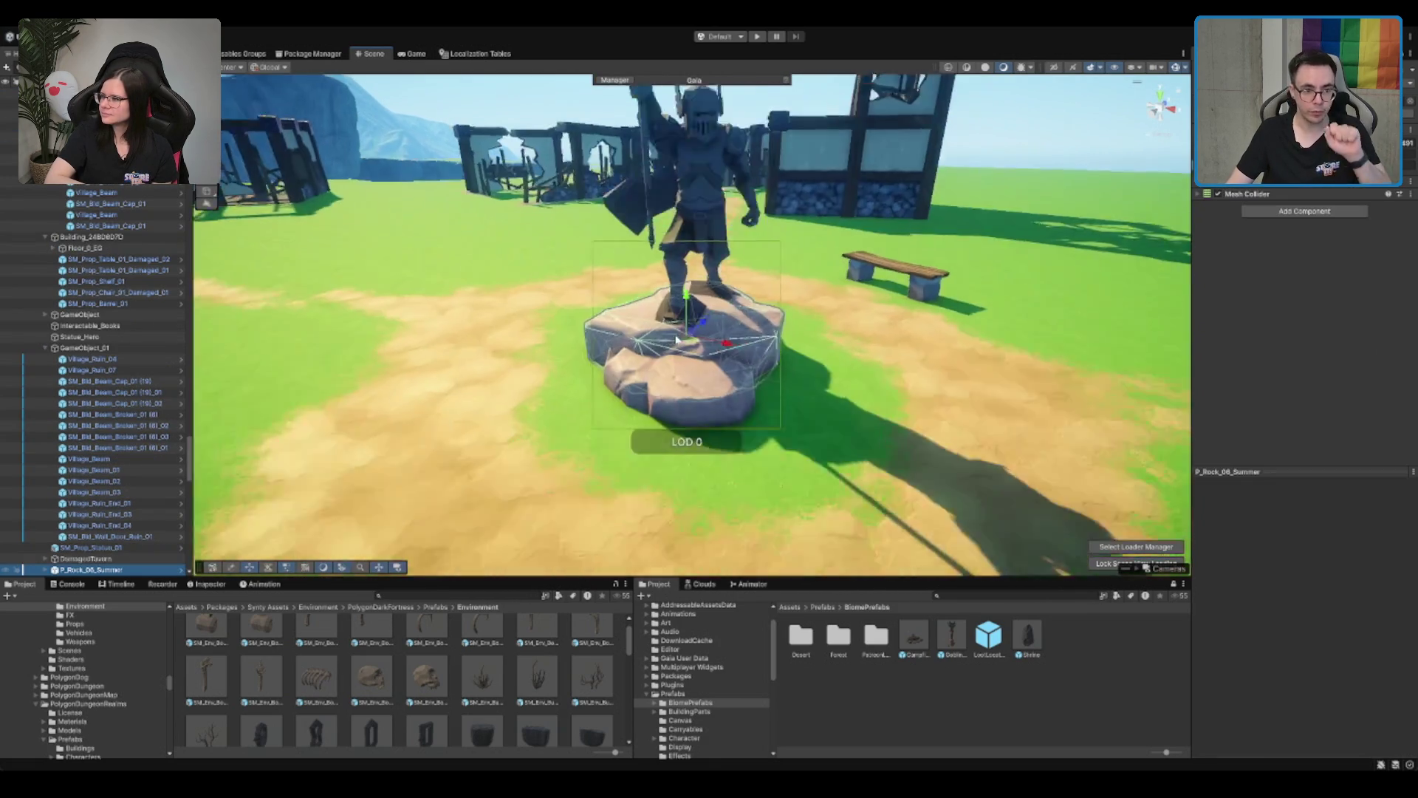
pyautogui.scroll(3, 666, 222)
pyautogui.scroll(-5, 665, 221)
# - Set the first dialogue entry's condition statistic to Dialogue_Interactable_Books
pyautogui.click(1275, 417)
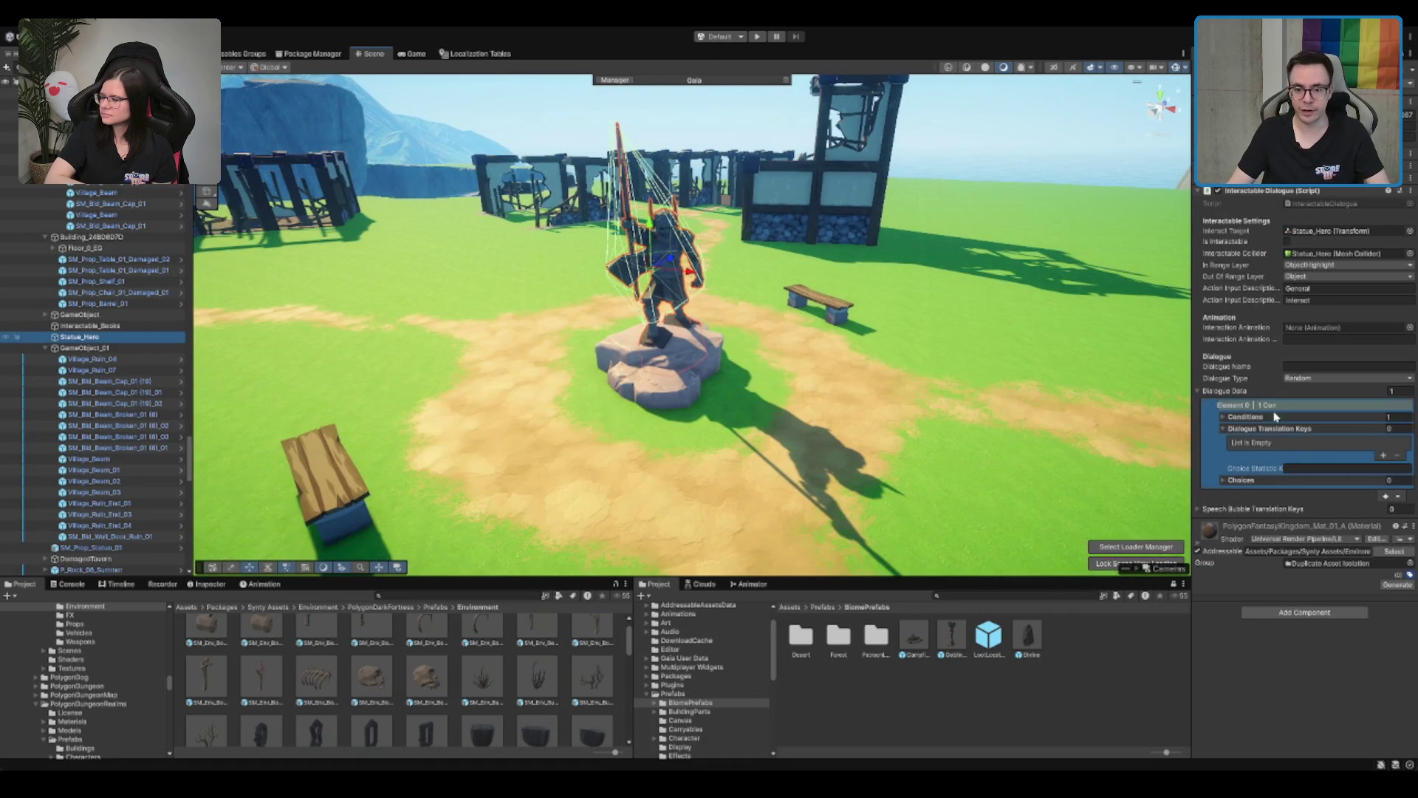
pyautogui.click(1358, 418)
pyautogui.click(1350, 442)
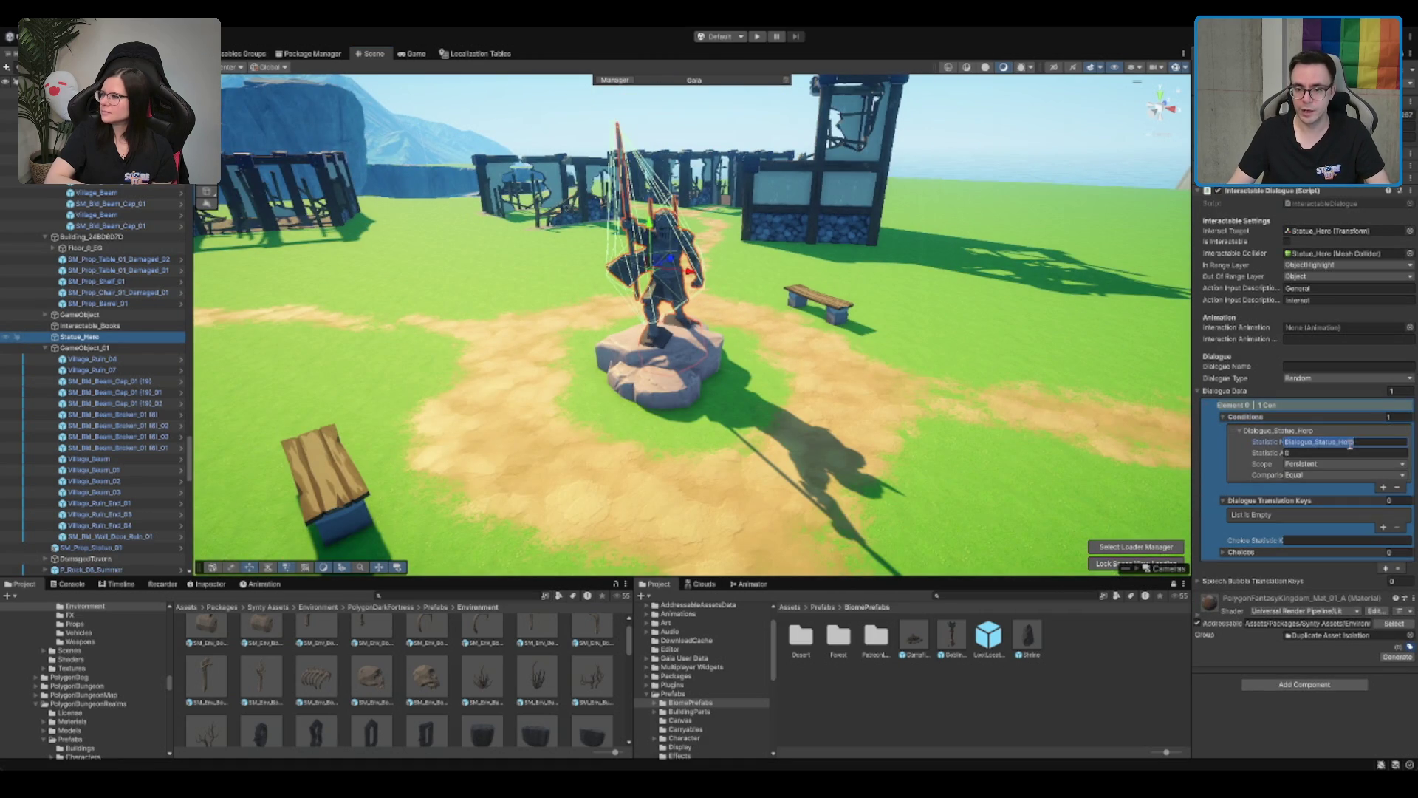
pyautogui.hotkey('ctrl', 'v')
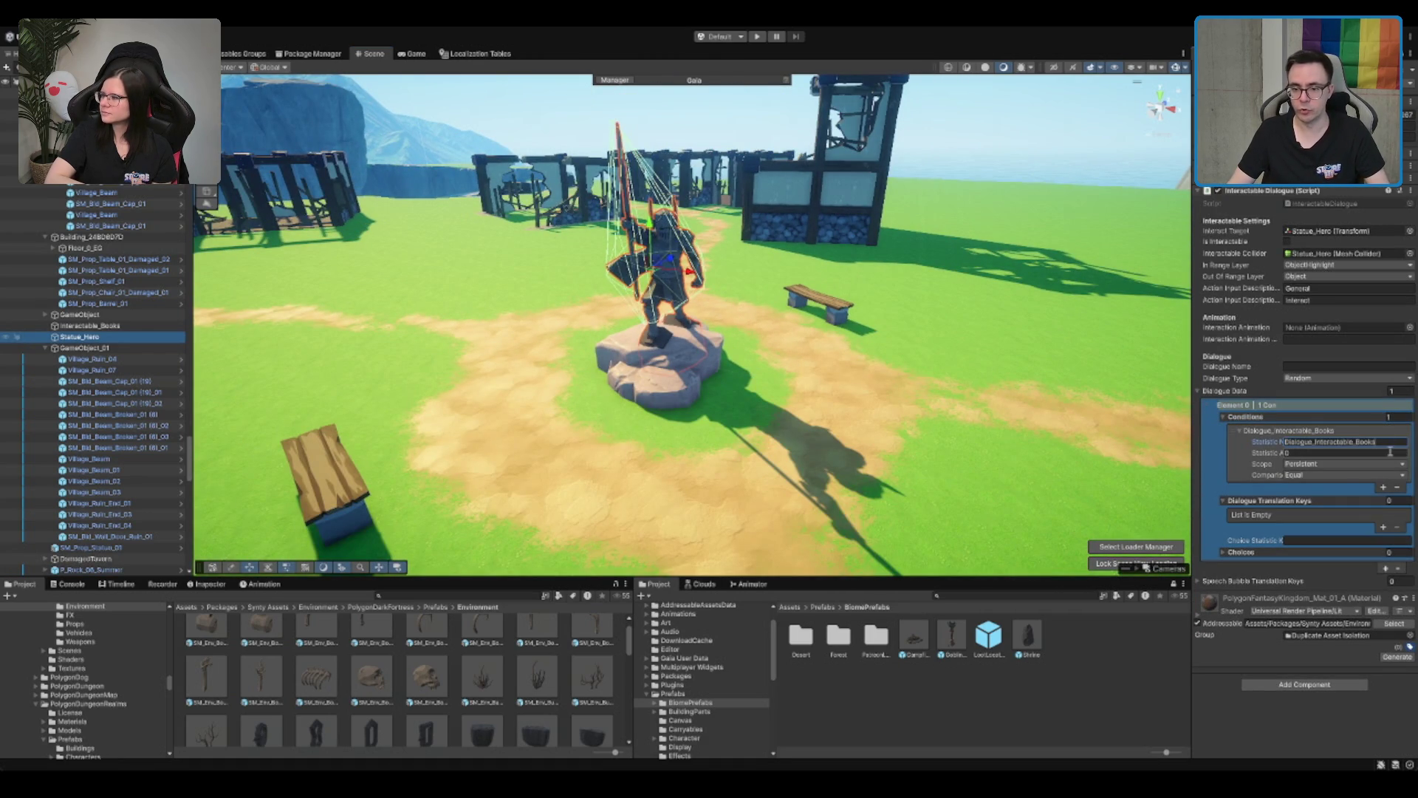
pyautogui.click(1329, 454)
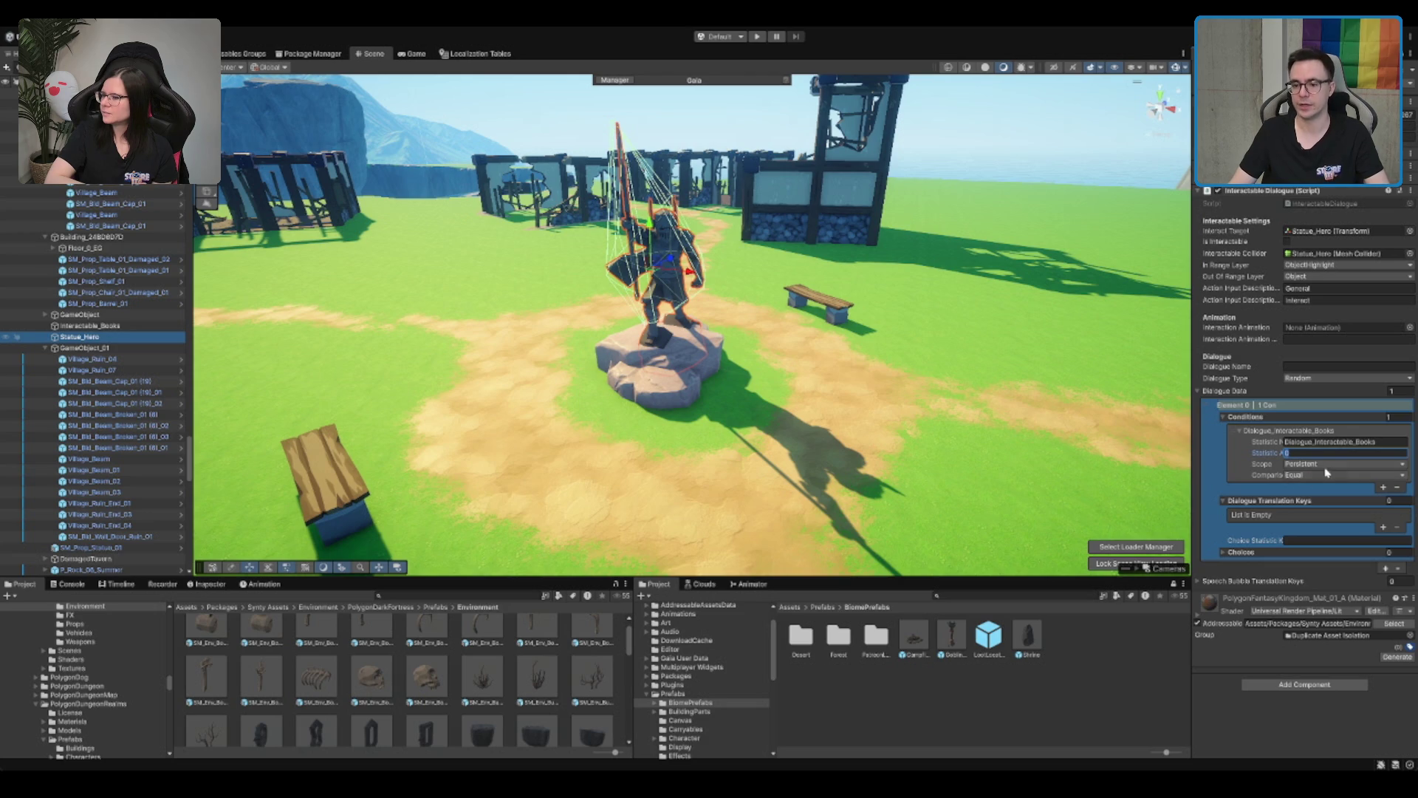
# - Add the translation key Statue_Hero_01_01 to the statue's first dialogue entry
pyautogui.click(1383, 527)
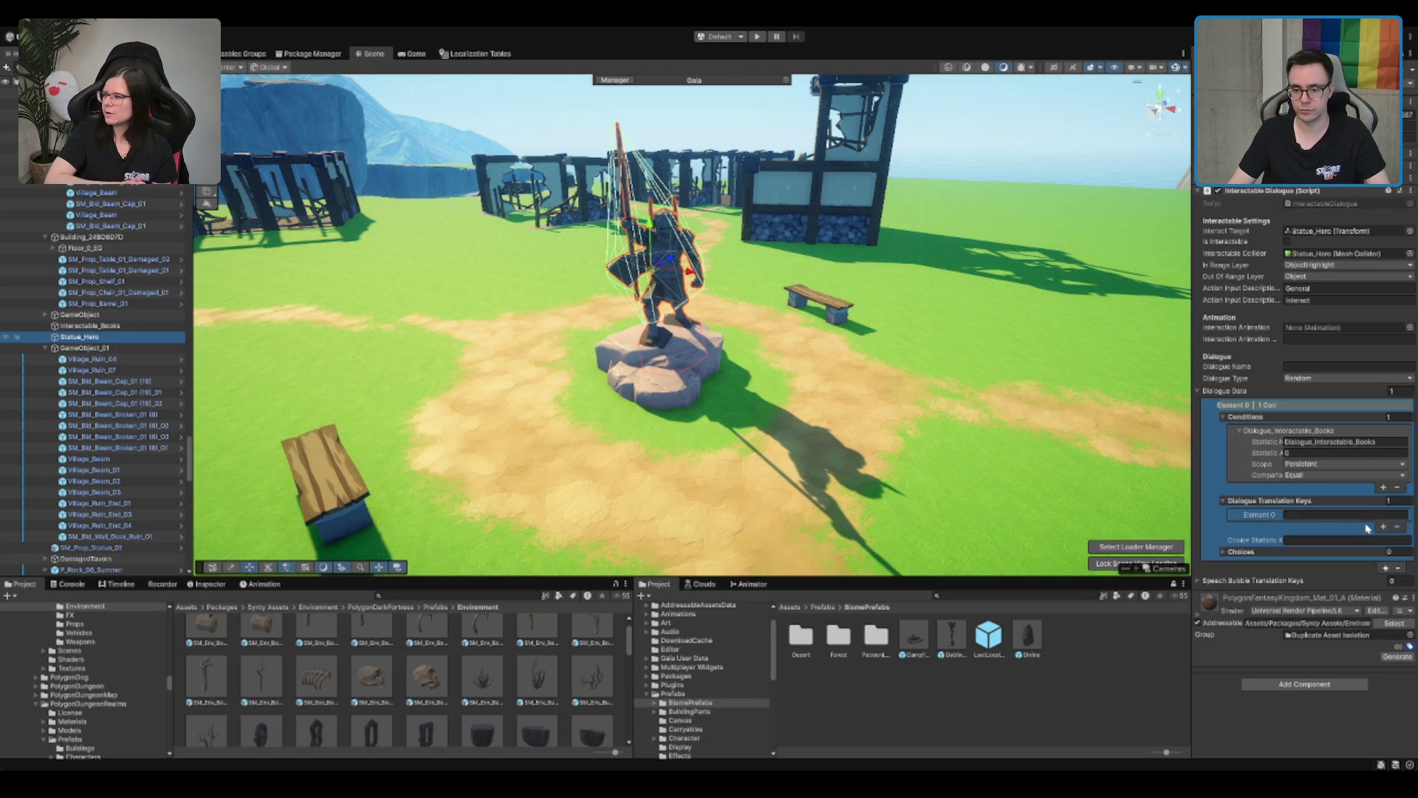
pyautogui.click(1345, 515)
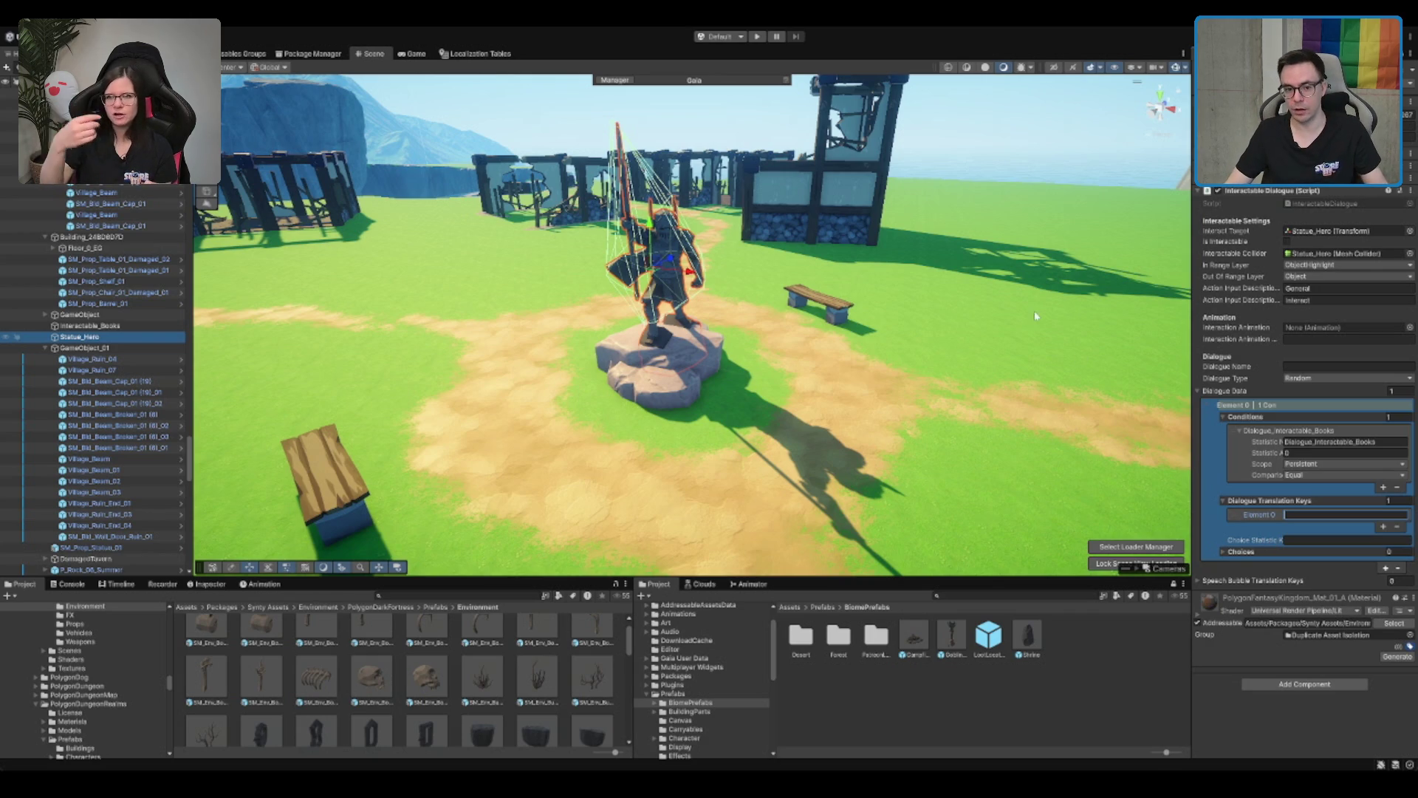
pyautogui.moveTo(1034, 315); pyautogui.dragTo(851, 251)
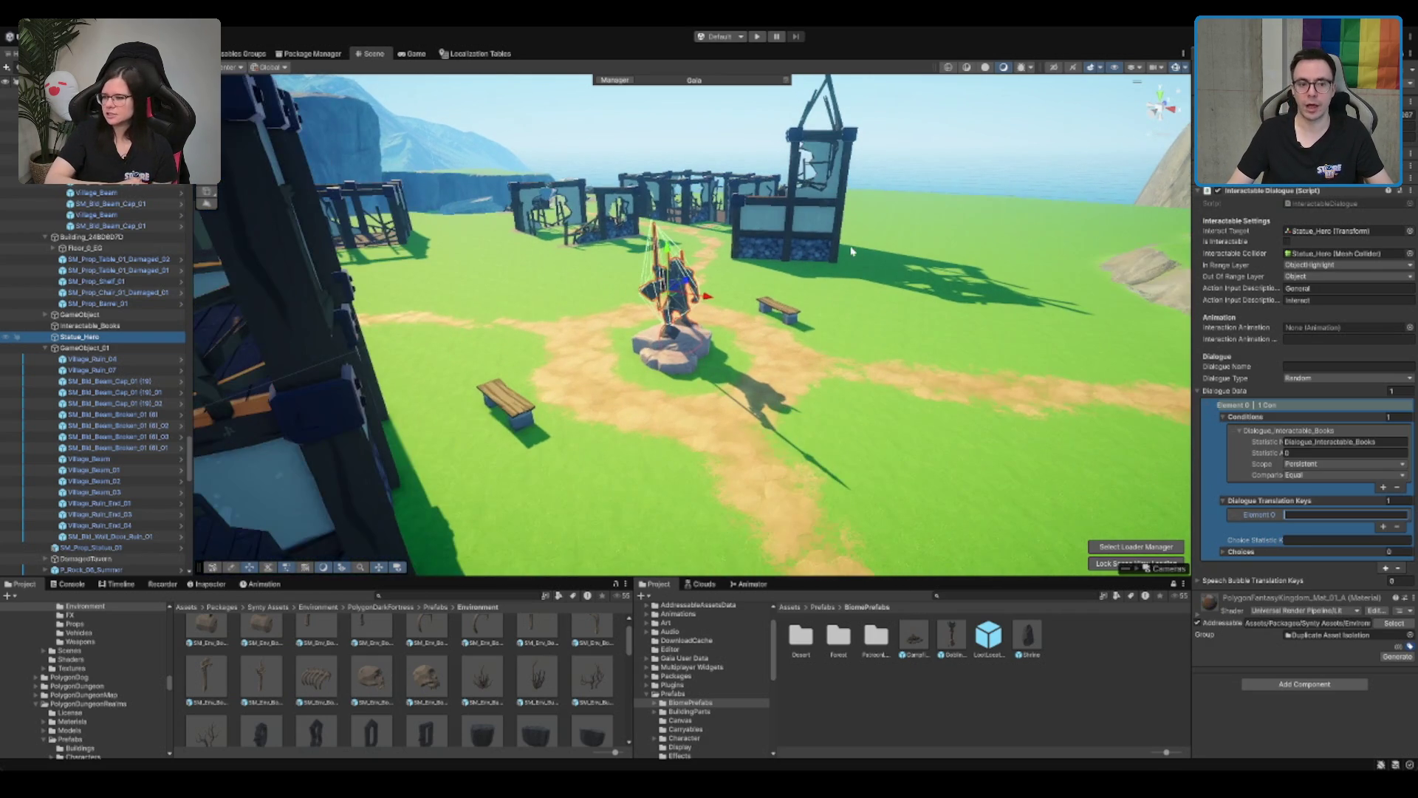
pyautogui.moveTo(705, 264)
pyautogui.mouseDown()
pyautogui.moveTo(711, 395)
pyautogui.moveTo(746, 266)
pyautogui.moveTo(817, 254)
pyautogui.mouseUp()
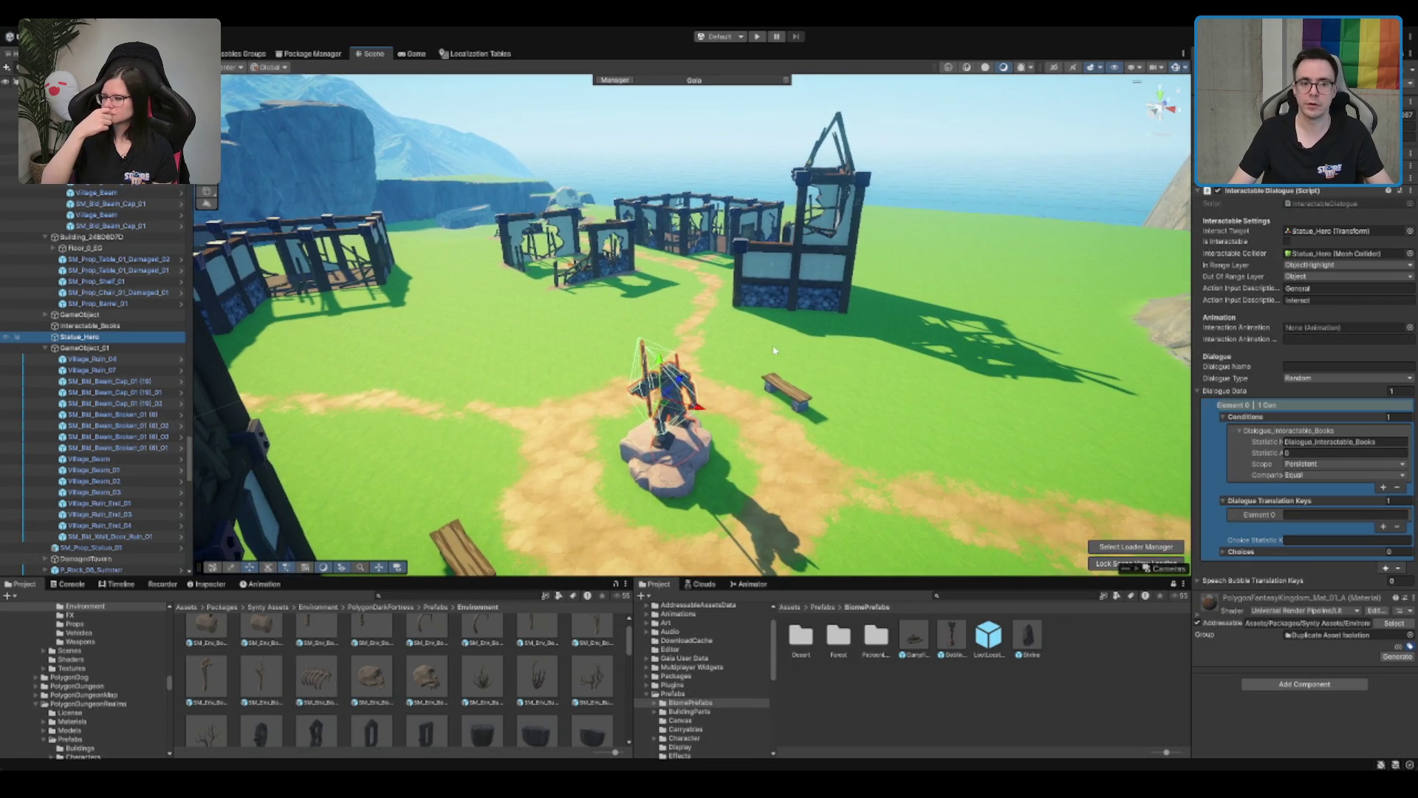
pyautogui.press('f')
pyautogui.click(1356, 515)
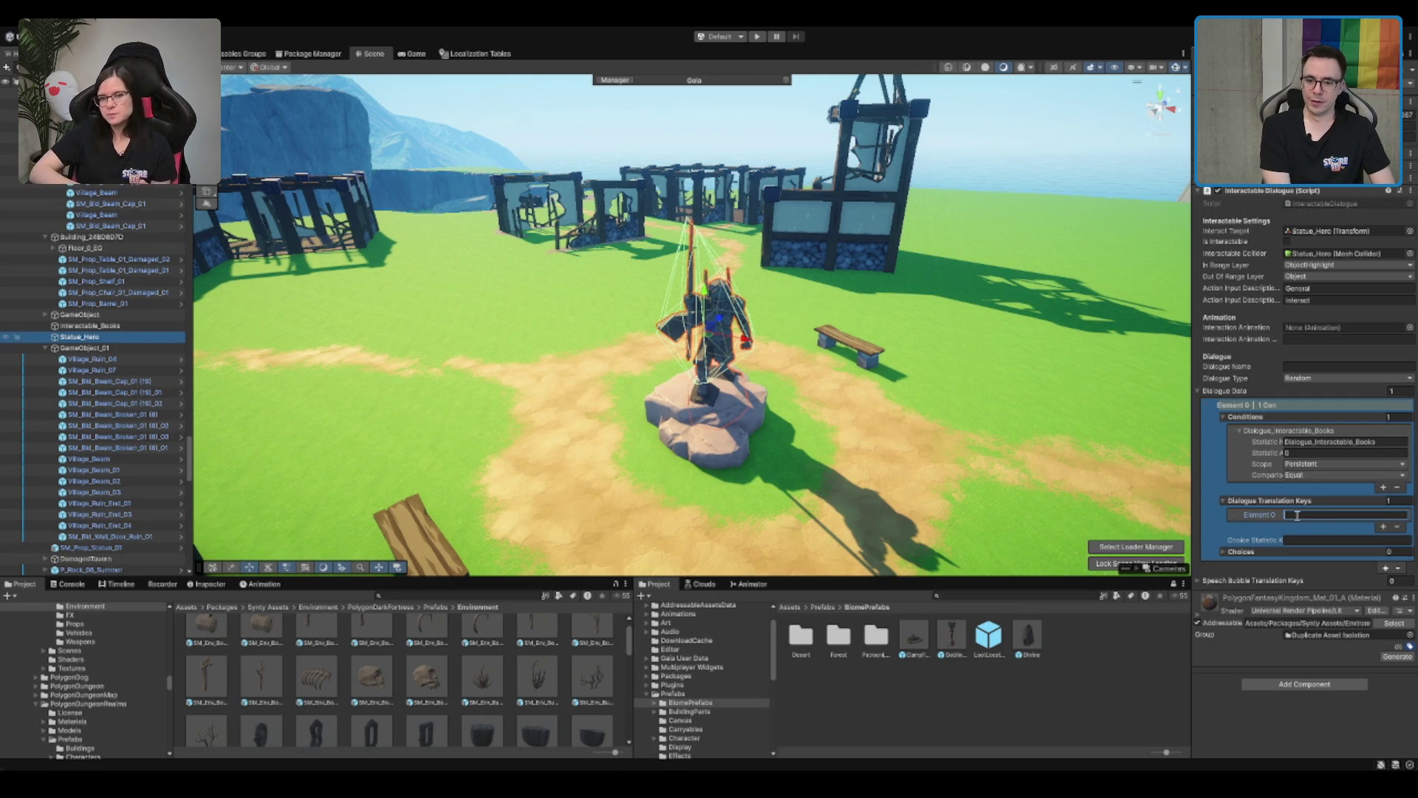
pyautogui.write('S')
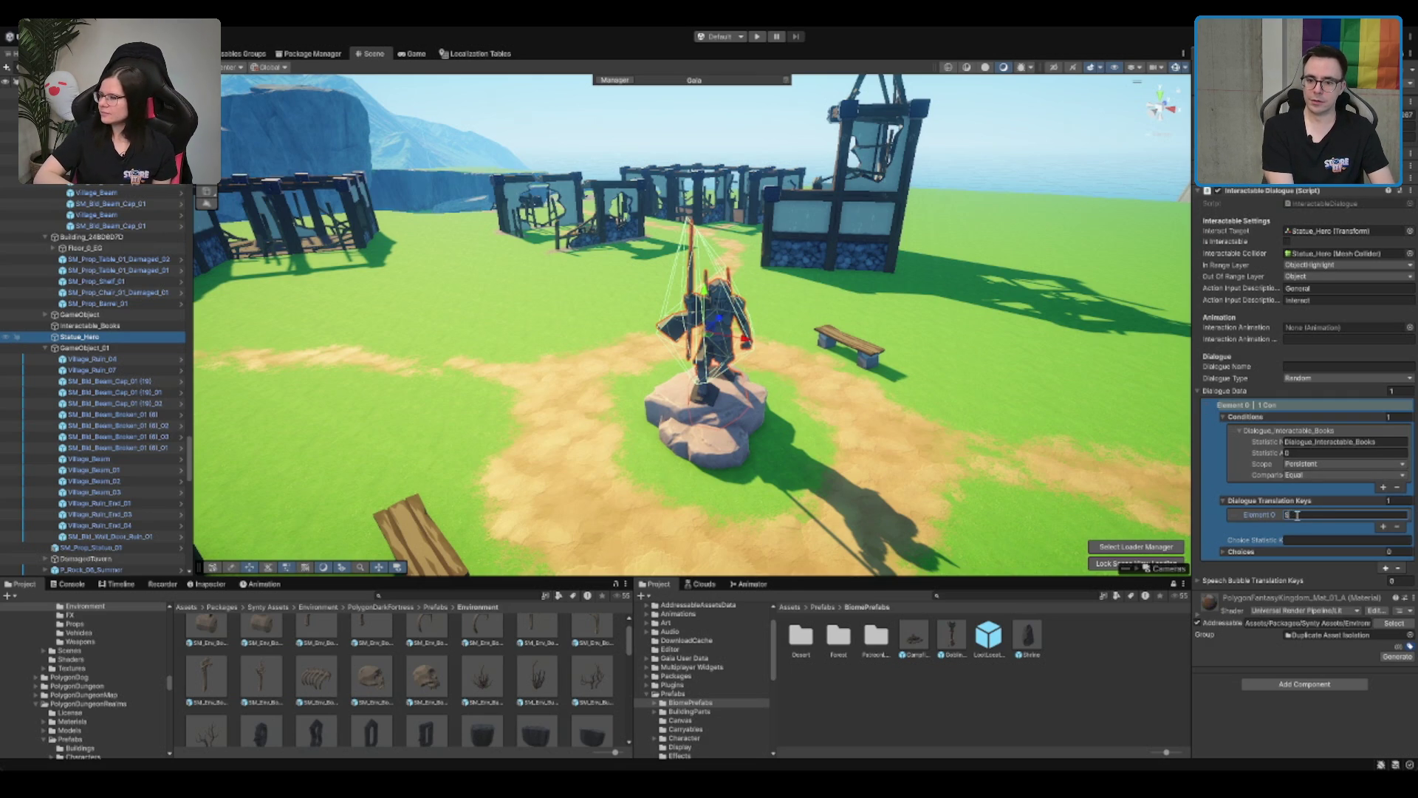
pyautogui.write('tatueH')
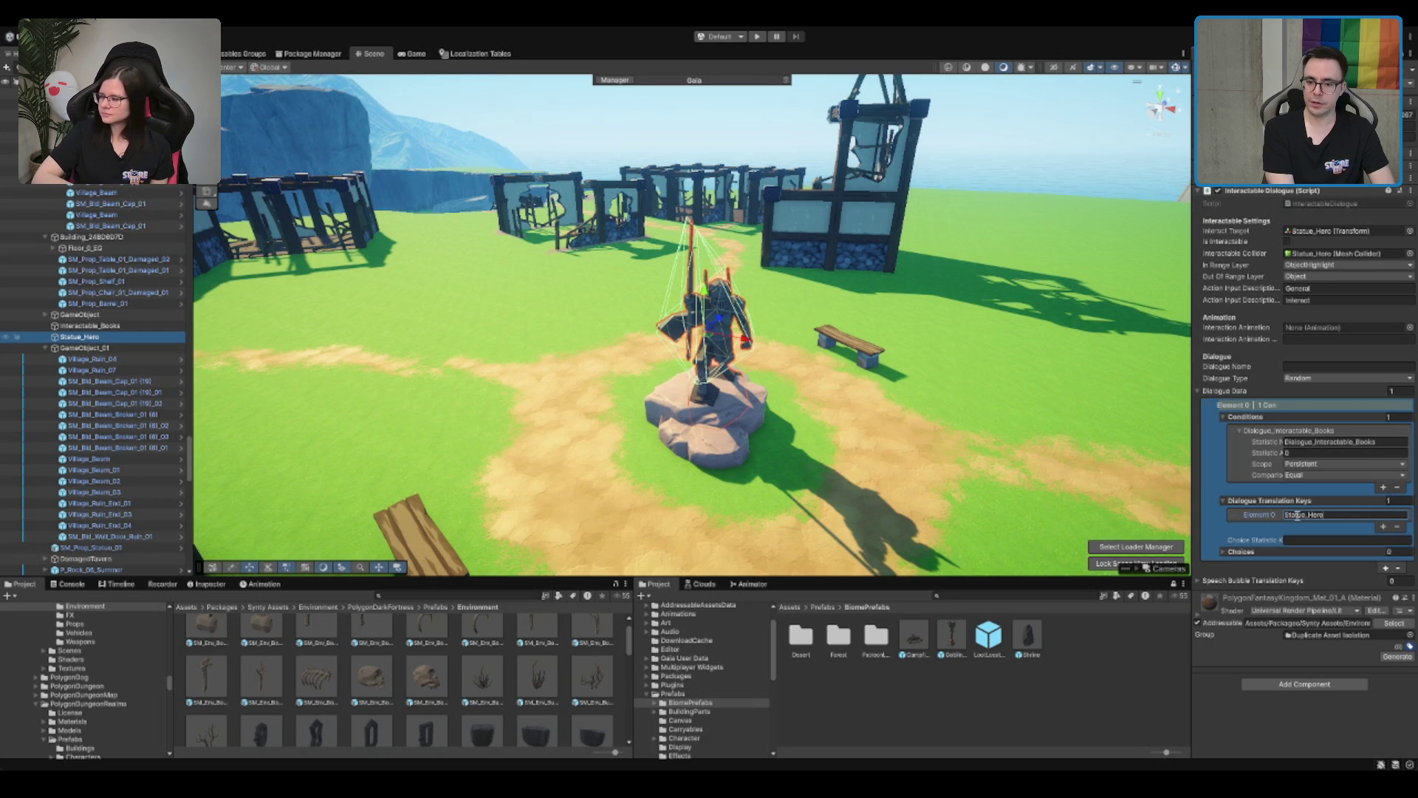
pyautogui.write('_Hero_01')
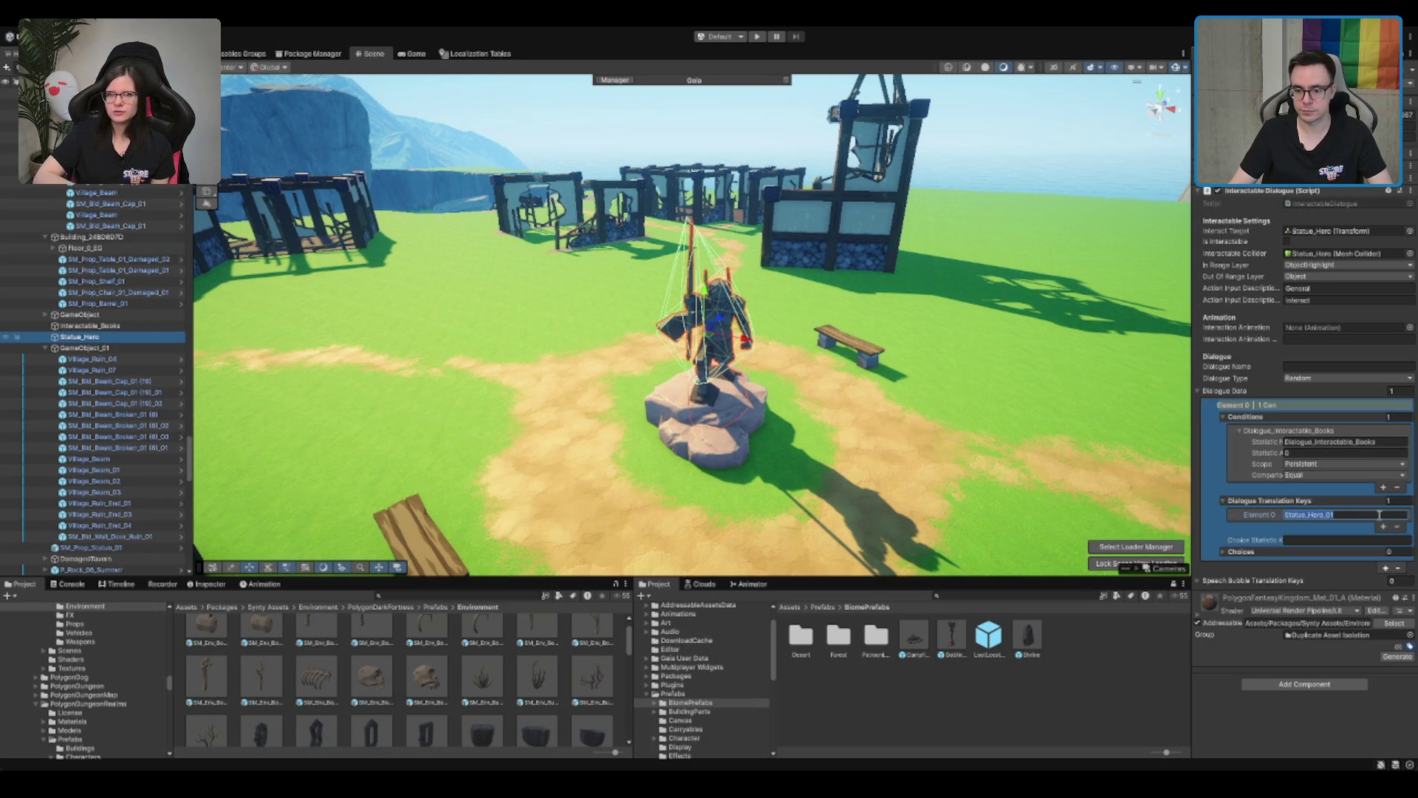
pyautogui.write('_01')
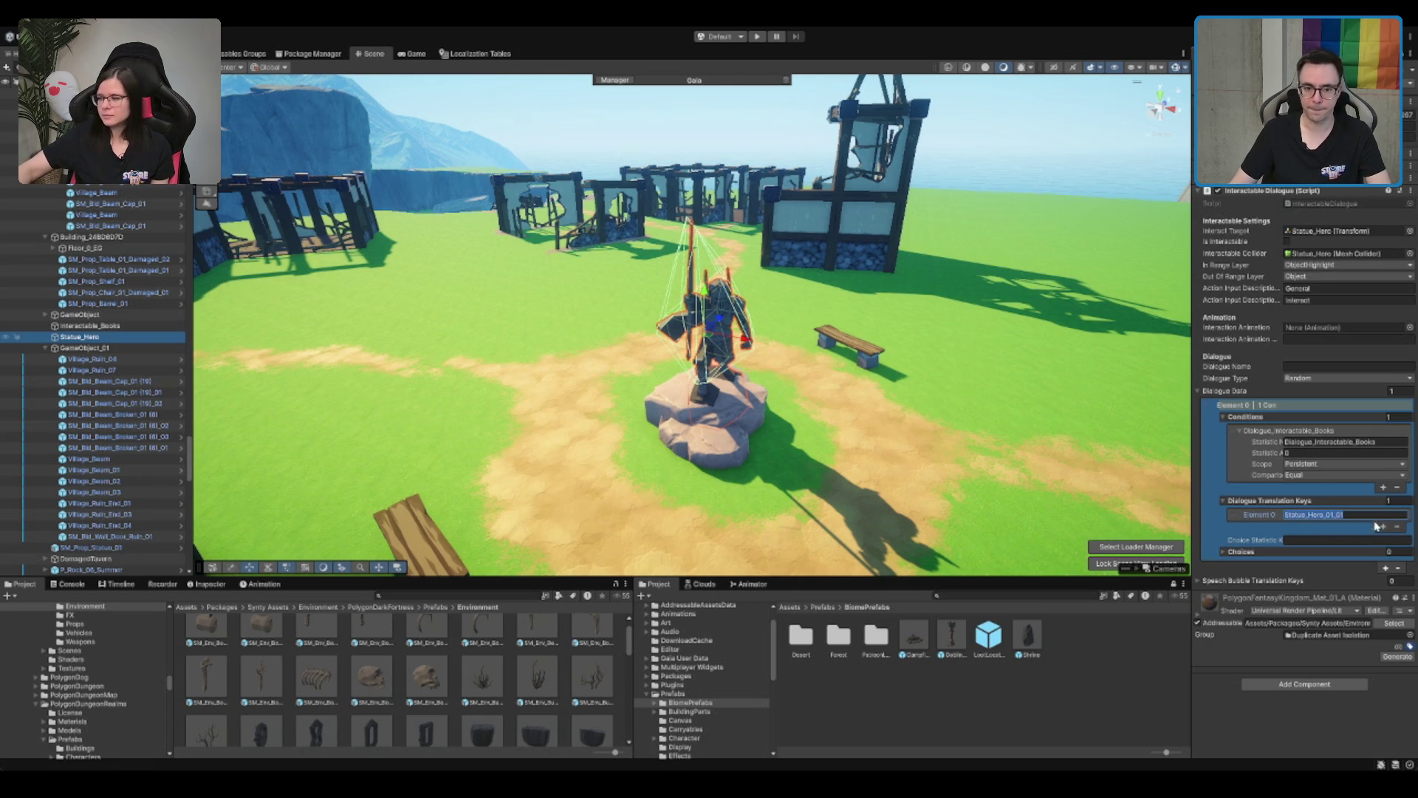
pyautogui.moveTo(746, 243); pyautogui.dragTo(728, 248)
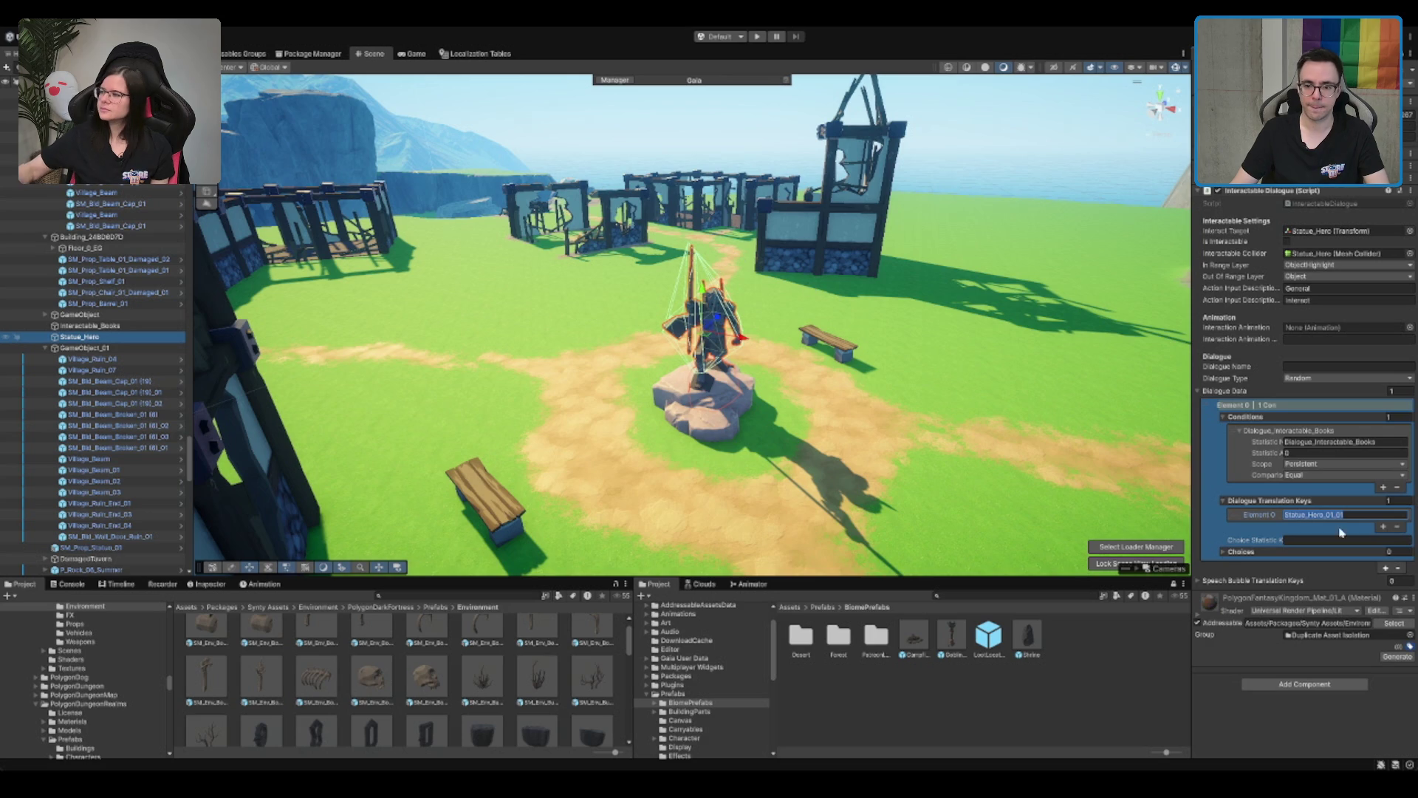
pyautogui.click(487, 53)
# - Create entry Statue_Hero_01_01 with German text 'Diese Statue scheint von einem Helden zu sein…verehrt wird.'
pyautogui.click(386, 447)
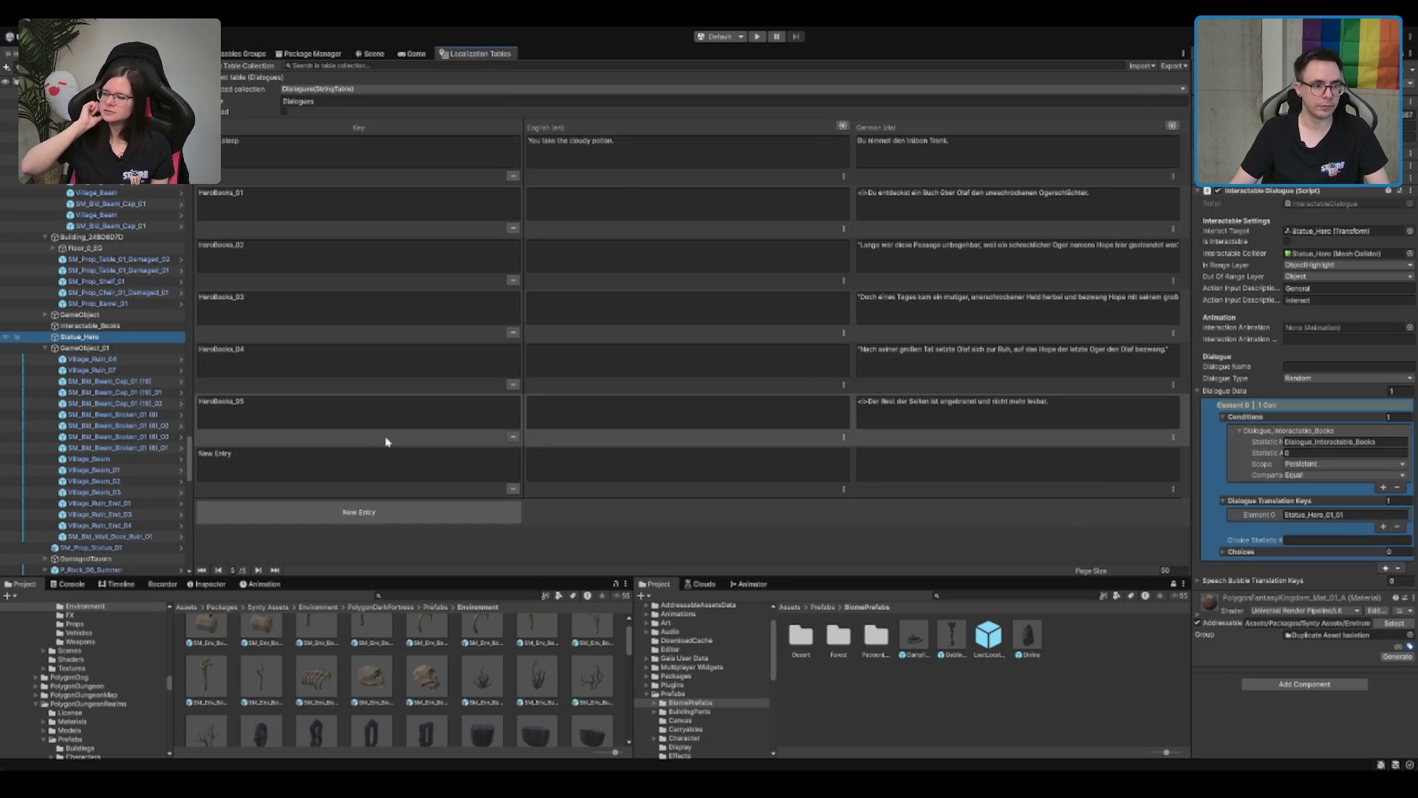
pyautogui.click(374, 469)
pyautogui.write('Statue_Hero_01_01')
pyautogui.click(1062, 465)
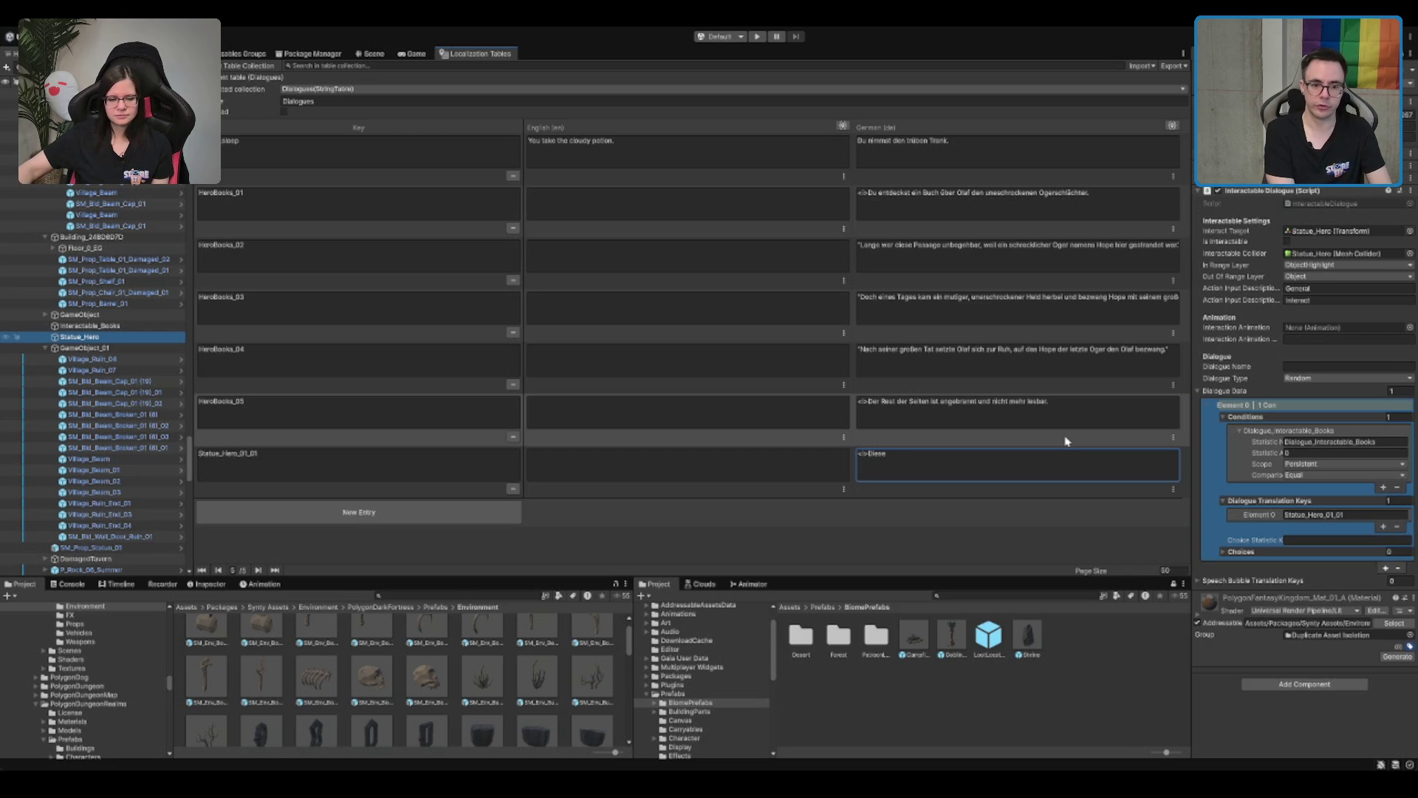
pyautogui.write('cheint von')
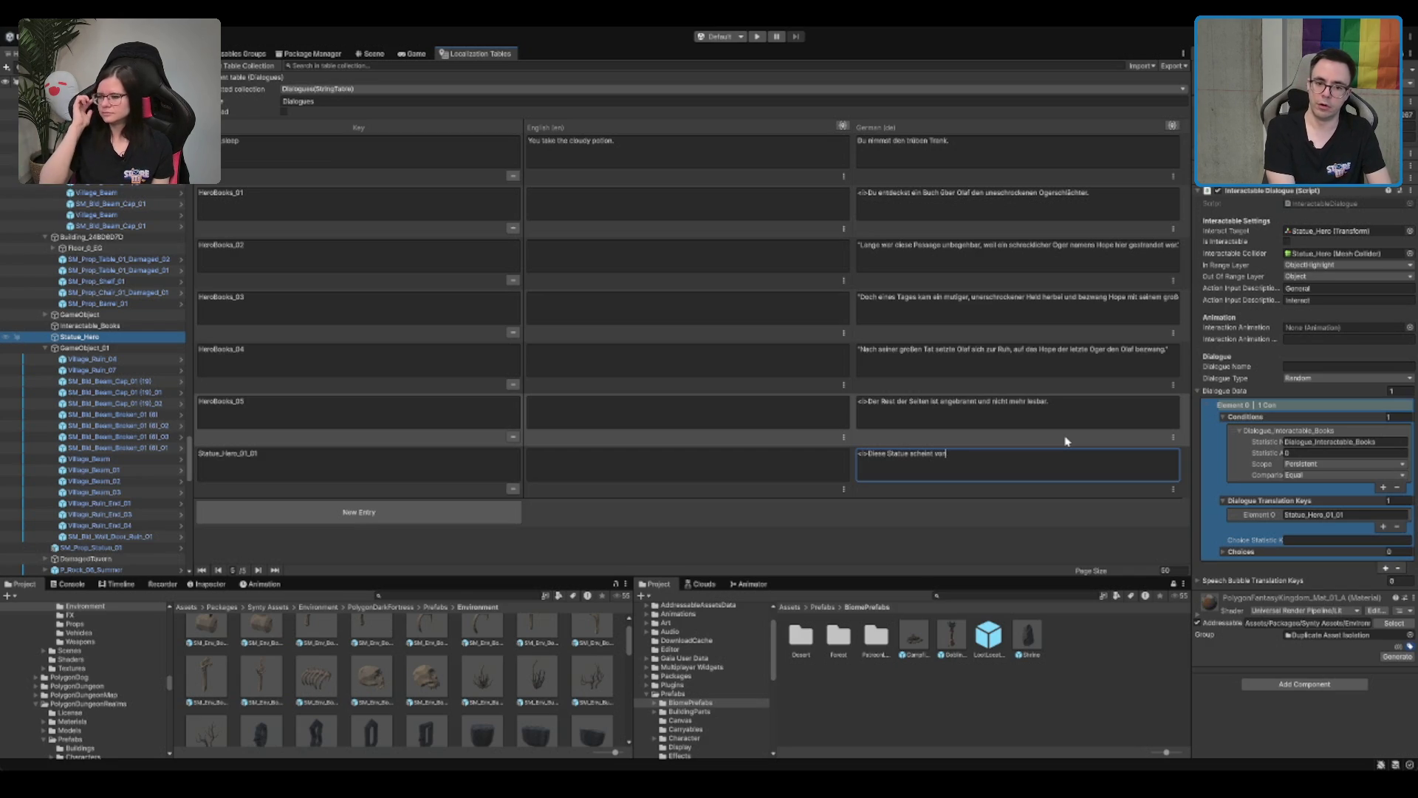
pyautogui.write(' einem Helden zu sein, der in diesem Dorf vereh')
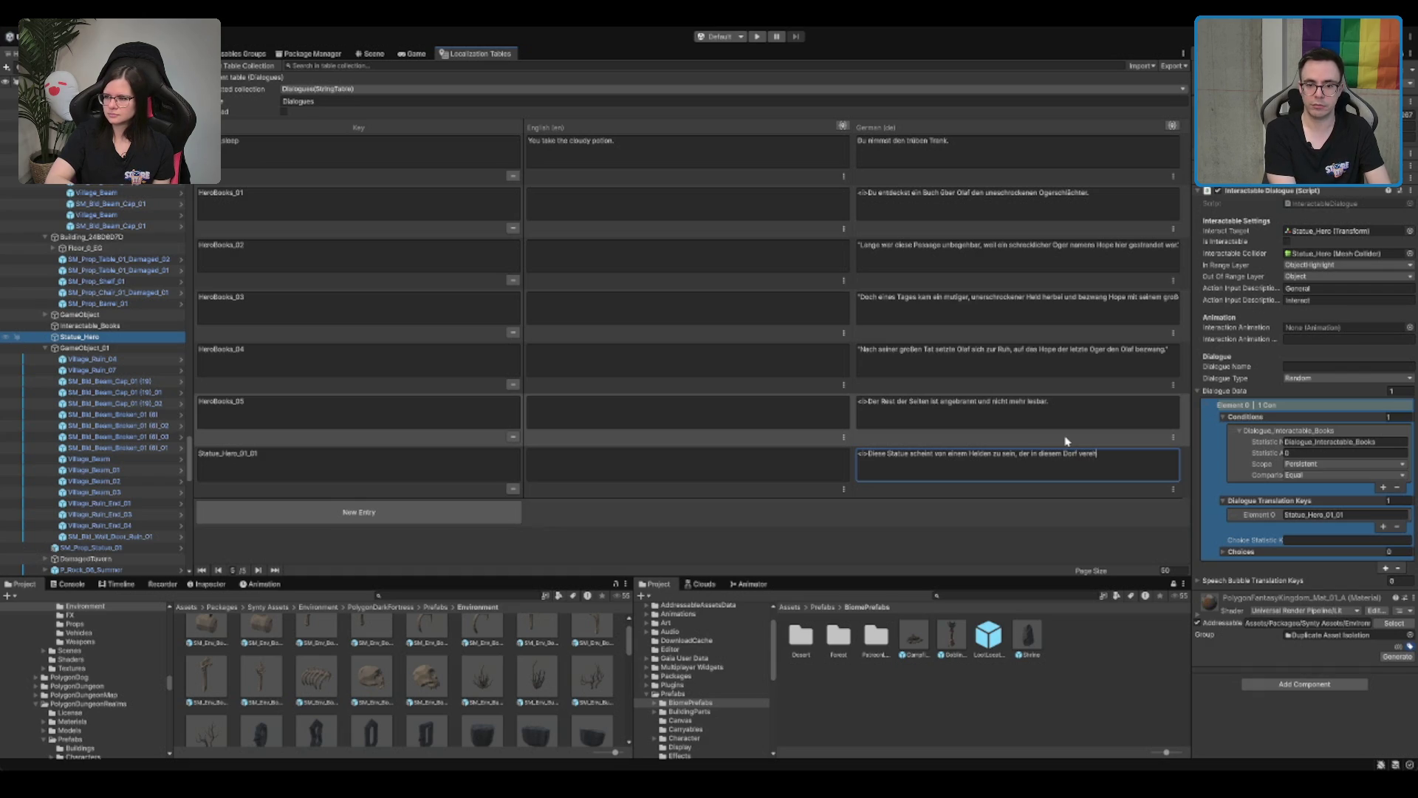
pyautogui.write('t wird.')
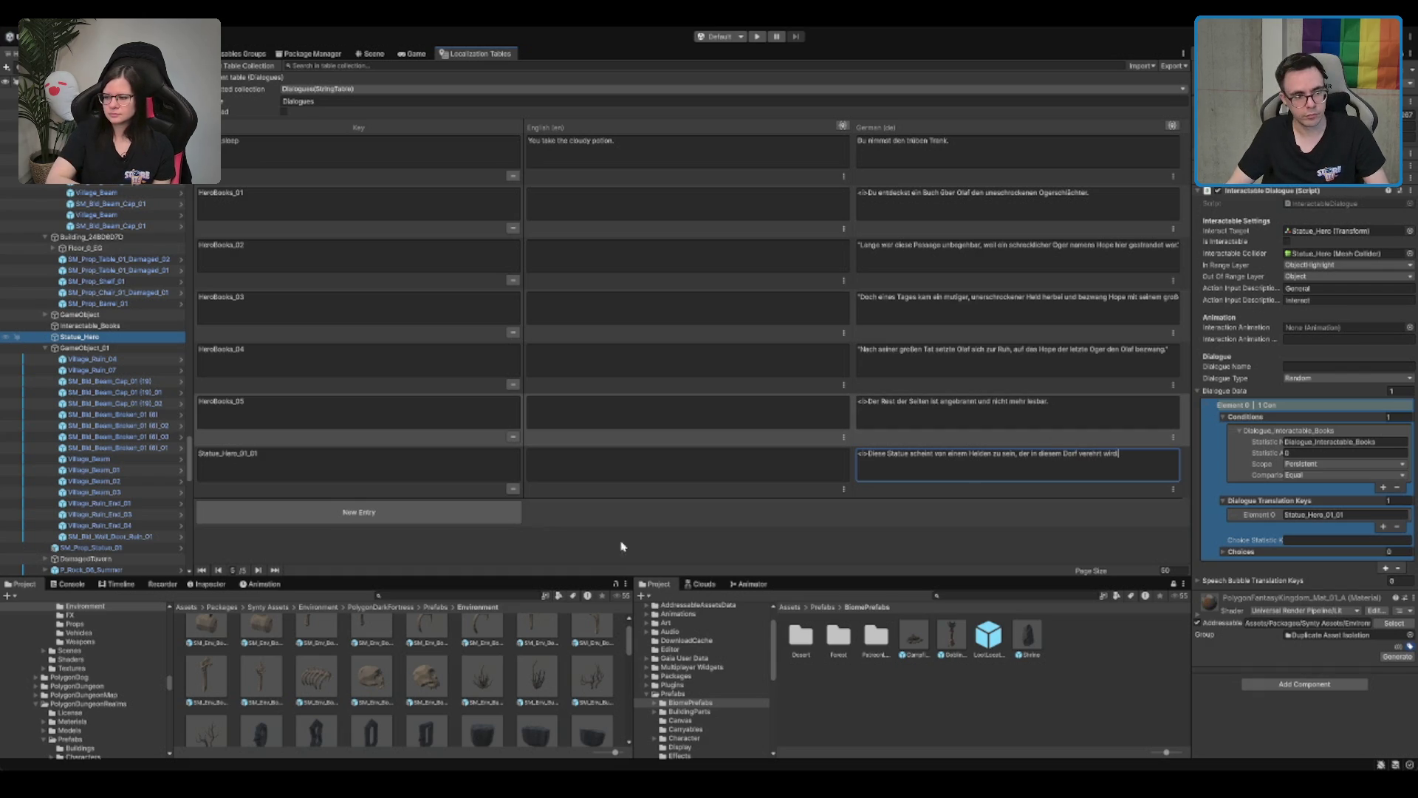
pyautogui.click(630, 561)
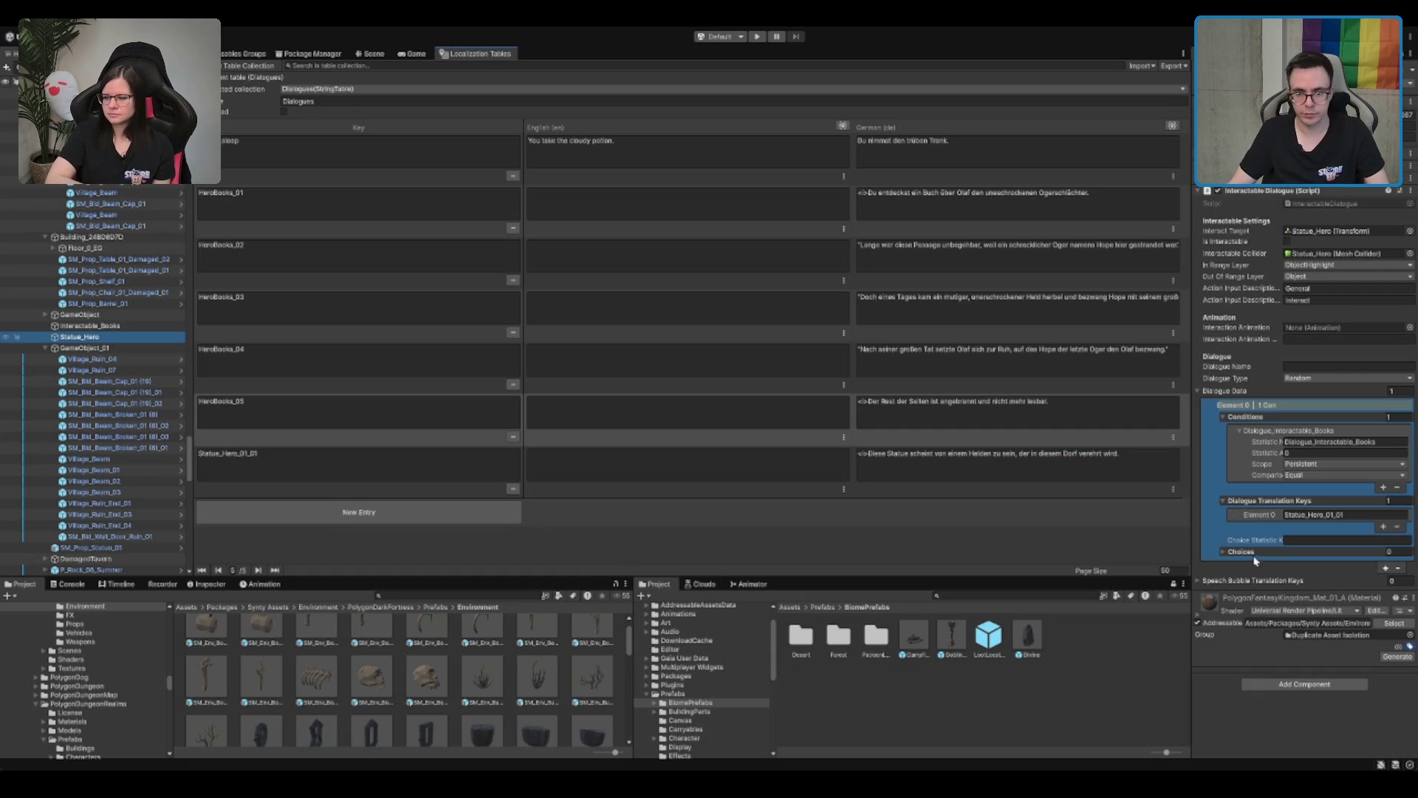
pyautogui.click(1386, 568)
# - Make the second dialogue element's Dialogue_Interactable_Books condition compare Greater
pyautogui.click(1339, 565)
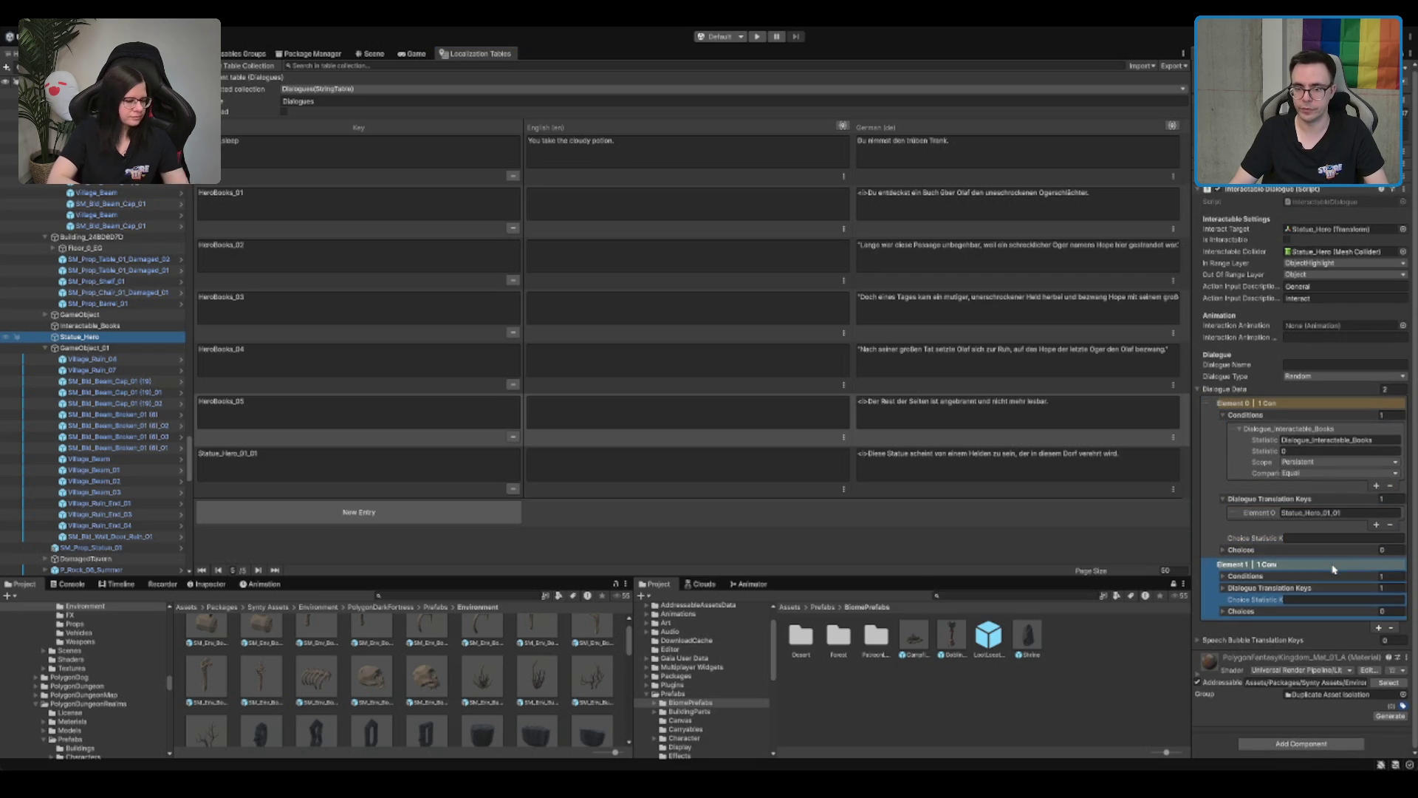
pyautogui.click(1291, 577)
pyautogui.scroll(-1, 1291, 580)
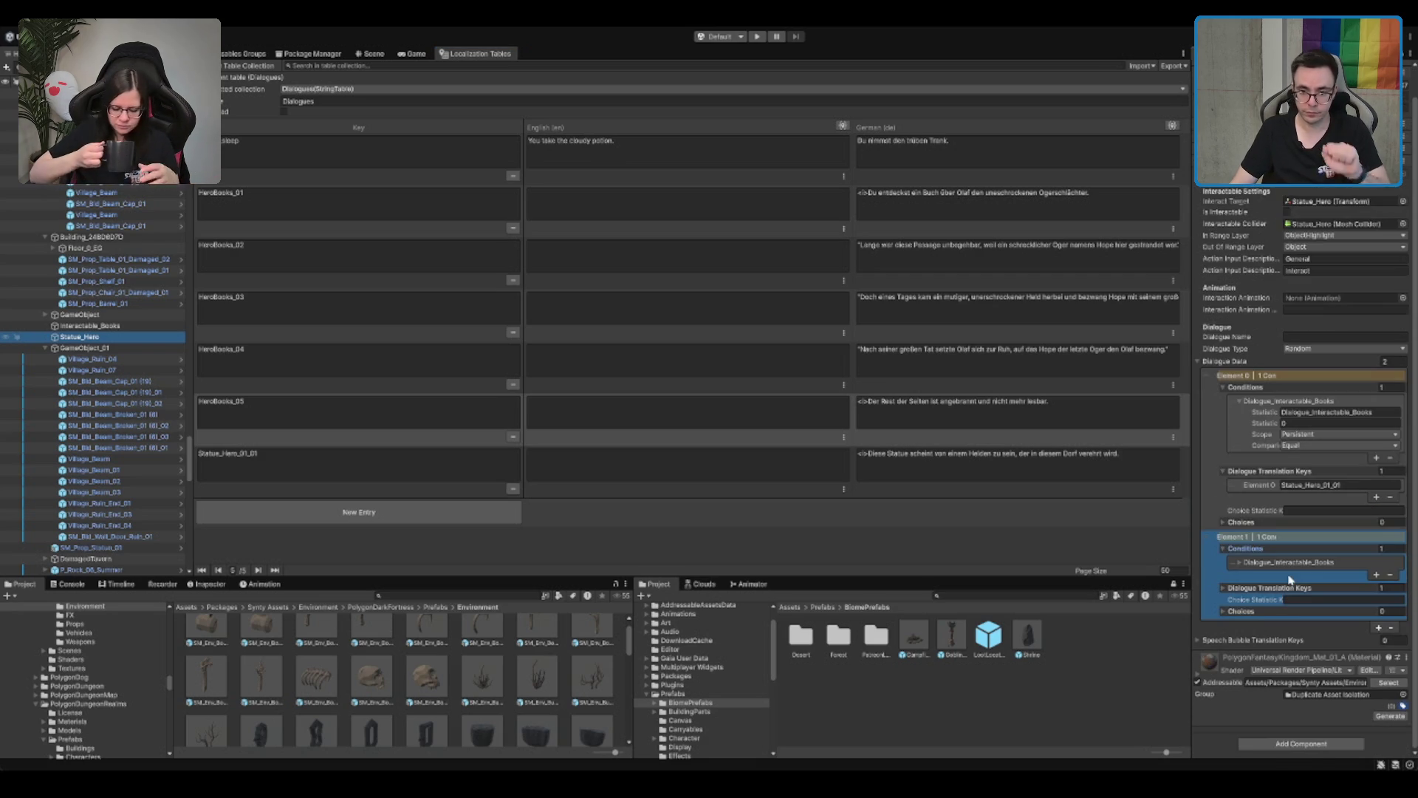
pyautogui.click(1289, 562)
pyautogui.scroll(-2, 1300, 565)
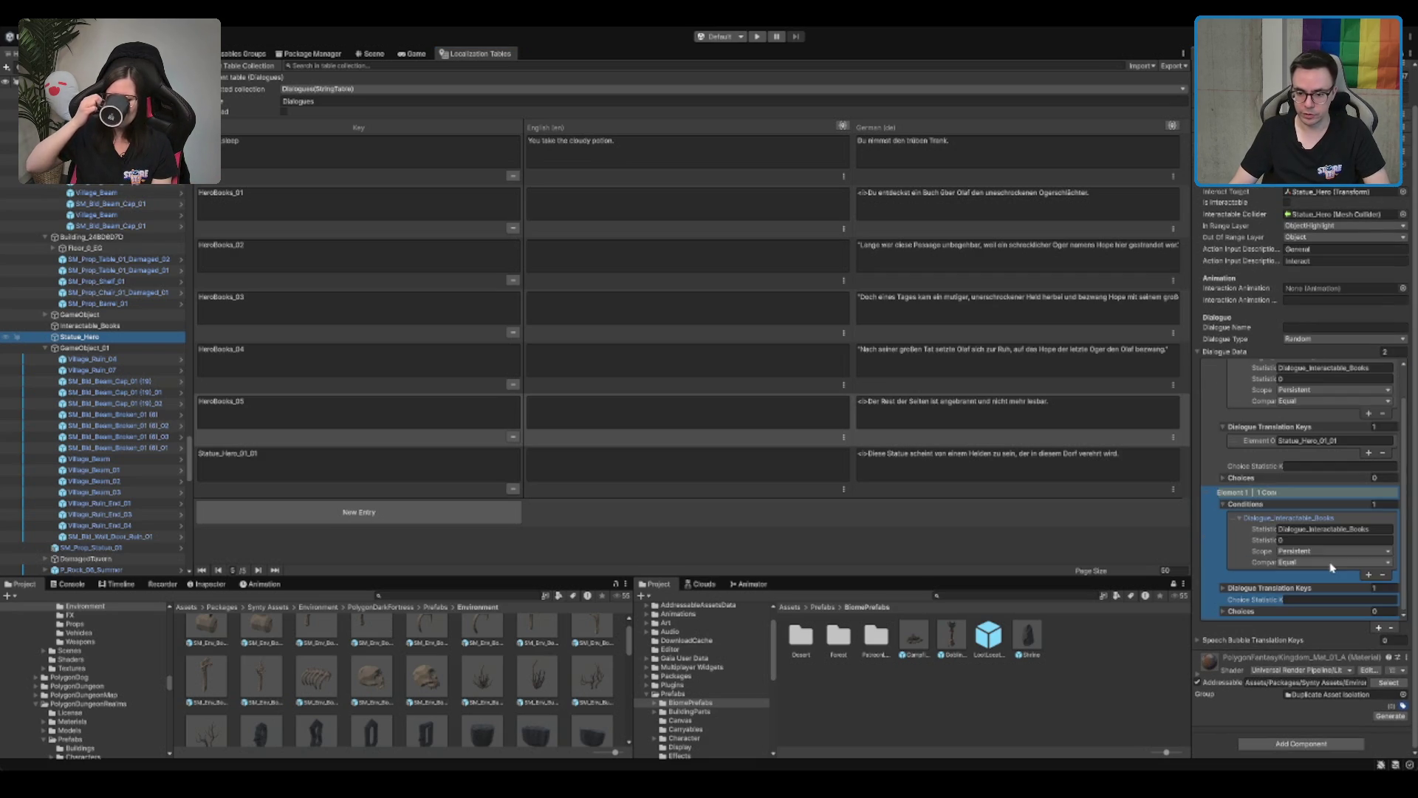
pyautogui.click(1316, 540)
pyautogui.click(1294, 563)
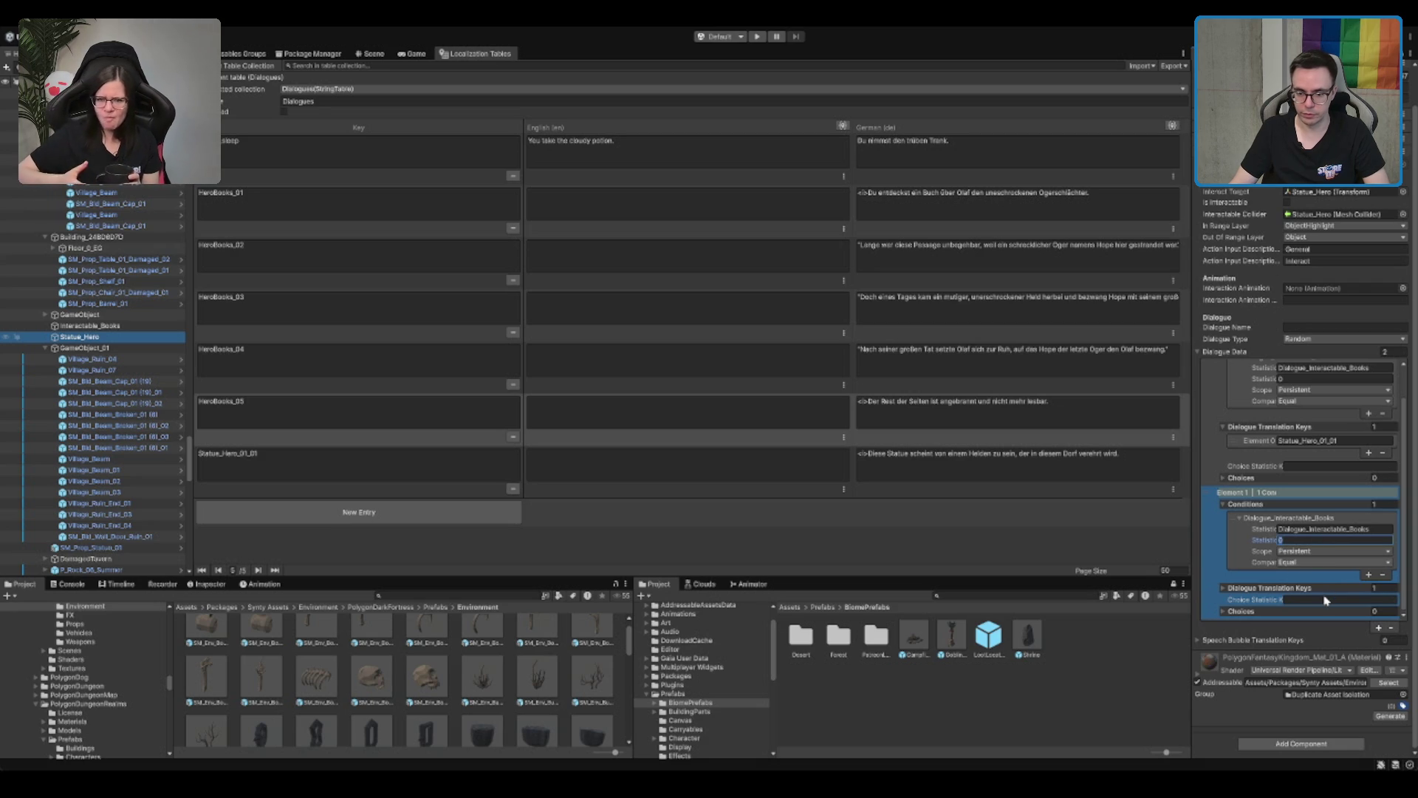
pyautogui.click(1325, 600)
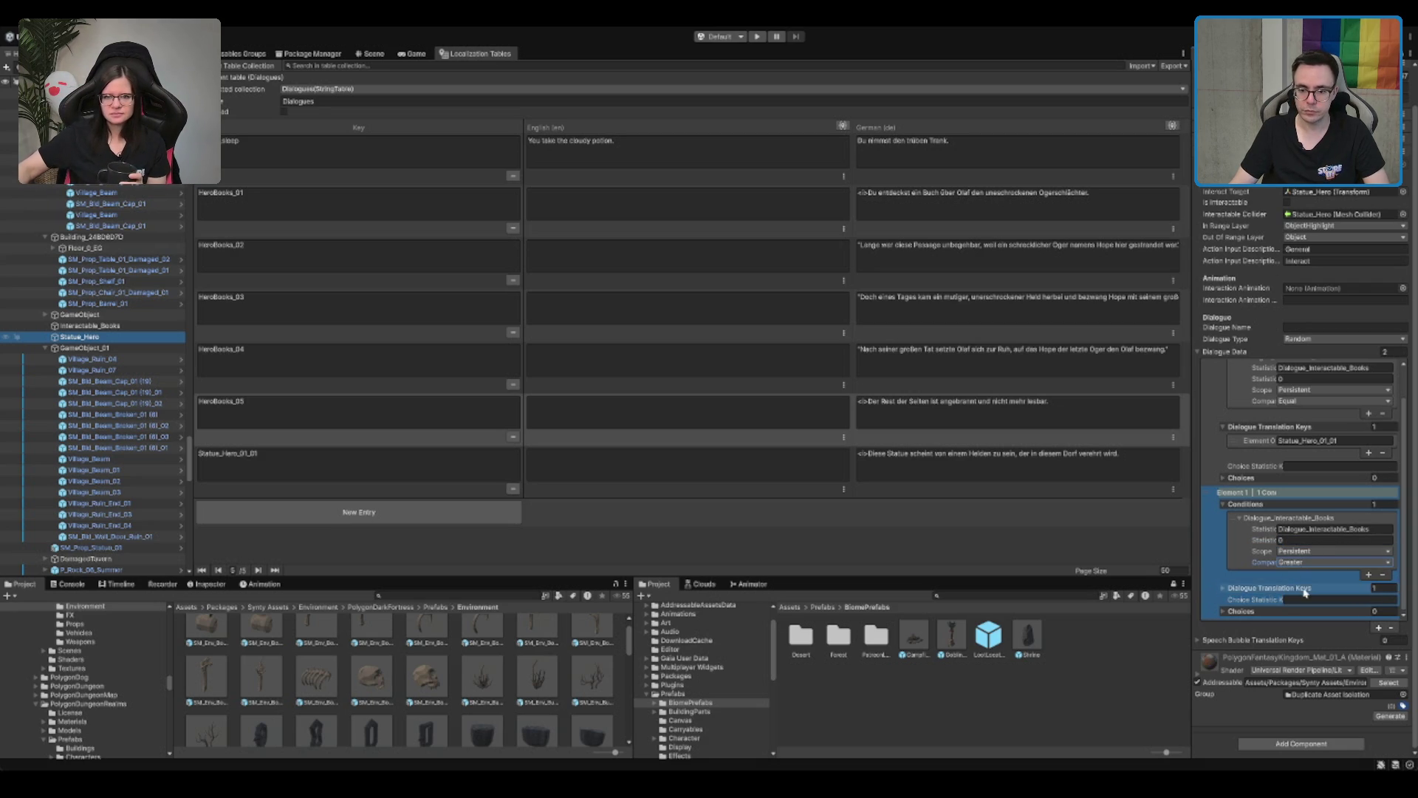
# - Change the second element's translation key to Statue_Hero_02_01 and copy it
pyautogui.click(1335, 601)
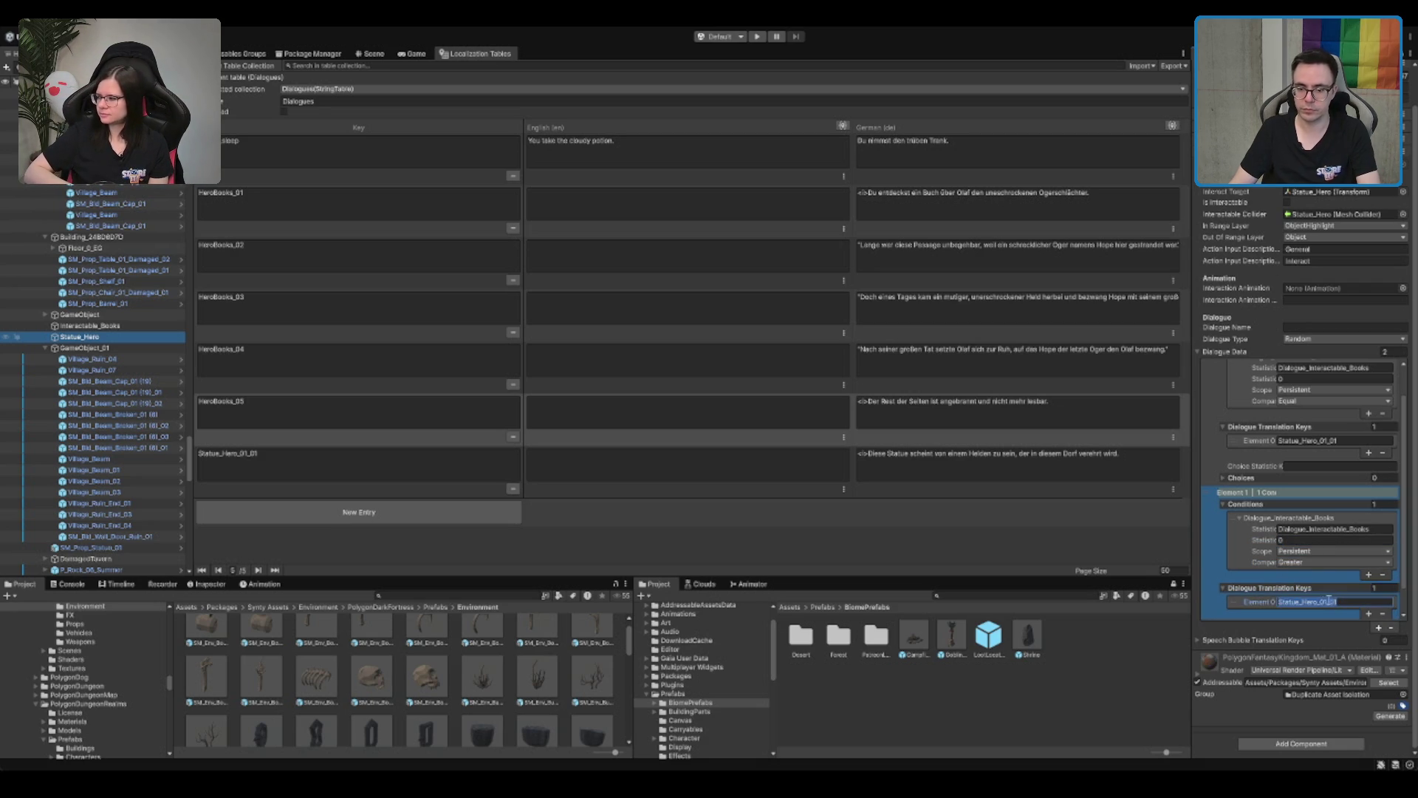
pyautogui.press('BackSpace')
pyautogui.write('2')
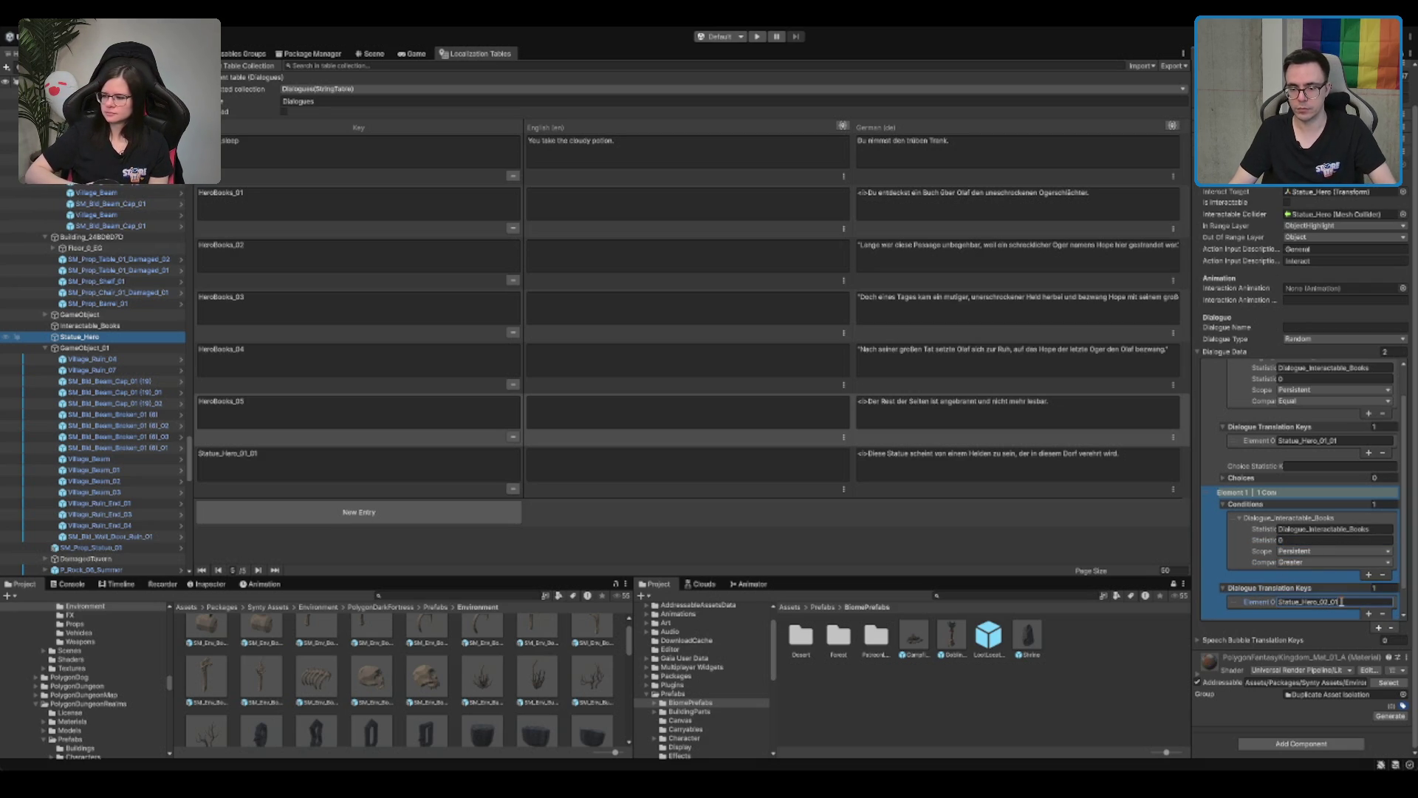
pyautogui.hotkey('ctrl', 'a')
pyautogui.hotkey('ctrl', 'c')
# - Add entry Statue_Hero_02_01 with its German statue line
pyautogui.click(353, 512)
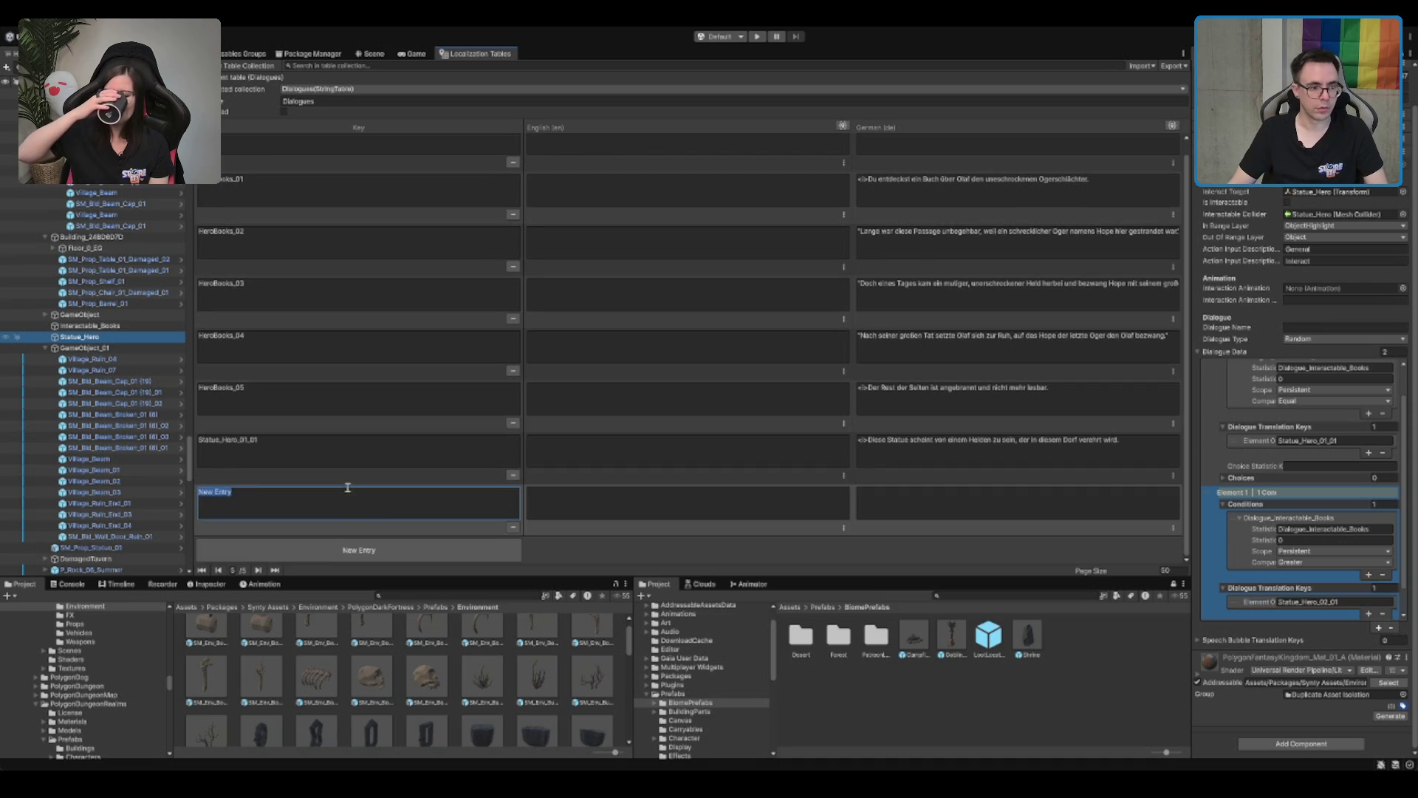
pyautogui.hotkey('ctrl', 'v')
pyautogui.click(864, 496)
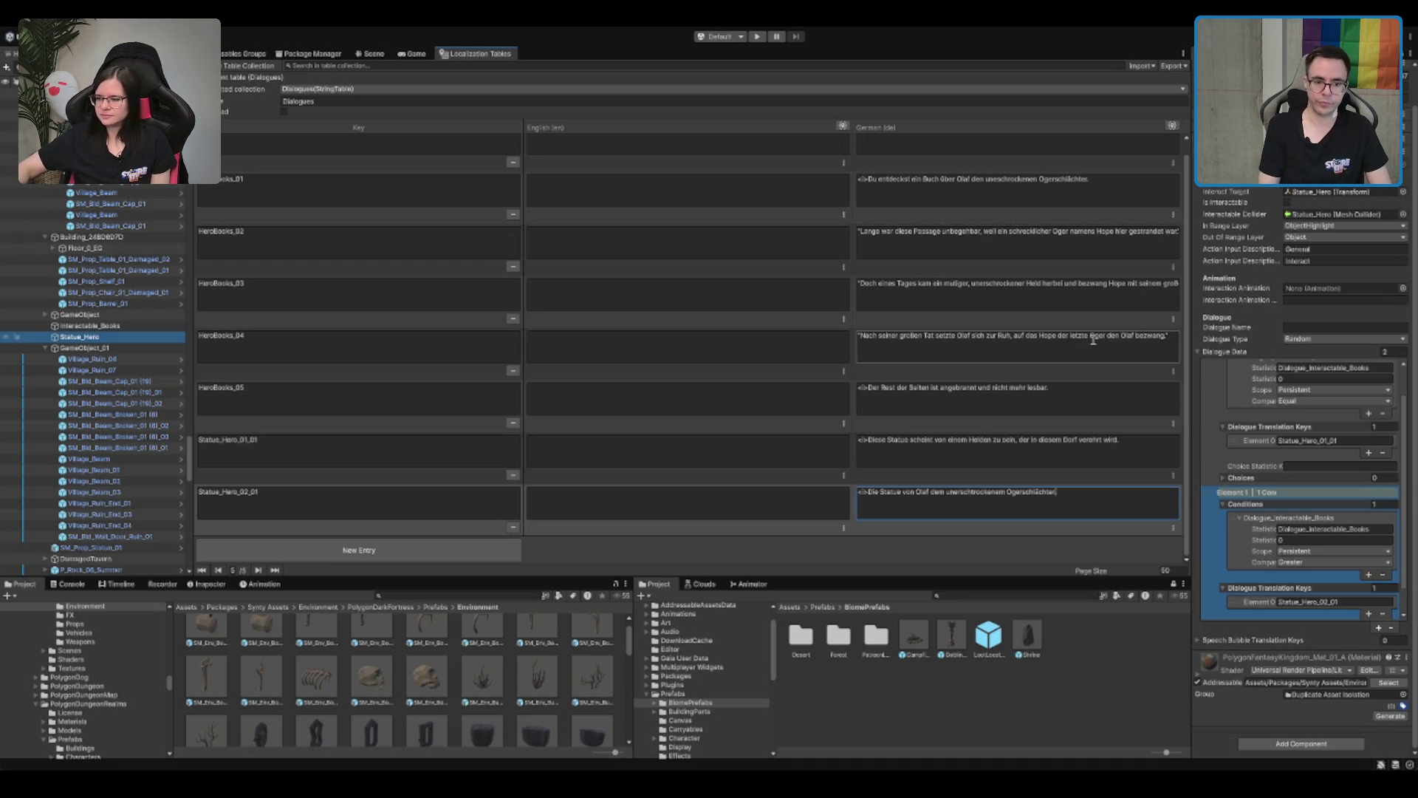
# - Add entry Statue_Hero_02_02 with German text 'Ein sehr beeindruckender Held!'
pyautogui.click(382, 516)
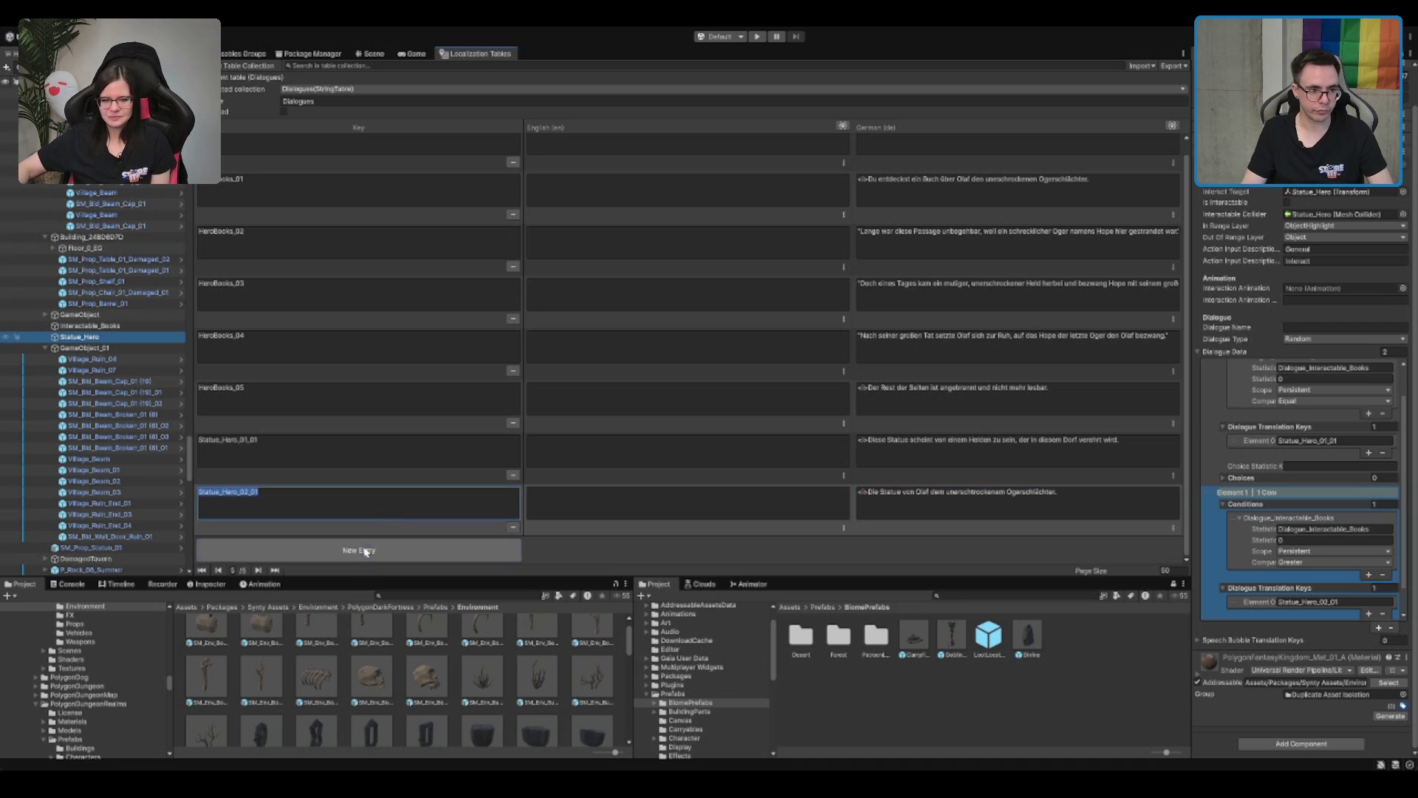
pyautogui.click(365, 551)
pyautogui.click(389, 509)
pyautogui.hotkey('ctrl', 'v')
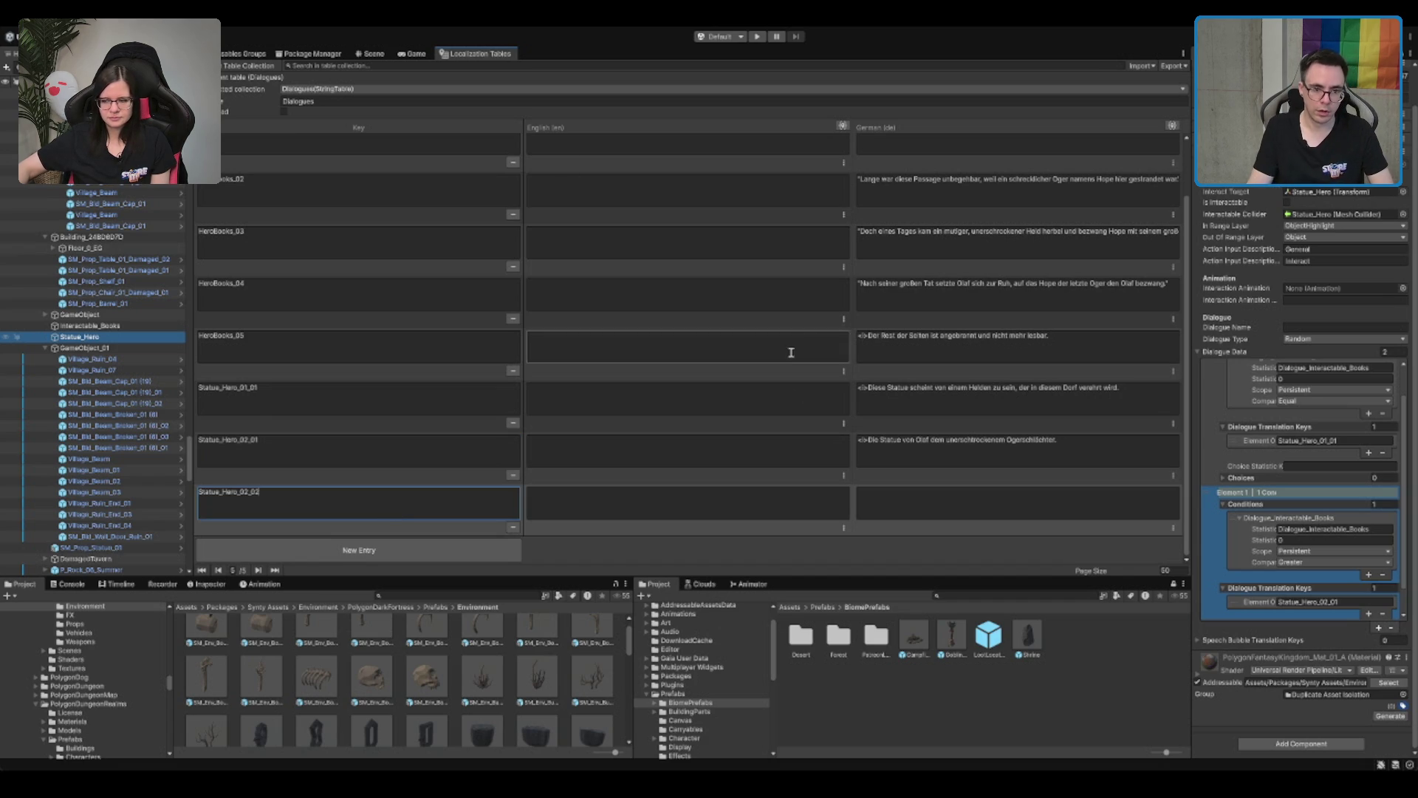
pyautogui.click(887, 506)
pyautogui.write('<i>Ein sehr beeindrucke')
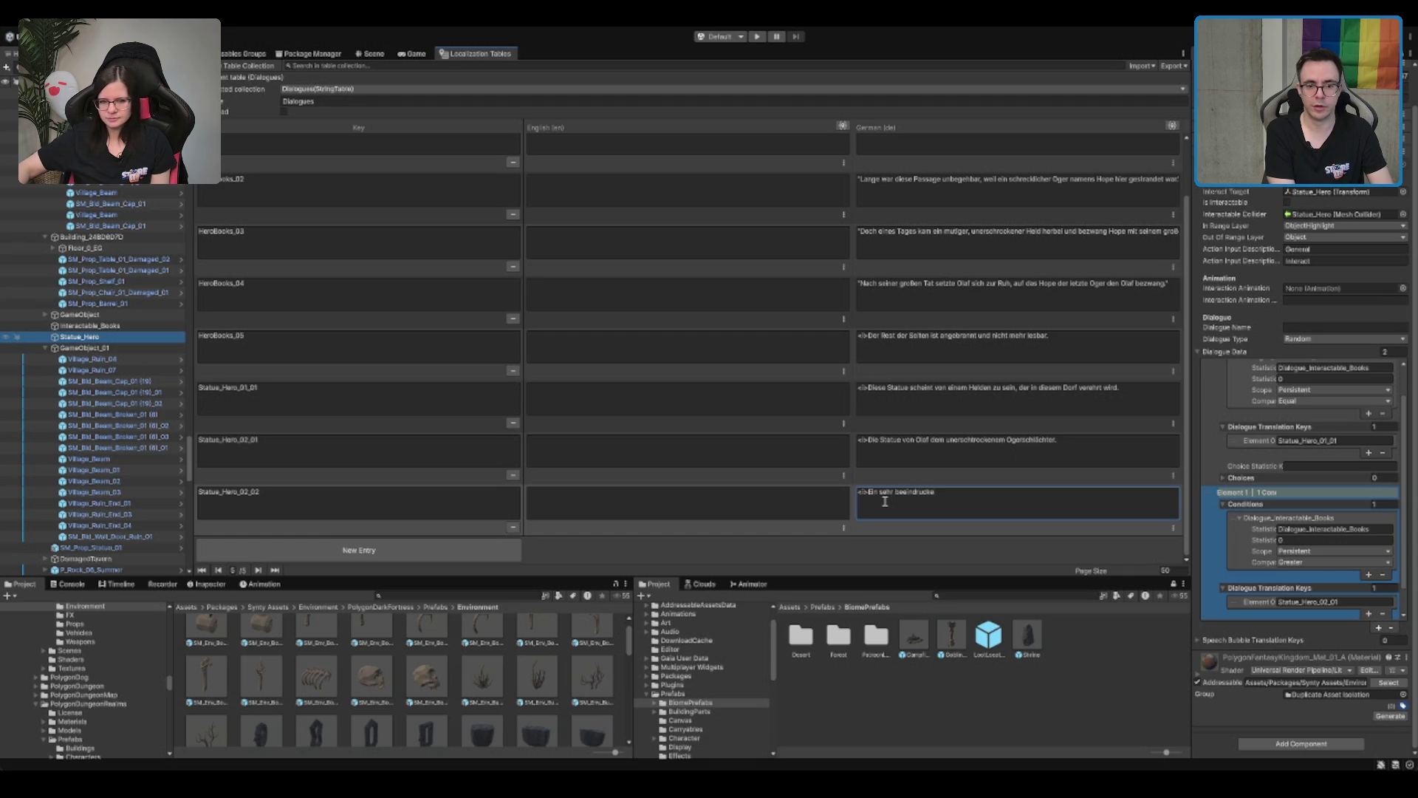
pyautogui.write('nder Man')
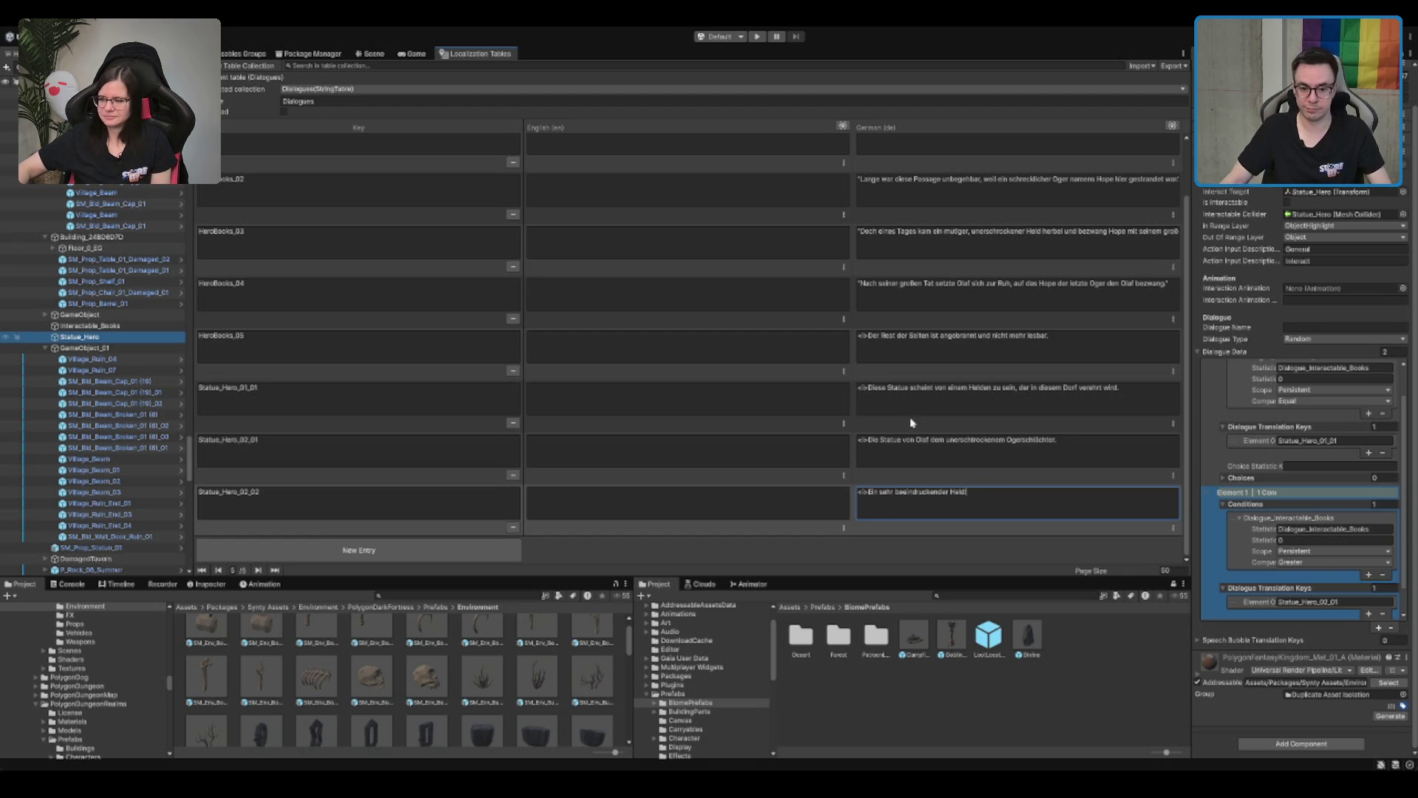
pyautogui.click(1045, 555)
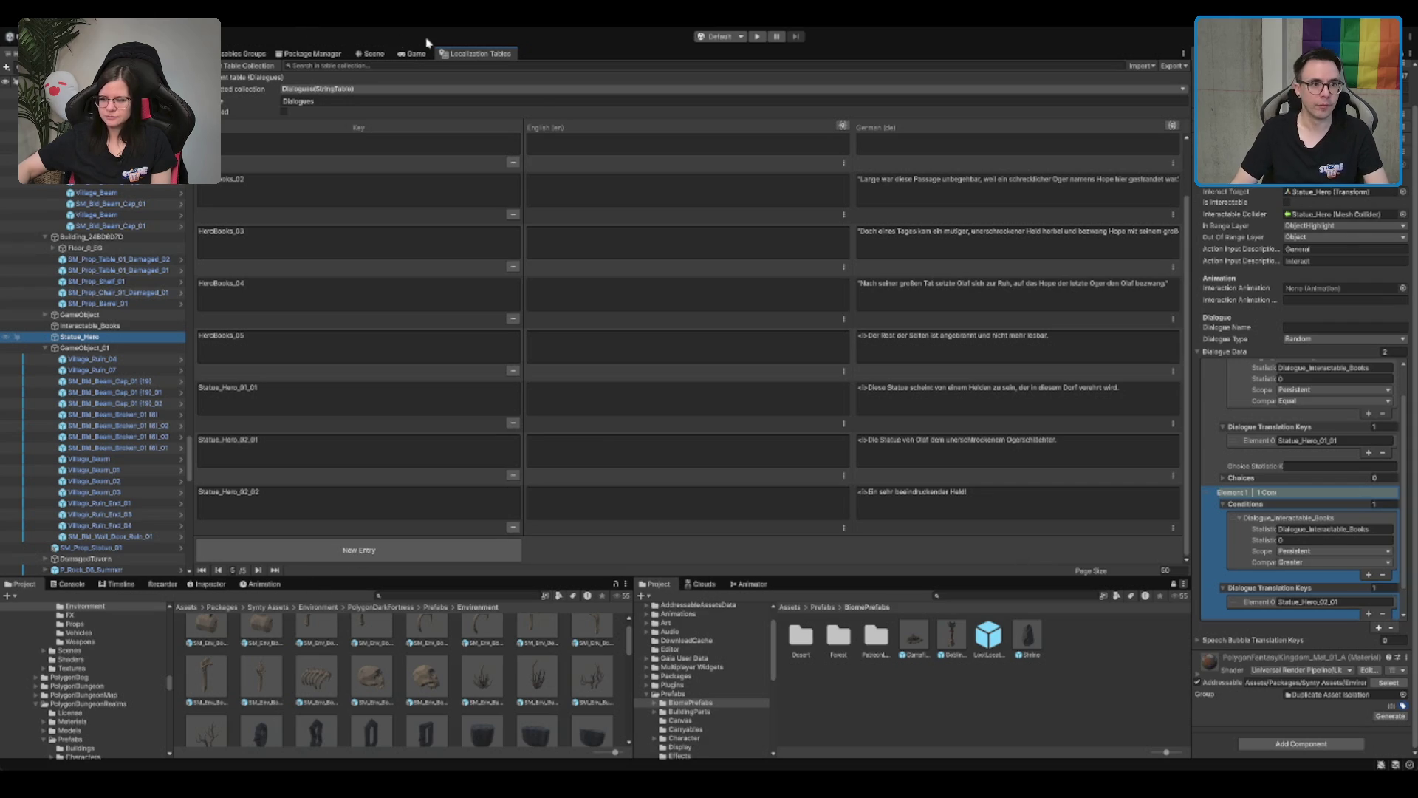
# - Return to the village scene and bring the path and fences into view
pyautogui.click(373, 54)
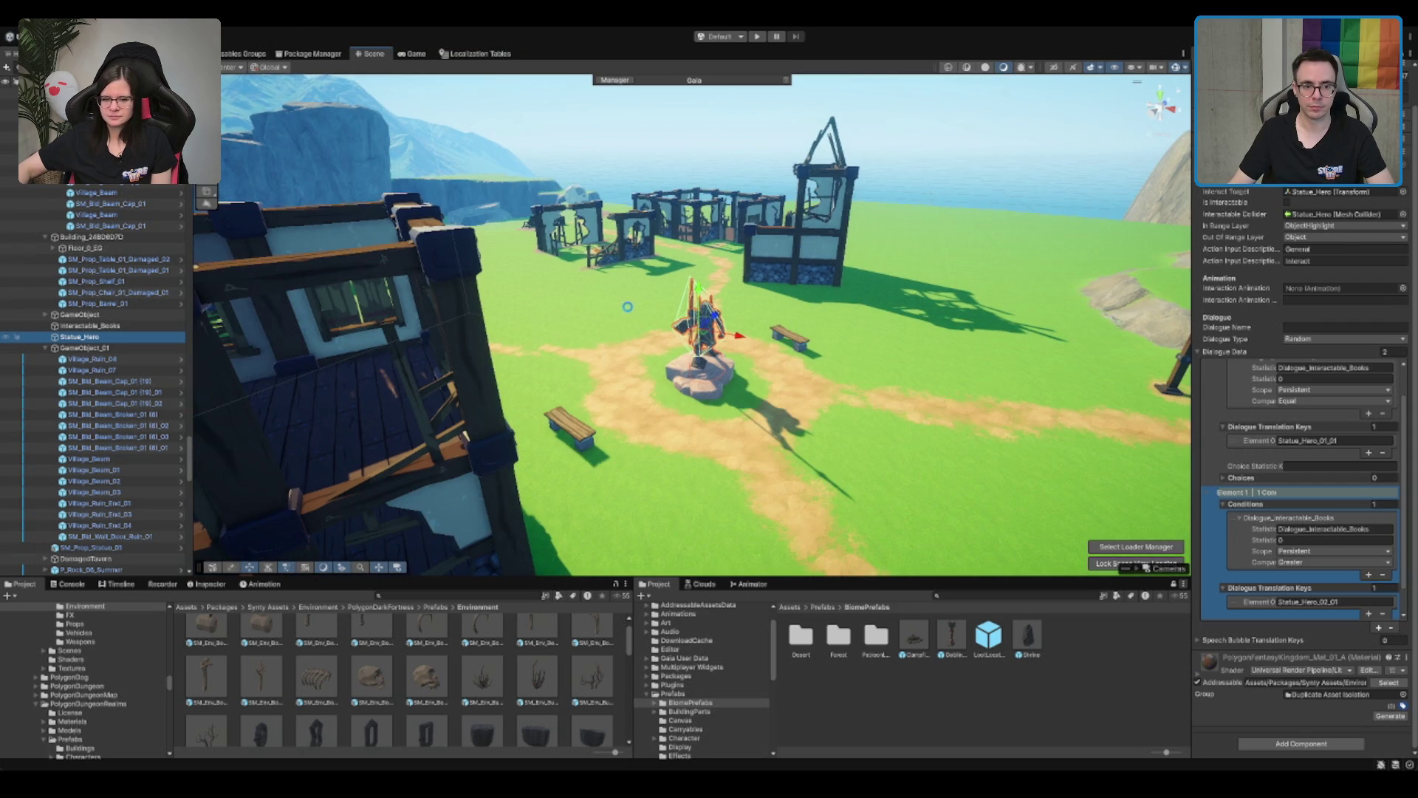
pyautogui.moveTo(627, 314); pyautogui.dragTo(738, 369)
pyautogui.scroll(-5, 803, 440)
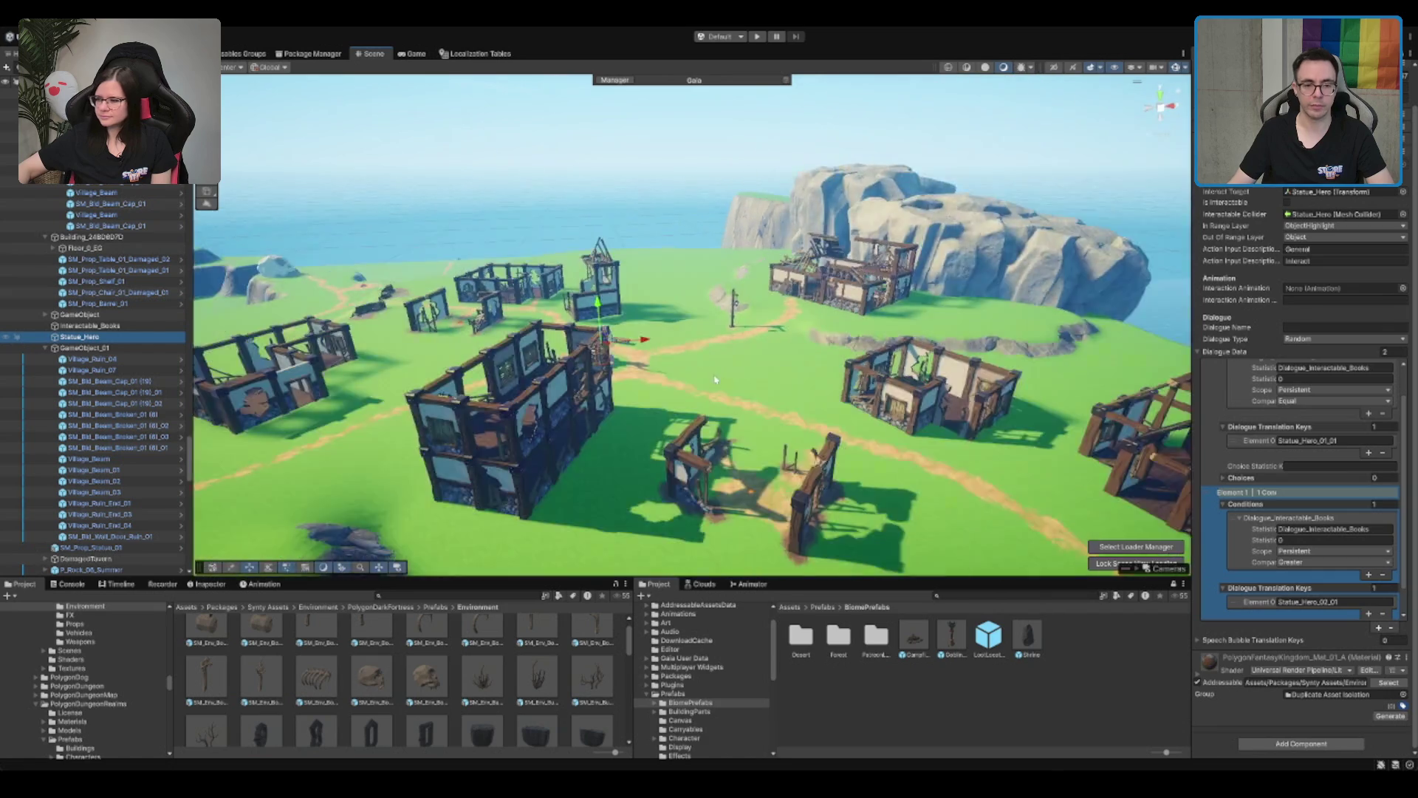
pyautogui.scroll(5, 803, 440)
pyautogui.moveTo(802, 440); pyautogui.dragTo(1015, 411)
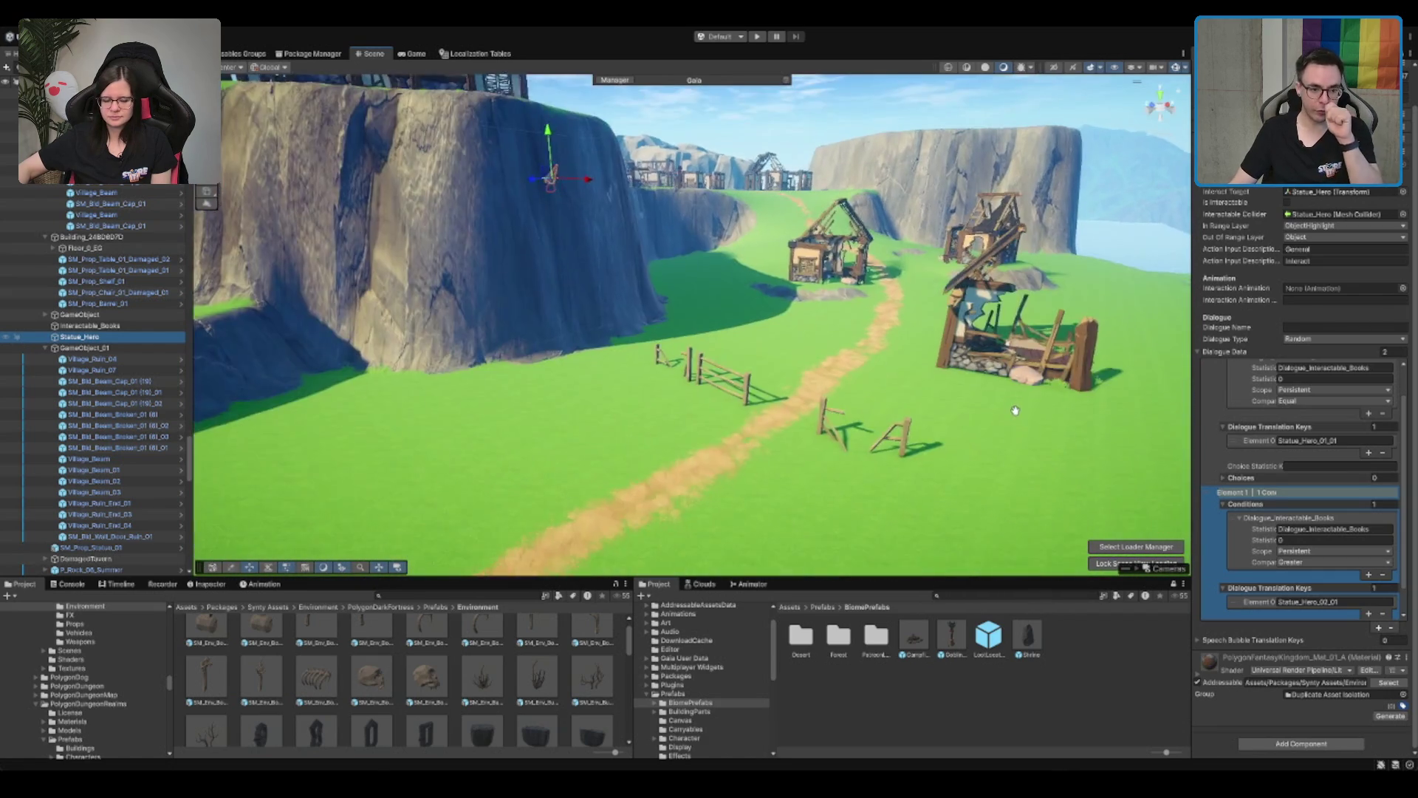
pyautogui.scroll(2, 1014, 411)
# - Search the project for signs and preview SM_Prop_Sign_01 and the Viking hanging sign
pyautogui.click(1006, 593)
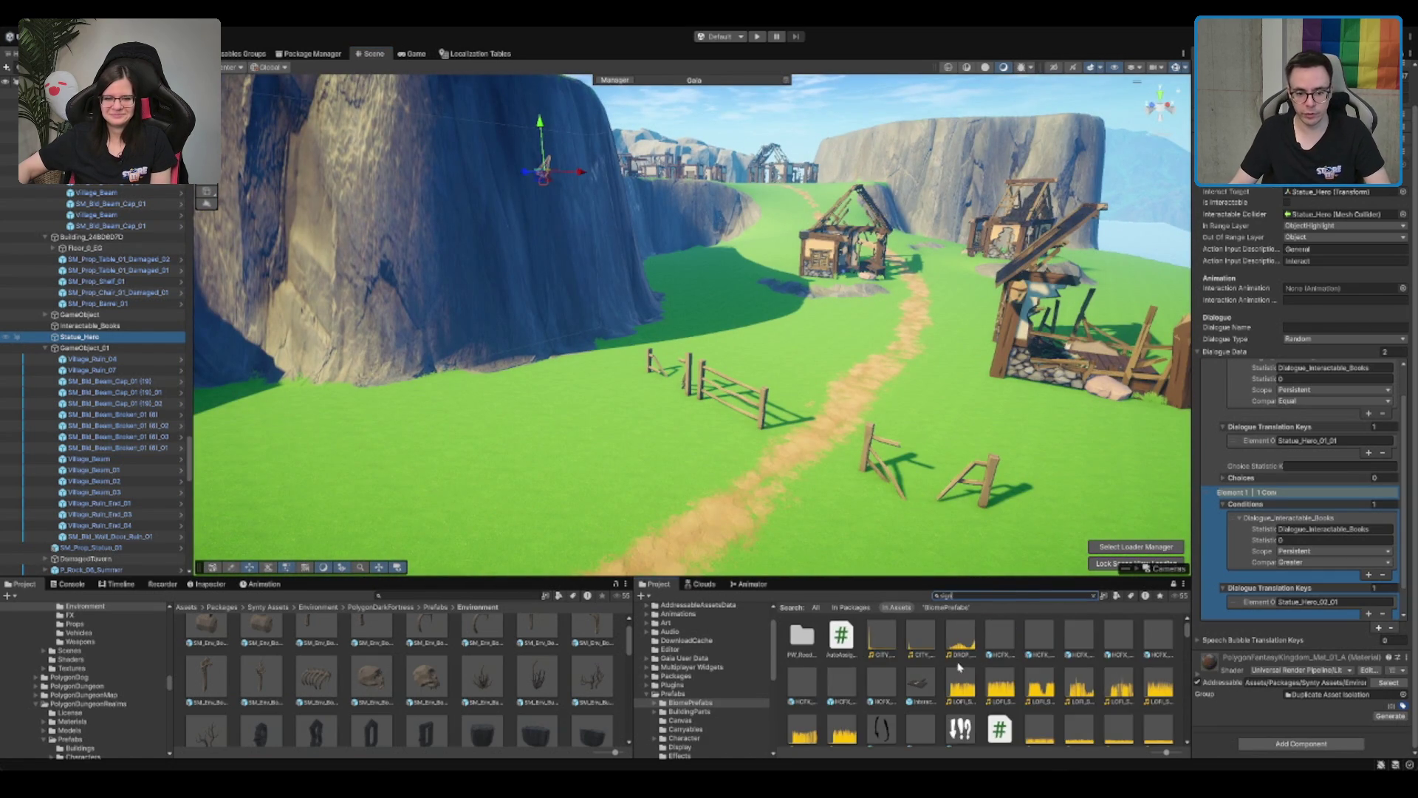
pyautogui.scroll(-5, 948, 672)
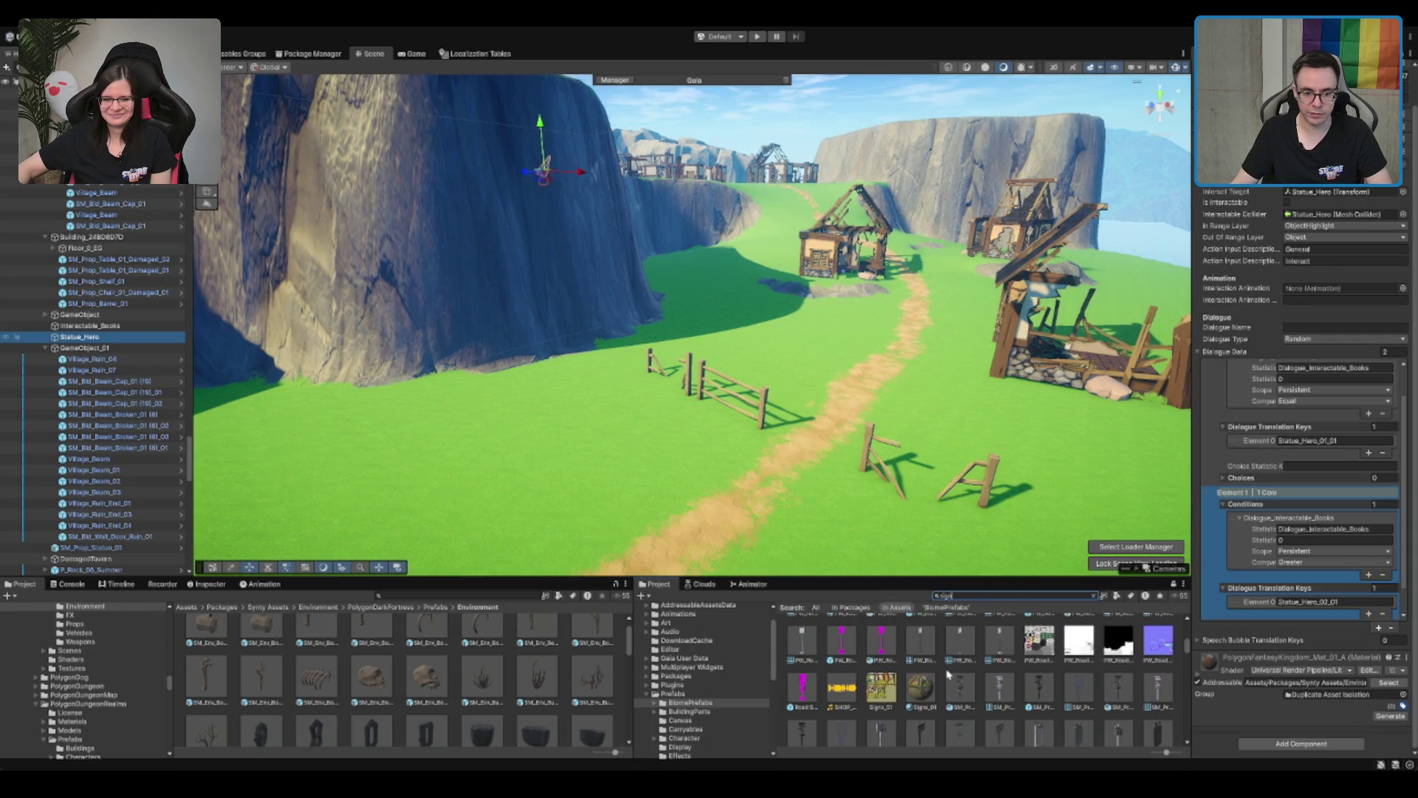
pyautogui.click(923, 702)
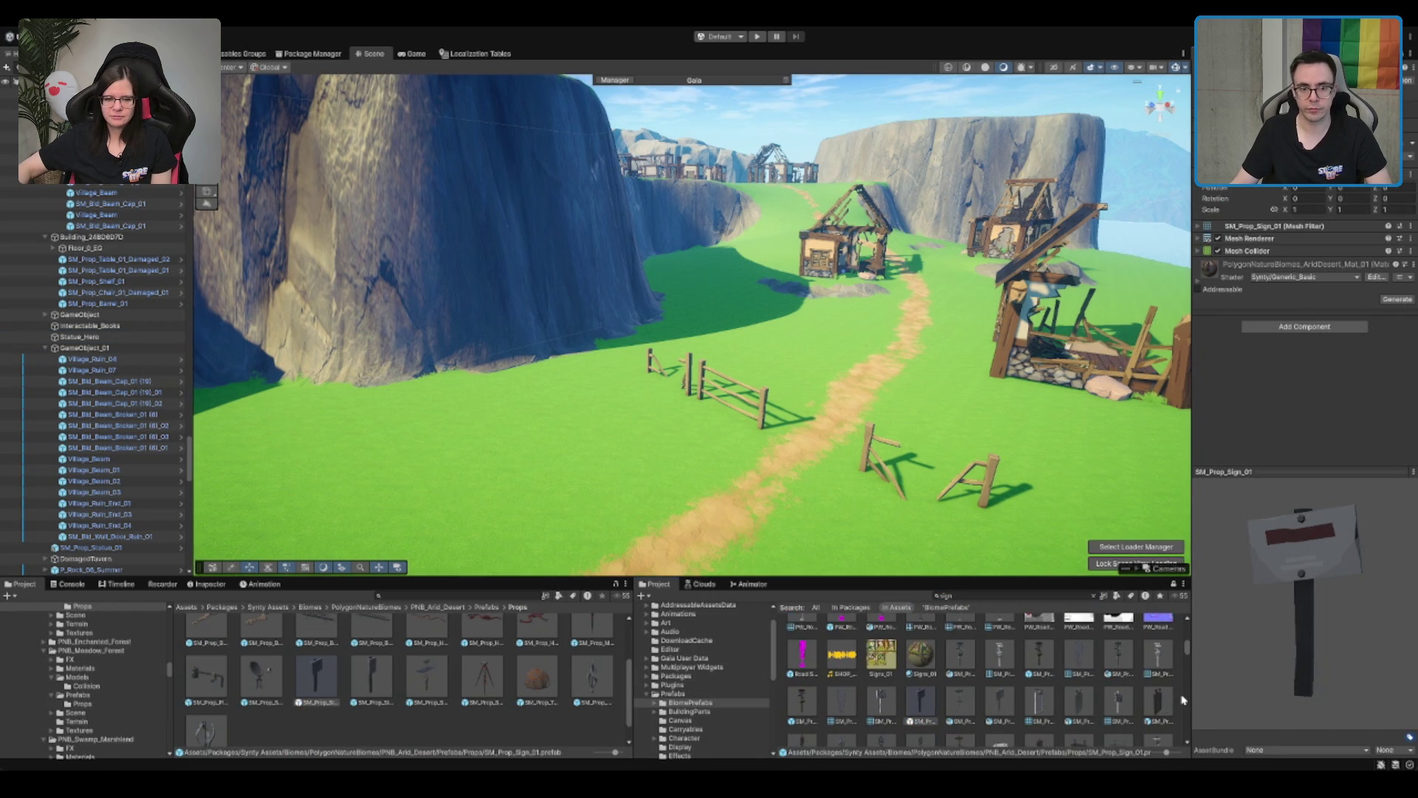
pyautogui.click(1160, 702)
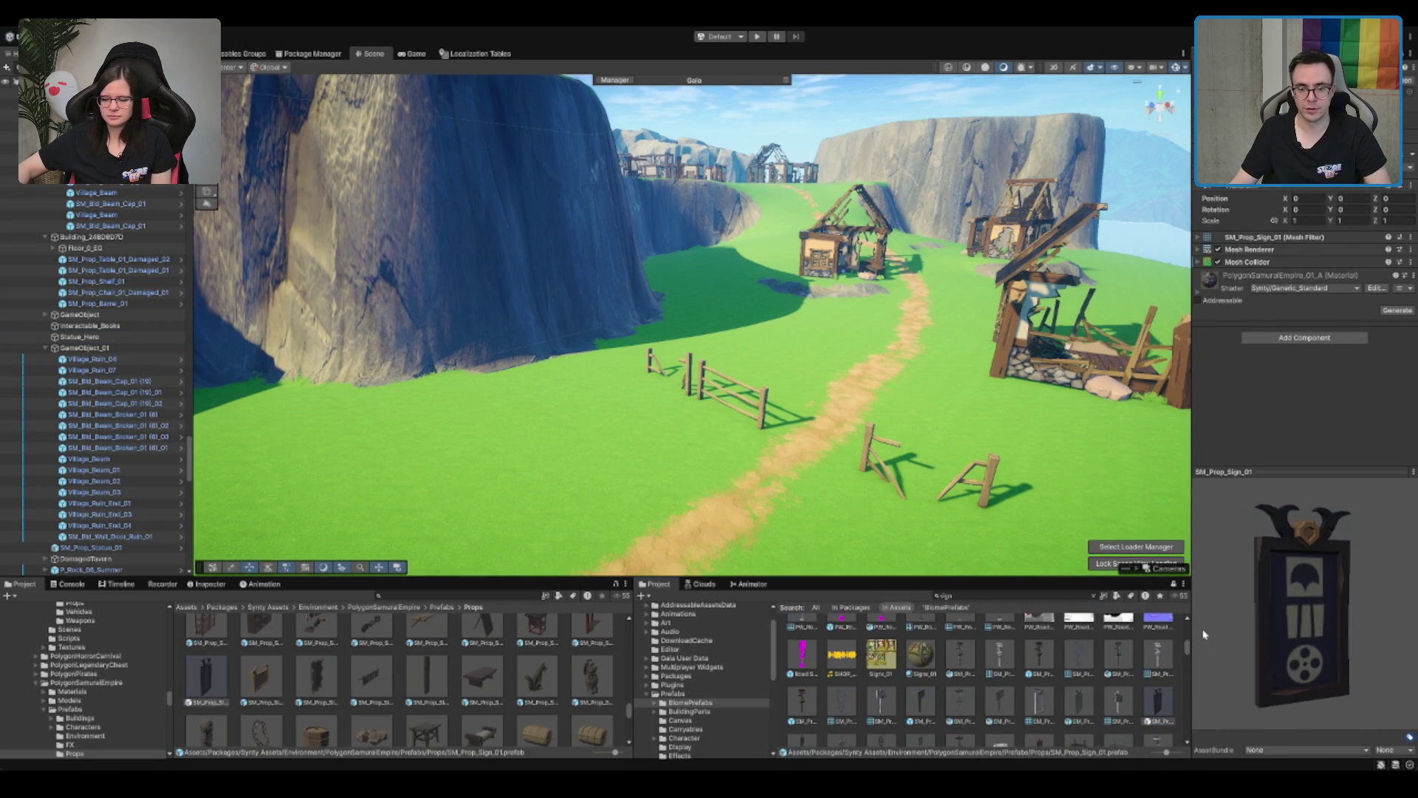
pyautogui.scroll(-1, 1015, 689)
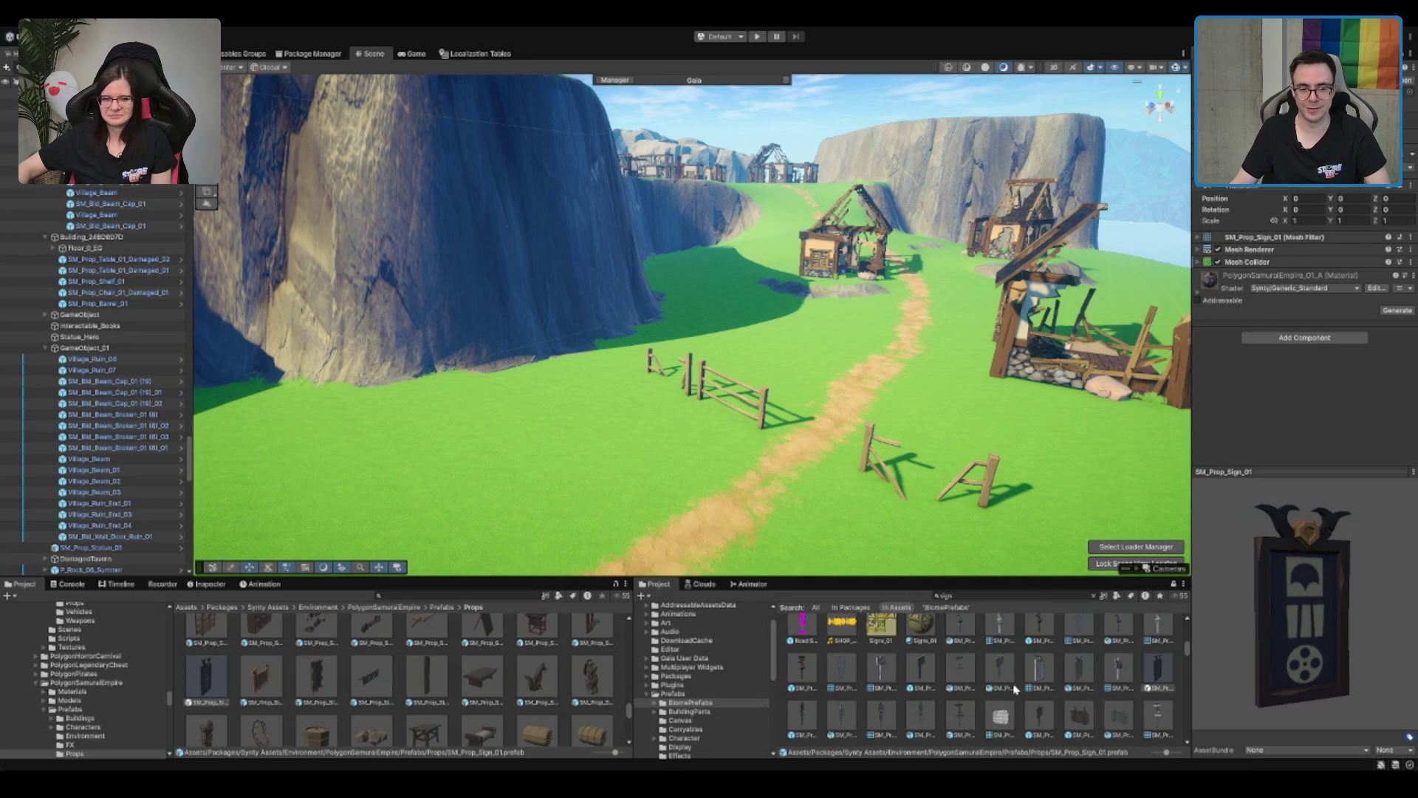
pyautogui.click(1039, 715)
pyautogui.click(1080, 715)
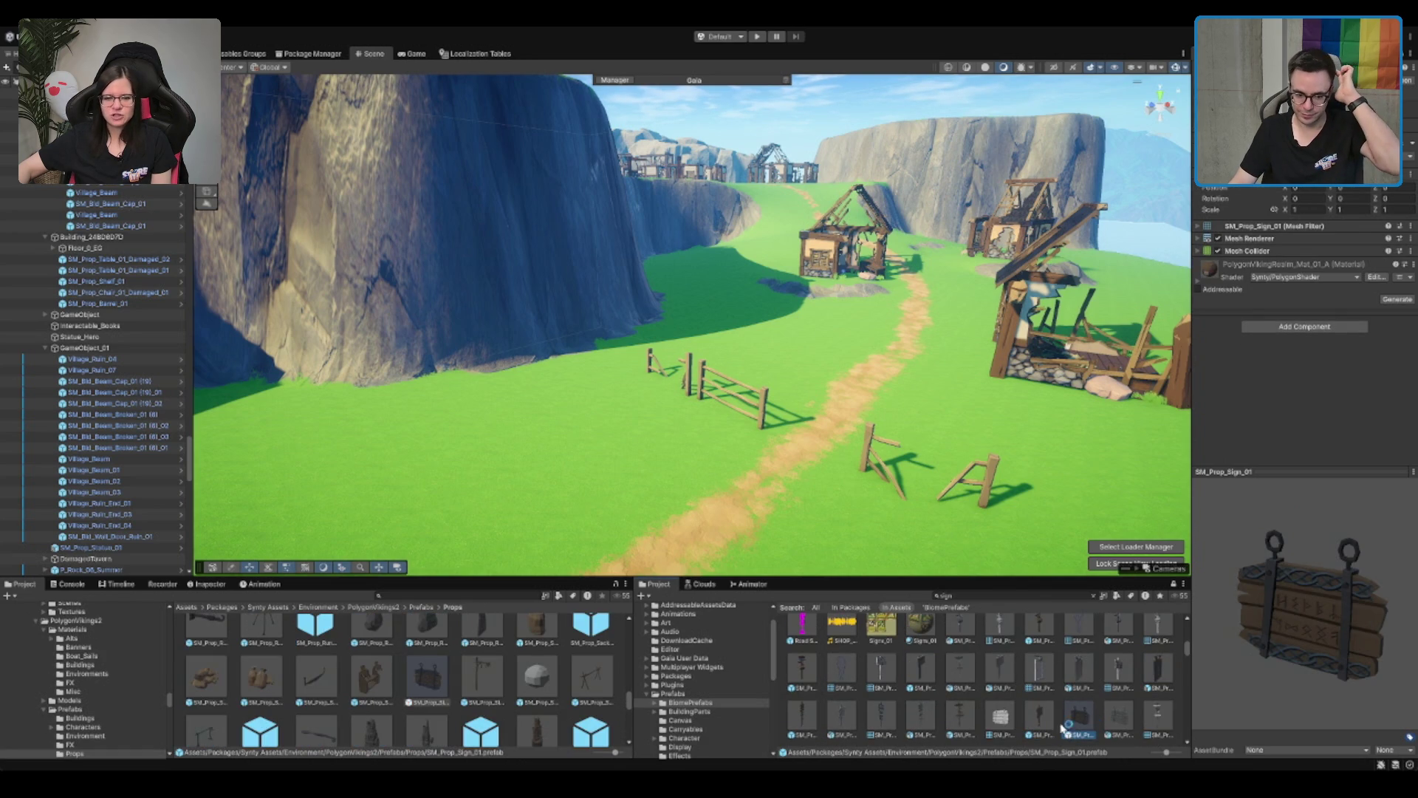
pyautogui.scroll(-1, 1067, 712)
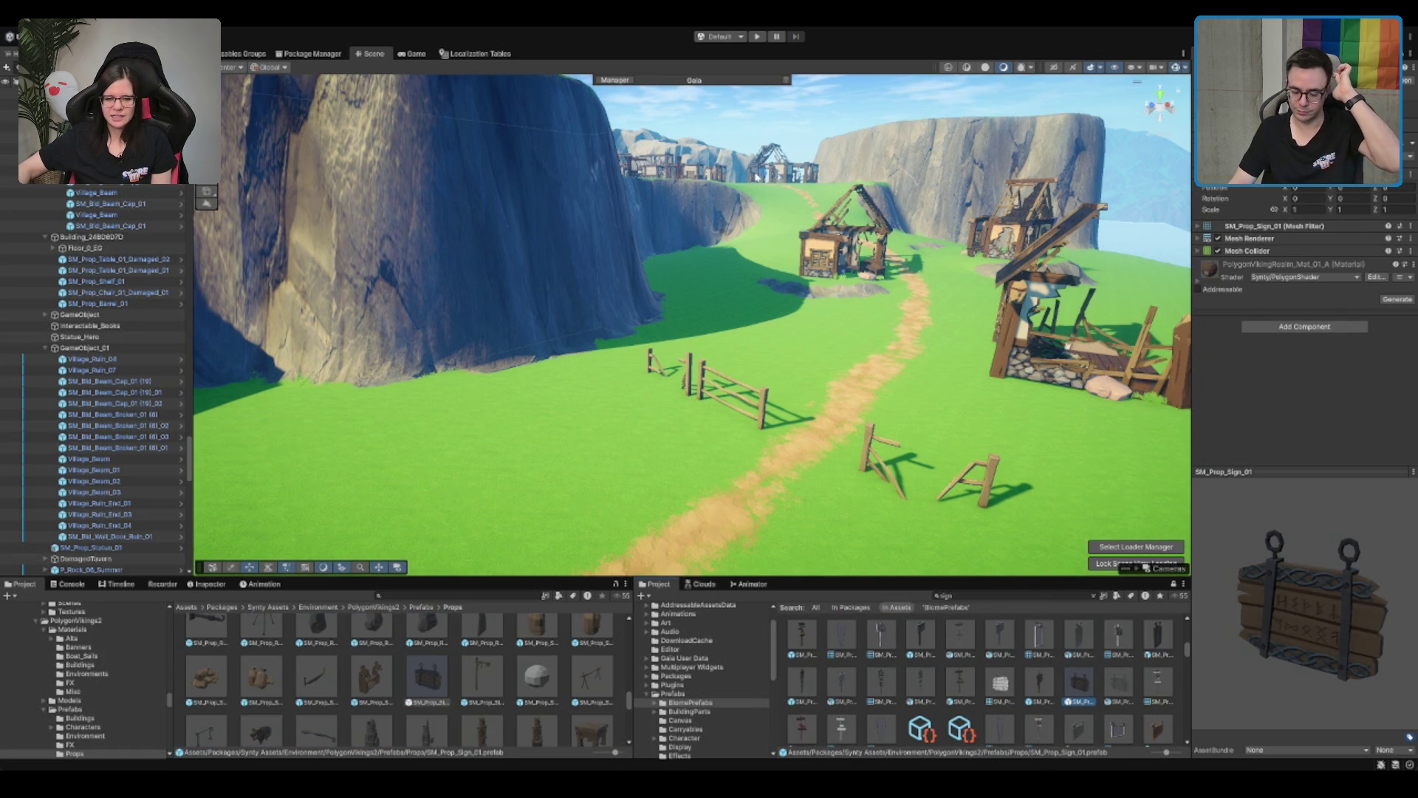
pyautogui.scroll(2, 801, 243)
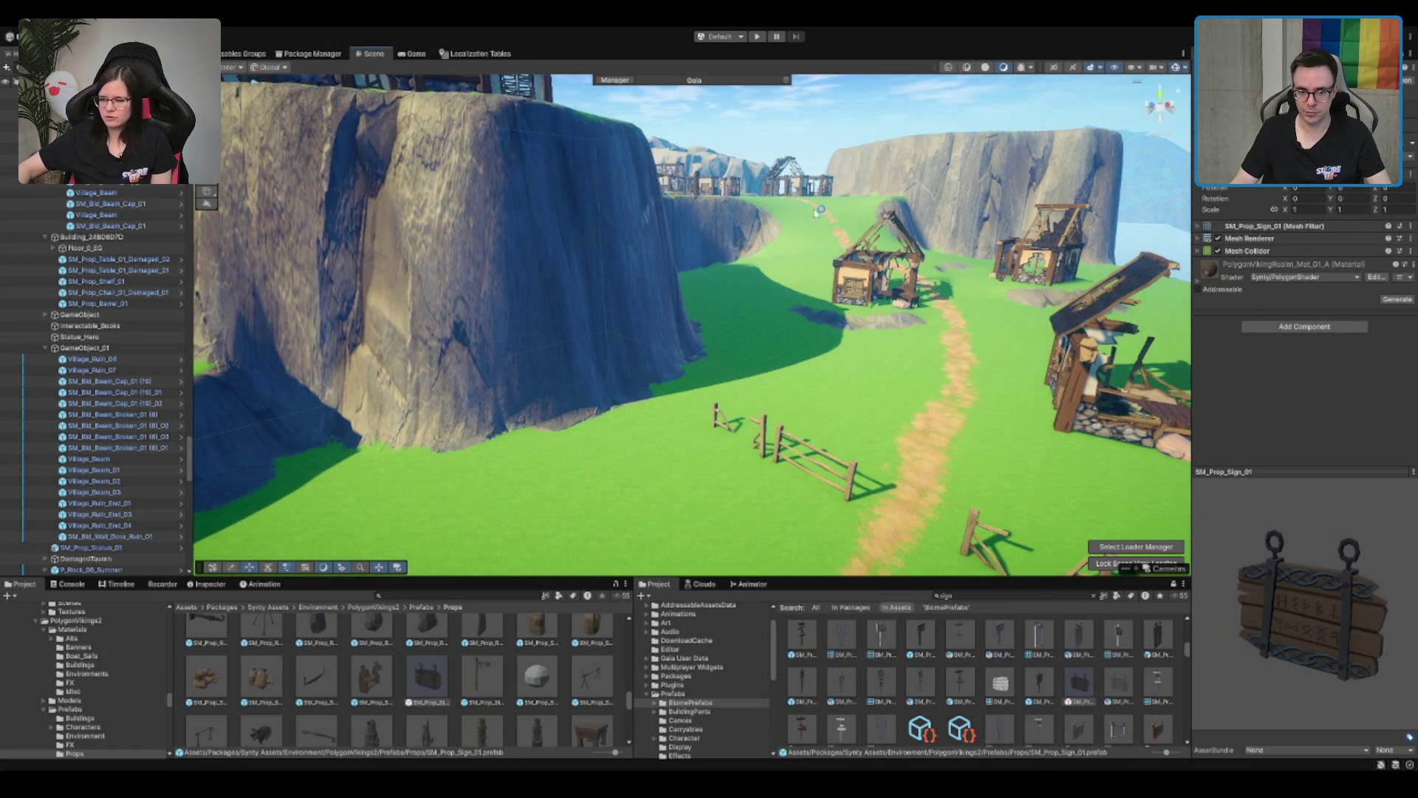
pyautogui.moveTo(819, 211)
pyautogui.mouseDown()
pyautogui.moveTo(609, 237)
pyautogui.moveTo(732, 247)
pyautogui.mouseUp()
pyautogui.scroll(-5, 732, 247)
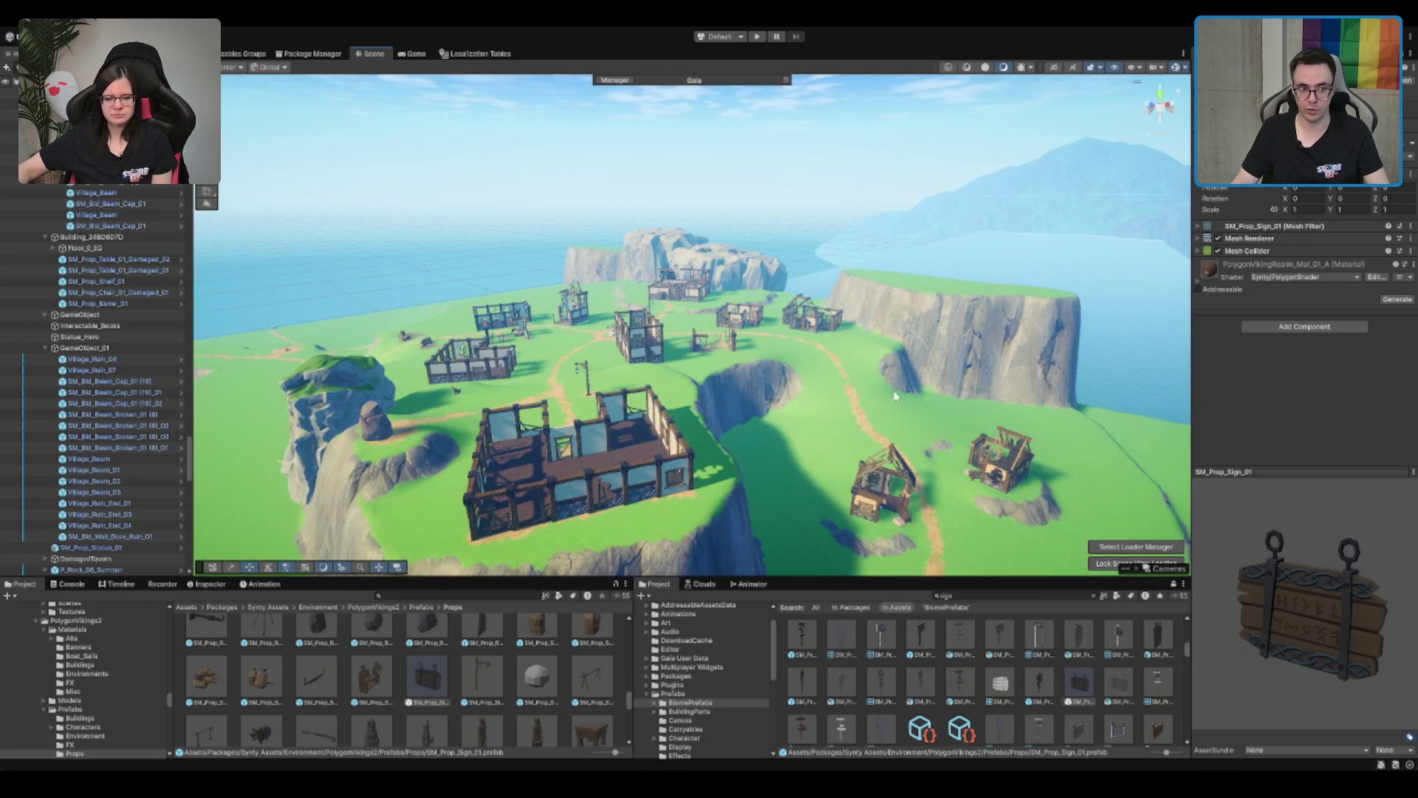
pyautogui.scroll(3, 895, 396)
pyautogui.scroll(3, 908, 353)
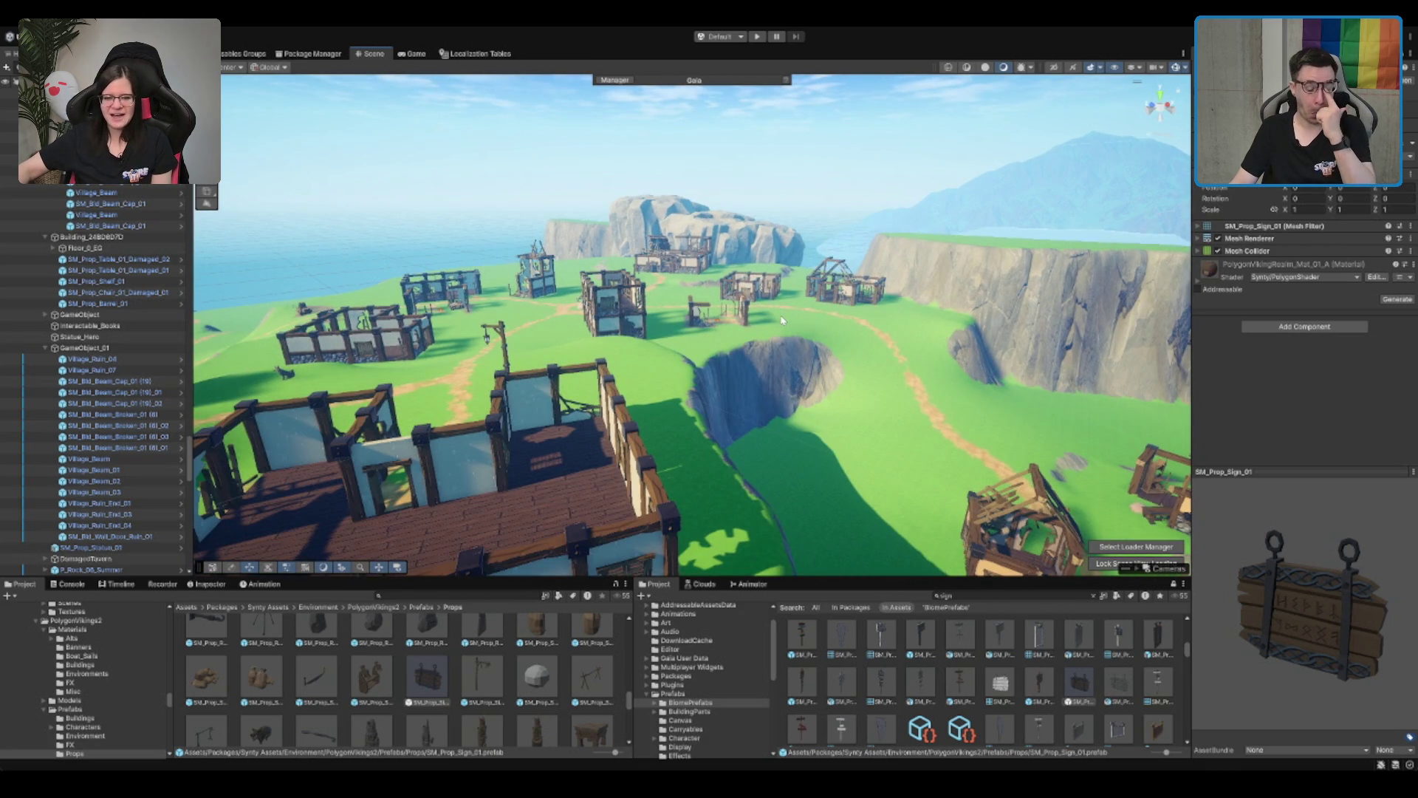
pyautogui.scroll(5, 781, 322)
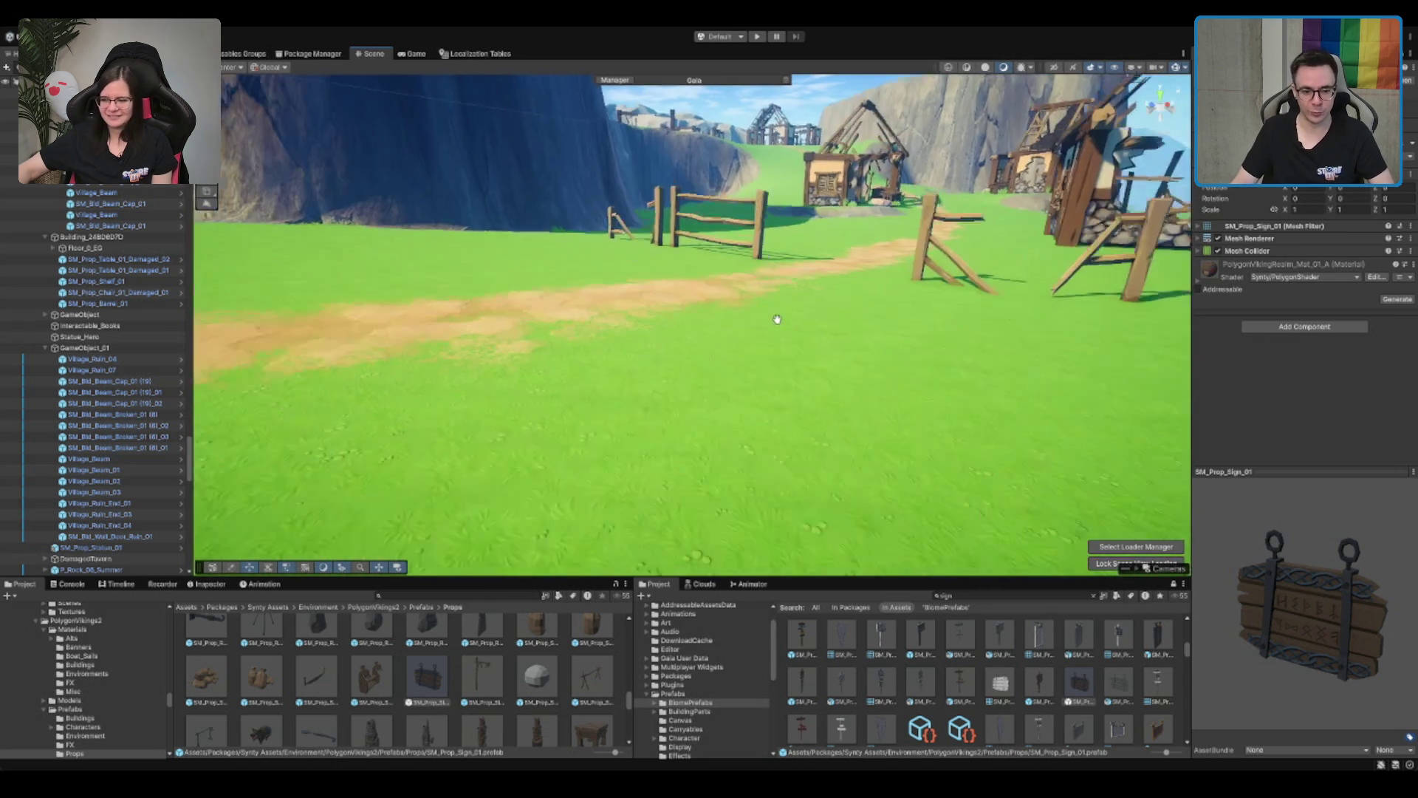
pyautogui.scroll(1, 777, 319)
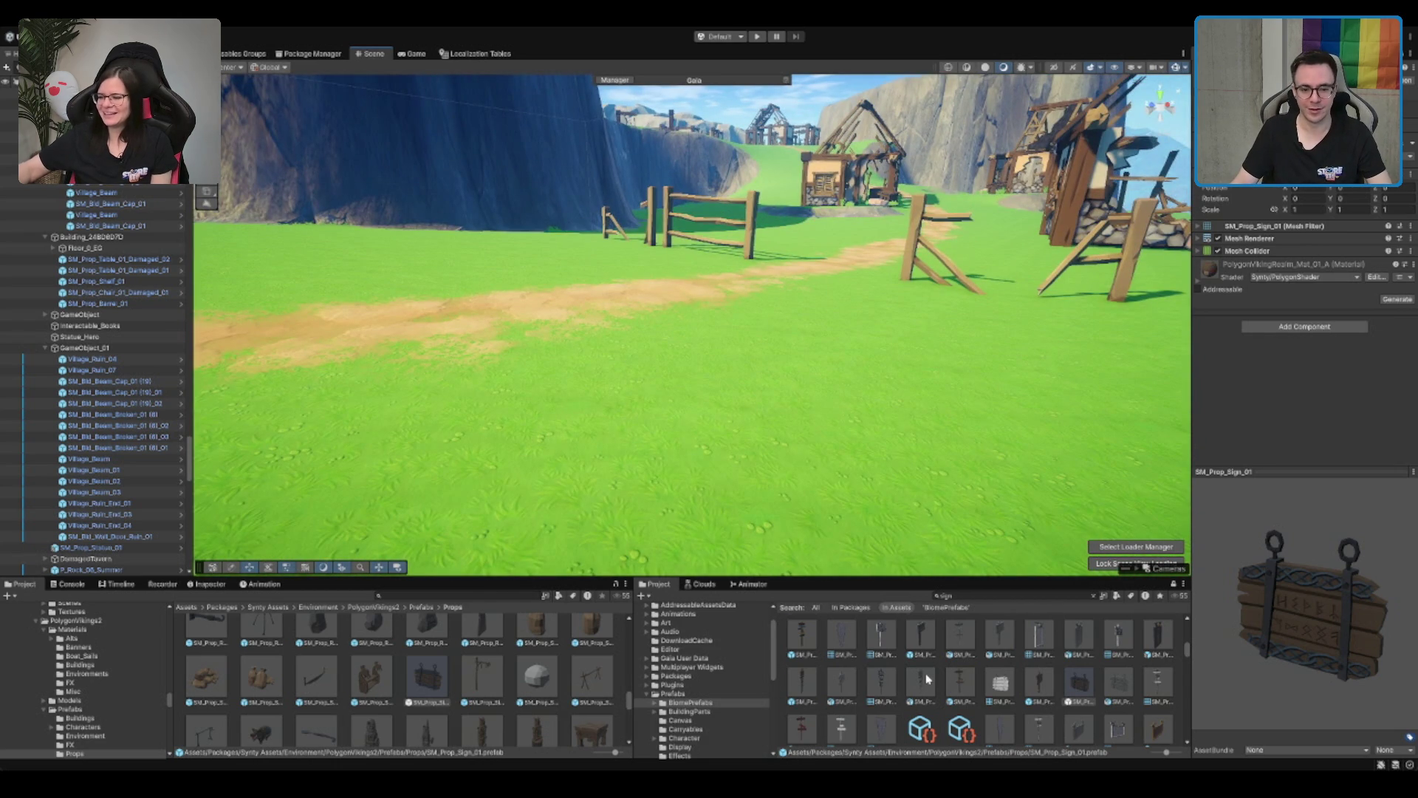
pyautogui.scroll(-1, 926, 679)
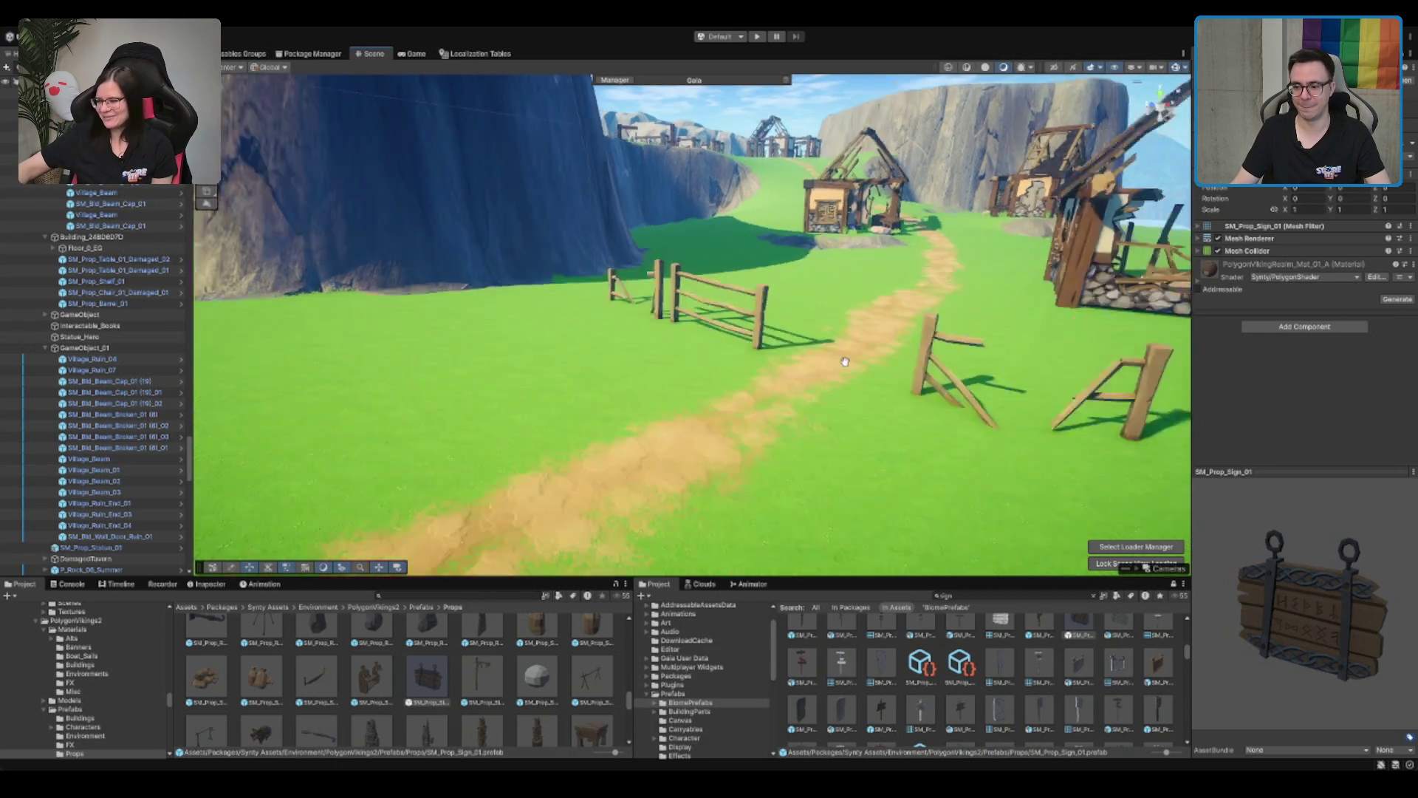
pyautogui.scroll(-3, 951, 704)
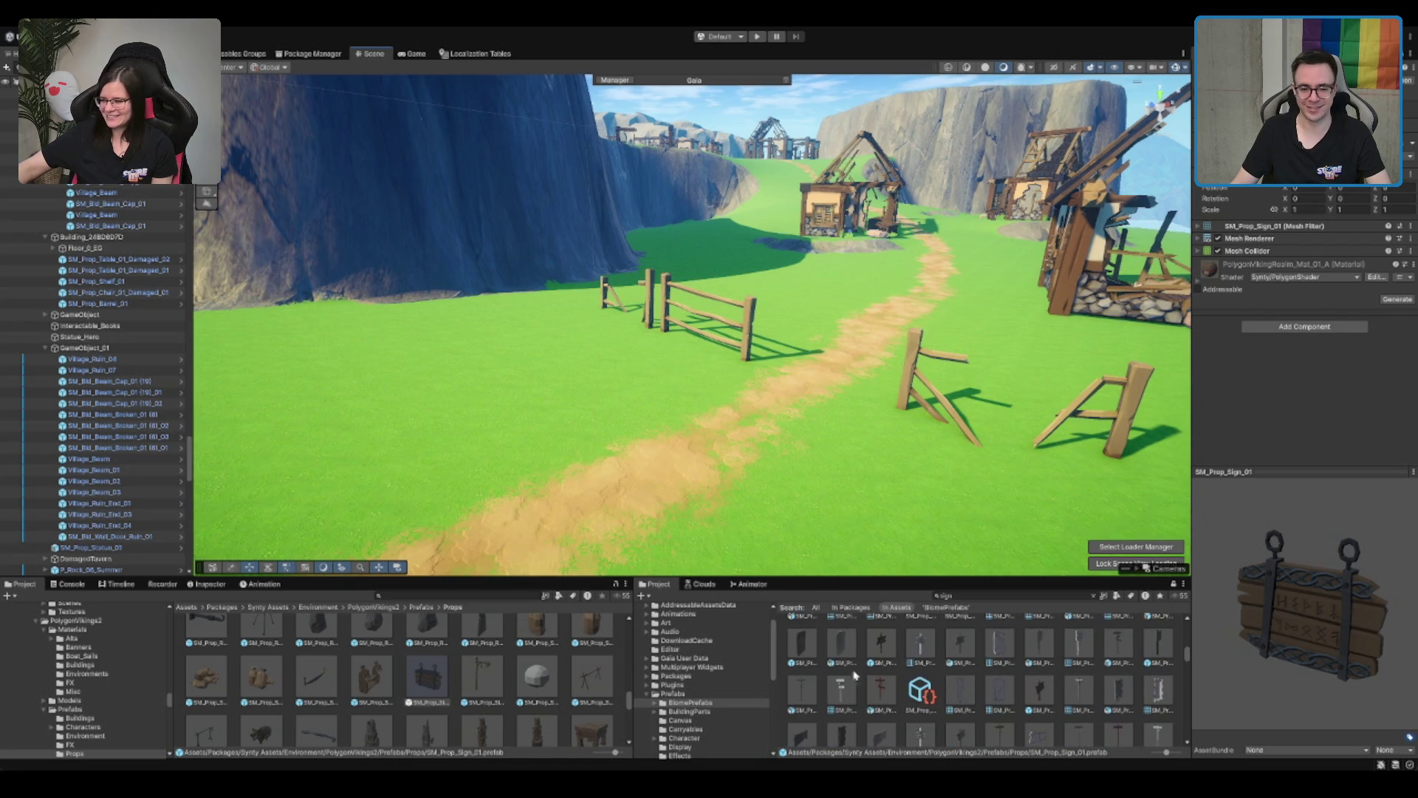
# - Preview SM_Prop_Sign_03, goblin camp, Food & Drinks, Ball Toss and SM_Prop_Sign_Bracket_05 prefabs
pyautogui.click(853, 643)
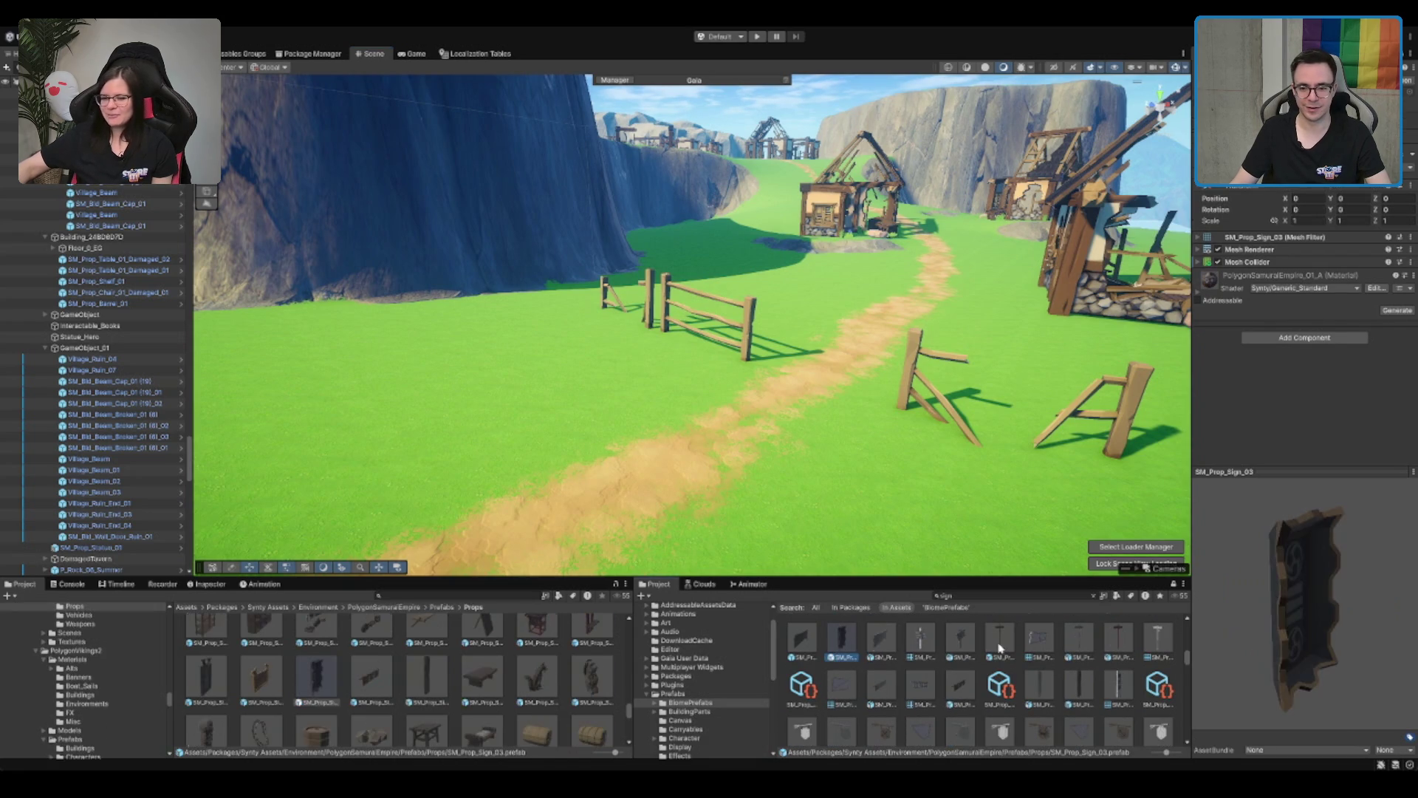
pyautogui.click(952, 655)
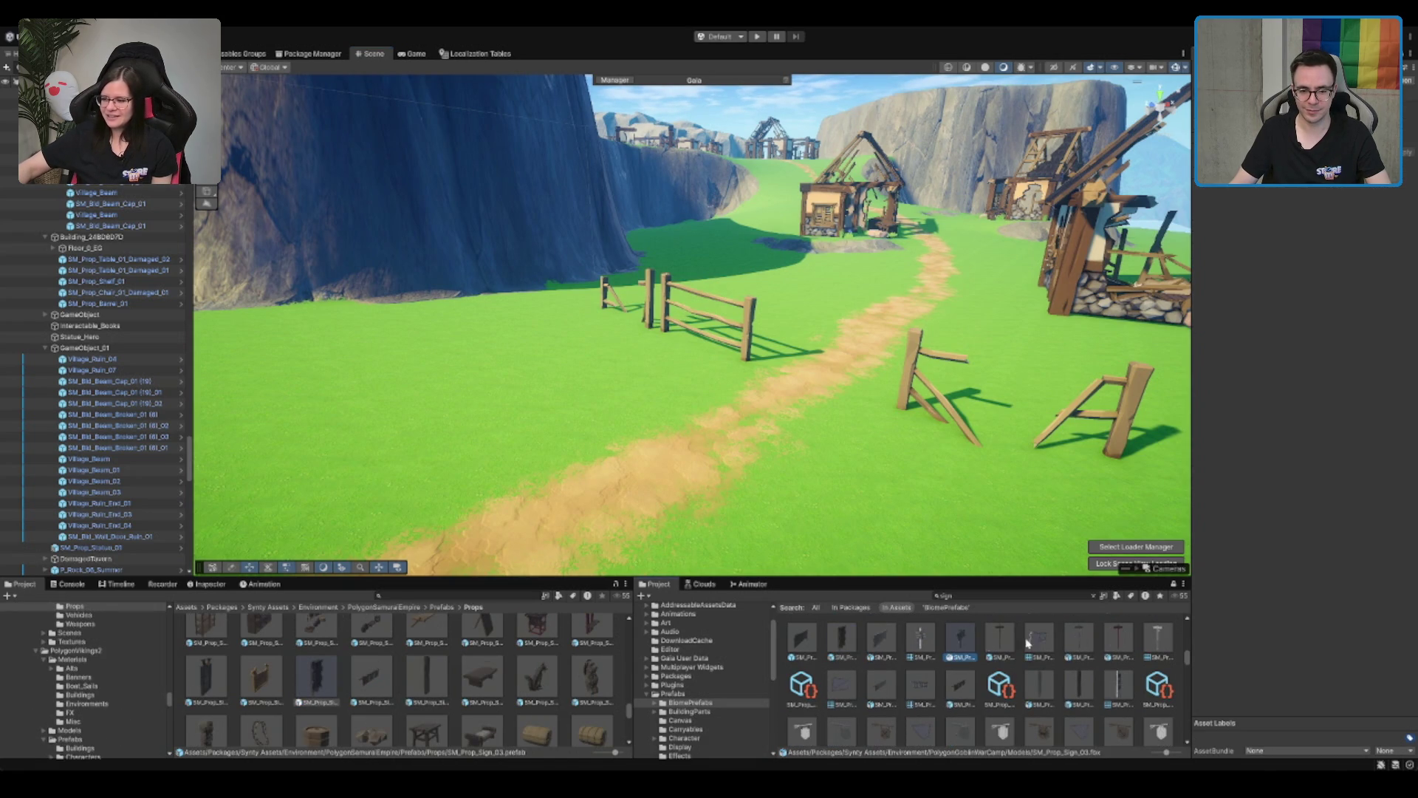
pyautogui.scroll(-2, 1063, 669)
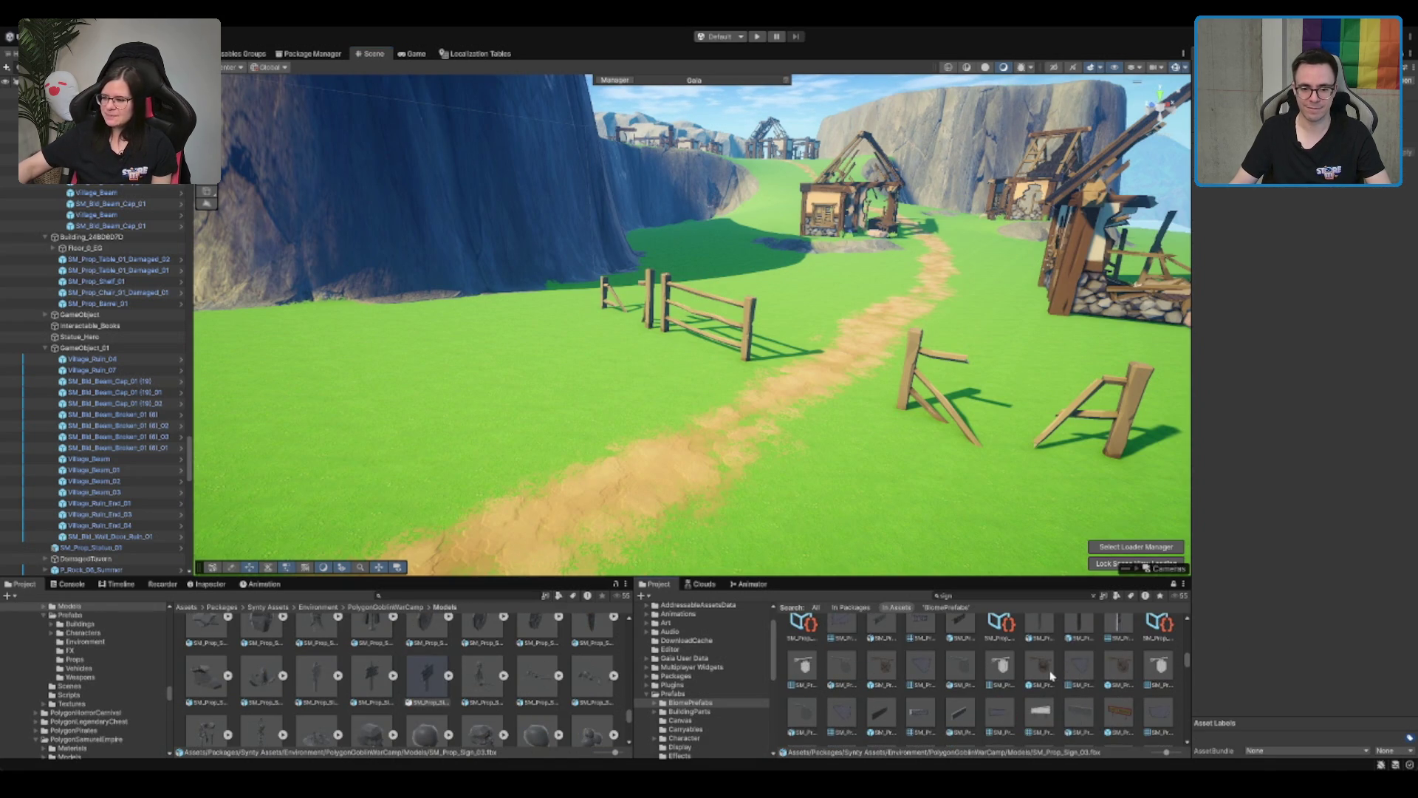
pyautogui.click(1040, 666)
pyautogui.scroll(-1, 1063, 669)
pyautogui.click(1119, 666)
pyautogui.scroll(-1, 953, 693)
pyautogui.click(890, 661)
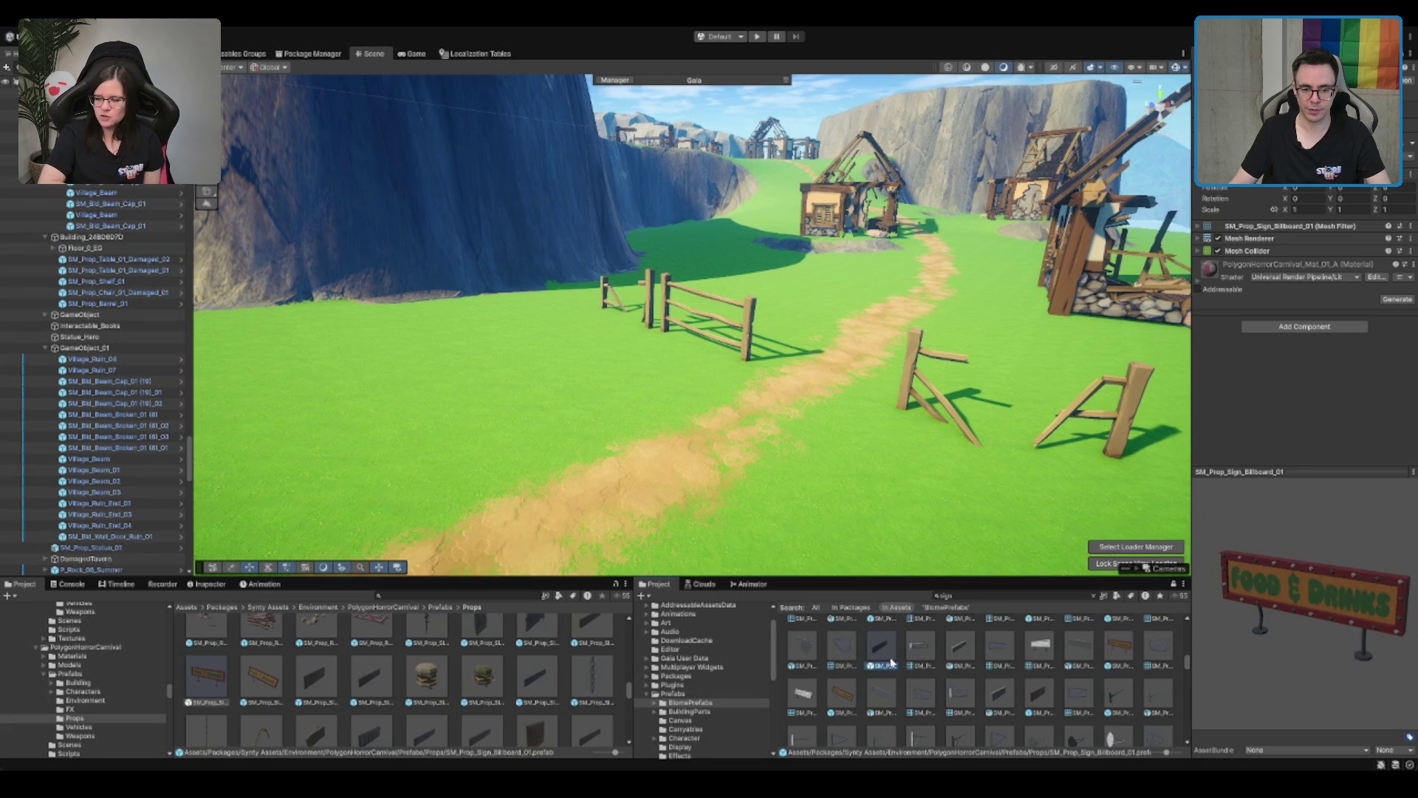
pyautogui.scroll(-1, 1043, 680)
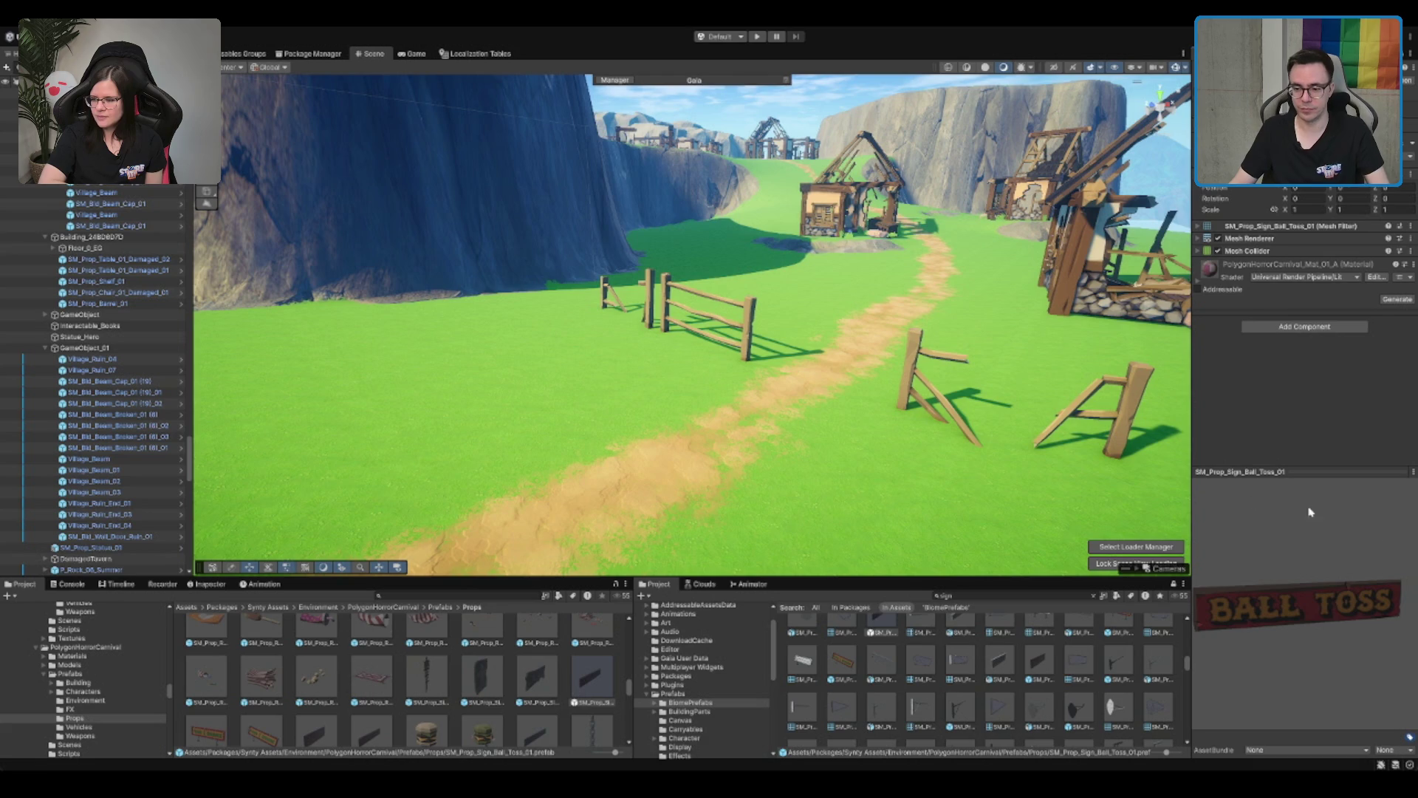
pyautogui.scroll(-1, 1028, 627)
pyautogui.click(1014, 689)
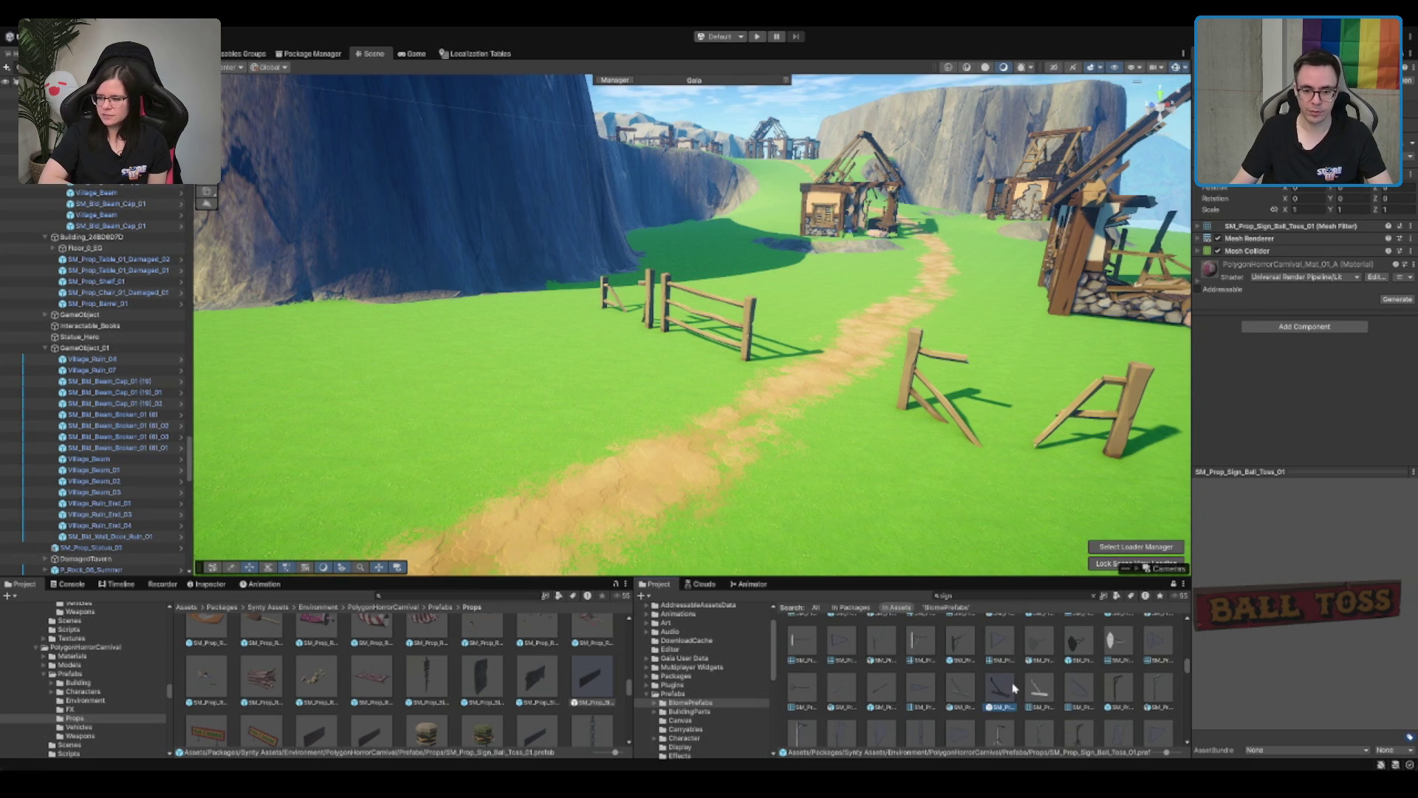
pyautogui.scroll(-1, 1018, 667)
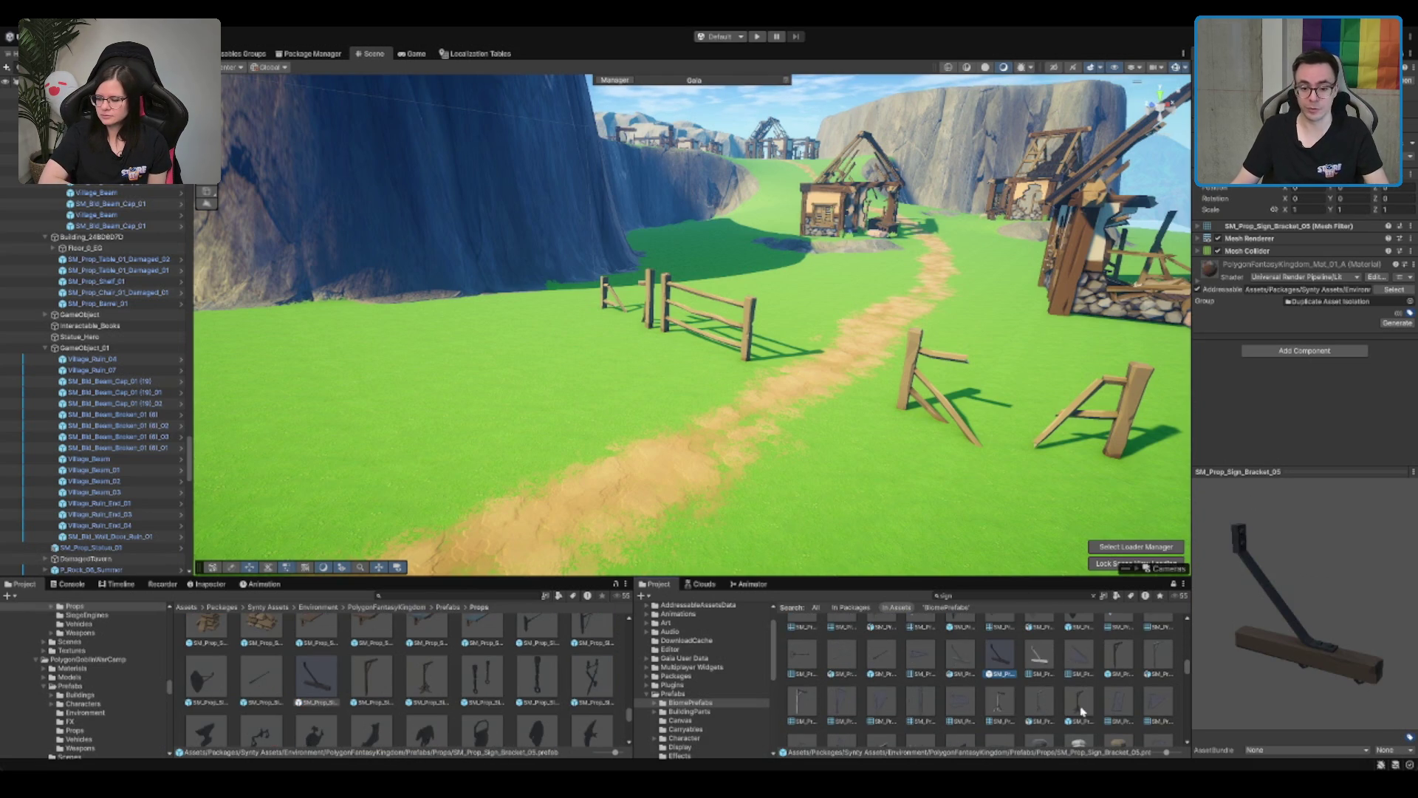
# - Place a sign bracket prefab beside the dirt path and rotate it about 180° to face the path
pyautogui.click(1119, 658)
pyautogui.moveTo(1129, 667)
pyautogui.mouseDown()
pyautogui.moveTo(813, 565)
pyautogui.moveTo(681, 479)
pyautogui.mouseUp()
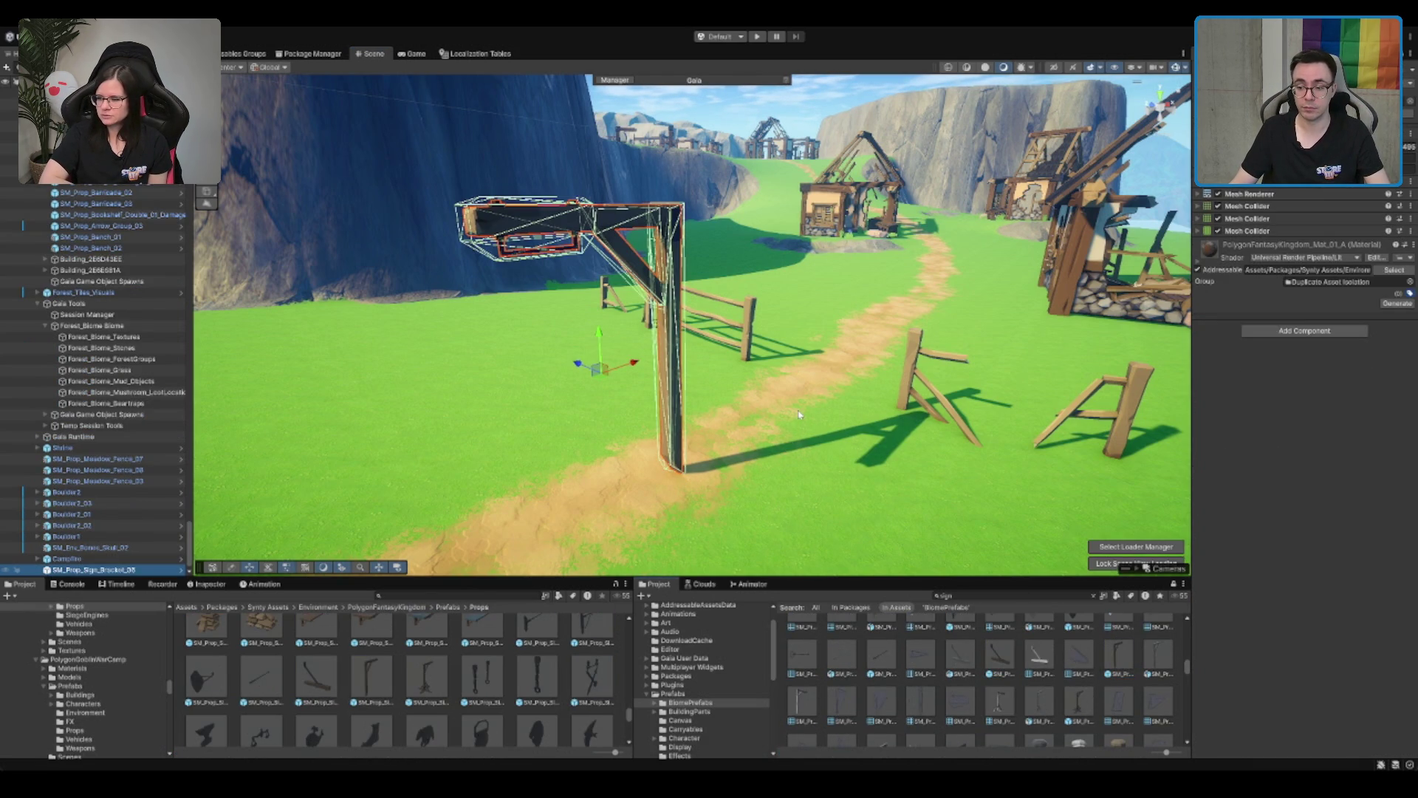
pyautogui.press('e')
pyautogui.moveTo(796, 427); pyautogui.dragTo(786, 415)
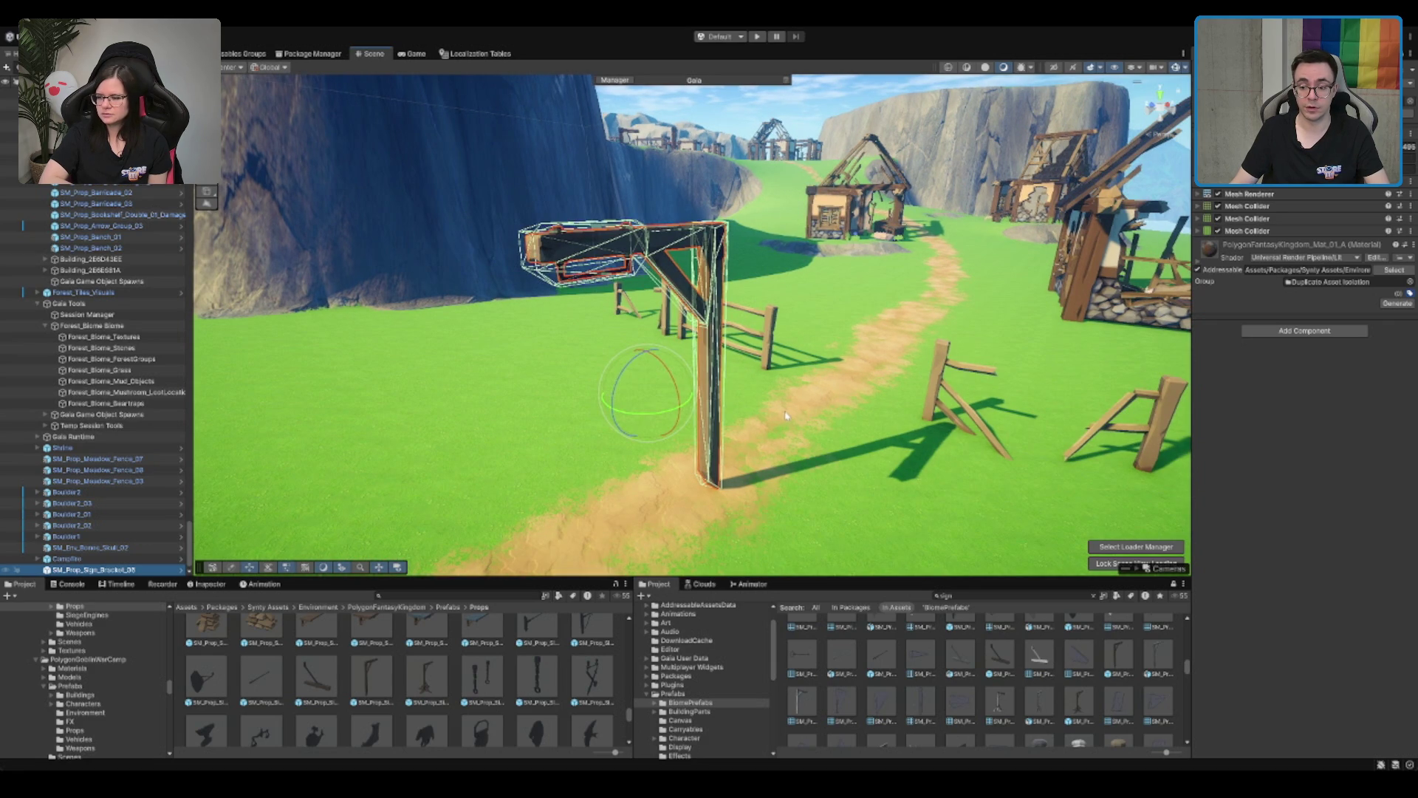
pyautogui.moveTo(687, 403)
pyautogui.mouseDown()
pyautogui.moveTo(646, 406)
pyautogui.moveTo(827, 266)
pyautogui.moveTo(836, 238)
pyautogui.moveTo(854, 277)
pyautogui.moveTo(912, 266)
pyautogui.moveTo(849, 270)
pyautogui.mouseUp()
pyautogui.press('w')
pyautogui.press('e')
pyautogui.press('w')
pyautogui.press('f')
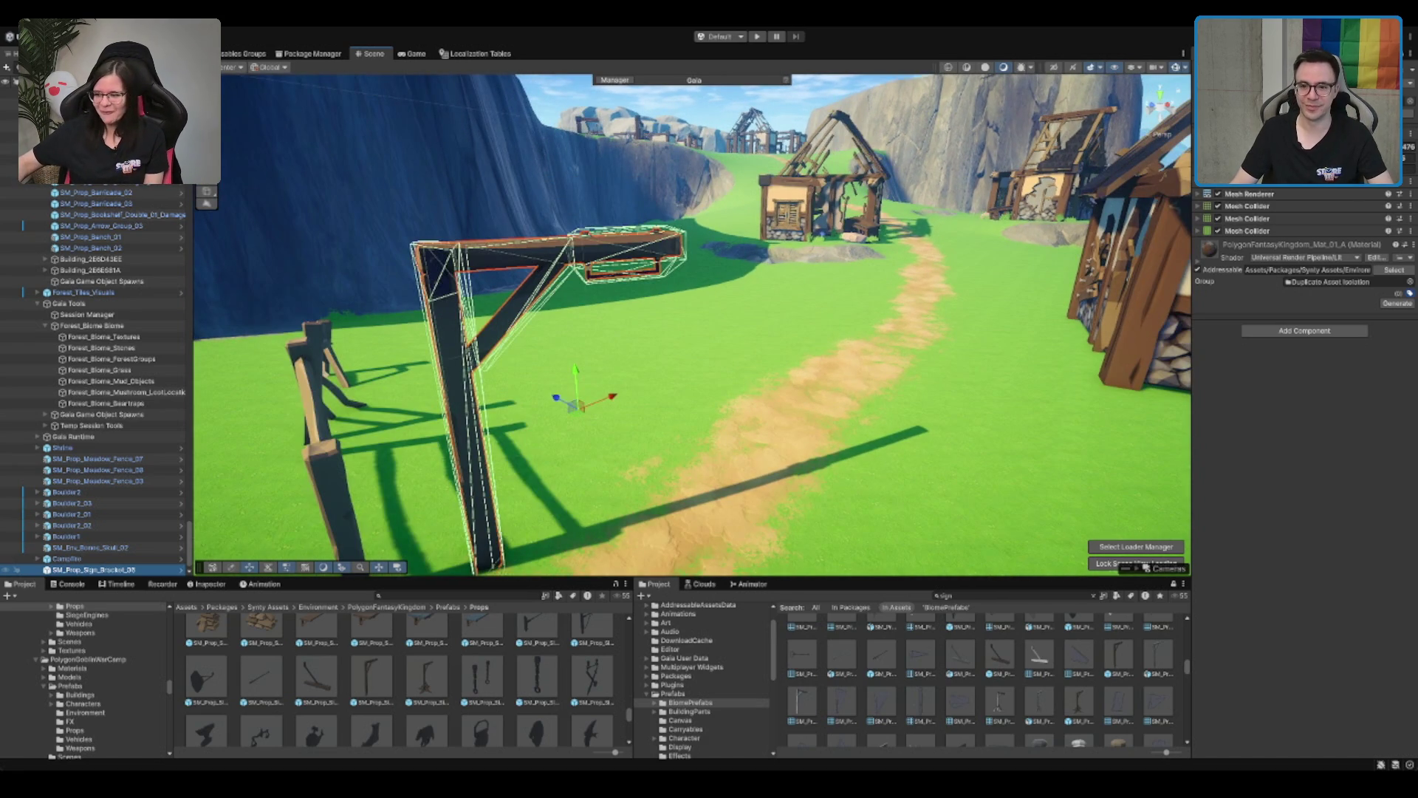
pyautogui.click(1118, 654)
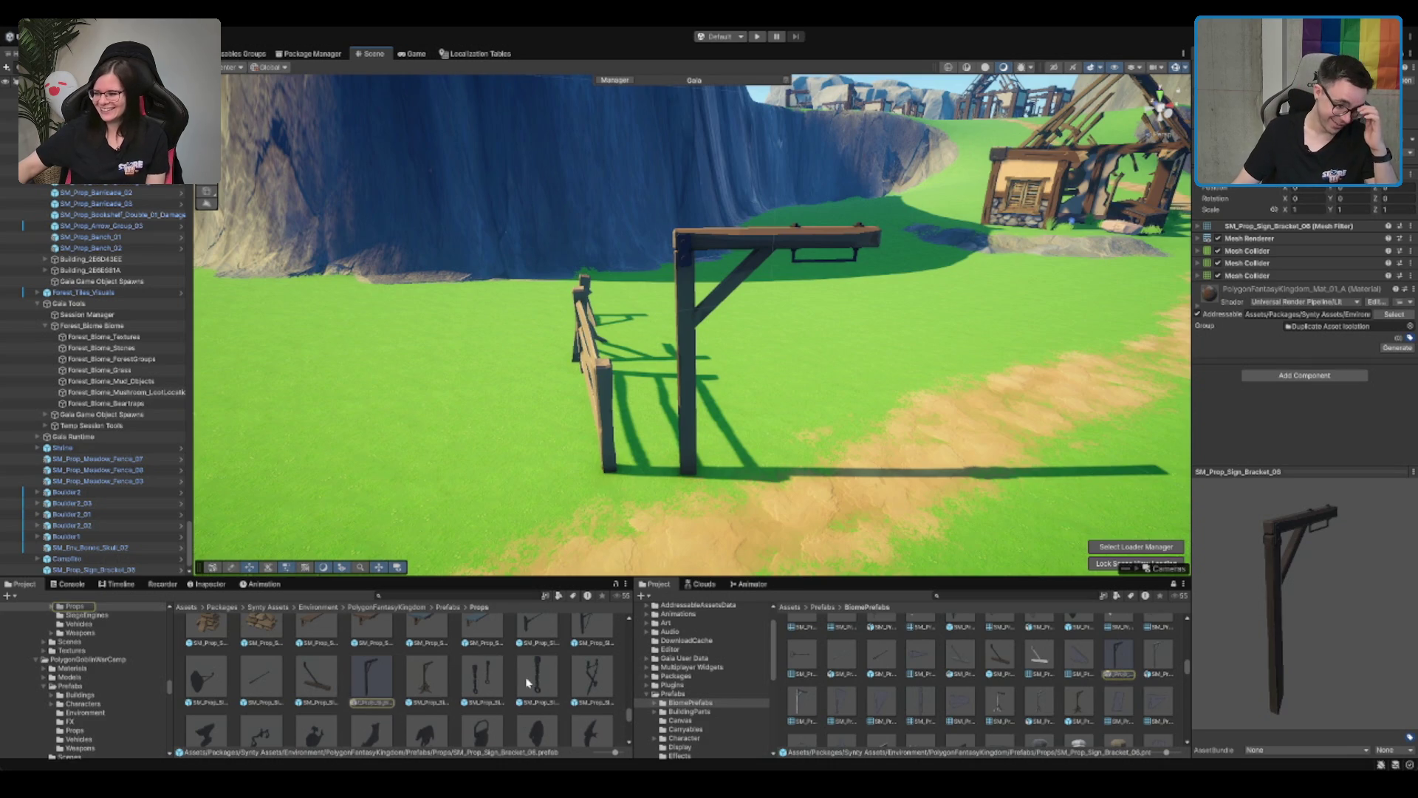
# - Browse the Props folder, previewing the market sign post and clothes rack prefabs
pyautogui.scroll(-2, 528, 681)
pyautogui.scroll(-8, 528, 681)
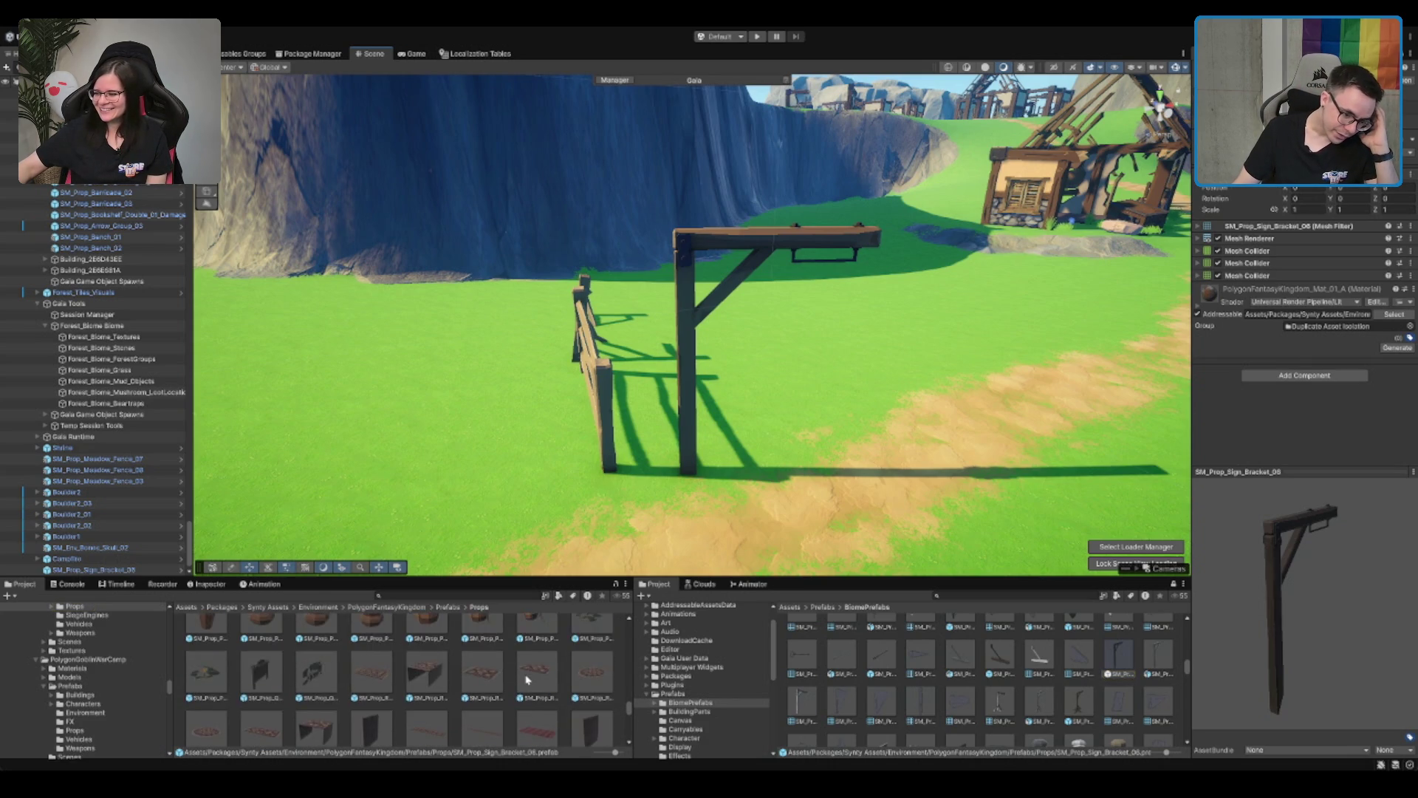
pyautogui.scroll(-8, 528, 679)
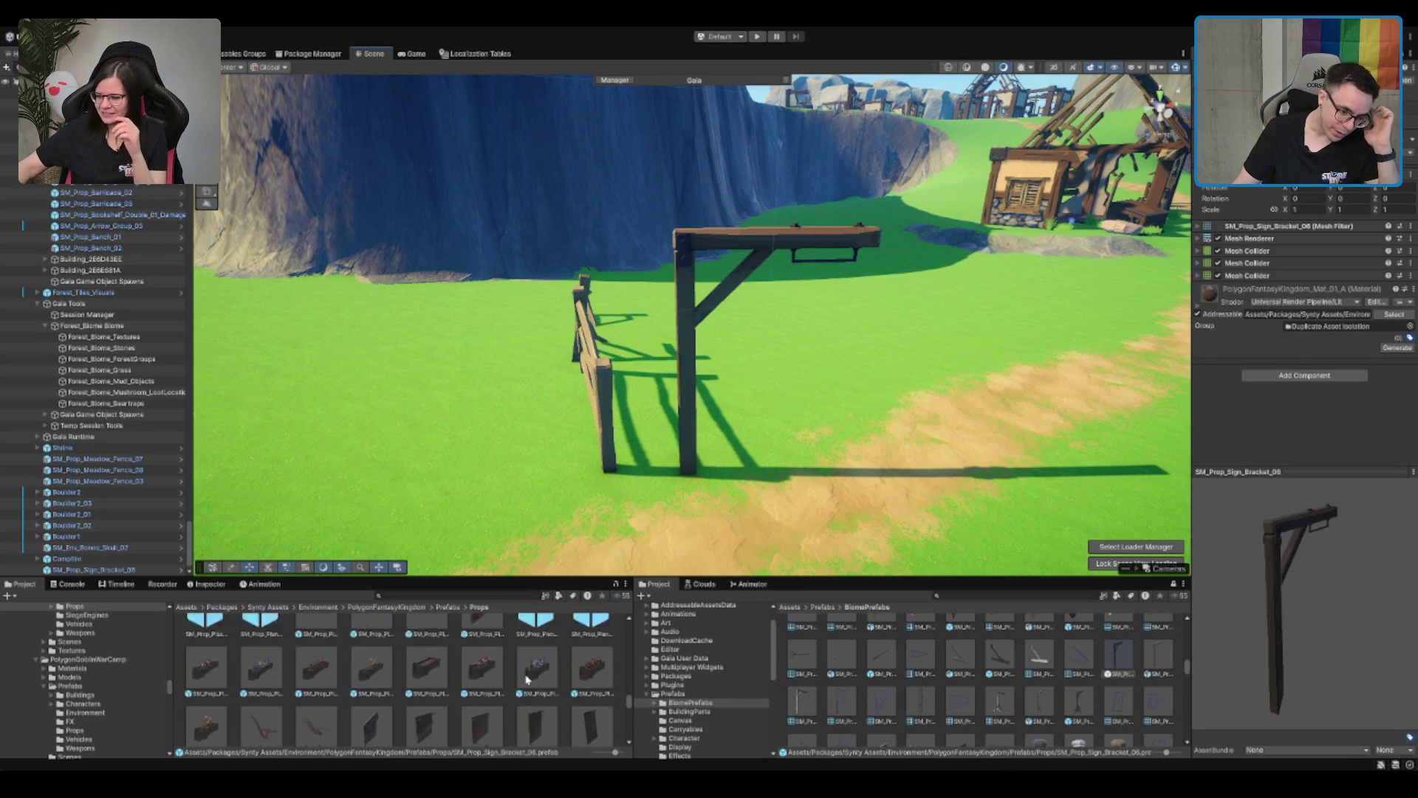
pyautogui.scroll(-10, 528, 668)
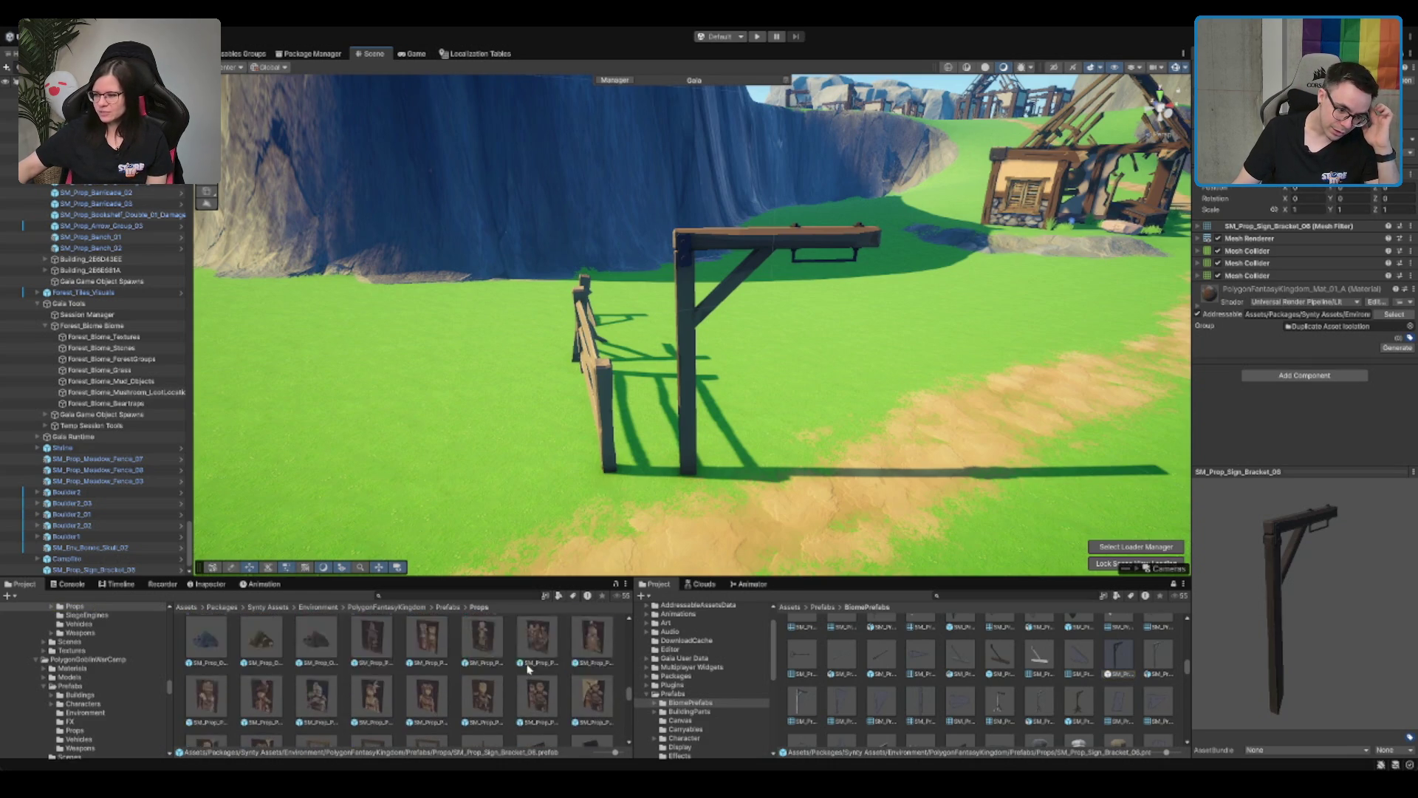
pyautogui.scroll(6, 528, 669)
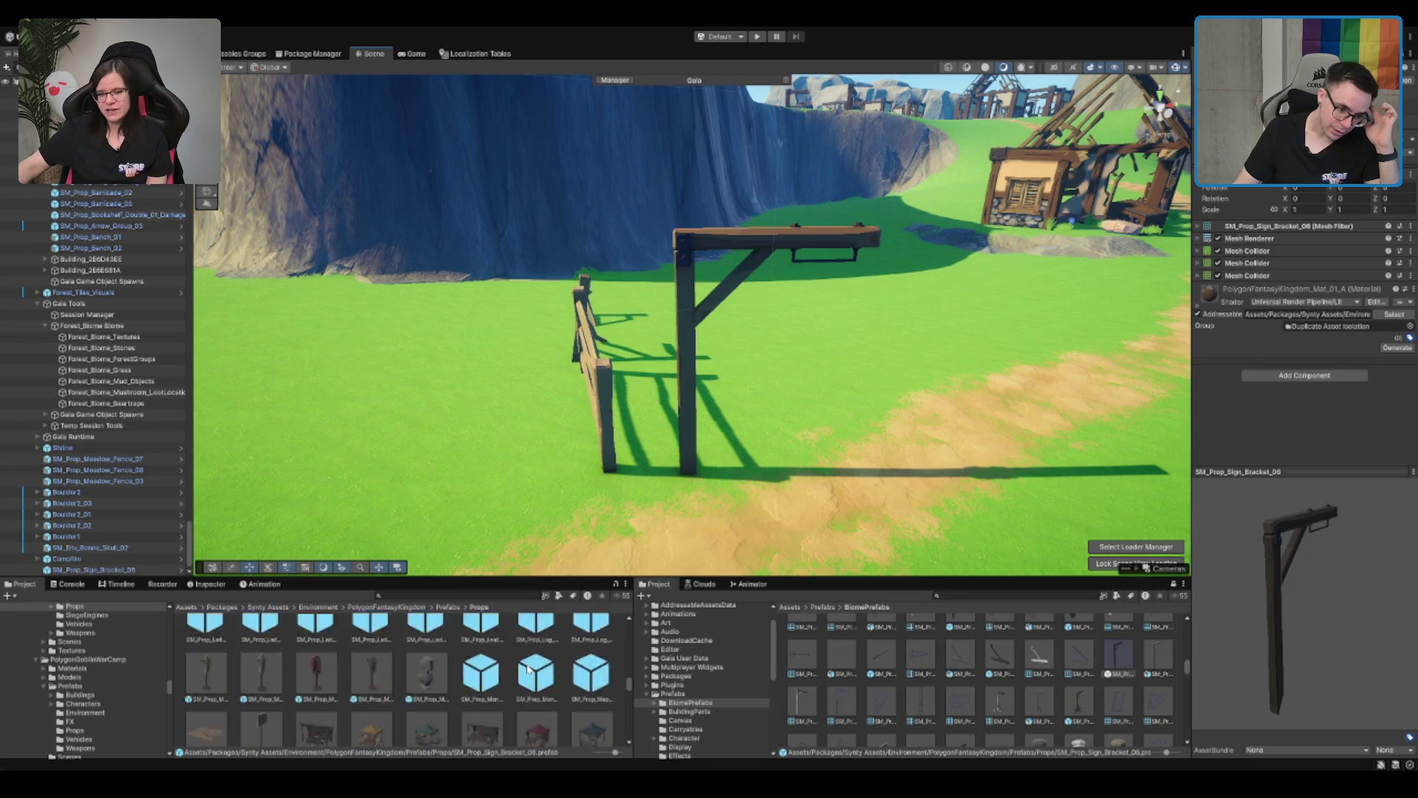
pyautogui.click(262, 701)
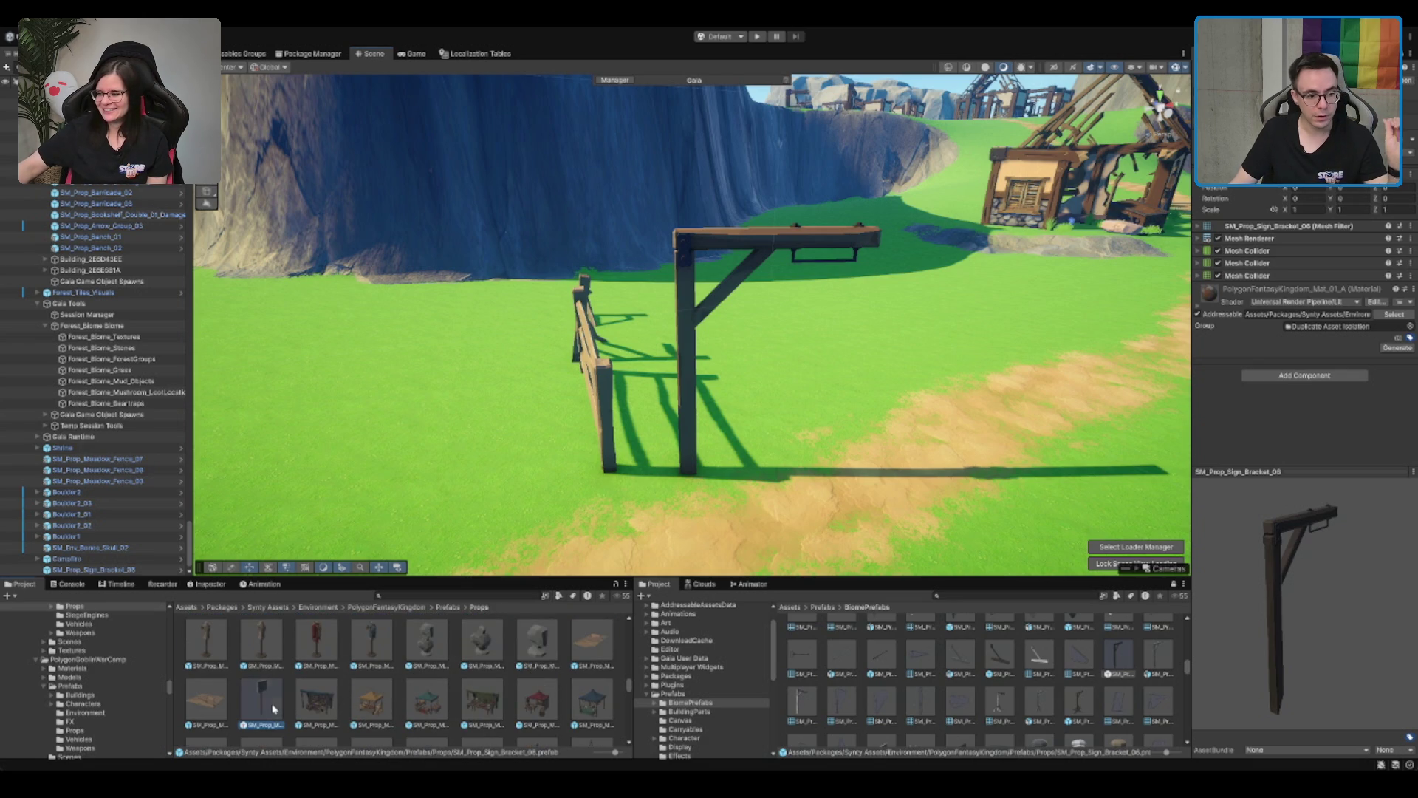
pyautogui.scroll(1, 544, 693)
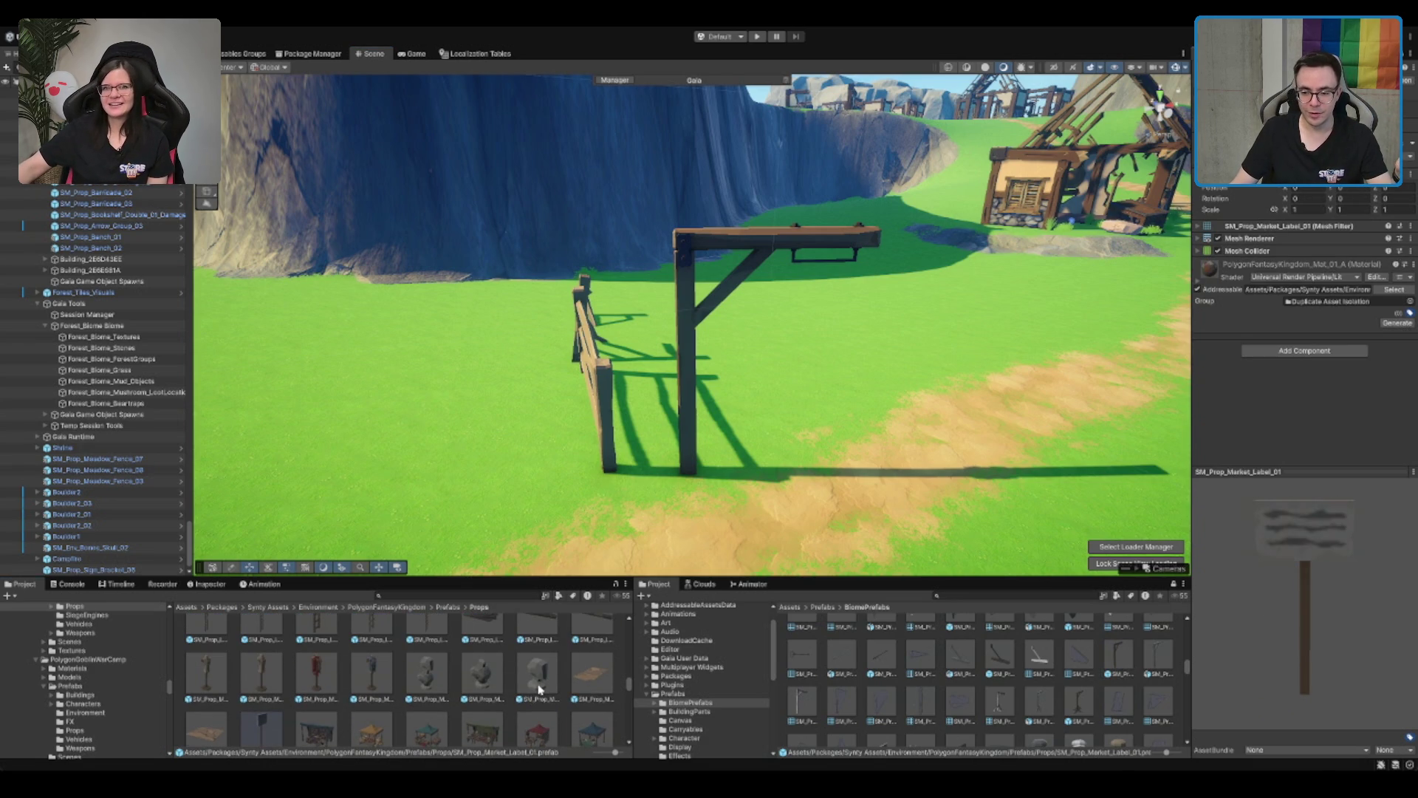
pyautogui.scroll(5, 528, 690)
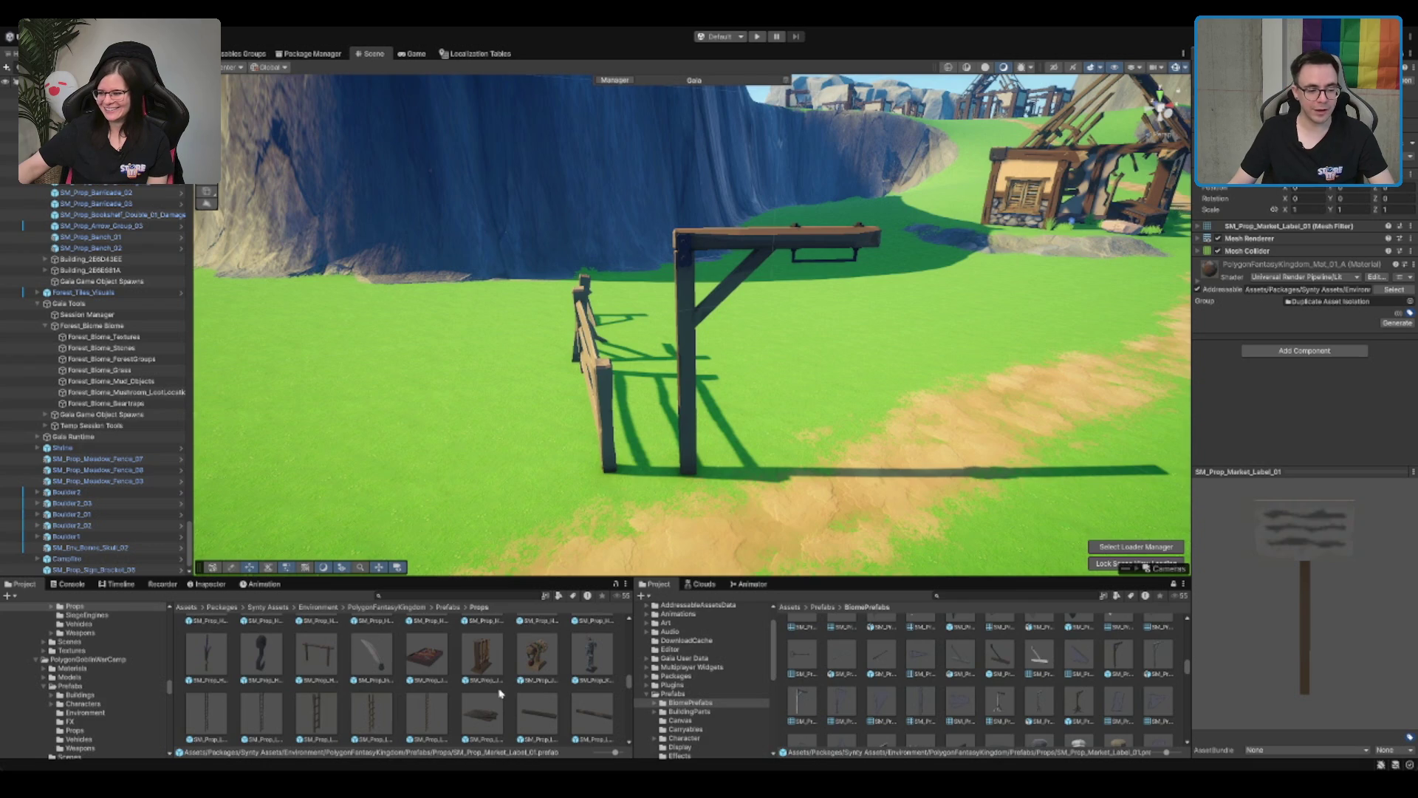
pyautogui.scroll(4, 496, 691)
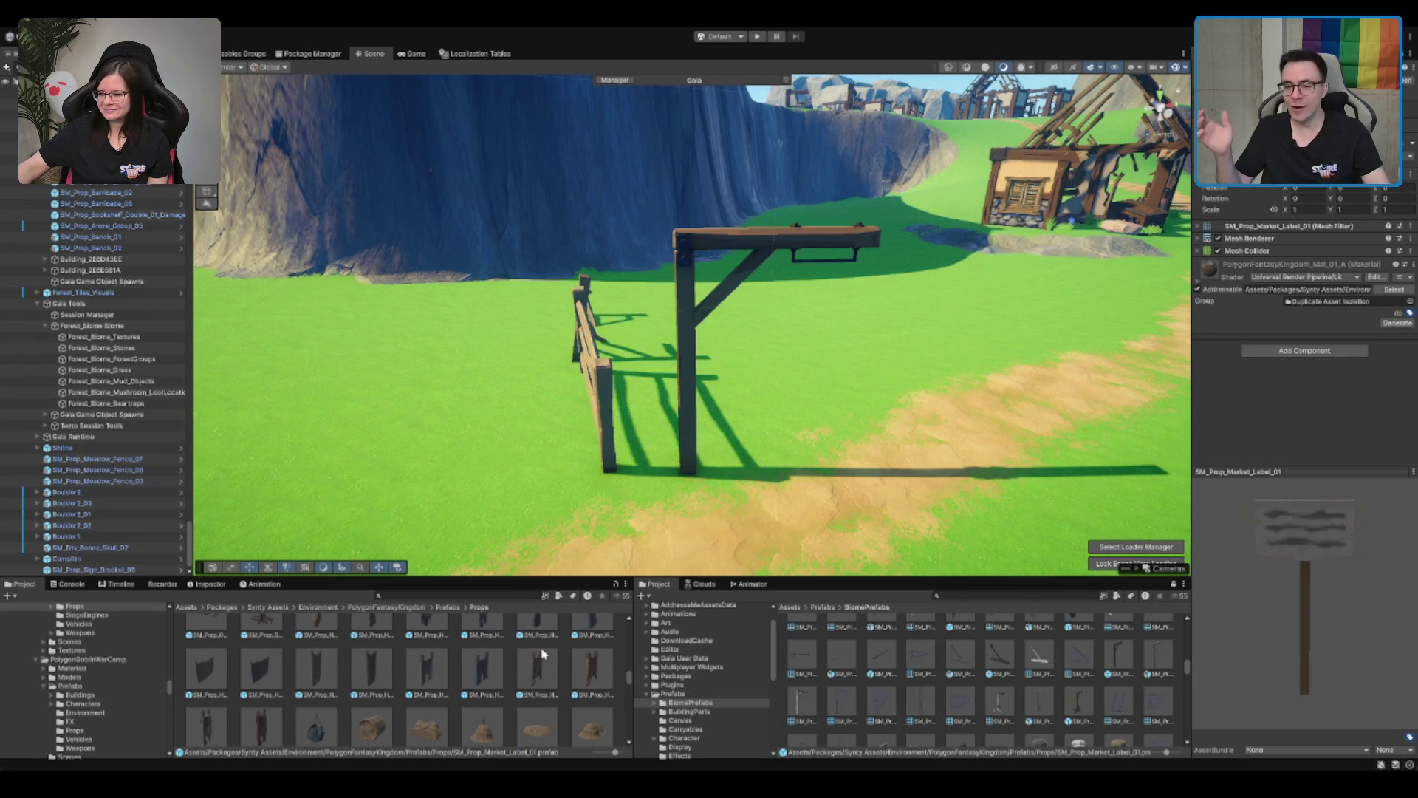
pyautogui.scroll(1, 459, 648)
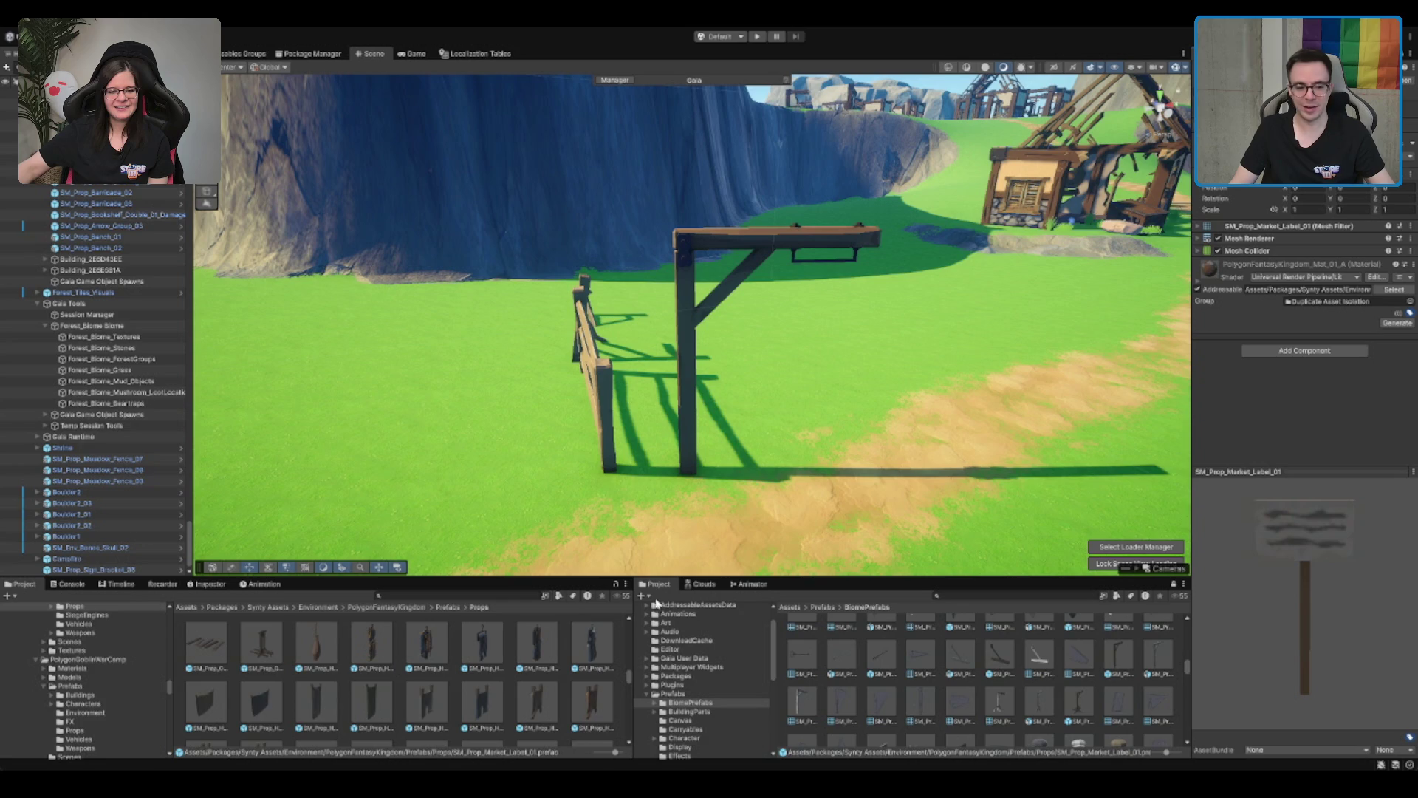
pyautogui.scroll(1, 527, 685)
pyautogui.scroll(5, 472, 678)
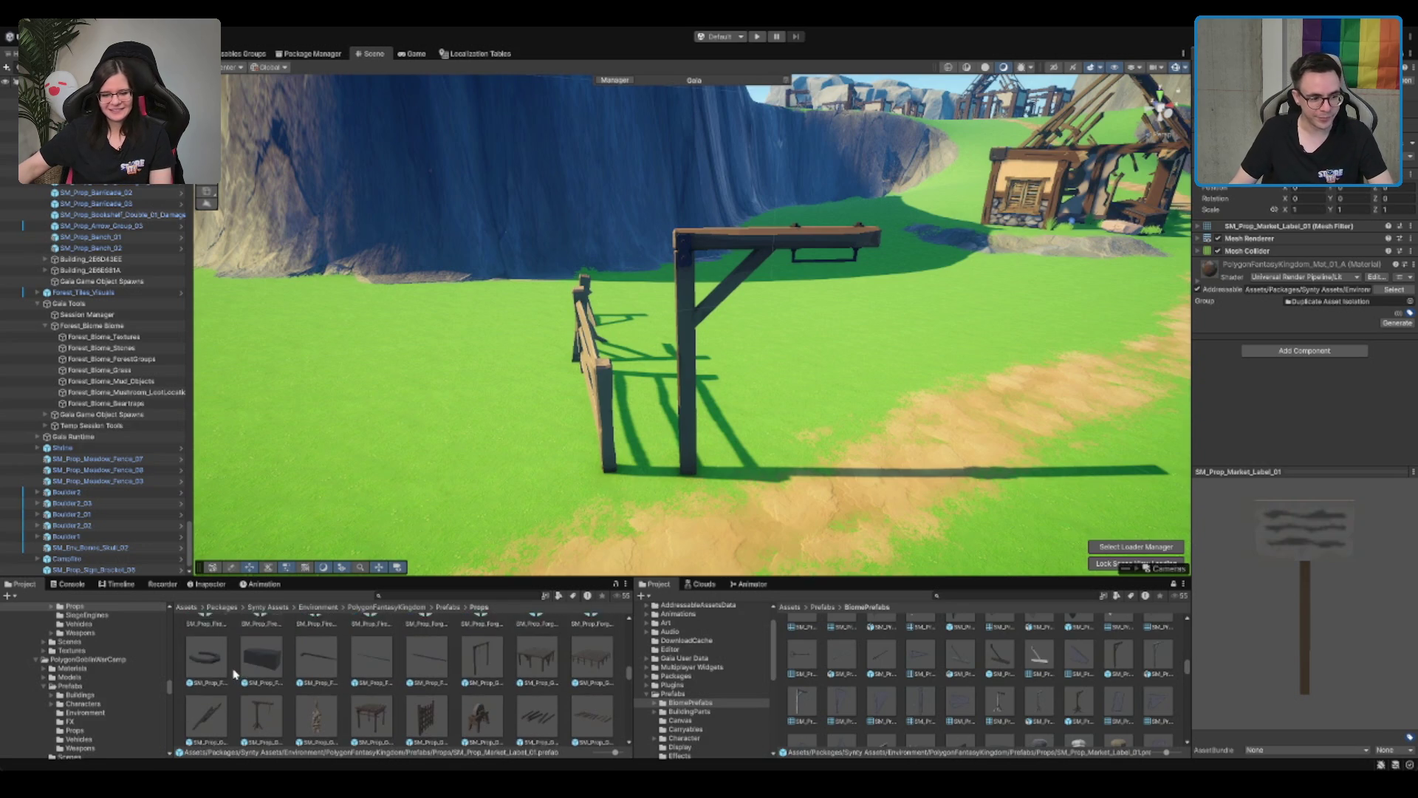
pyautogui.scroll(5, 487, 672)
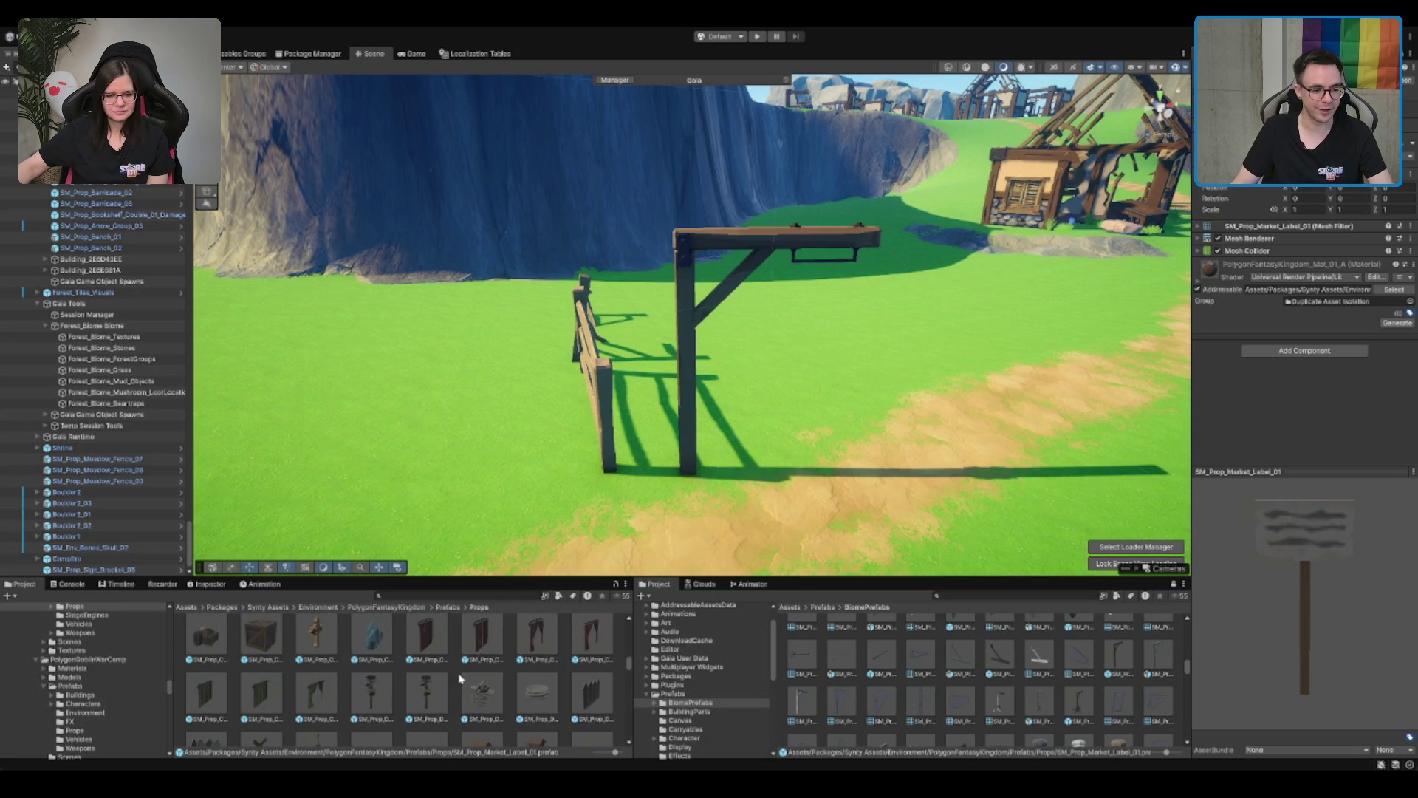
pyautogui.scroll(4, 310, 684)
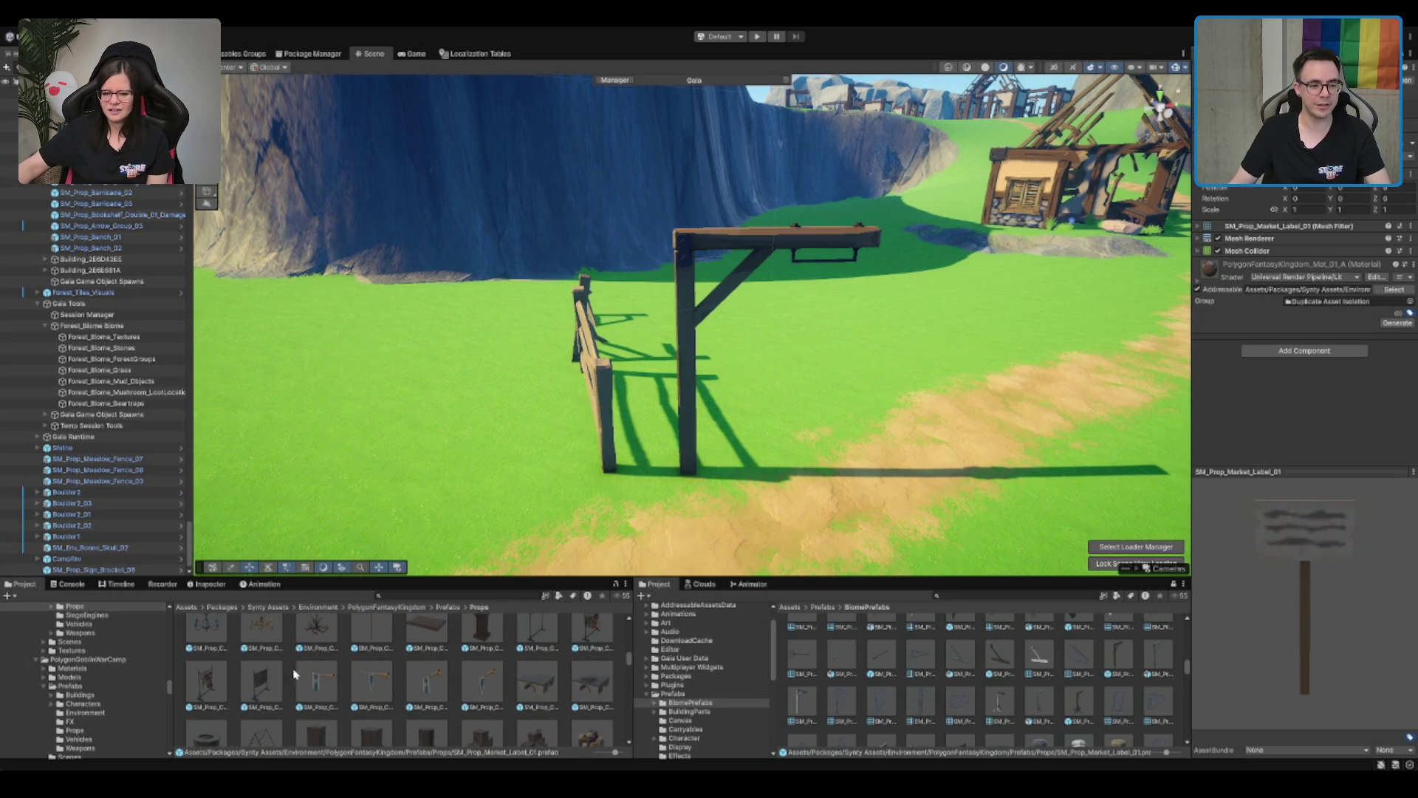
pyautogui.click(262, 680)
pyautogui.scroll(2, 480, 692)
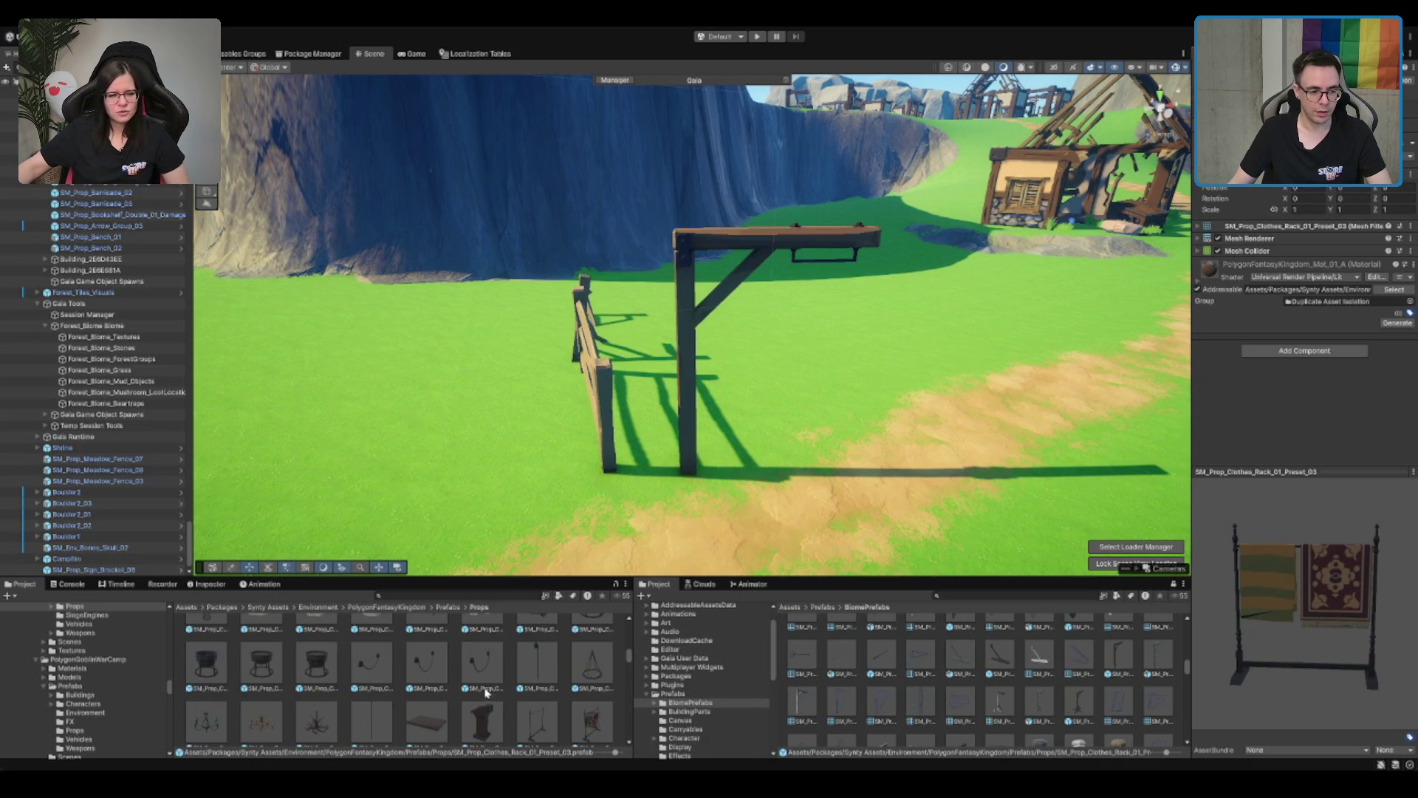
pyautogui.scroll(3, 473, 689)
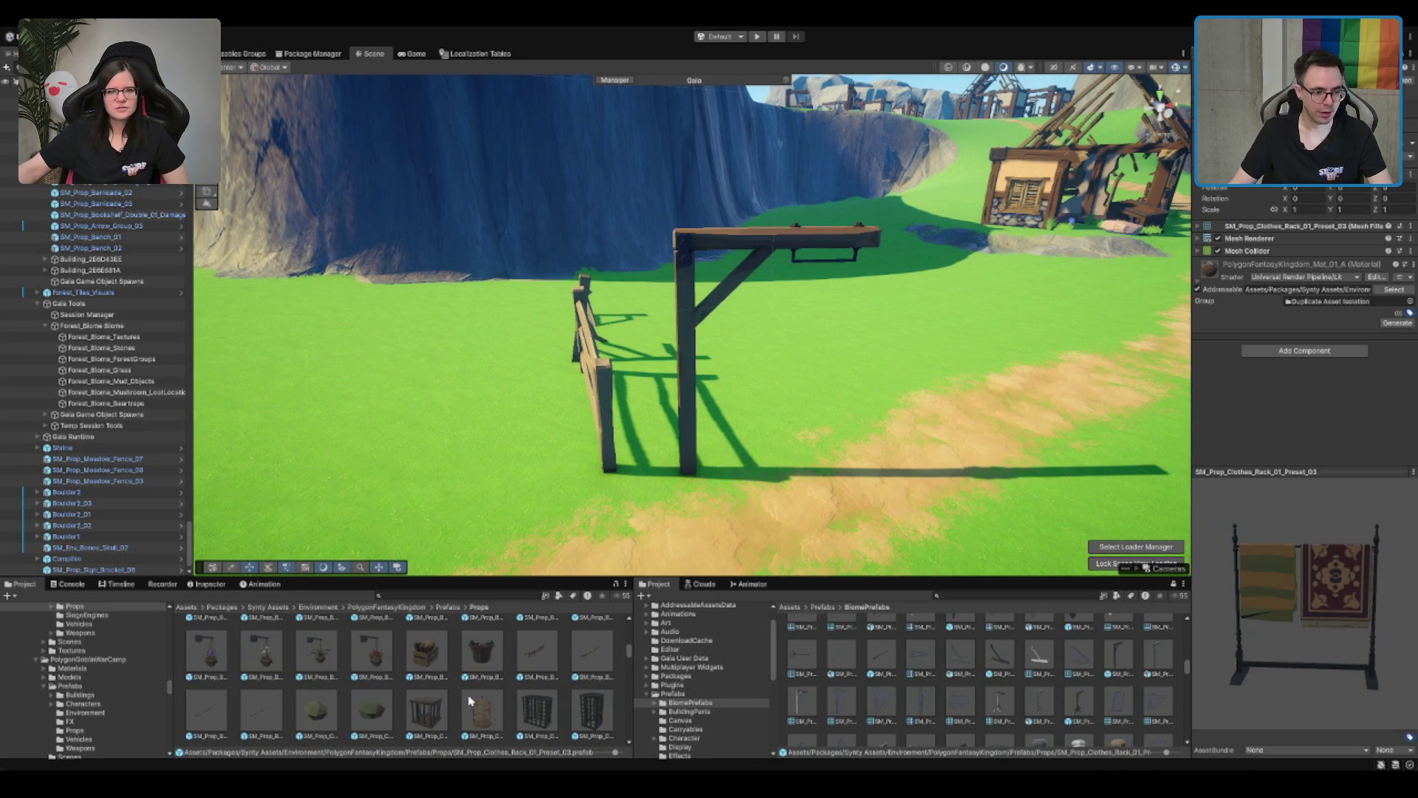
pyautogui.scroll(3, 471, 694)
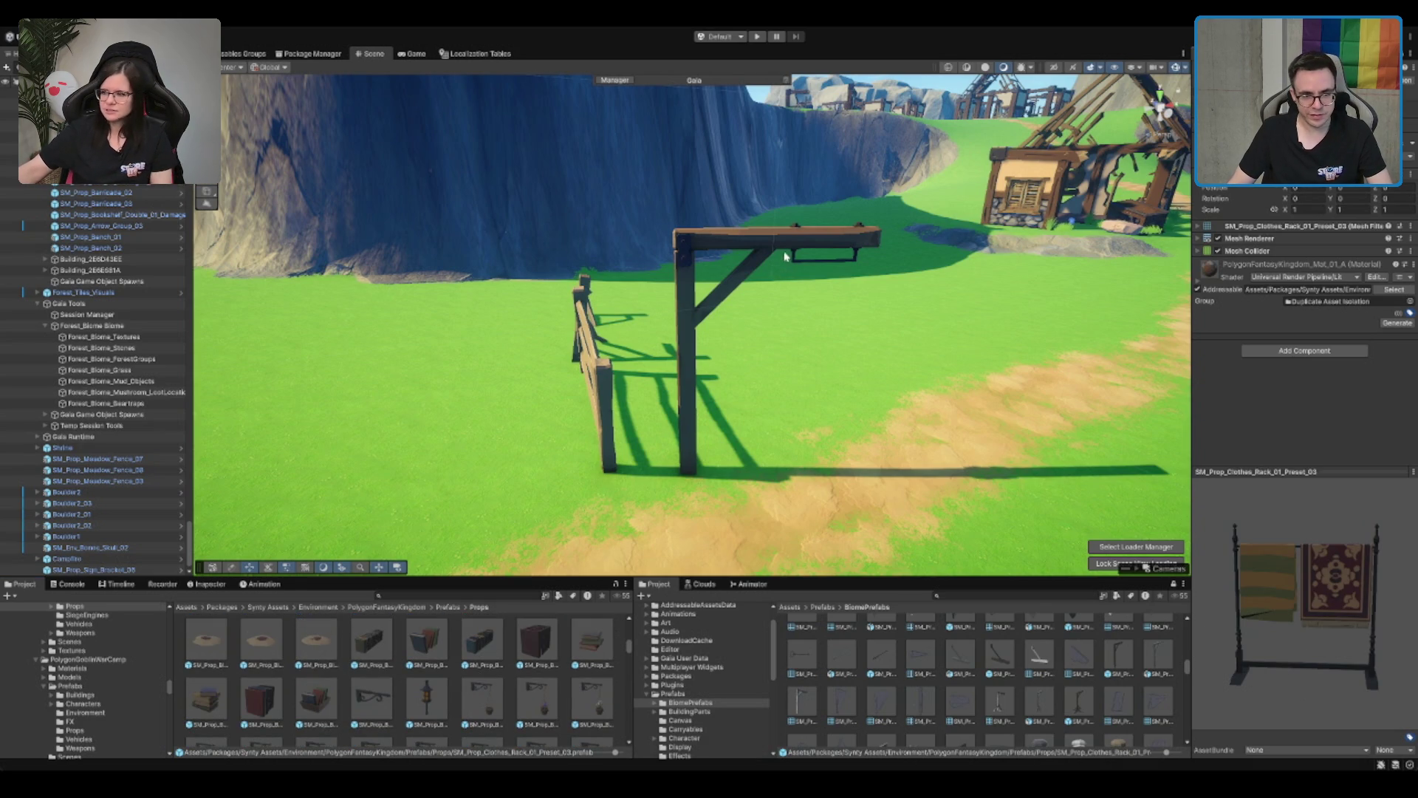
# - Locate the bracket's prefab and preview the FISH, BOOKS, BUTCHER and Lion Inn signs
pyautogui.click(808, 235)
pyautogui.click(1394, 270)
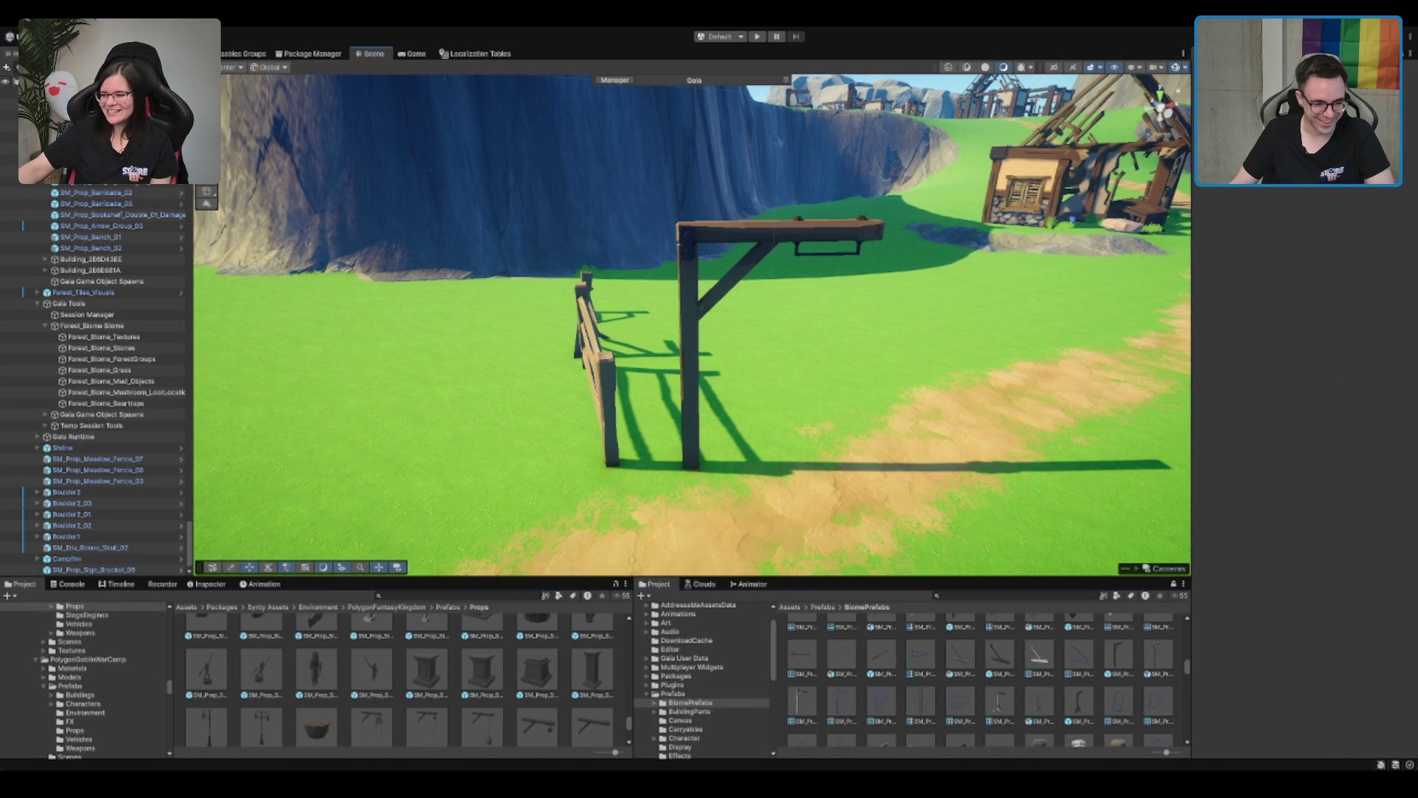
pyautogui.scroll(1, 497, 656)
pyautogui.scroll(2, 543, 674)
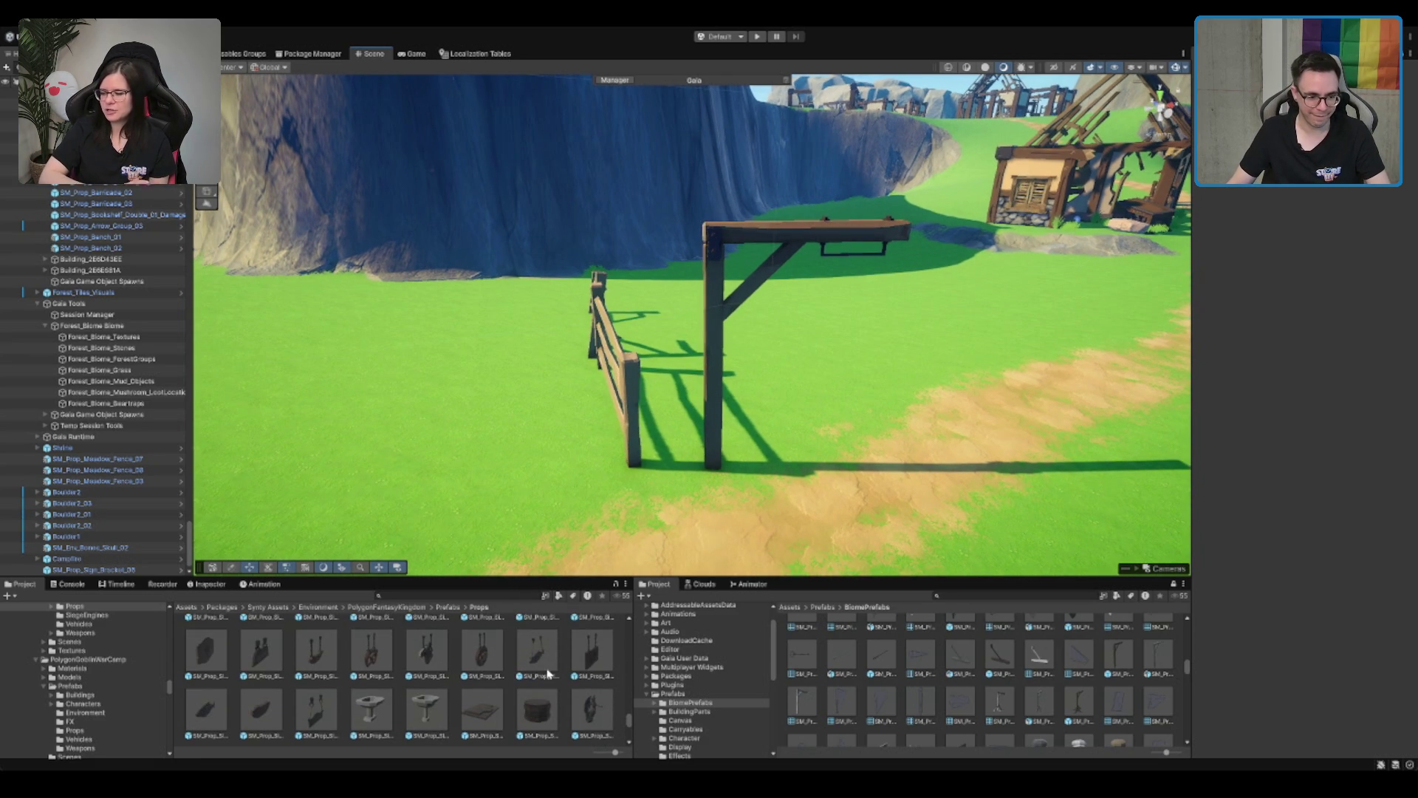
pyautogui.click(538, 654)
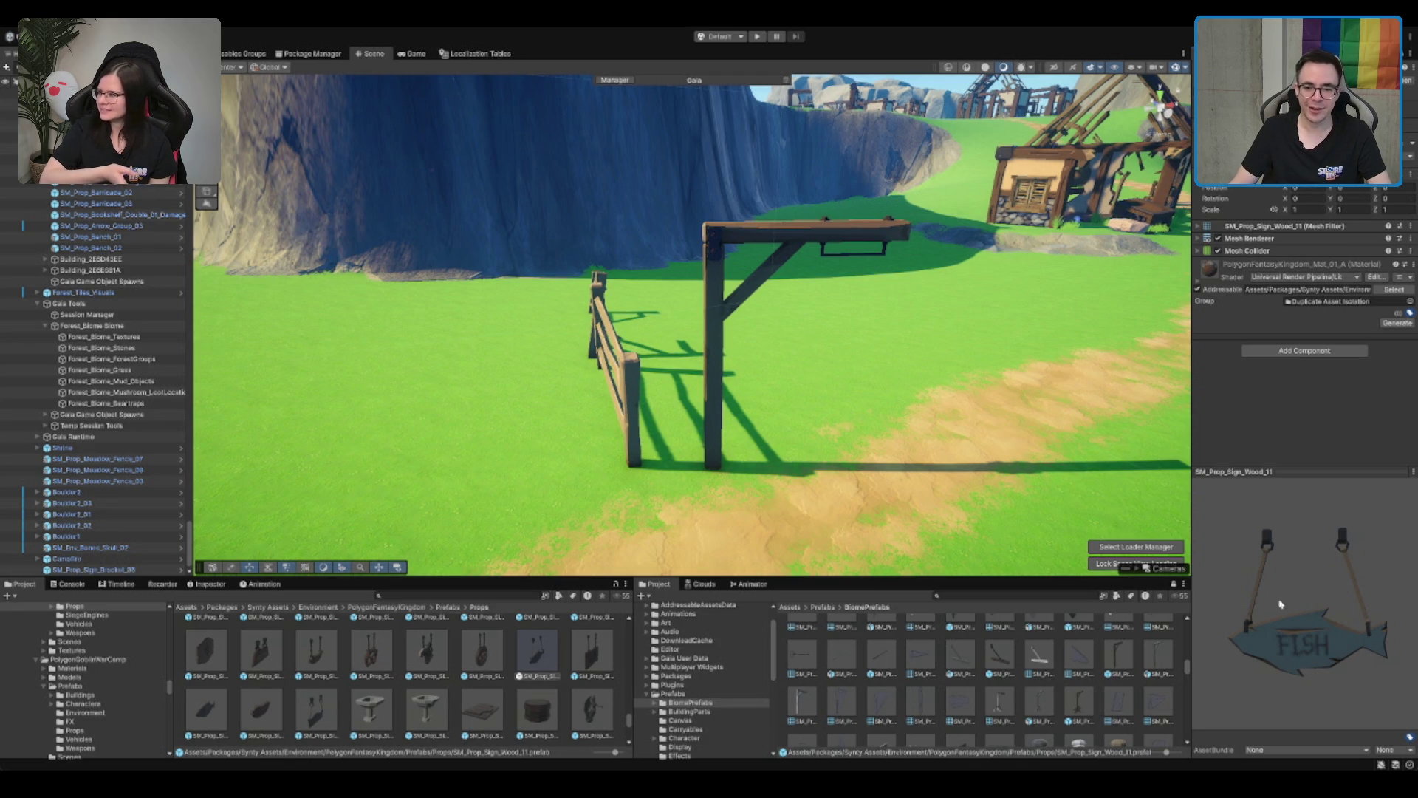
pyautogui.click(609, 647)
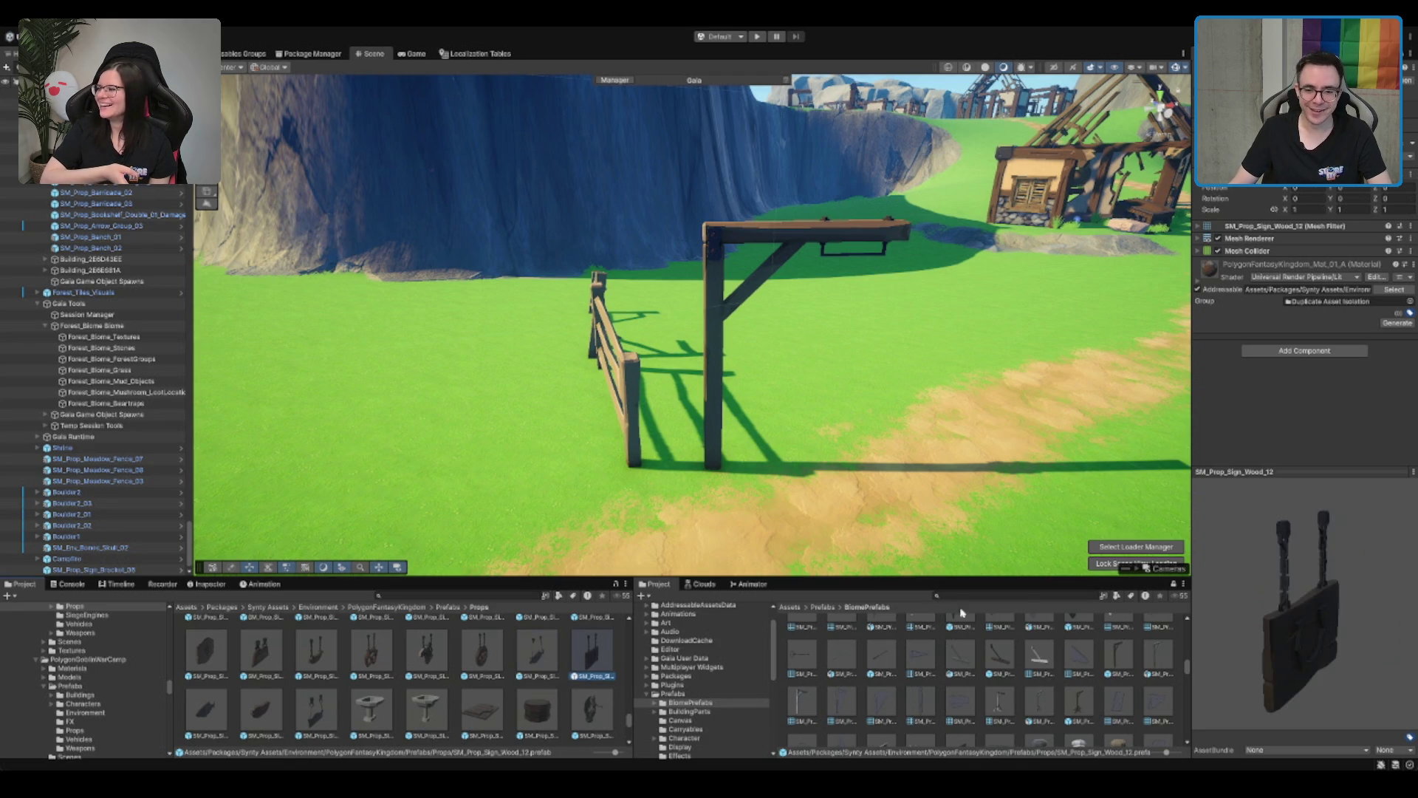
pyautogui.click(261, 650)
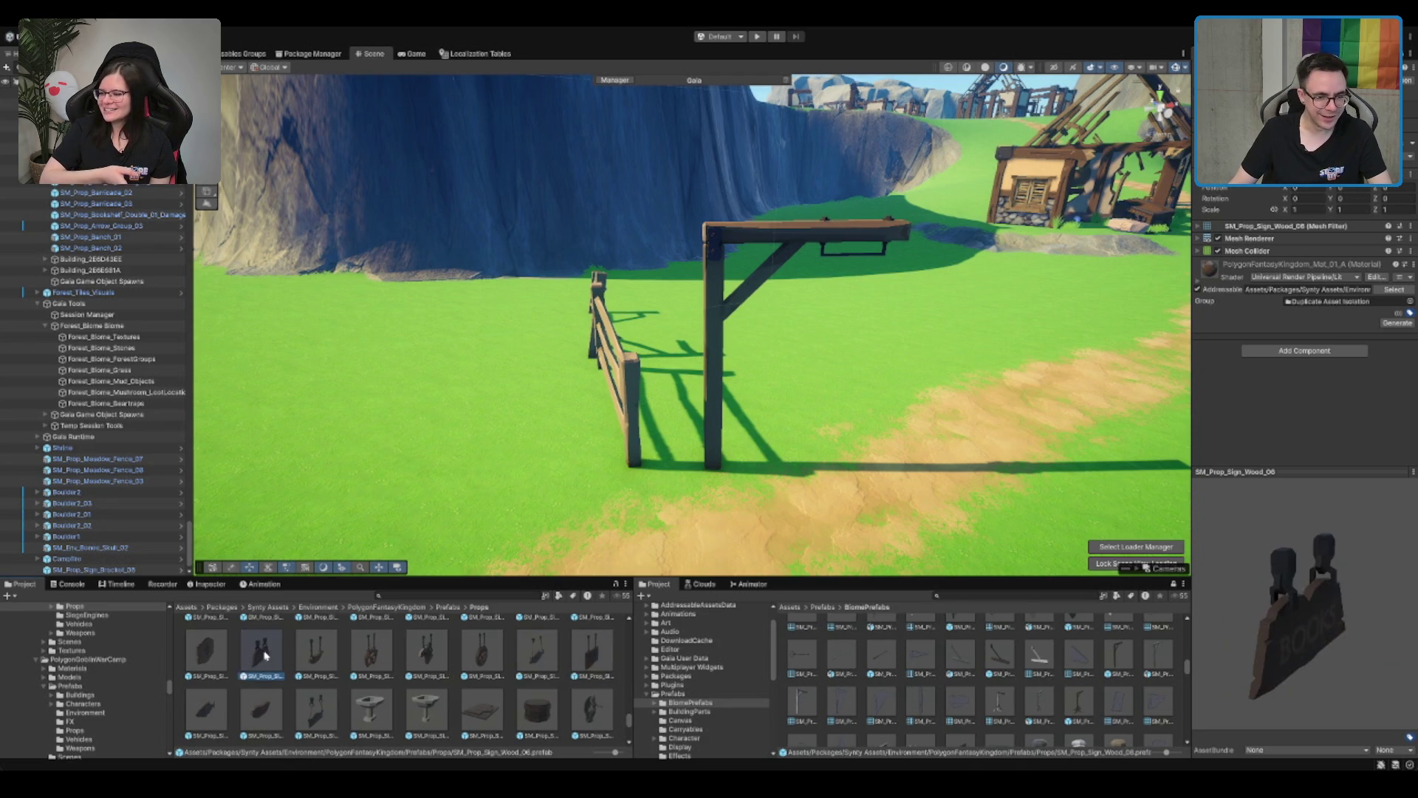
pyautogui.click(316, 650)
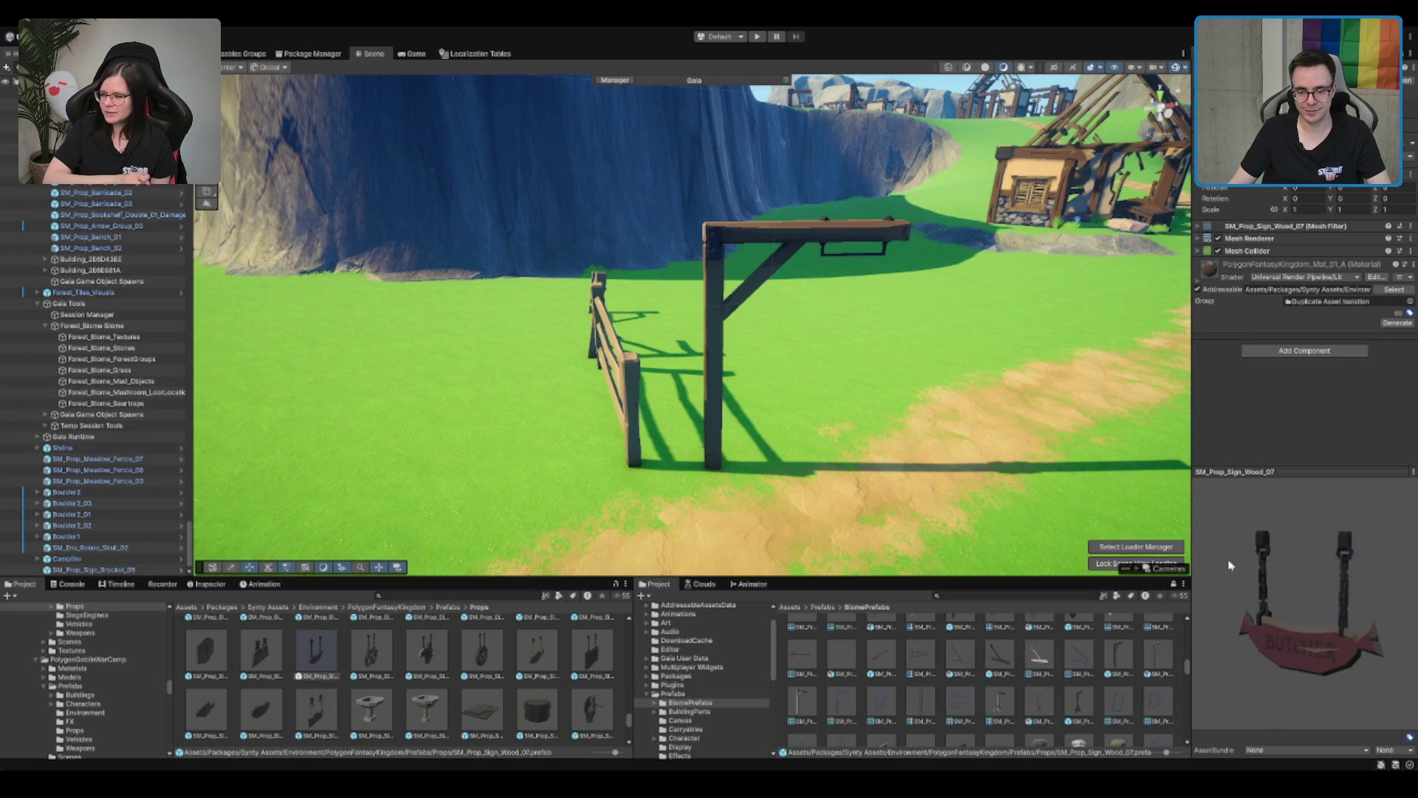
pyautogui.click(206, 650)
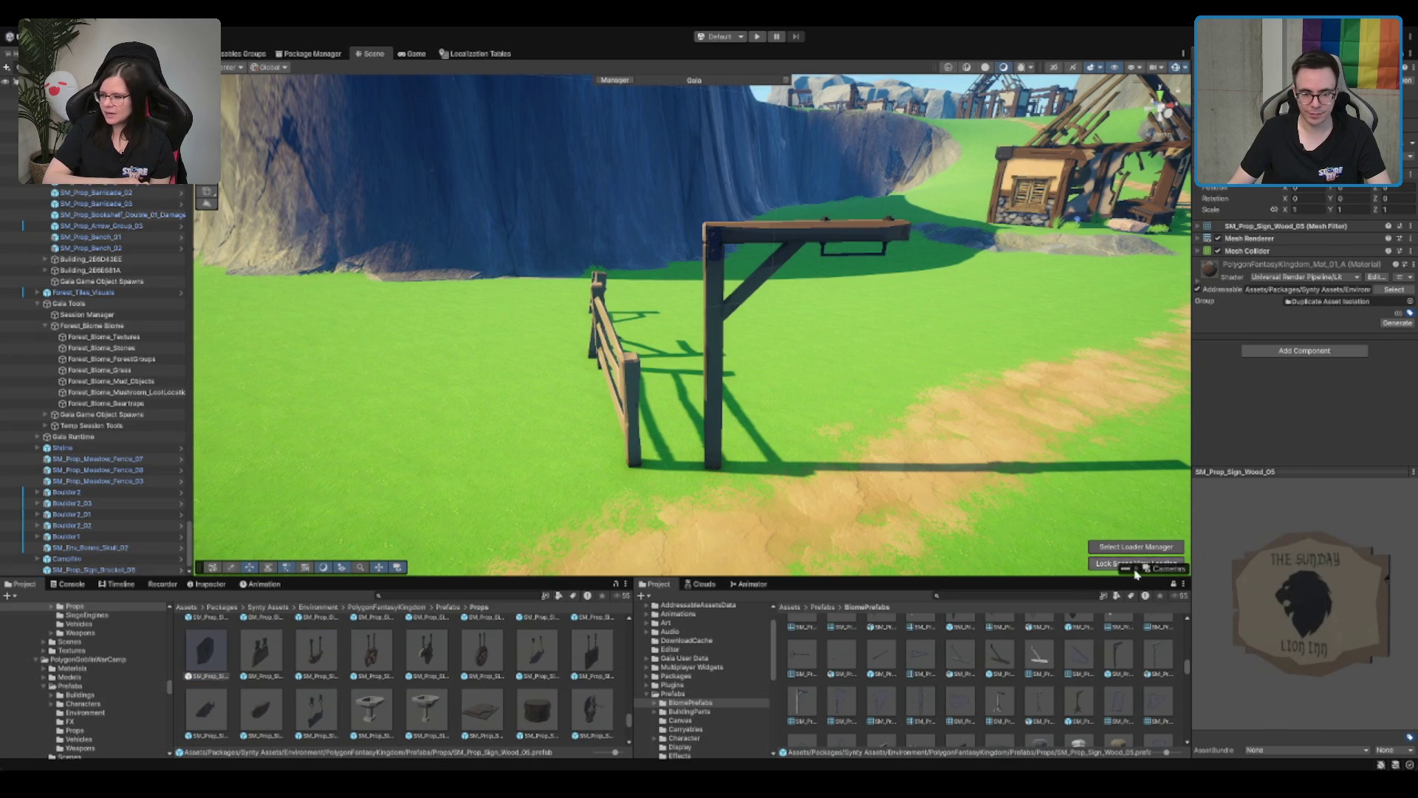
pyautogui.scroll(1, 588, 713)
pyautogui.scroll(1, 539, 624)
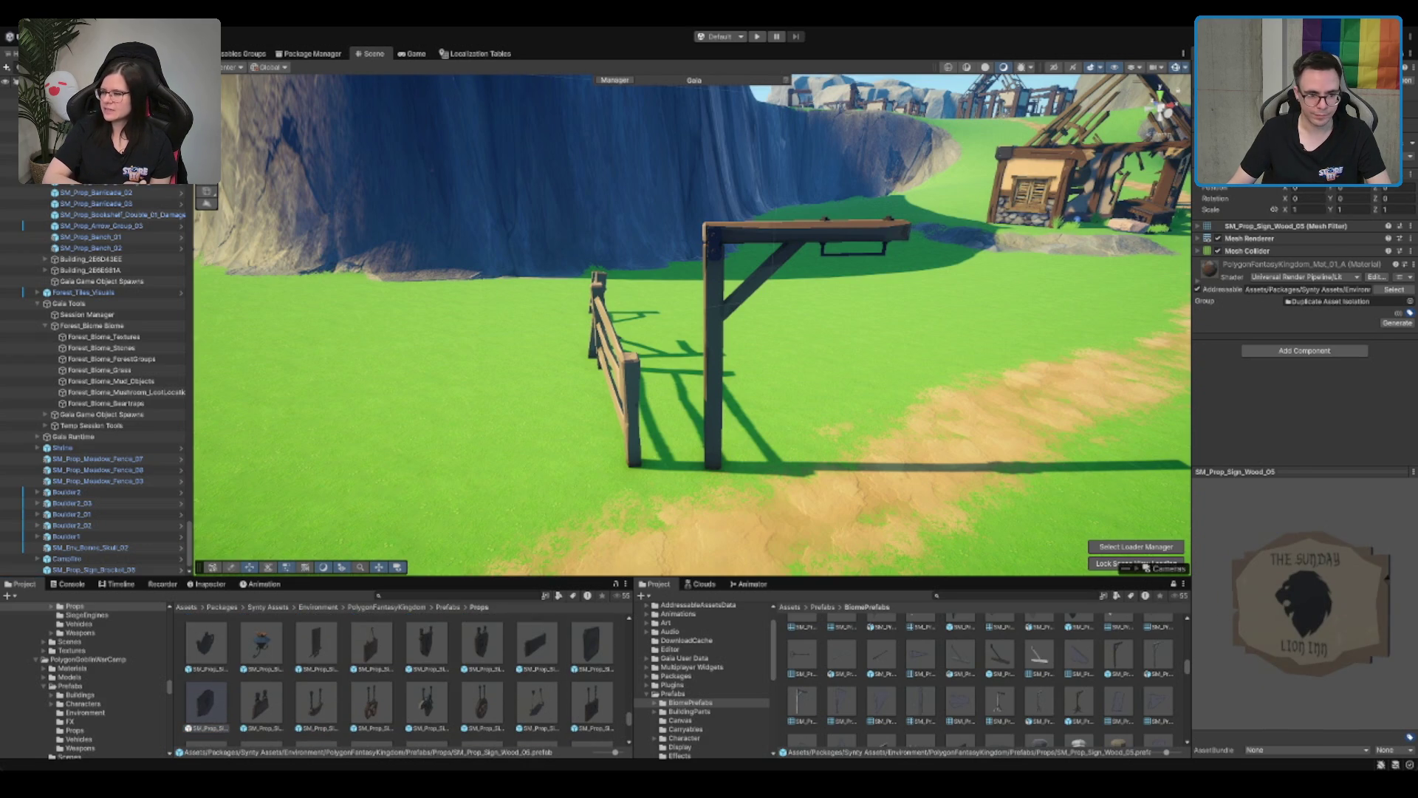
# - Preview the plain plank, red-cross plaque, Sign_Wood_02 and Black Bear Tavern signs
pyautogui.click(537, 642)
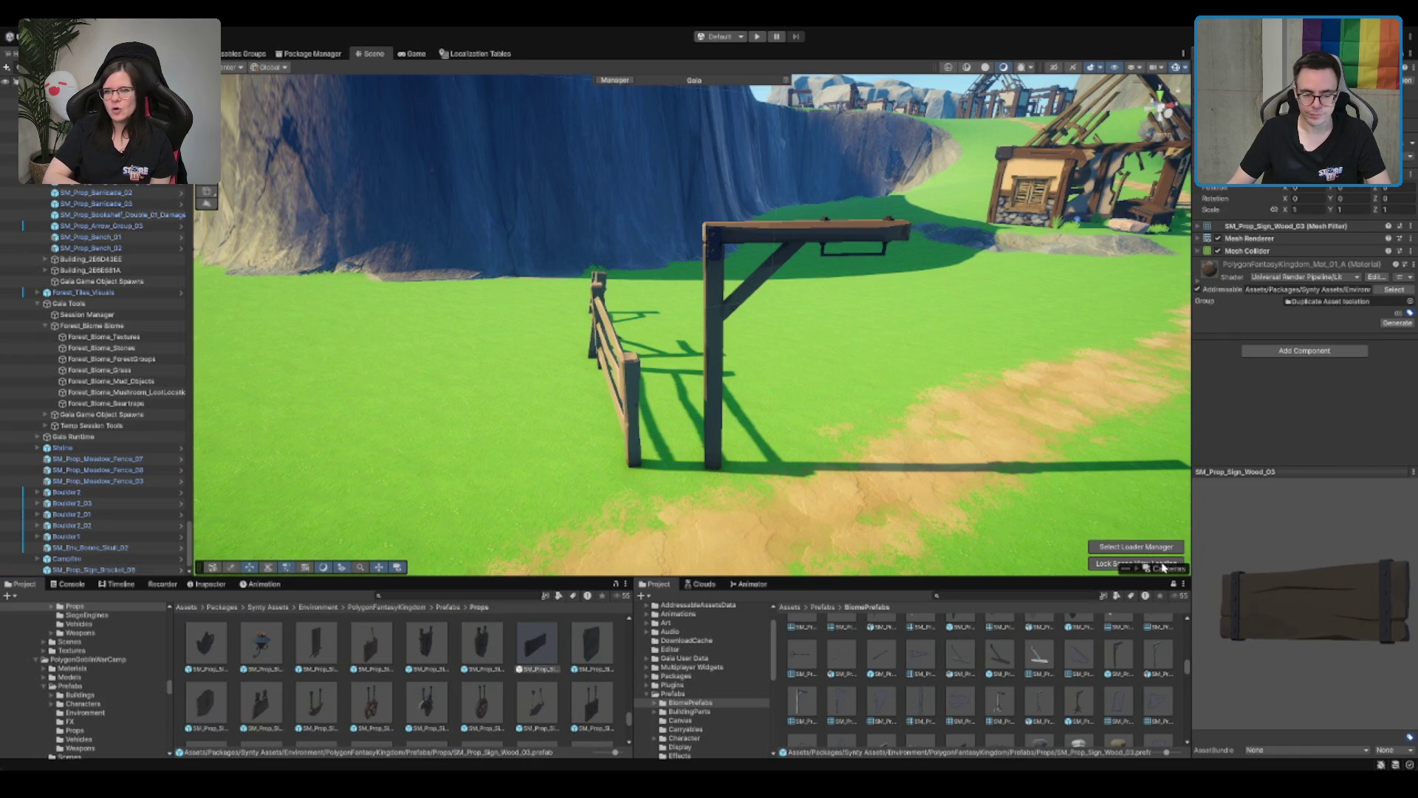
pyautogui.moveTo(1255, 591); pyautogui.dragTo(1220, 575)
pyautogui.moveTo(913, 352); pyautogui.dragTo(873, 354)
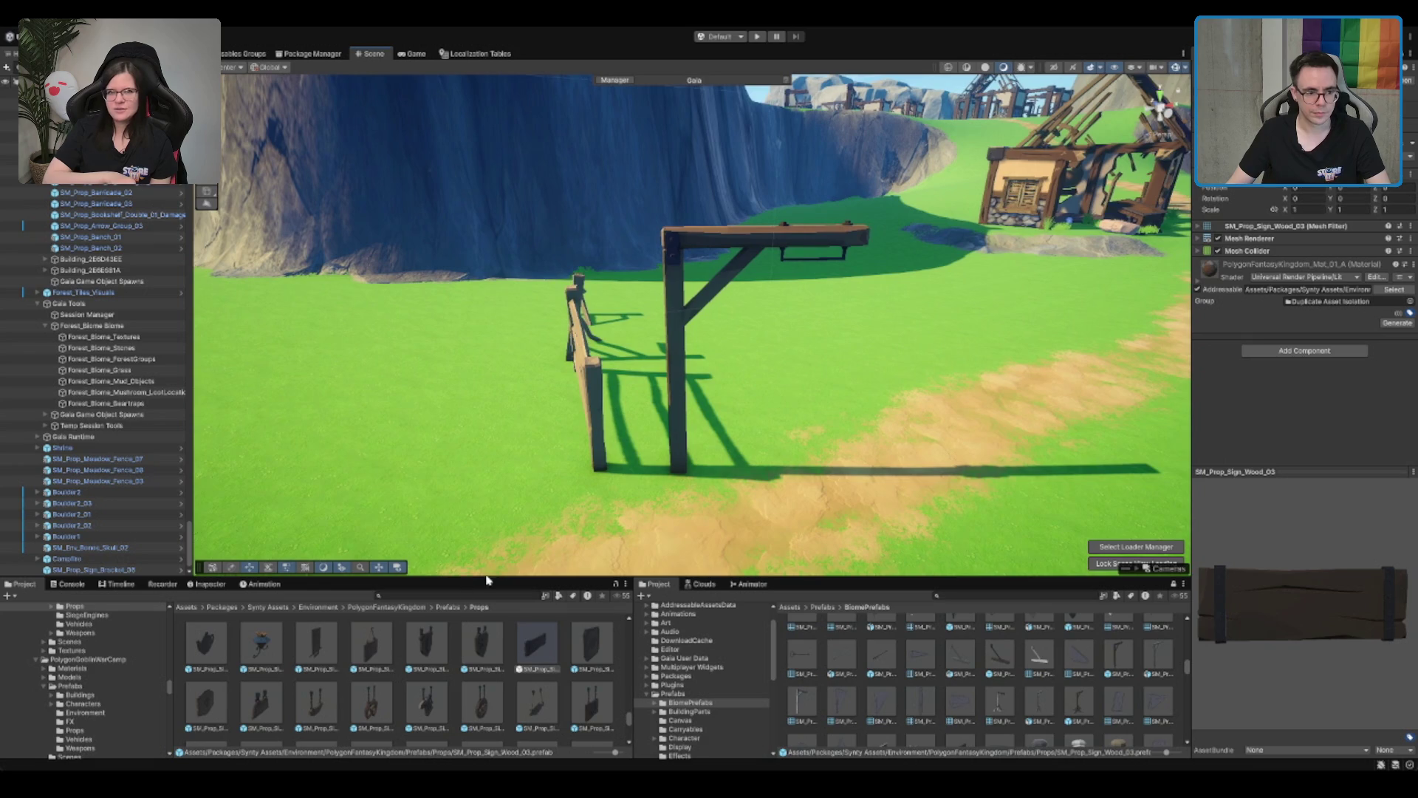
pyautogui.click(372, 642)
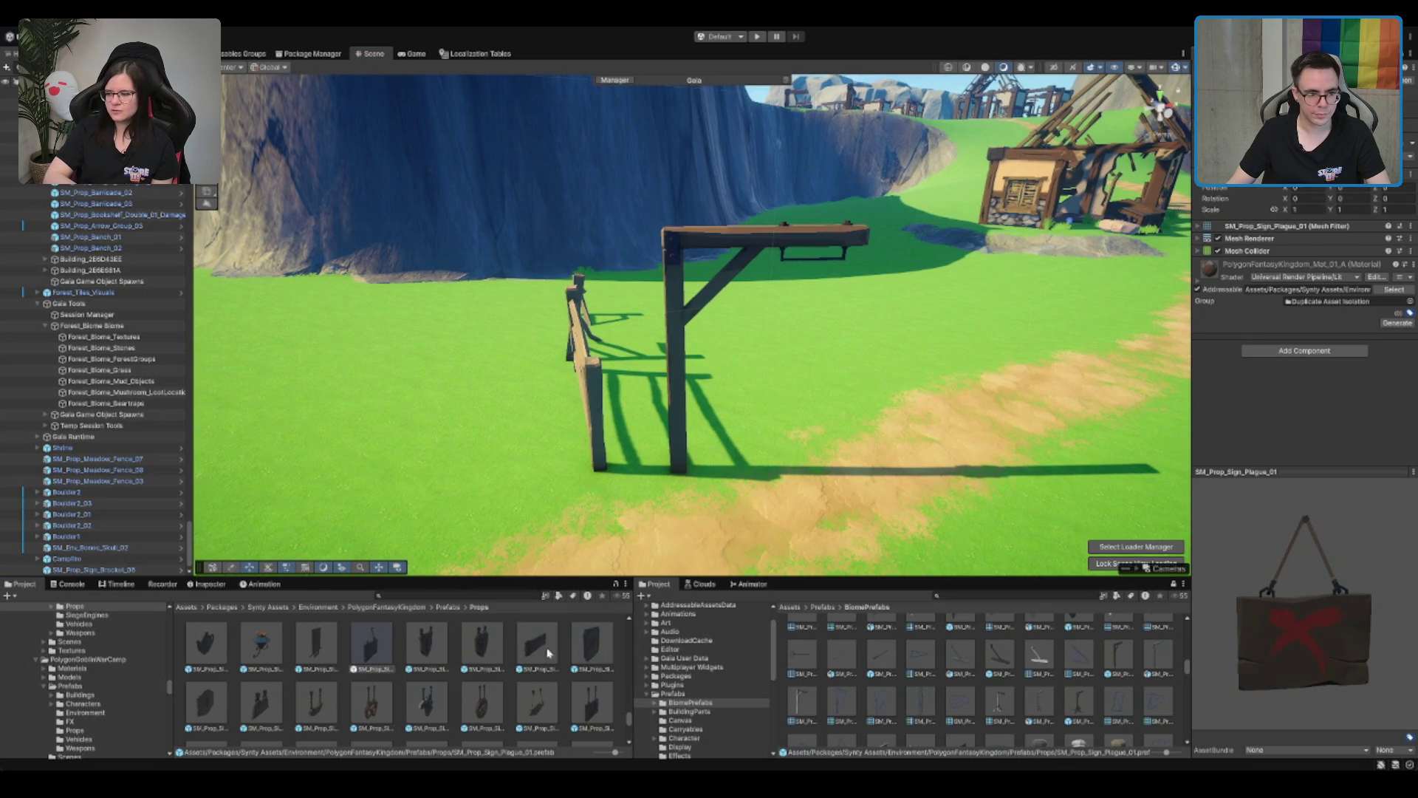
pyautogui.scroll(1, 548, 652)
pyautogui.click(481, 674)
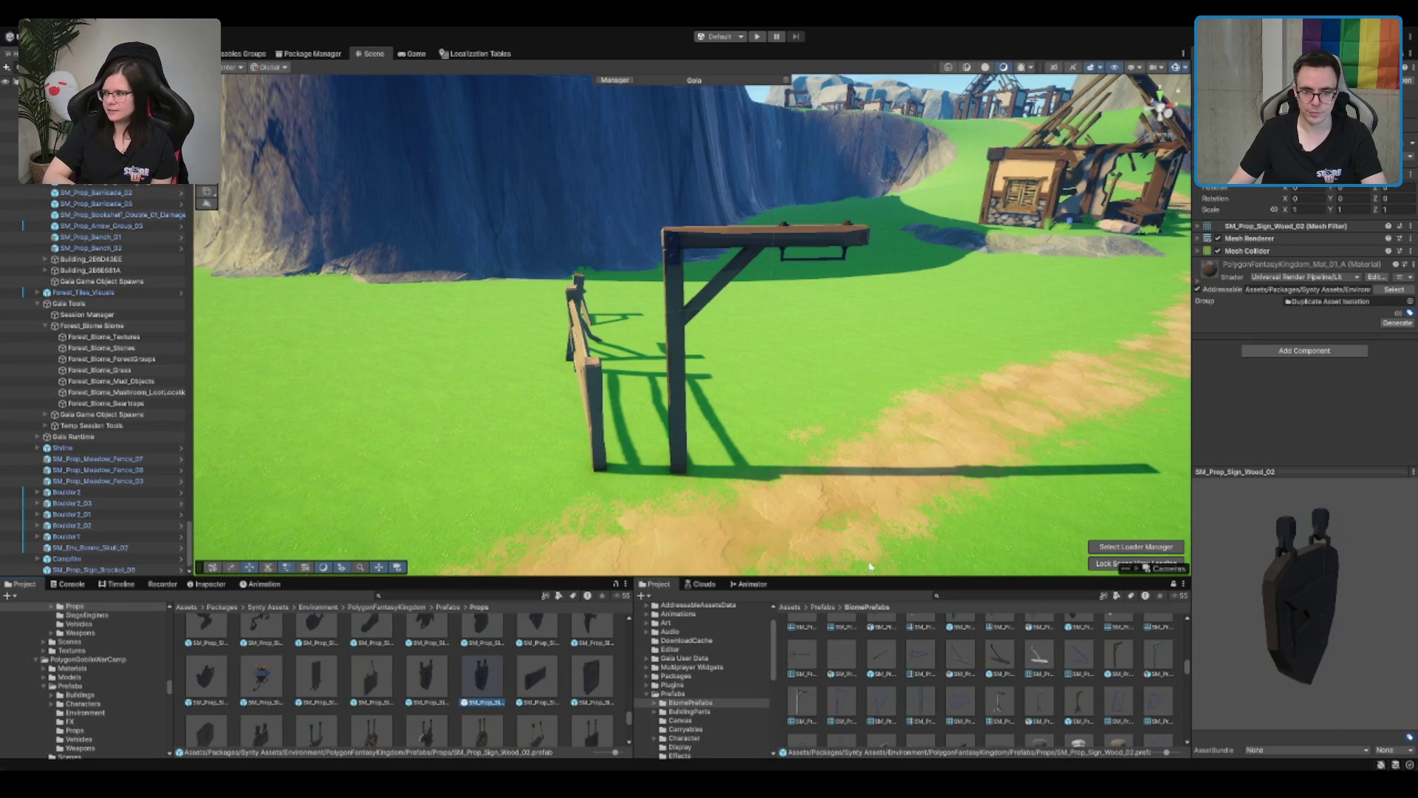
pyautogui.moveTo(1249, 587); pyautogui.dragTo(1226, 588)
pyautogui.click(591, 673)
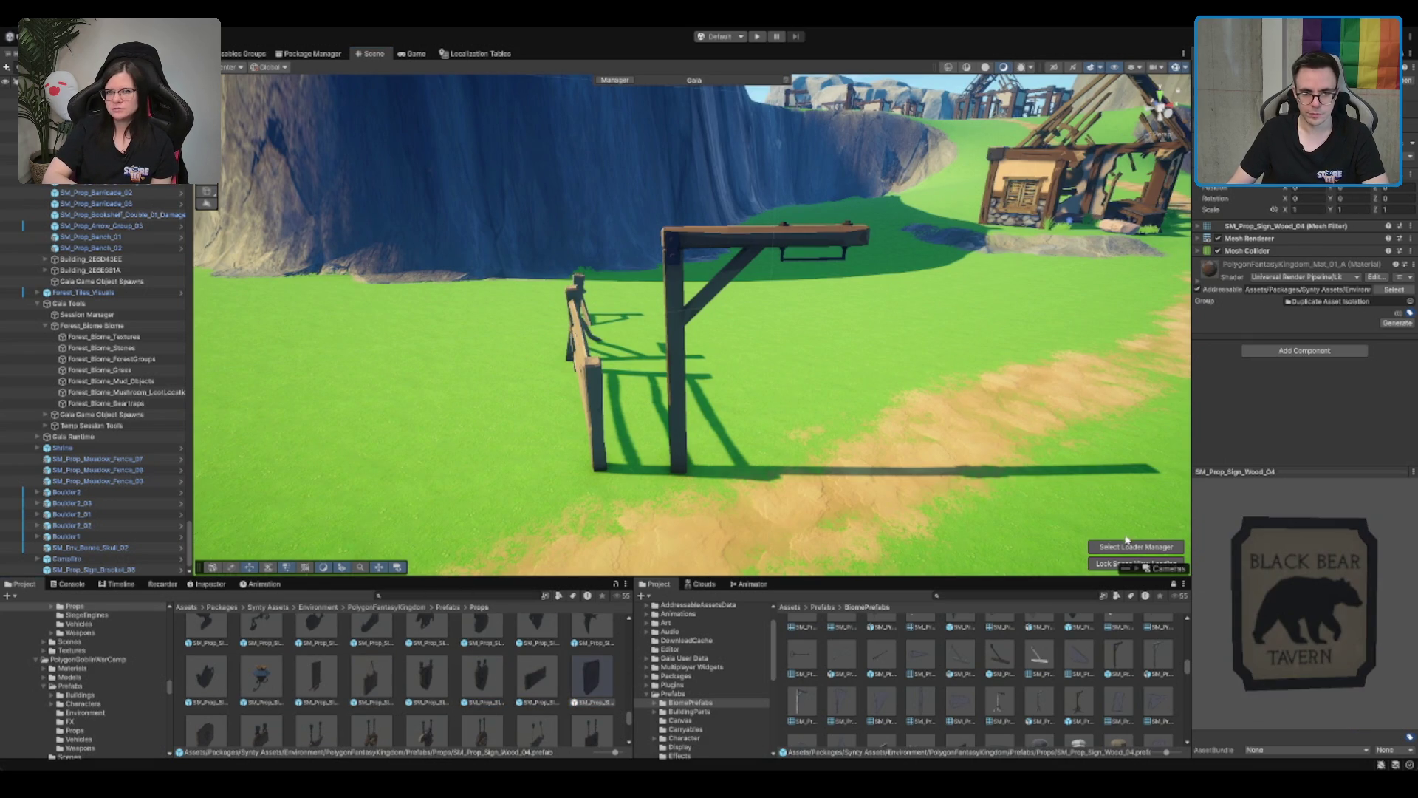
# - Add a wooden plank sign to the scene and make it a child of the signpost bracket
pyautogui.moveTo(537, 679)
pyautogui.mouseDown()
pyautogui.moveTo(753, 303)
pyautogui.moveTo(807, 396)
pyautogui.moveTo(824, 257)
pyautogui.mouseUp()
pyautogui.press('f')
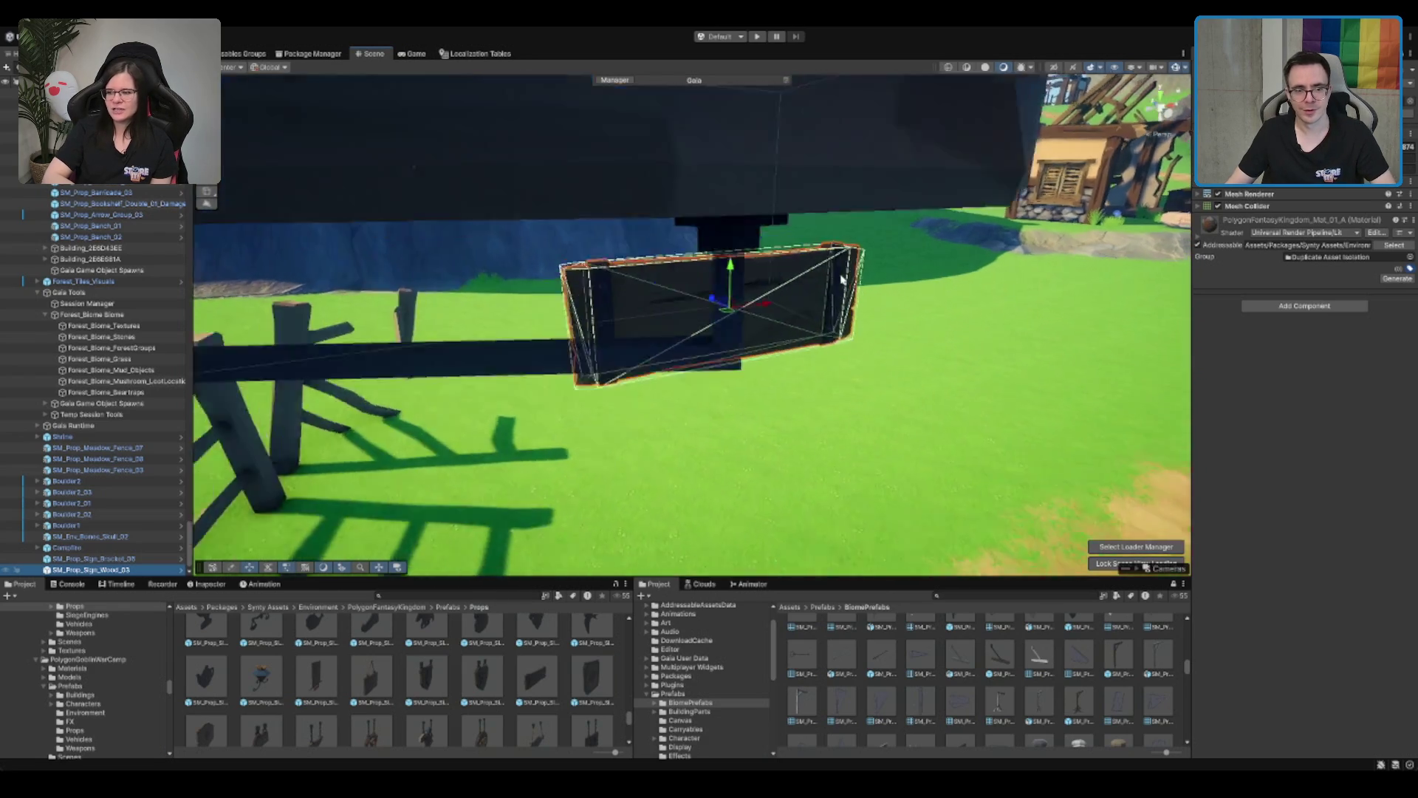
pyautogui.scroll(-5, 712, 298)
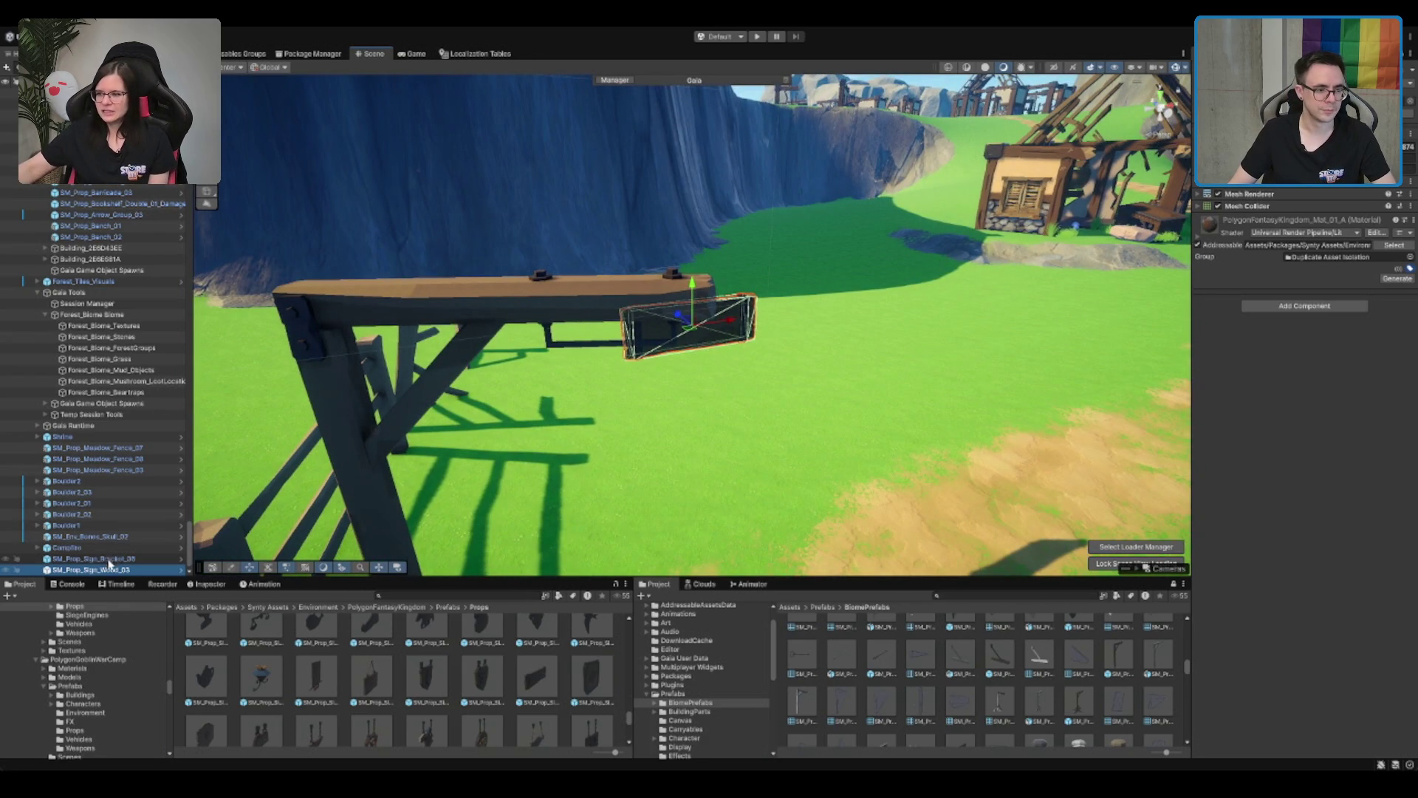
pyautogui.moveTo(110, 570); pyautogui.dragTo(96, 559)
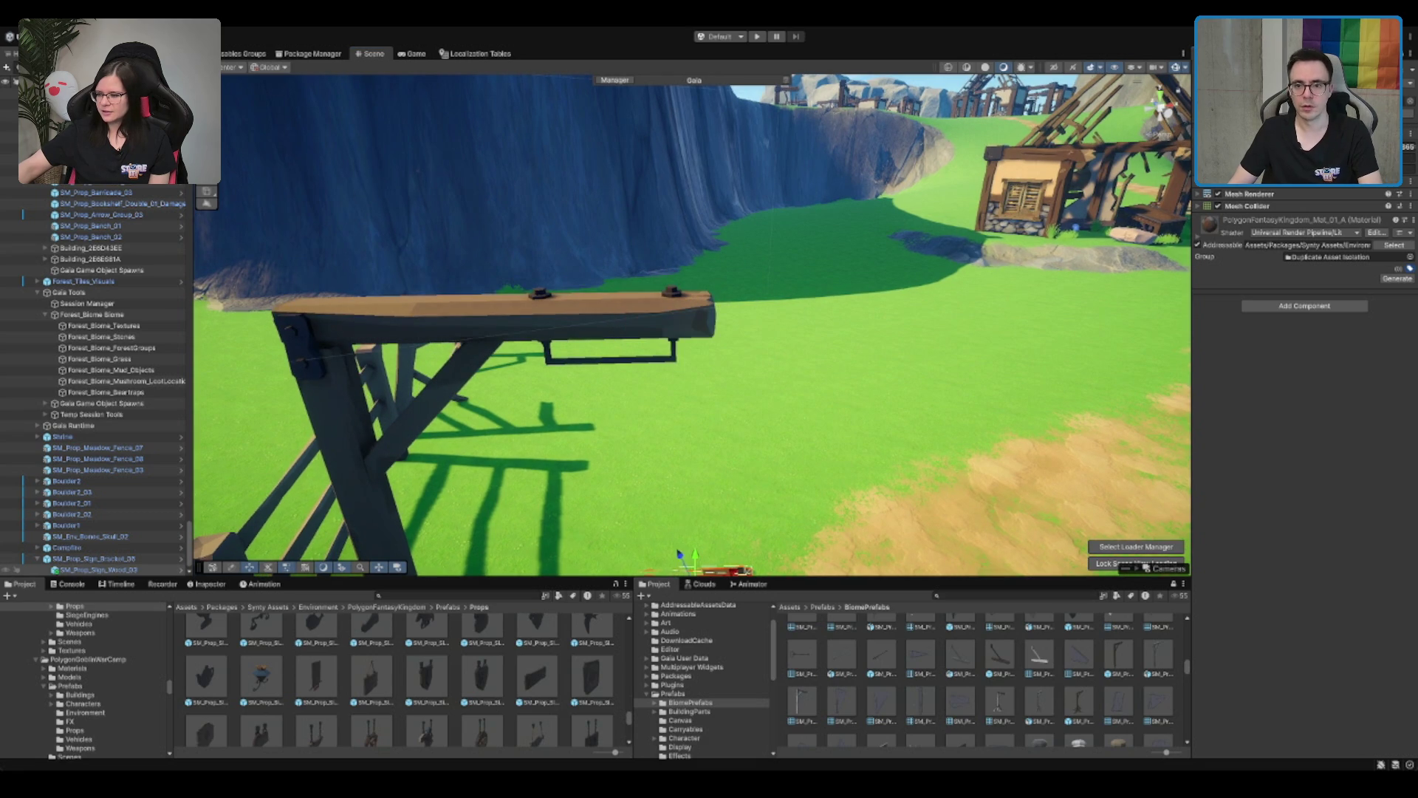
# - With local handles, move the sign up to hang beneath the bracket arm
pyautogui.press('f')
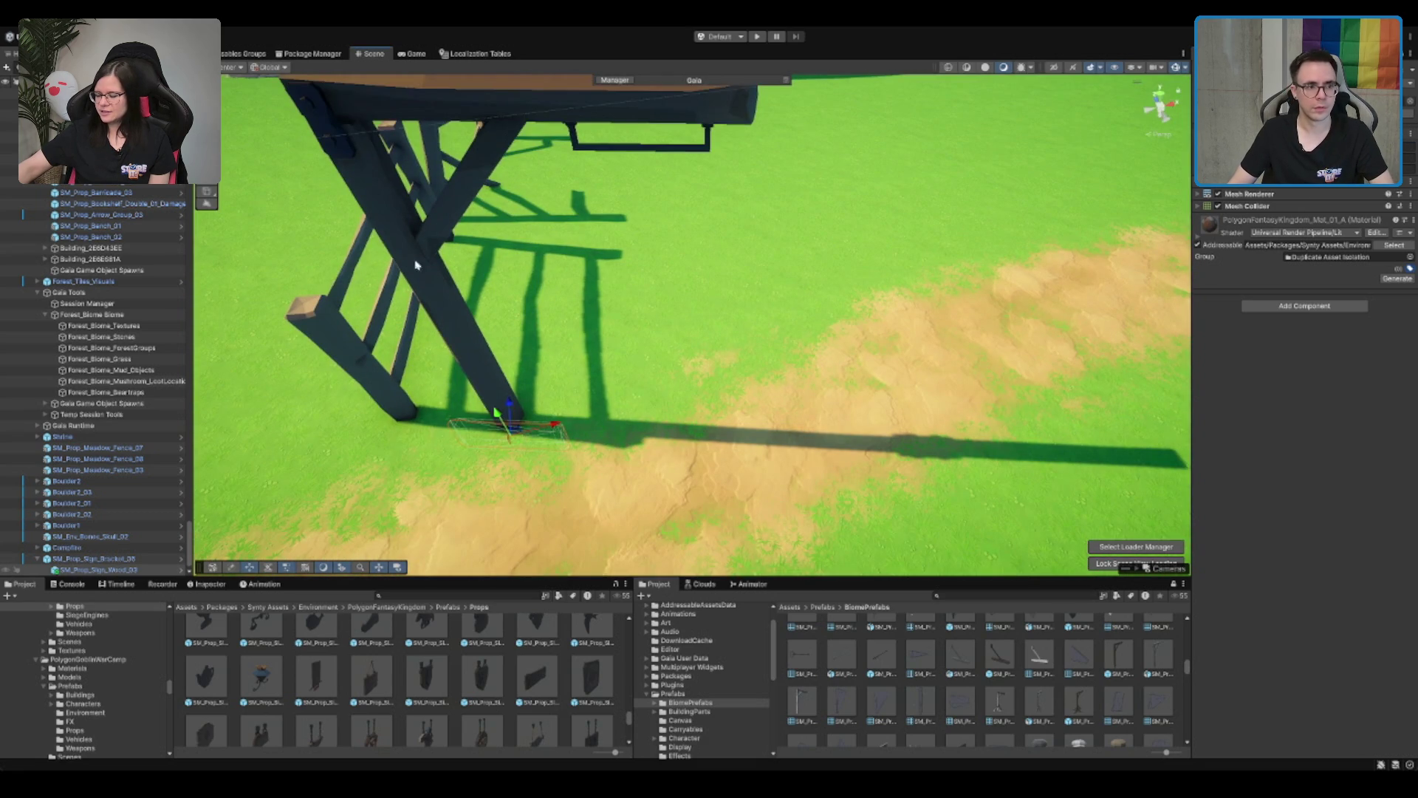
pyautogui.press('x')
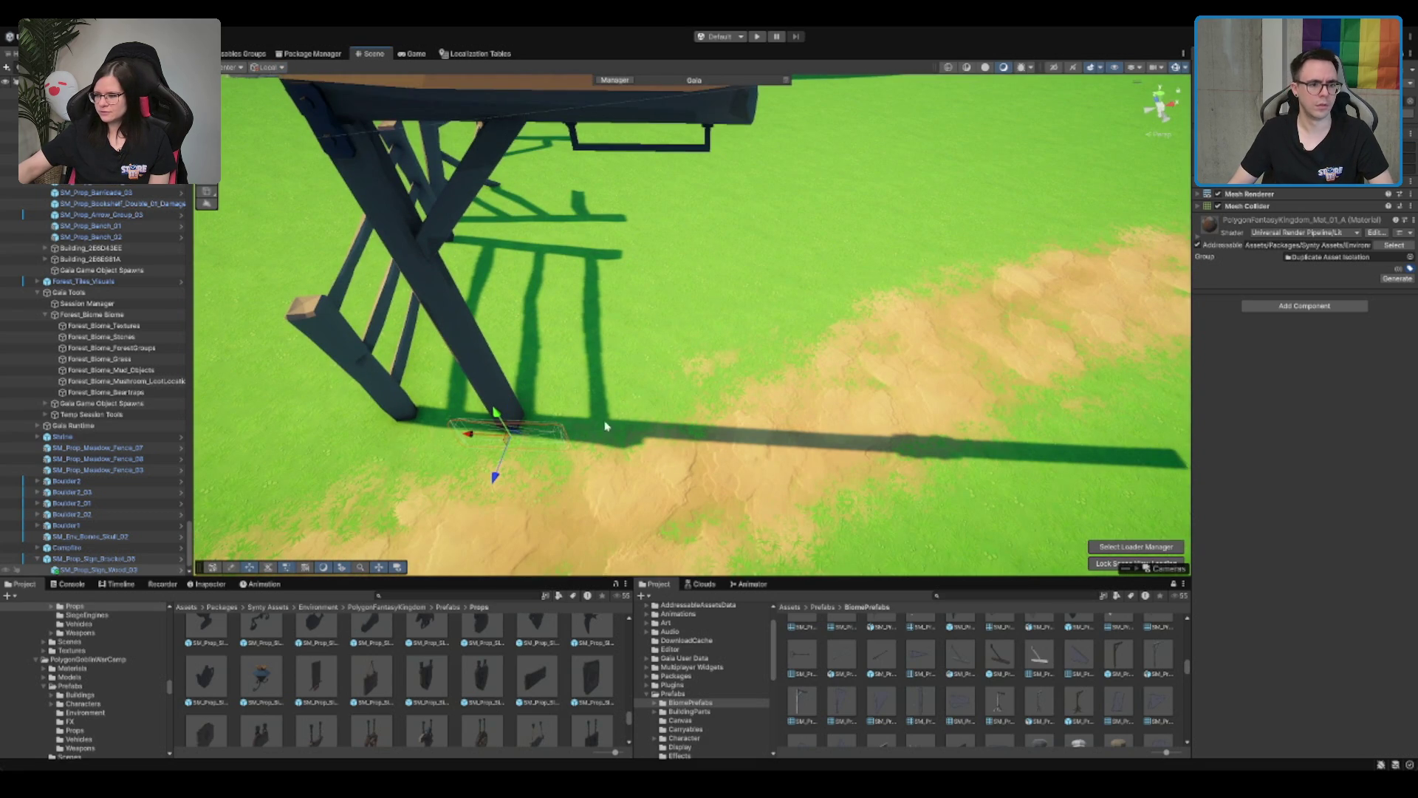
pyautogui.moveTo(502, 423); pyautogui.dragTo(470, 146)
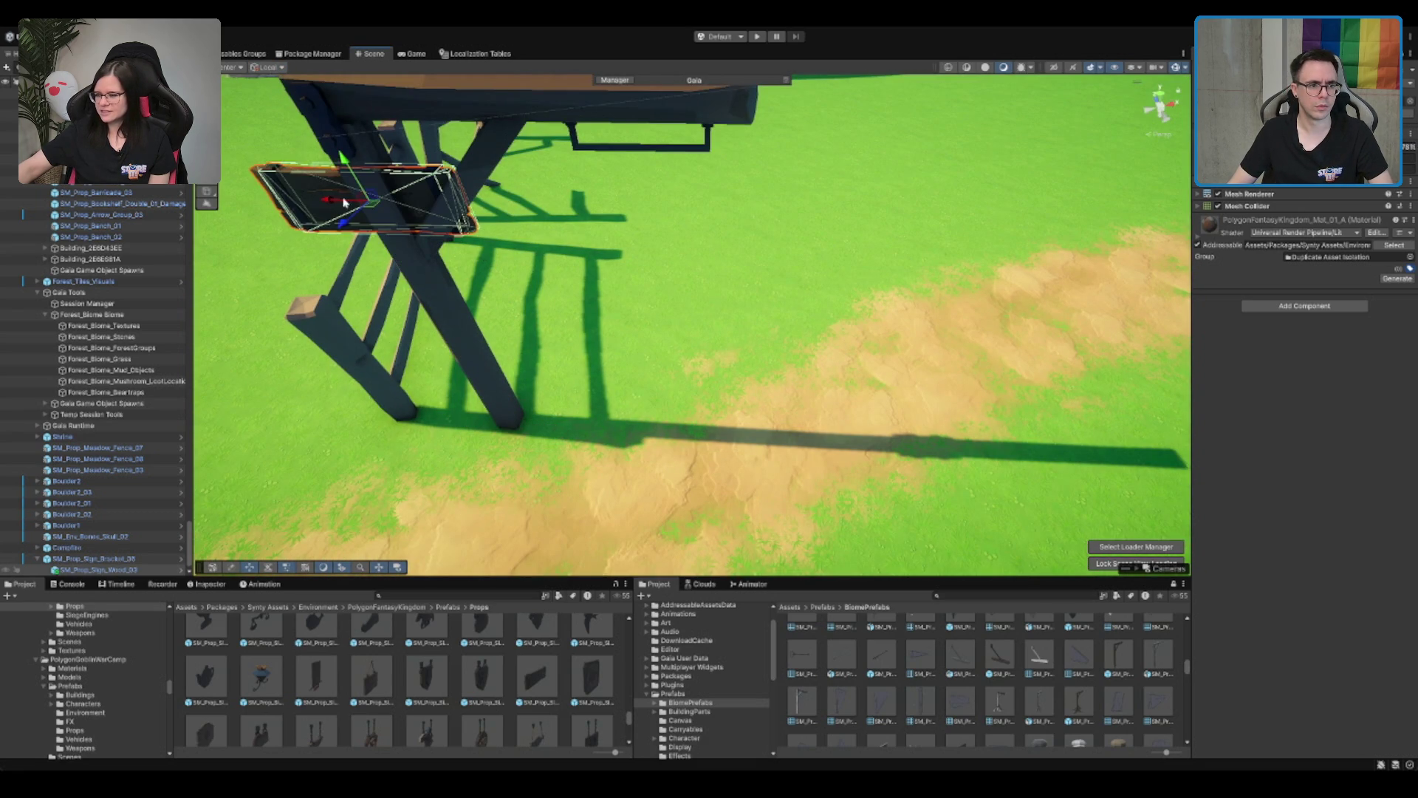
pyautogui.moveTo(343, 201)
pyautogui.mouseDown()
pyautogui.moveTo(660, 191)
pyautogui.moveTo(632, 188)
pyautogui.moveTo(640, 122)
pyautogui.moveTo(683, 279)
pyautogui.moveTo(775, 306)
pyautogui.moveTo(691, 330)
pyautogui.moveTo(787, 212)
pyautogui.moveTo(713, 274)
pyautogui.moveTo(667, 376)
pyautogui.moveTo(1142, 224)
pyautogui.moveTo(949, 378)
pyautogui.moveTo(861, 320)
pyautogui.mouseUp()
pyautogui.scroll(-3, 776, 222)
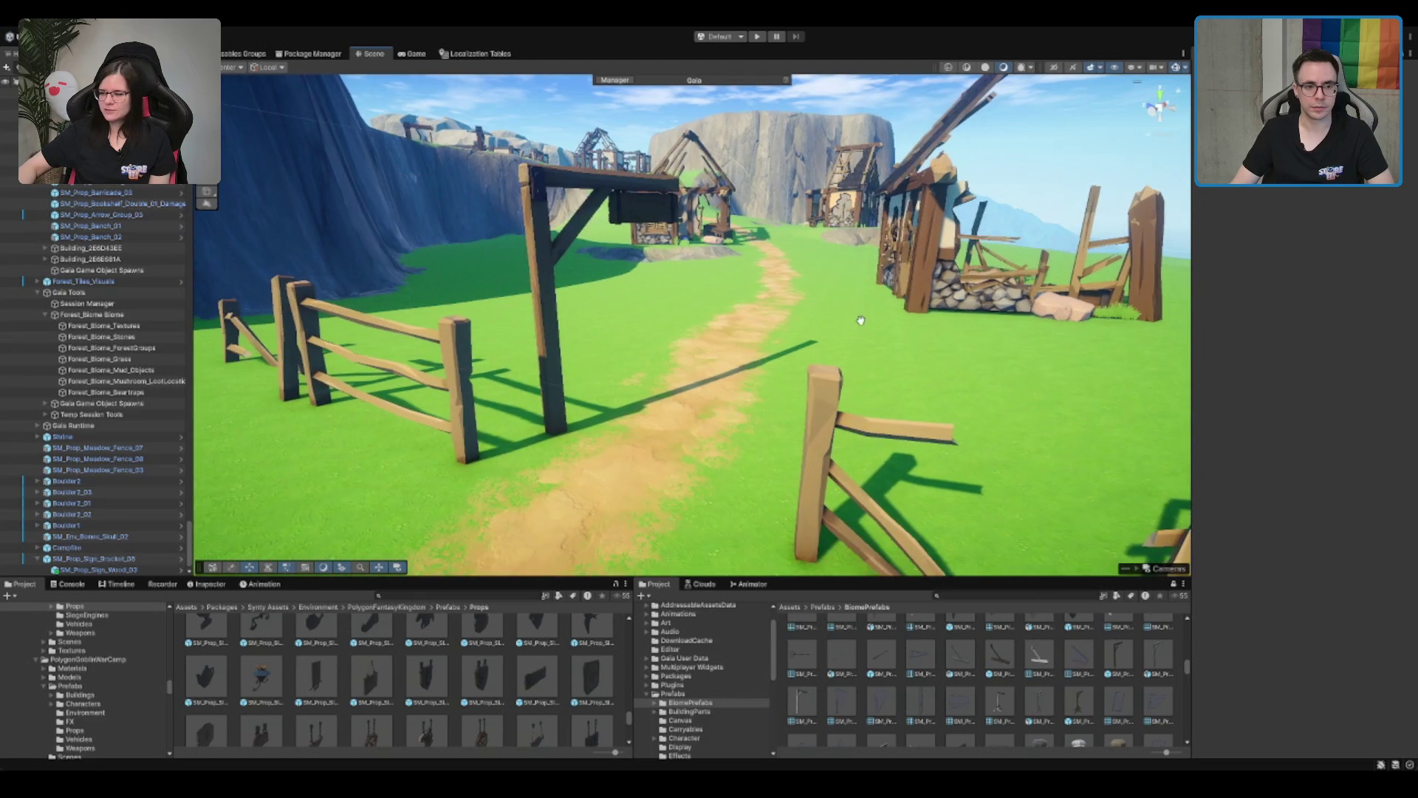
# - Delete the whole signpost with its hanging sign, then undo the deletion
pyautogui.click(648, 219)
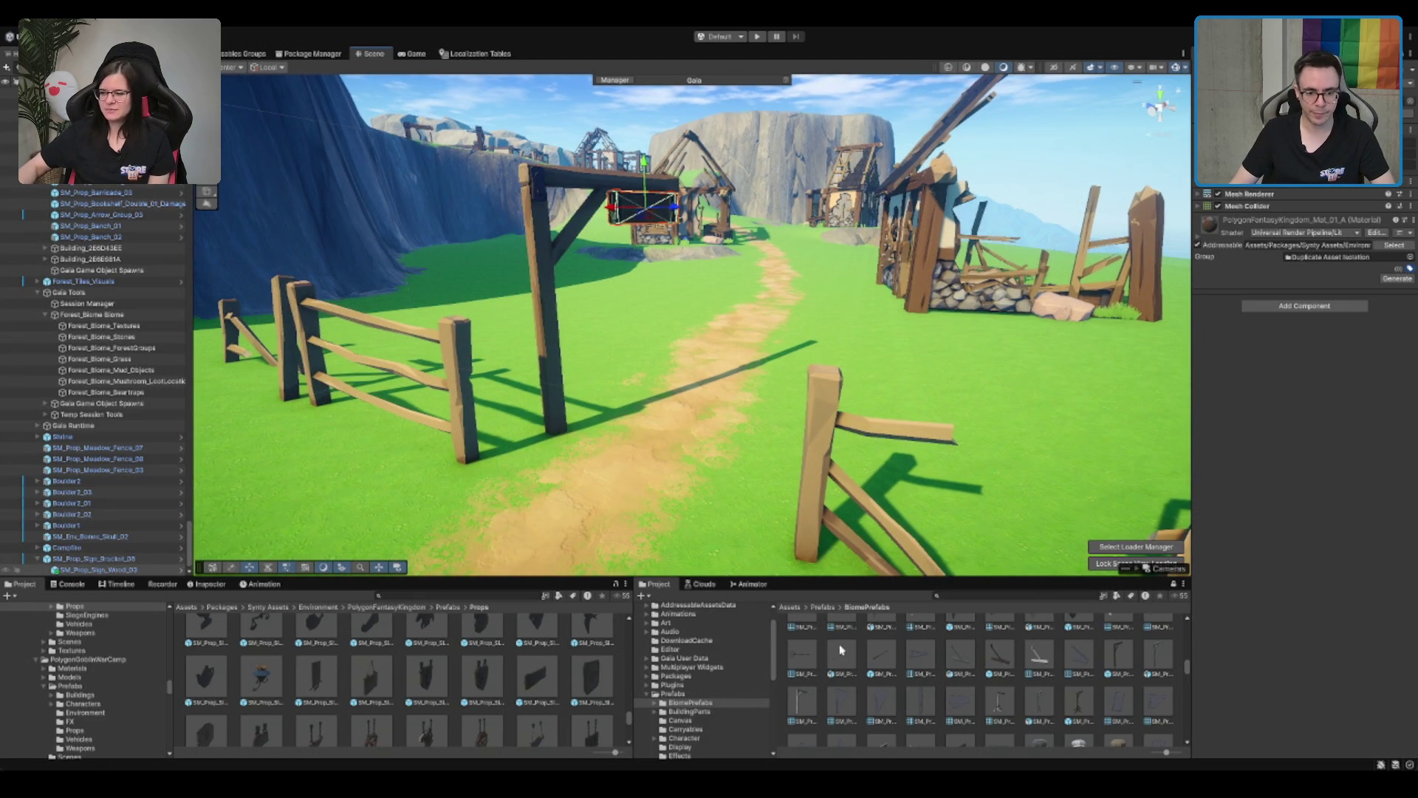
pyautogui.click(631, 214)
pyautogui.press('Delete')
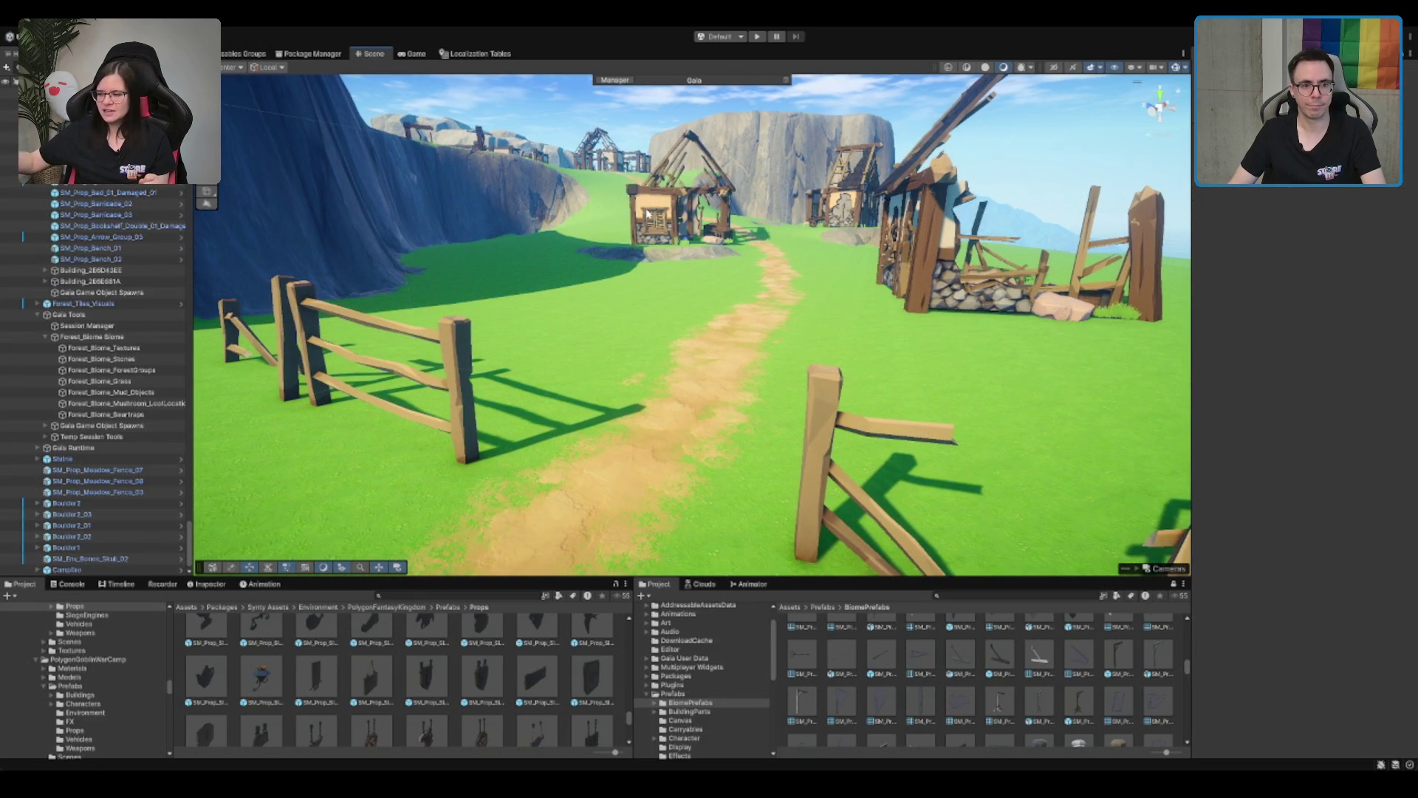
pyautogui.click(648, 215)
pyautogui.hotkey('ctrl', 'z')
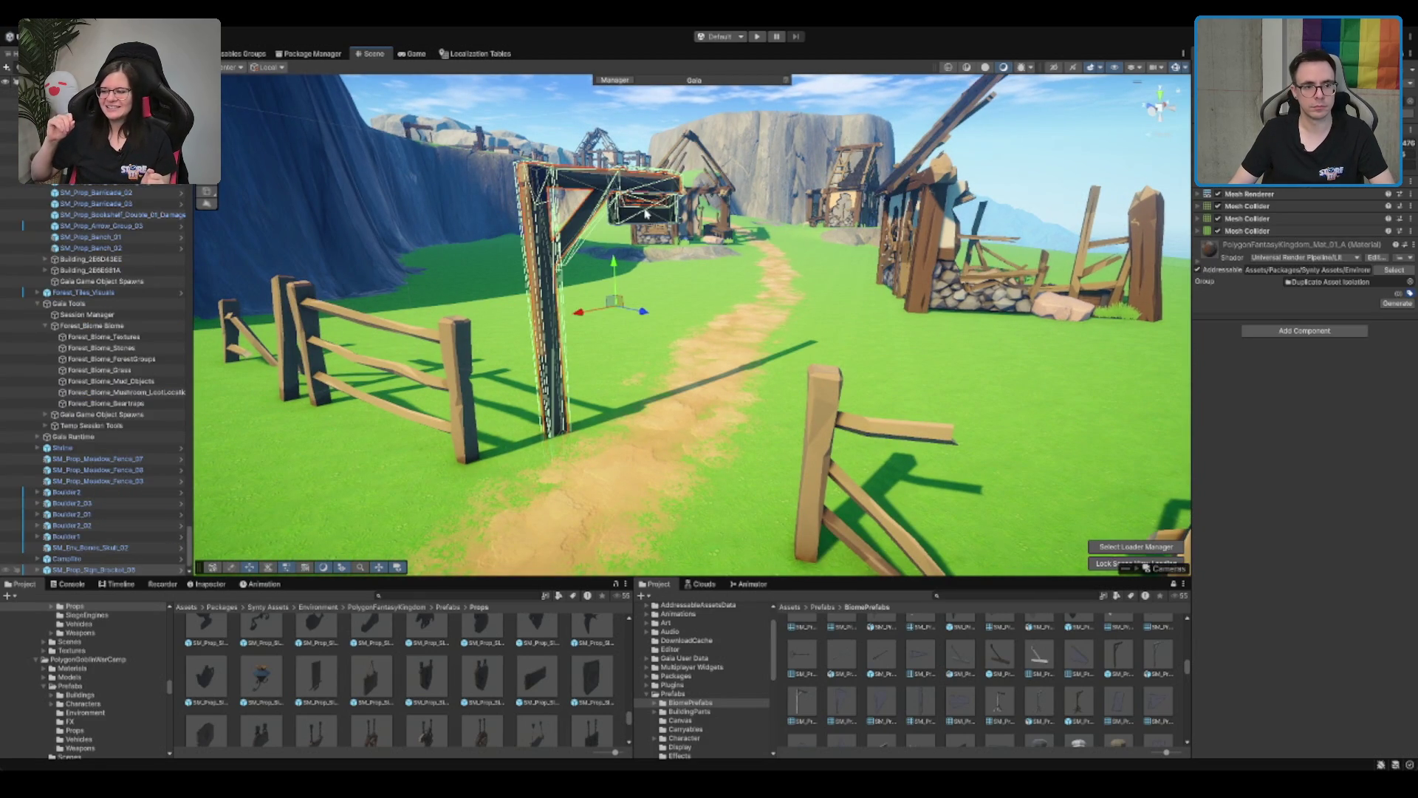
# - Detach SM_Prop_Sign_Wood_03 from Sign_Bracket_06 and delete the bracket post
pyautogui.click(659, 217)
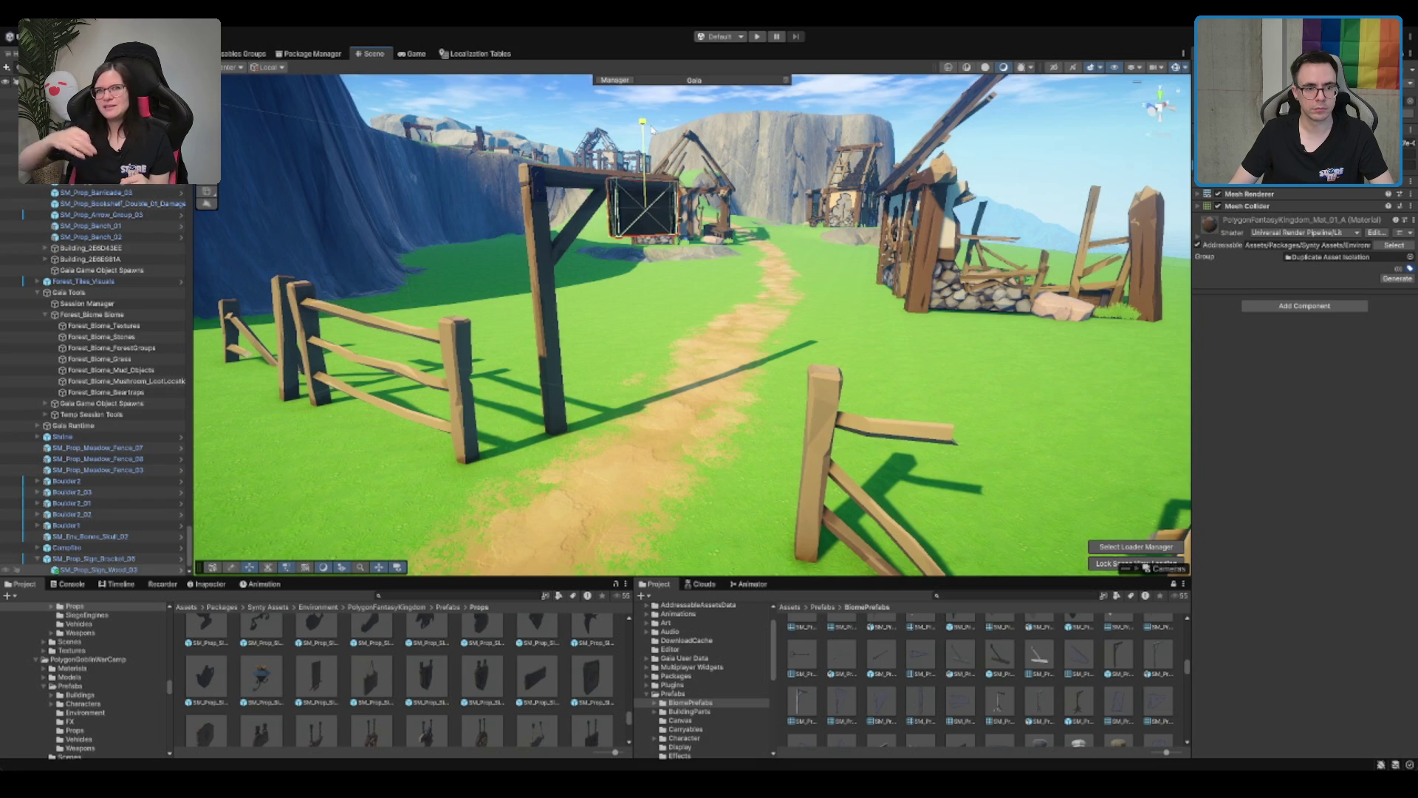
pyautogui.press('f')
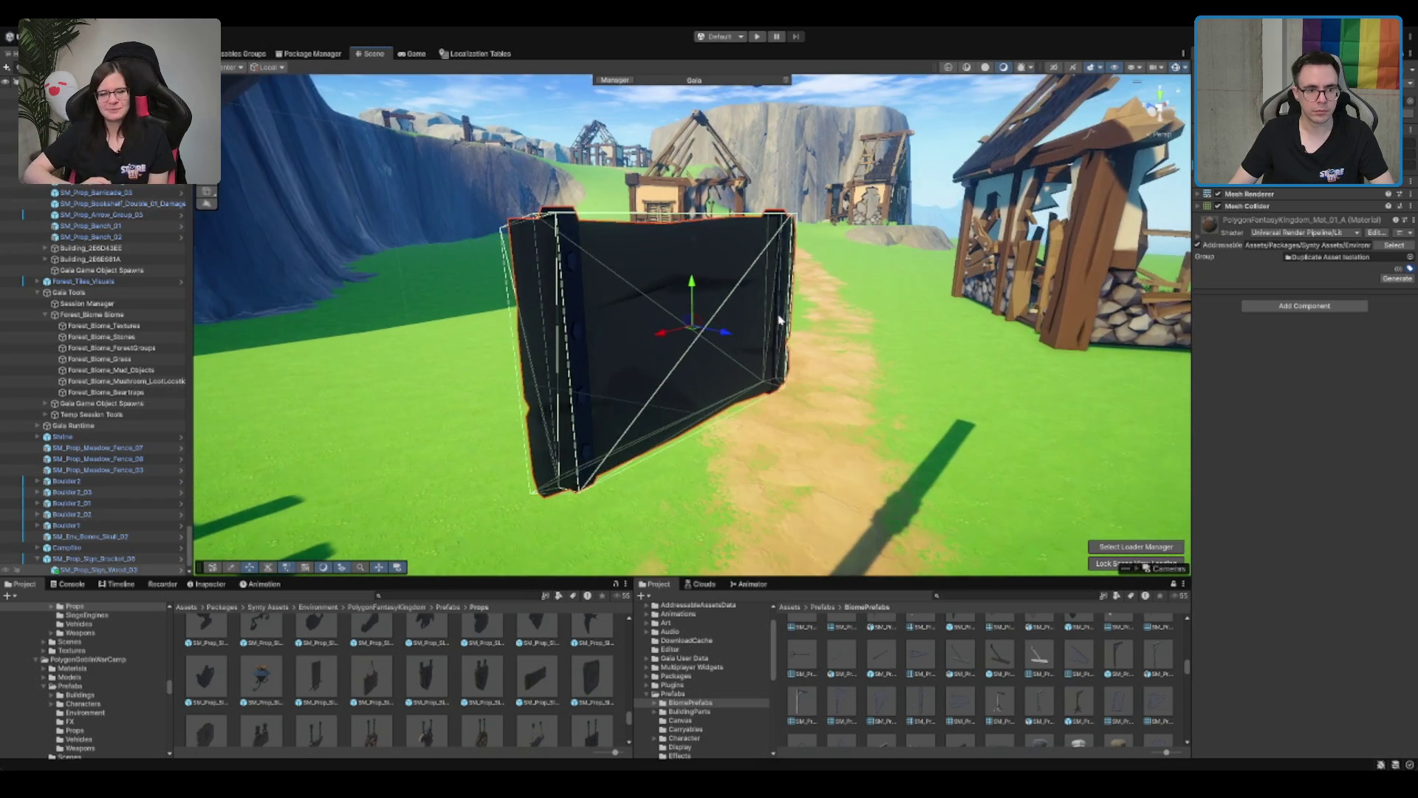
pyautogui.scroll(-2, 776, 317)
pyautogui.scroll(-2, 775, 317)
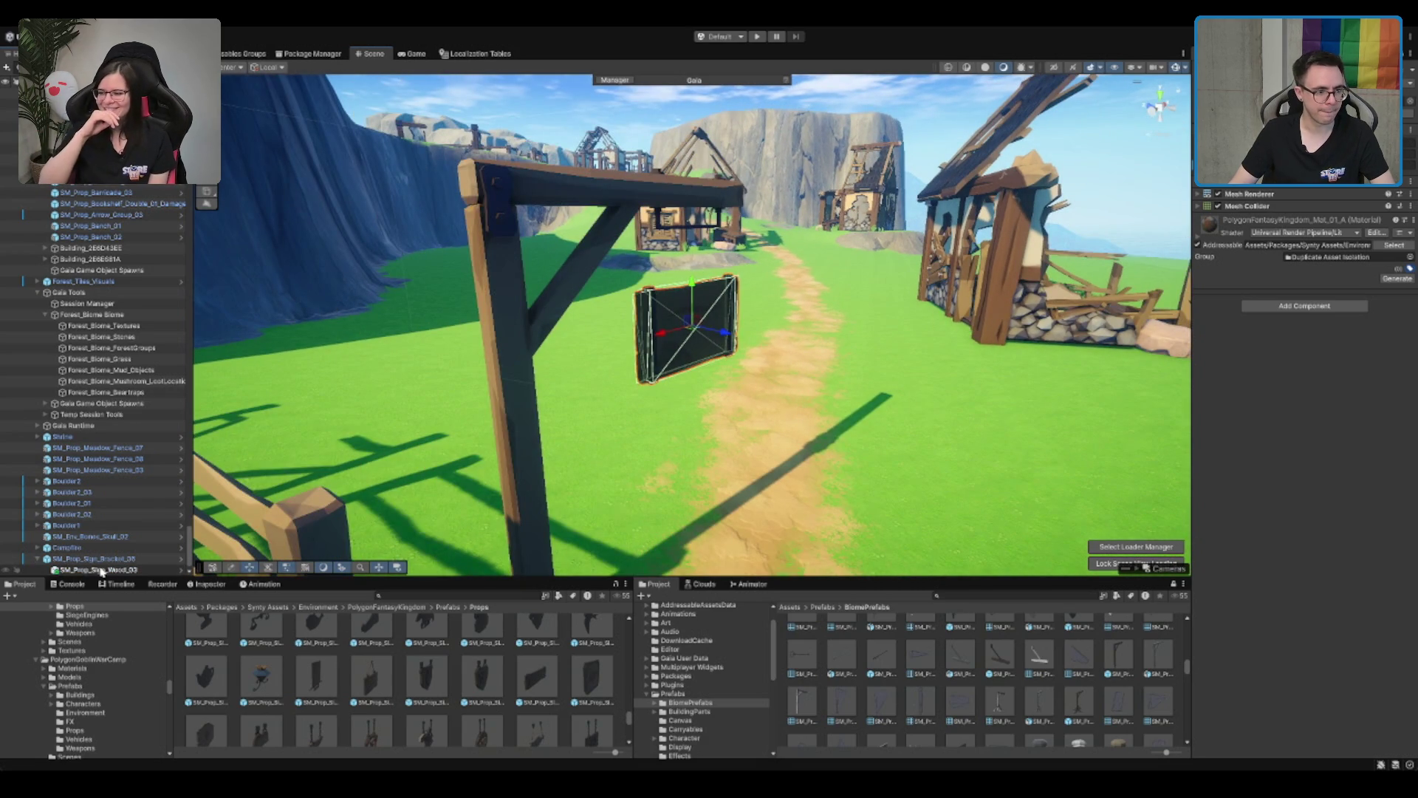
pyautogui.moveTo(101, 570)
pyautogui.mouseDown()
pyautogui.moveTo(113, 555)
pyautogui.moveTo(92, 493)
pyautogui.mouseUp()
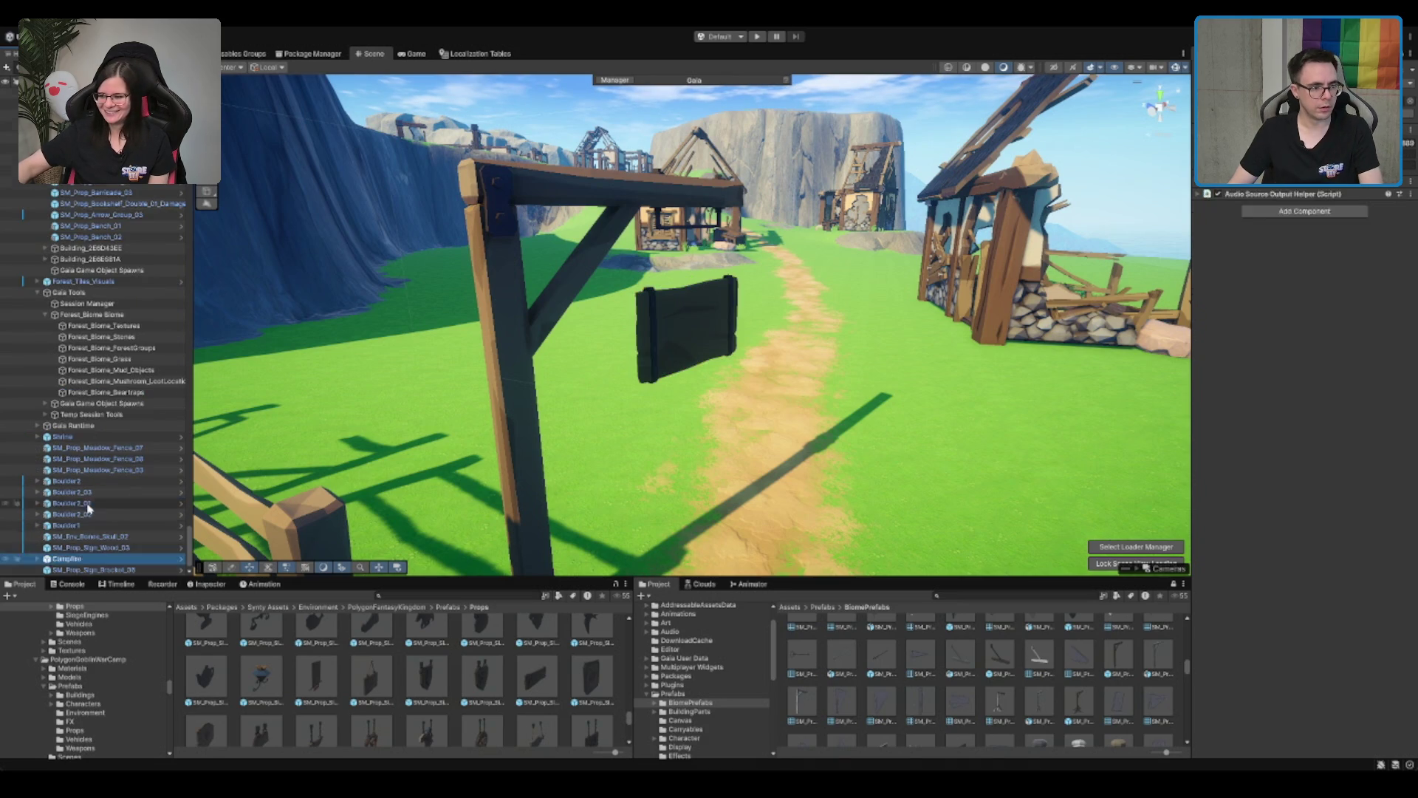
pyautogui.click(88, 569)
pyautogui.press('Delete')
pyautogui.click(88, 558)
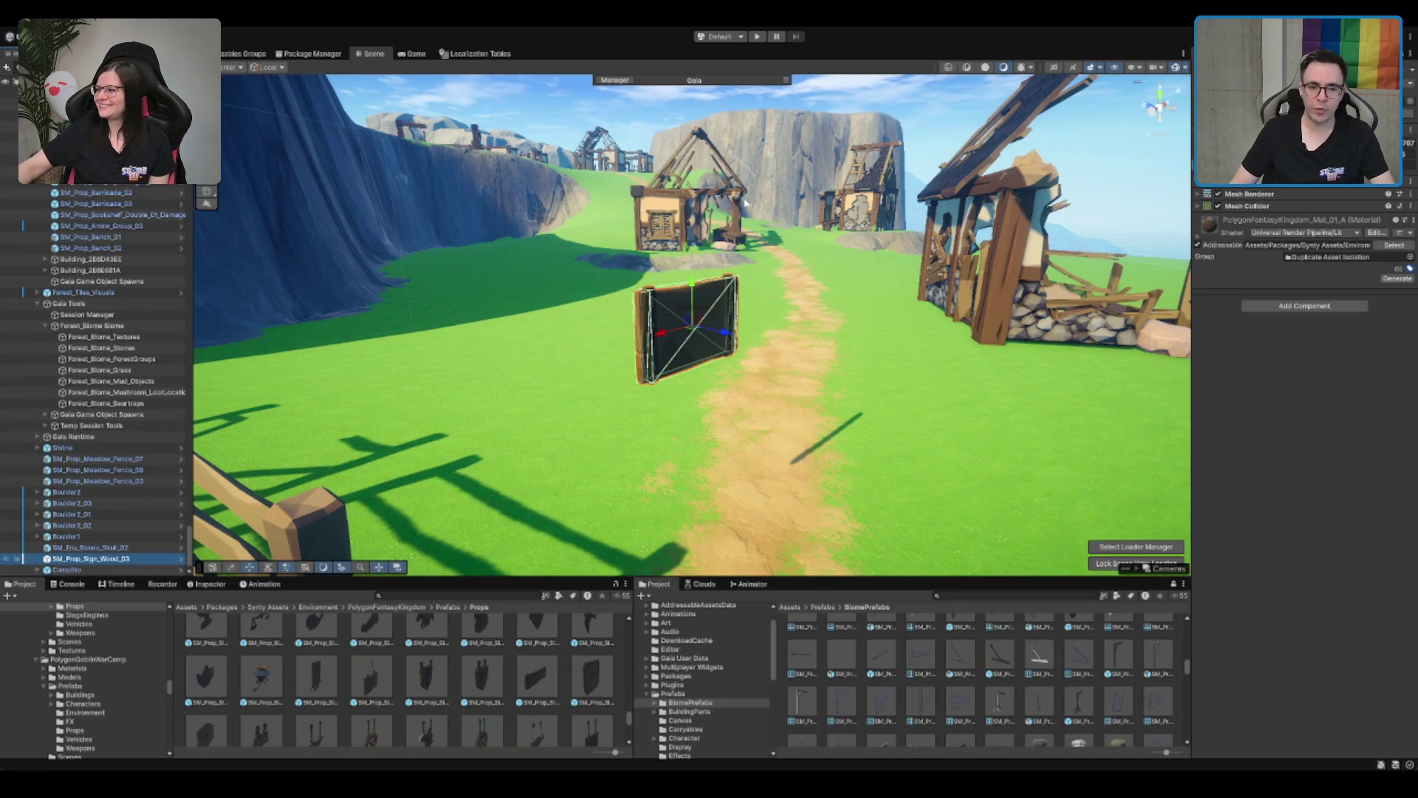
# - Move the sign board beside the fence and rotate it to face the path
pyautogui.moveTo(770, 306); pyautogui.dragTo(508, 401)
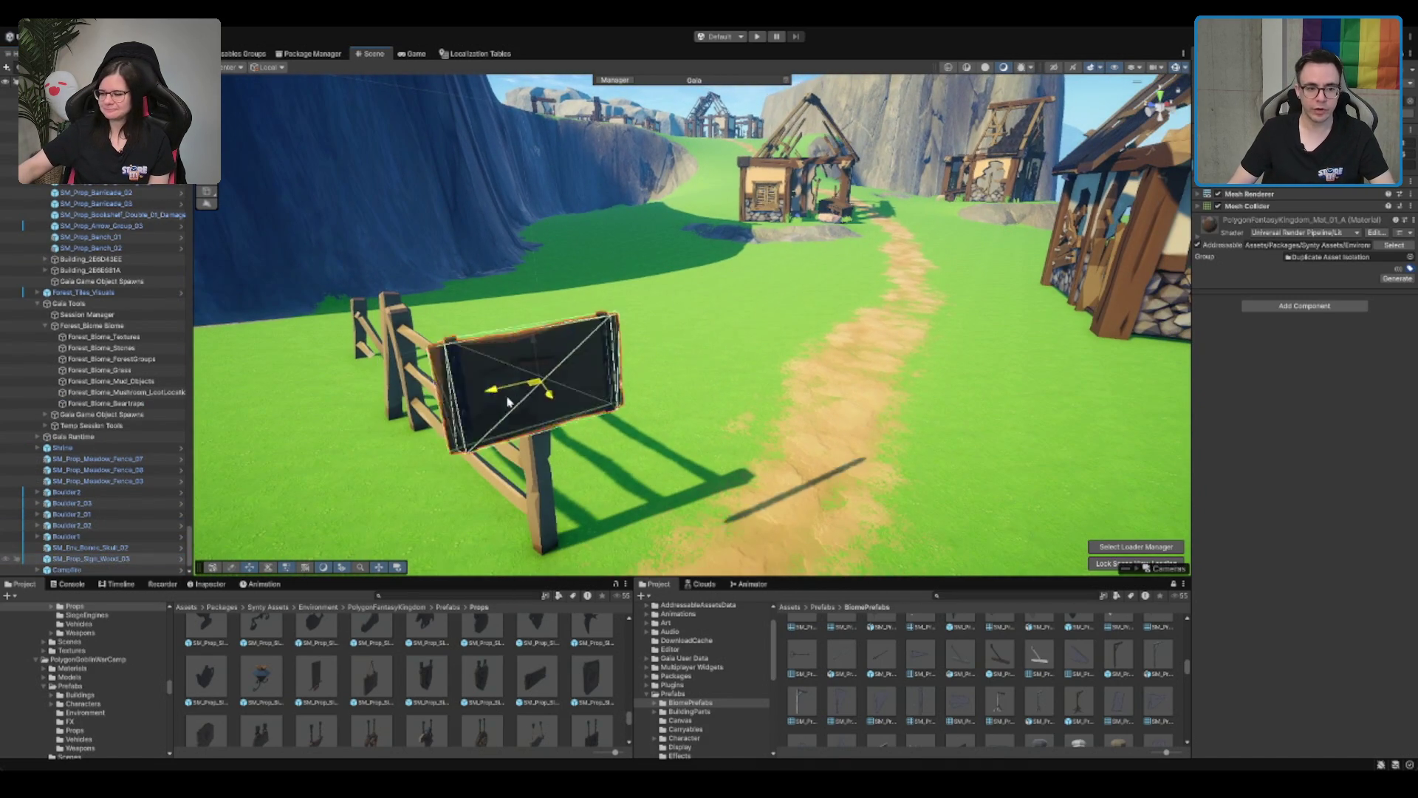
pyautogui.press('e')
pyautogui.moveTo(665, 265)
pyautogui.mouseDown()
pyautogui.moveTo(615, 278)
pyautogui.moveTo(762, 186)
pyautogui.mouseUp()
pyautogui.moveTo(654, 267)
pyautogui.mouseDown()
pyautogui.moveTo(661, 325)
pyautogui.moveTo(708, 354)
pyautogui.mouseUp()
pyautogui.press('w')
# - Browse the Props folder and pick the SM_Prop_Log_01 prefab
pyautogui.scroll(-3, 565, 665)
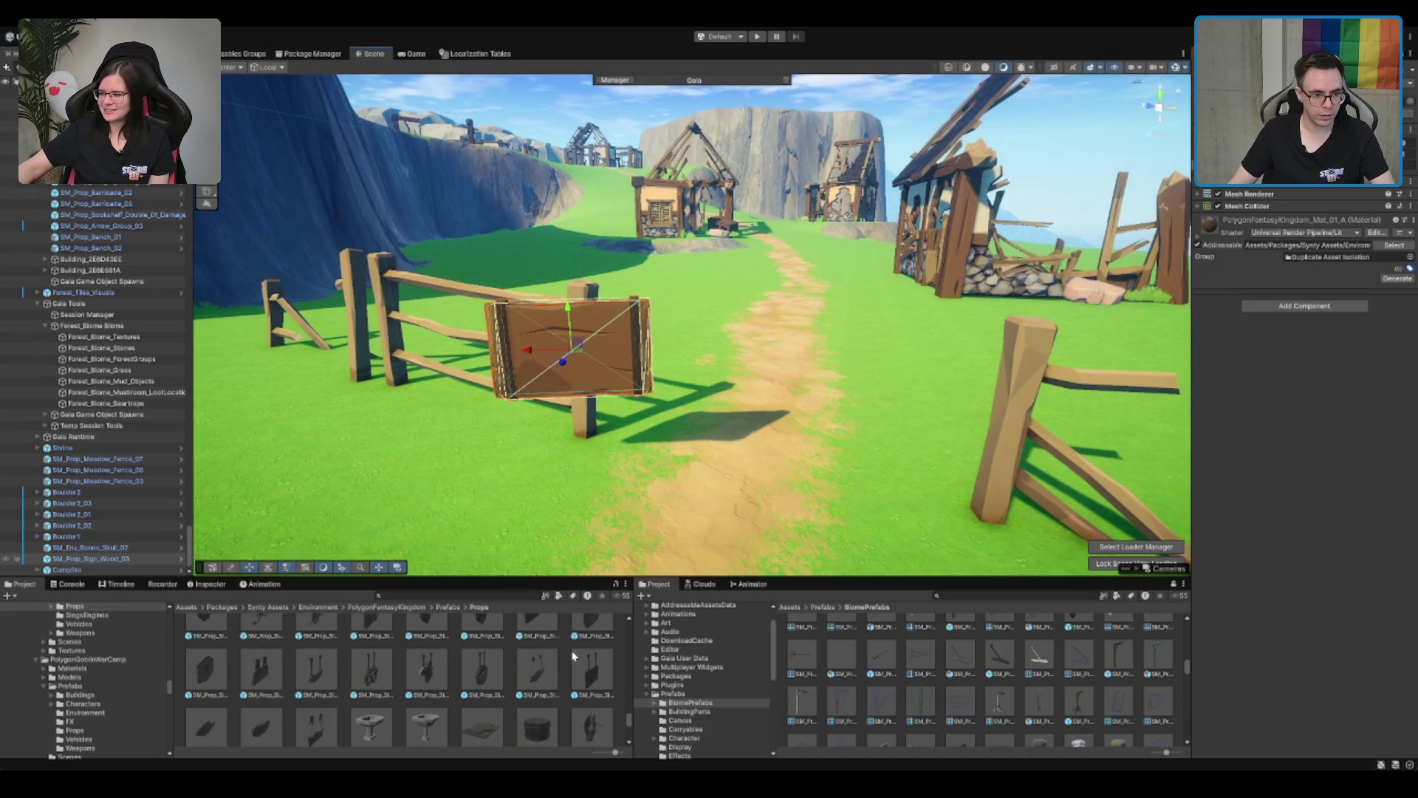
pyautogui.scroll(-3, 565, 665)
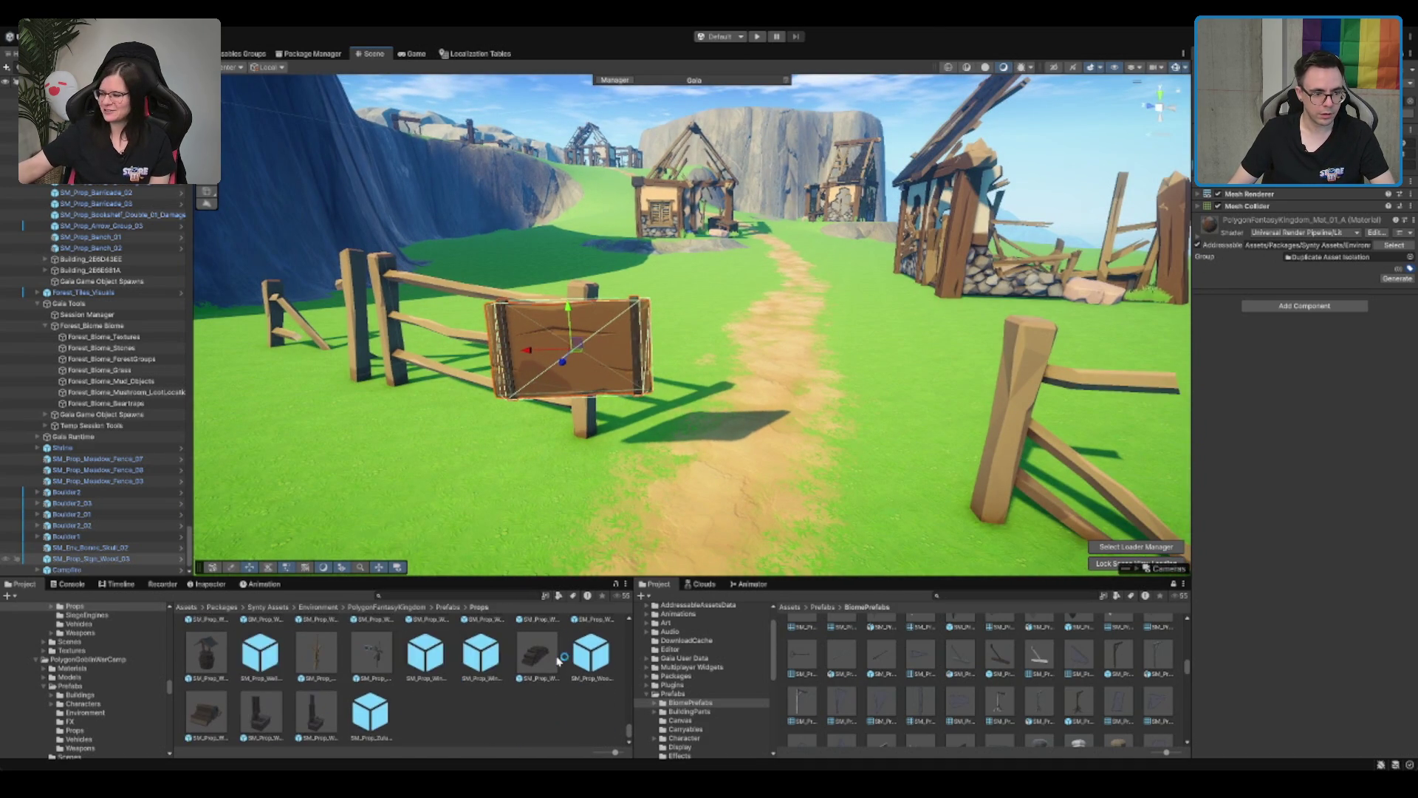
pyautogui.scroll(5, 510, 676)
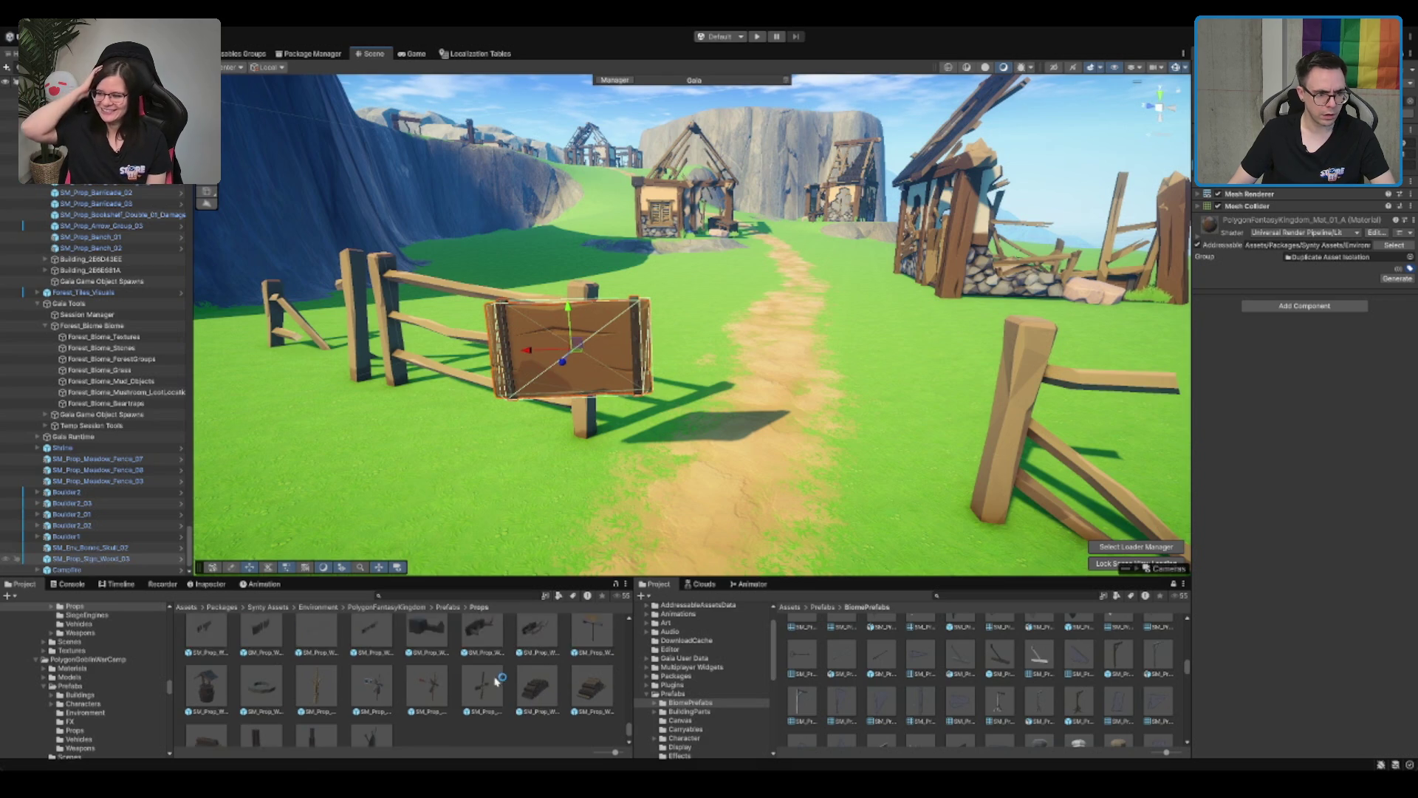
pyautogui.scroll(1, 493, 684)
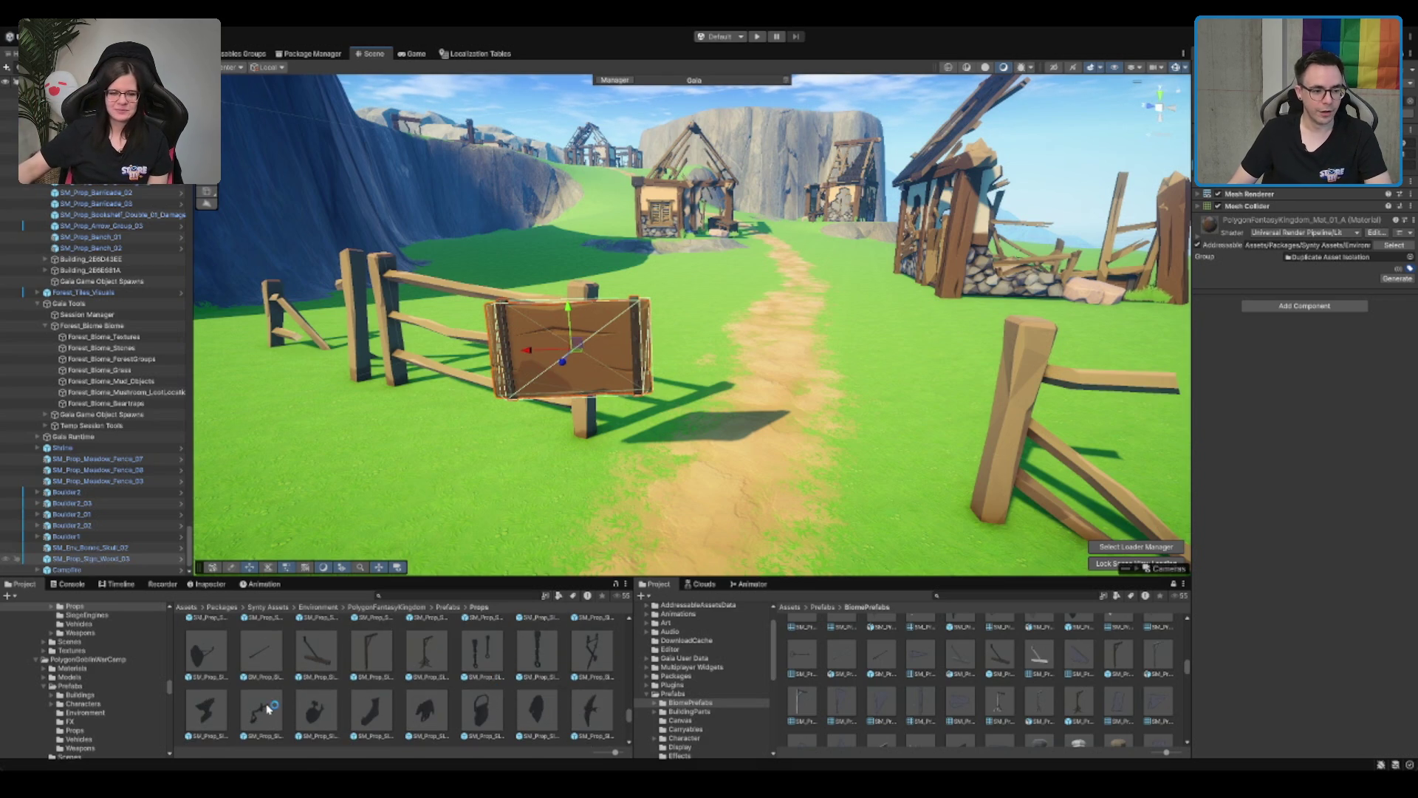
pyautogui.scroll(5, 332, 686)
pyautogui.click(427, 694)
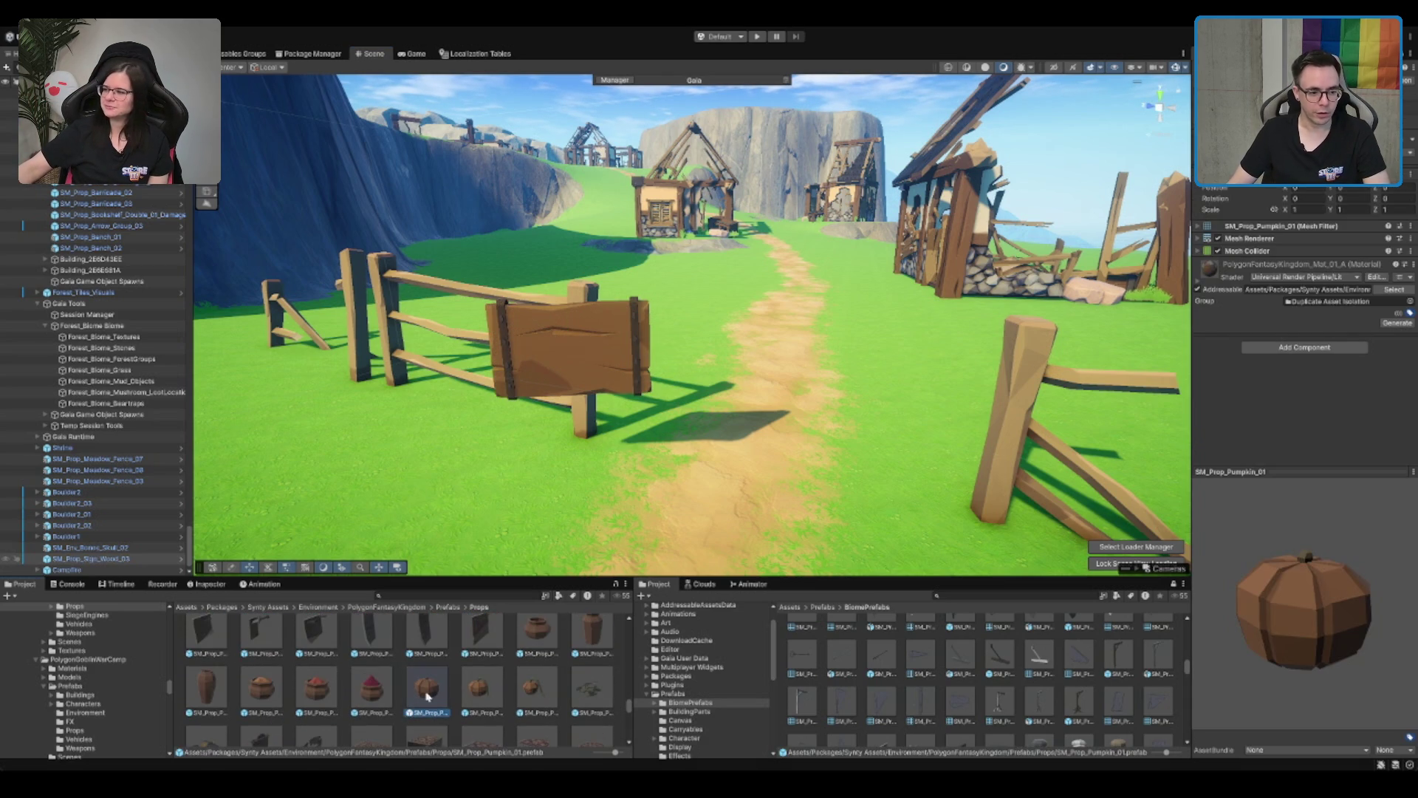
pyautogui.click(355, 672)
pyautogui.scroll(4, 370, 683)
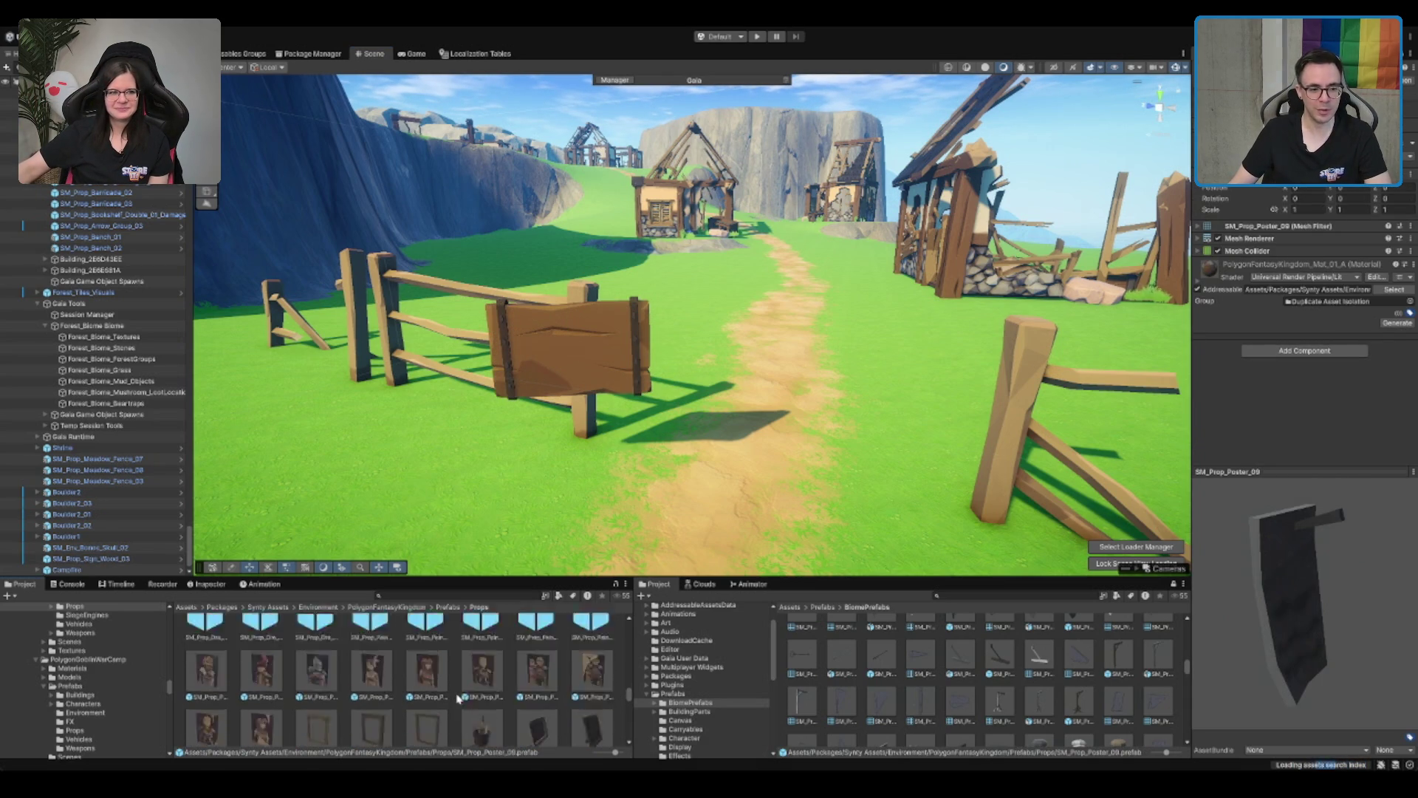
pyautogui.scroll(5, 458, 698)
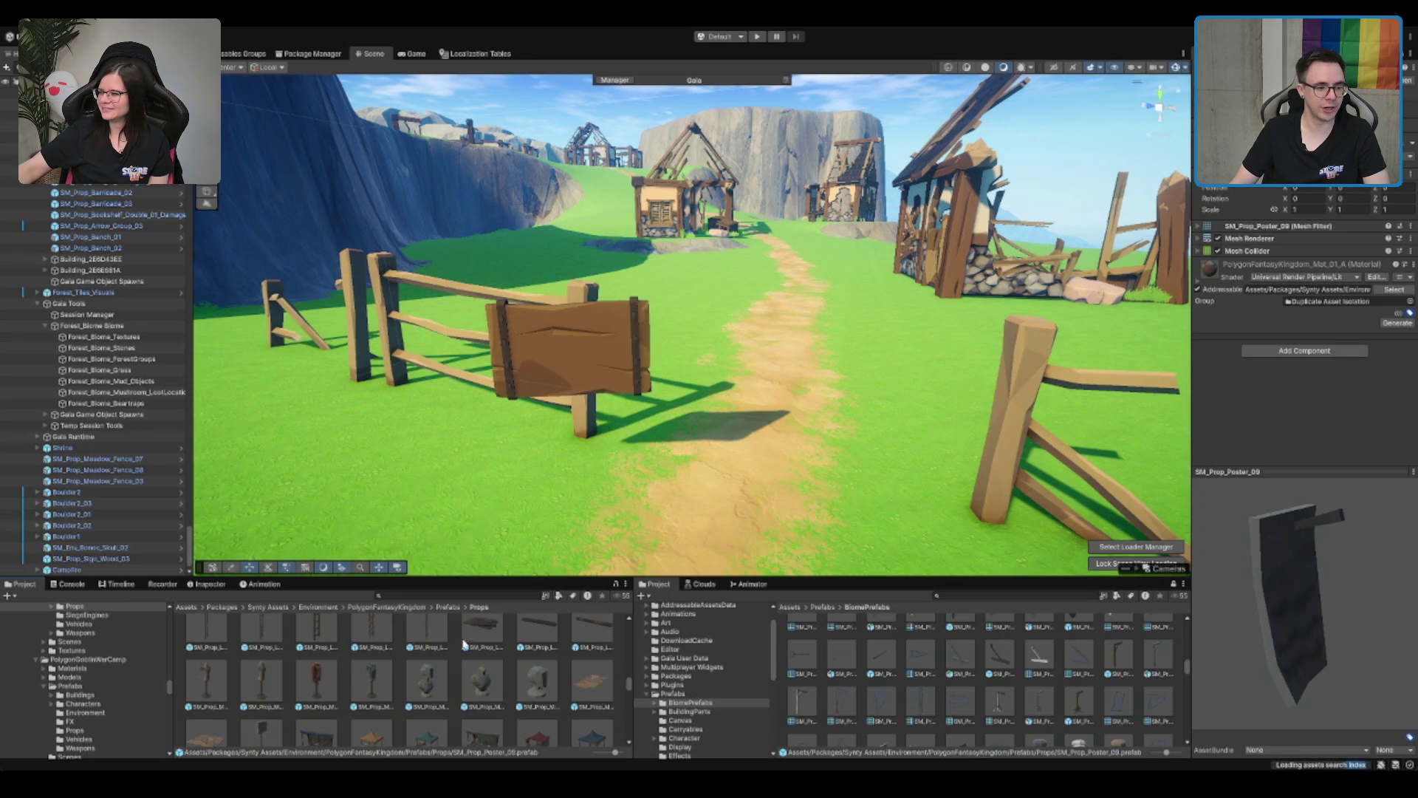
pyautogui.scroll(3, 463, 665)
pyautogui.click(536, 705)
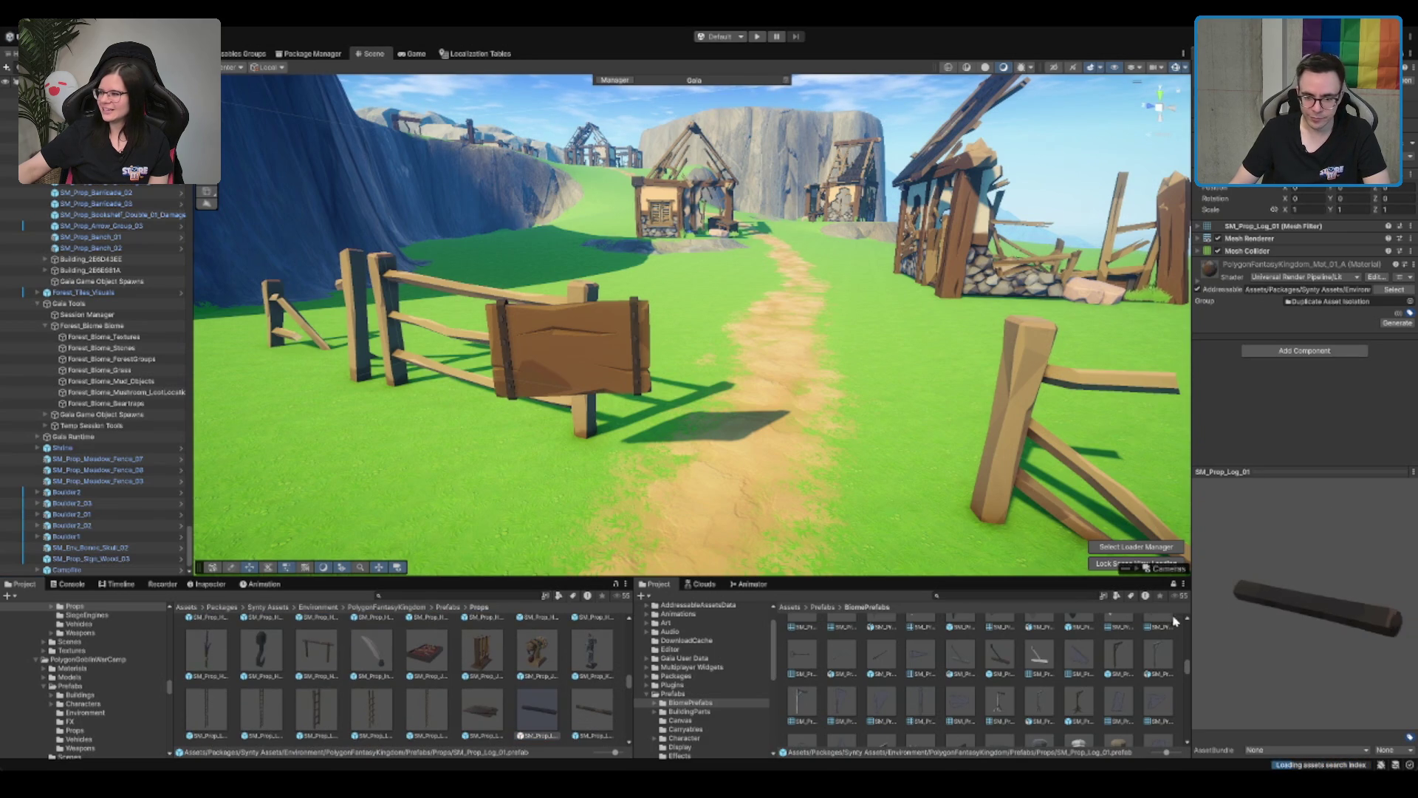
# - Place SM_Prop_Log_01 in the scene, stand it upright and centre it under the sign board
pyautogui.moveTo(536, 705); pyautogui.dragTo(598, 476)
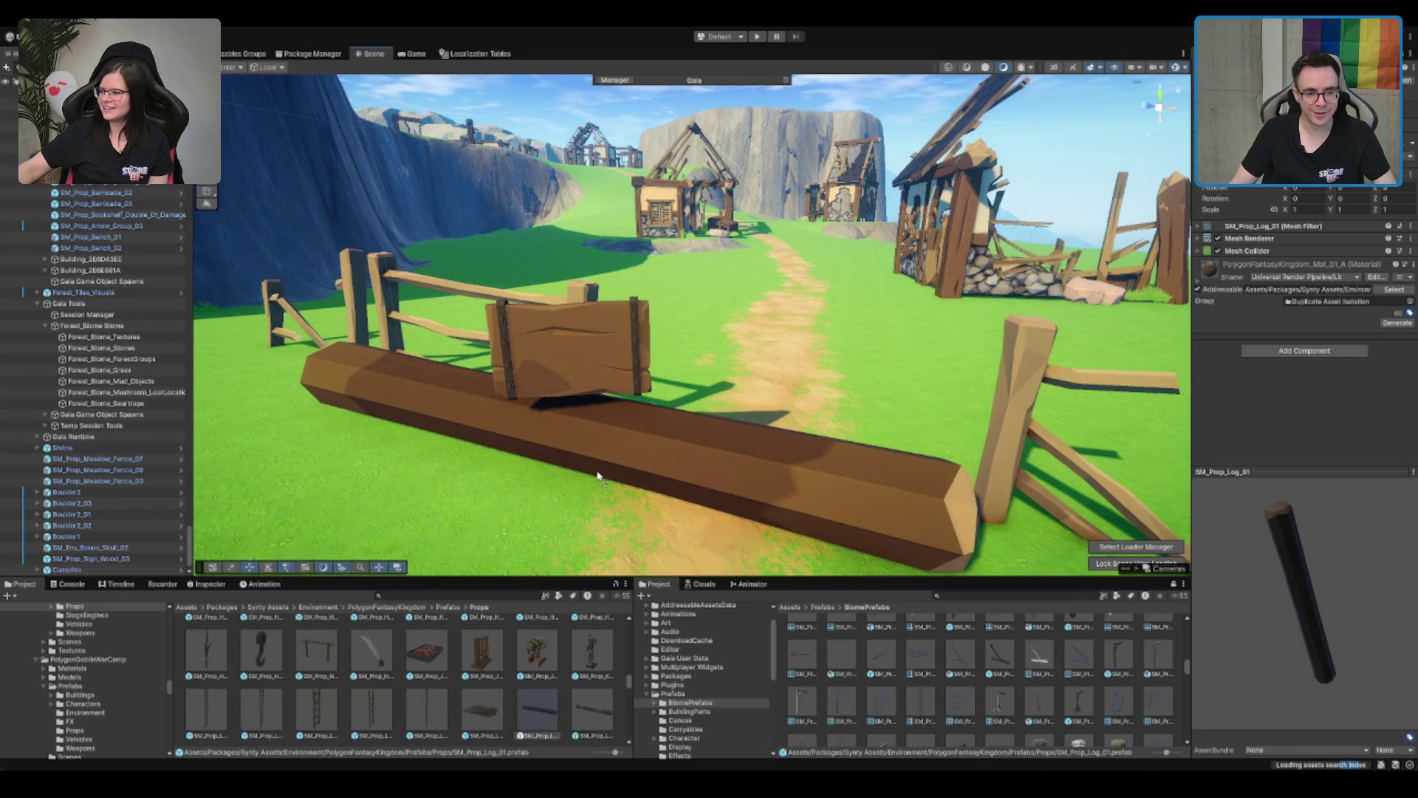
pyautogui.press('e')
pyautogui.moveTo(605, 406)
pyautogui.mouseDown()
pyautogui.moveTo(404, 275)
pyautogui.moveTo(540, 354)
pyautogui.mouseUp()
pyautogui.press('w')
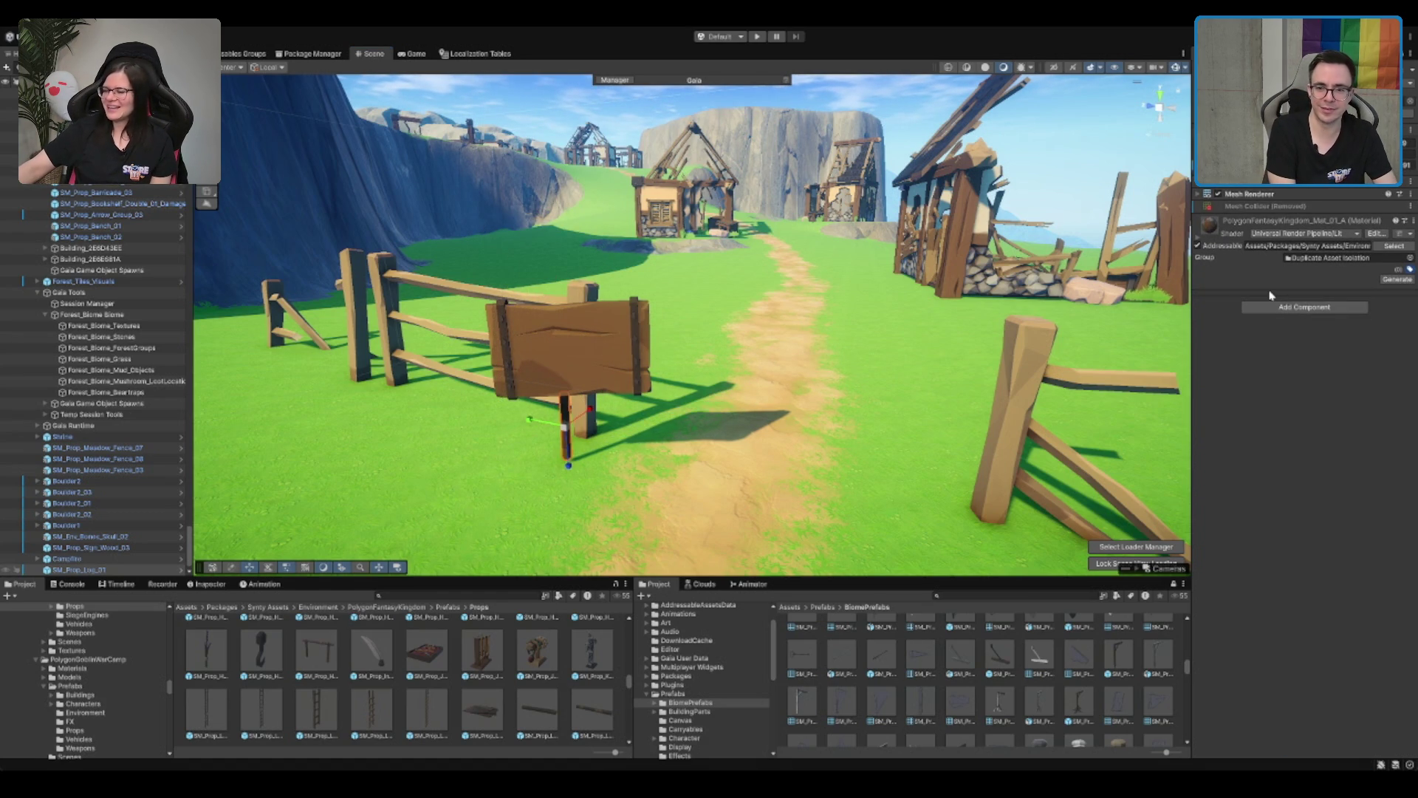
pyautogui.scroll(2, 645, 435)
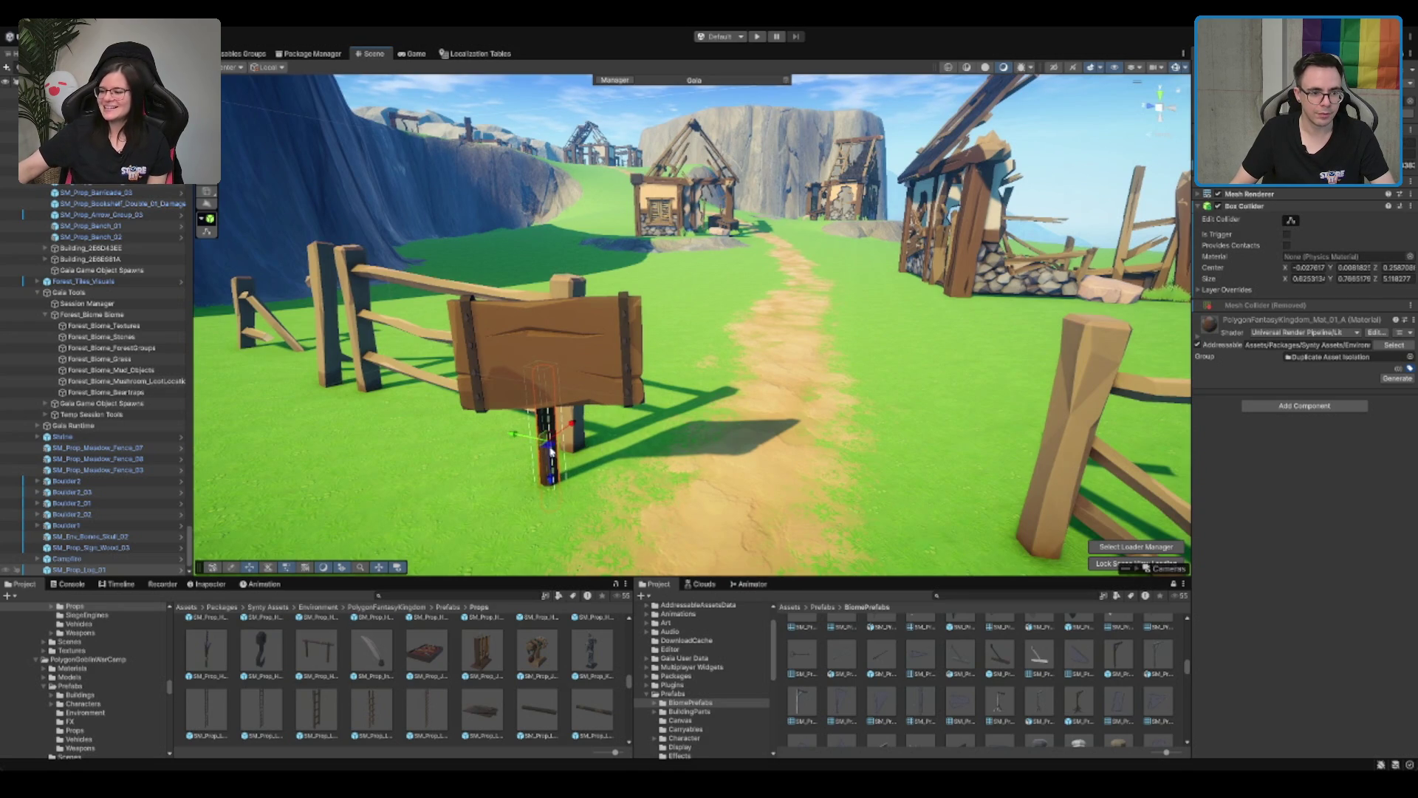
pyautogui.moveTo(550, 452); pyautogui.dragTo(563, 456)
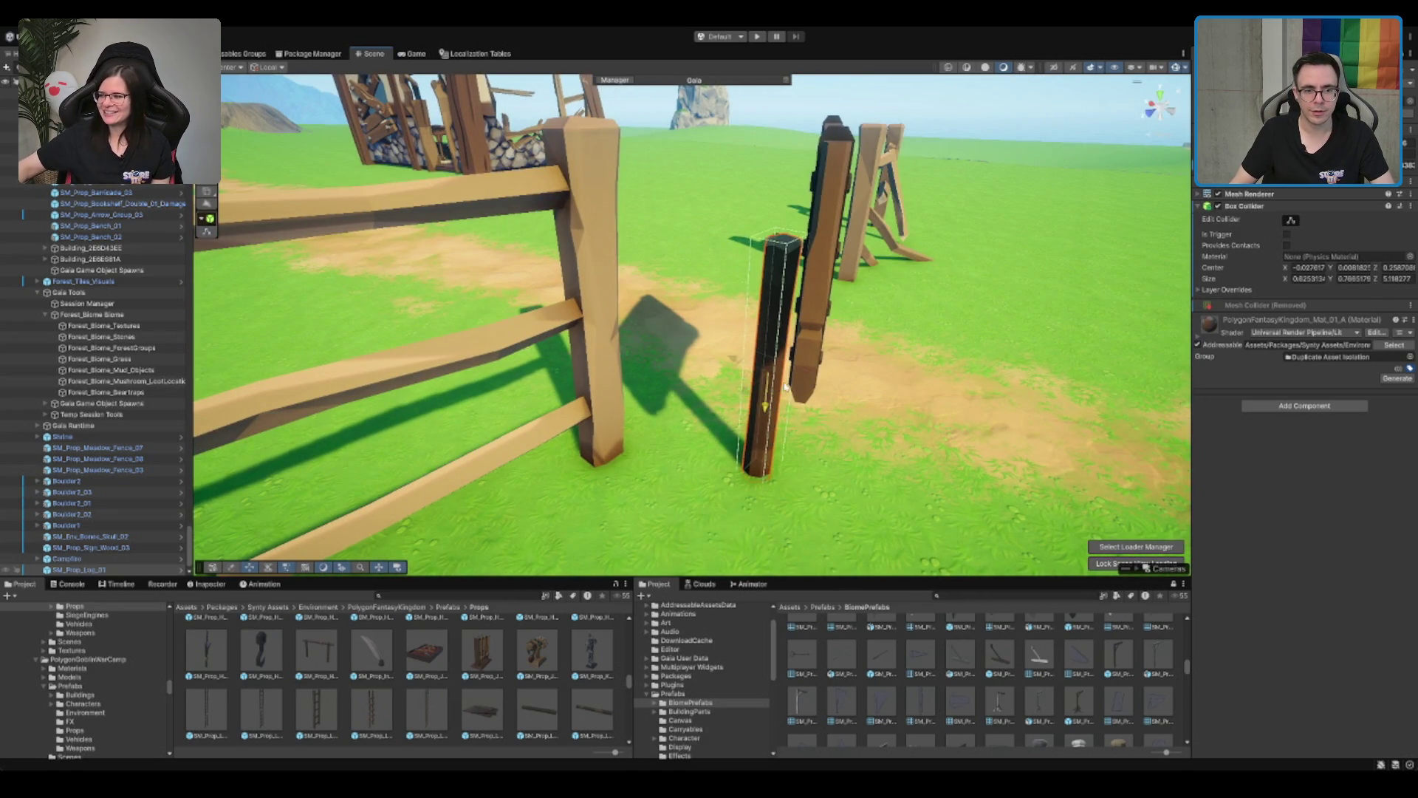
pyautogui.moveTo(778, 386); pyautogui.dragTo(795, 385)
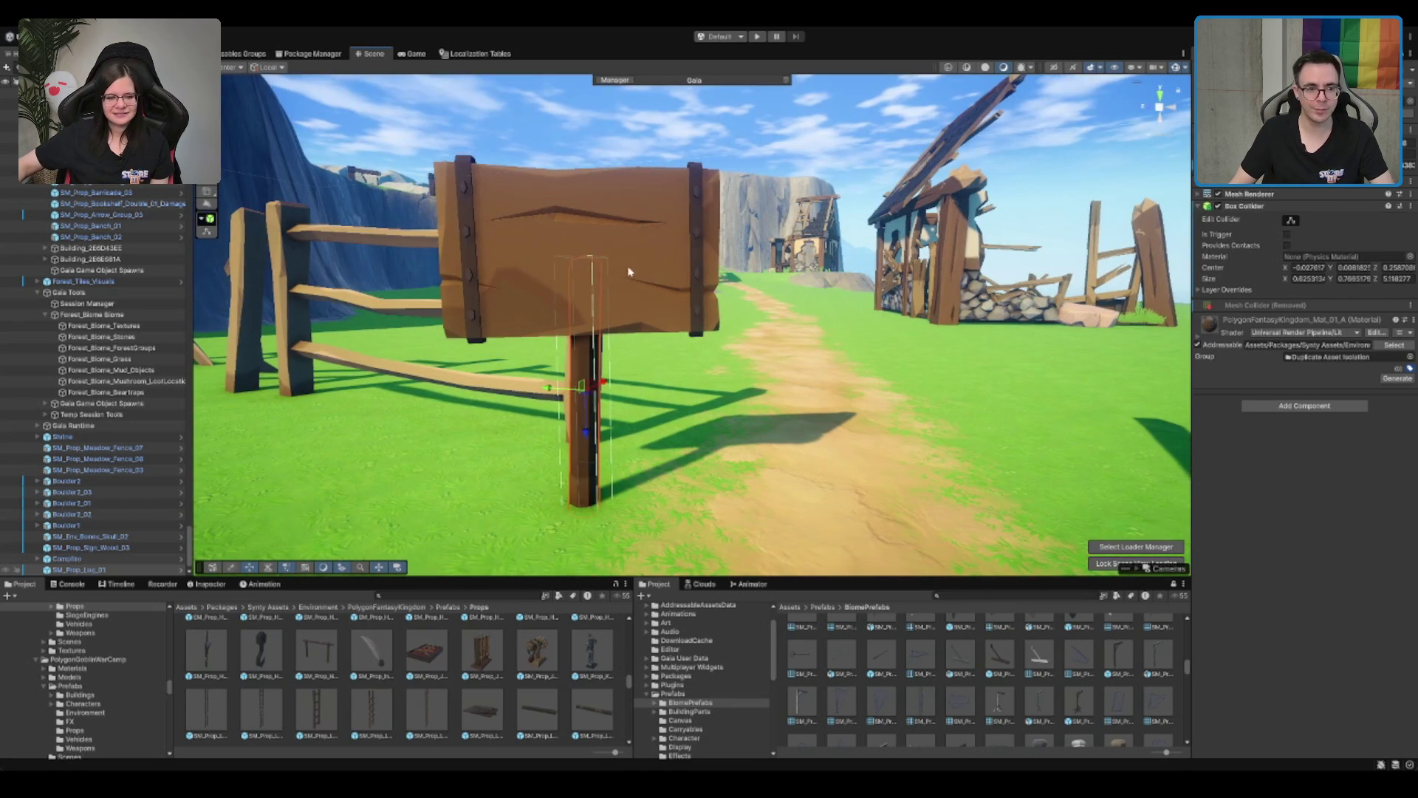
pyautogui.click(628, 271)
pyautogui.press('e')
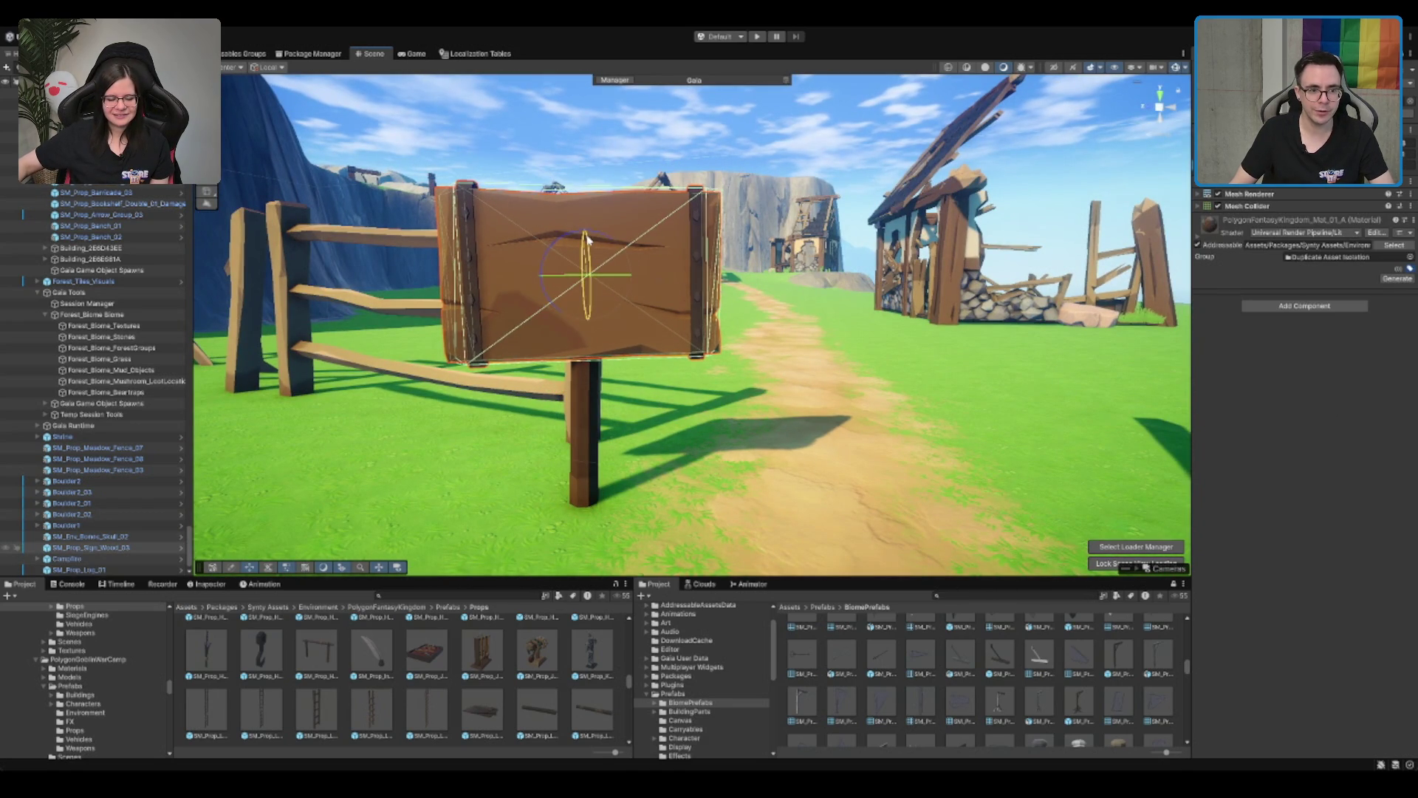
# - Level the sign board's top edge on its log post
pyautogui.moveTo(592, 238); pyautogui.dragTo(598, 237)
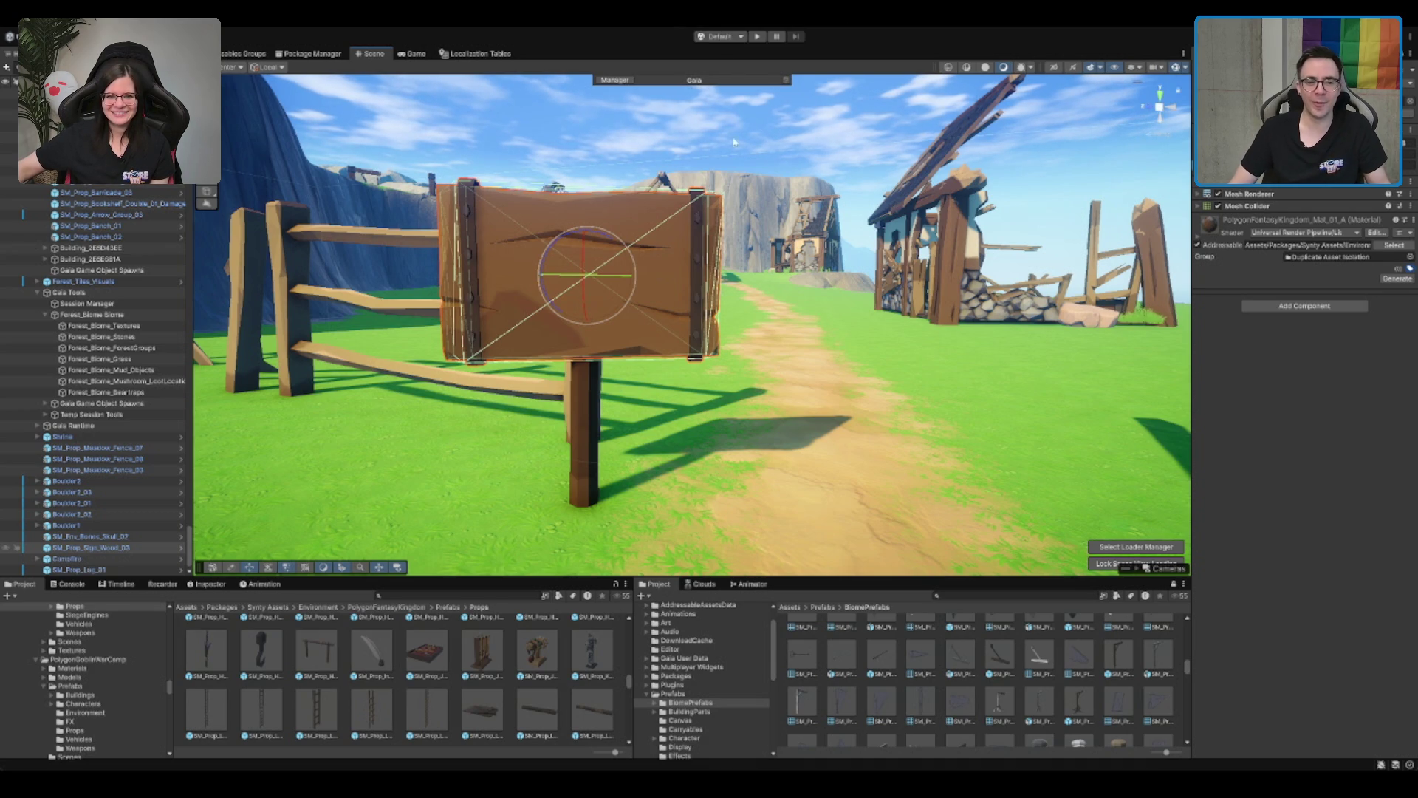
pyautogui.scroll(3, 733, 142)
pyautogui.scroll(-6, 664, 200)
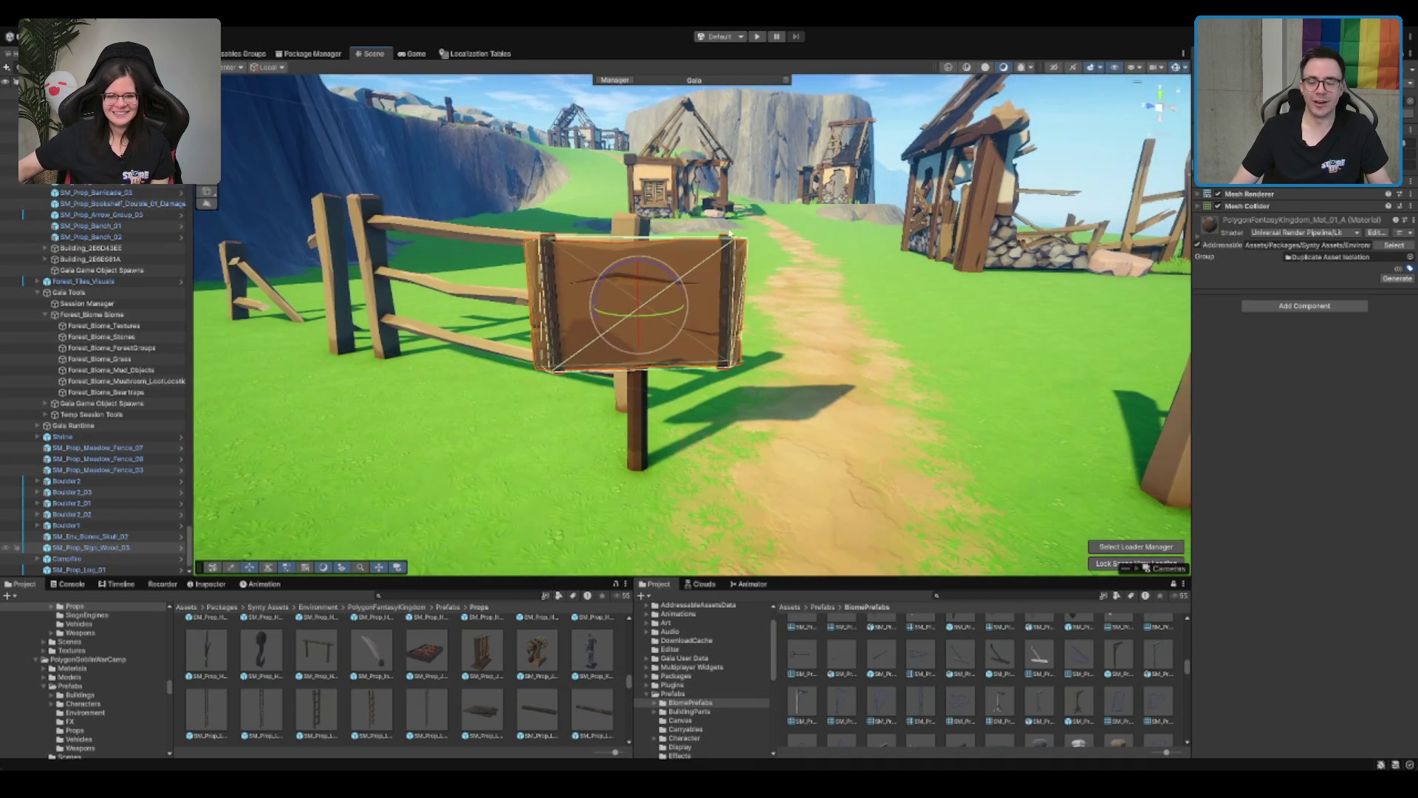
pyautogui.moveTo(620, 296)
pyautogui.mouseDown()
pyautogui.moveTo(824, 265)
pyautogui.moveTo(769, 254)
pyautogui.mouseUp()
pyautogui.scroll(3, 702, 268)
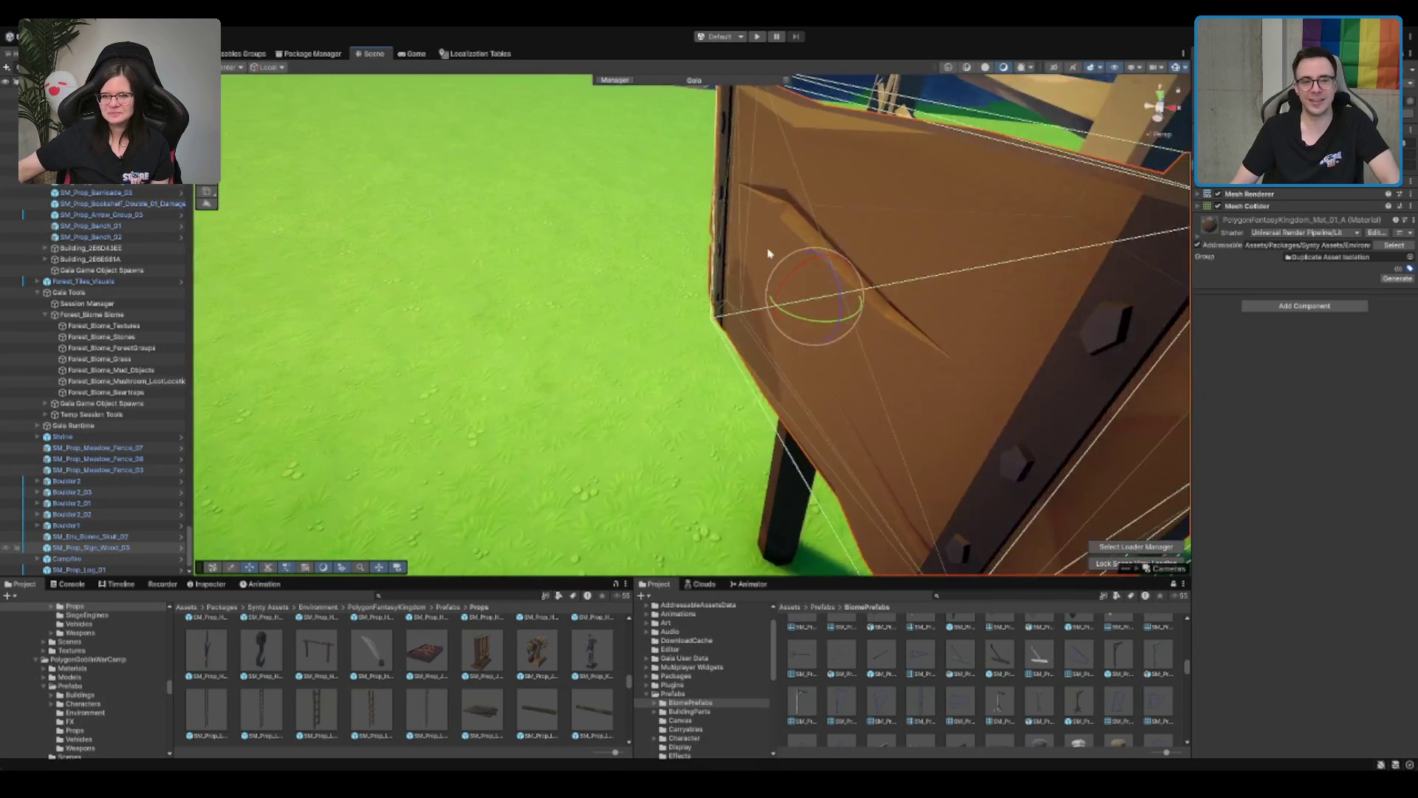
pyautogui.scroll(-5, 668, 259)
pyautogui.moveTo(522, 332)
pyautogui.mouseDown()
pyautogui.moveTo(516, 355)
pyautogui.moveTo(462, 275)
pyautogui.moveTo(498, 316)
pyautogui.mouseUp()
# - Try rotating sign and post together, undo it, and move SM_Prop_Log_01 above Campfire
pyautogui.press('w')
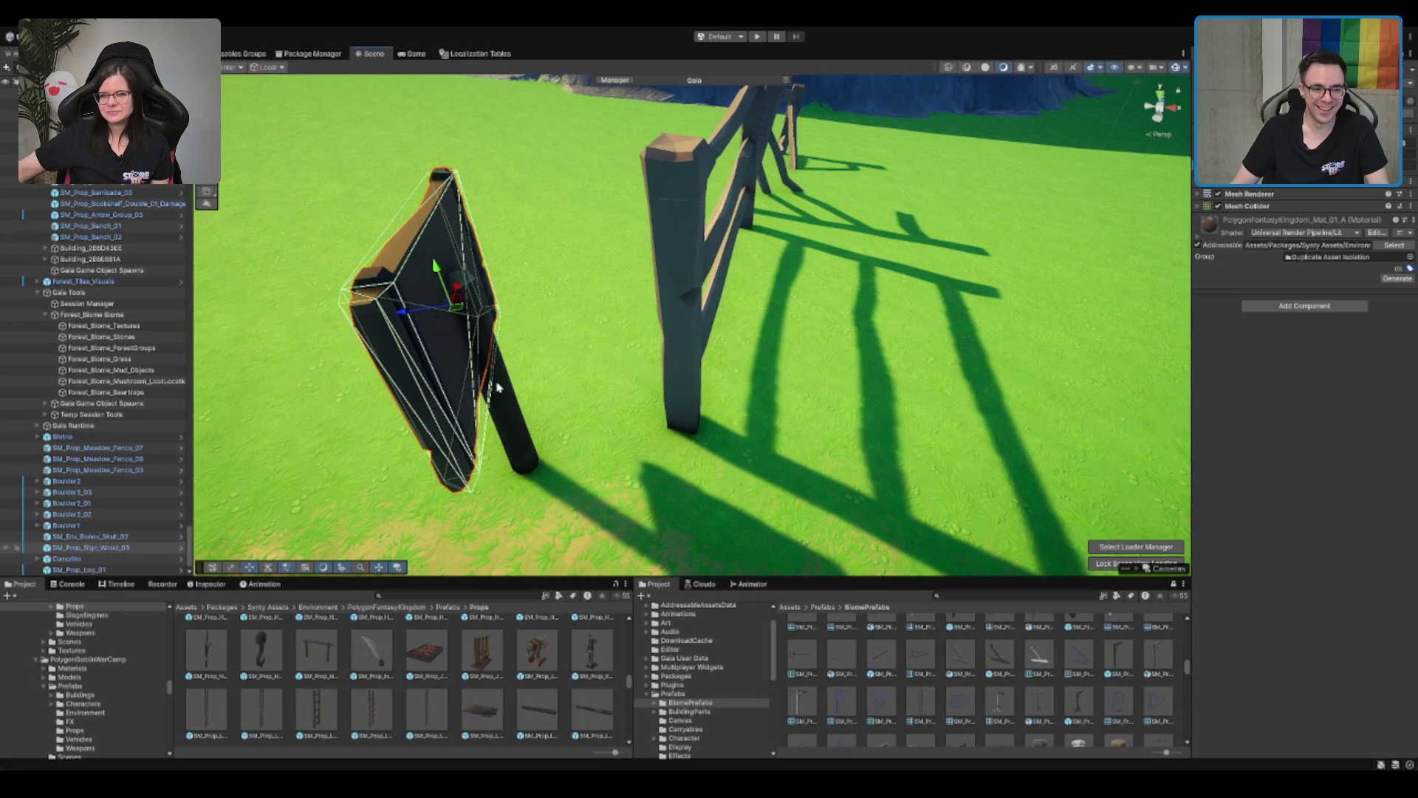
pyautogui.keyDown('ctrl'); pyautogui.click(496, 387); pyautogui.keyUp('ctrl')
pyautogui.press('e')
pyautogui.moveTo(497, 373); pyautogui.dragTo(476, 373)
pyautogui.press('f')
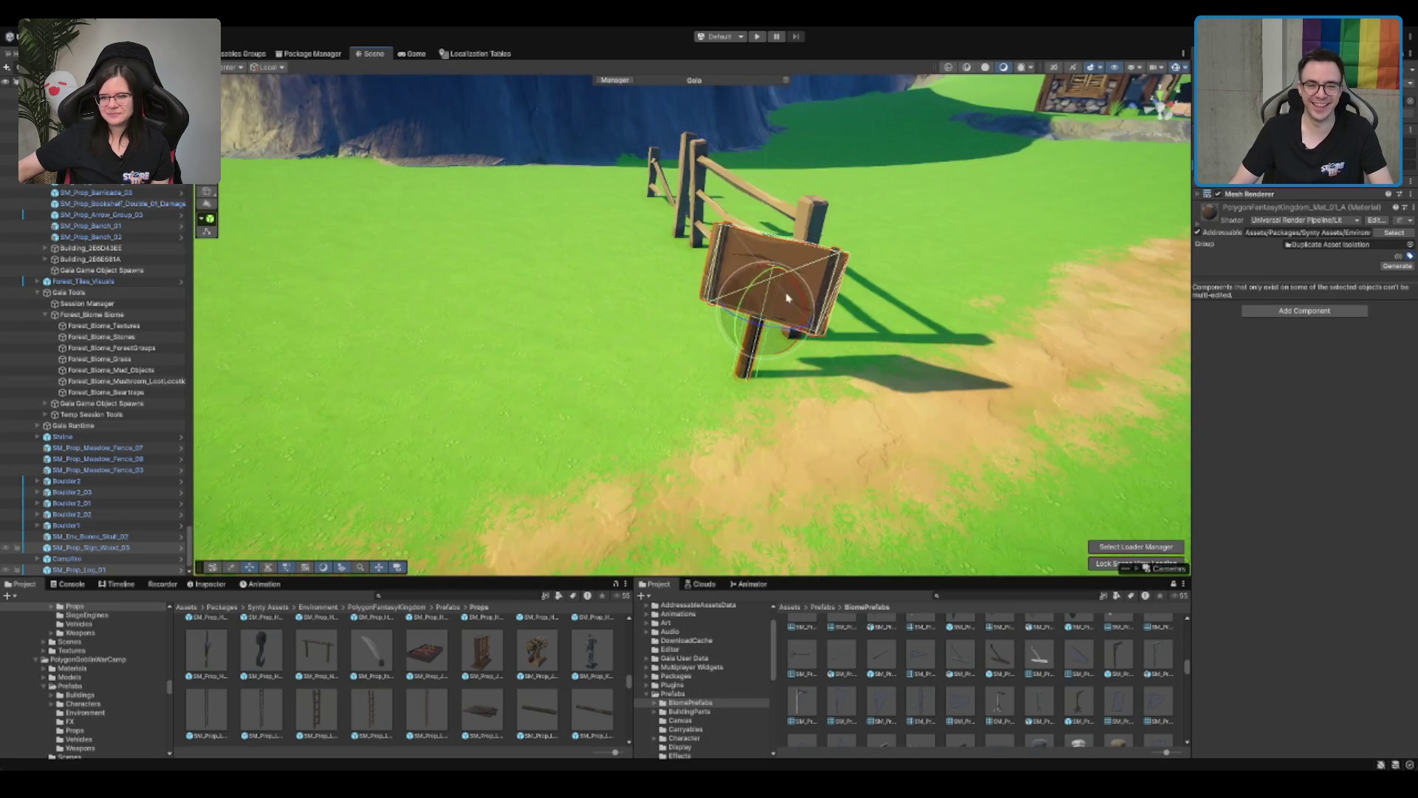
pyautogui.press('w')
pyautogui.hotkey('ctrl', 'z')
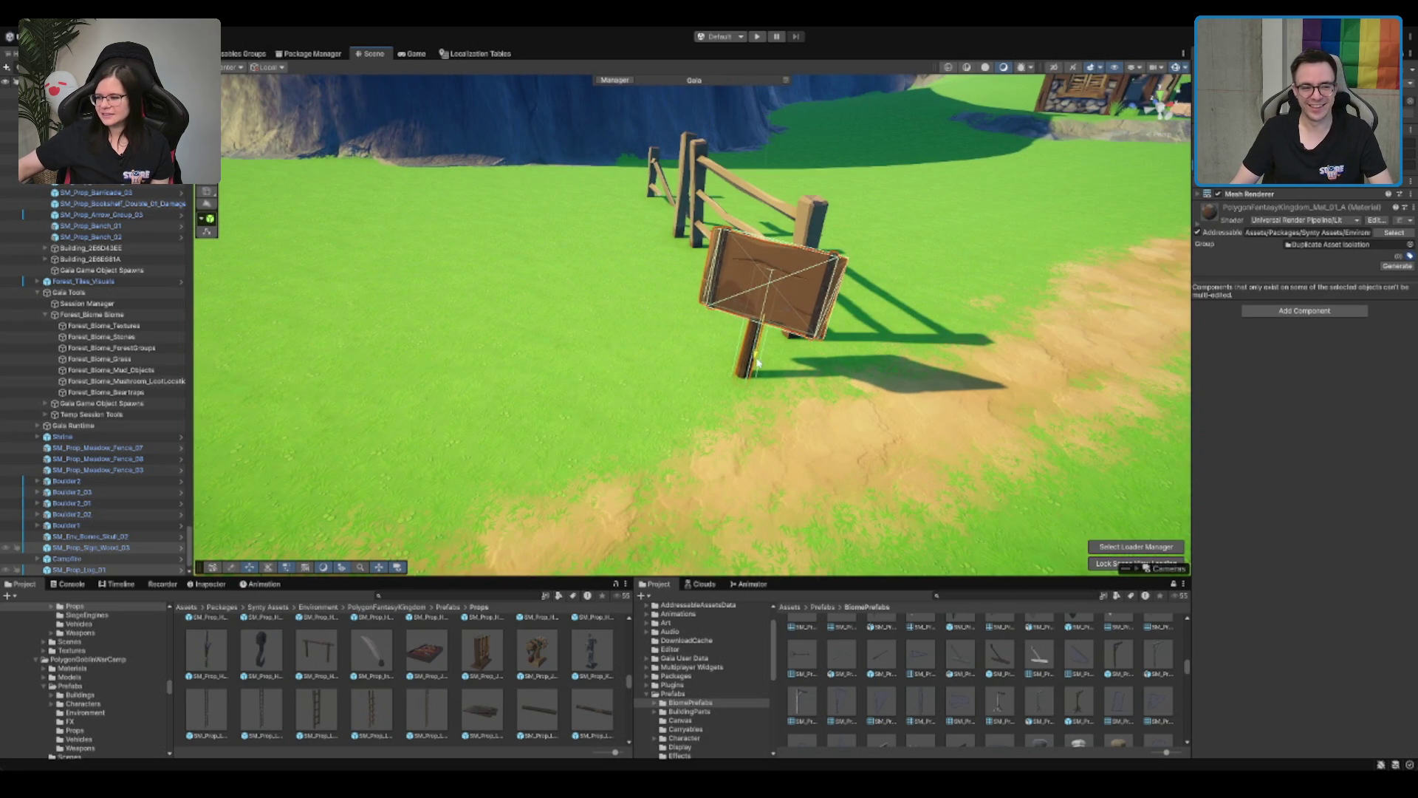
pyautogui.moveTo(92, 569); pyautogui.dragTo(123, 555)
pyautogui.click(124, 548)
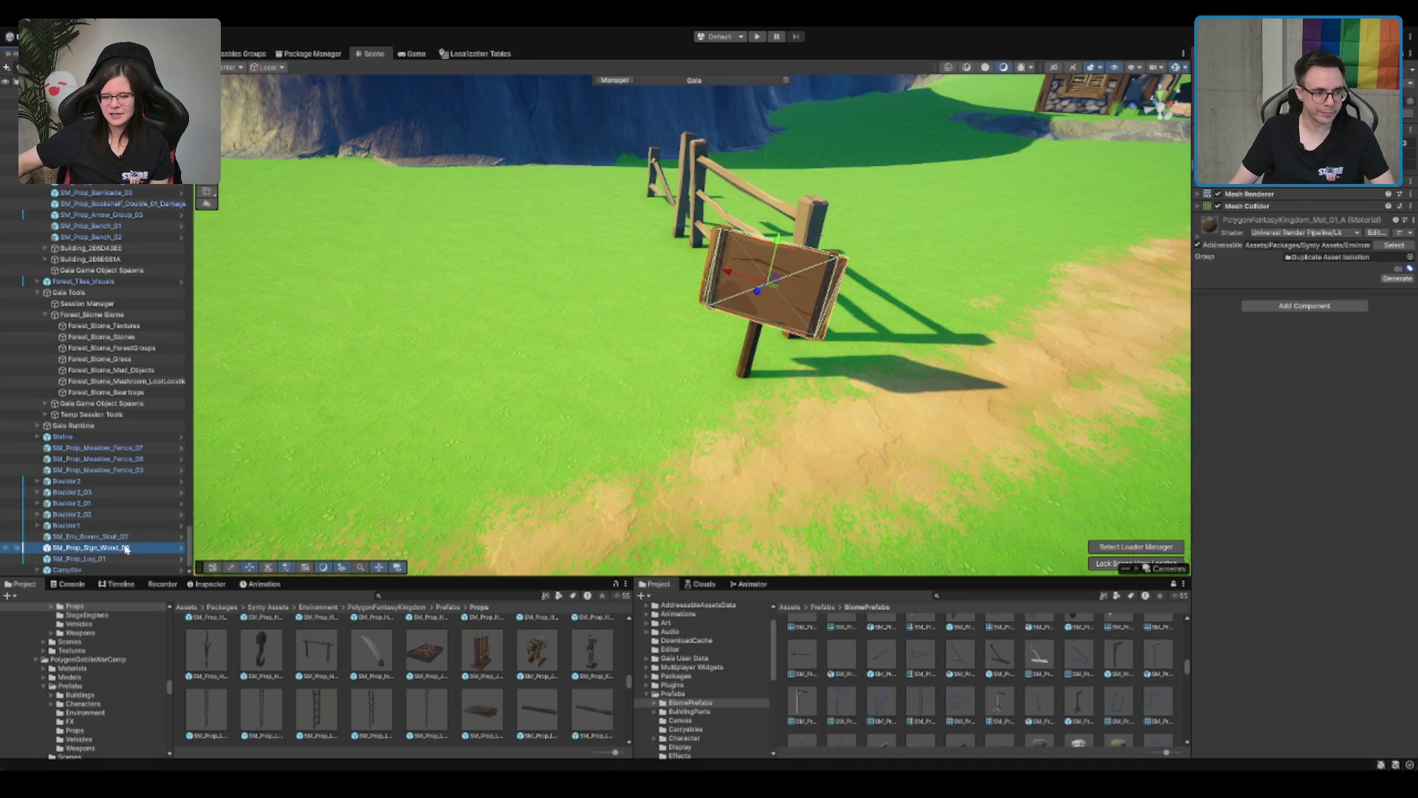
# - Make SM_Prop_Sign_Wood_03 a child of SM_Prop_Log_01 in the Hierarchy
pyautogui.click(104, 559)
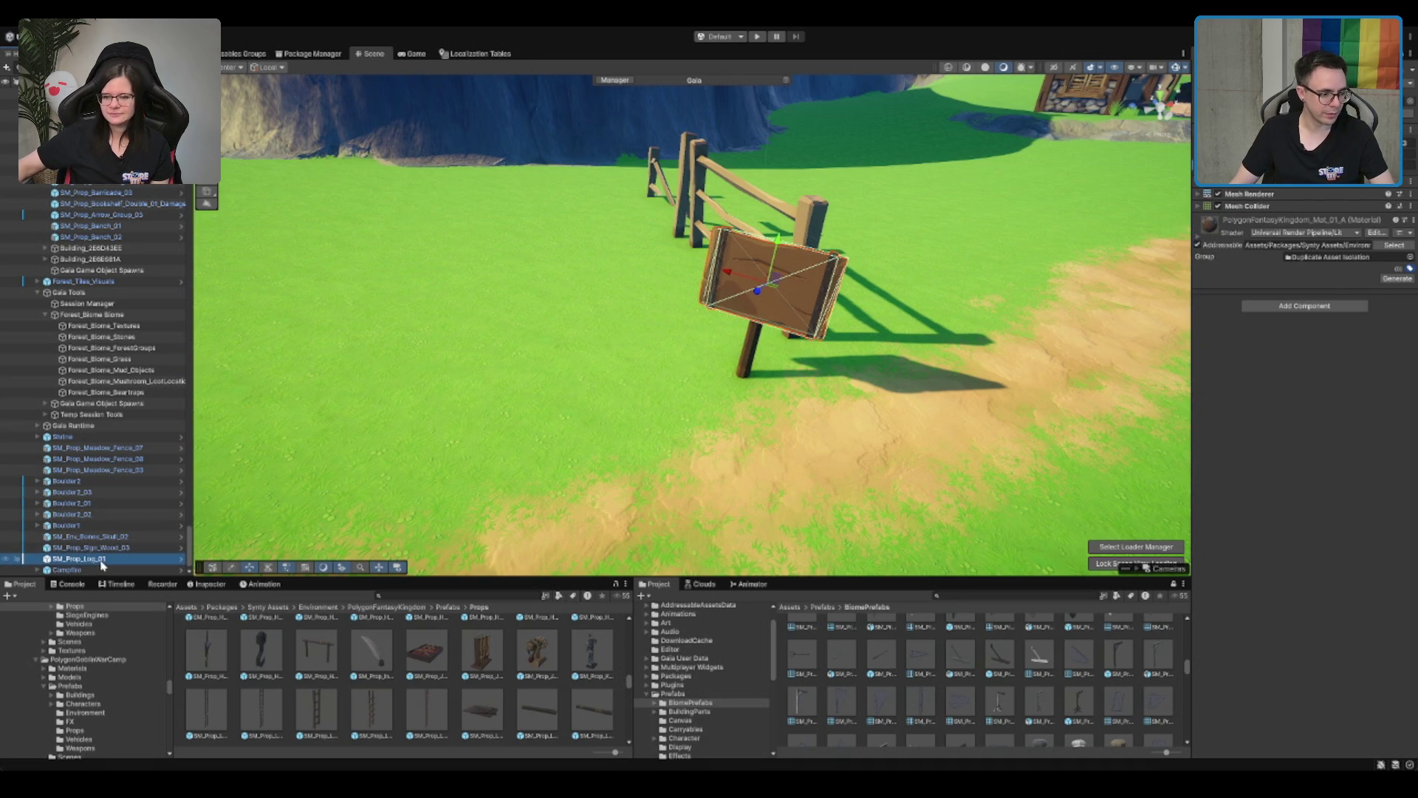
pyautogui.moveTo(107, 565); pyautogui.dragTo(112, 556)
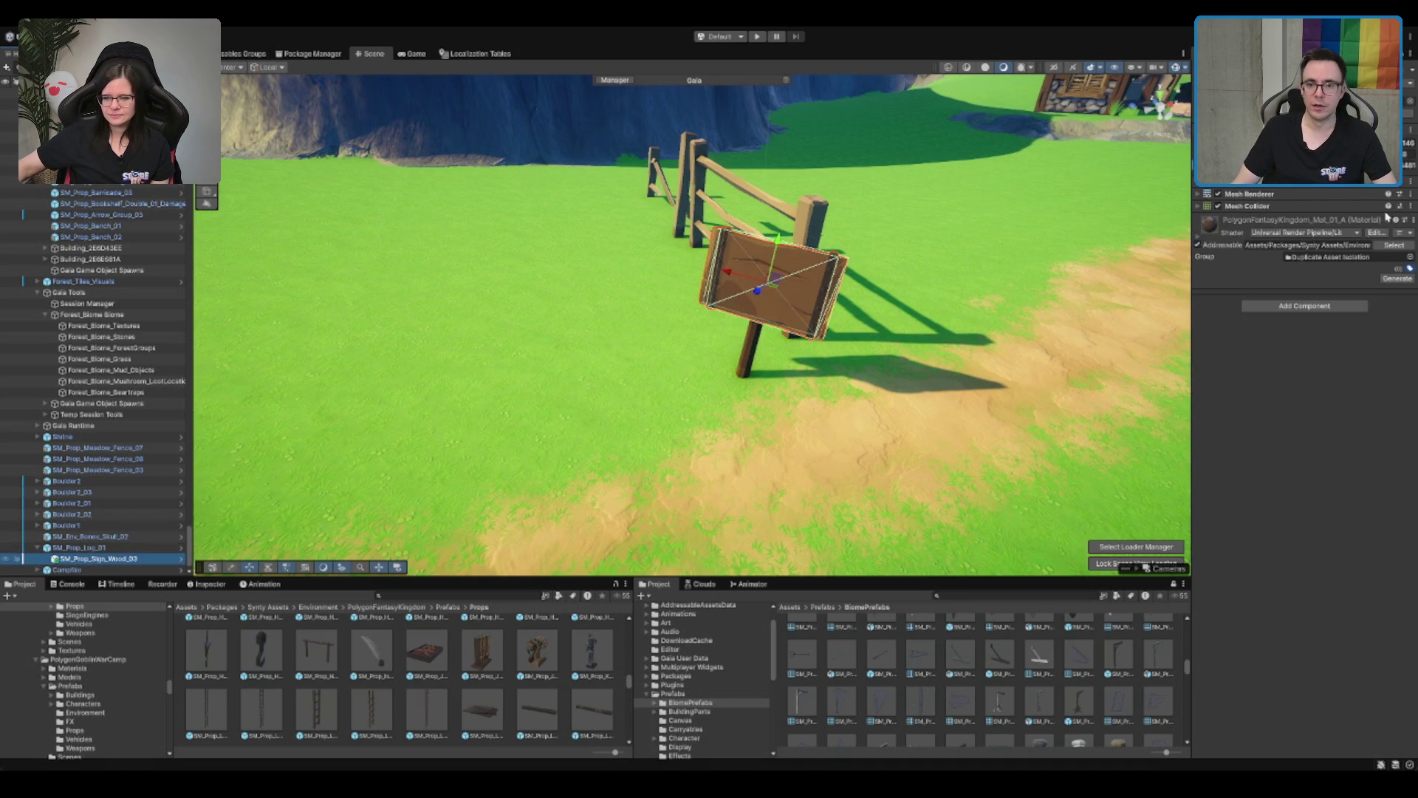
pyautogui.click(1291, 298)
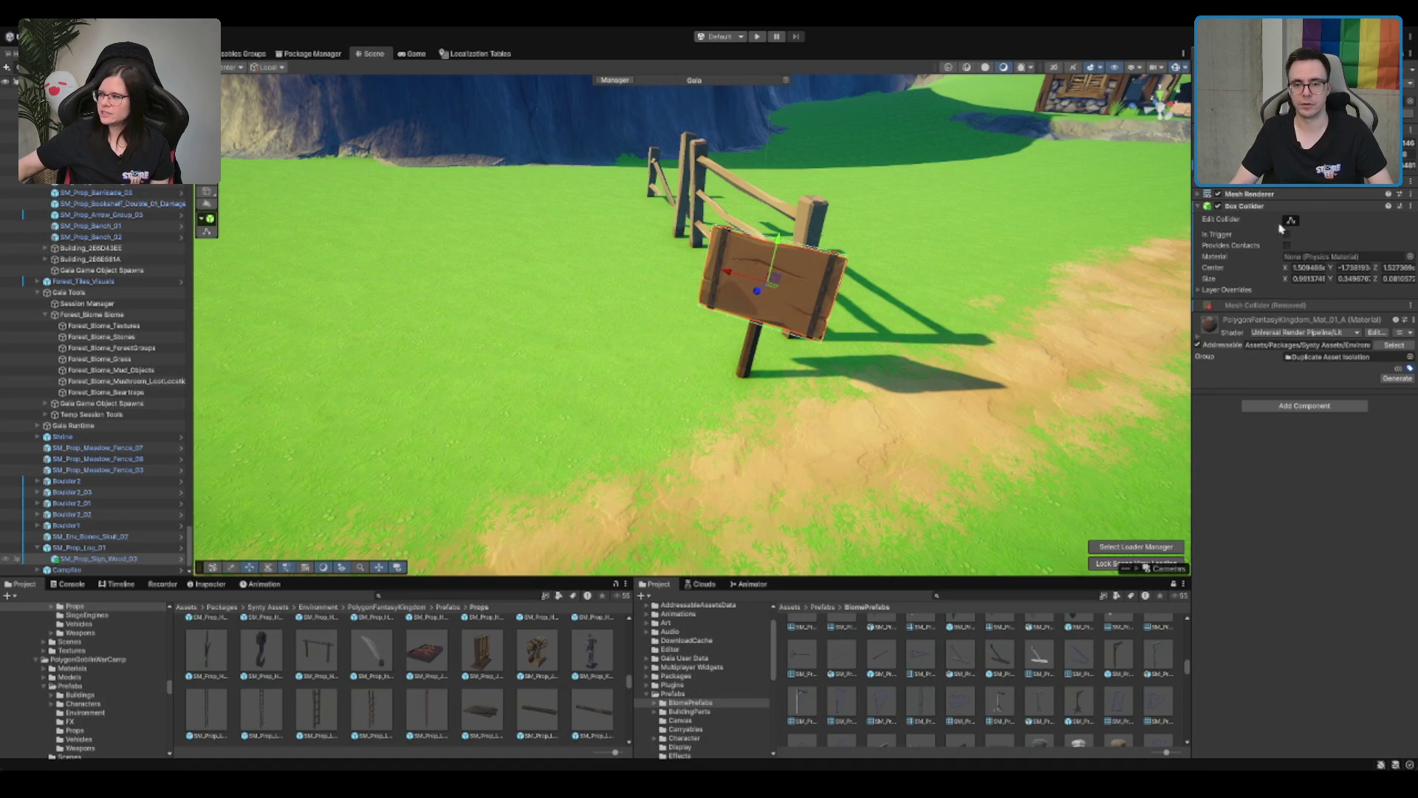
pyautogui.click(1248, 206)
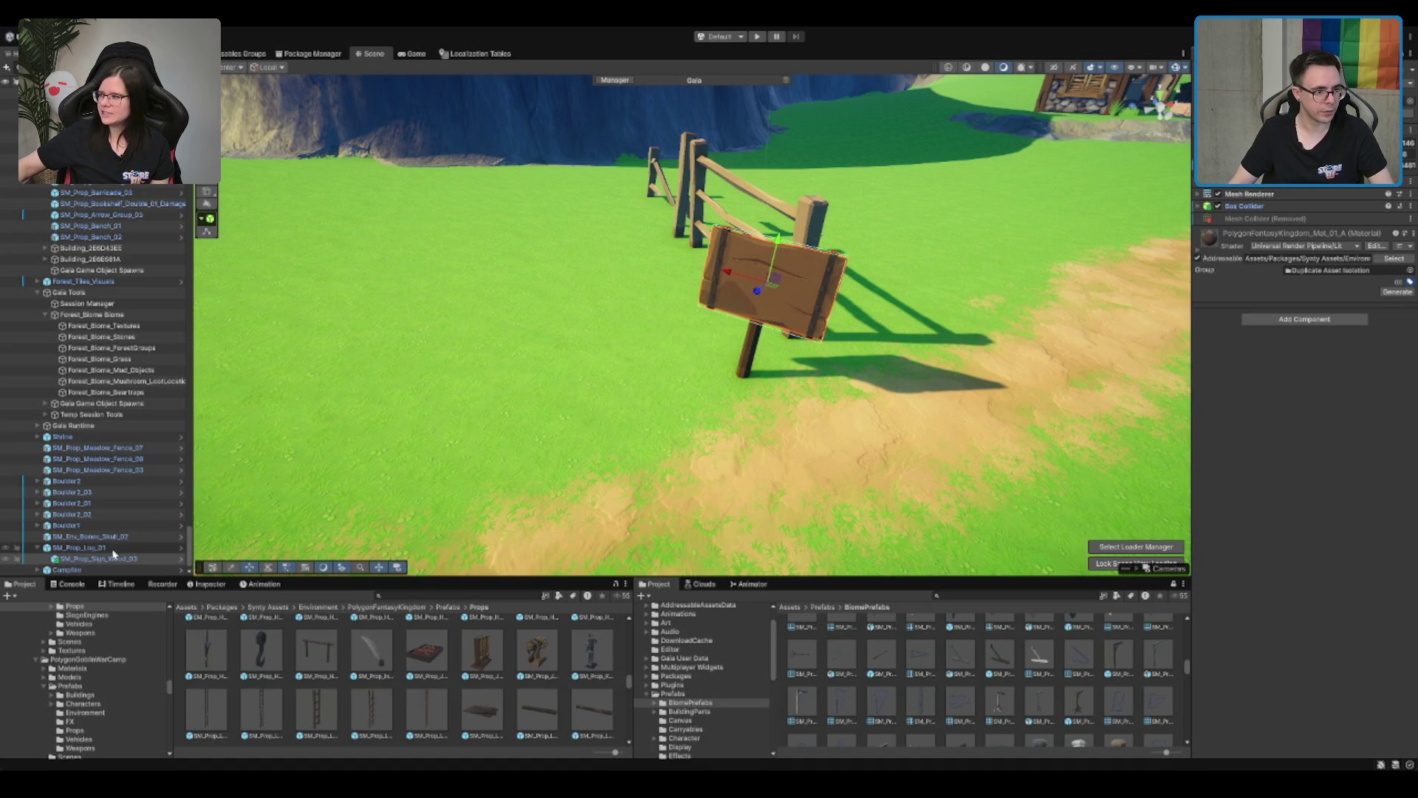
pyautogui.click(112, 549)
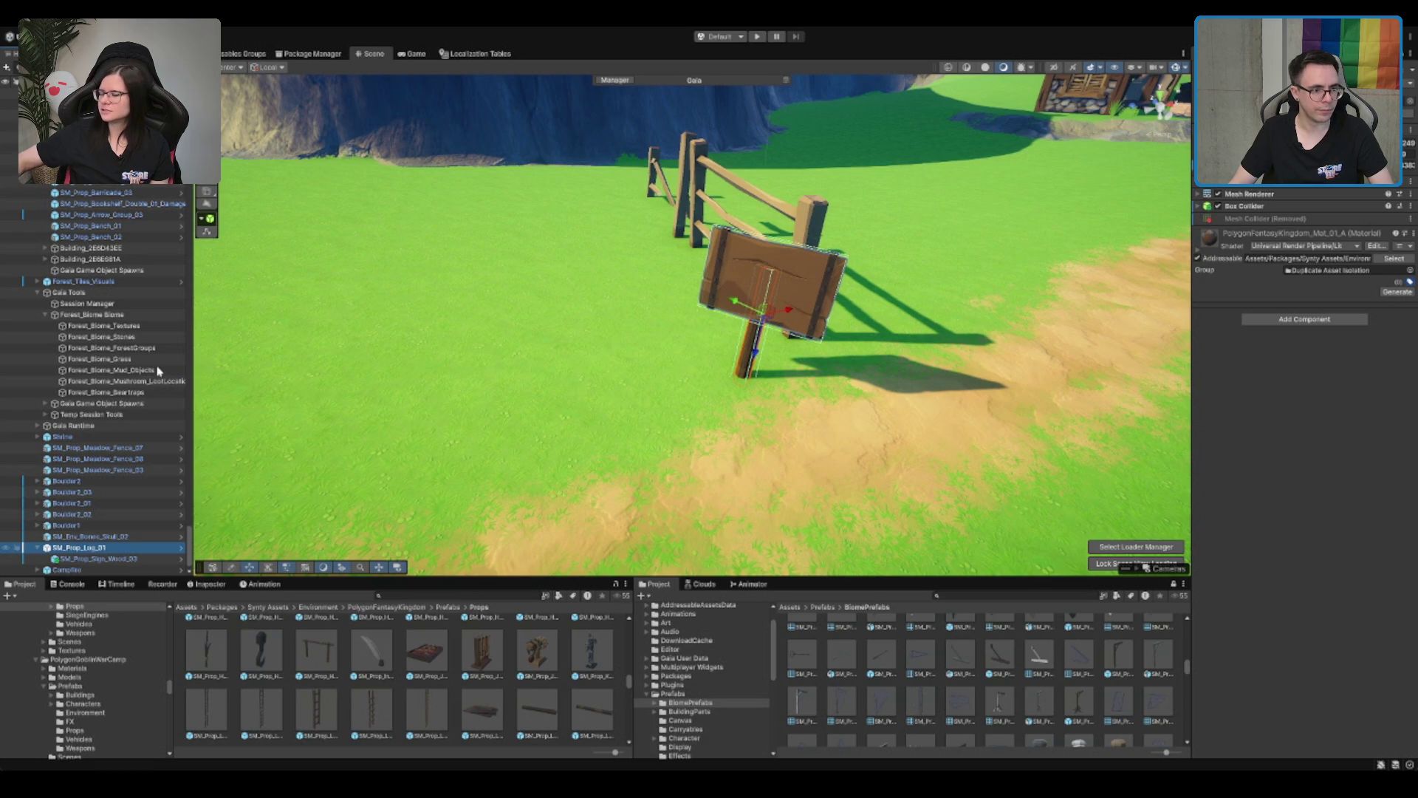
pyautogui.click(92, 559)
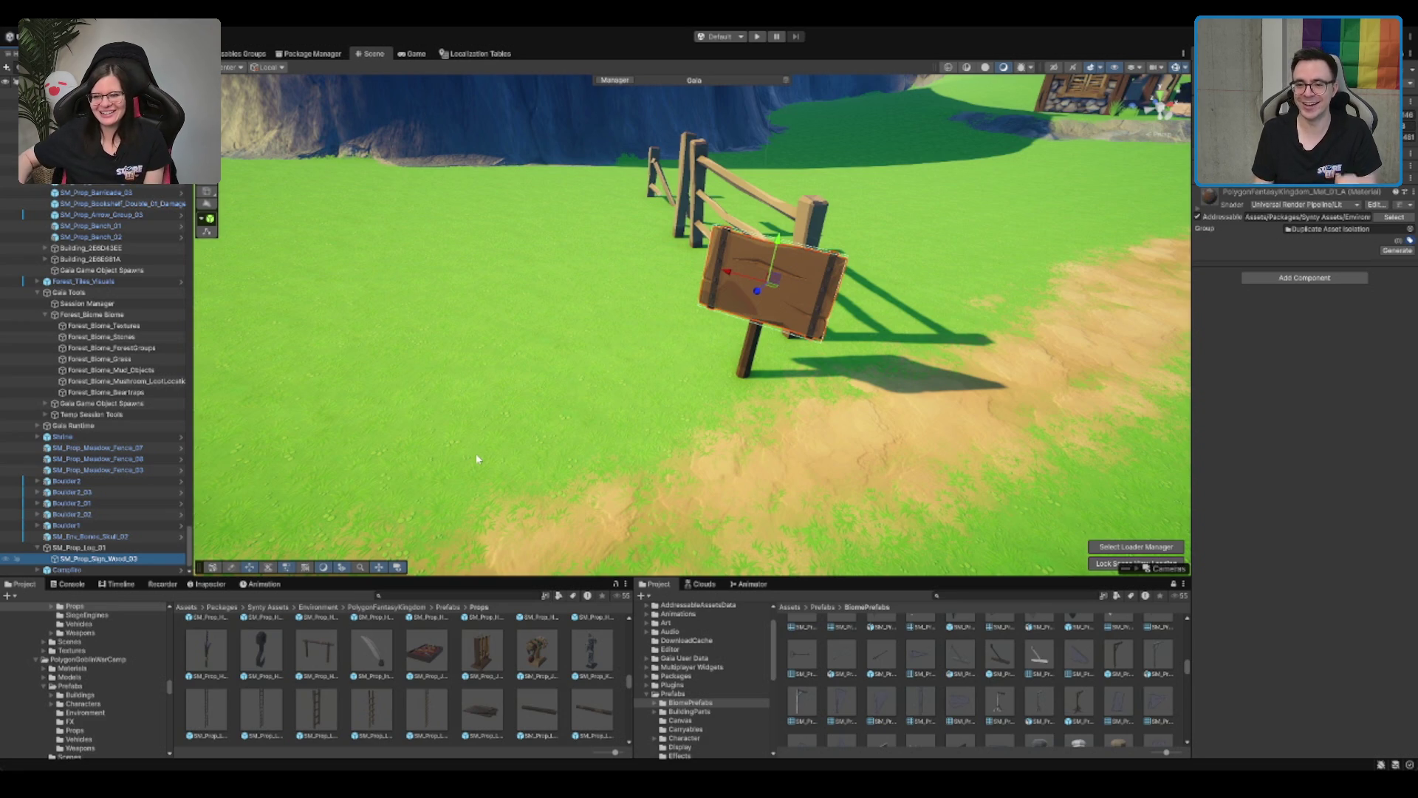
# - Give the log post a new signpost name
pyautogui.moveTo(700, 432)
pyautogui.mouseDown()
pyautogui.moveTo(665, 399)
pyautogui.moveTo(490, 332)
pyautogui.moveTo(635, 336)
pyautogui.mouseUp()
pyautogui.press('e')
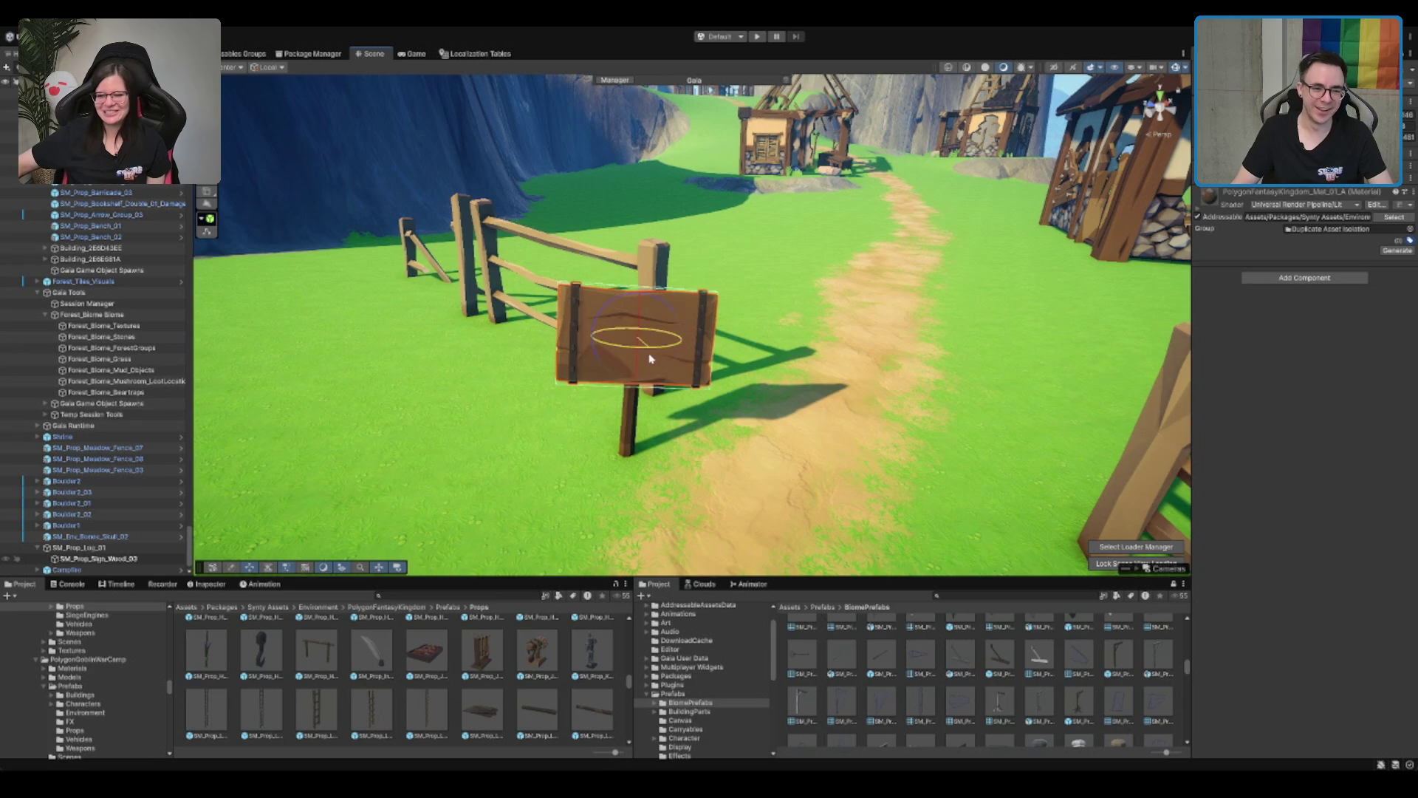
pyautogui.moveTo(369, 517); pyautogui.dragTo(291, 543)
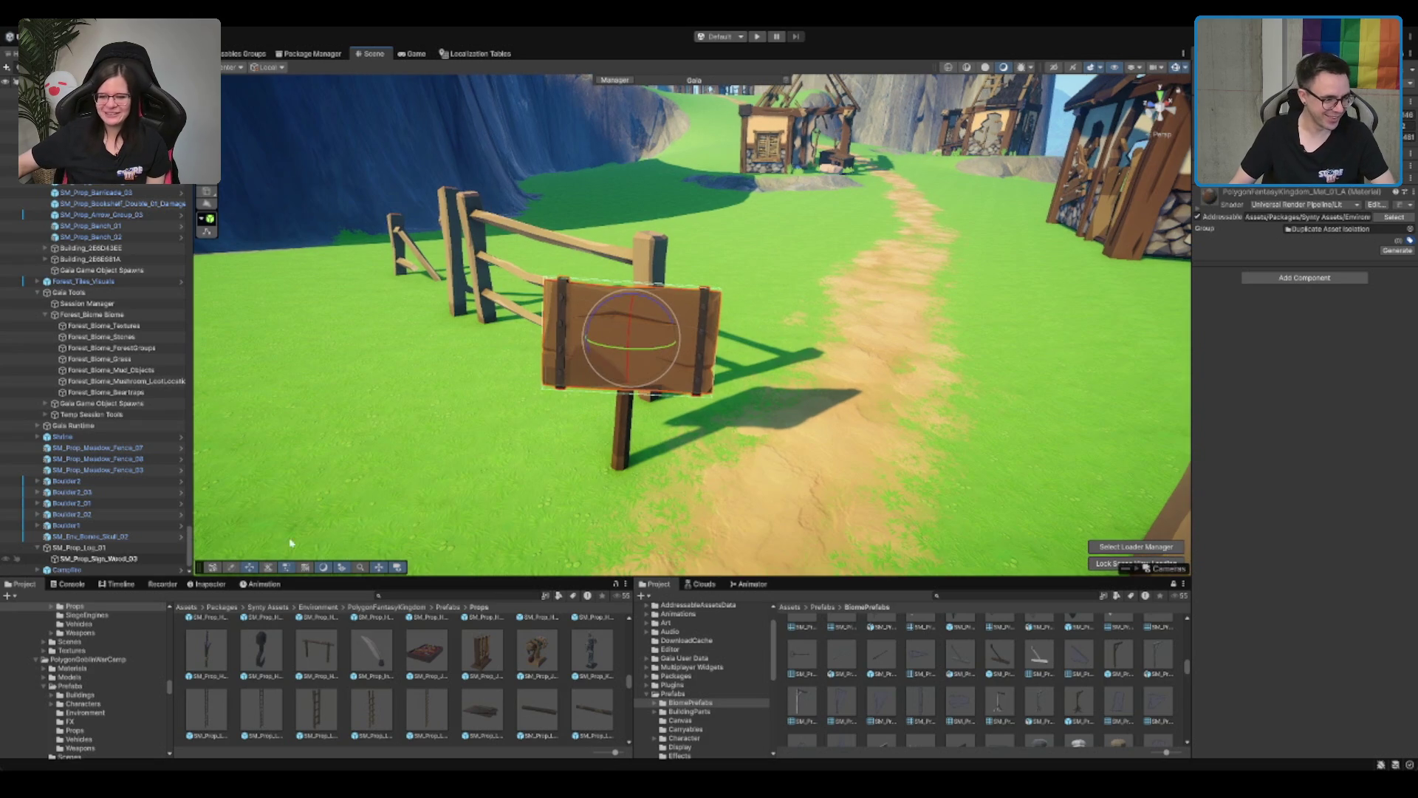
pyautogui.click(104, 559)
pyautogui.click(131, 547)
pyautogui.write('Sign')
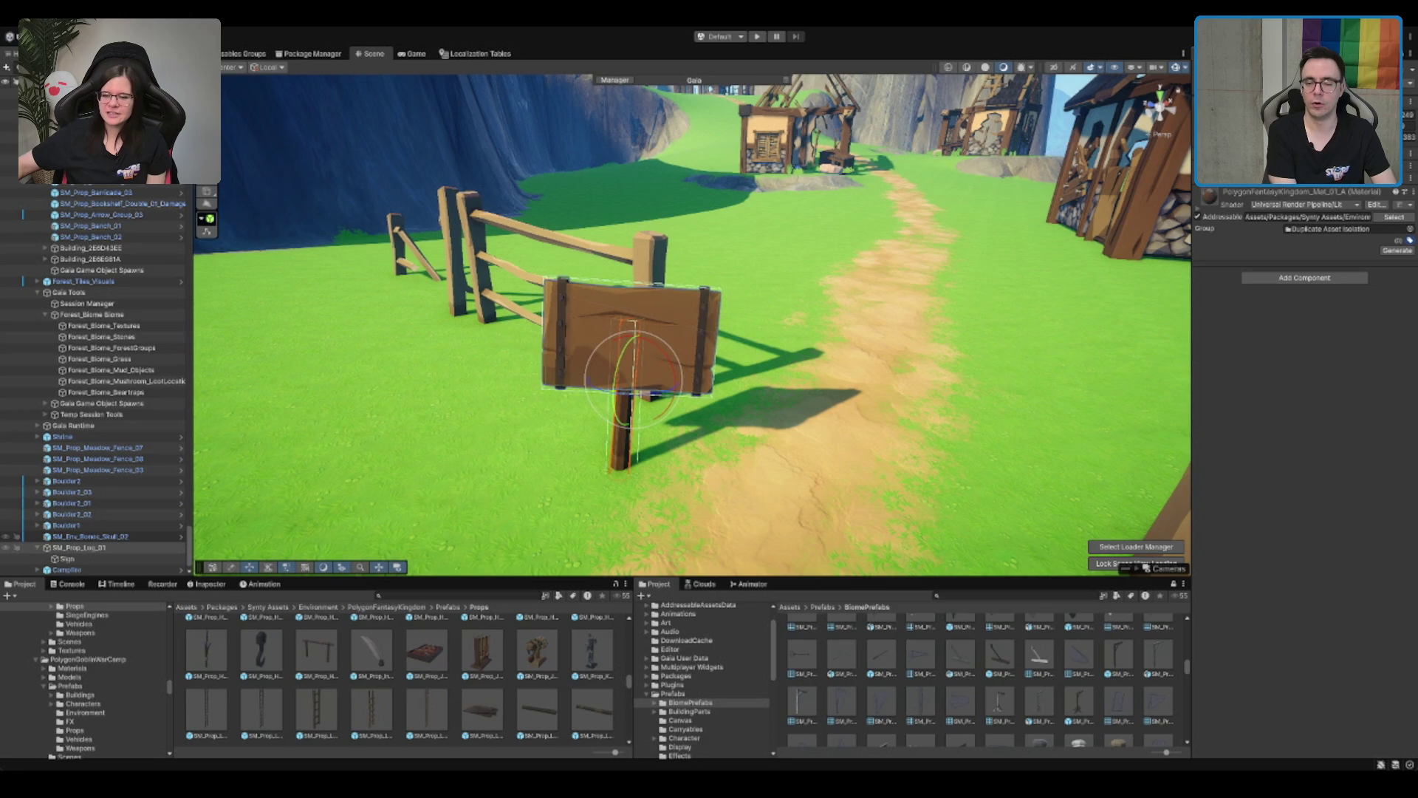
pyautogui.write('InspectRootSign')
pyautogui.press('Return')
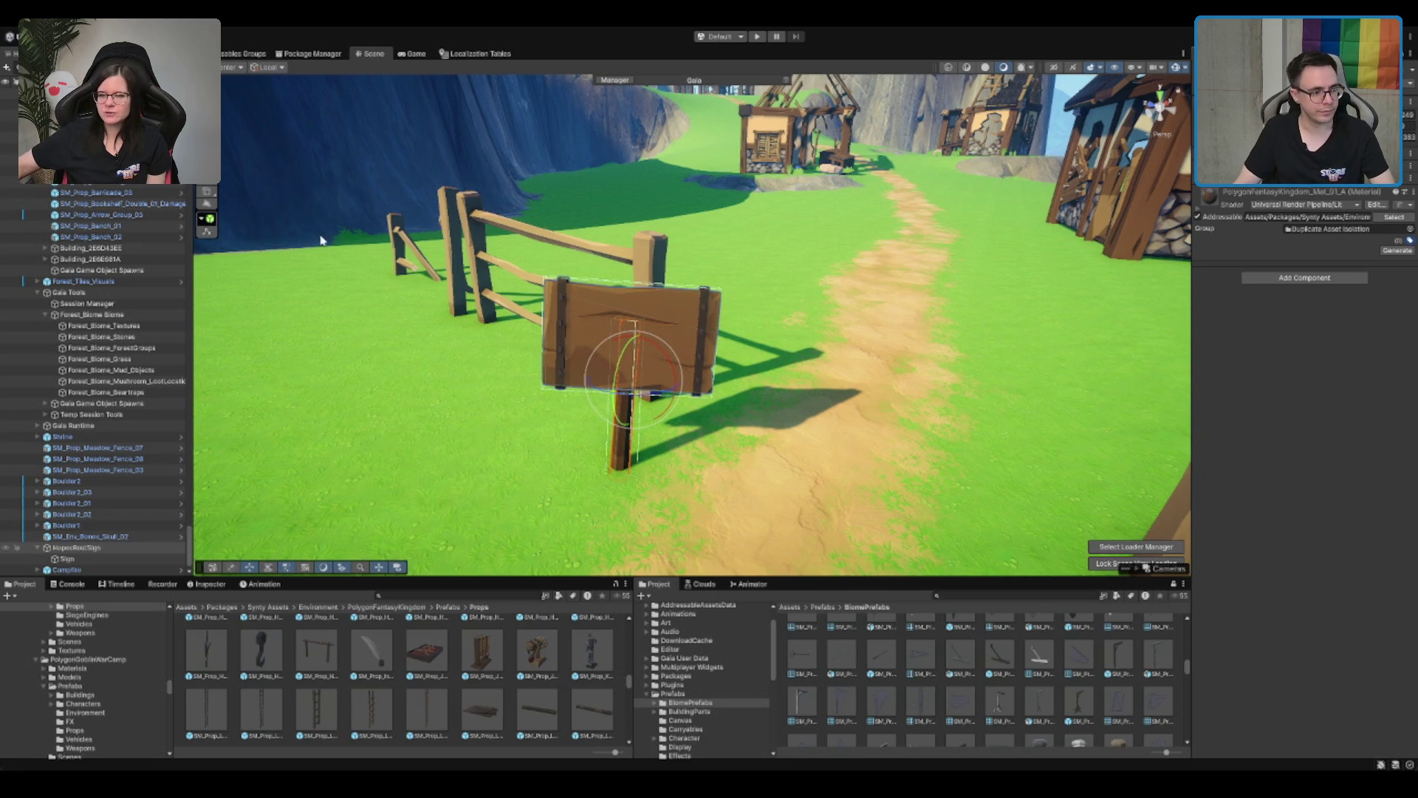
# - Set the Sign's Interactable Collider to Sign (Box Collider) and its Interact Target to Sign
pyautogui.click(144, 560)
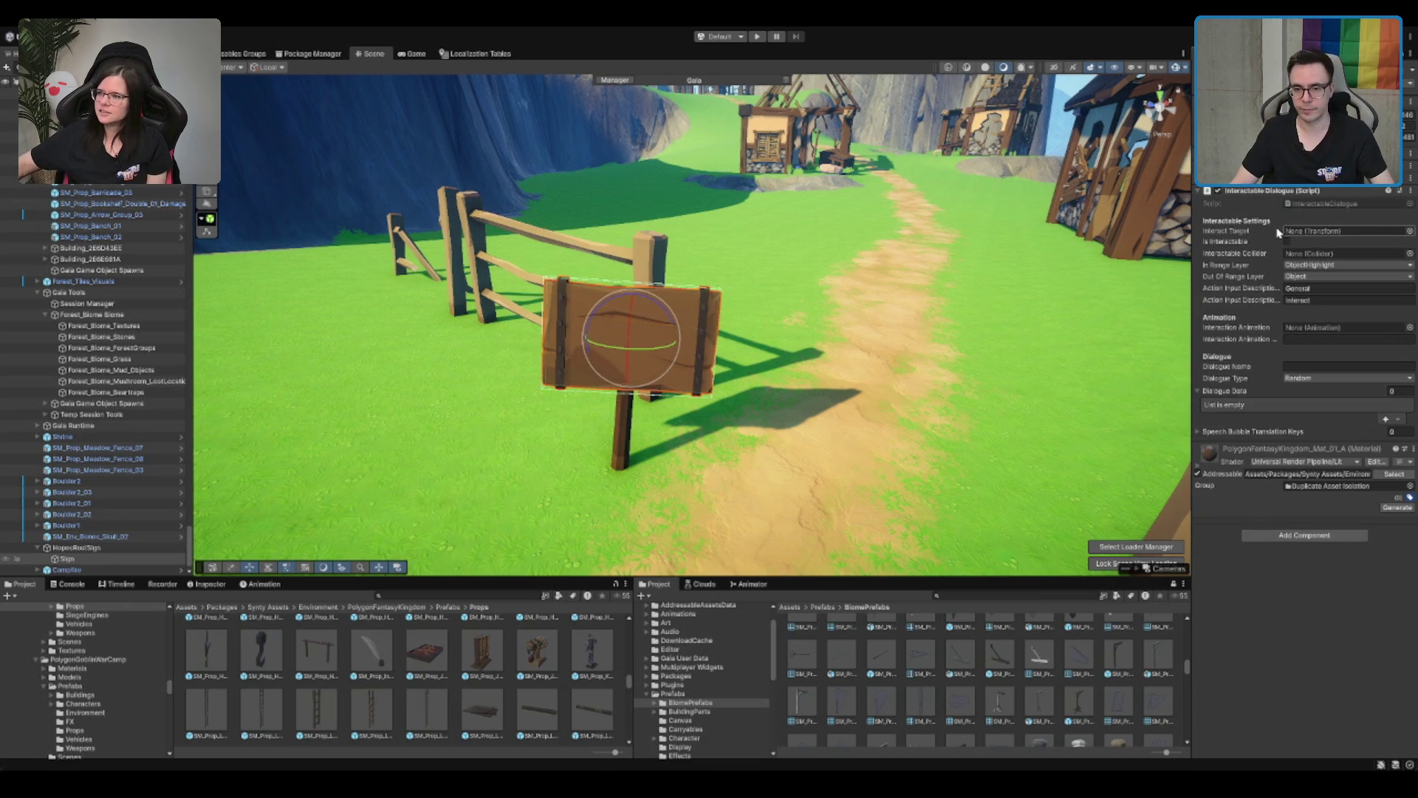
pyautogui.click(1287, 242)
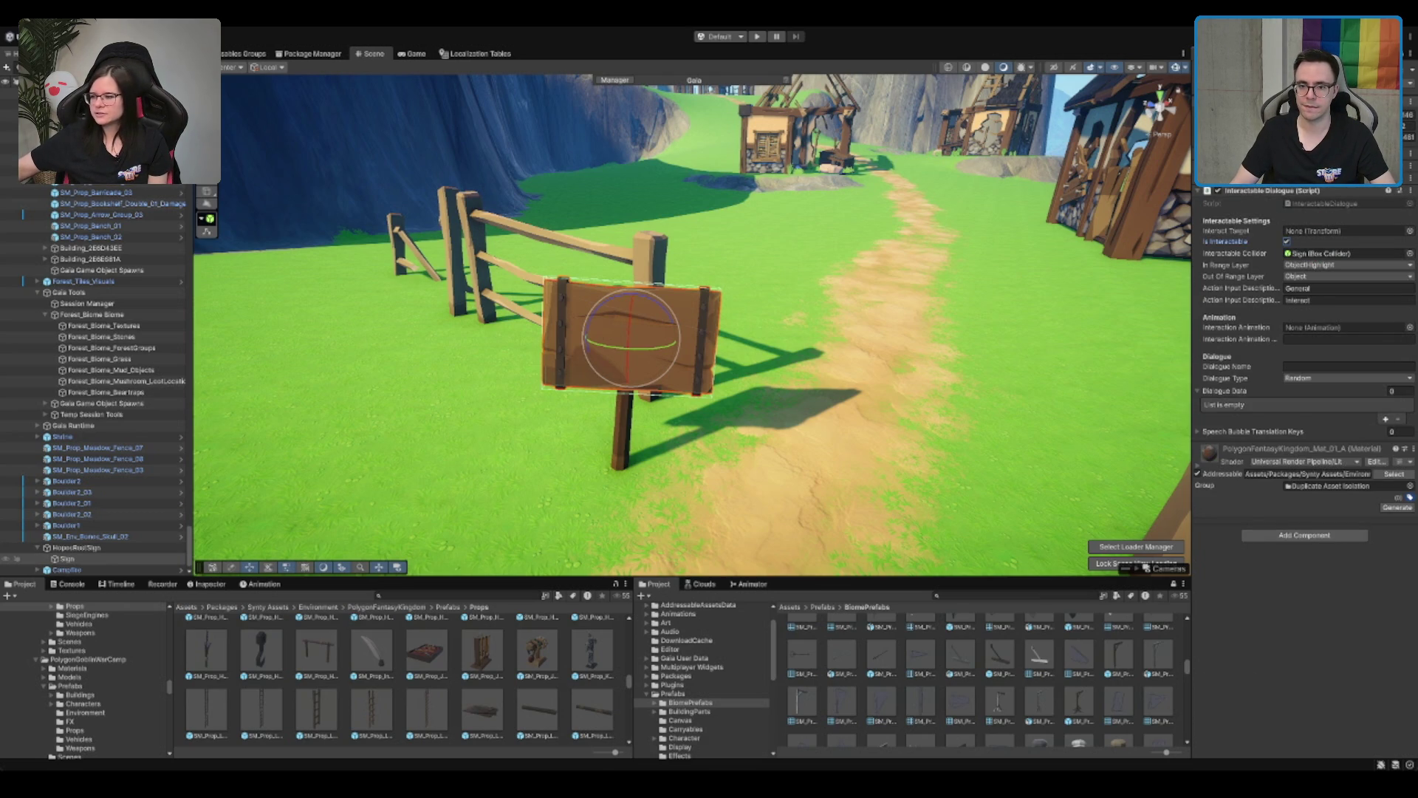
pyautogui.moveTo(1294, 234); pyautogui.dragTo(1295, 235)
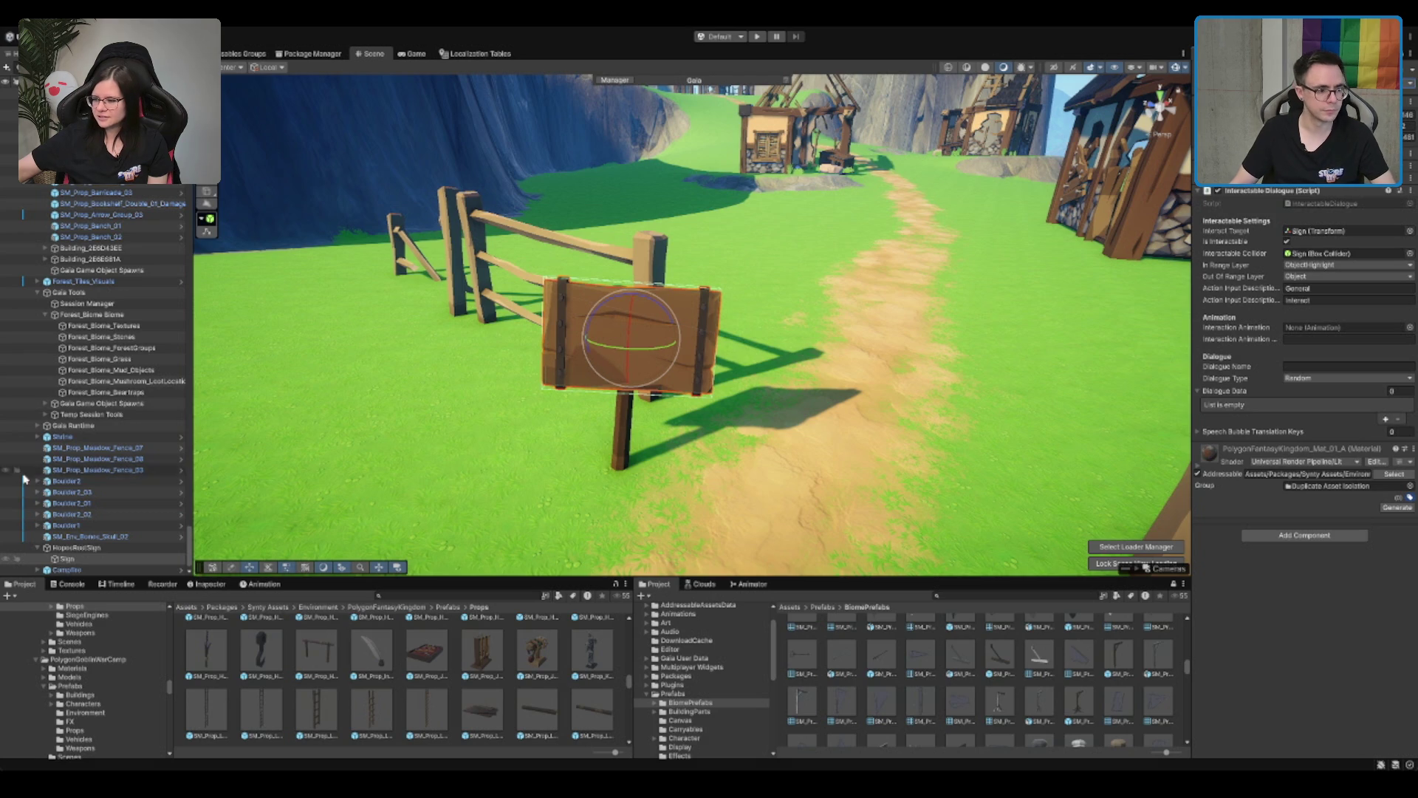
pyautogui.press('f')
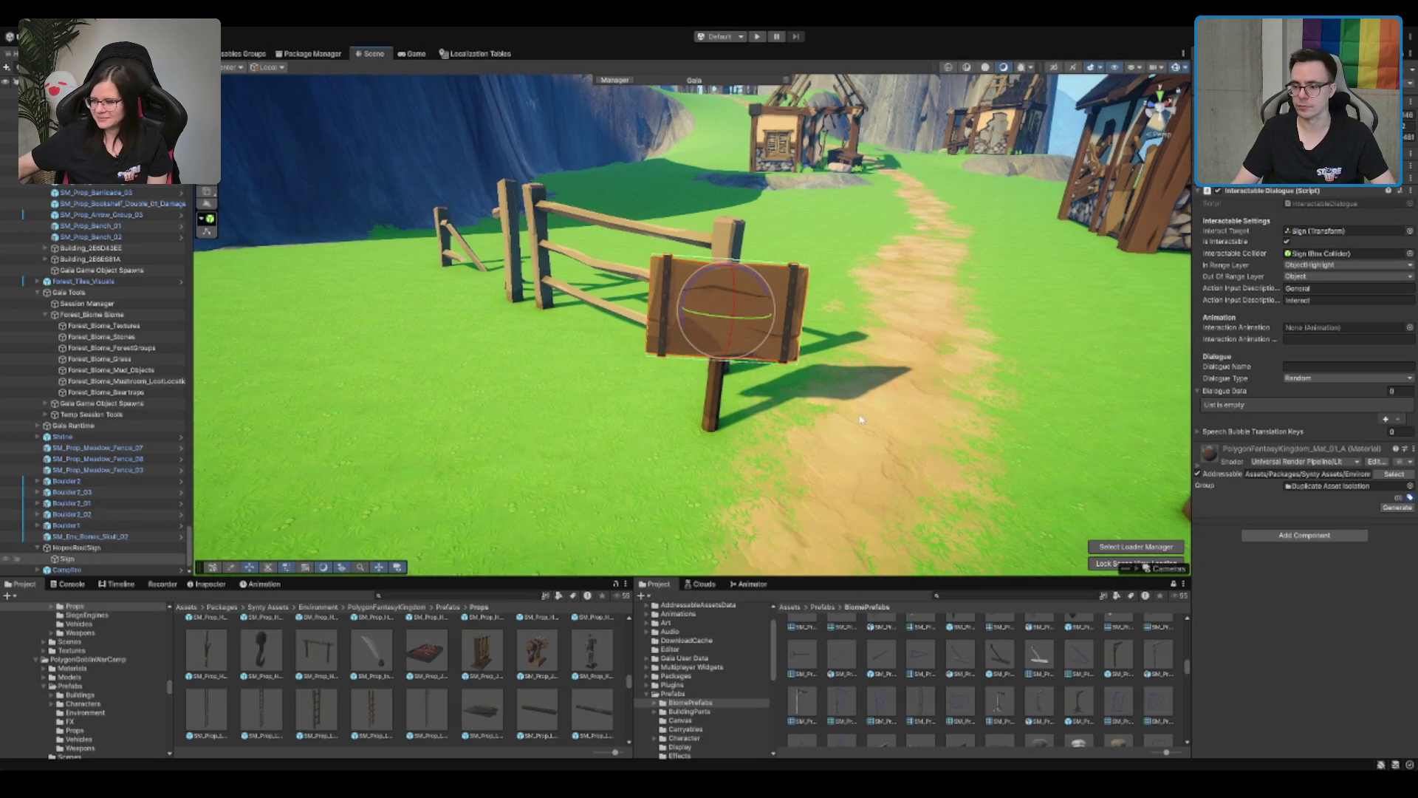
pyautogui.moveTo(860, 417); pyautogui.dragTo(879, 397)
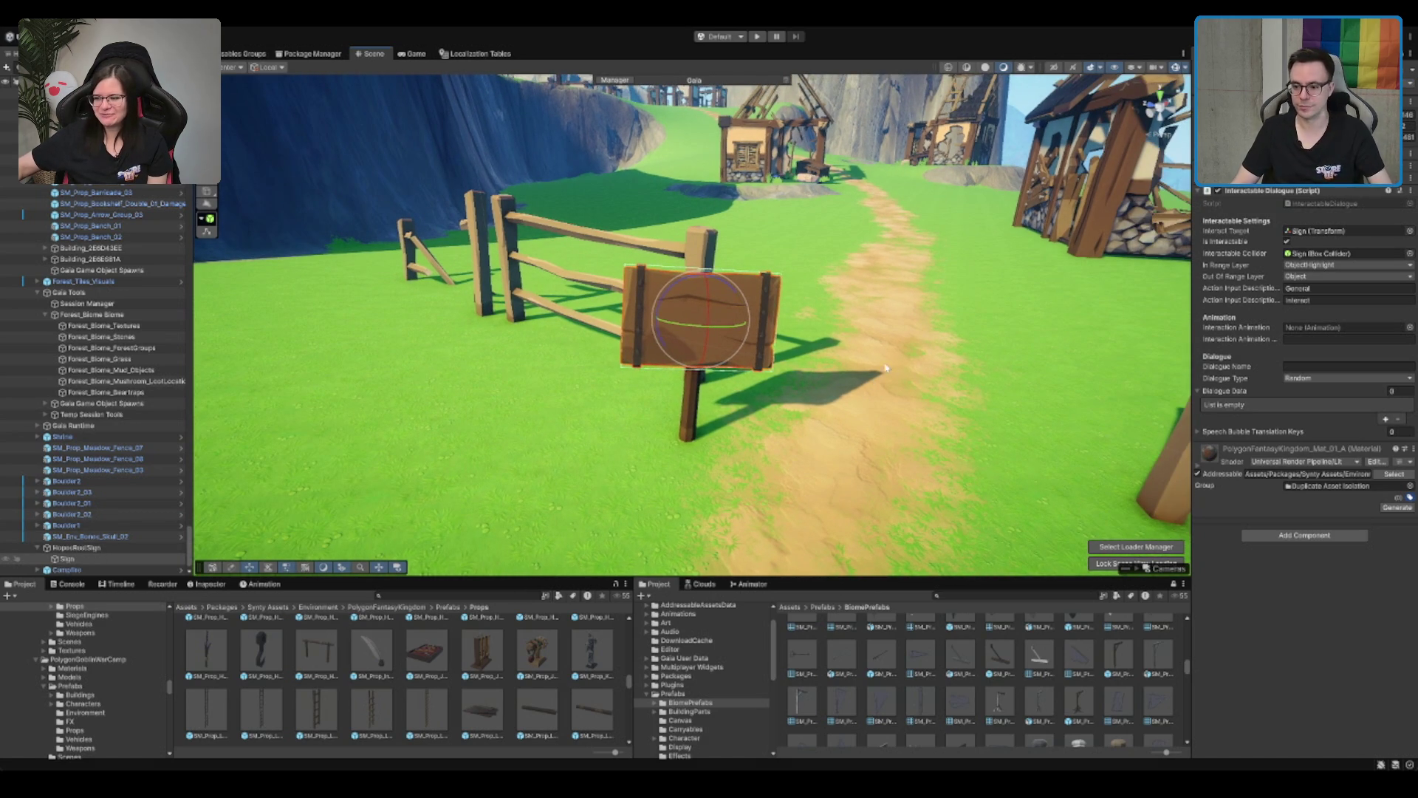
pyautogui.scroll(1, 866, 361)
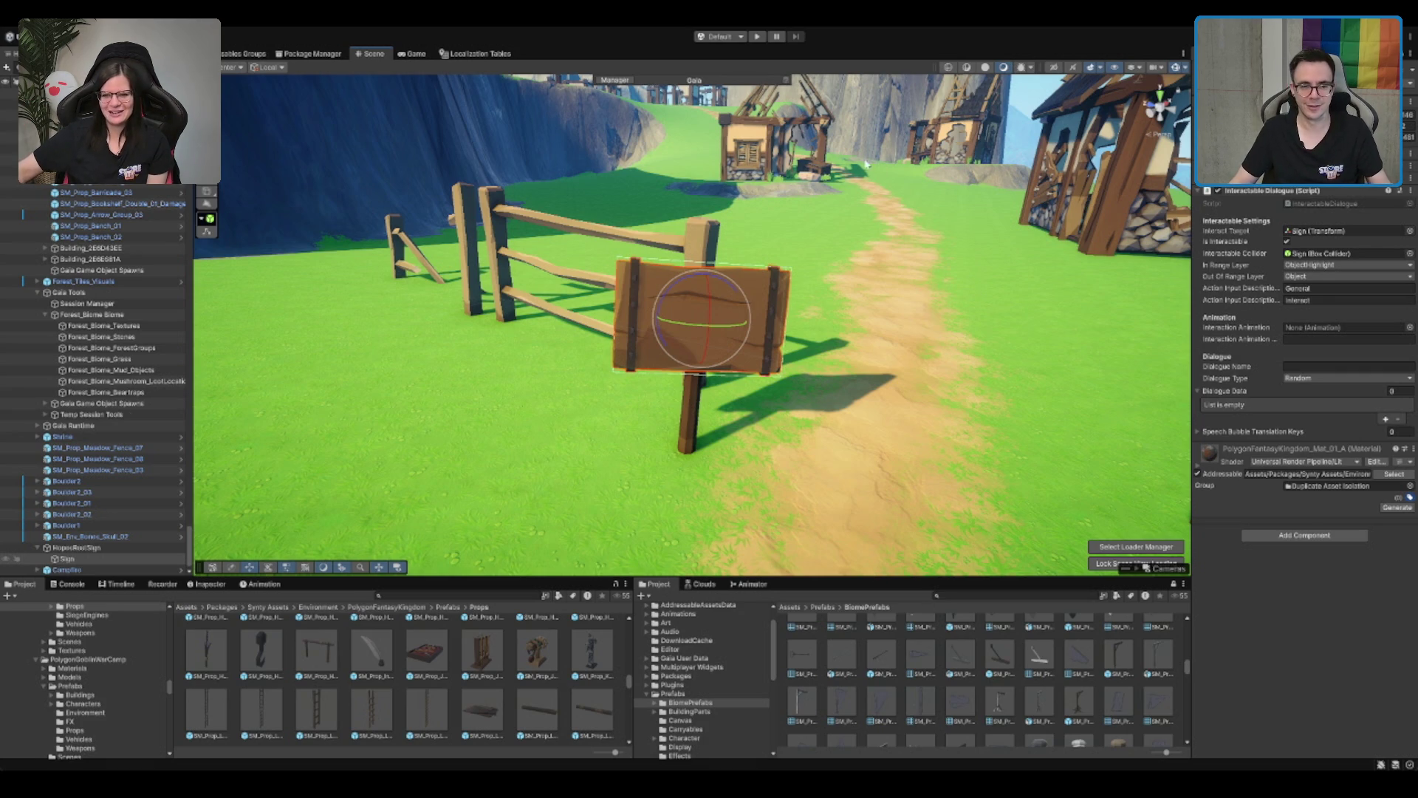
pyautogui.moveTo(916, 346)
pyautogui.mouseDown()
pyautogui.moveTo(950, 310)
pyautogui.moveTo(938, 280)
pyautogui.moveTo(960, 251)
pyautogui.moveTo(886, 214)
pyautogui.moveTo(809, 277)
pyautogui.mouseUp()
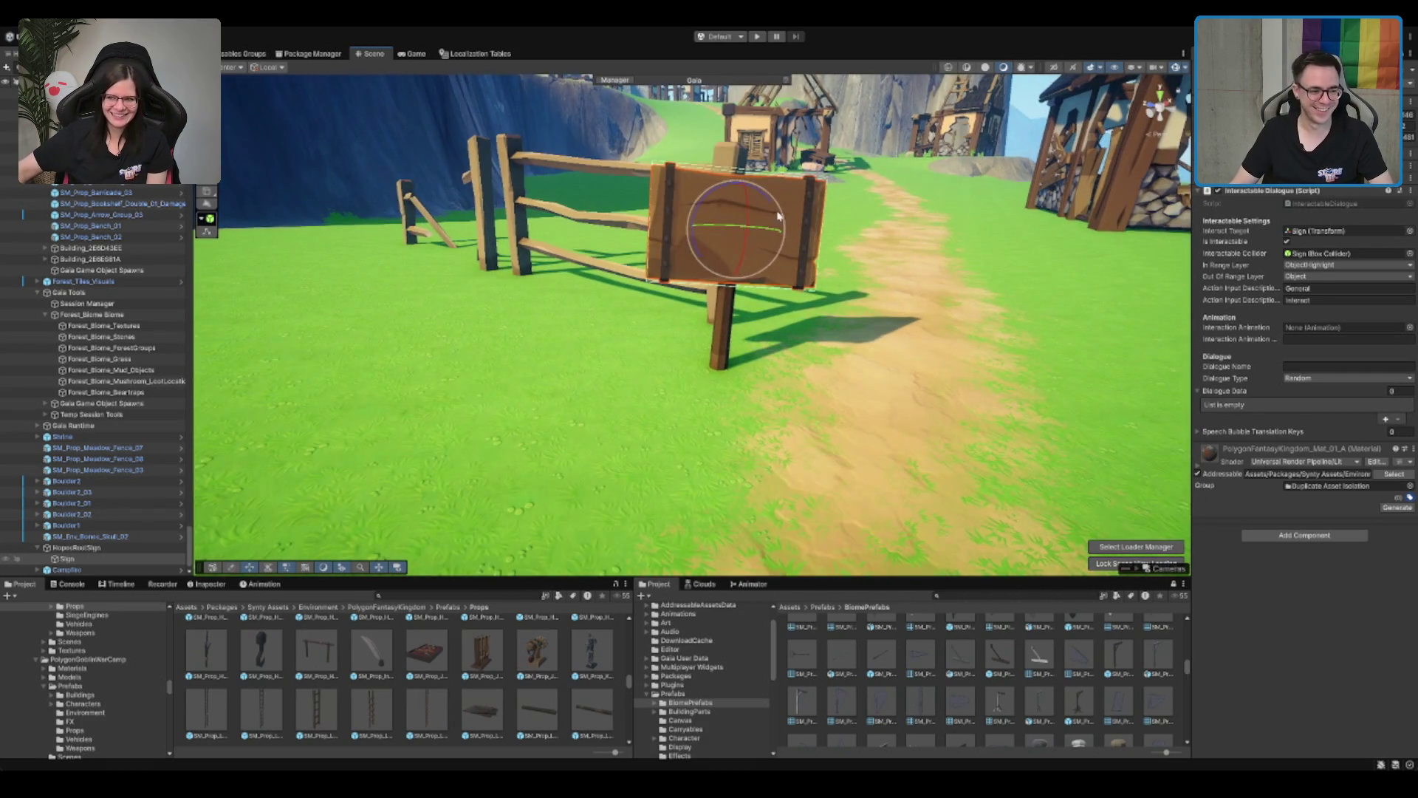
pyautogui.moveTo(781, 216); pyautogui.dragTo(668, 231)
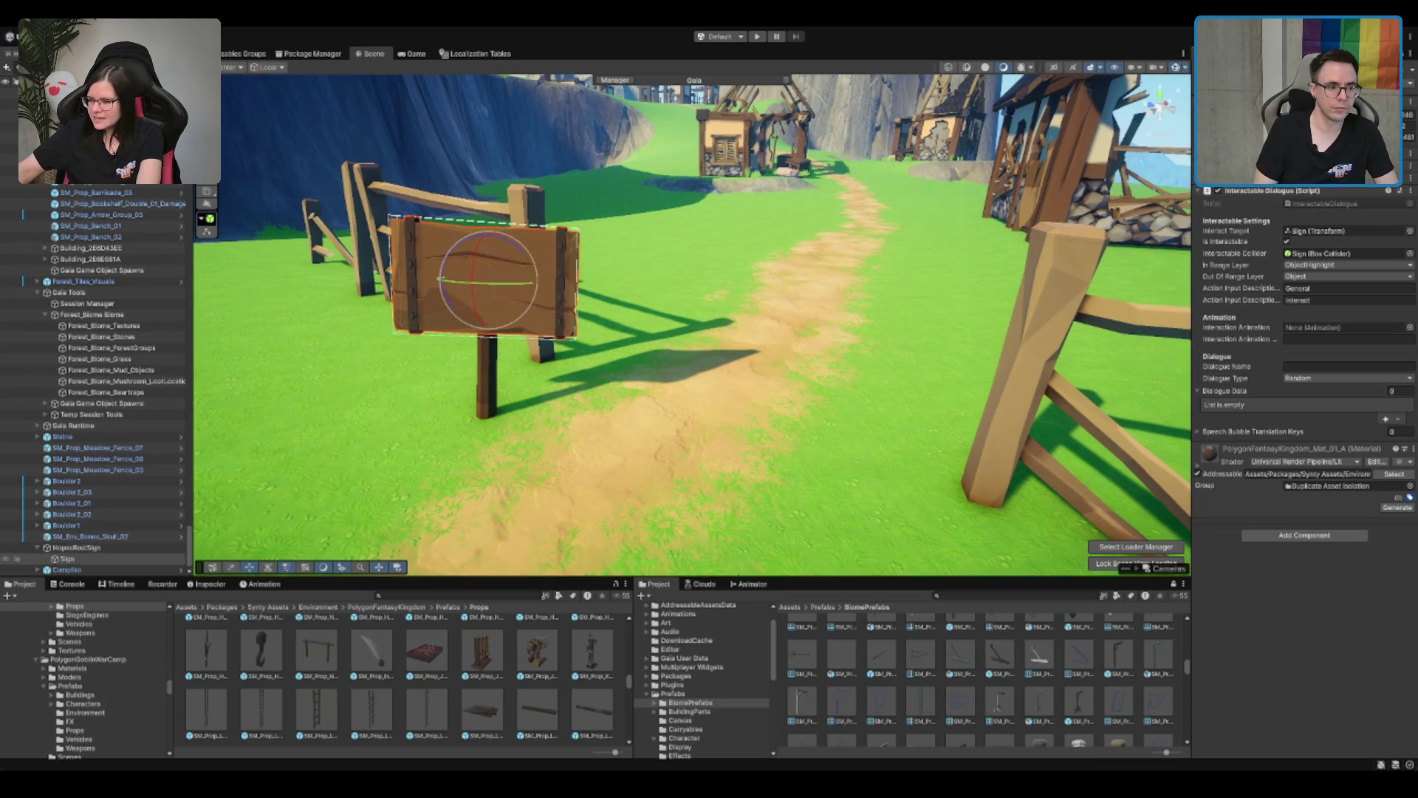
# - Rename the post to HopesRestSignBase and the board to HopesRestSign
pyautogui.click(77, 547)
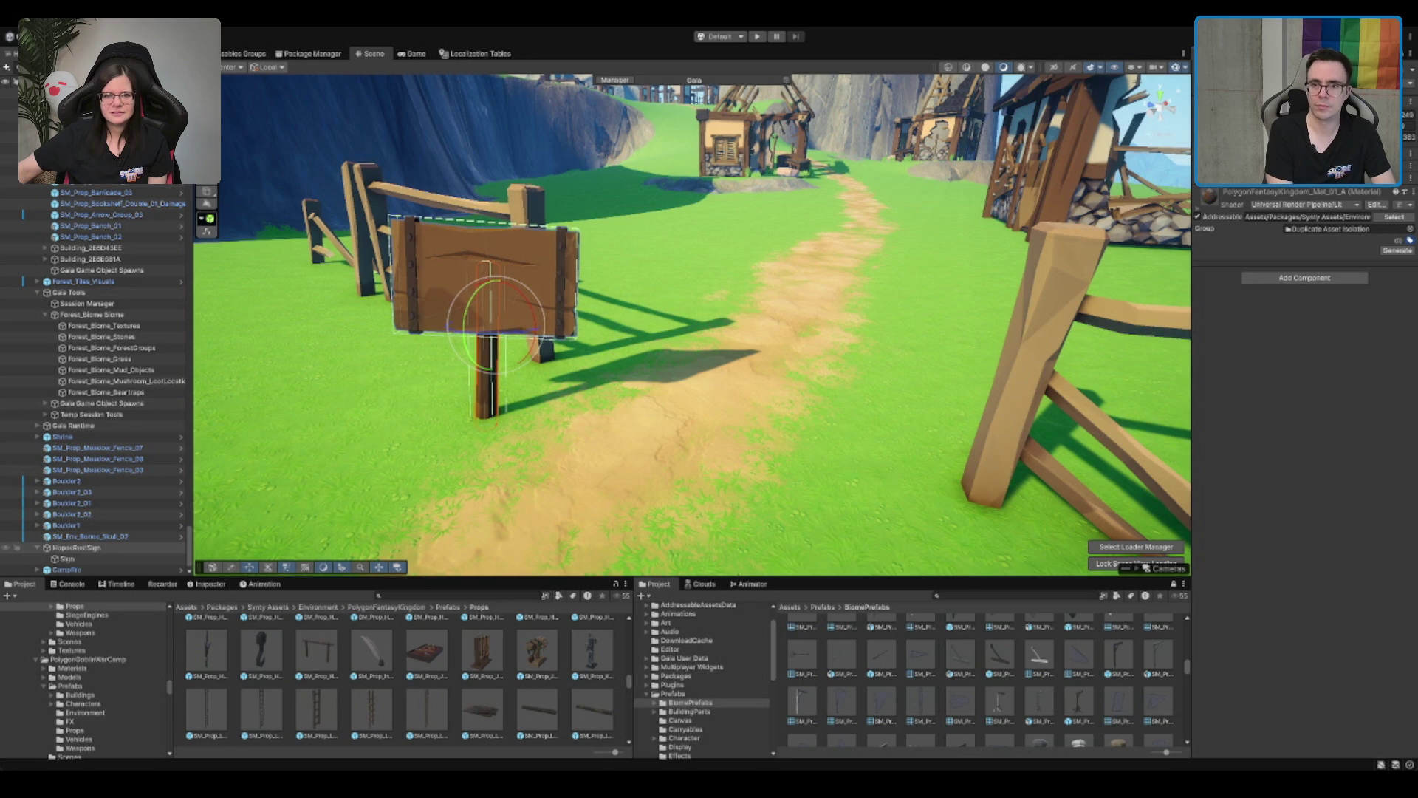
pyautogui.write('Base')
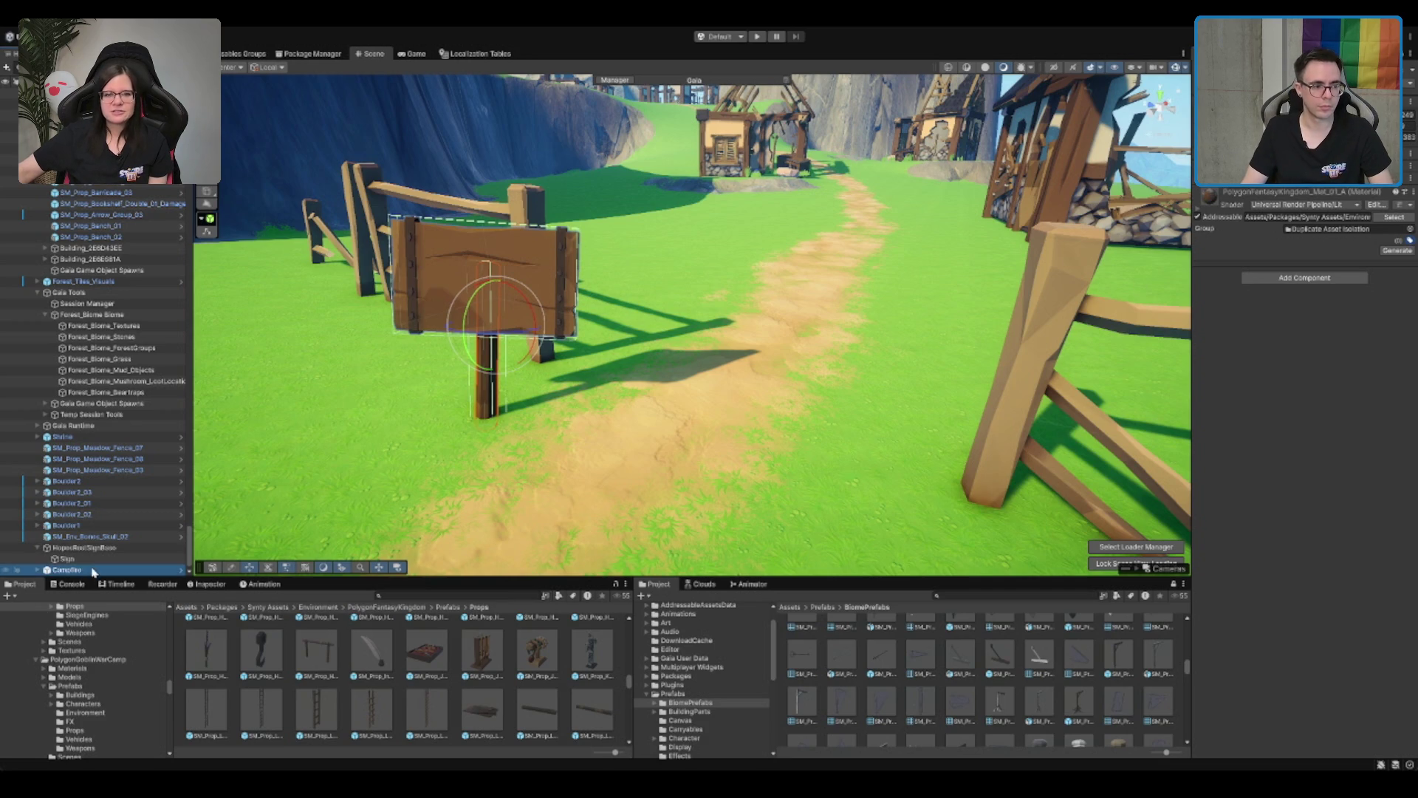
pyautogui.click(66, 558)
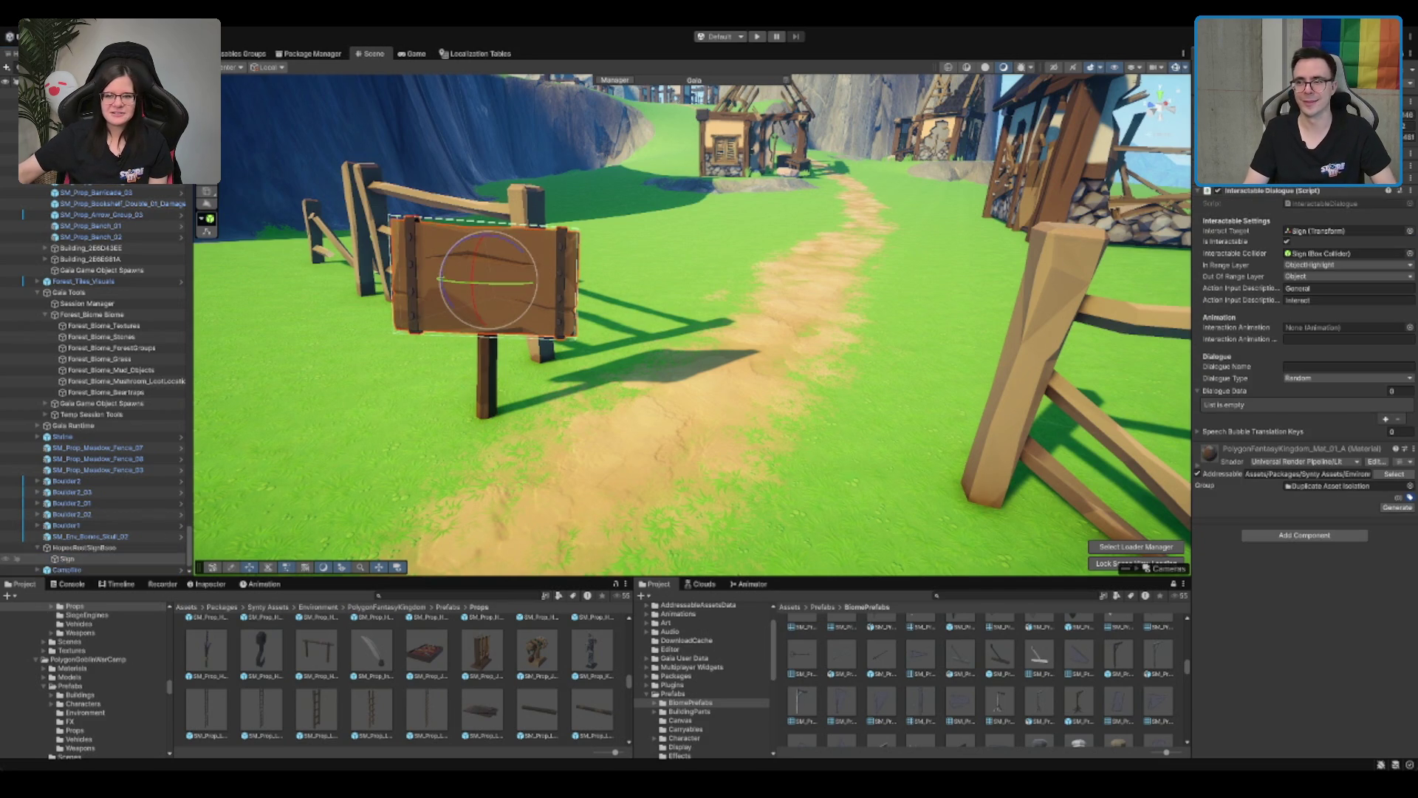
pyautogui.write('HopesRestSign')
pyautogui.press('Return')
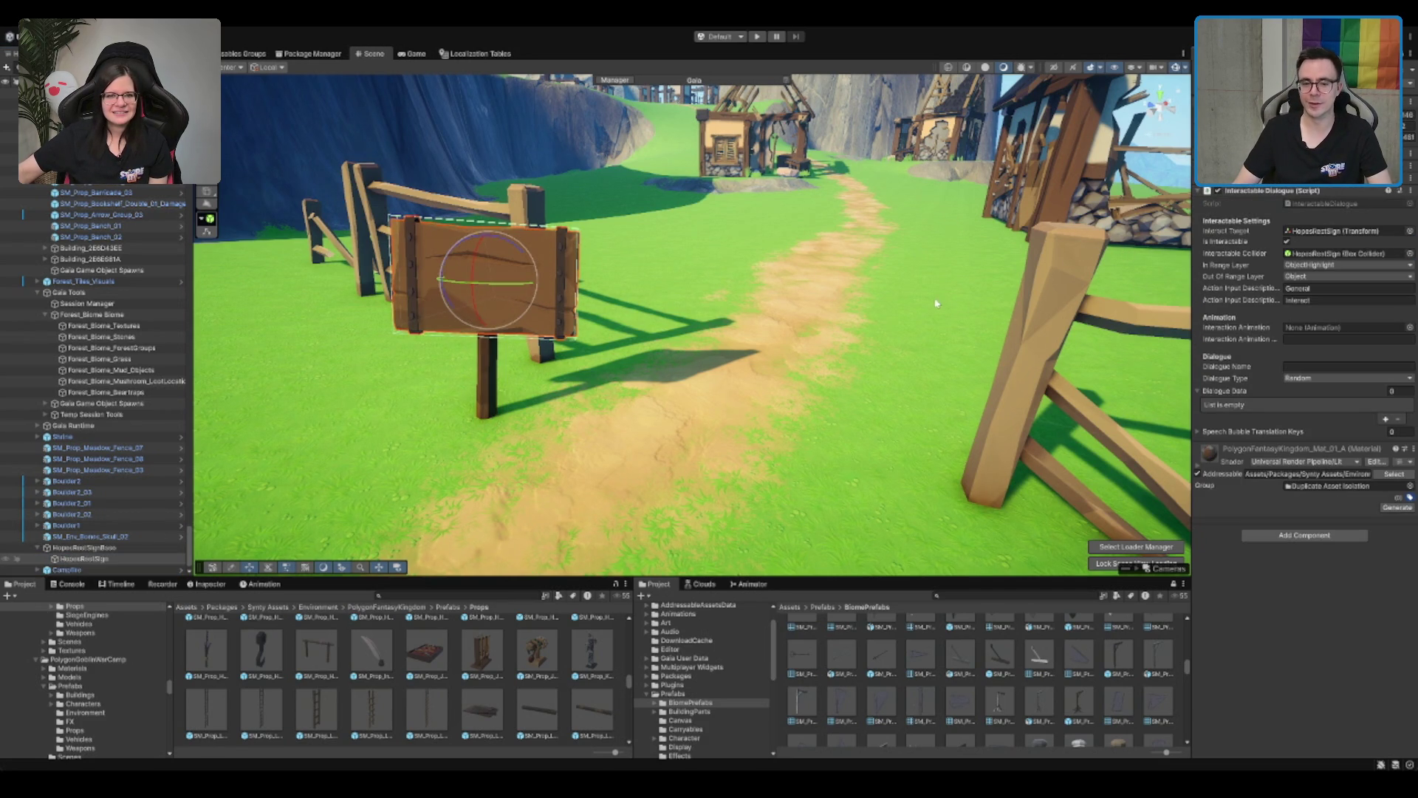
# - Frame HopesRestSign and orbit out to view it among the village
pyautogui.press('f')
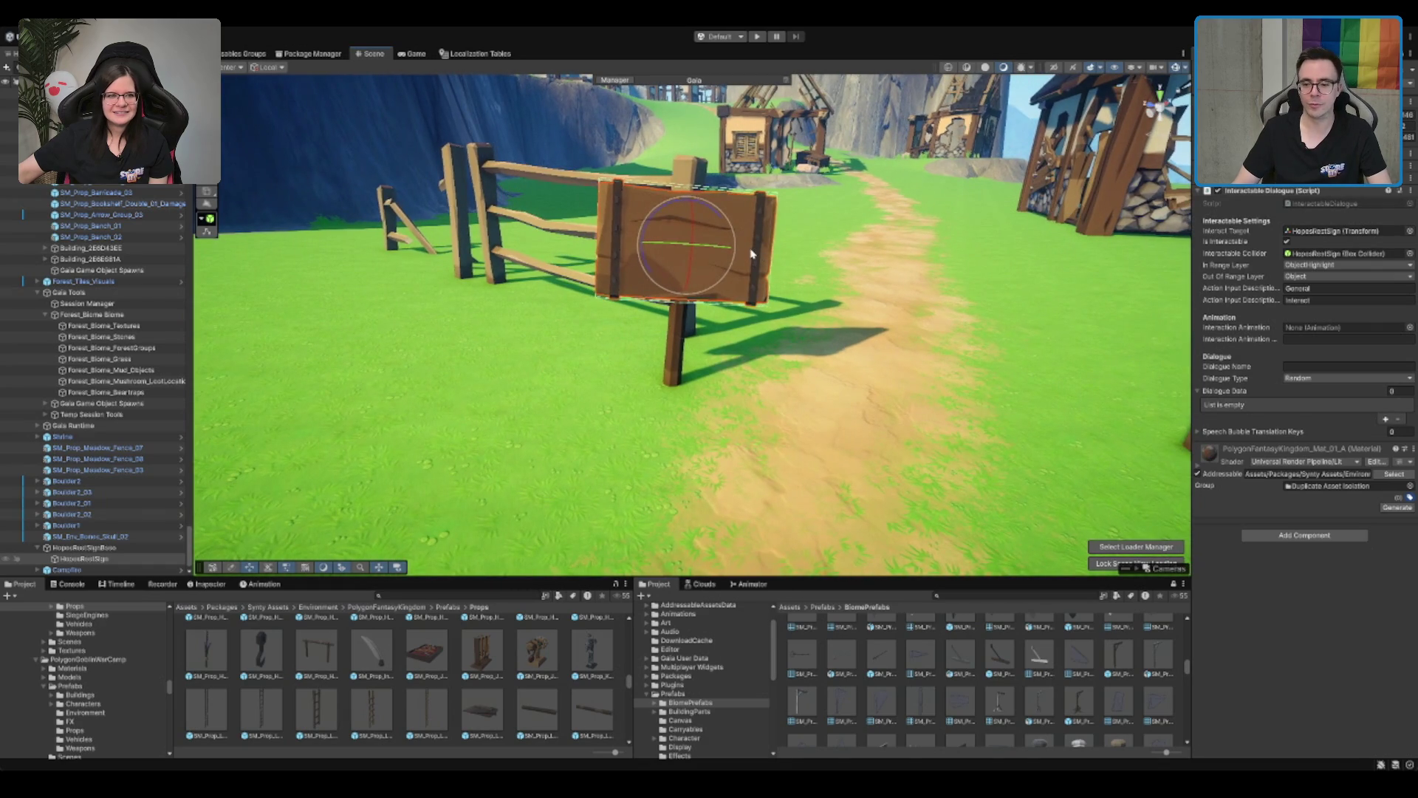
pyautogui.scroll(-5, 751, 253)
pyautogui.moveTo(751, 254); pyautogui.dragTo(766, 331)
pyautogui.scroll(4, 766, 331)
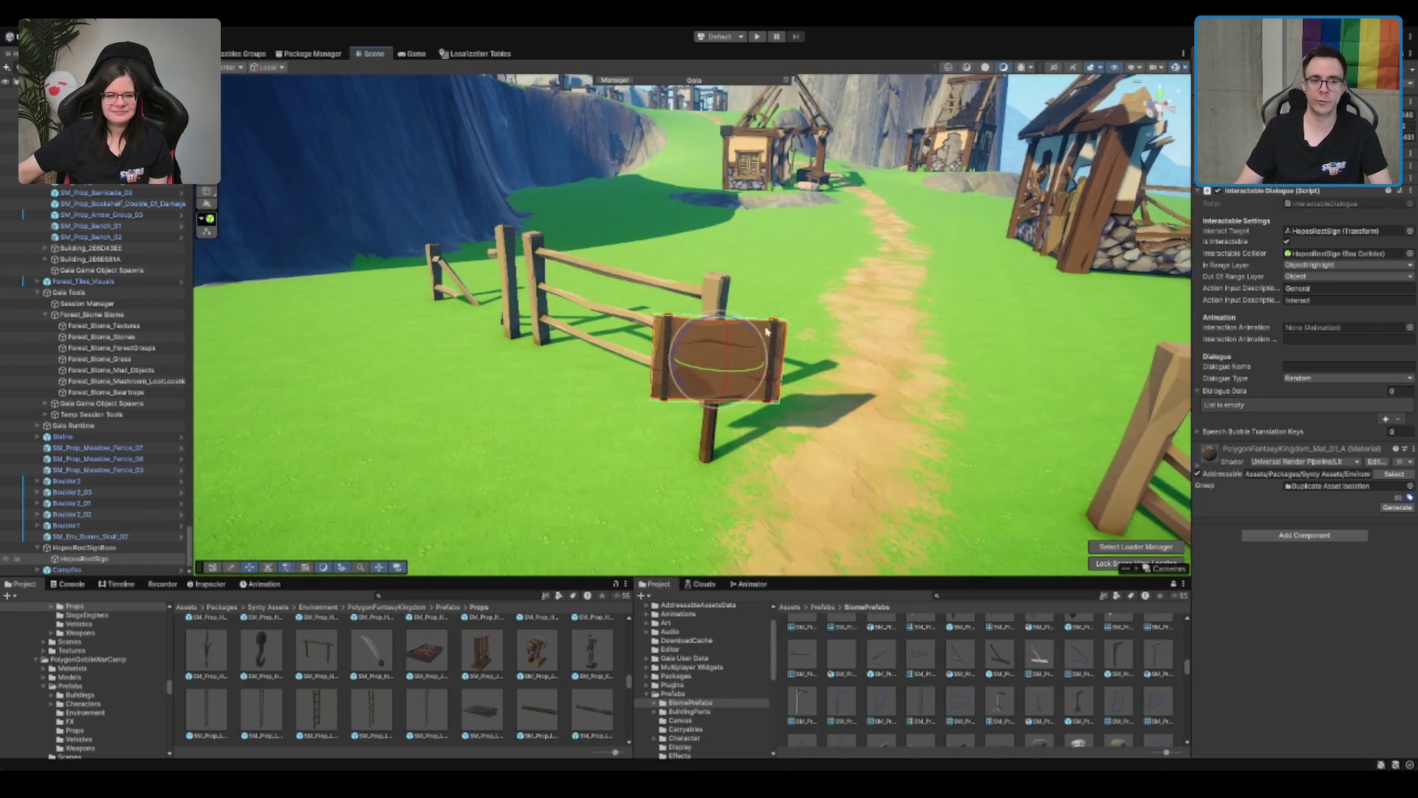
pyautogui.scroll(-3, 885, 333)
pyautogui.moveTo(886, 333); pyautogui.dragTo(932, 305)
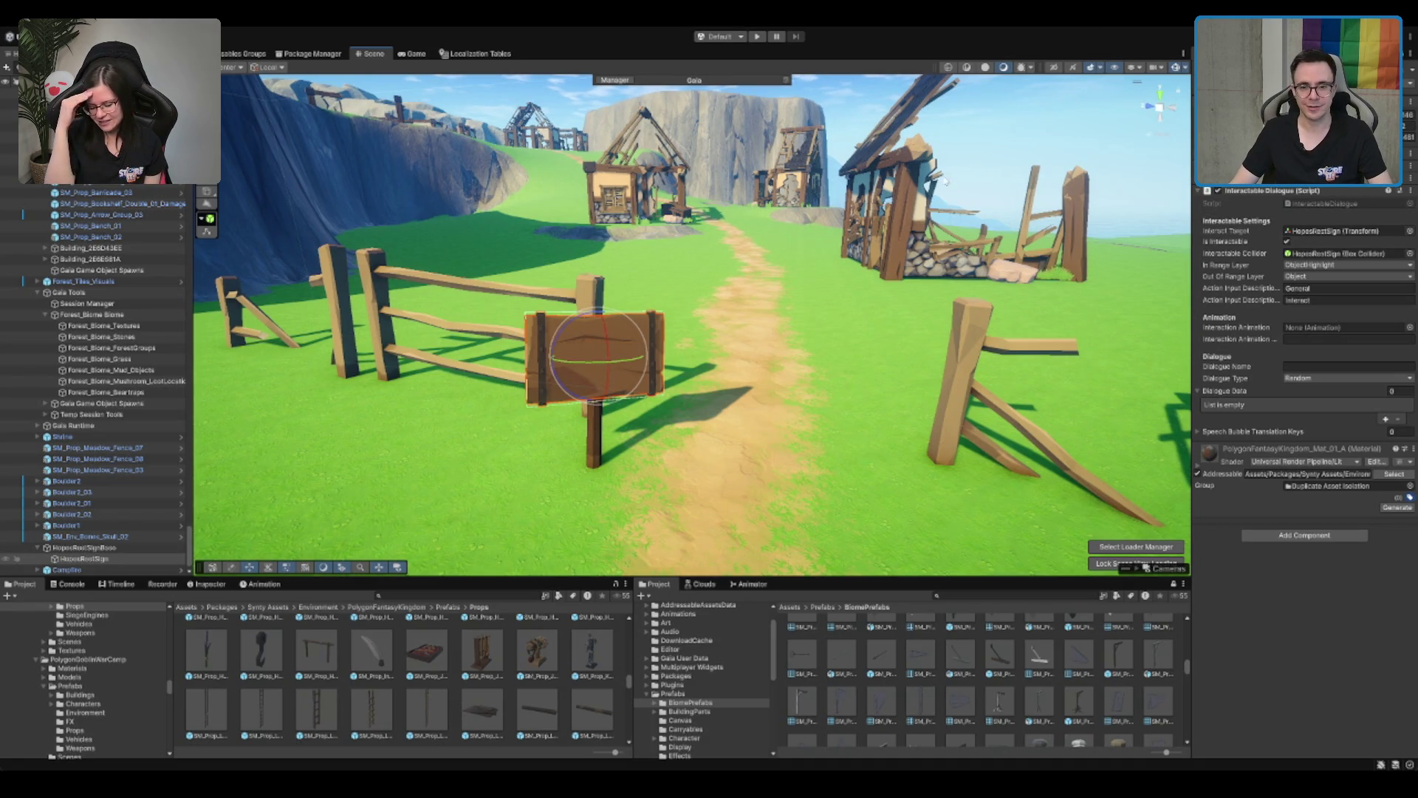
pyautogui.moveTo(665, 325); pyautogui.dragTo(706, 319)
pyautogui.scroll(2, 895, 257)
pyautogui.scroll(-2, 895, 256)
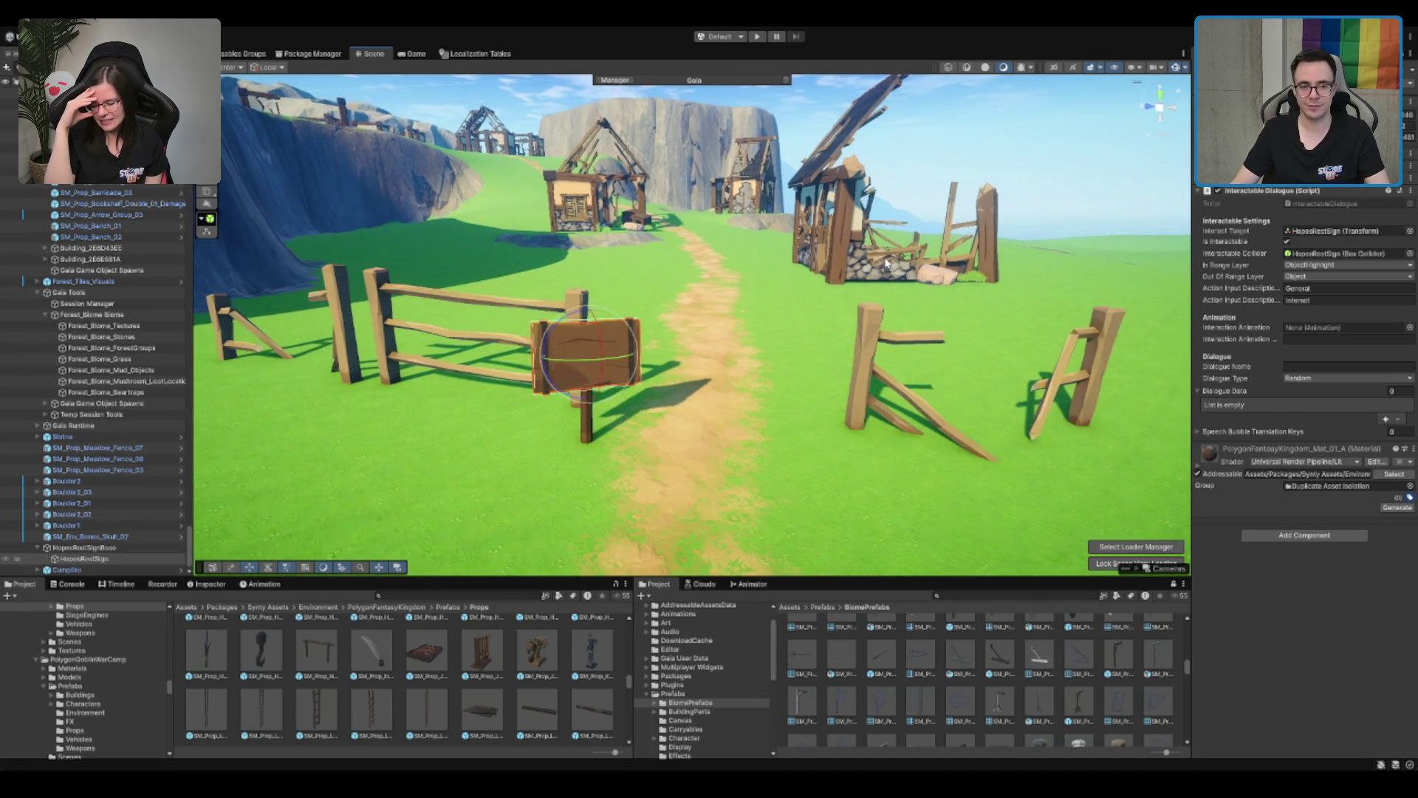
pyautogui.scroll(3, 886, 266)
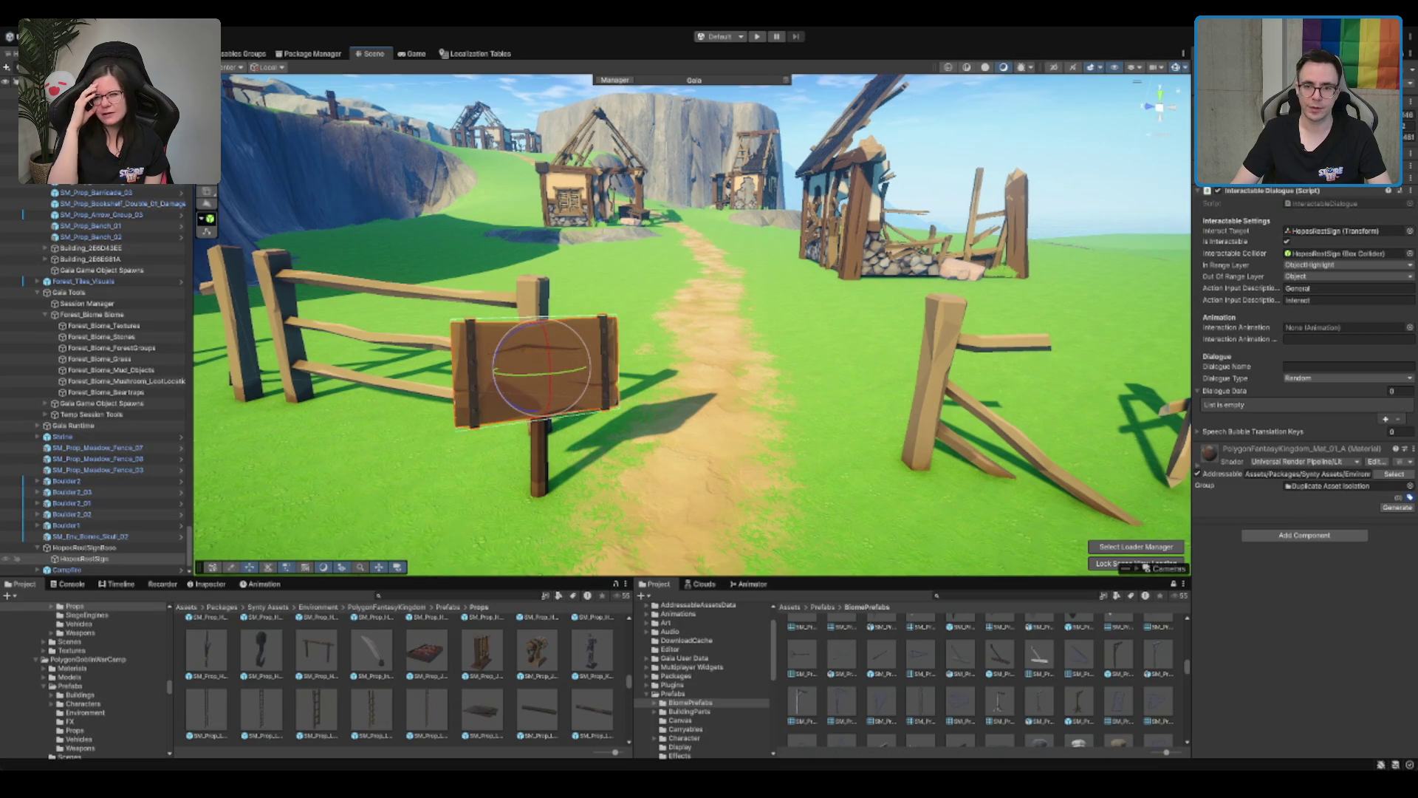
# - Add a dialogue element keyed HopesRestSign_01 to HopesRestSign, then show the Game view
pyautogui.click(1386, 418)
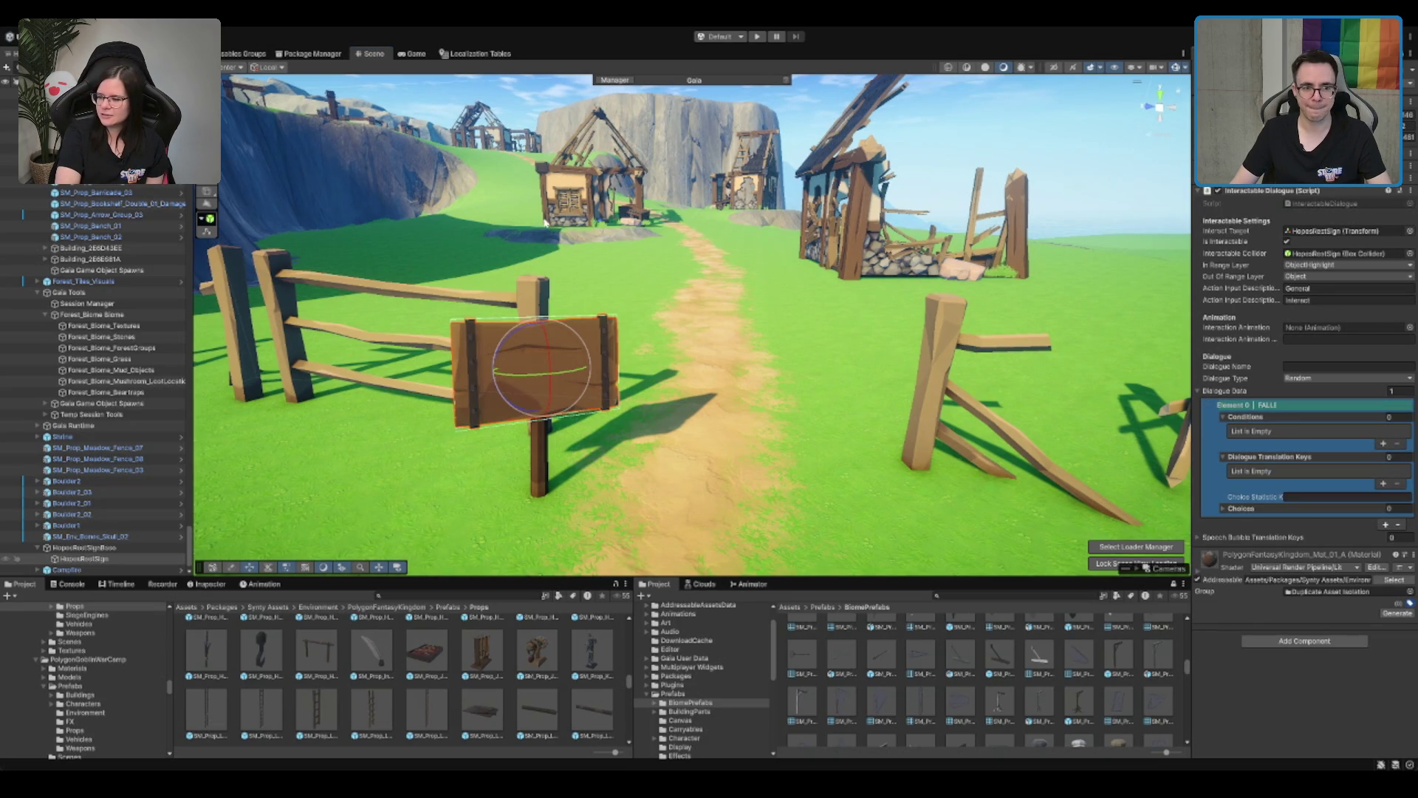
pyautogui.scroll(-5, 544, 222)
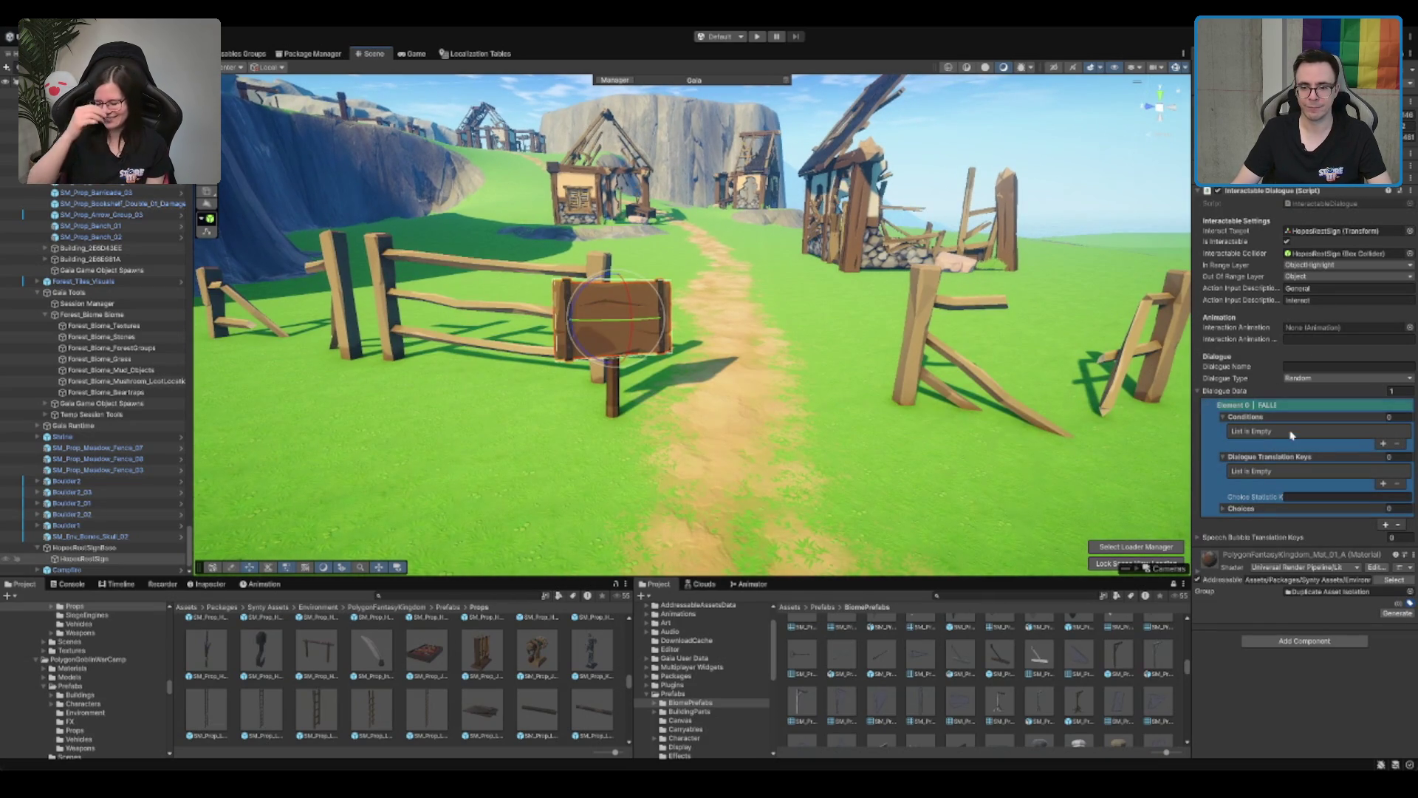
pyautogui.click(1382, 485)
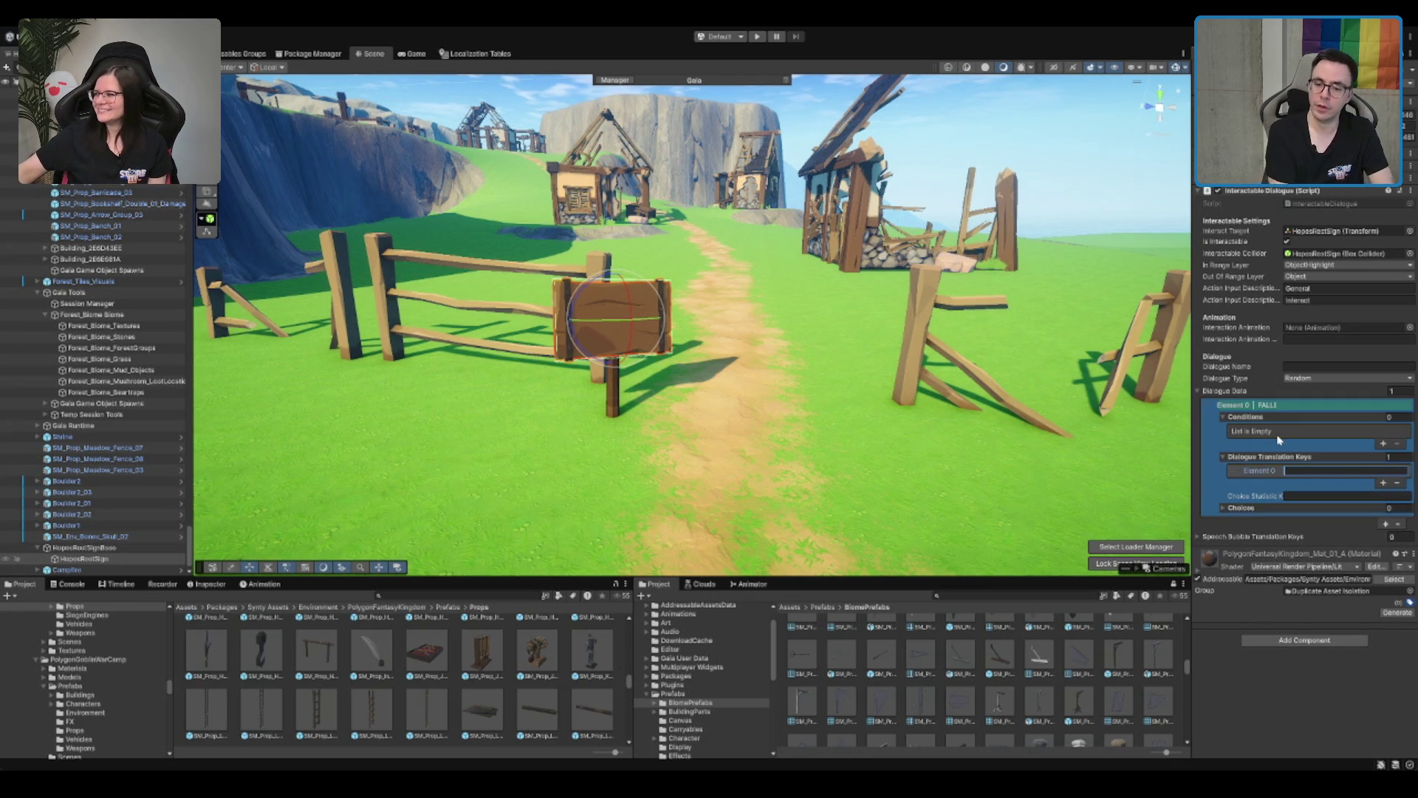
pyautogui.write('HopesRestSign')
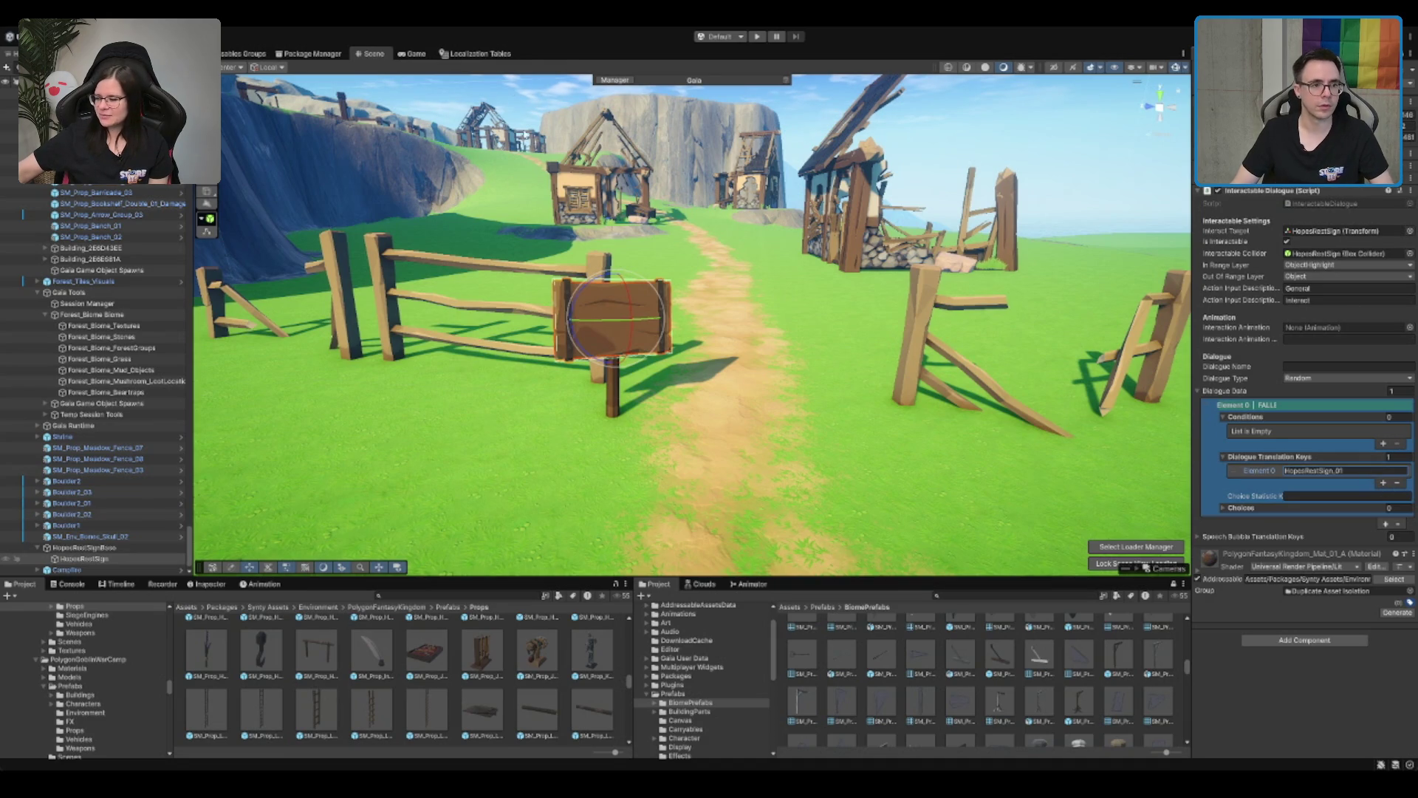
pyautogui.click(413, 54)
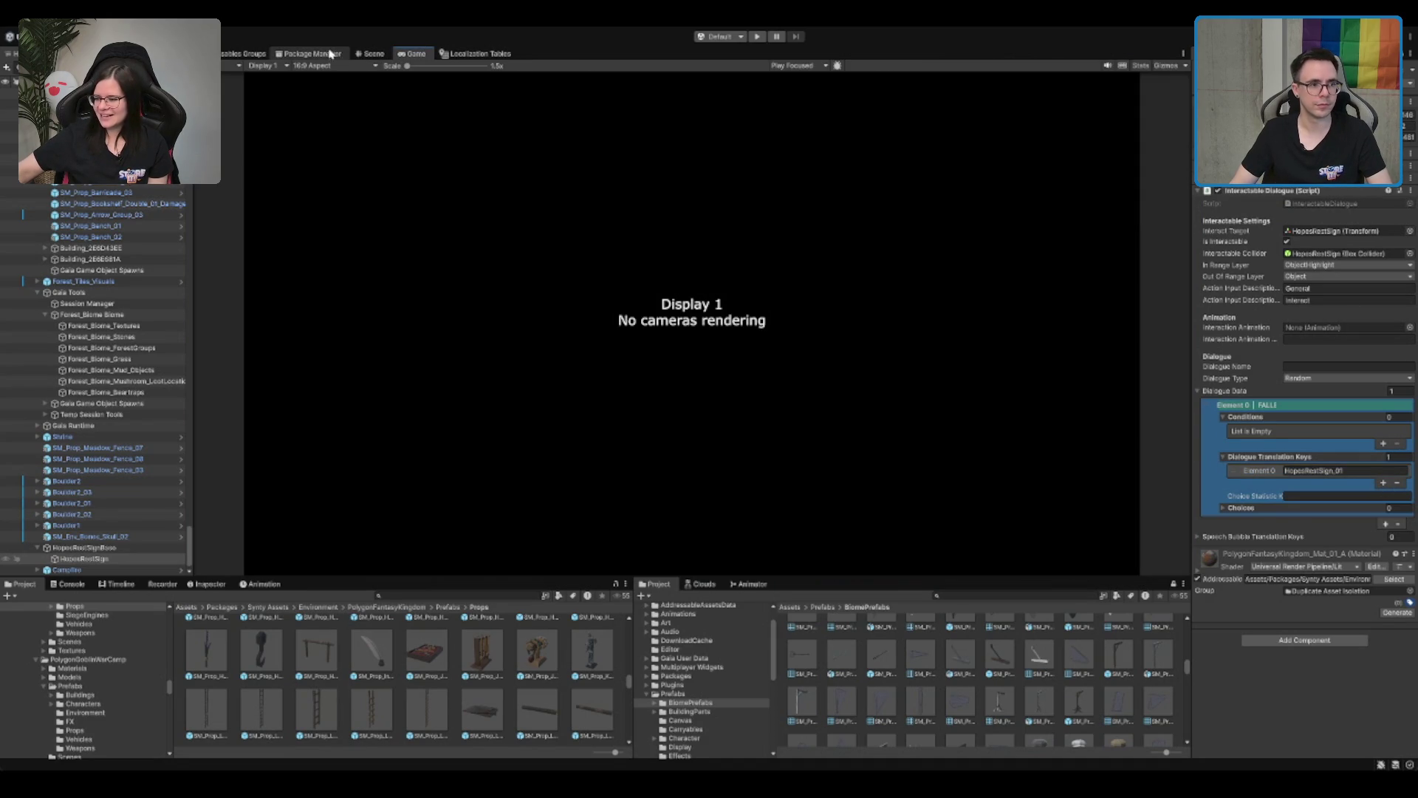
# - Add a new entry with key HopesRestSign_01 to the Dialogues string table
pyautogui.click(330, 54)
pyautogui.click(475, 53)
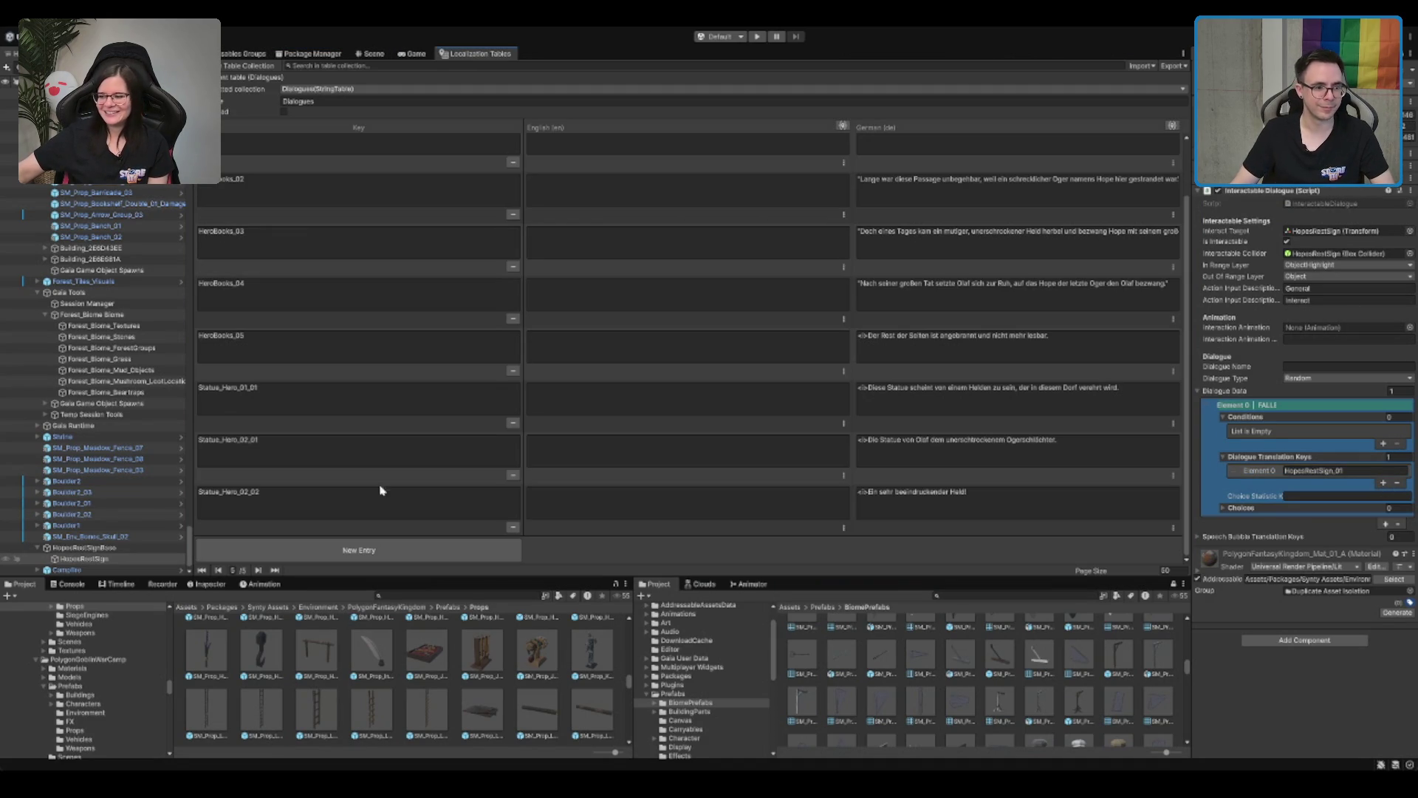
pyautogui.click(399, 550)
pyautogui.click(433, 509)
pyautogui.write('HopesRestSign_01')
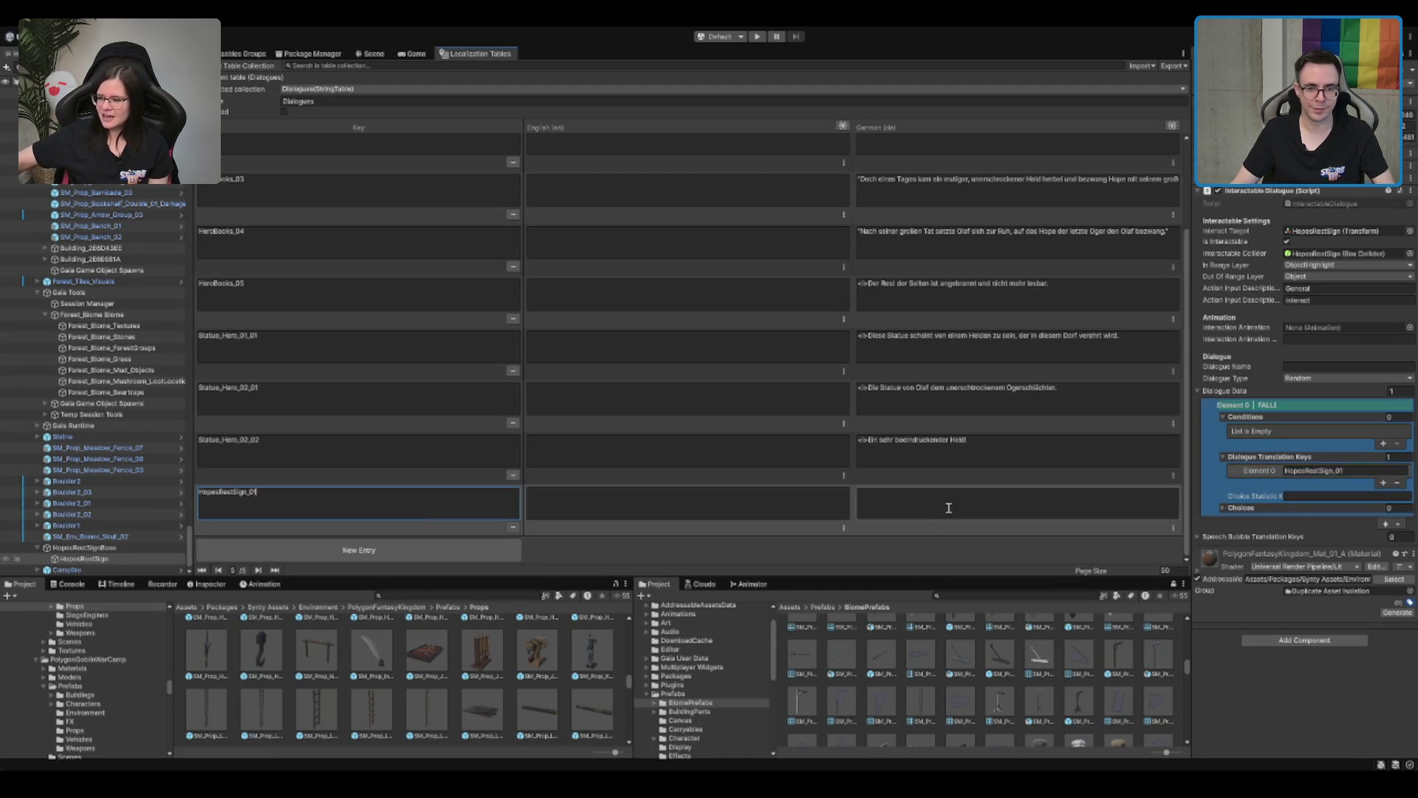
pyautogui.click(950, 507)
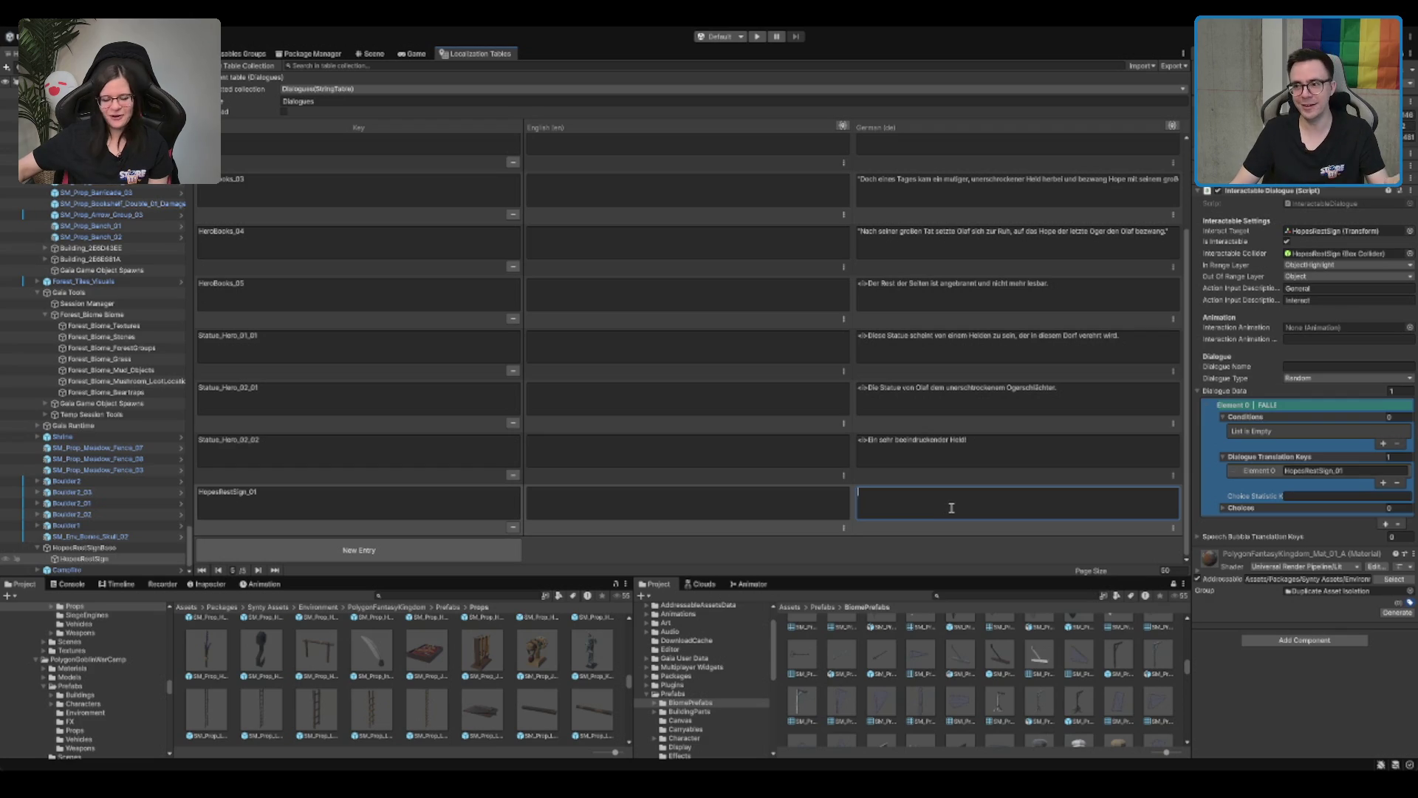
pyautogui.press('Escape')
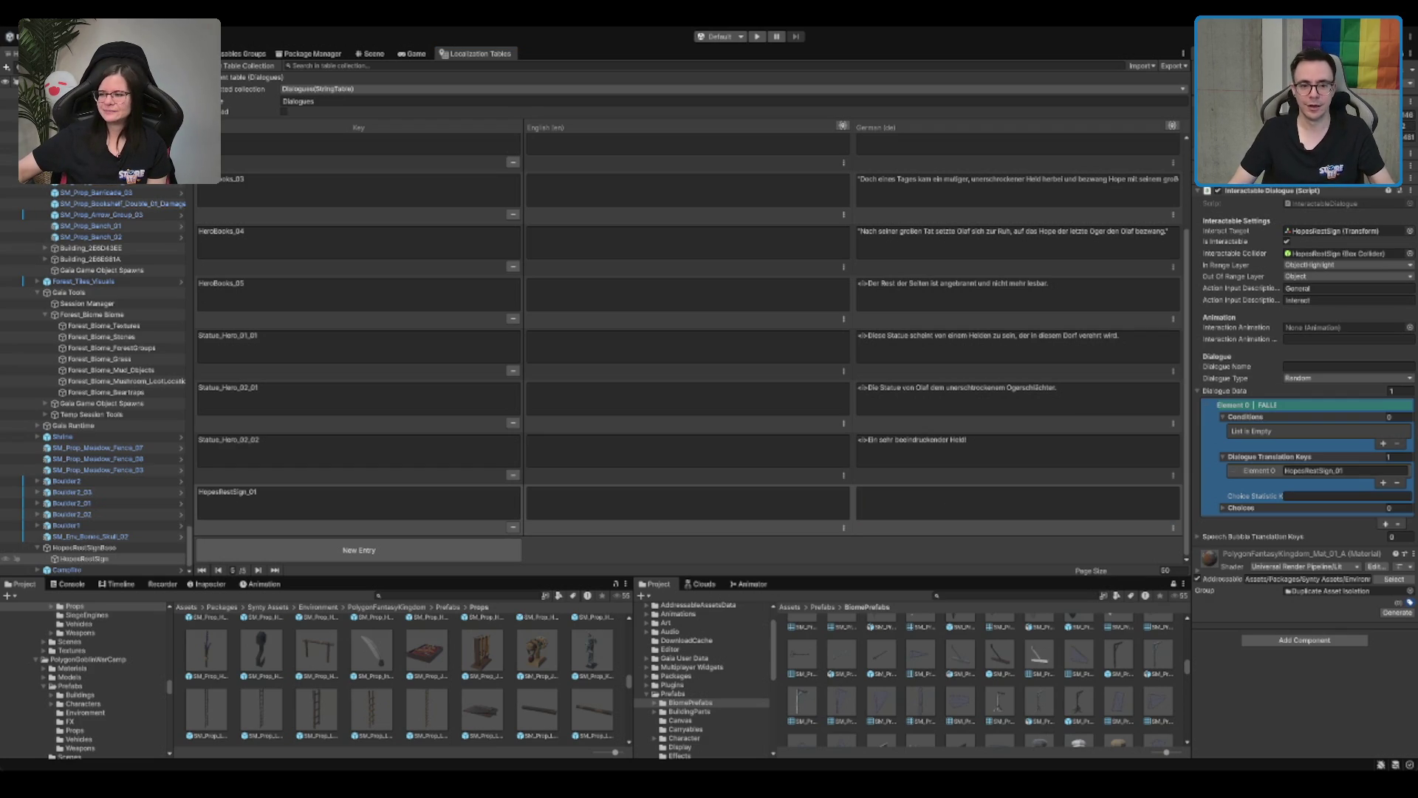
# - Set the entry's German (de) text to 'Willkommen in Hopes Ruh!'
pyautogui.click(913, 490)
pyautogui.write('<i>')
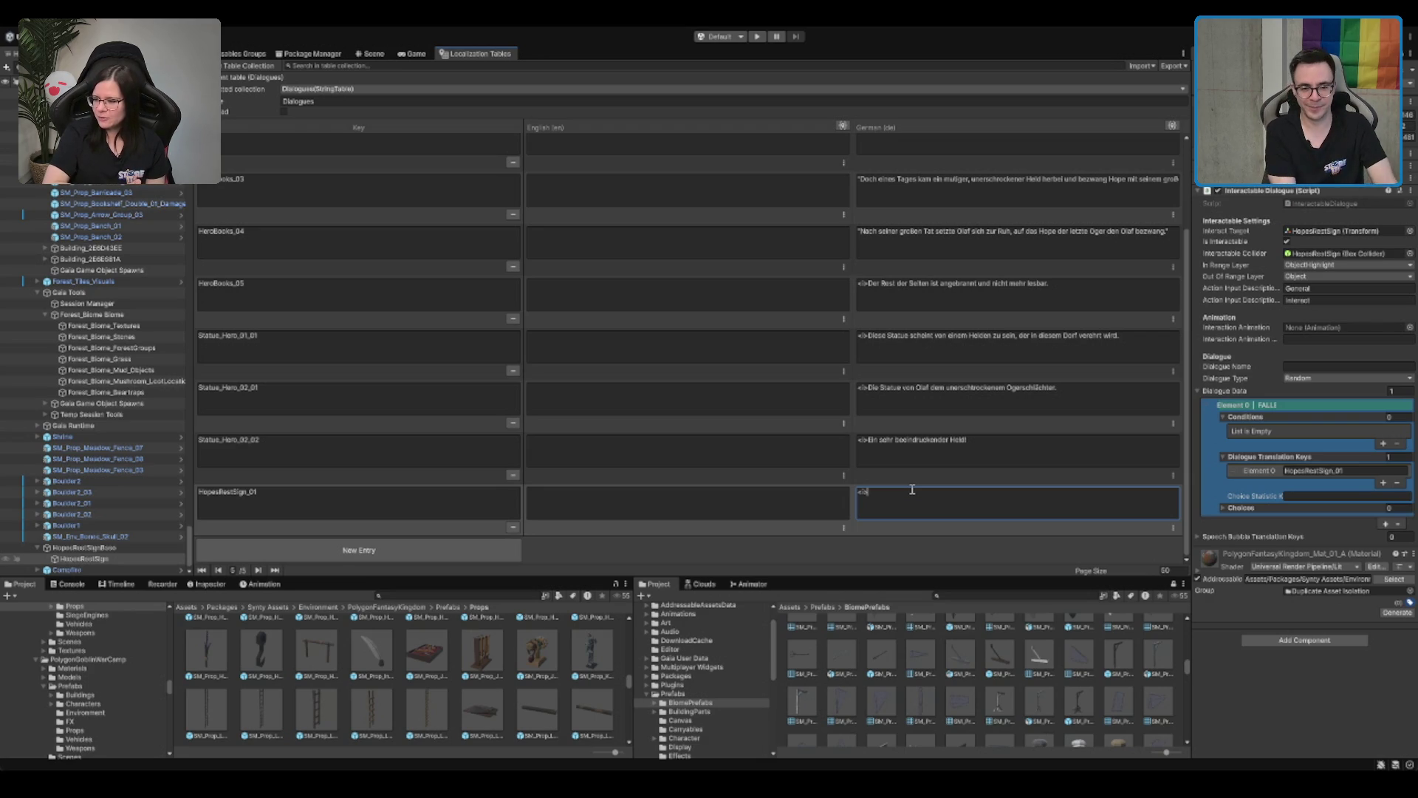
pyautogui.hotkey('ctrl', 'a')
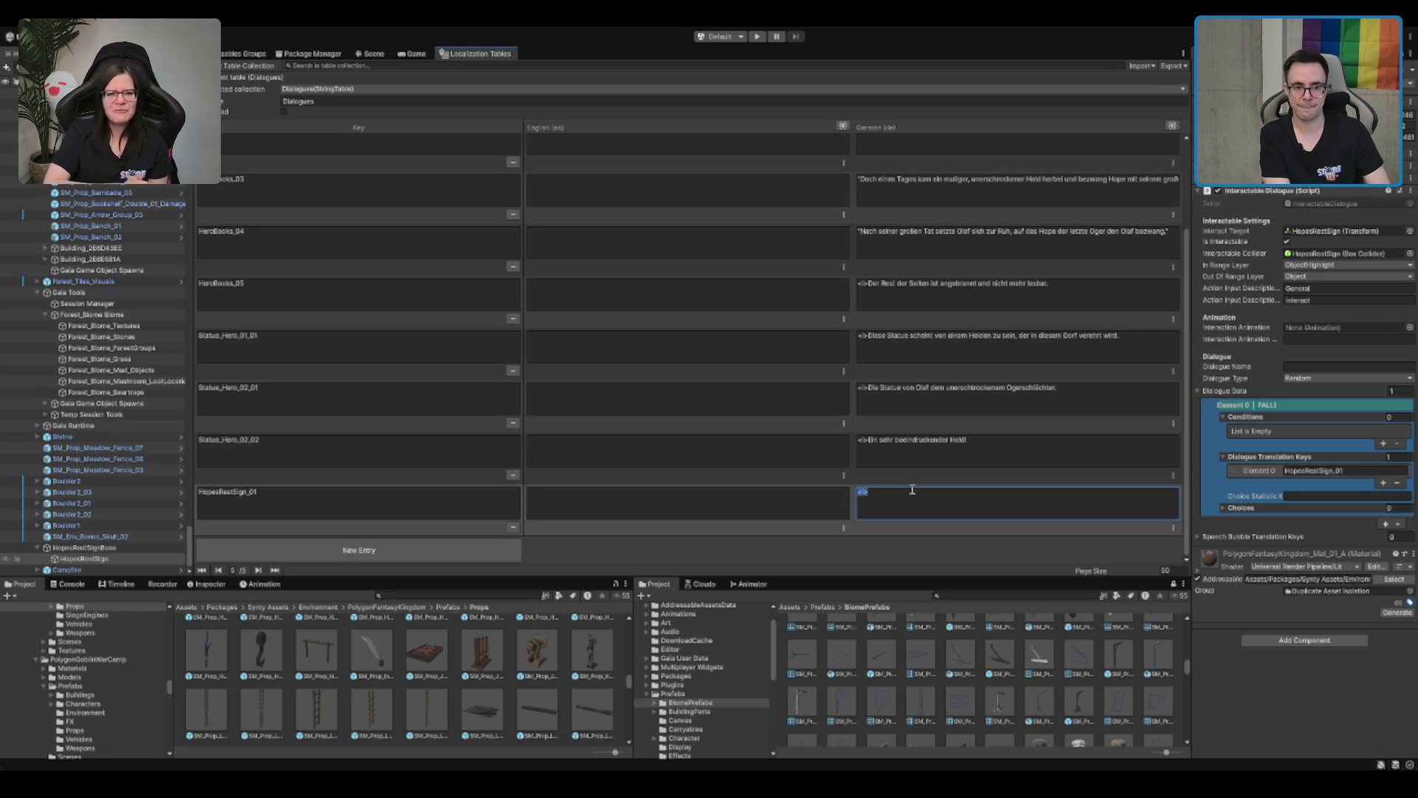
pyautogui.press('BackSpace')
pyautogui.write('lkommen in ')
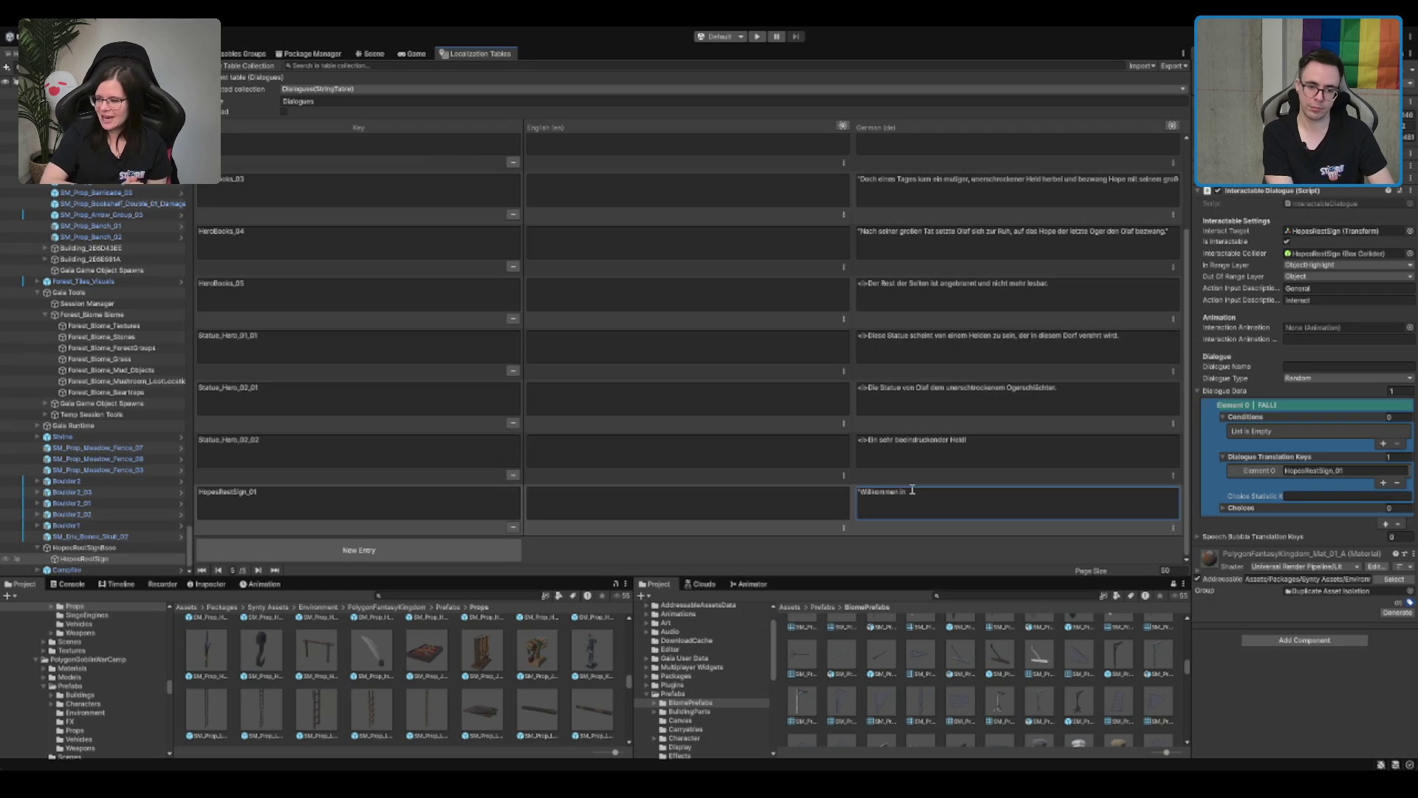
pyautogui.write('Hopes Ruh, der')
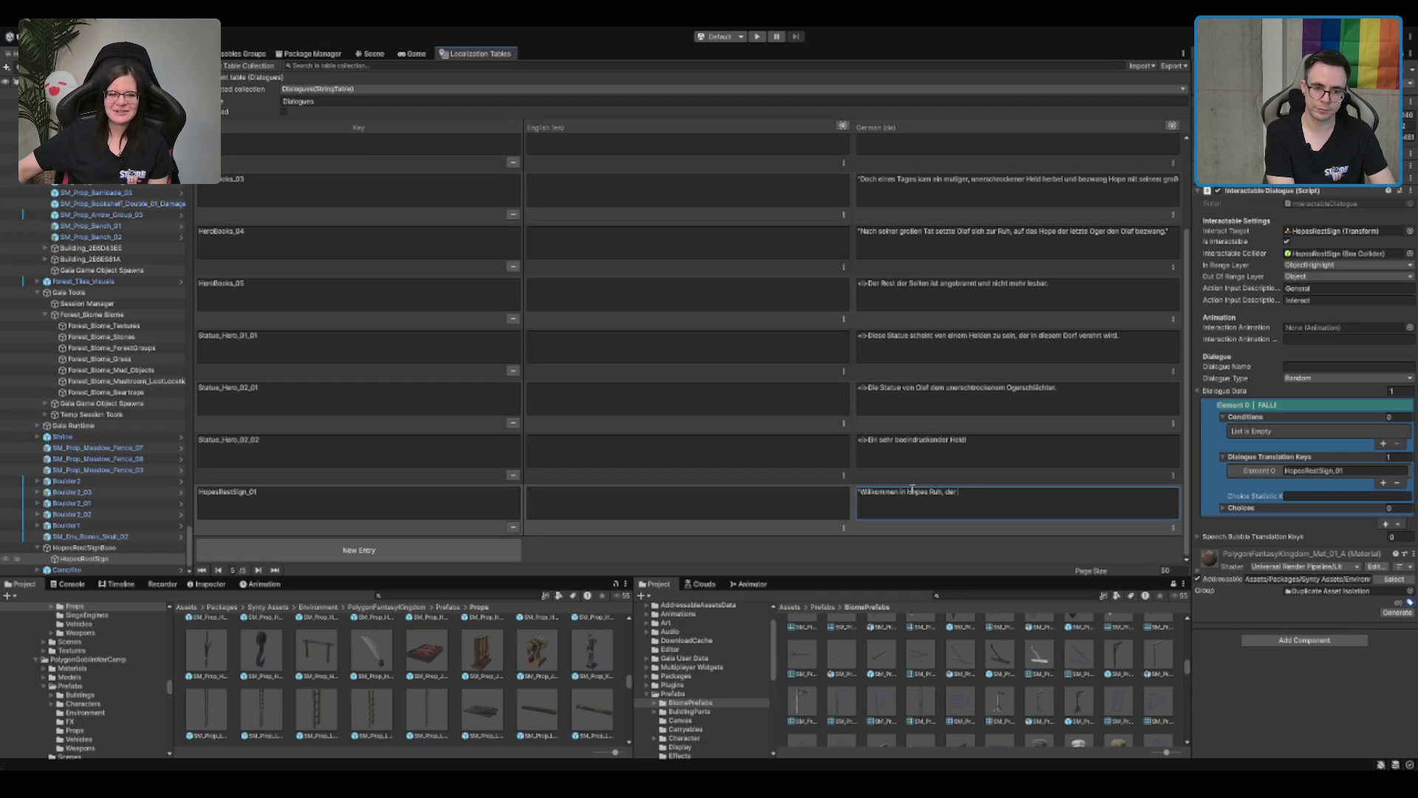
pyautogui.press('BackSpace')
pyautogui.press('BackSpace')
pyautogui.write('!')
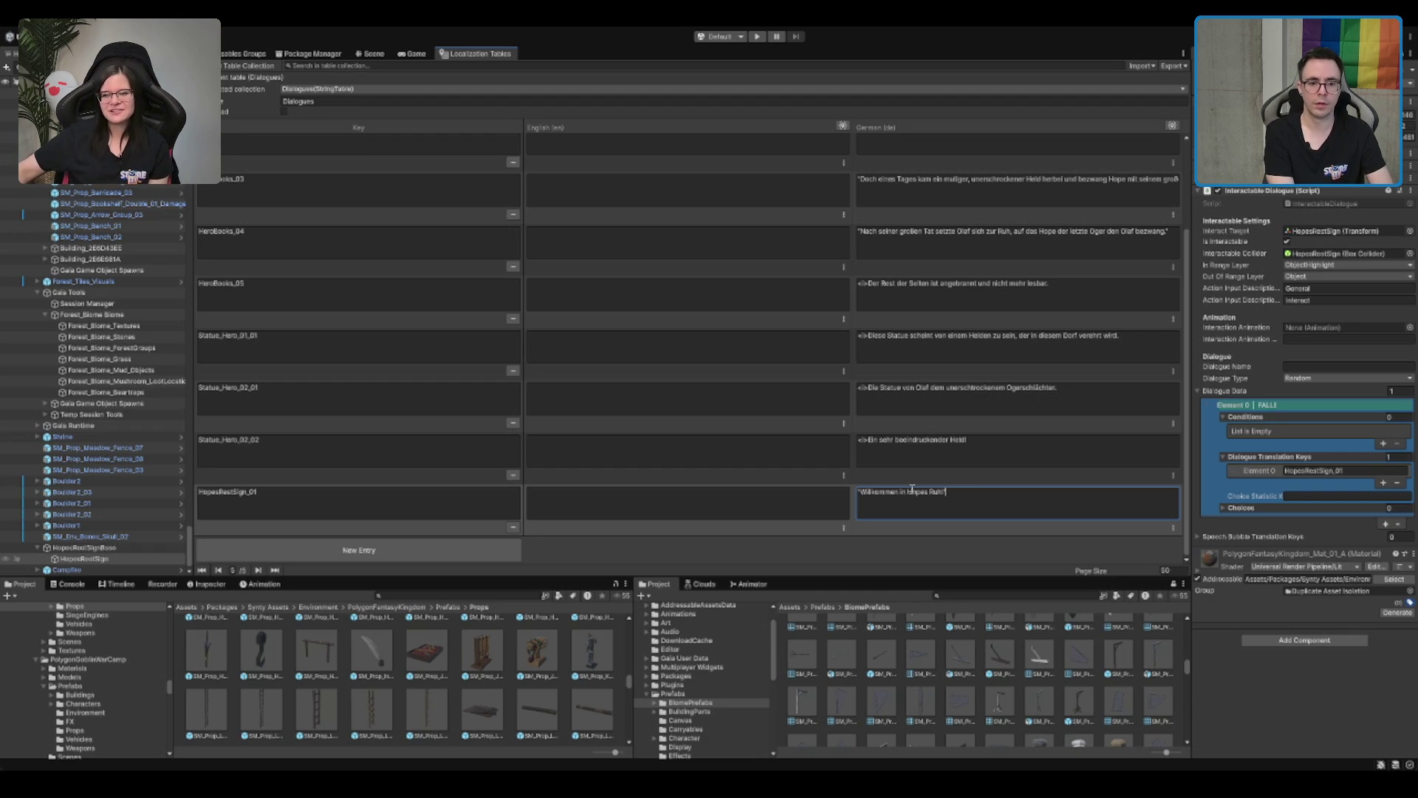
pyautogui.hotkey('ctrl', 'a')
pyautogui.click(965, 496)
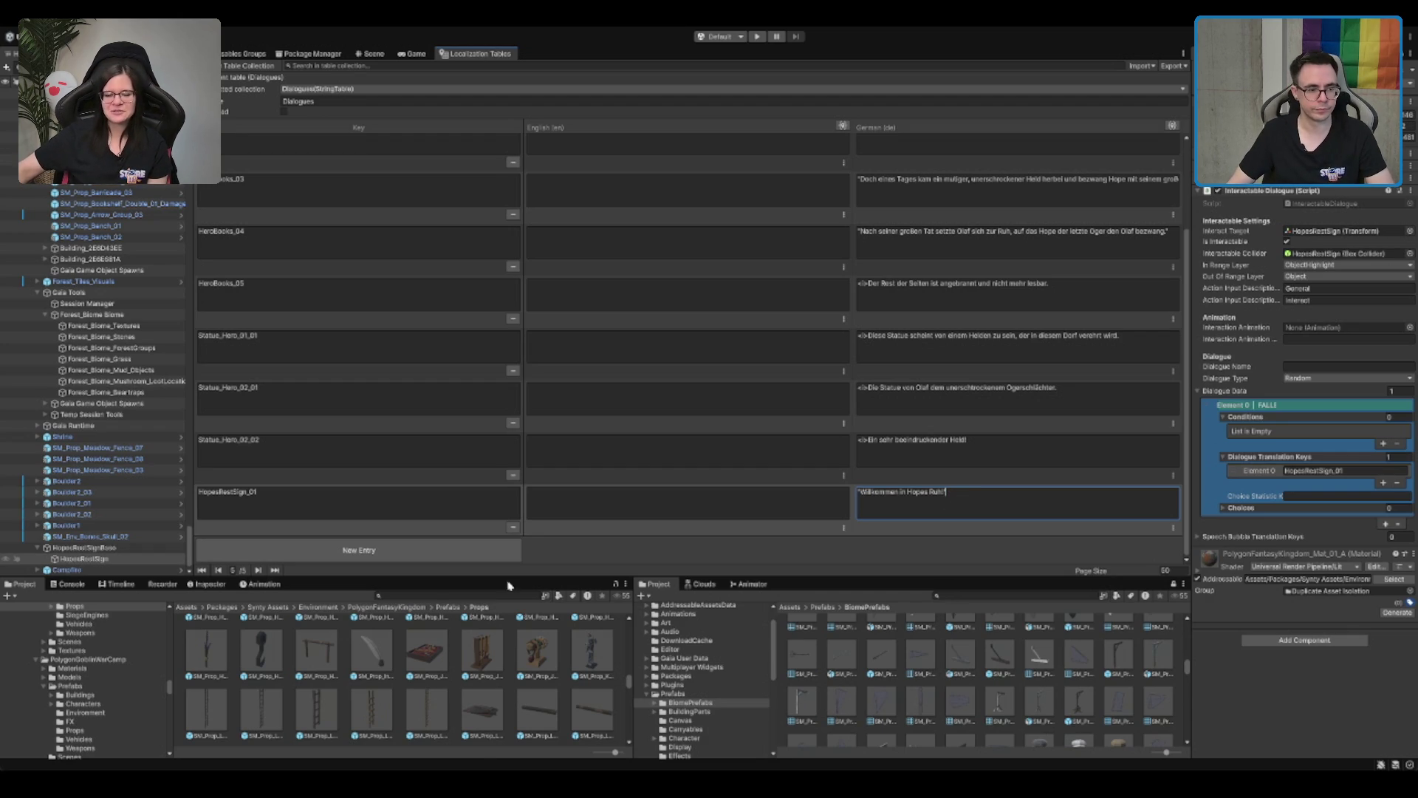
# - Select the hero statue in the scene and frame it
pyautogui.click(370, 53)
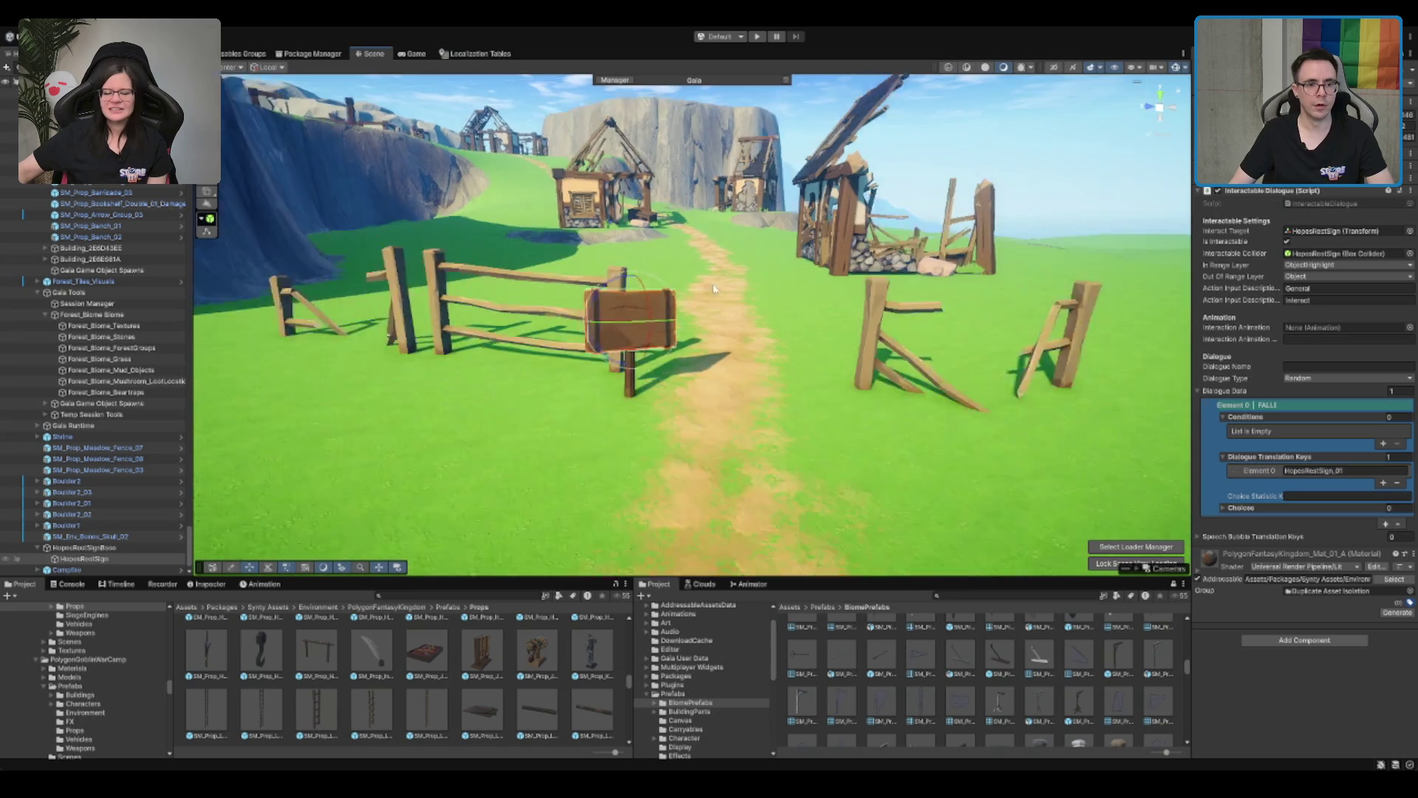
pyautogui.moveTo(733, 183)
pyautogui.mouseDown()
pyautogui.moveTo(772, 360)
pyautogui.moveTo(859, 365)
pyautogui.mouseUp()
pyautogui.click(972, 465)
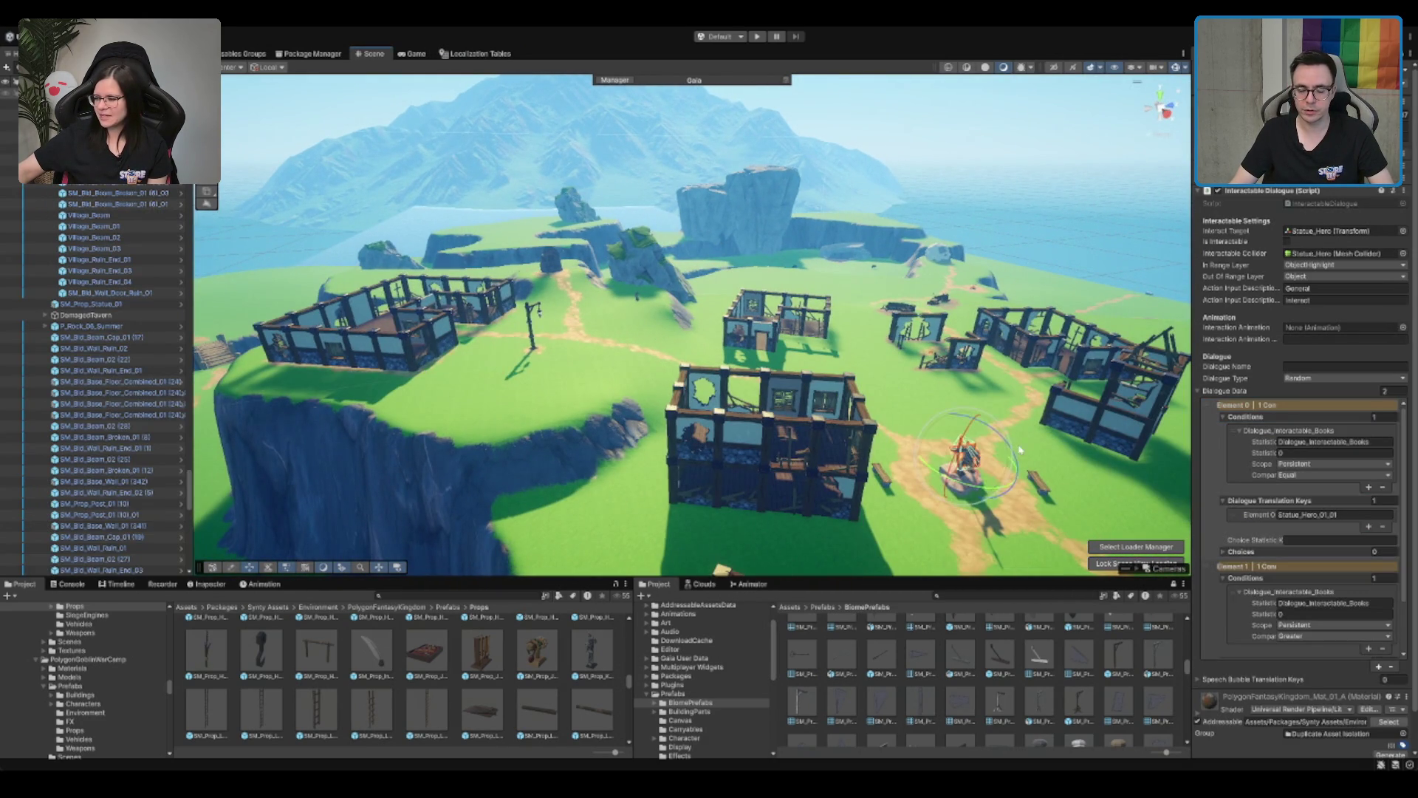
pyautogui.press('f')
pyautogui.scroll(-3, 1340, 598)
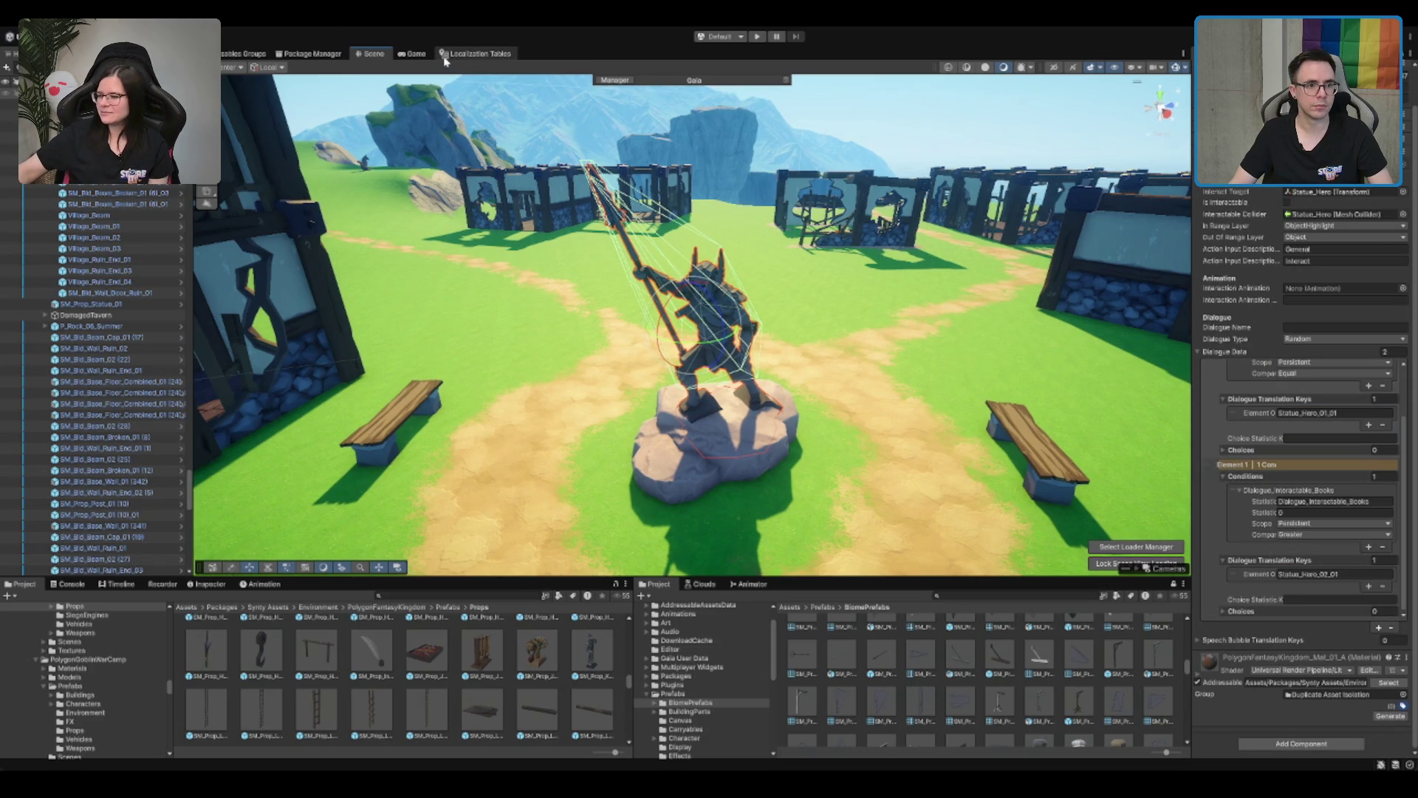
# - Add a second translation key to the statue's Element 1 dialogue
pyautogui.click(472, 54)
pyautogui.click(1368, 586)
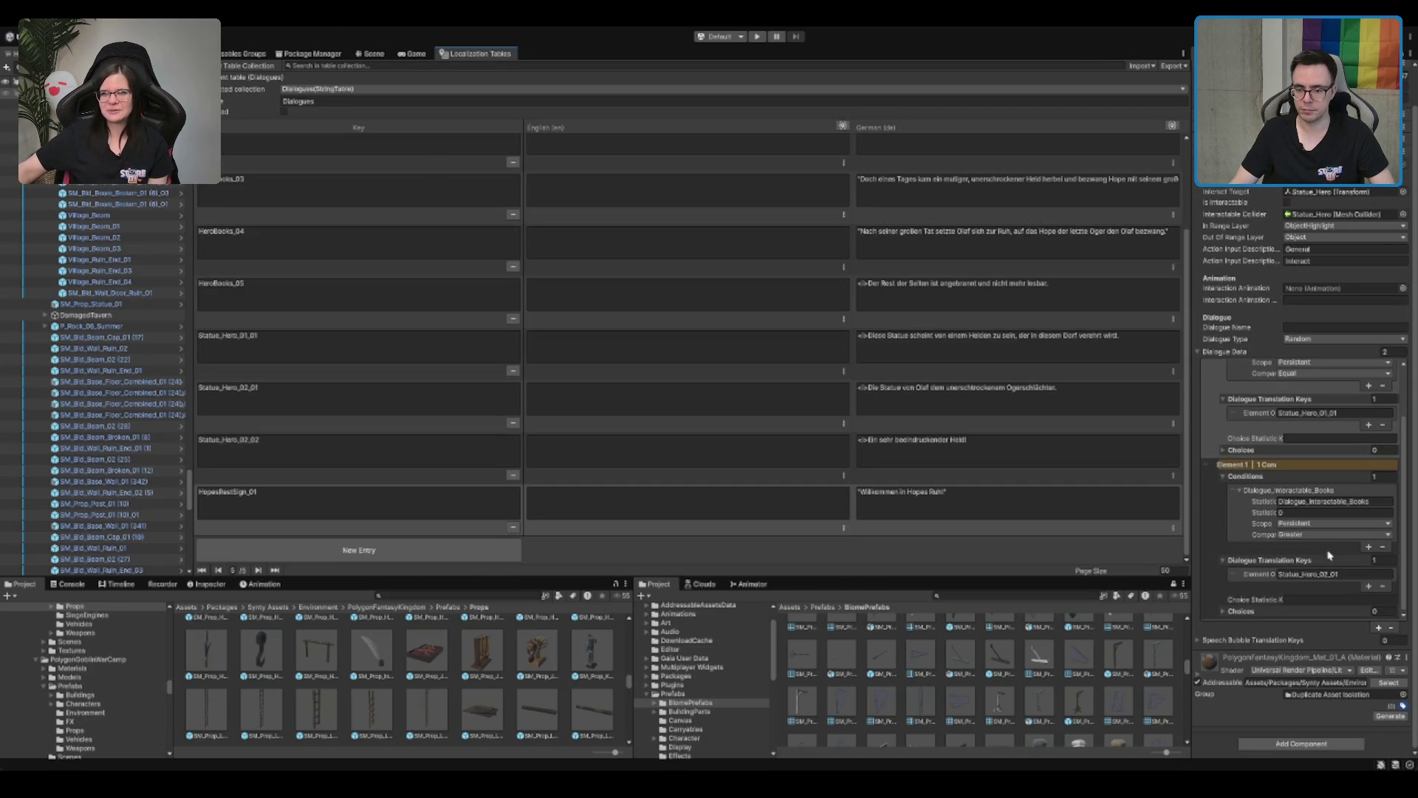
pyautogui.click(1360, 585)
pyautogui.click(1355, 586)
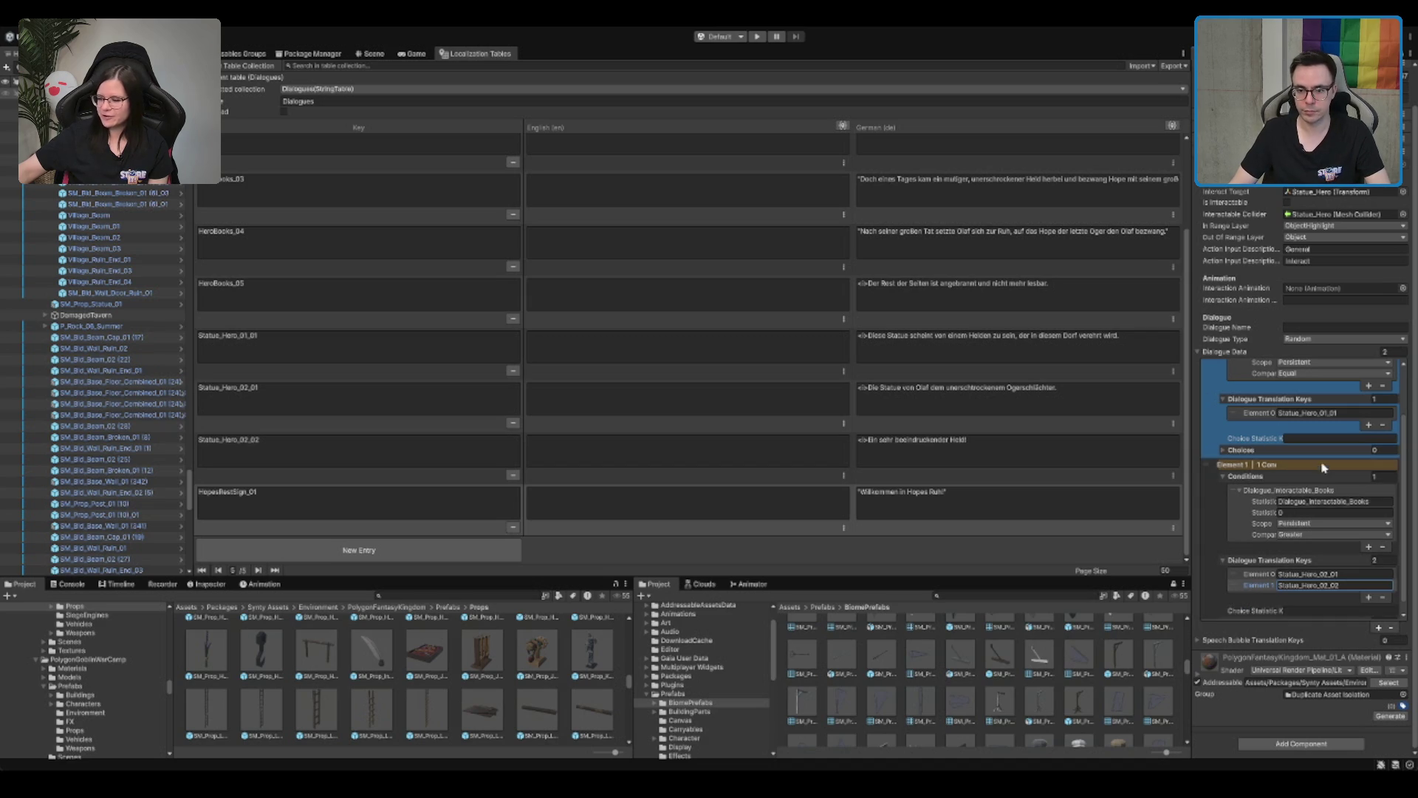
pyautogui.scroll(3, 1293, 495)
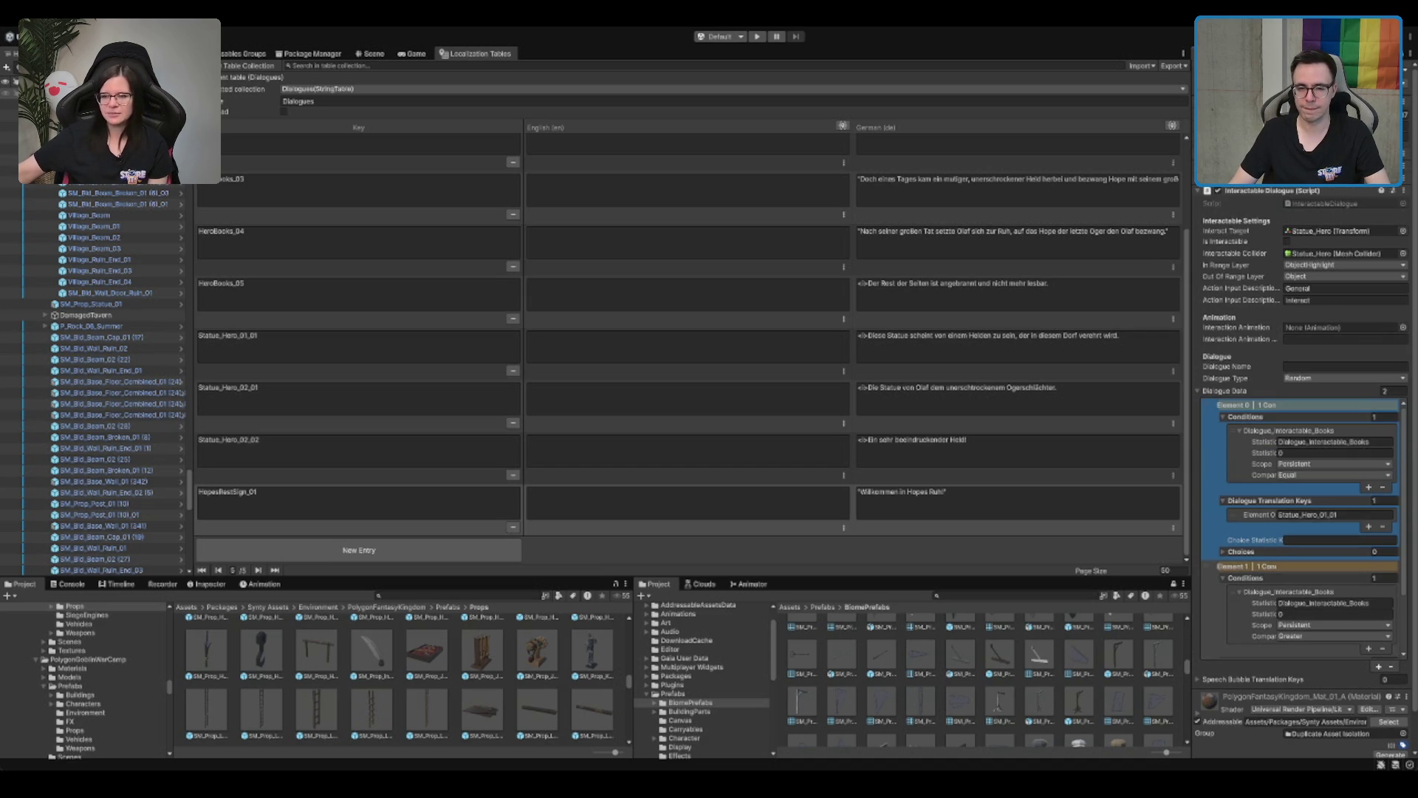
# - Orbit around the hero statue and pull back to see the whole village
pyautogui.click(369, 53)
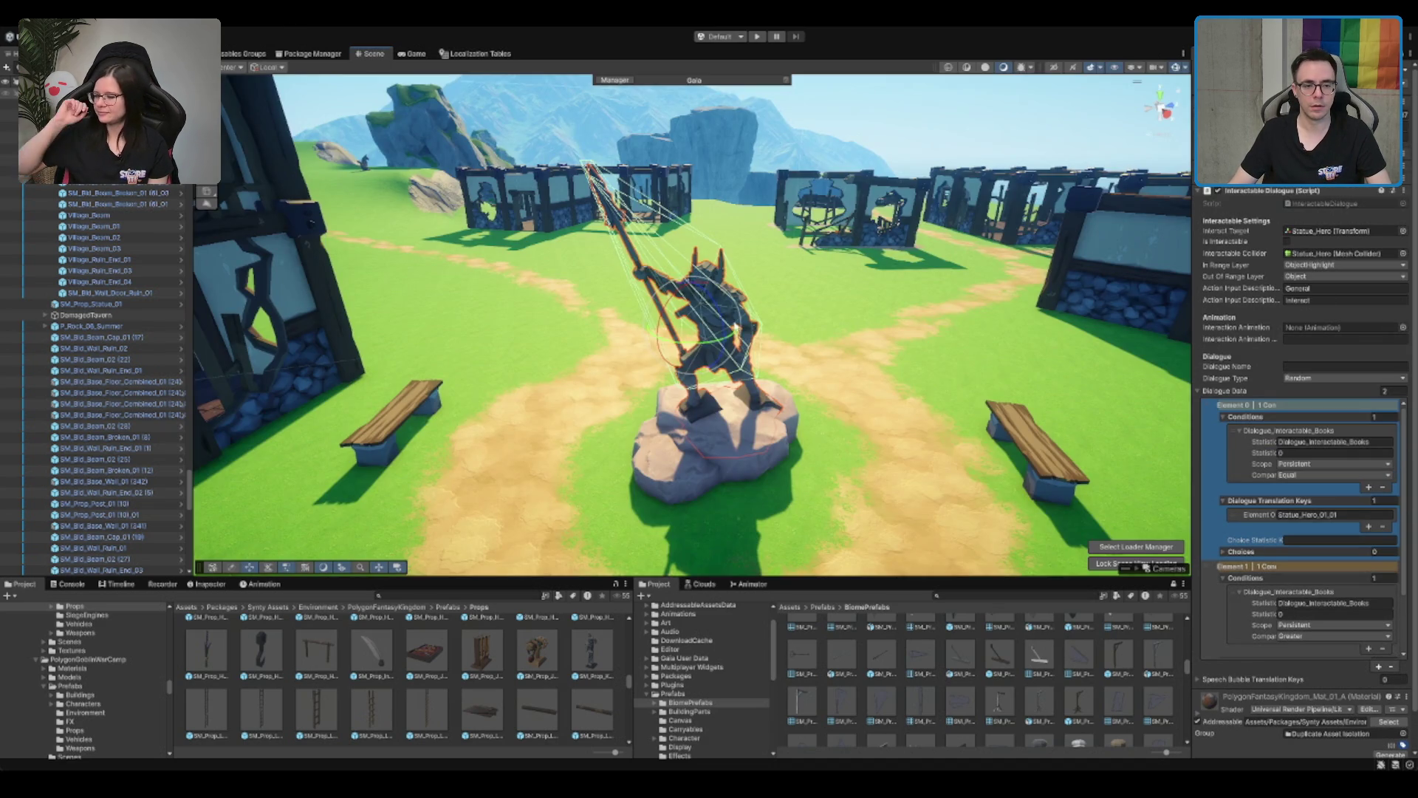
pyautogui.moveTo(824, 297); pyautogui.dragTo(810, 294)
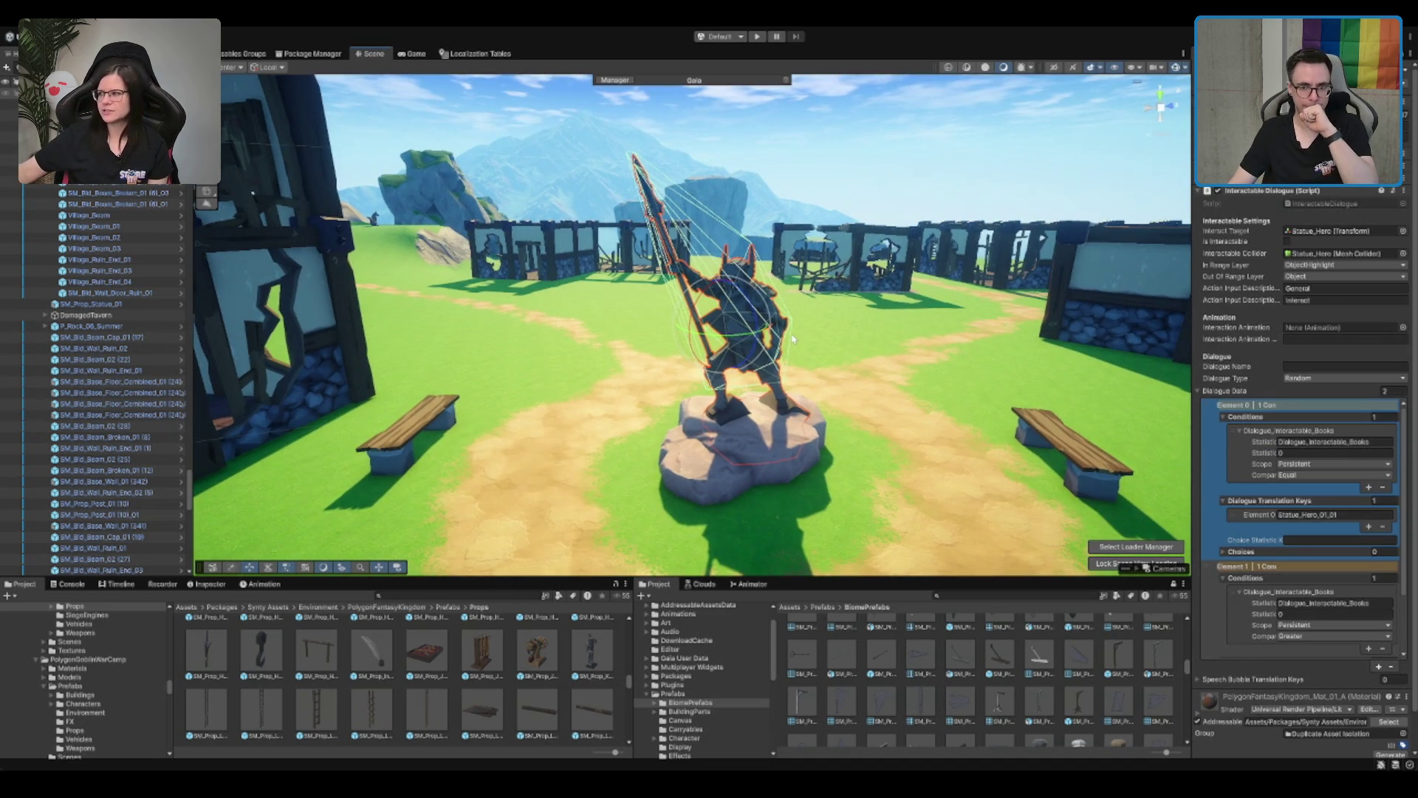
pyautogui.scroll(-2, 1266, 234)
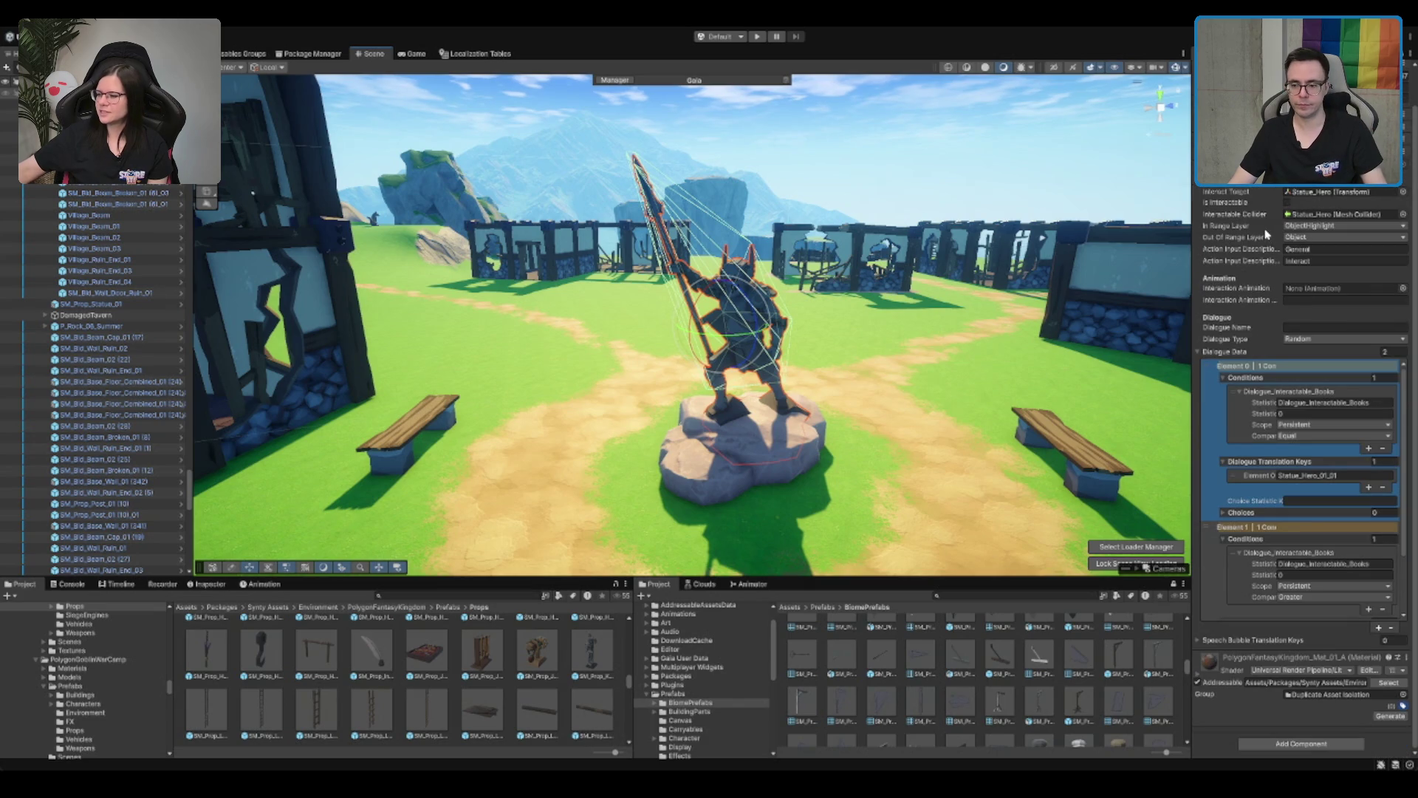
pyautogui.moveTo(973, 271)
pyautogui.mouseDown()
pyautogui.moveTo(997, 260)
pyautogui.moveTo(987, 277)
pyautogui.moveTo(1001, 282)
pyautogui.moveTo(1001, 258)
pyautogui.mouseUp()
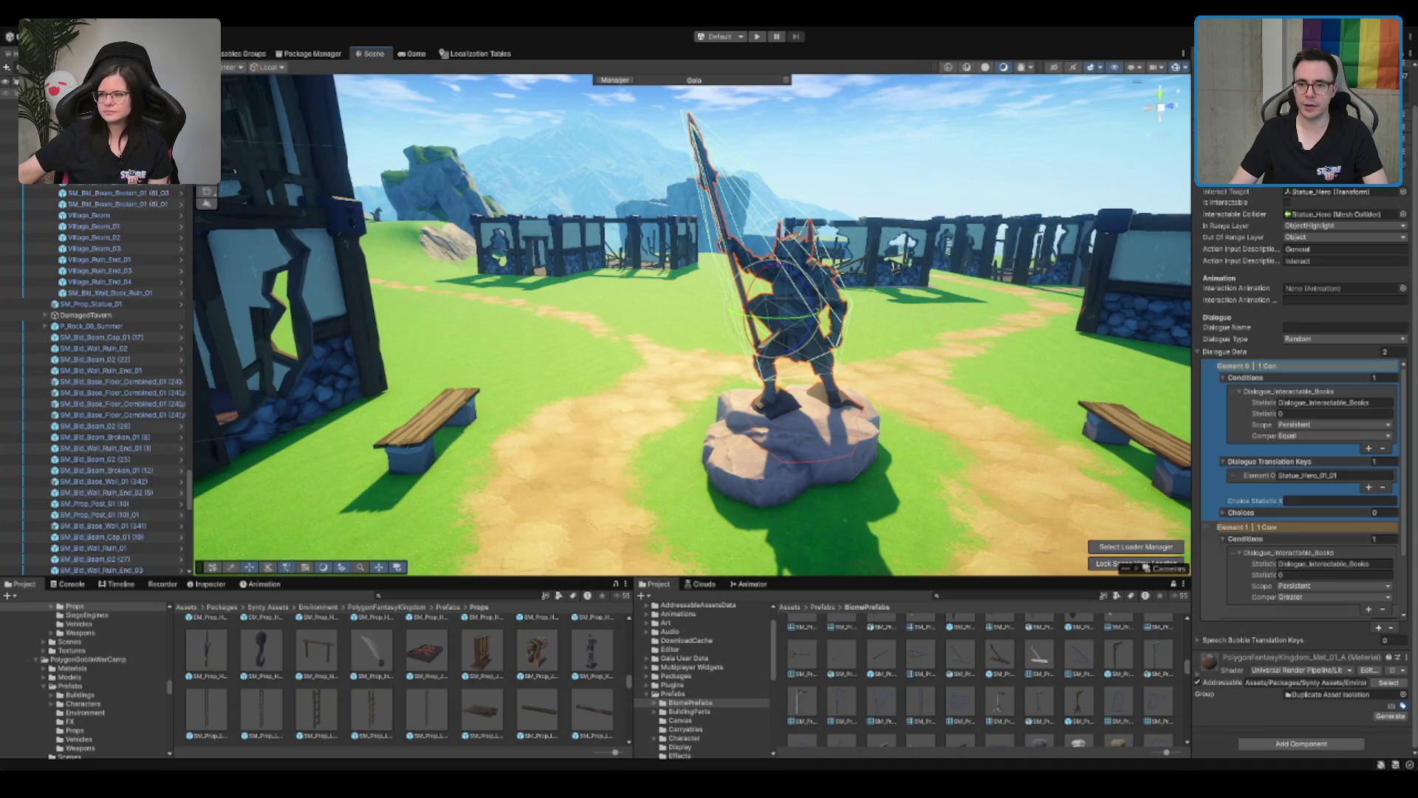
pyautogui.scroll(2, 1300, 443)
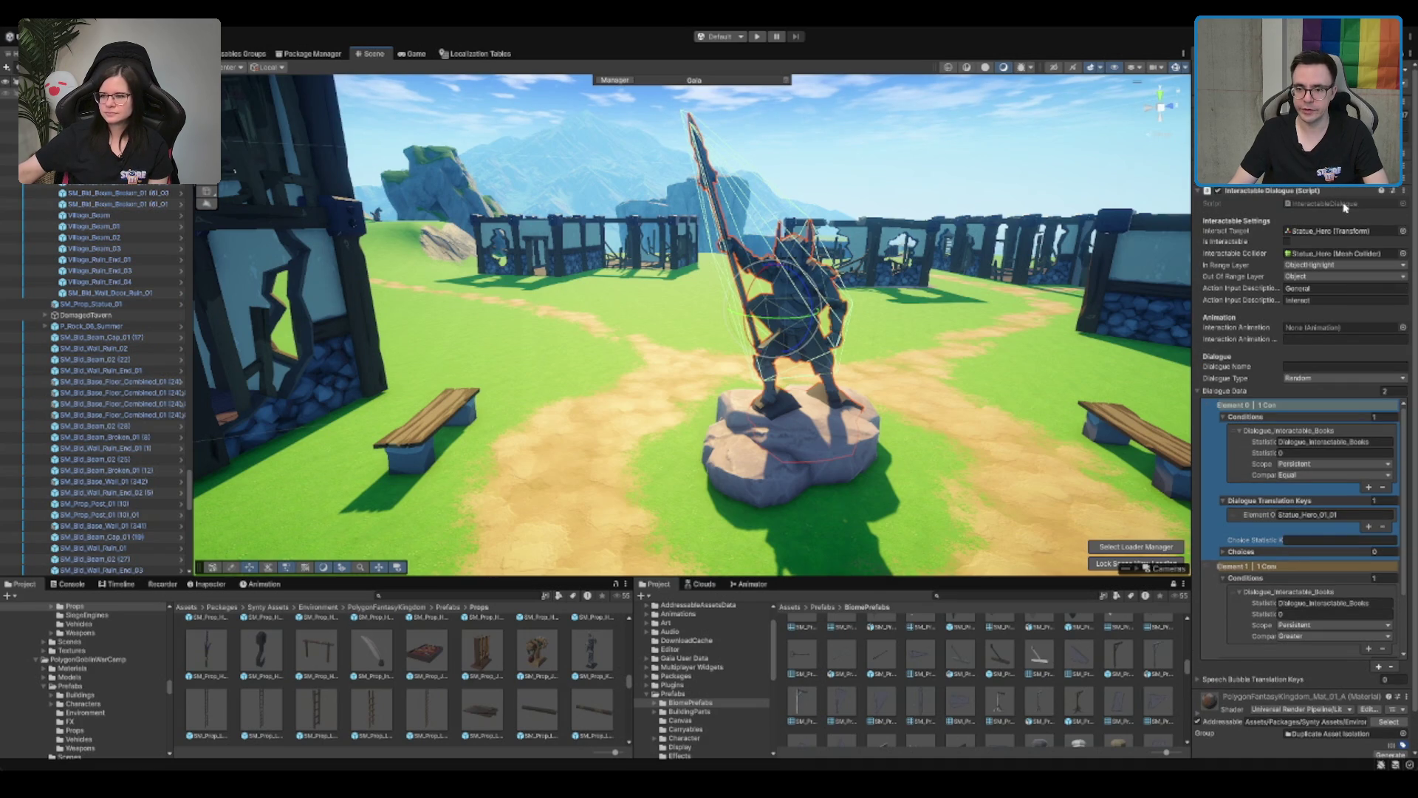
pyautogui.moveTo(695, 325)
pyautogui.mouseDown()
pyautogui.moveTo(517, 295)
pyautogui.moveTo(268, 220)
pyautogui.moveTo(738, 273)
pyautogui.mouseUp()
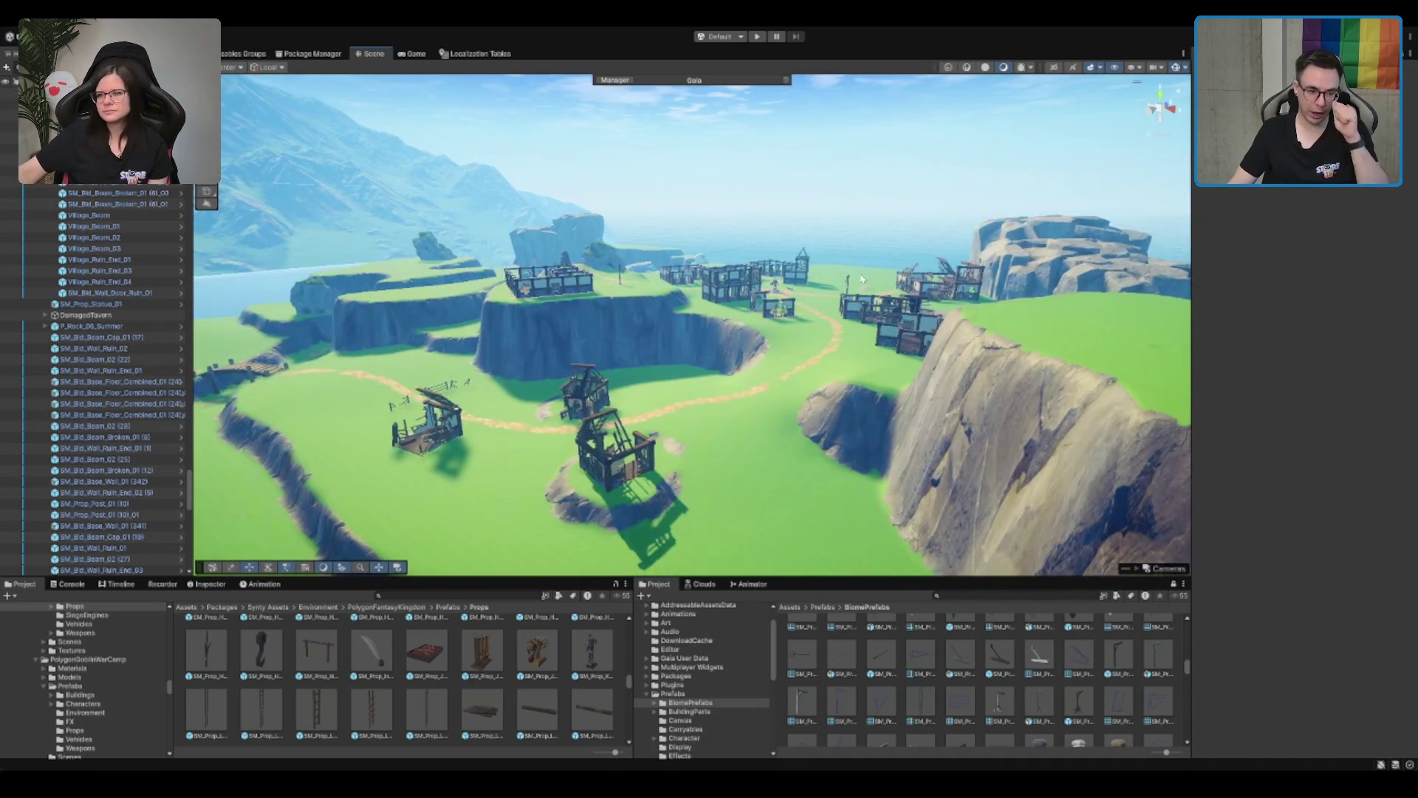
# - Frame the Campfire and zoom out to show its dirt clearing where trails meet below the skull rock
pyautogui.moveTo(881, 225); pyautogui.dragTo(753, 411)
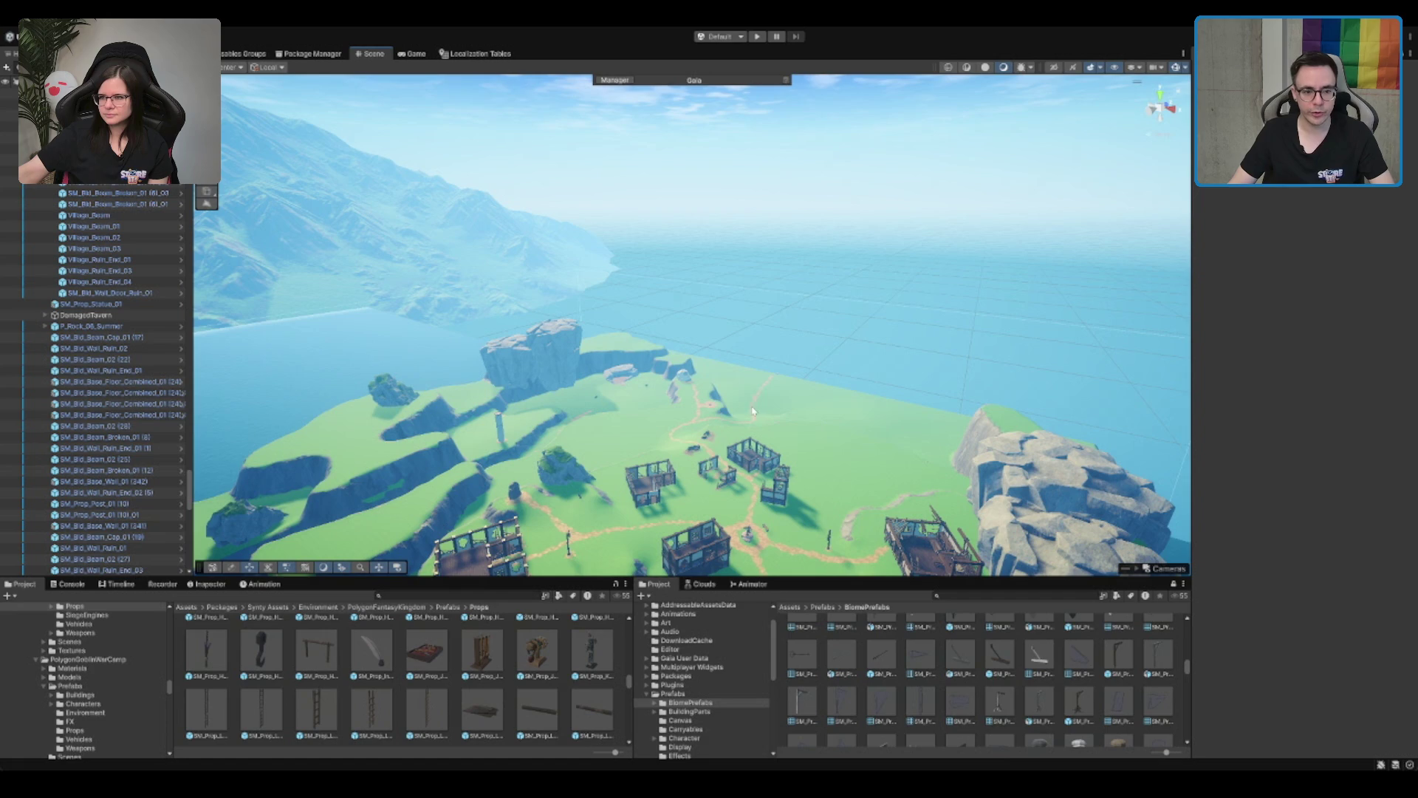
pyautogui.click(722, 403)
pyautogui.press('f')
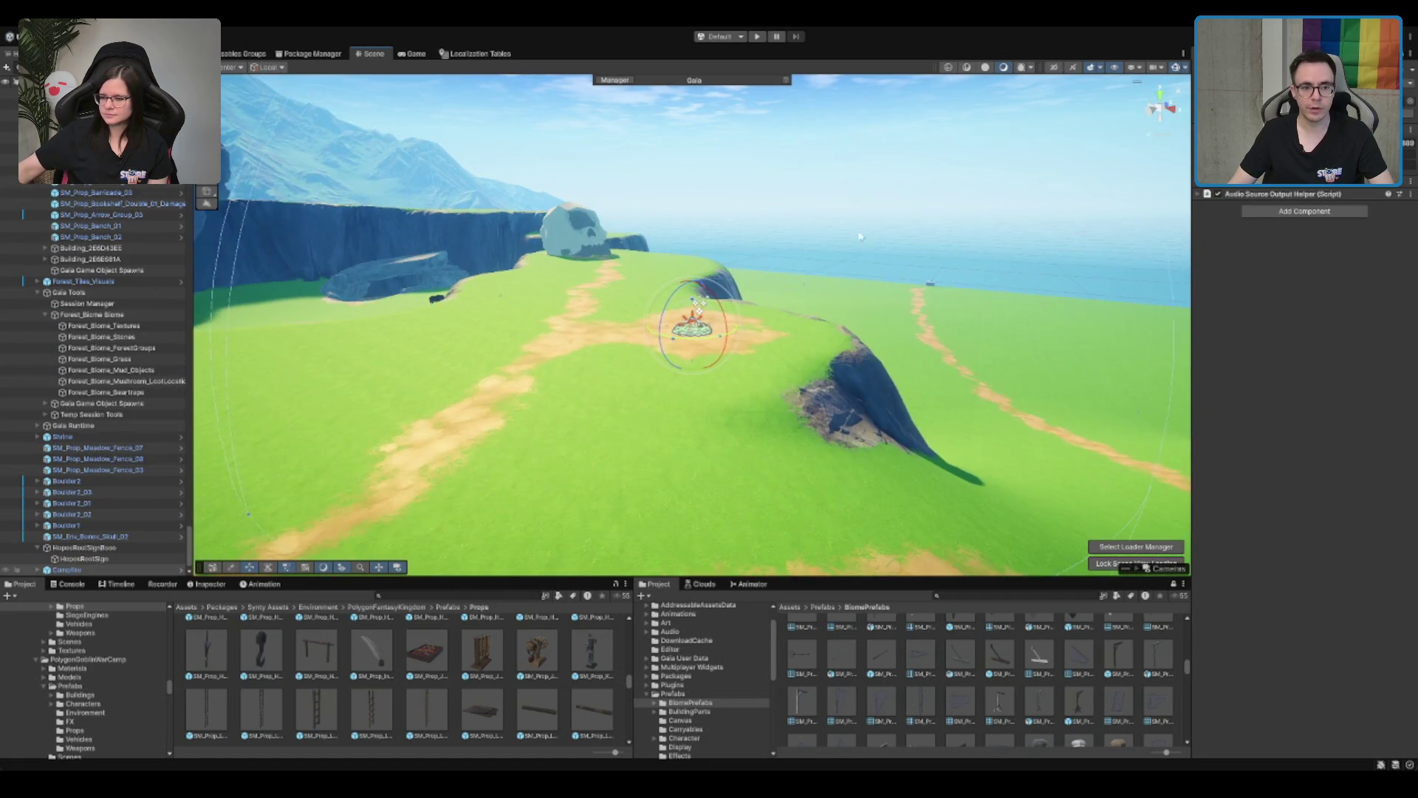
pyautogui.moveTo(849, 208); pyautogui.dragTo(1021, 371)
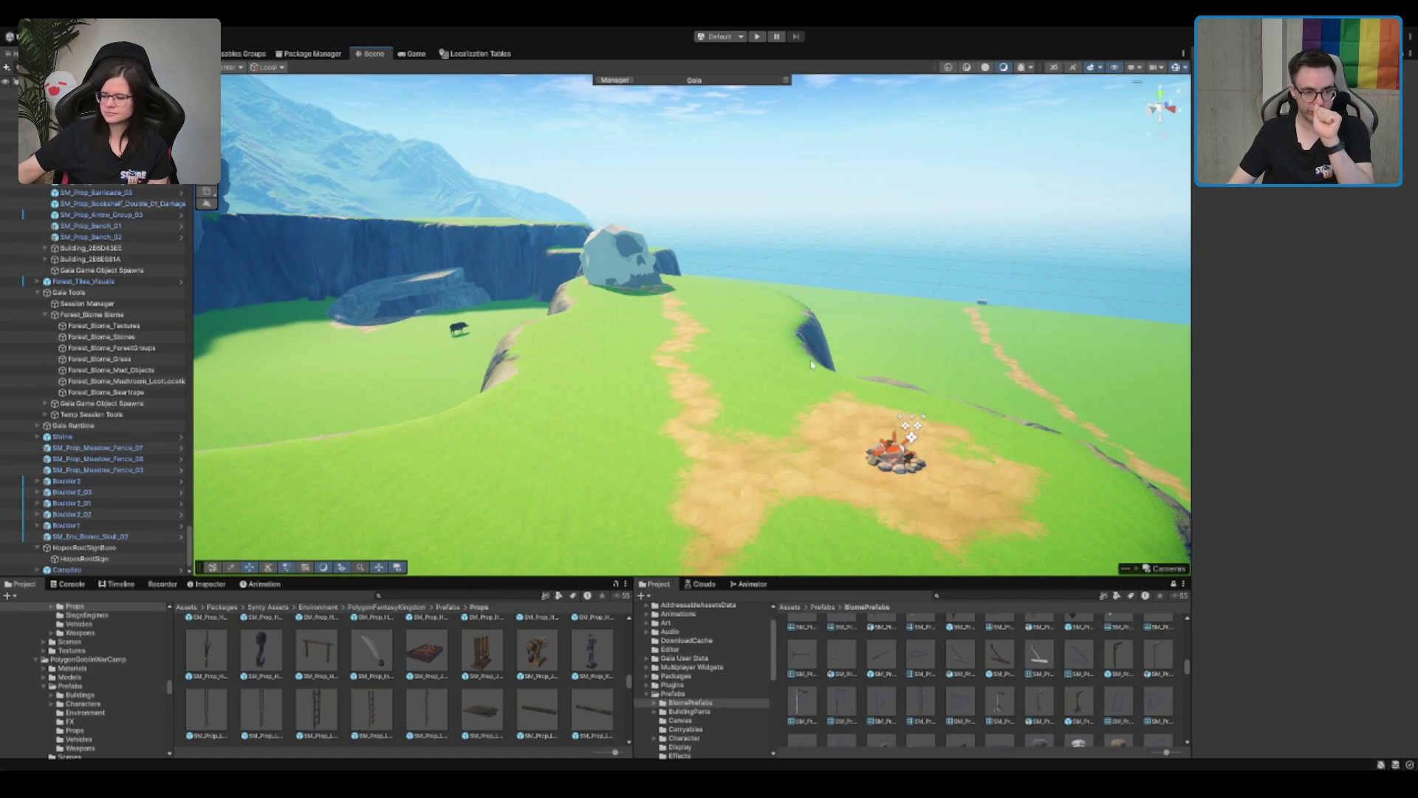
pyautogui.scroll(-5, 811, 364)
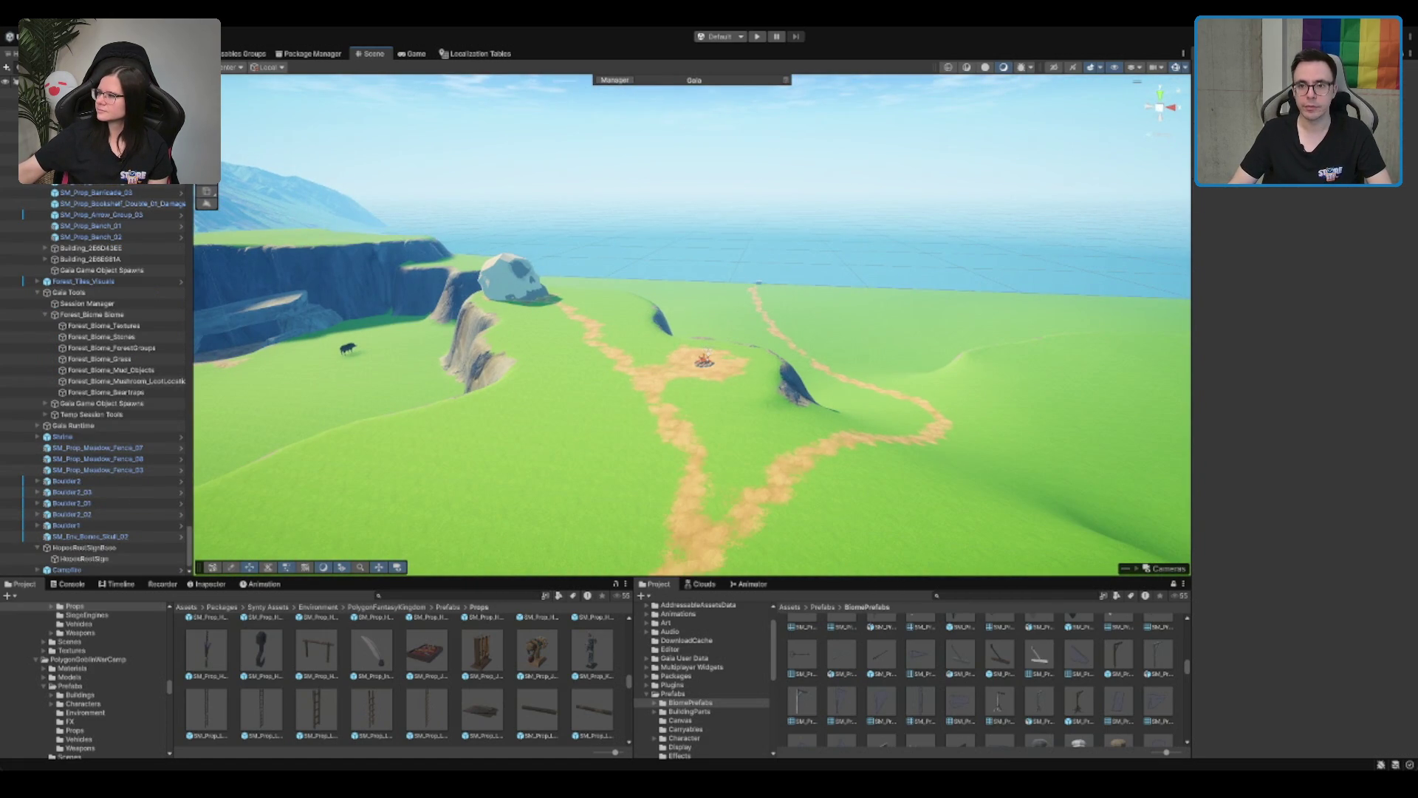
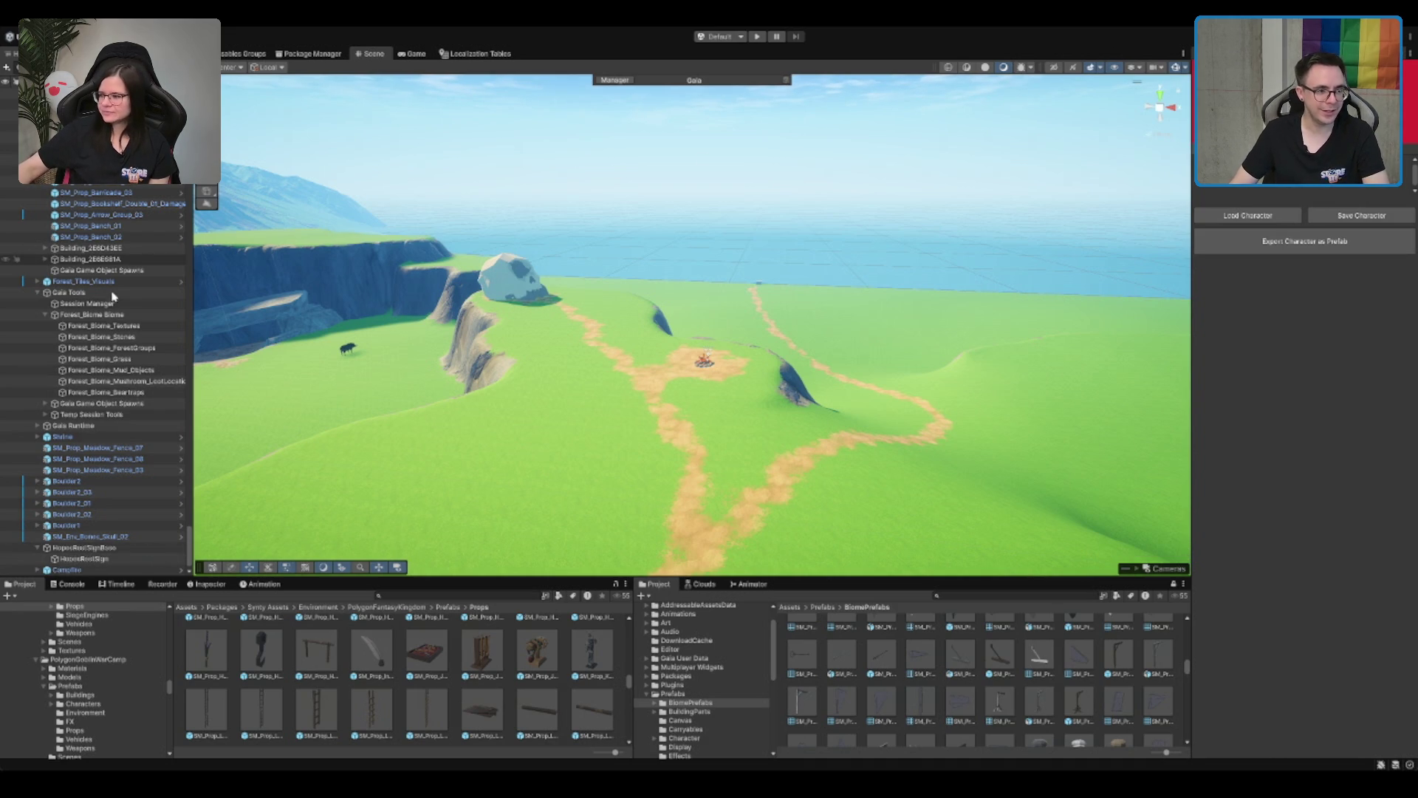
# - Select Gaia Tools and orbit the view around the skull rock and building ruins
pyautogui.click(71, 293)
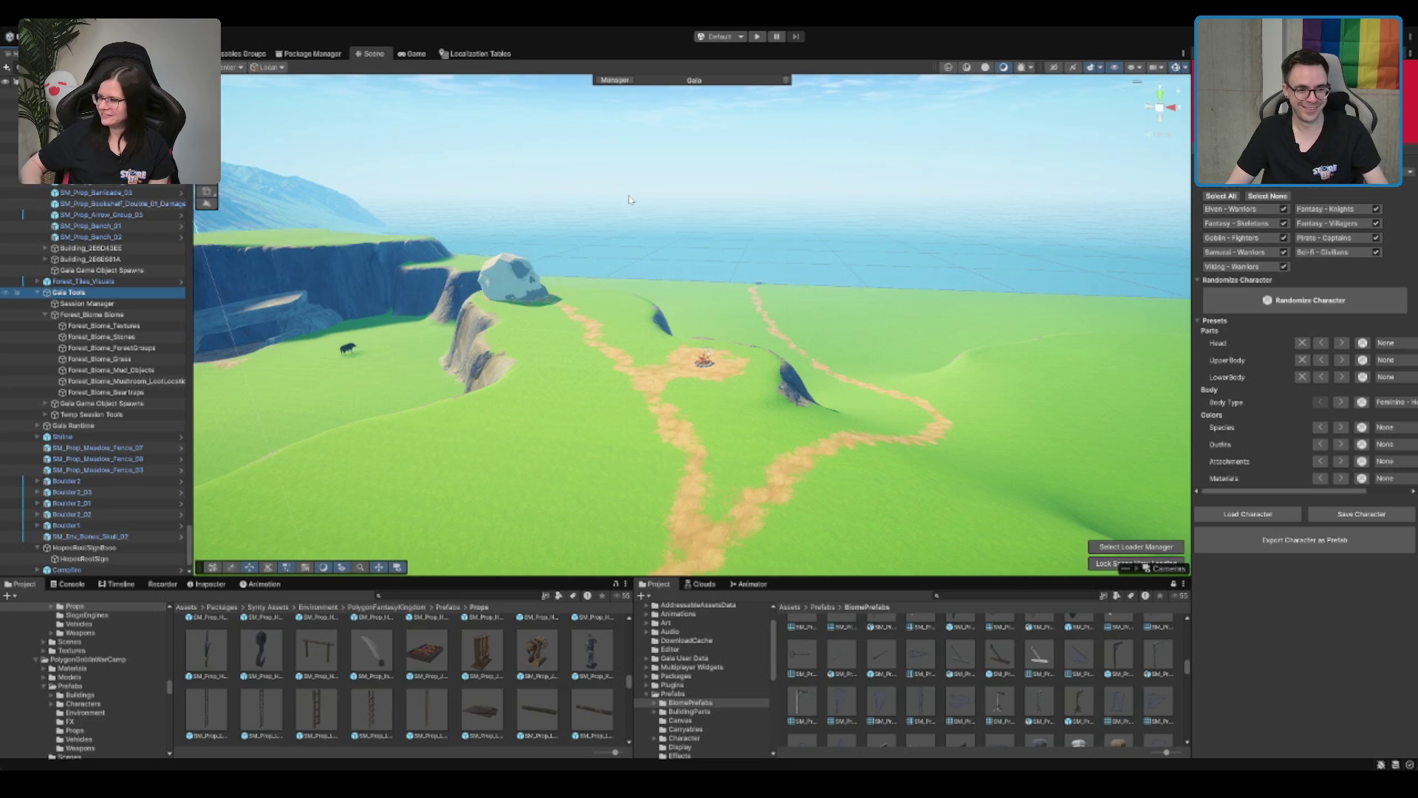
pyautogui.moveTo(628, 199); pyautogui.dragTo(589, 247)
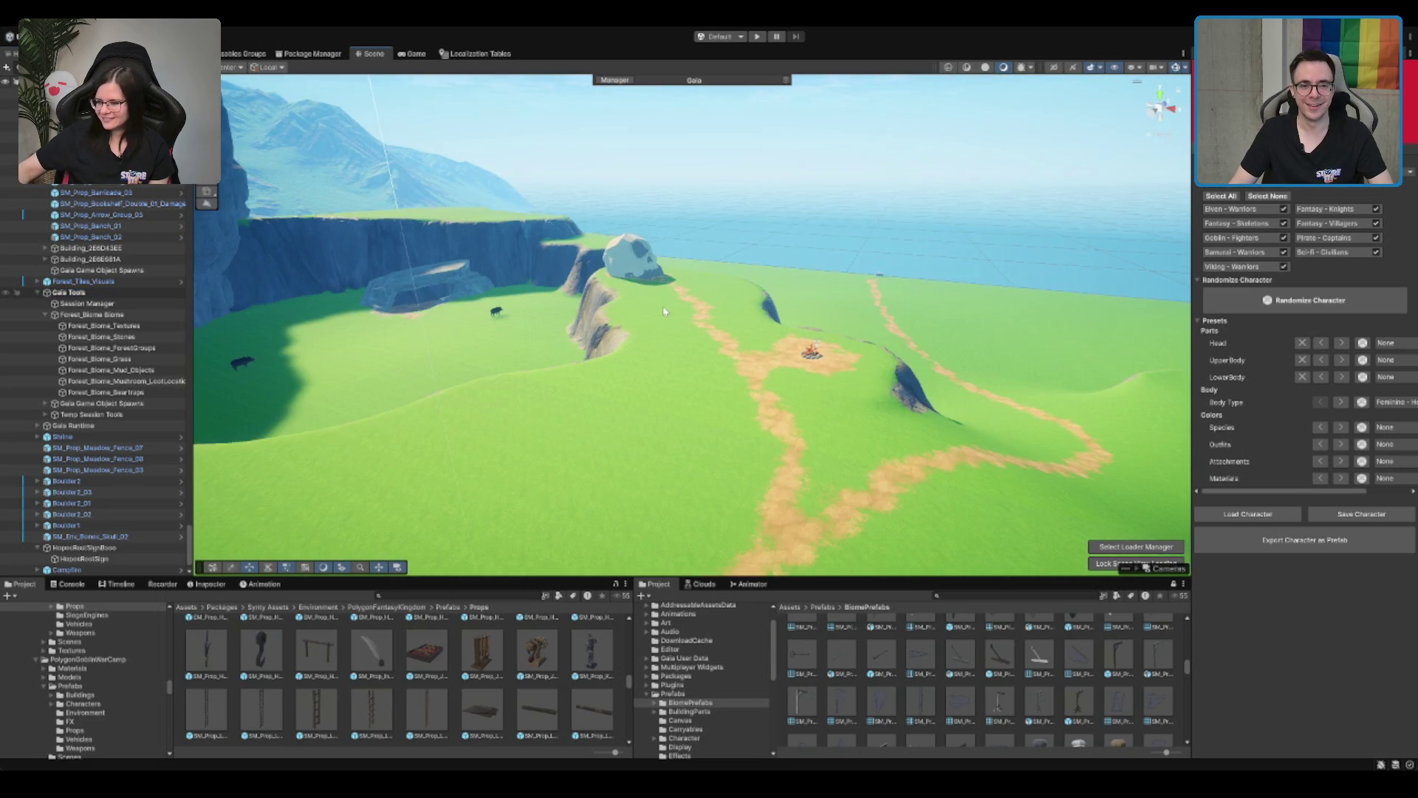
pyautogui.moveTo(668, 310); pyautogui.dragTo(701, 287)
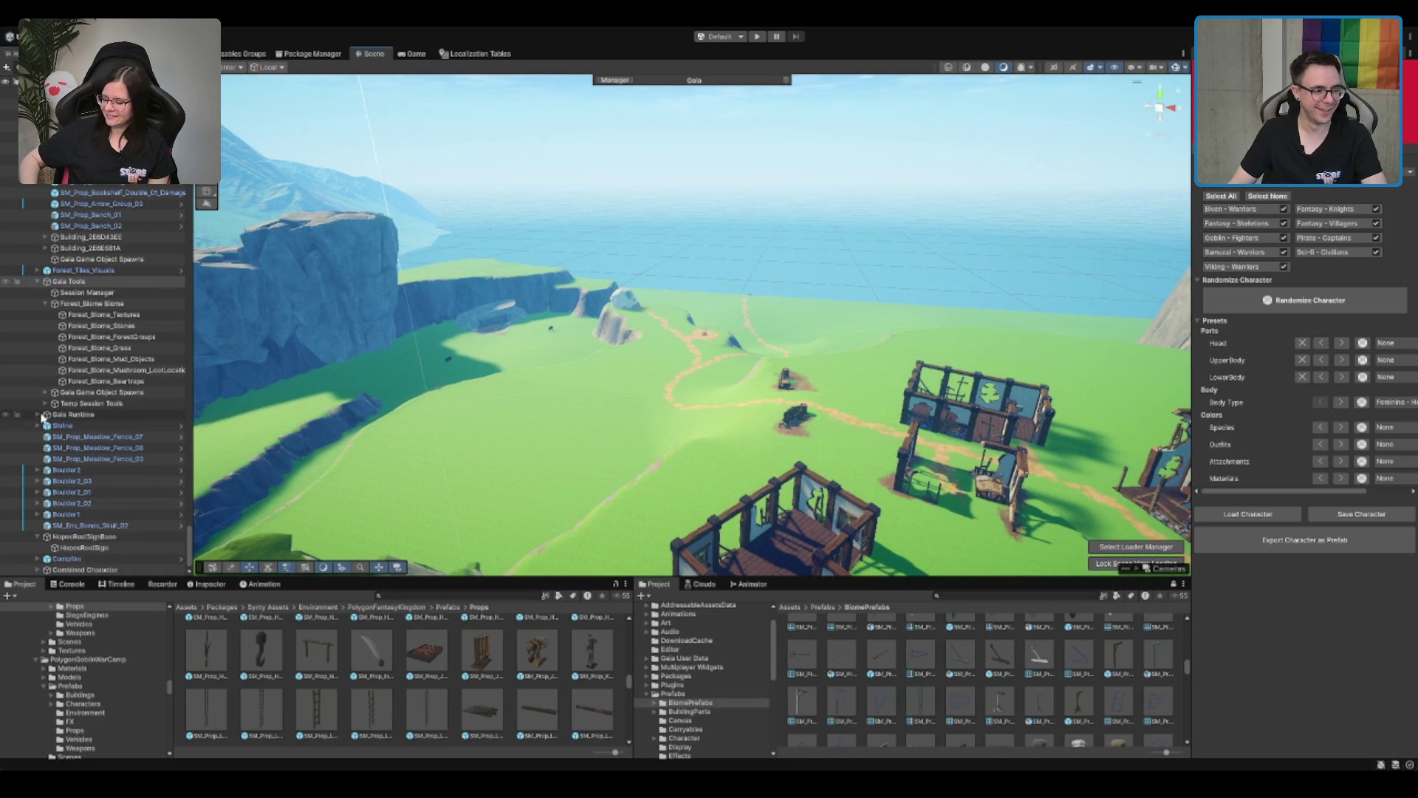
# - Collapse HopexRootSignBase, widen the Hierarchy slightly, and fly toward the cliffs and buildings
pyautogui.click(77, 547)
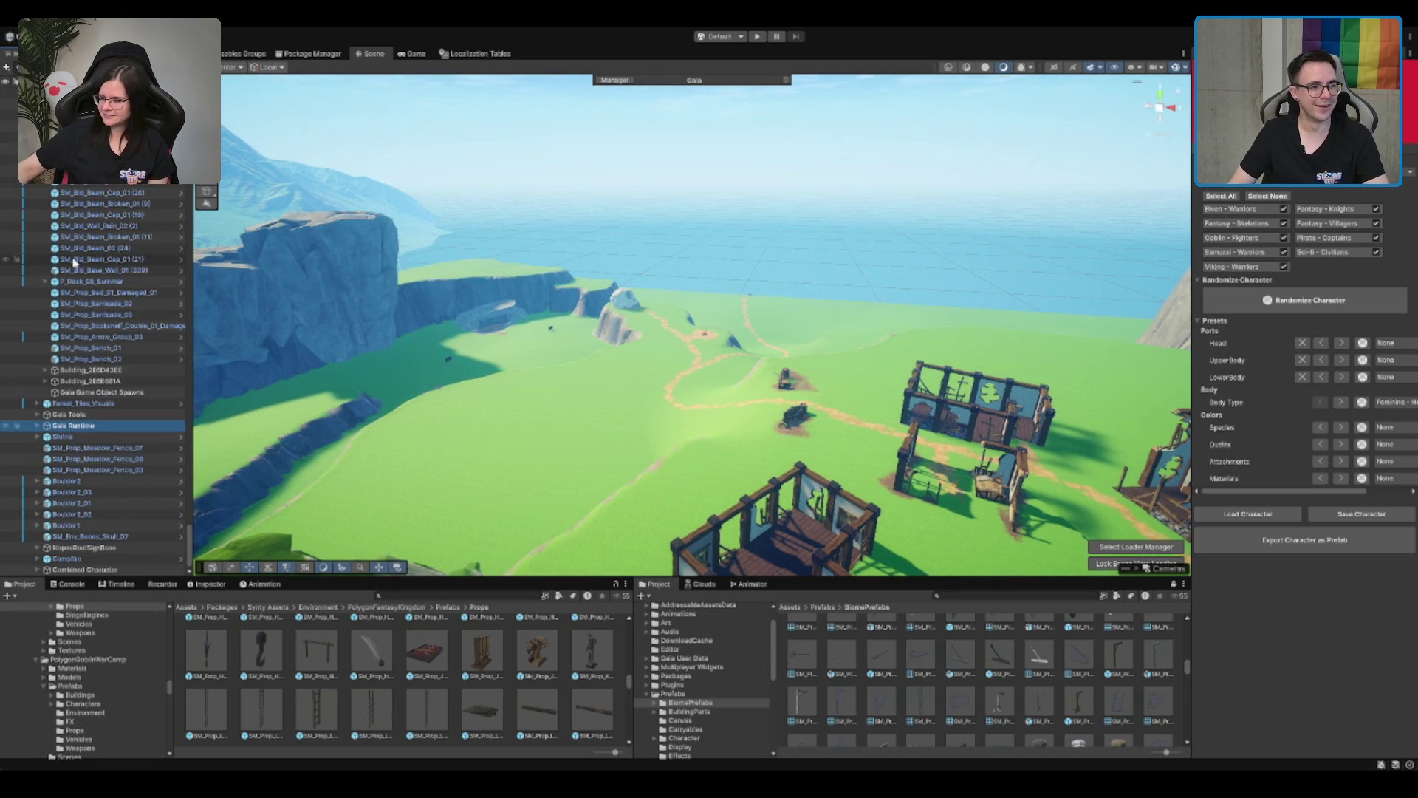
pyautogui.scroll(10, 70, 199)
pyautogui.scroll(3, 70, 199)
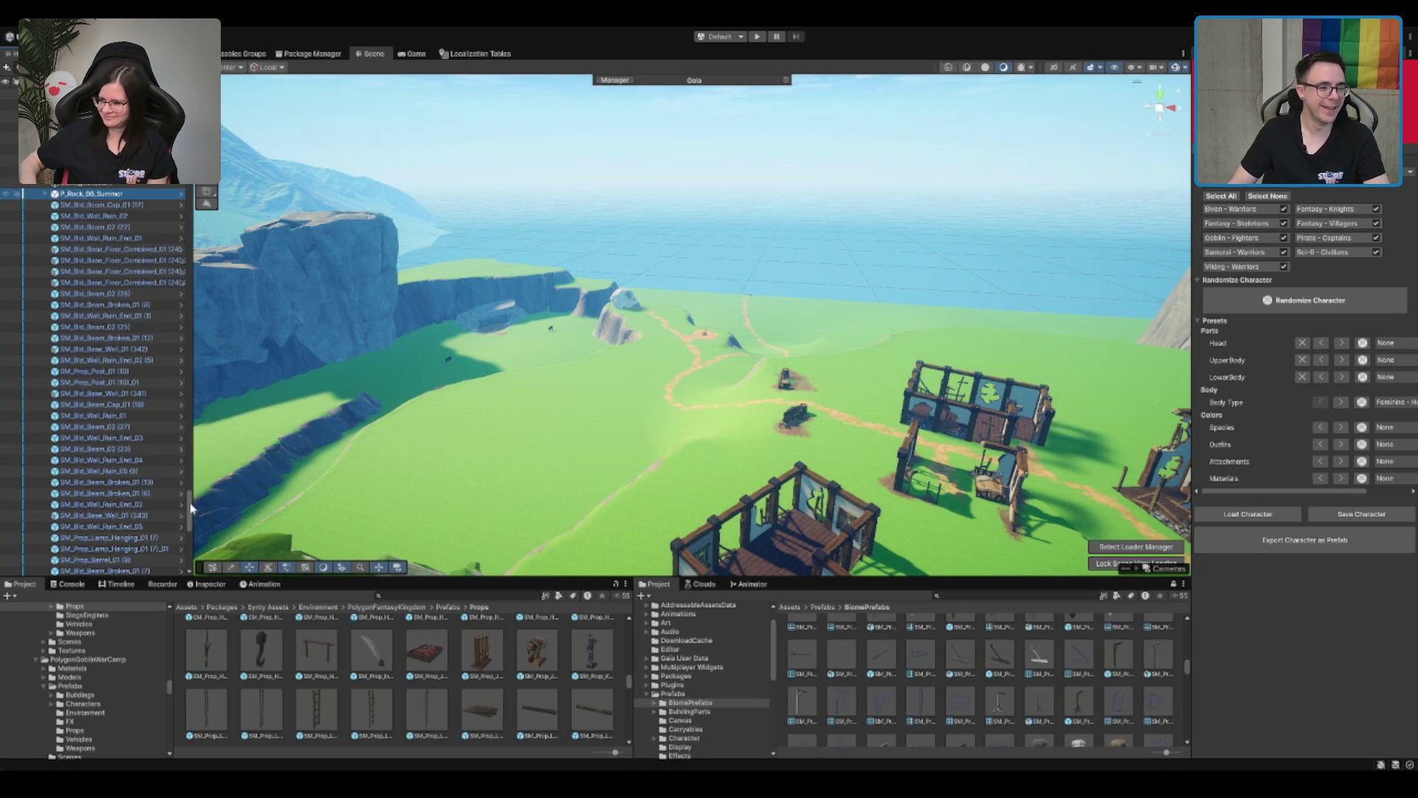
pyautogui.moveTo(194, 491); pyautogui.dragTo(202, 487)
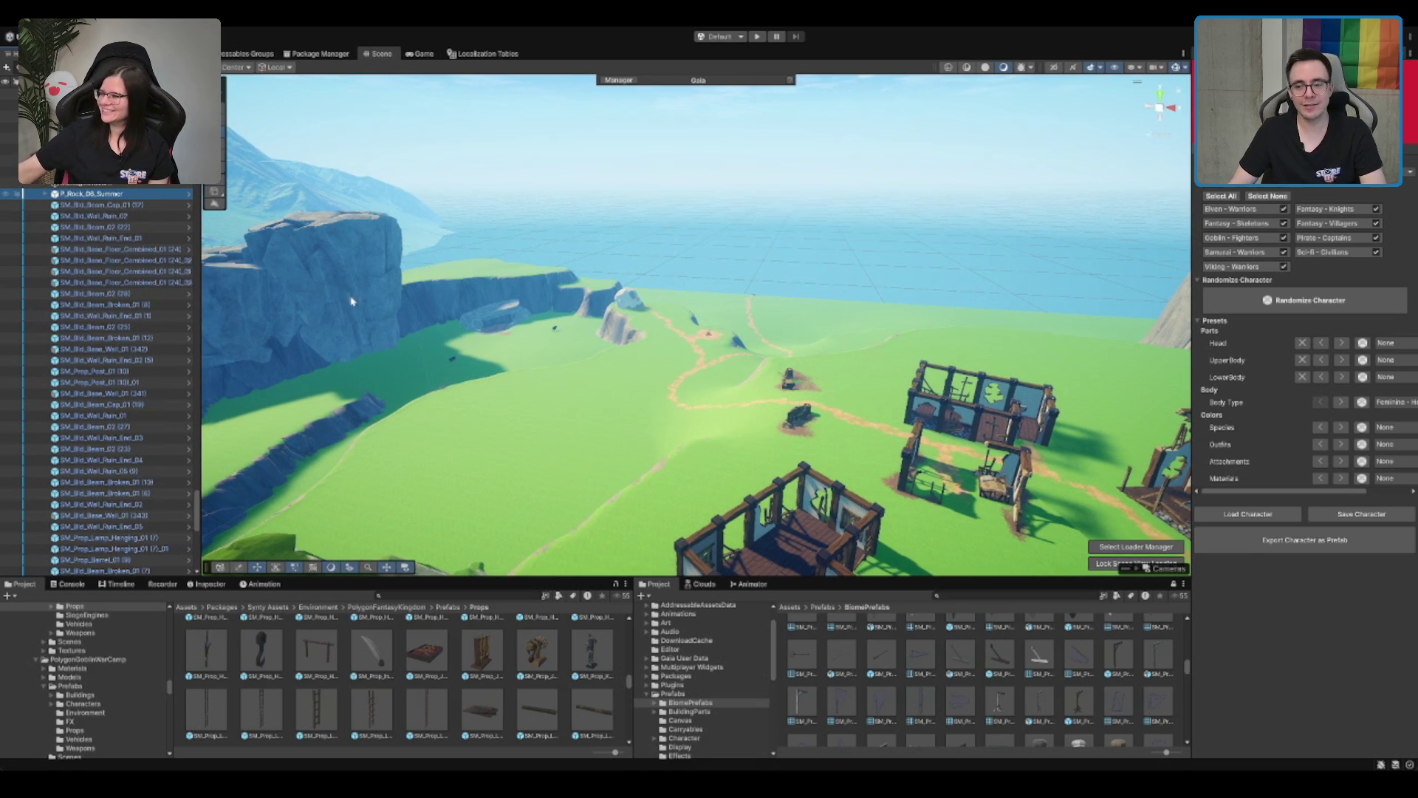
pyautogui.scroll(-3, 712, 390)
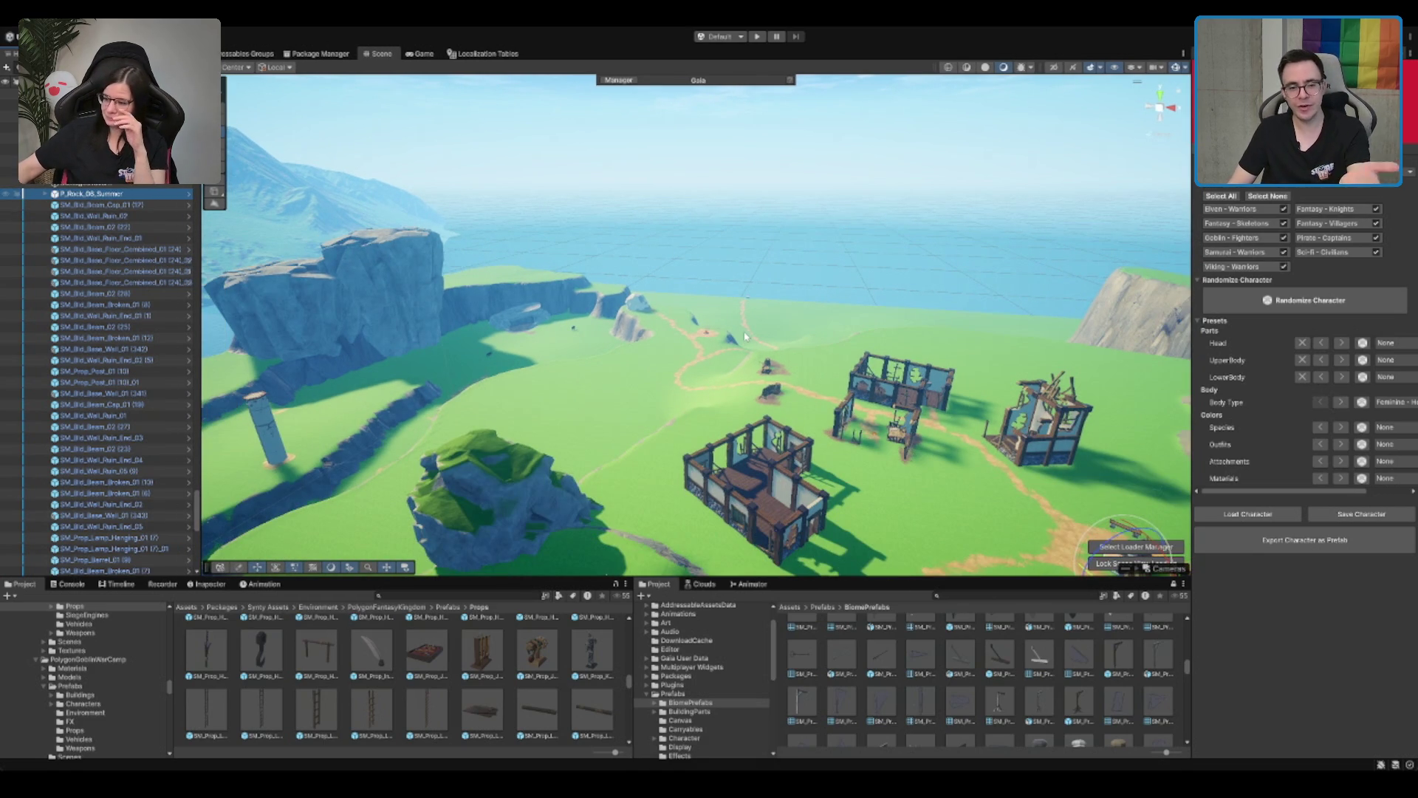
pyautogui.scroll(-2, 742, 338)
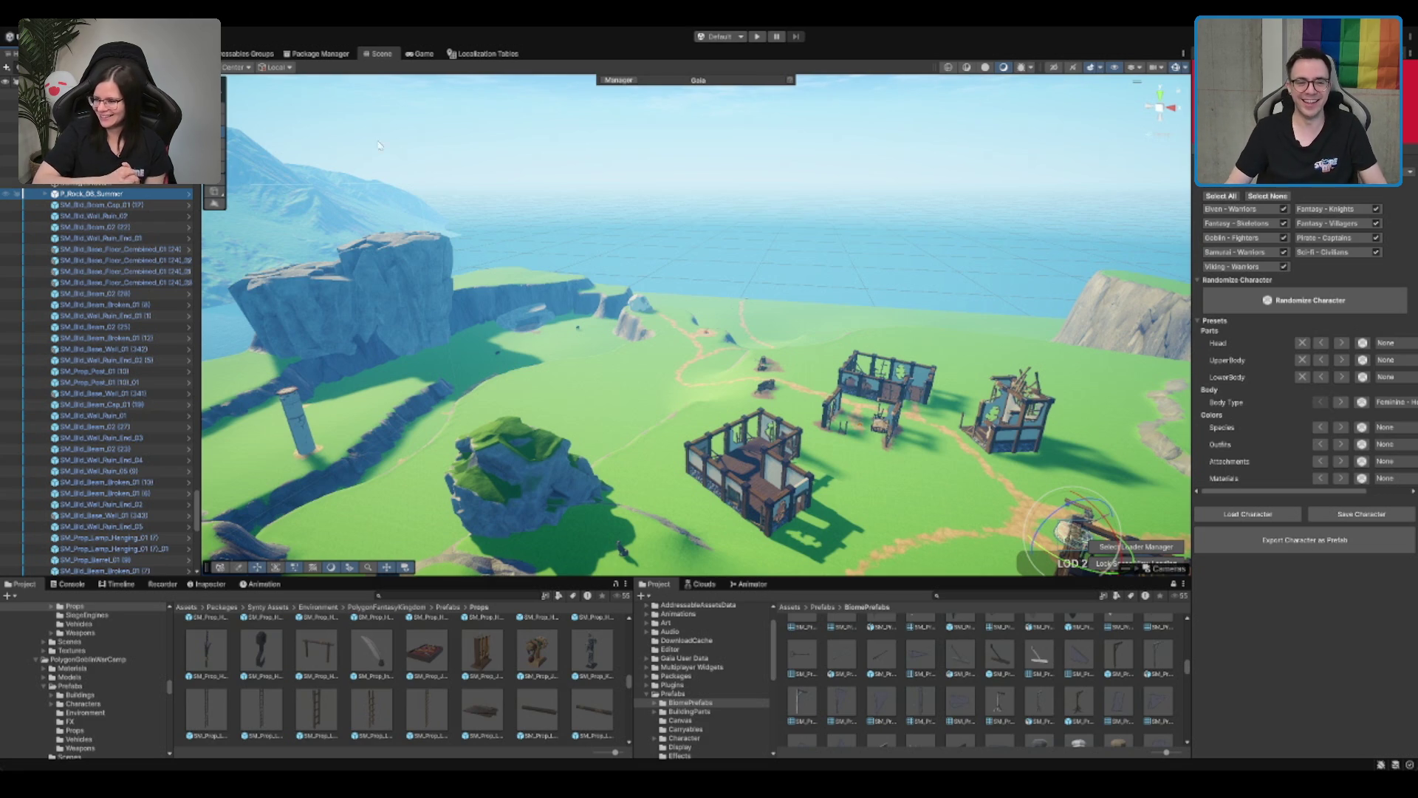
pyautogui.moveTo(378, 145); pyautogui.dragTo(752, 277)
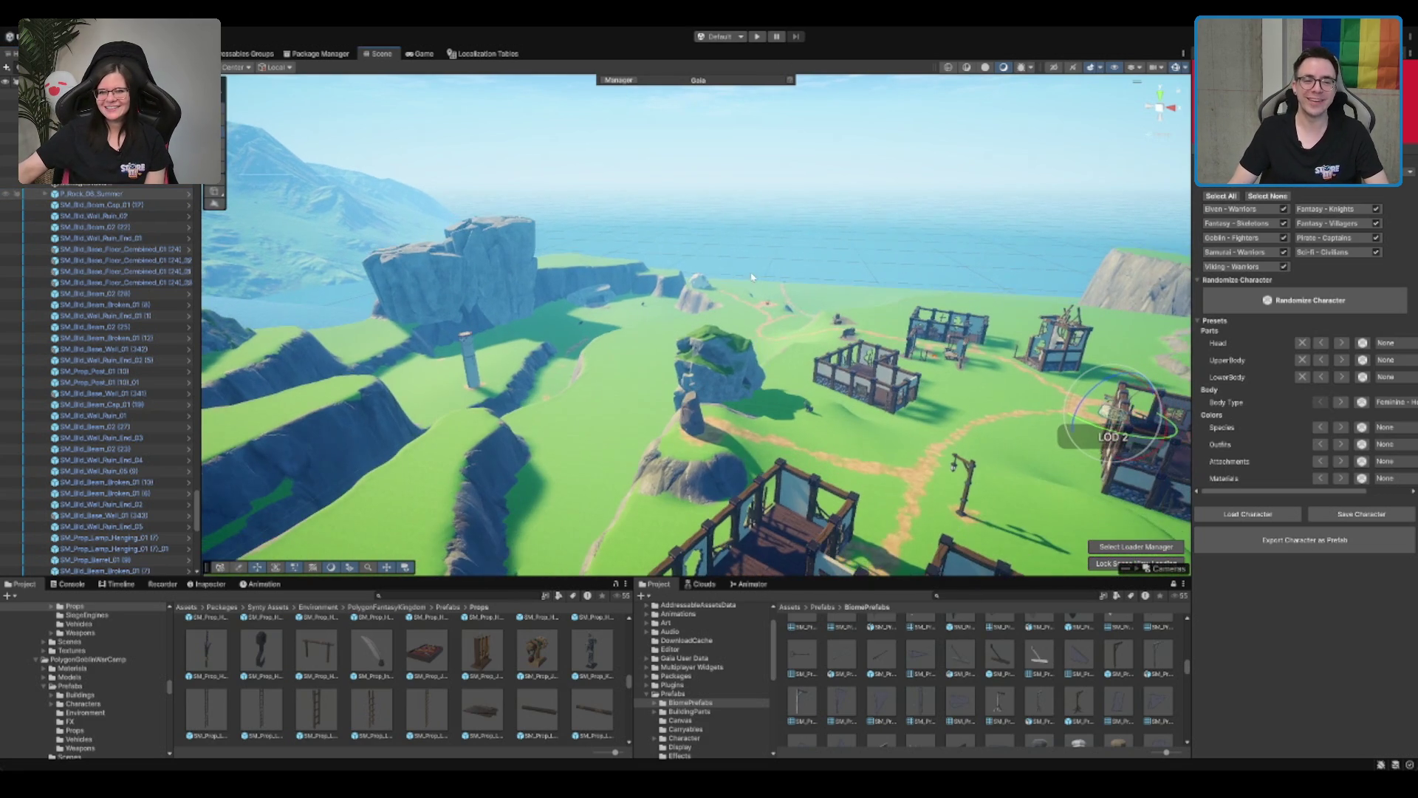
pyautogui.moveTo(895, 243); pyautogui.dragTo(727, 295)
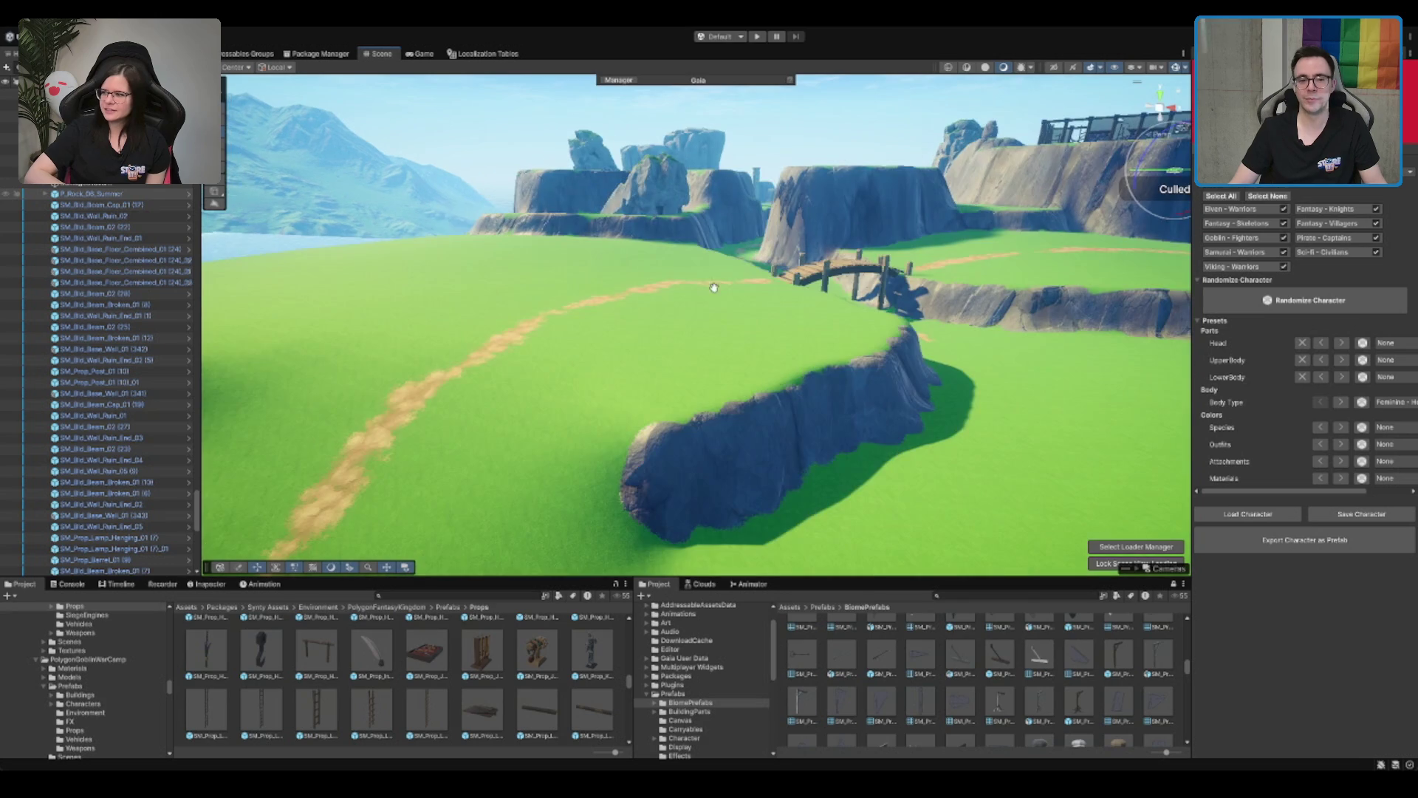
# - Select GameObject_01, frame it with F, and zoom in on the sand-platform spawn point
pyautogui.scroll(10, 176, 279)
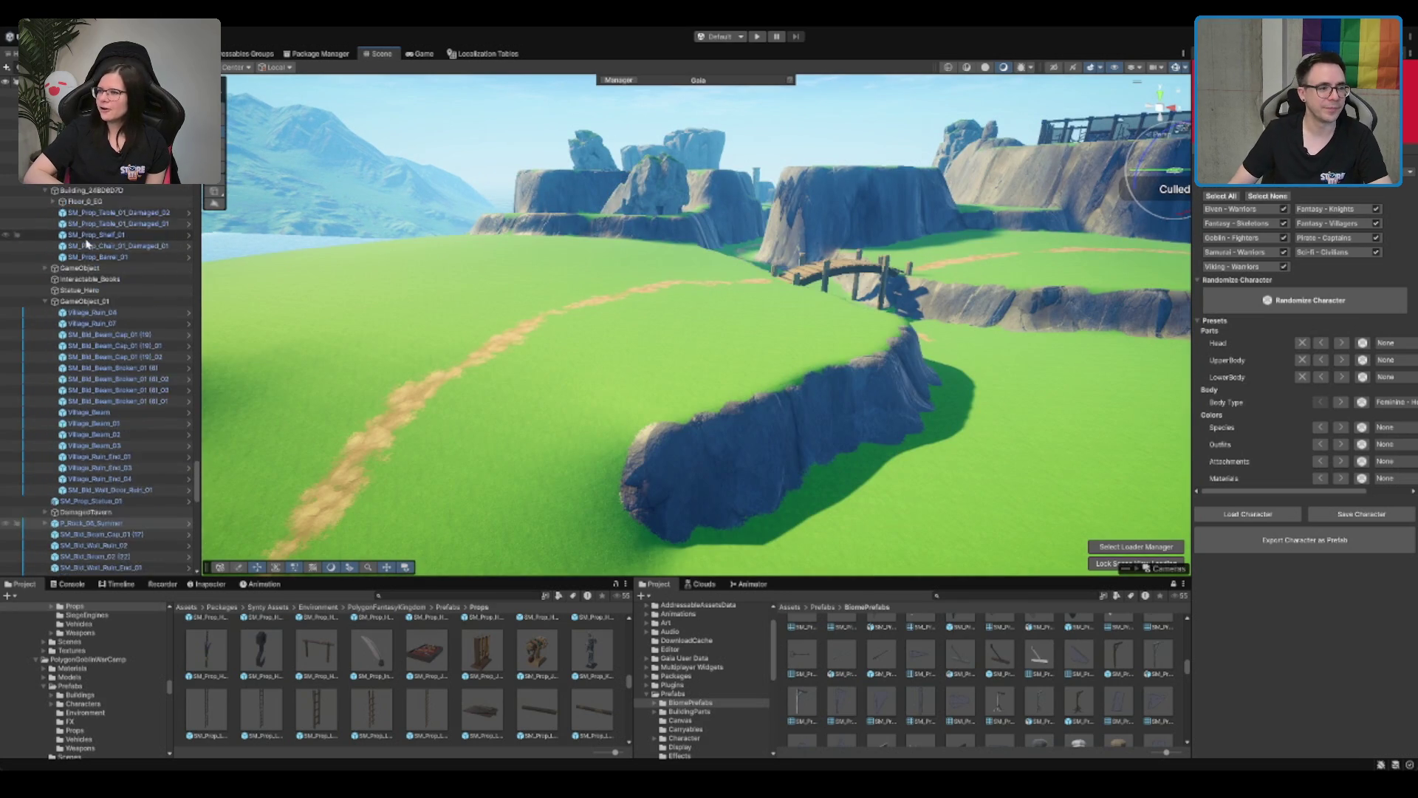
pyautogui.click(127, 334)
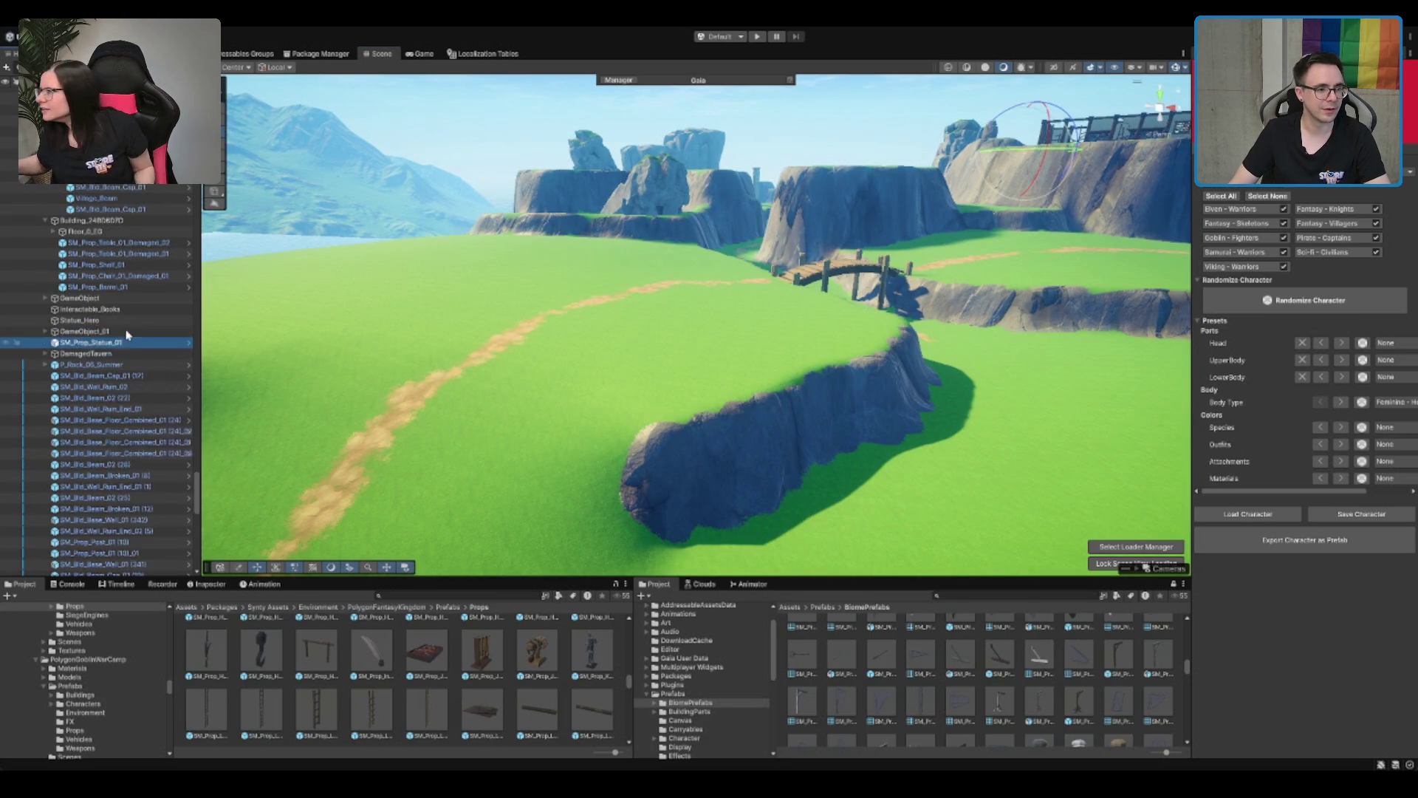
pyautogui.press('f')
pyautogui.scroll(10, 691, 370)
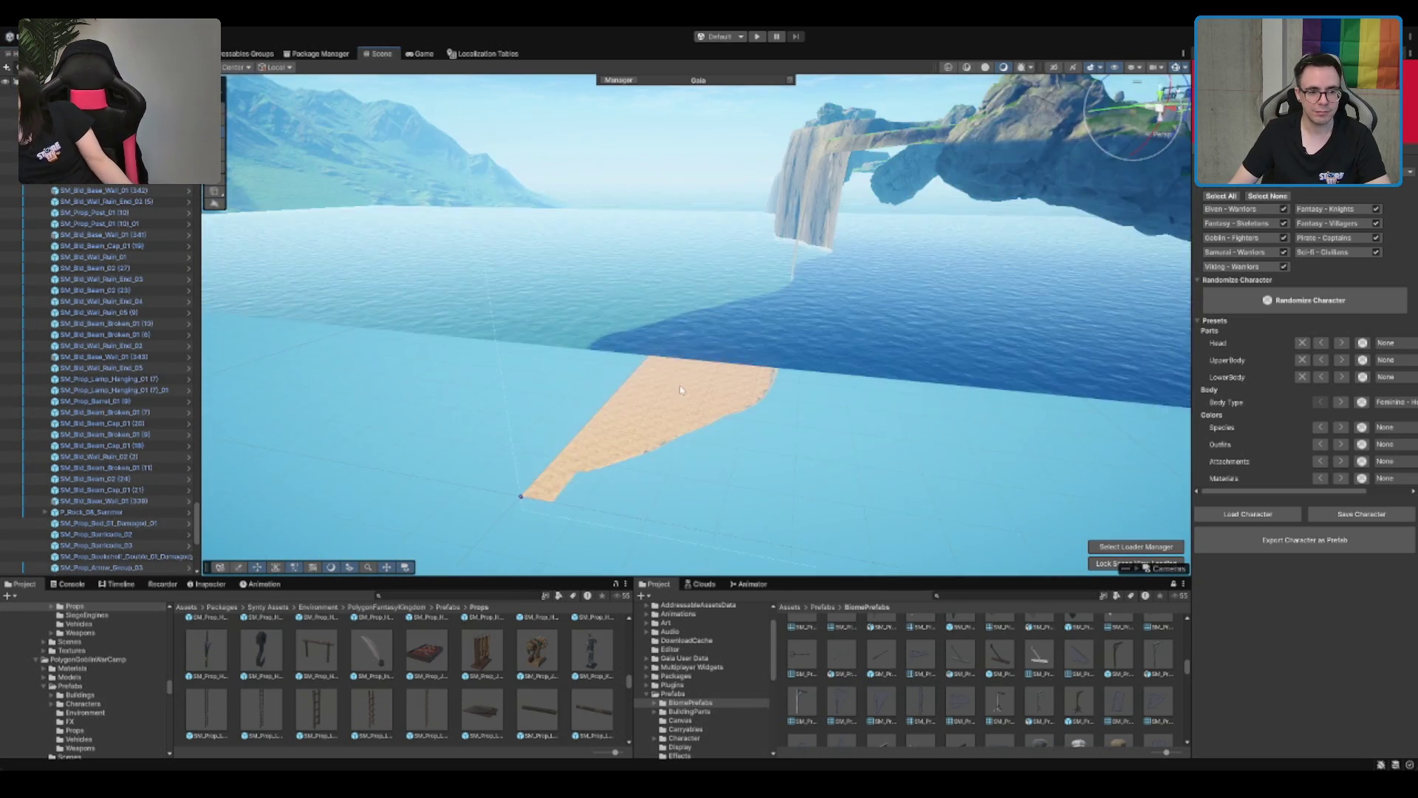
pyautogui.scroll(5, 760, 383)
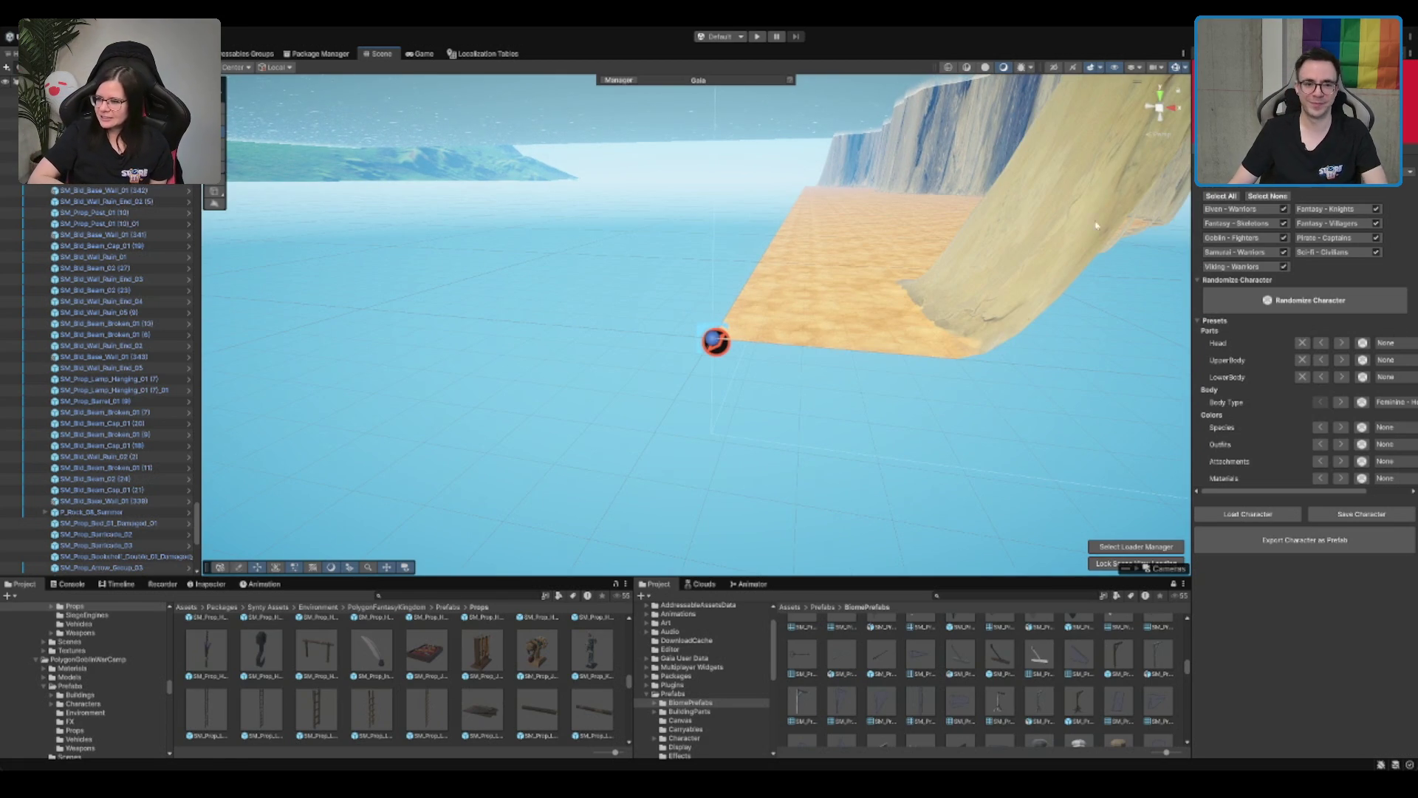
pyautogui.moveTo(1008, 238)
pyautogui.mouseDown()
pyautogui.moveTo(959, 256)
pyautogui.moveTo(944, 237)
pyautogui.moveTo(1080, 224)
pyautogui.moveTo(989, 267)
pyautogui.mouseUp()
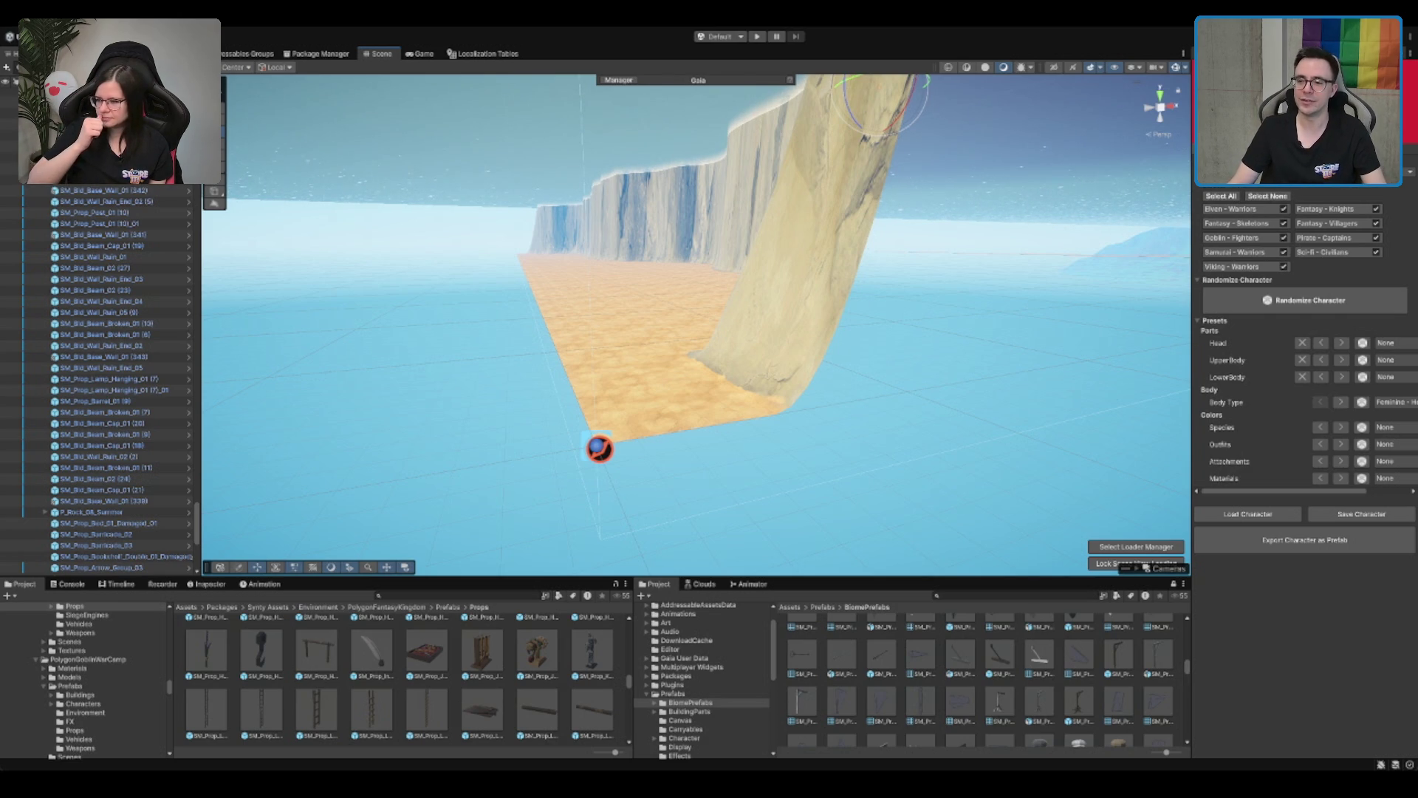
pyautogui.moveTo(1136, 385); pyautogui.dragTo(957, 343)
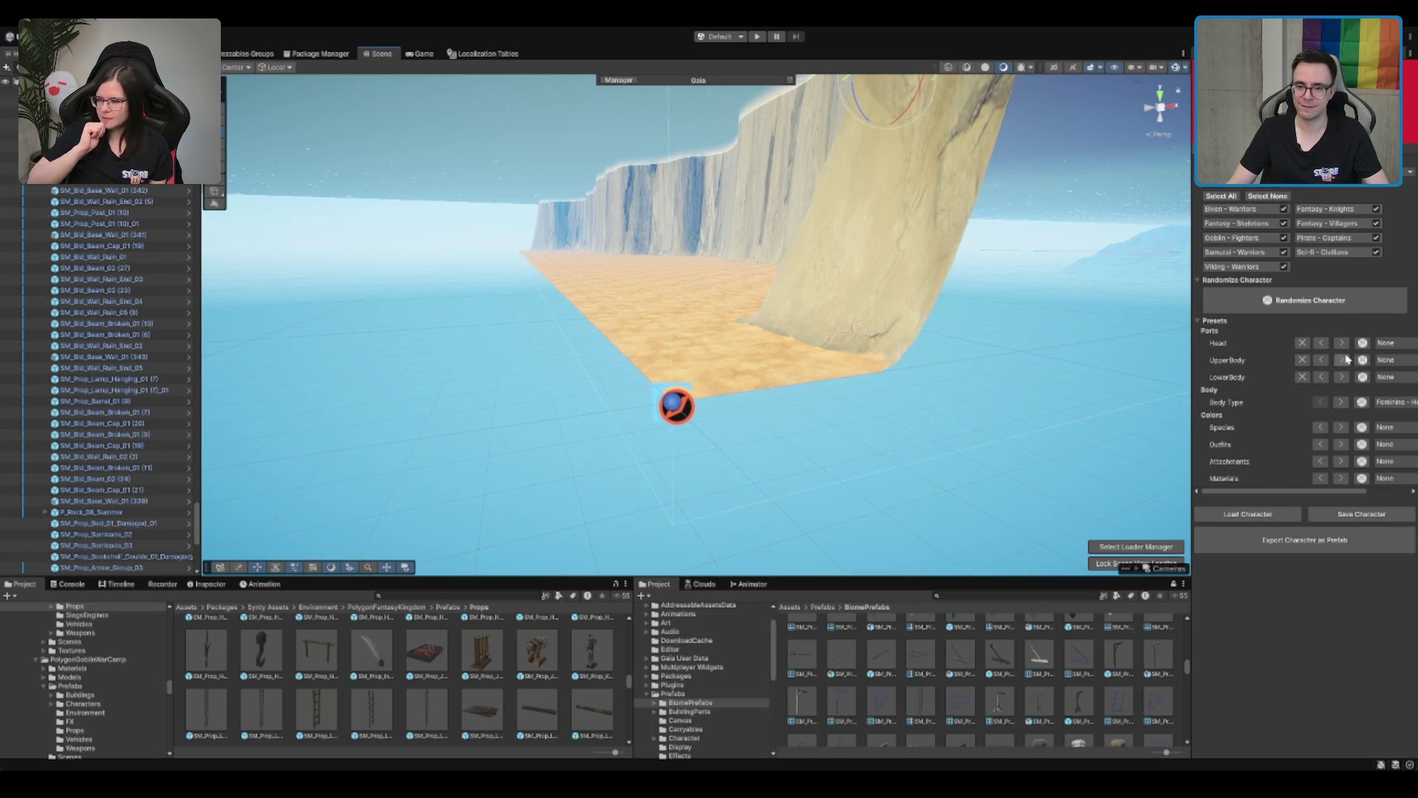
# - Randomize a Sidekick character, zoom onto it, clear all sets with Select None, and reroll twice
pyautogui.click(1335, 312)
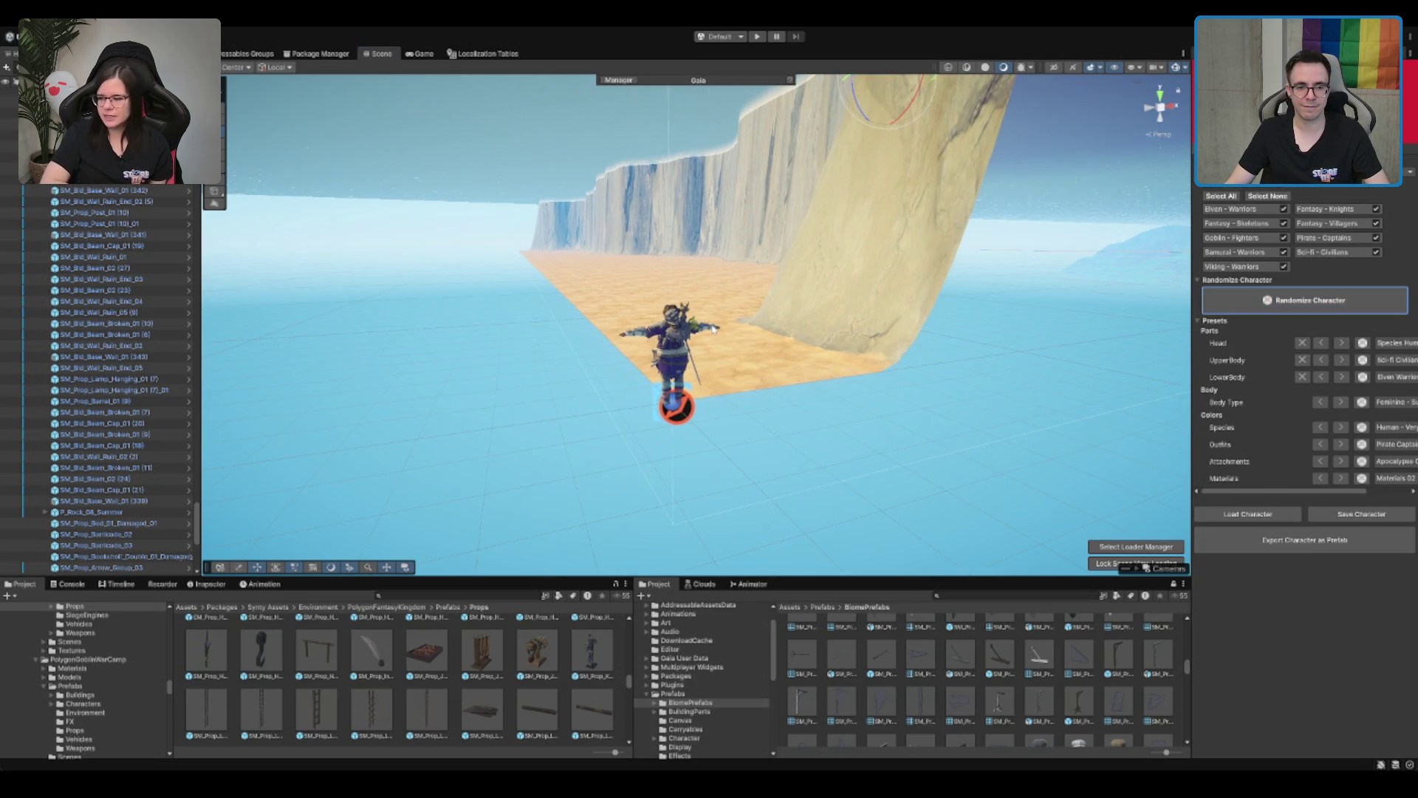
pyautogui.moveTo(818, 332)
pyautogui.mouseDown()
pyautogui.moveTo(522, 338)
pyautogui.moveTo(490, 386)
pyautogui.moveTo(543, 344)
pyautogui.moveTo(739, 336)
pyautogui.mouseUp()
pyautogui.scroll(2, 739, 336)
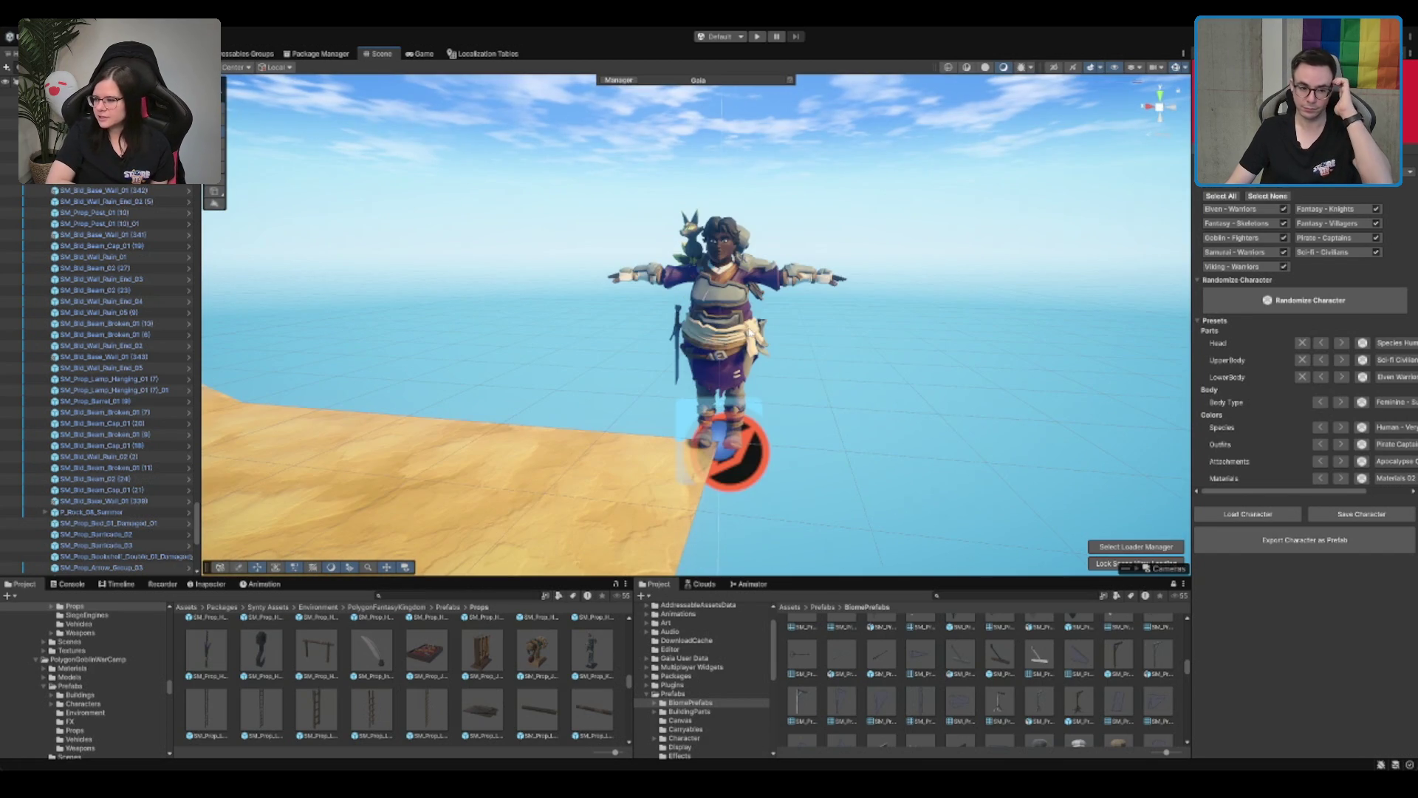
pyautogui.scroll(1, 750, 334)
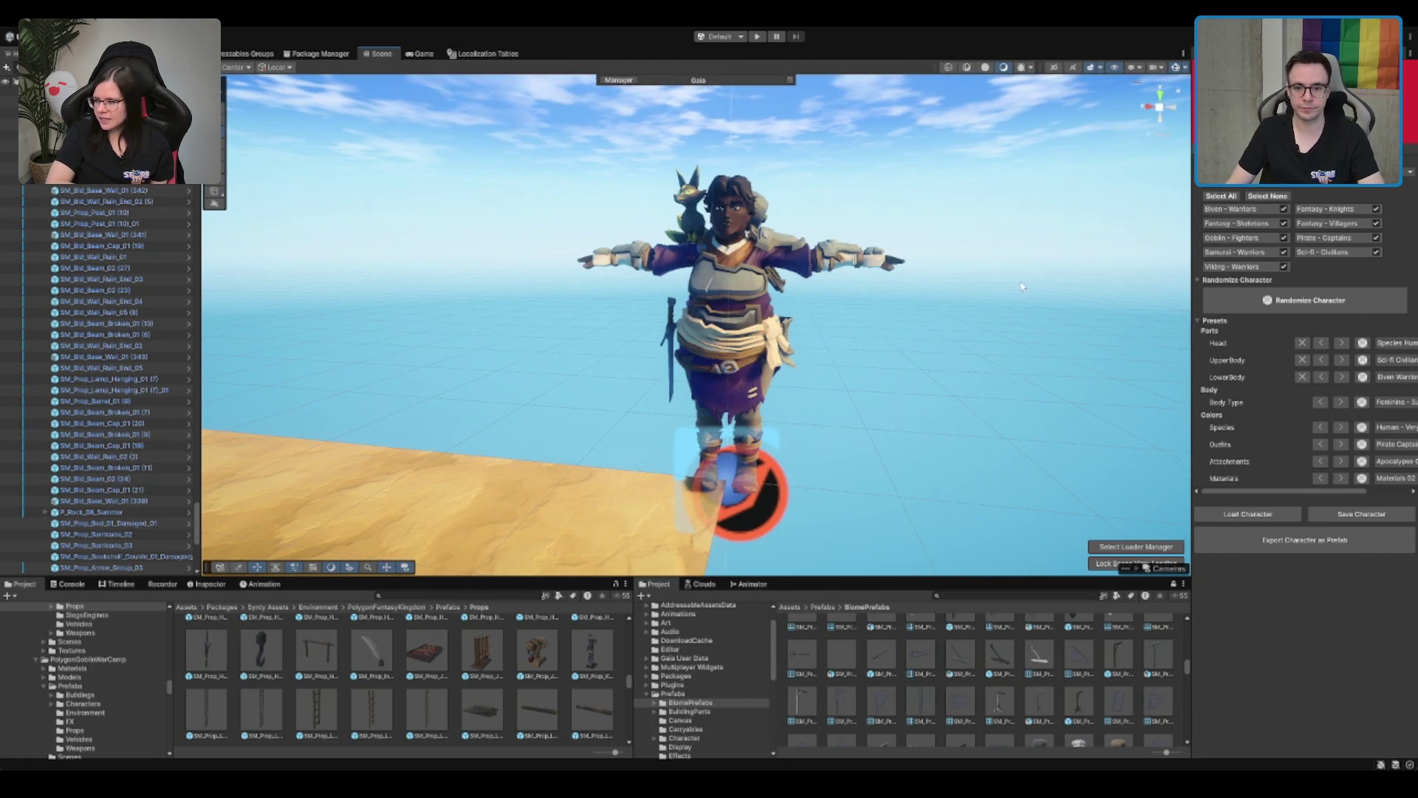
pyautogui.click(1268, 195)
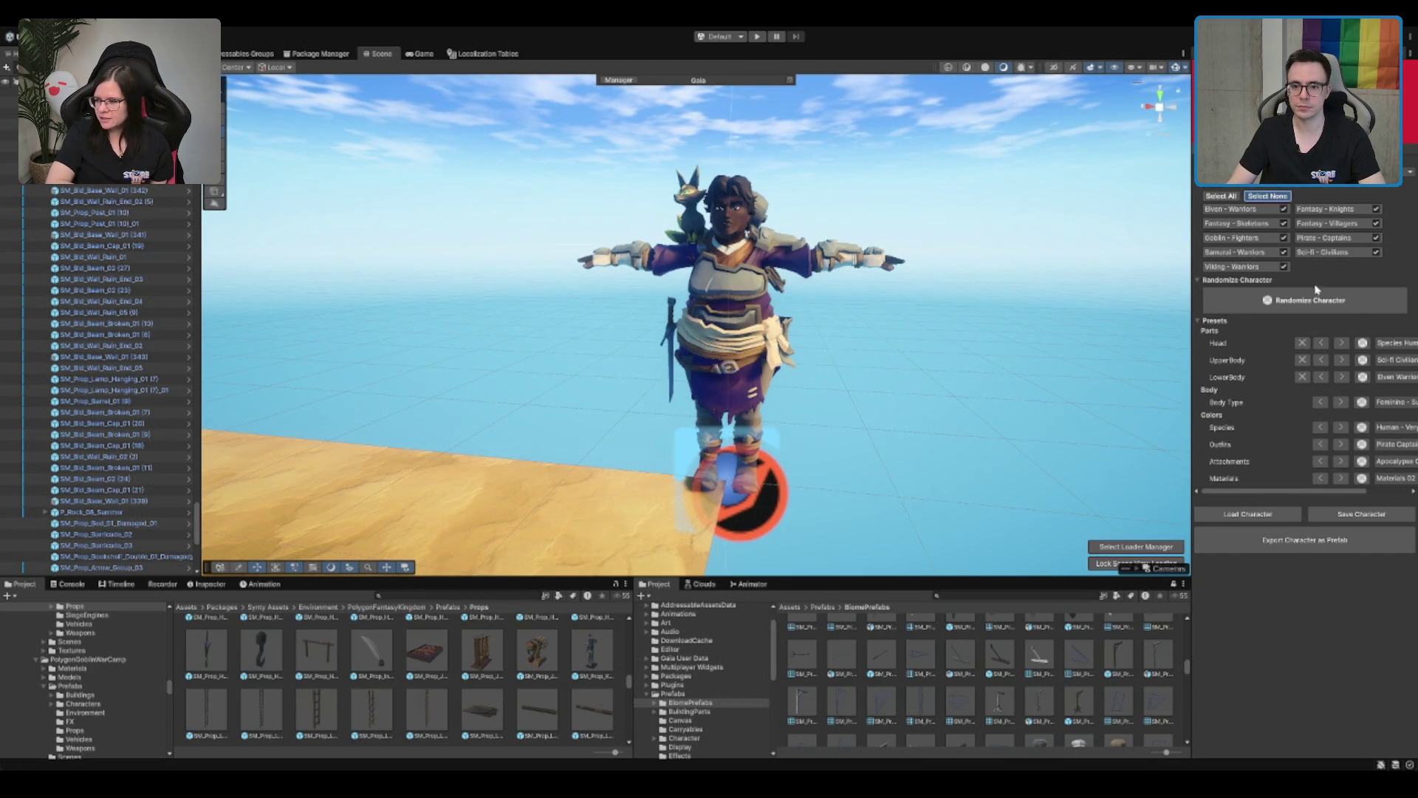
pyautogui.click(1301, 310)
pyautogui.click(1271, 302)
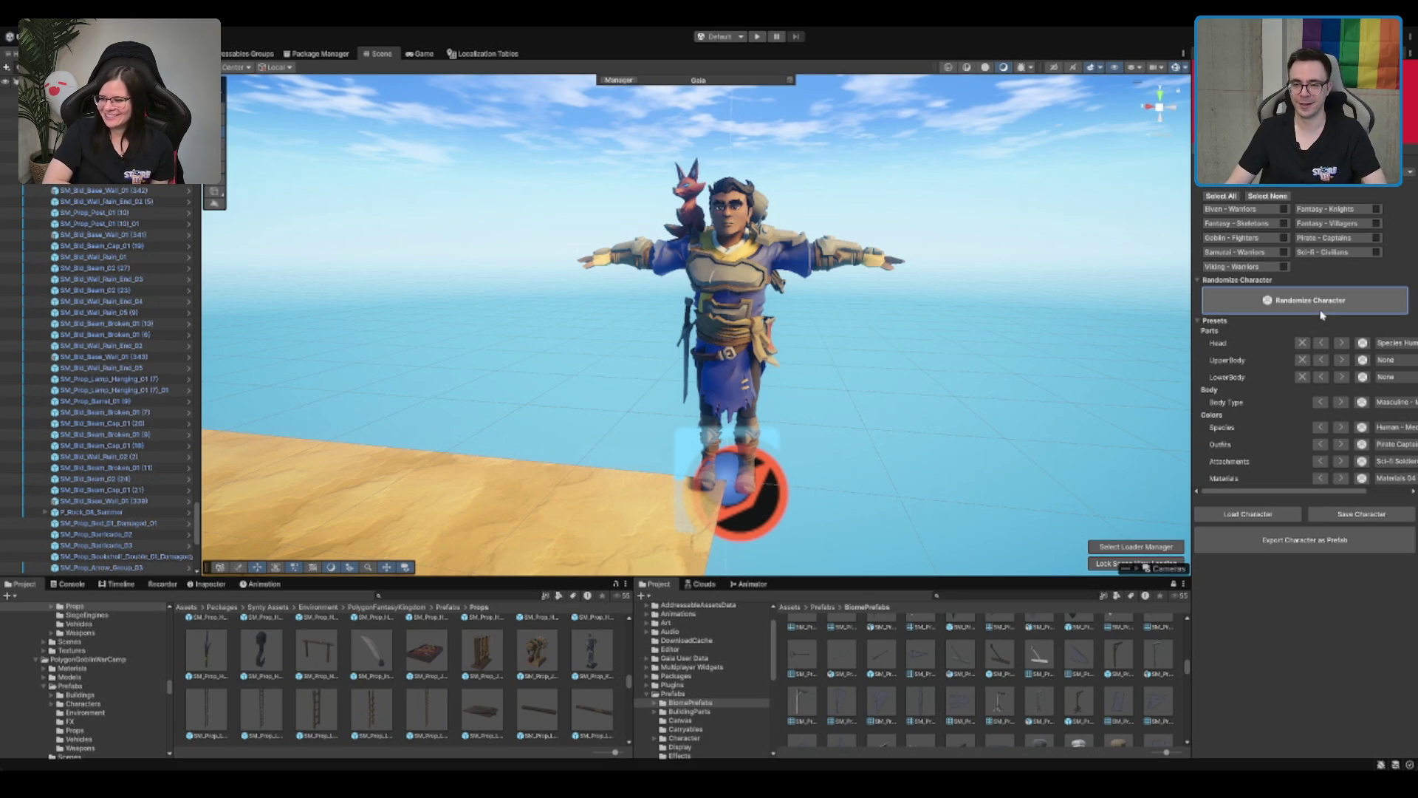
# - Try Elven - Warriors and Fantasy - Knights, then randomize from Fantasy - Villagers only
pyautogui.click(1284, 209)
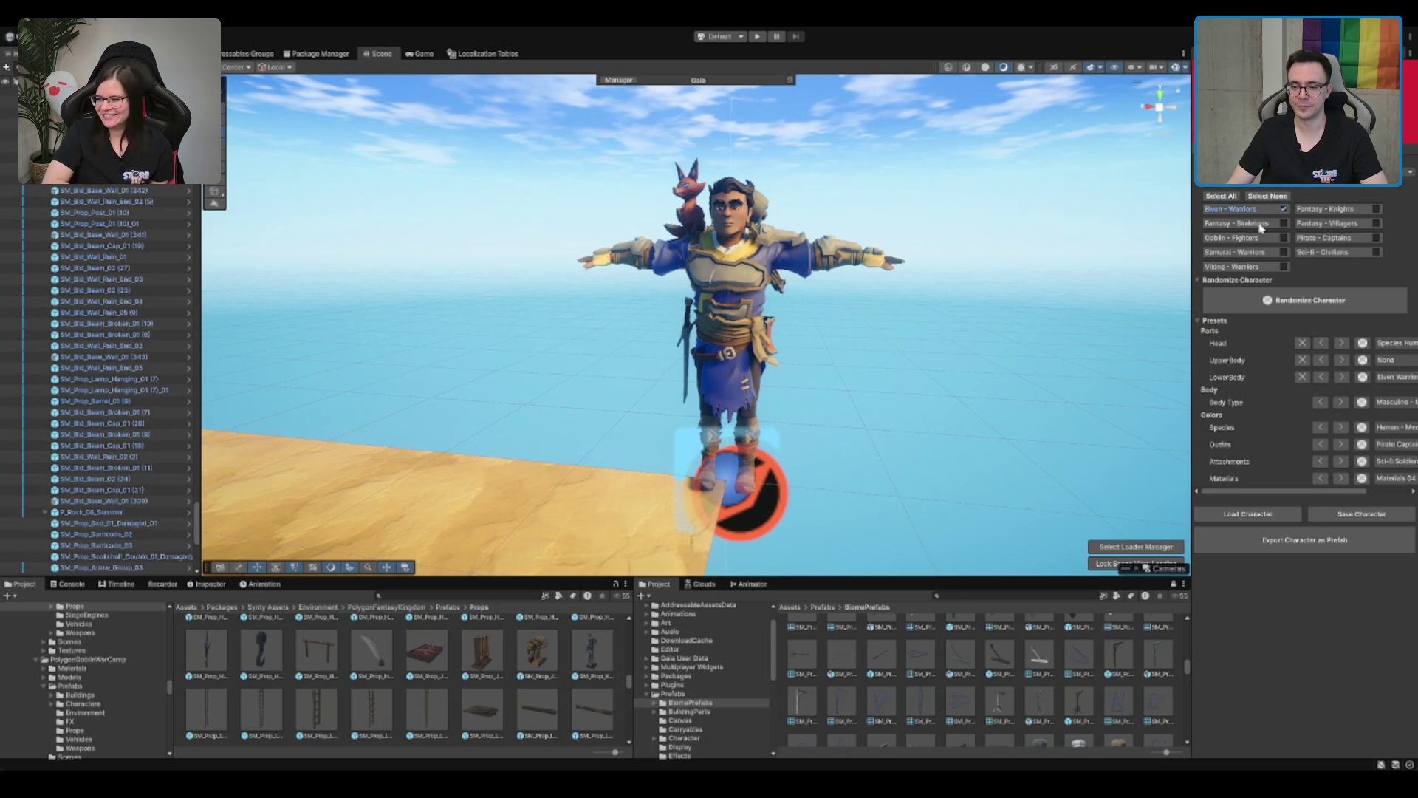
pyautogui.click(1298, 301)
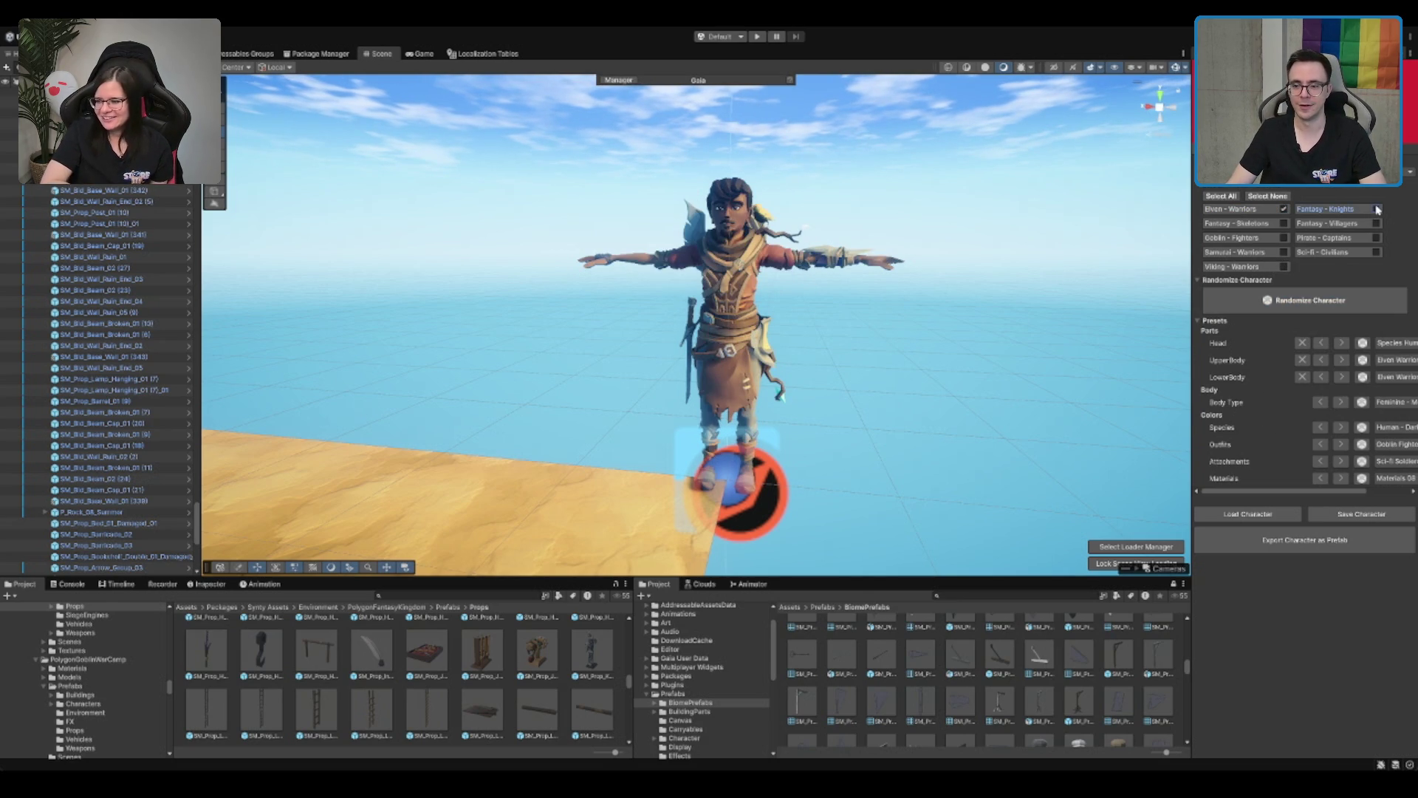
pyautogui.click(1283, 210)
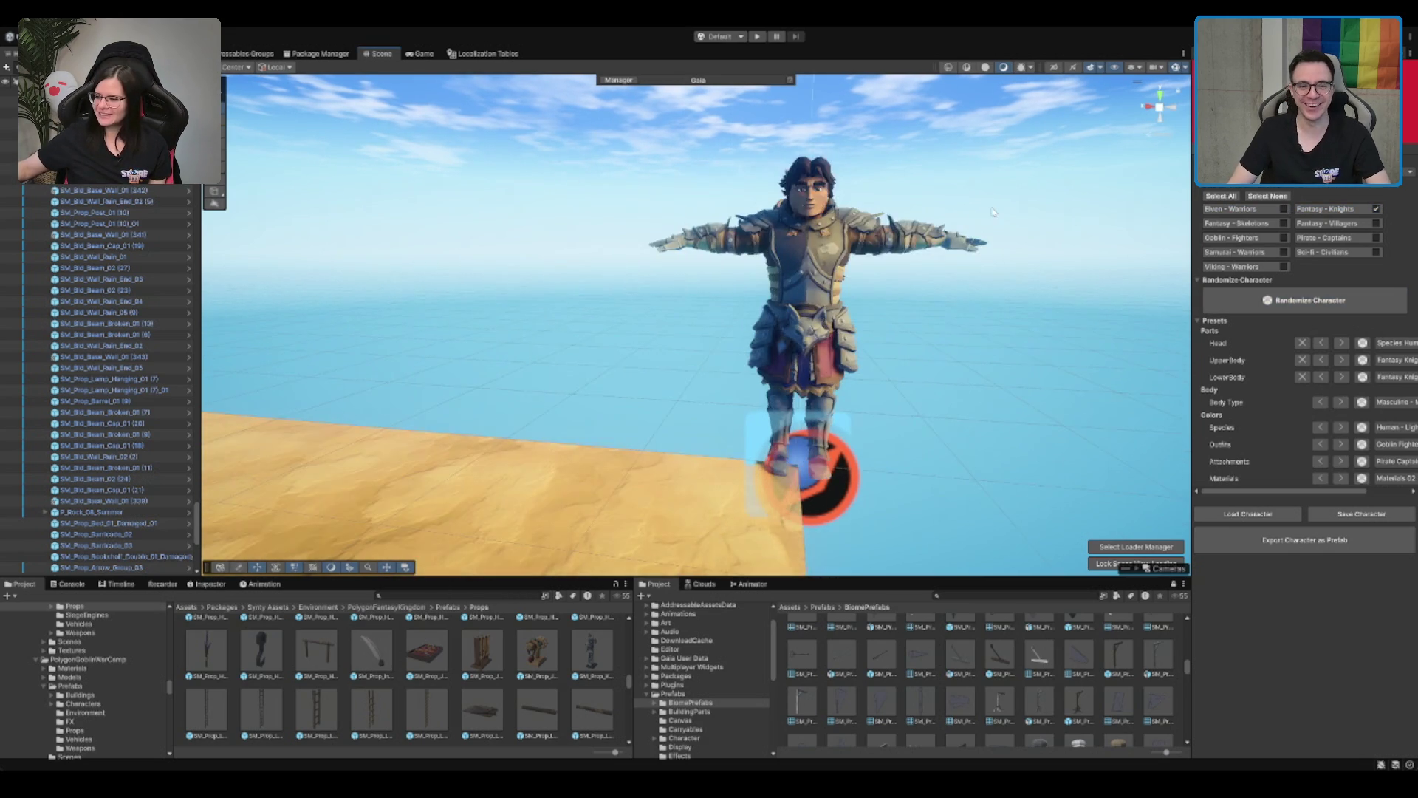
pyautogui.click(1376, 223)
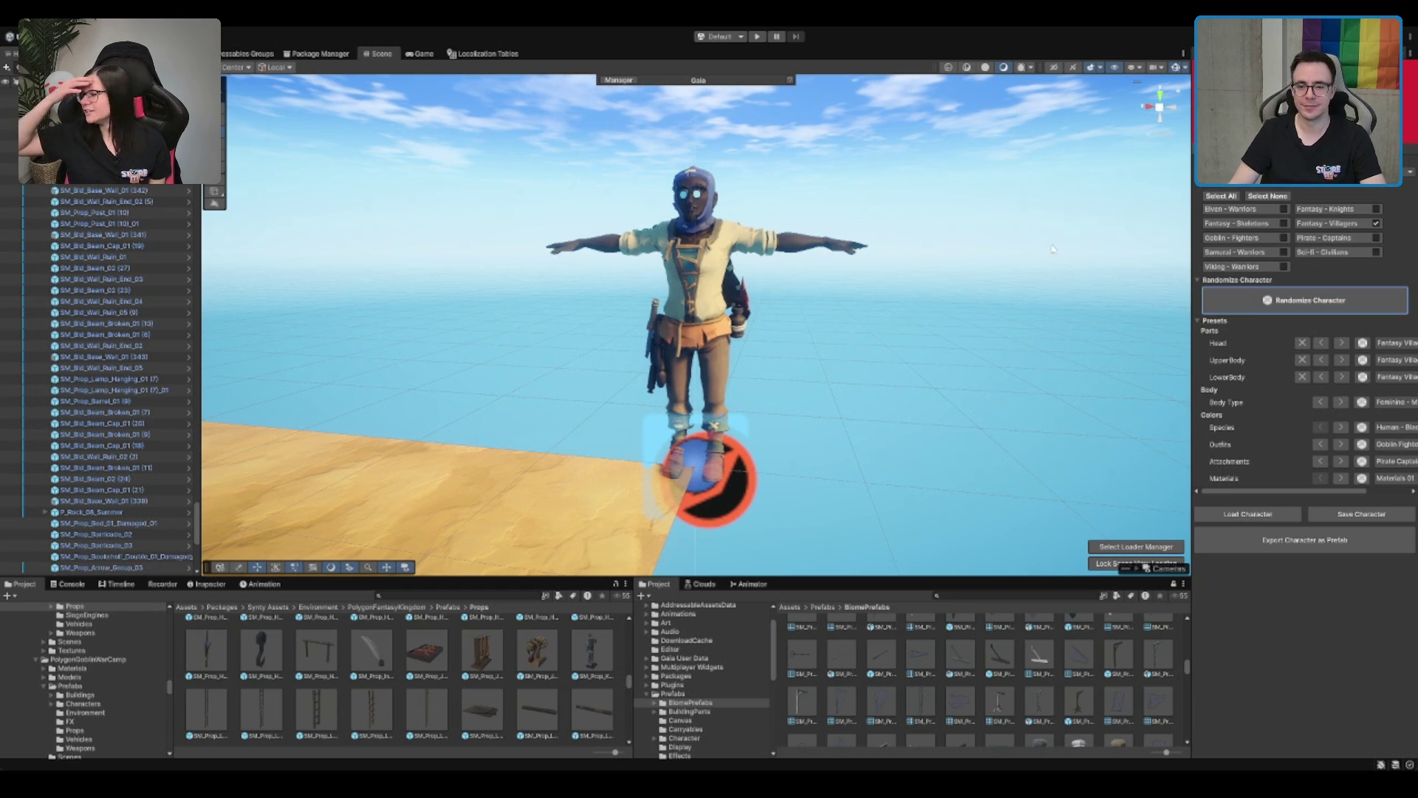
pyautogui.scroll(3, 751, 236)
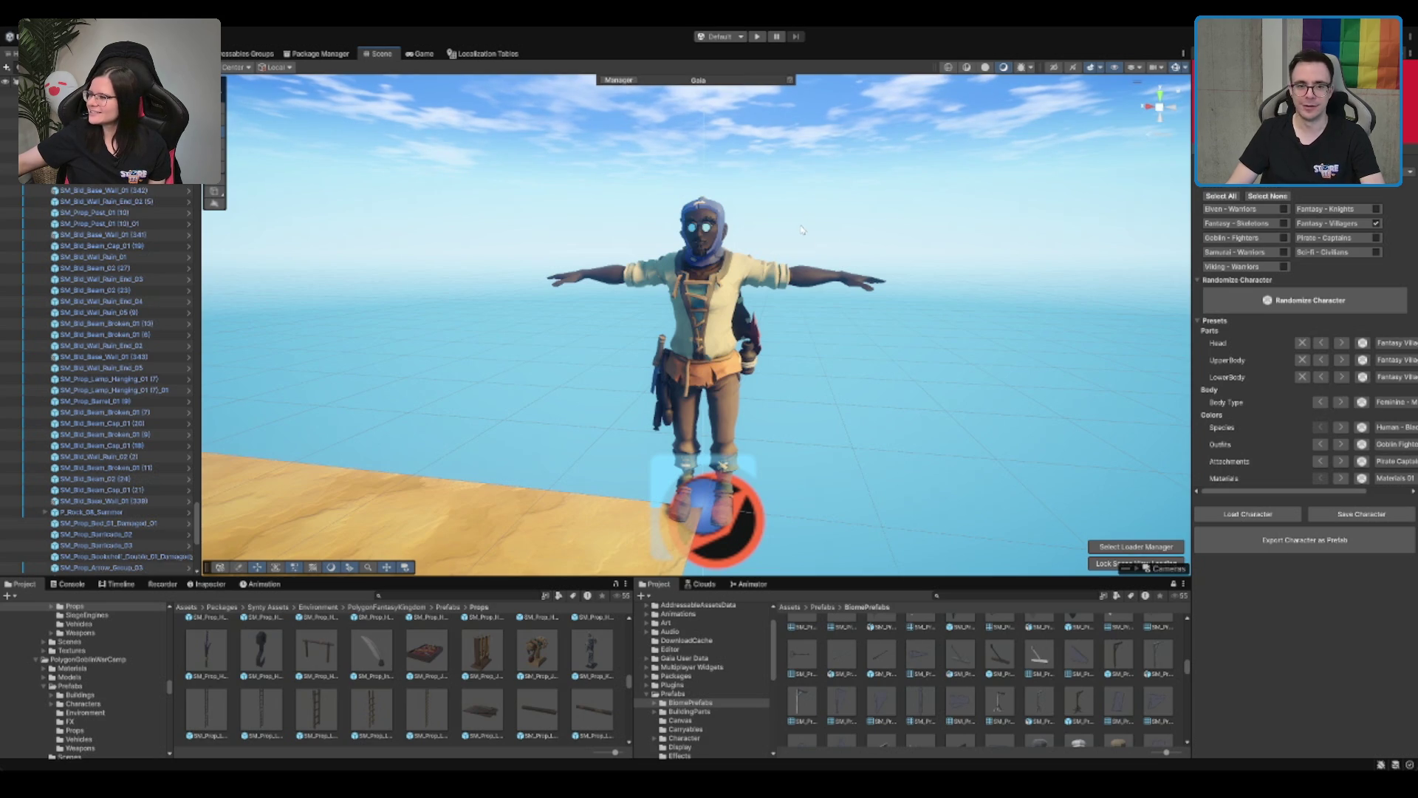
pyautogui.scroll(2, 817, 249)
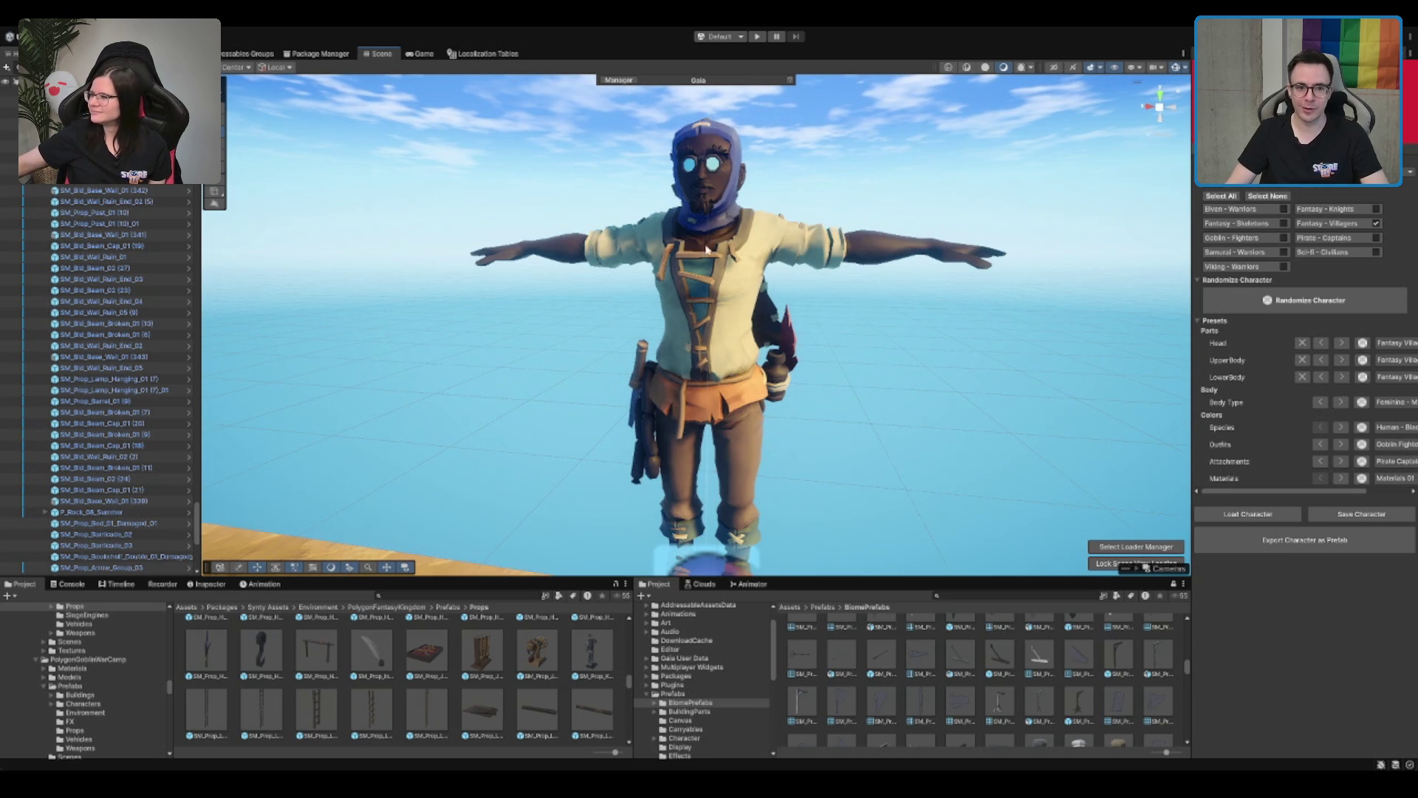
pyautogui.scroll(-2, 706, 251)
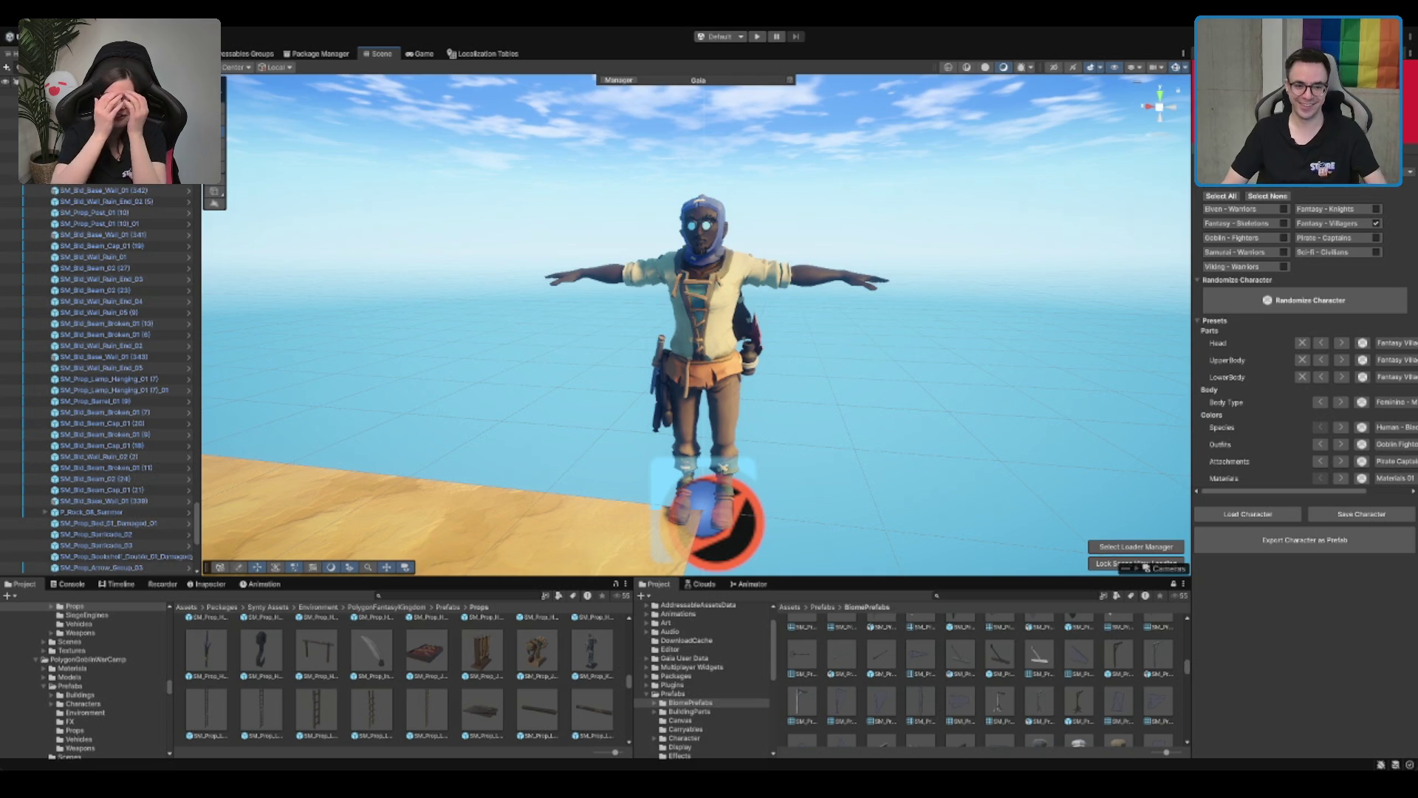
# - Reroll the villager ten times until a stout bearded man in a cream tunic appears
pyautogui.scroll(2, 812, 285)
pyautogui.scroll(-5, 820, 310)
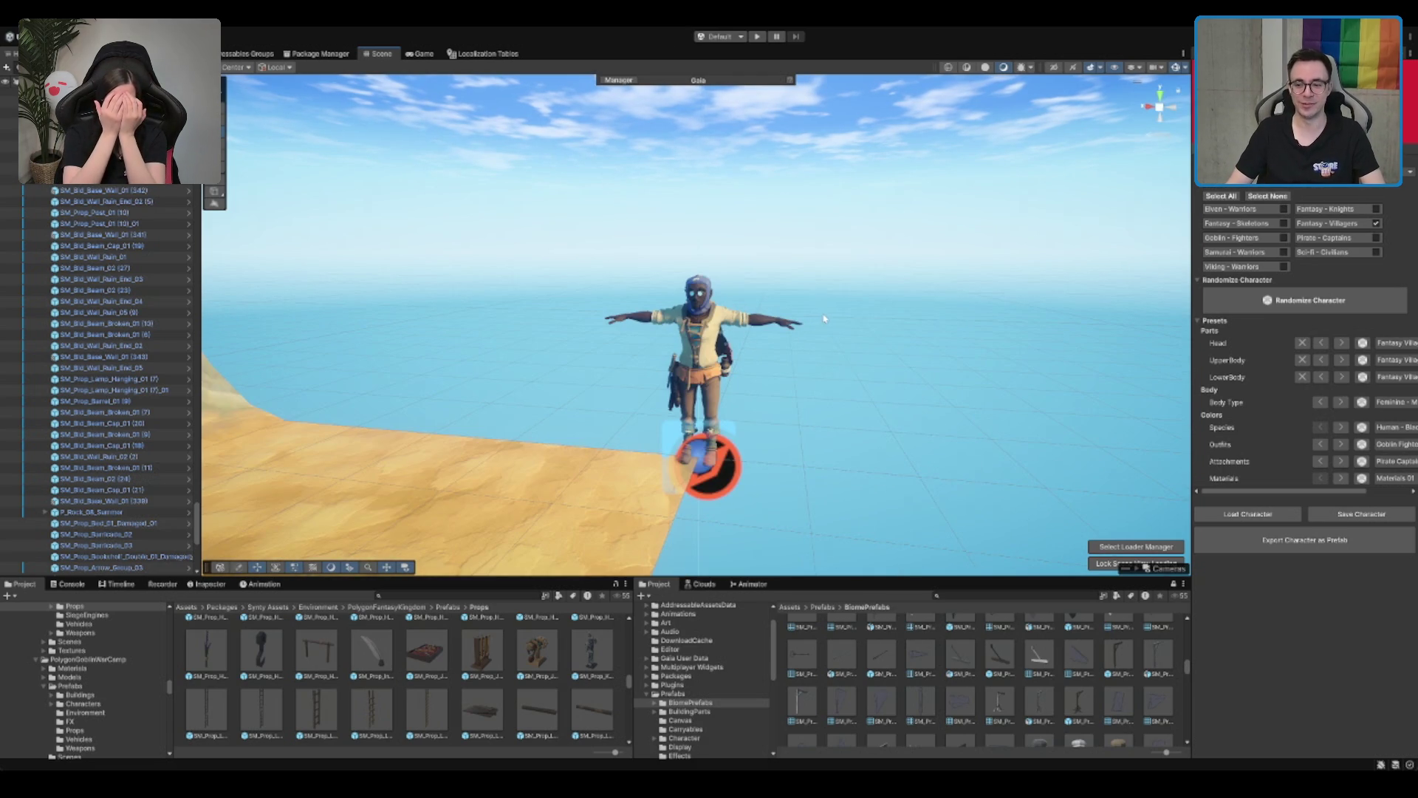
pyautogui.scroll(3, 827, 318)
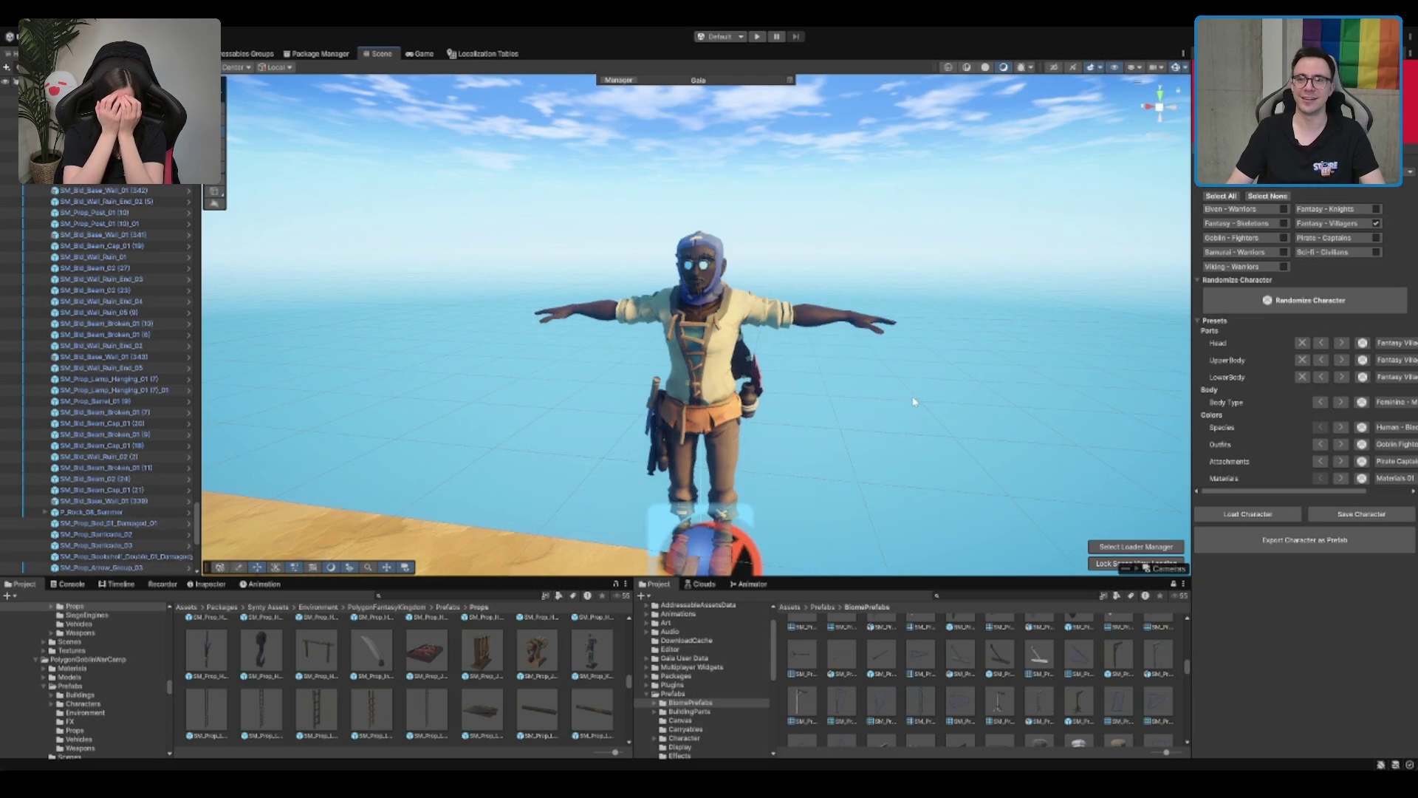
pyautogui.scroll(1, 914, 401)
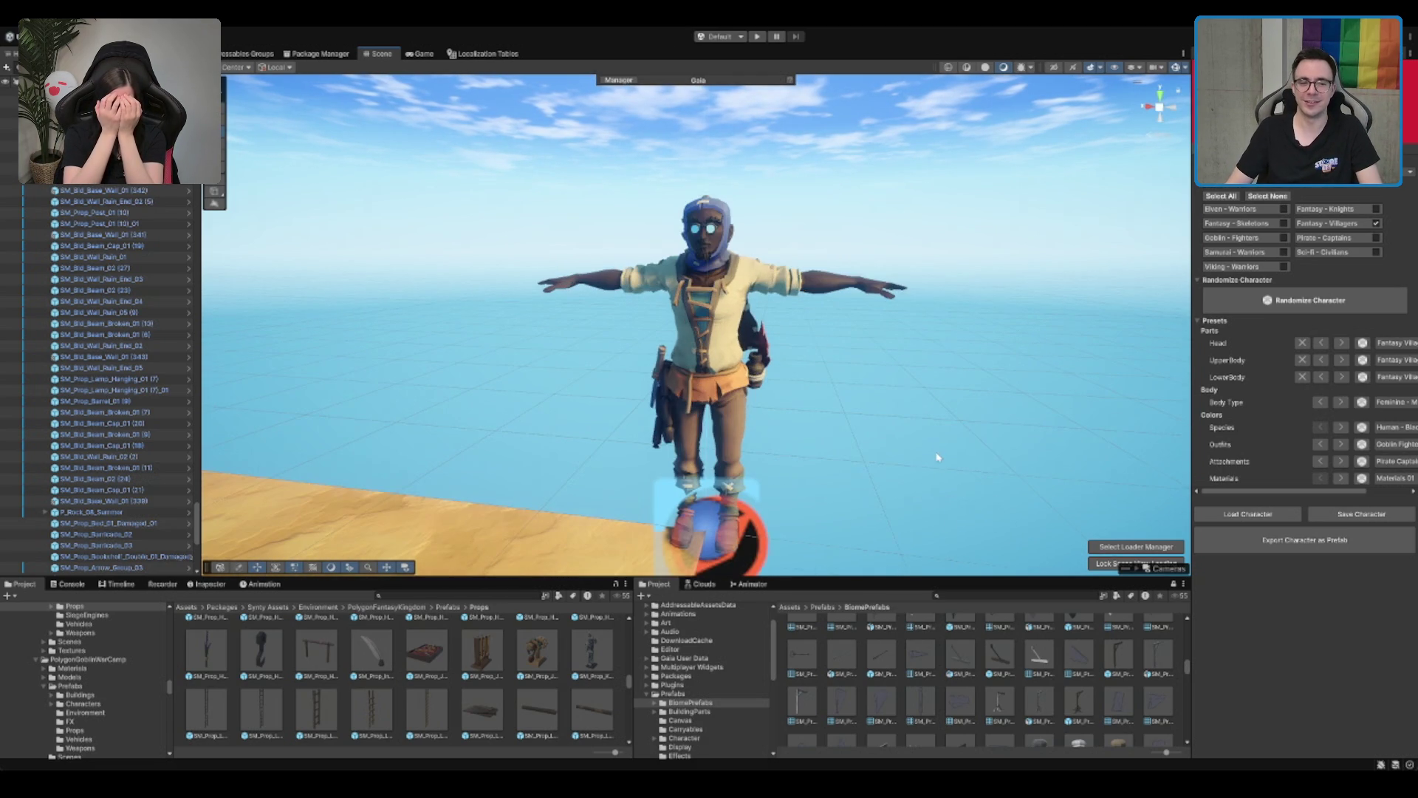
pyautogui.click(1324, 301)
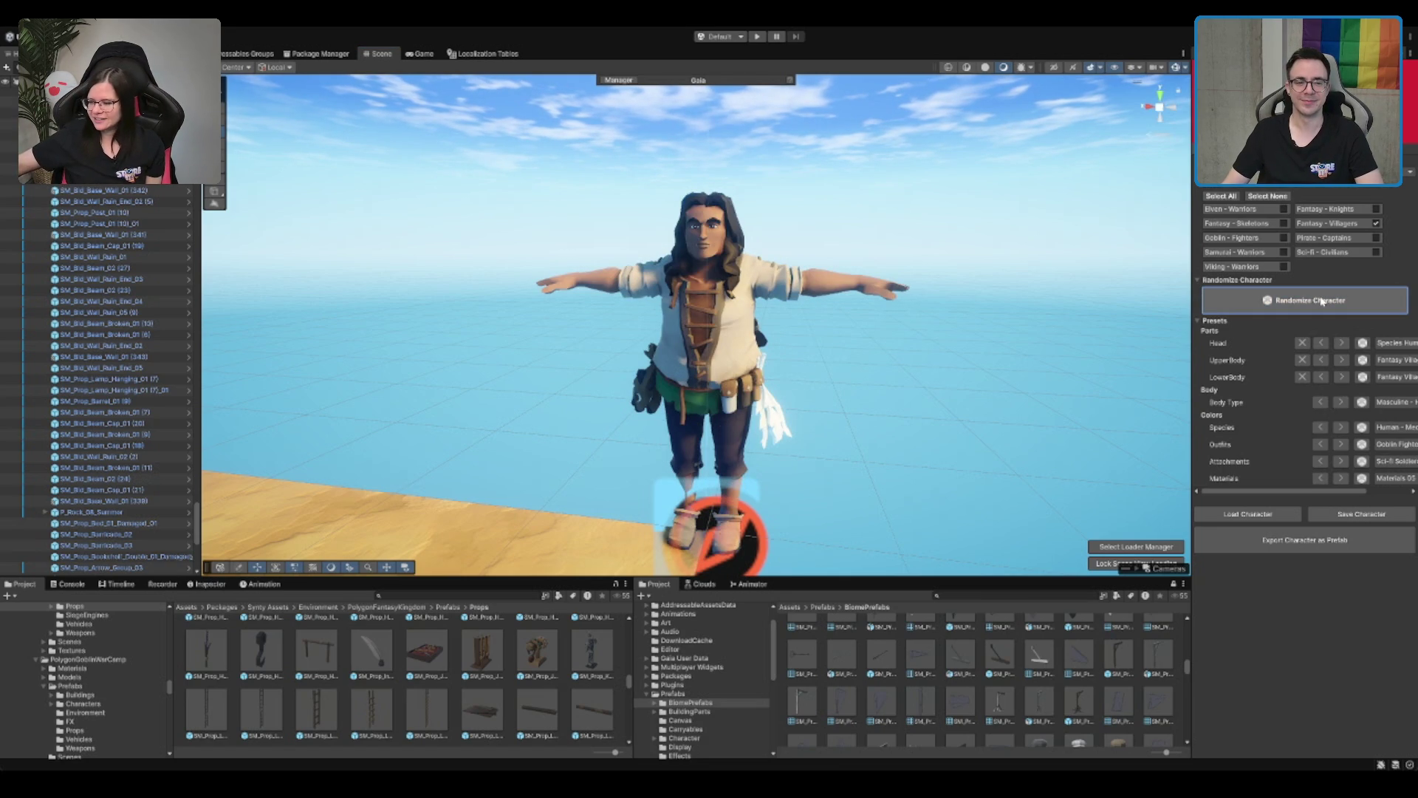
pyautogui.click(1322, 301)
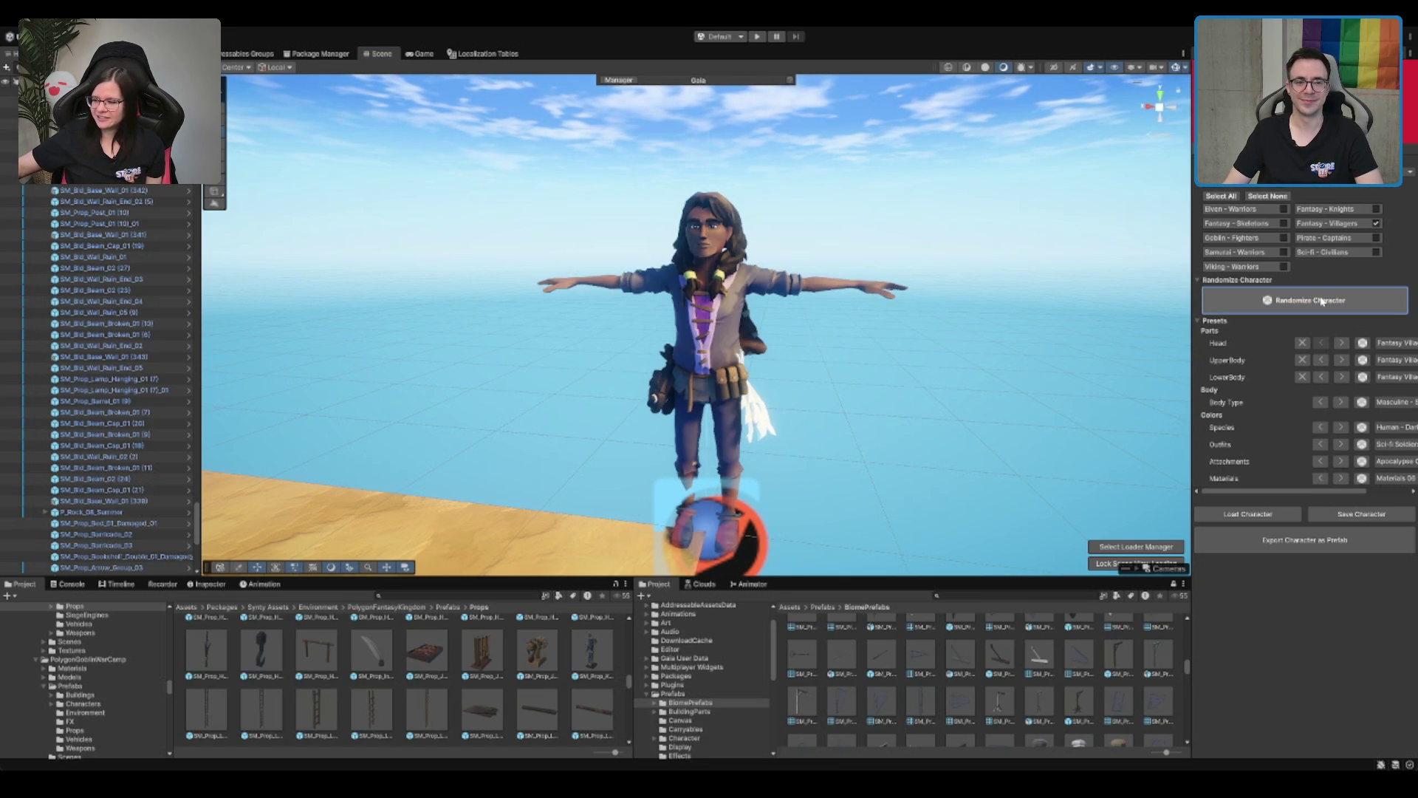
pyautogui.click(1322, 301)
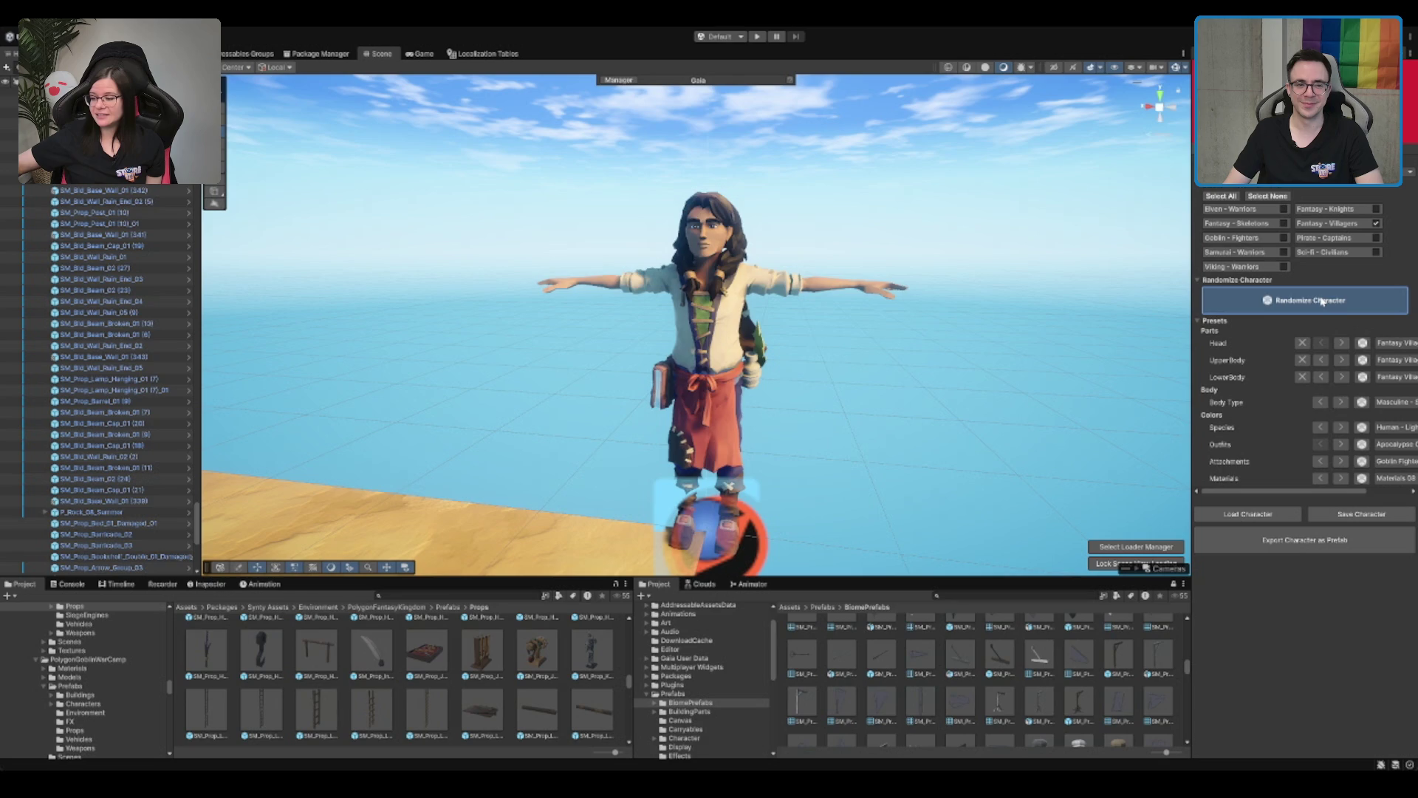
pyautogui.click(1322, 301)
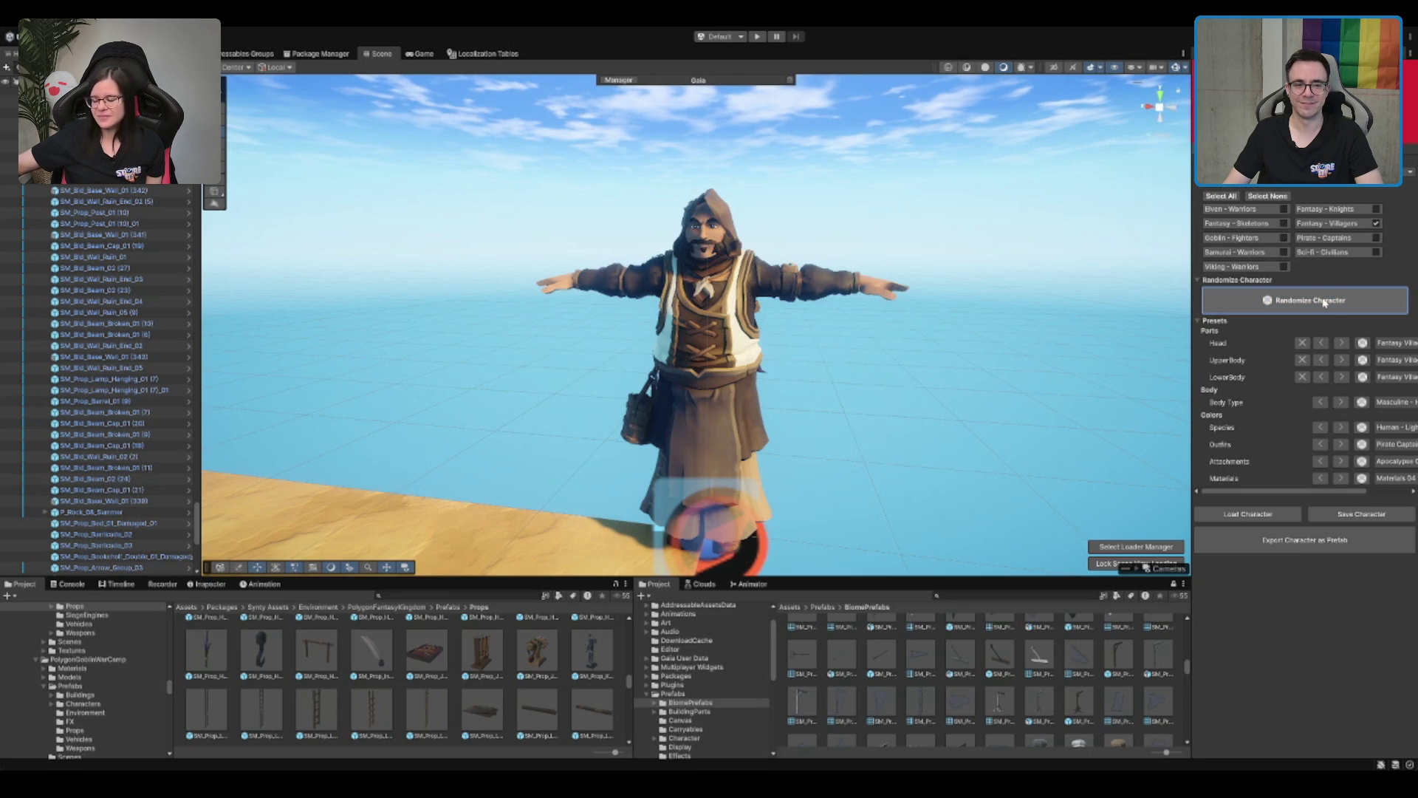
pyautogui.click(1329, 305)
pyautogui.click(1329, 303)
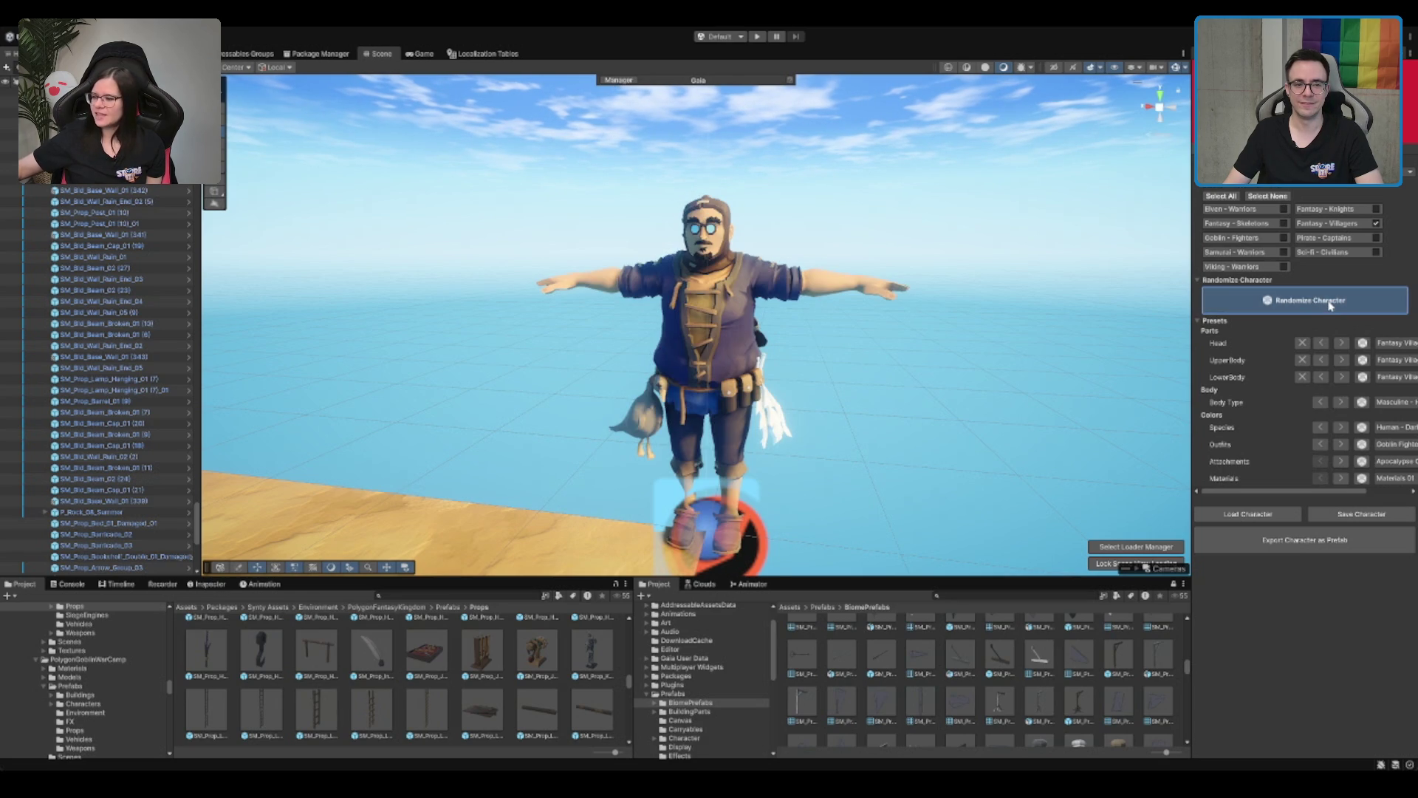
pyautogui.click(1329, 305)
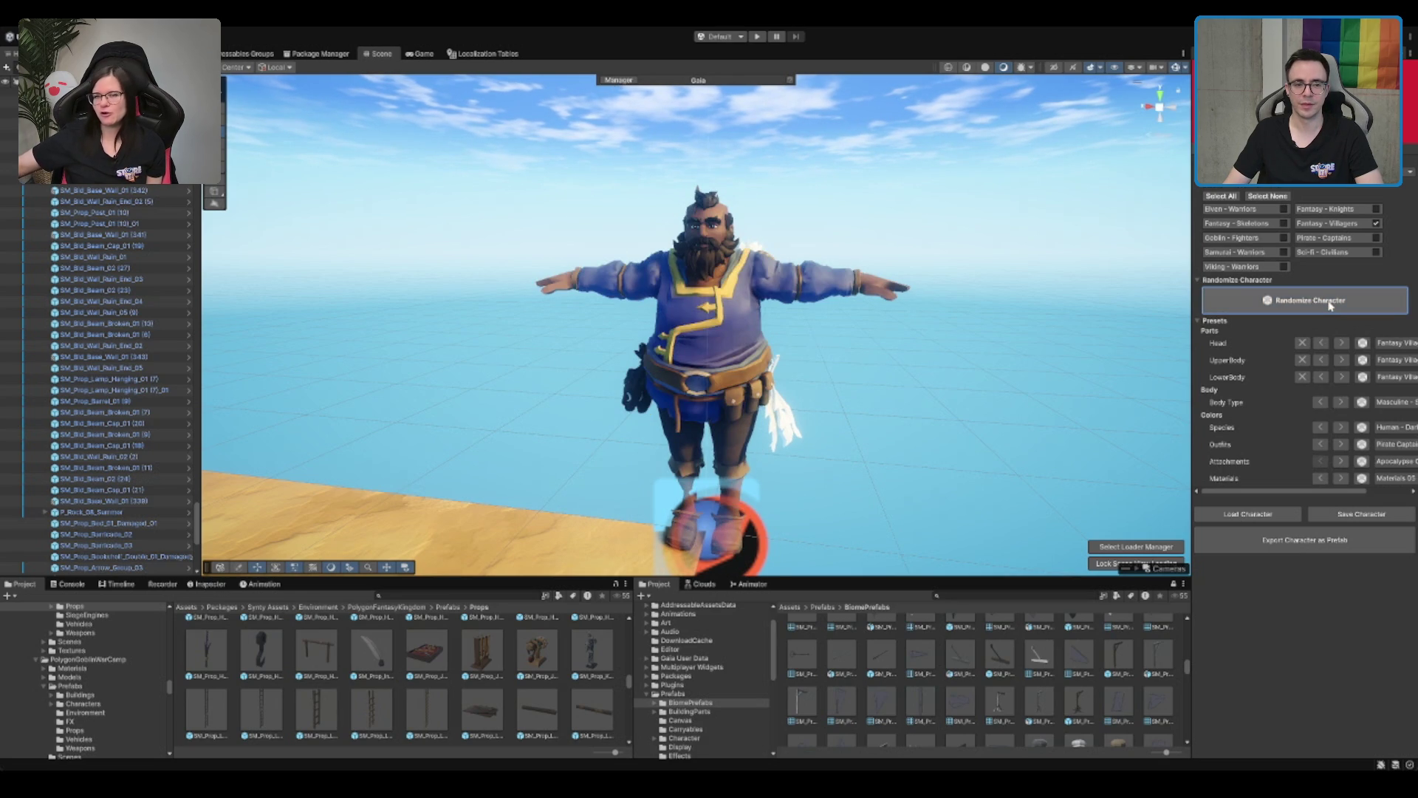
pyautogui.click(1329, 305)
pyautogui.click(1322, 305)
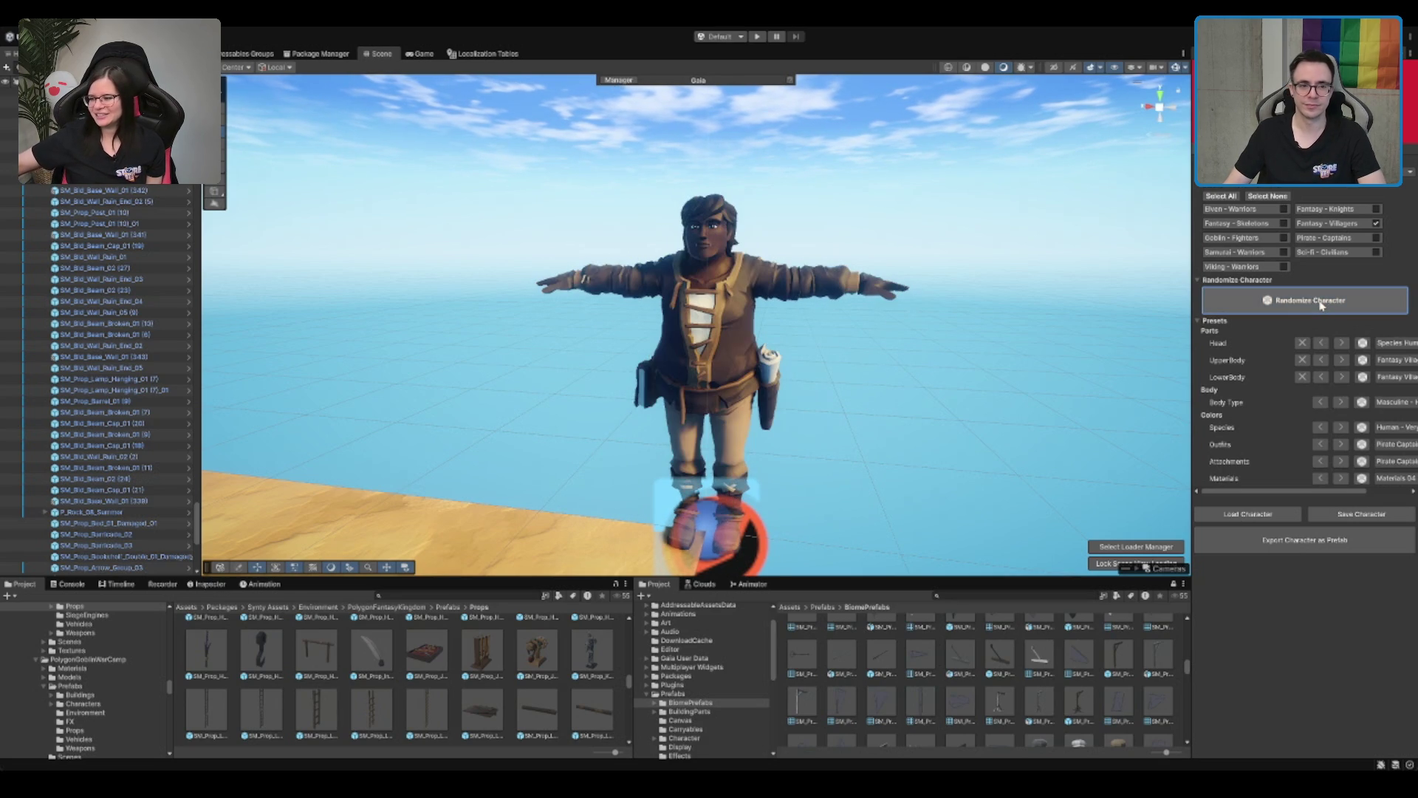
pyautogui.click(1320, 305)
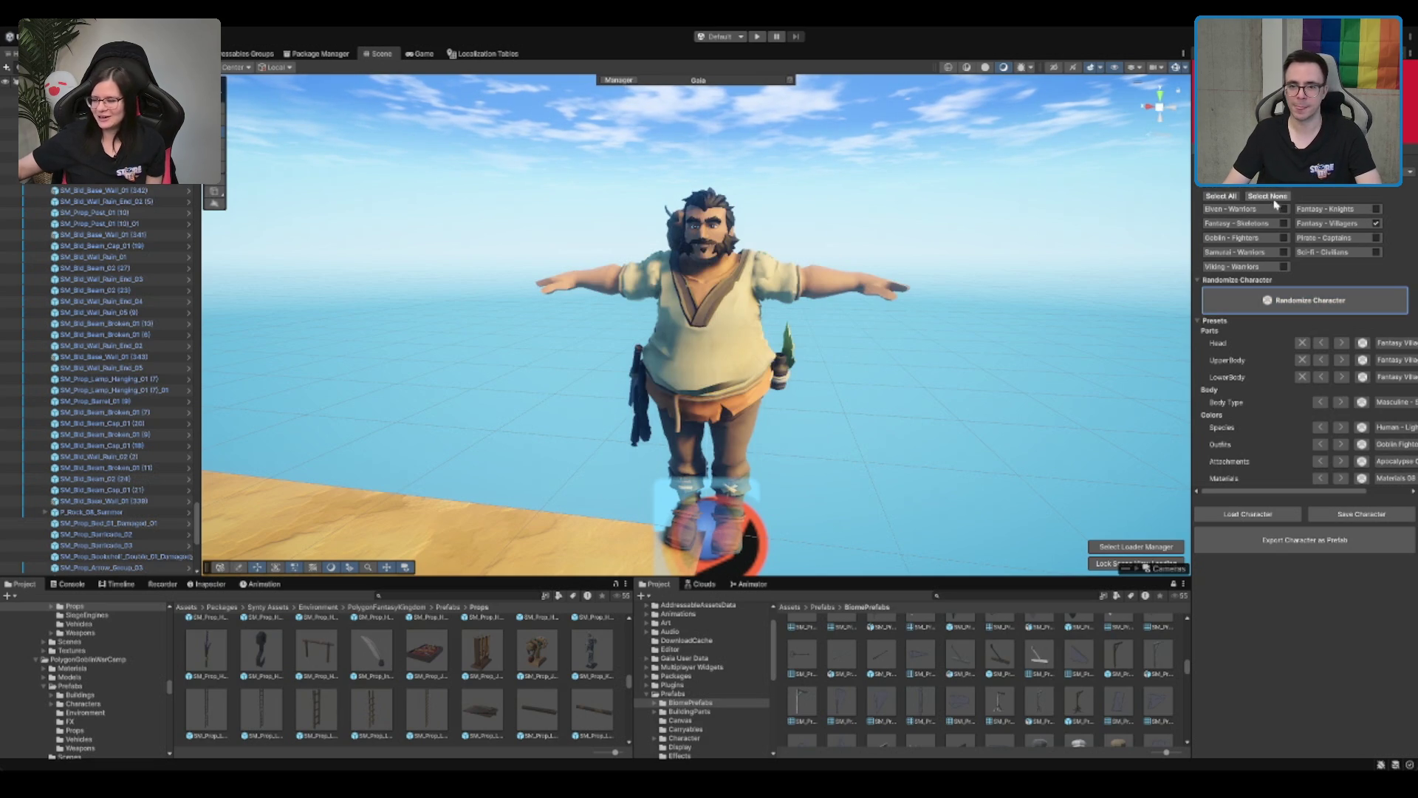
# - Lower the villager's Body Size slider to about 76.9 for a slimmer build
pyautogui.scroll(-5, 1304, 333)
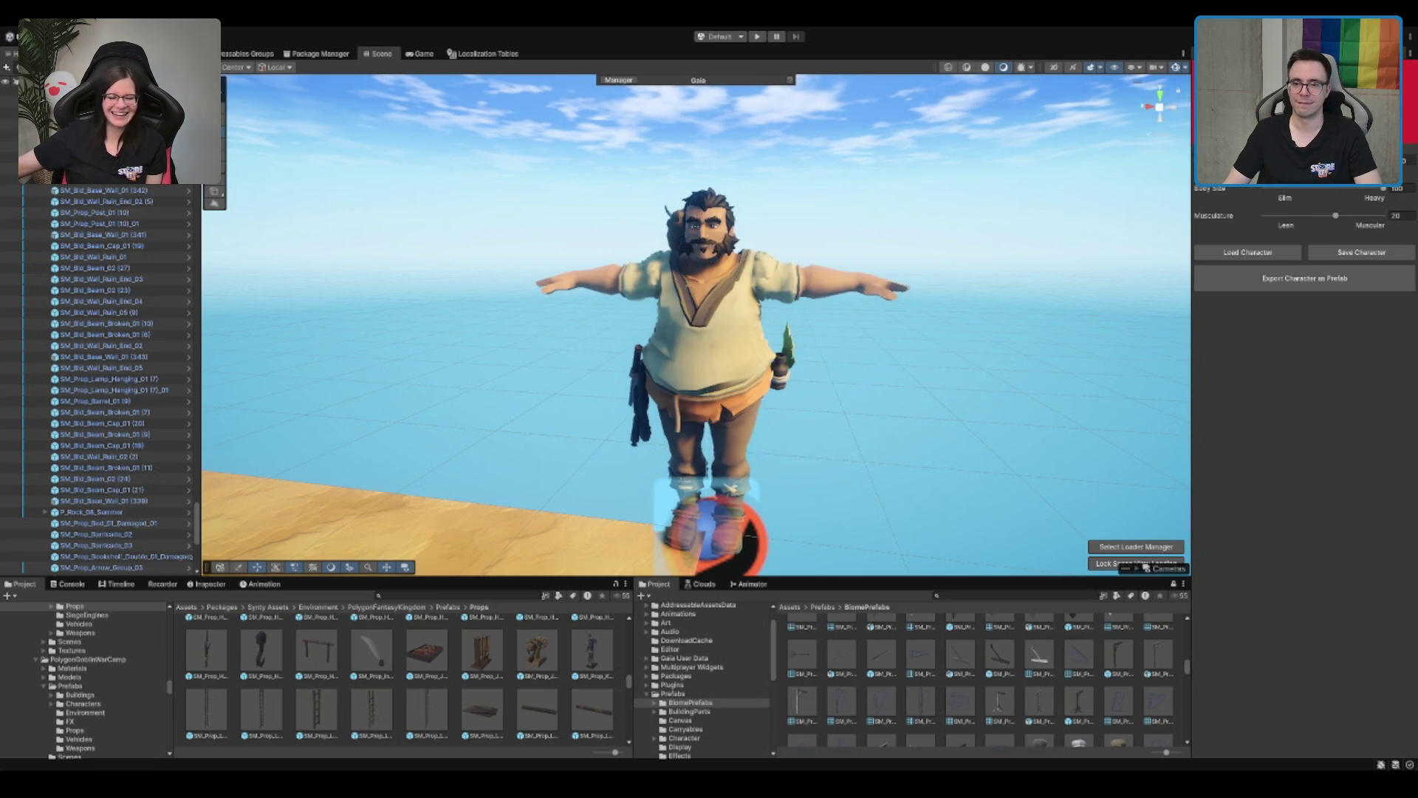
pyautogui.moveTo(1382, 189)
pyautogui.mouseDown()
pyautogui.moveTo(1242, 227)
pyautogui.moveTo(1296, 227)
pyautogui.mouseUp()
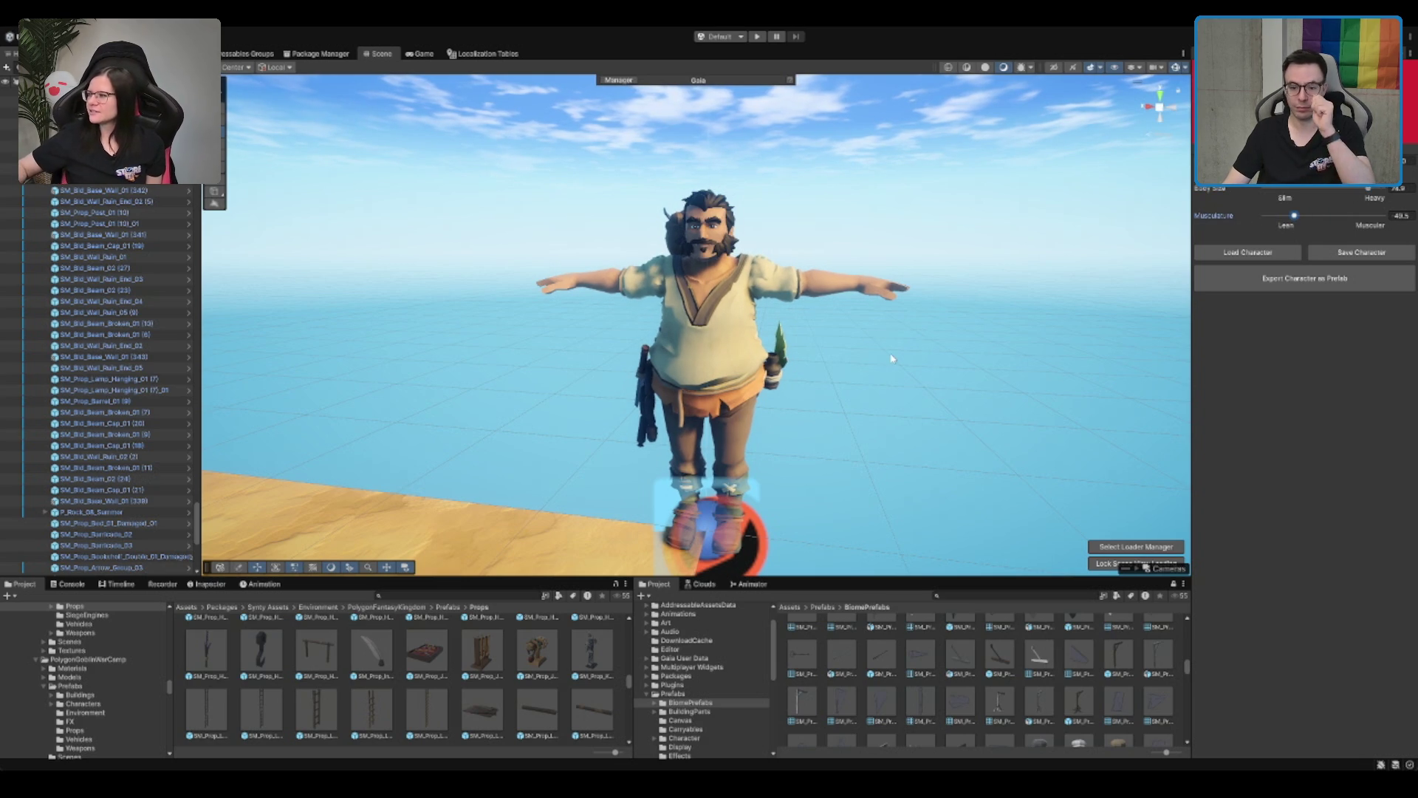
pyautogui.moveTo(873, 256)
pyautogui.mouseDown()
pyautogui.moveTo(605, 261)
pyautogui.moveTo(704, 271)
pyautogui.mouseUp()
# - Centre the view on the ruins and orange path, then move toward the sand and character
pyautogui.scroll(3, 711, 406)
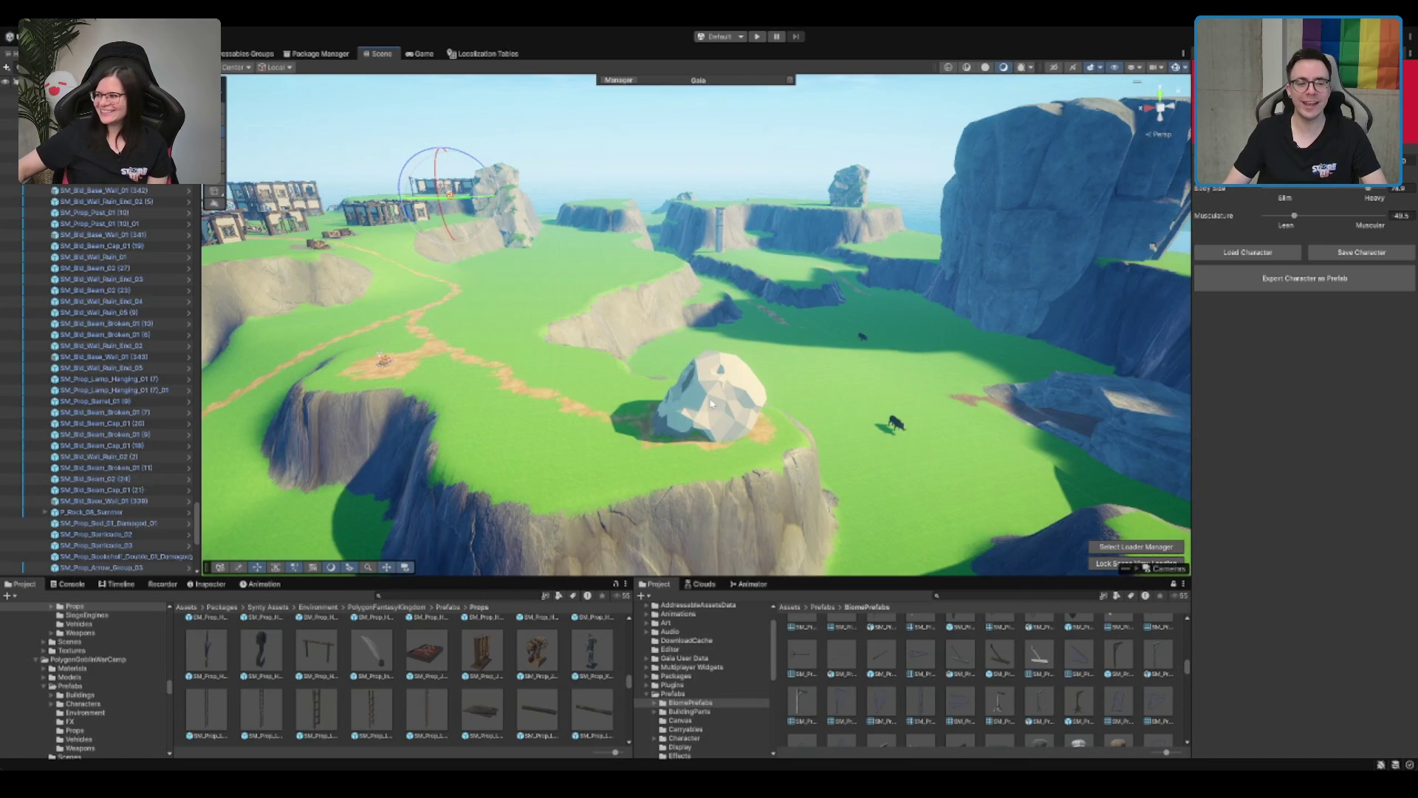
pyautogui.scroll(-3, 647, 364)
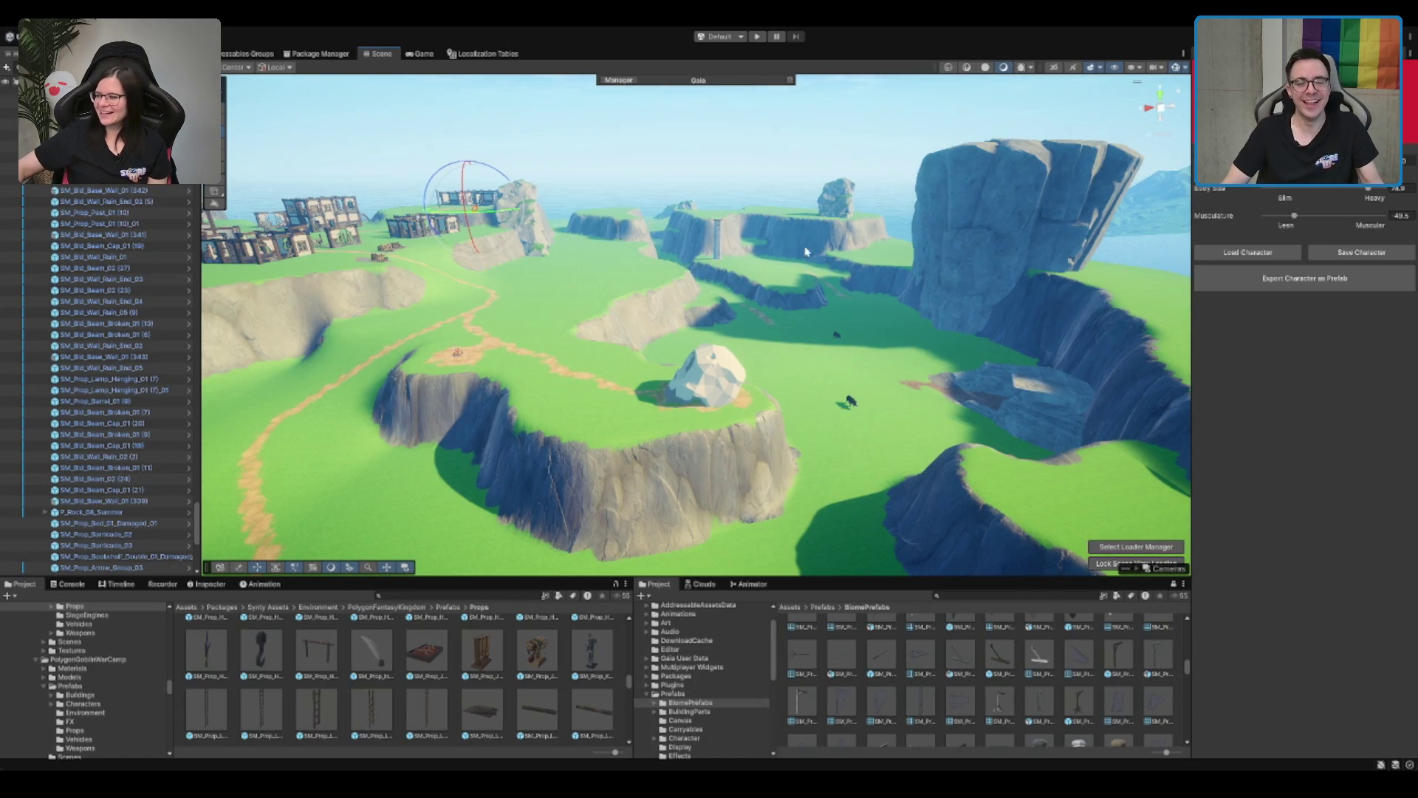
pyautogui.moveTo(806, 251)
pyautogui.mouseDown()
pyautogui.moveTo(993, 220)
pyautogui.moveTo(825, 331)
pyautogui.moveTo(831, 270)
pyautogui.moveTo(786, 347)
pyautogui.moveTo(754, 323)
pyautogui.mouseUp()
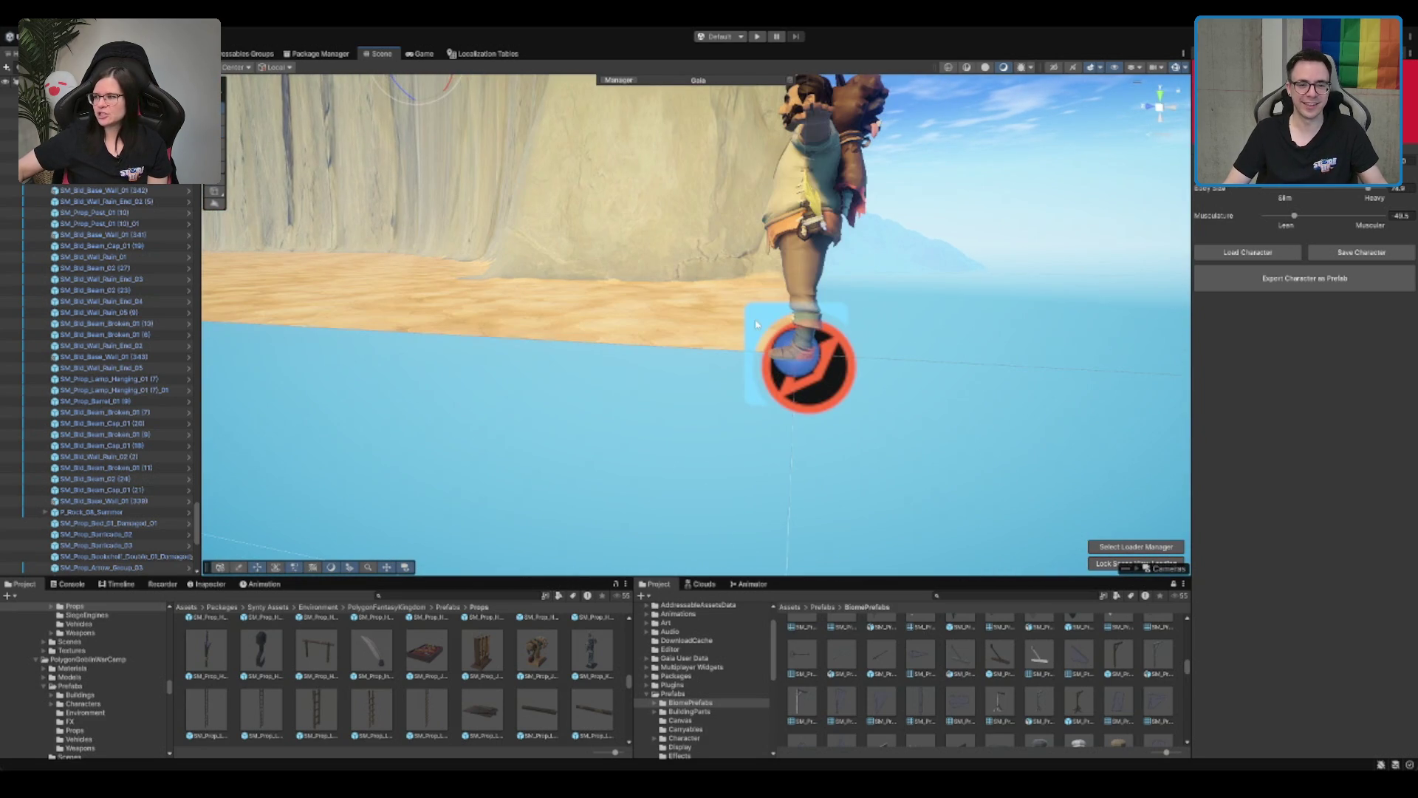
pyautogui.moveTo(564, 212); pyautogui.dragTo(568, 215)
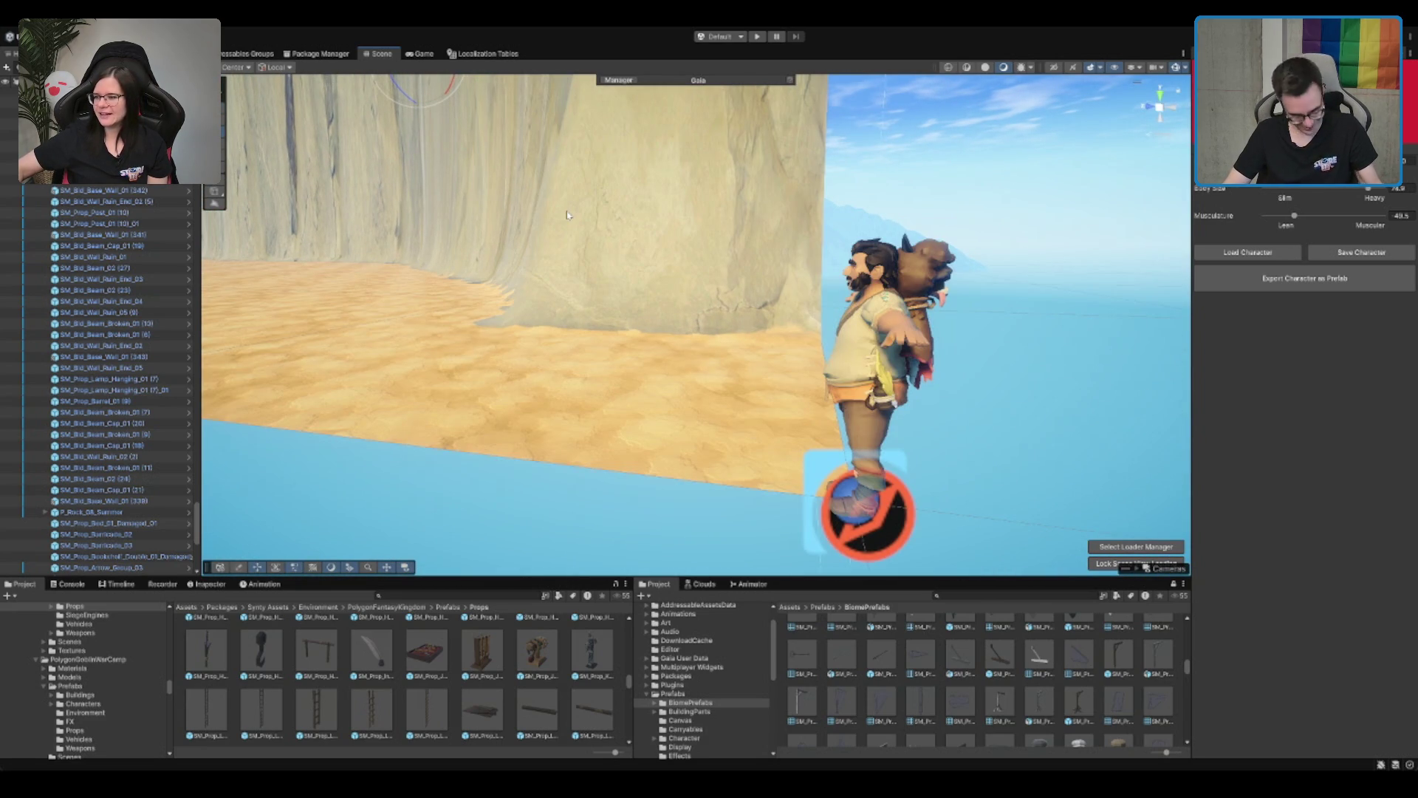
# - Start a Project asset search, then pull out over the island and fly close to the village buildings
pyautogui.click(430, 595)
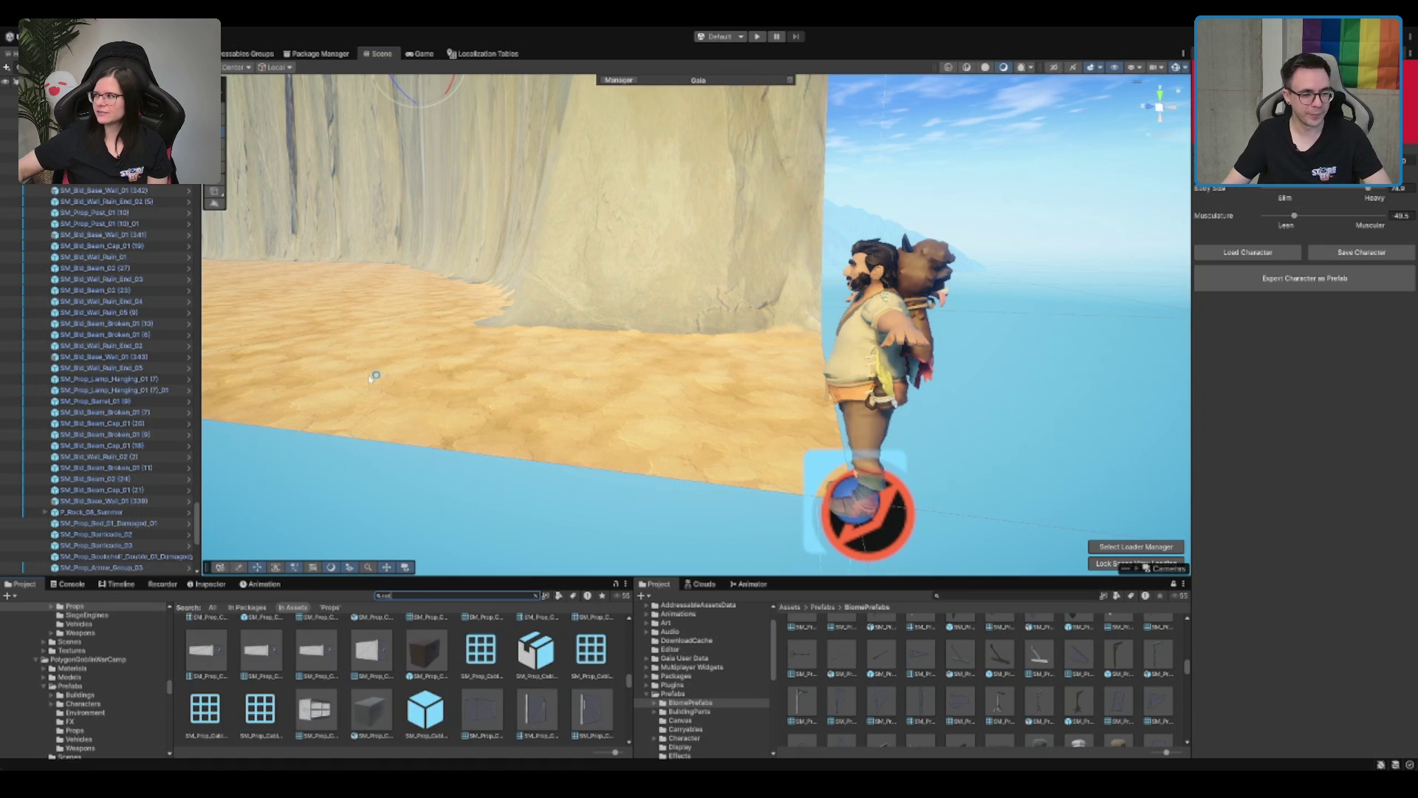
pyautogui.moveTo(443, 517)
pyautogui.mouseDown()
pyautogui.moveTo(396, 396)
pyautogui.moveTo(701, 305)
pyautogui.moveTo(716, 355)
pyautogui.moveTo(651, 325)
pyautogui.moveTo(747, 335)
pyautogui.moveTo(850, 398)
pyautogui.moveTo(861, 368)
pyautogui.moveTo(821, 361)
pyautogui.mouseUp()
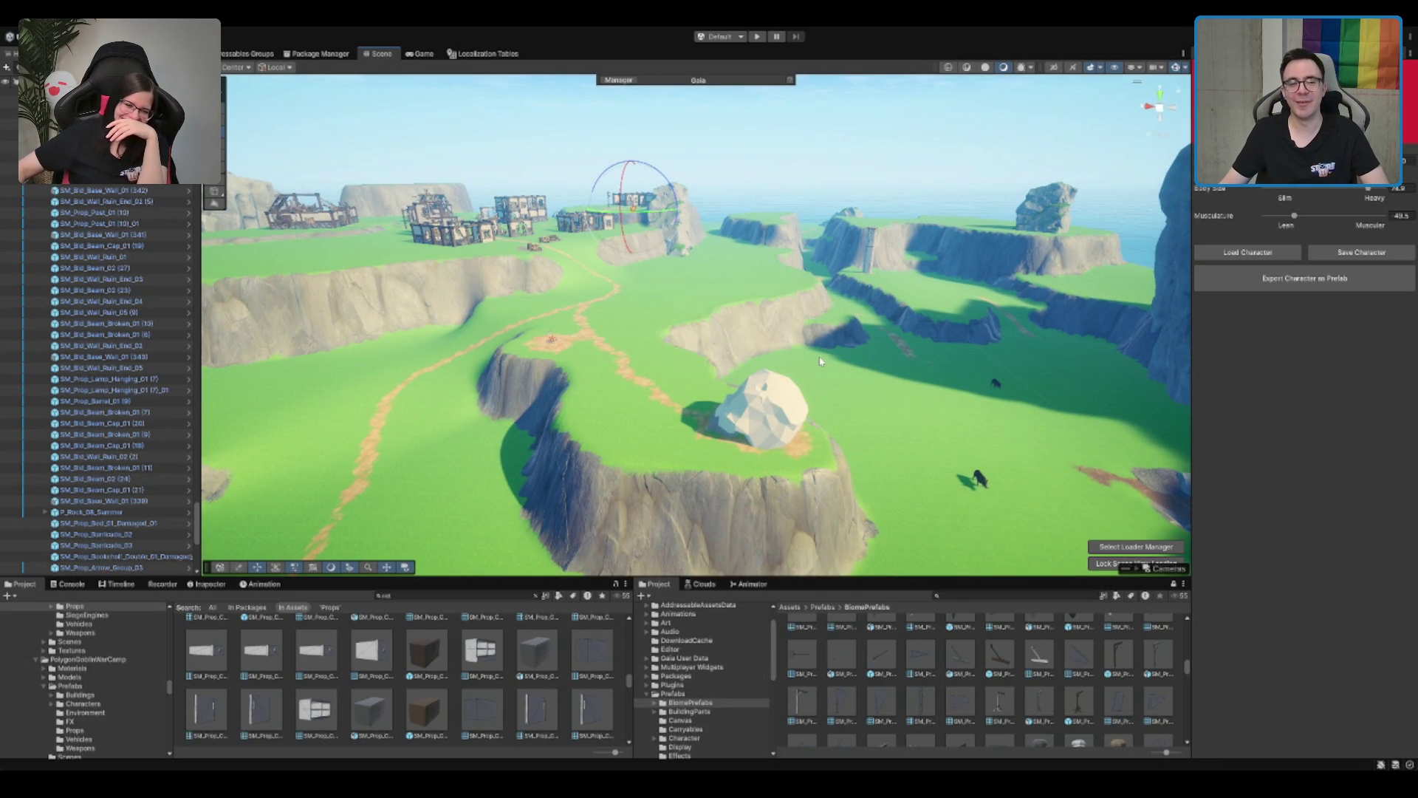
pyautogui.moveTo(578, 288)
pyautogui.mouseDown()
pyautogui.moveTo(745, 294)
pyautogui.moveTo(517, 290)
pyautogui.mouseUp()
pyautogui.scroll(-1, 1046, 659)
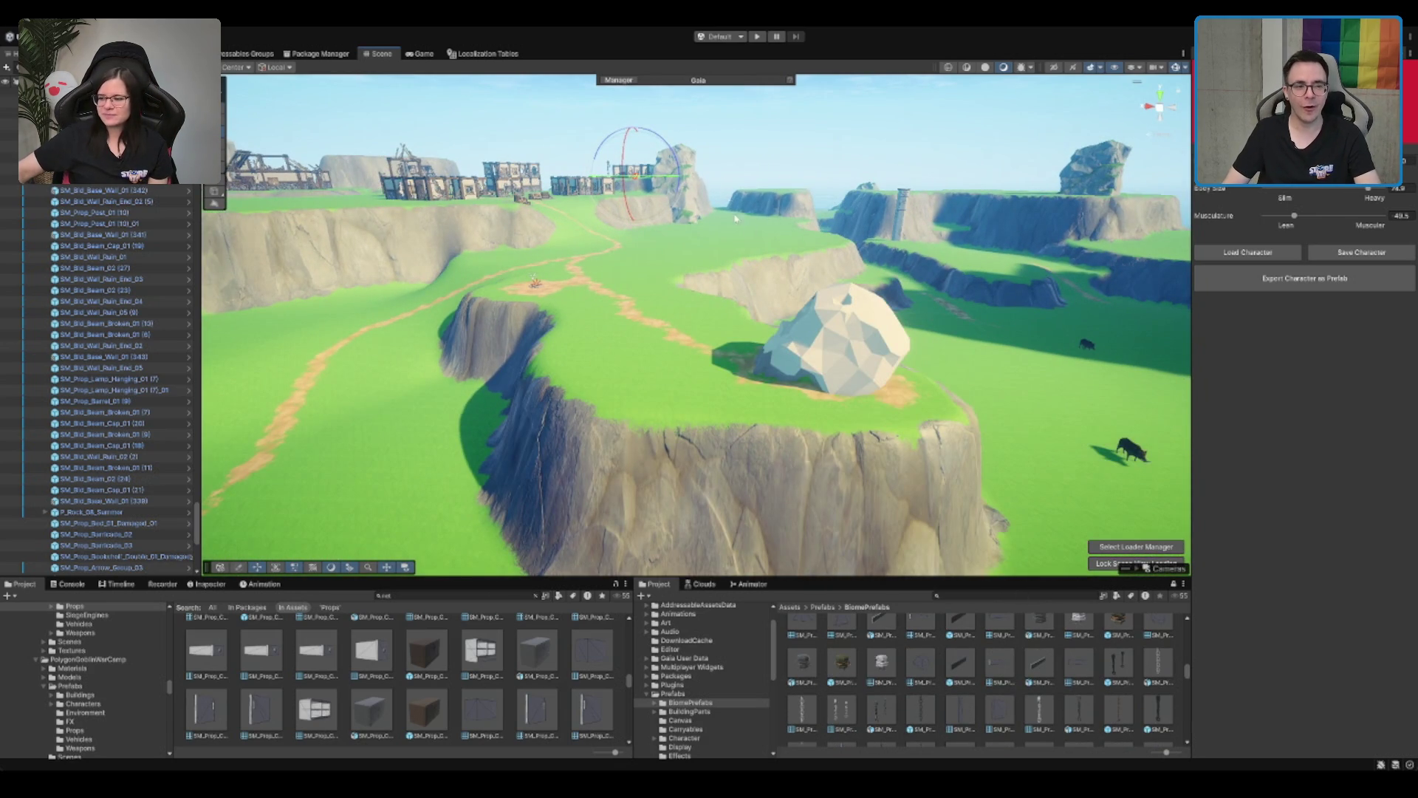
pyautogui.moveTo(735, 218)
pyautogui.mouseDown()
pyautogui.moveTo(831, 252)
pyautogui.moveTo(878, 290)
pyautogui.mouseUp()
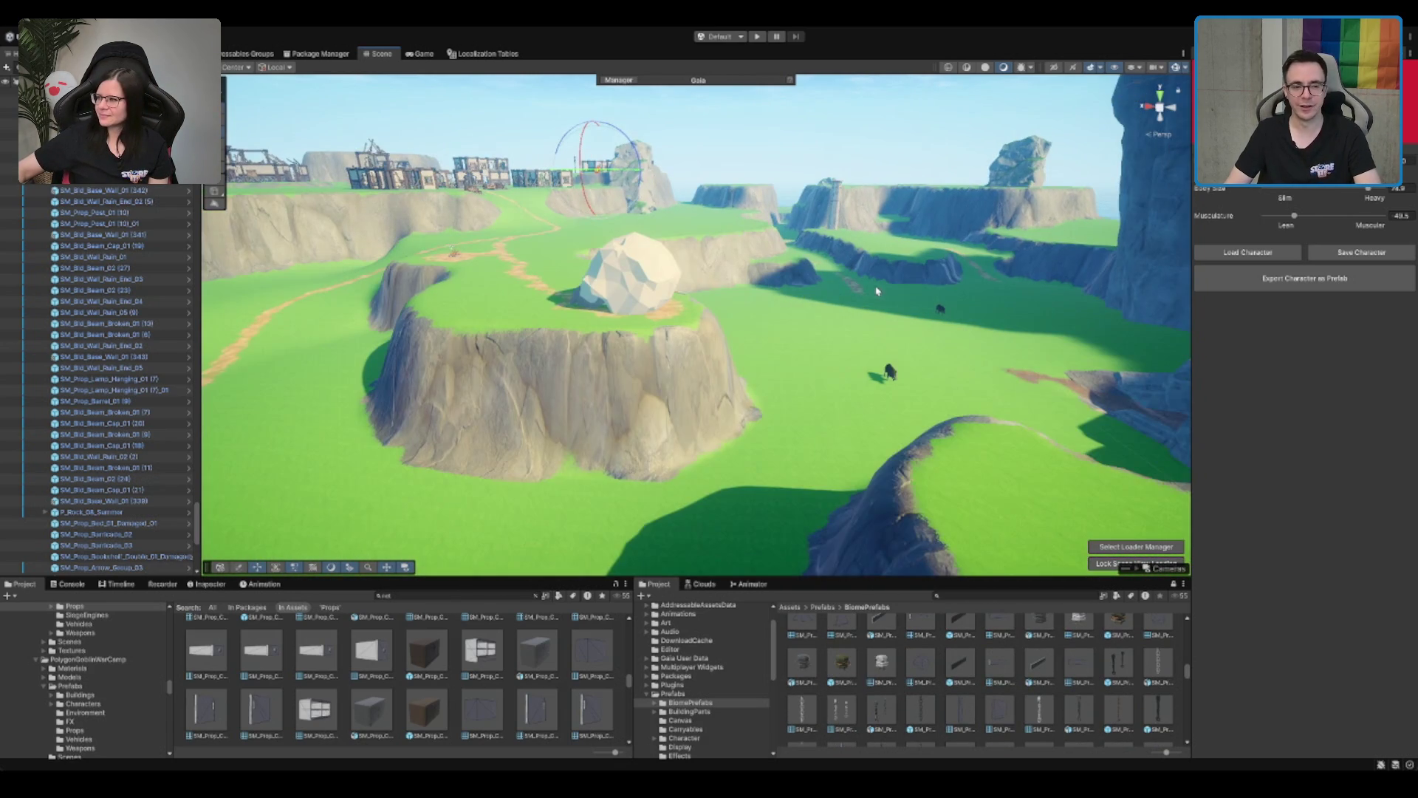
pyautogui.scroll(-2, 812, 254)
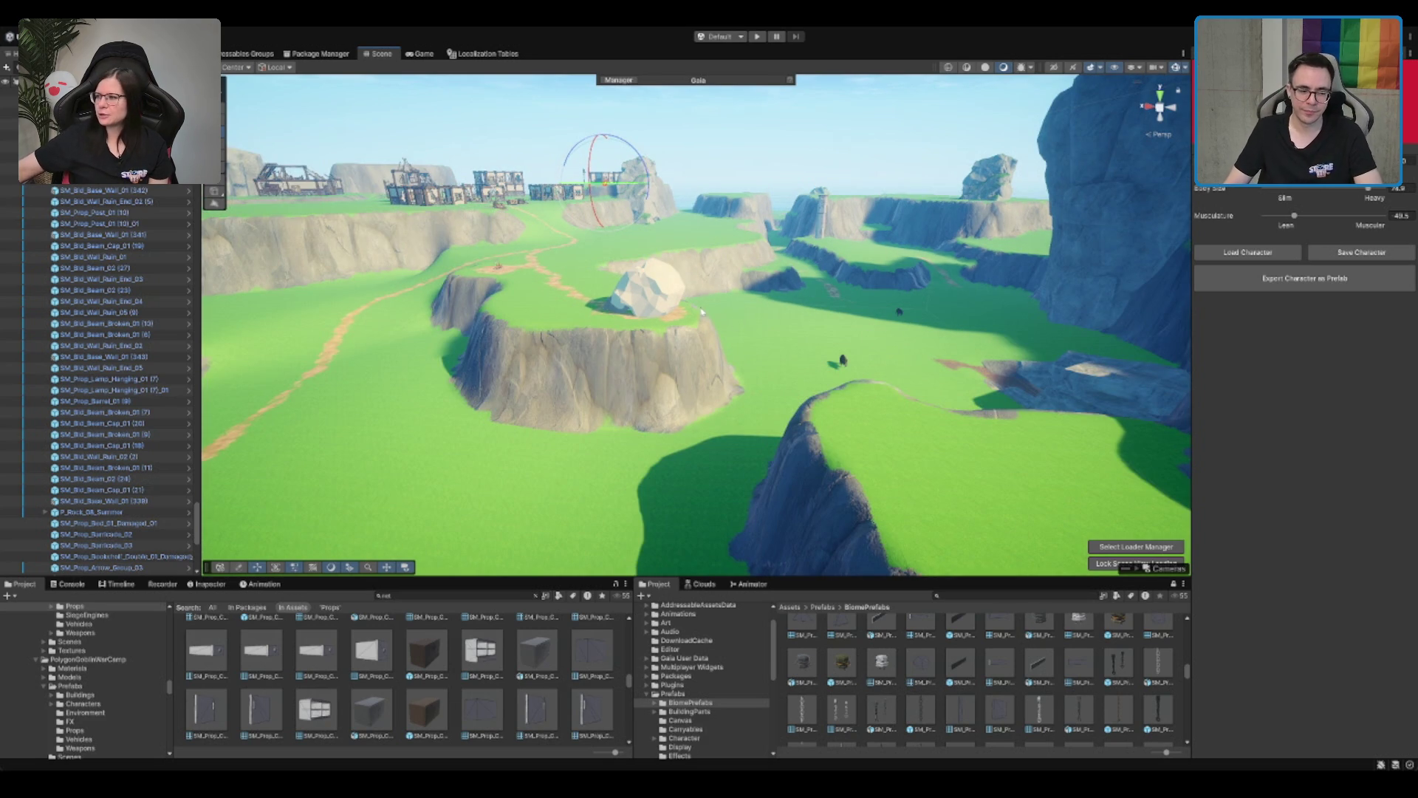
pyautogui.scroll(-3, 702, 311)
pyautogui.scroll(4, 720, 292)
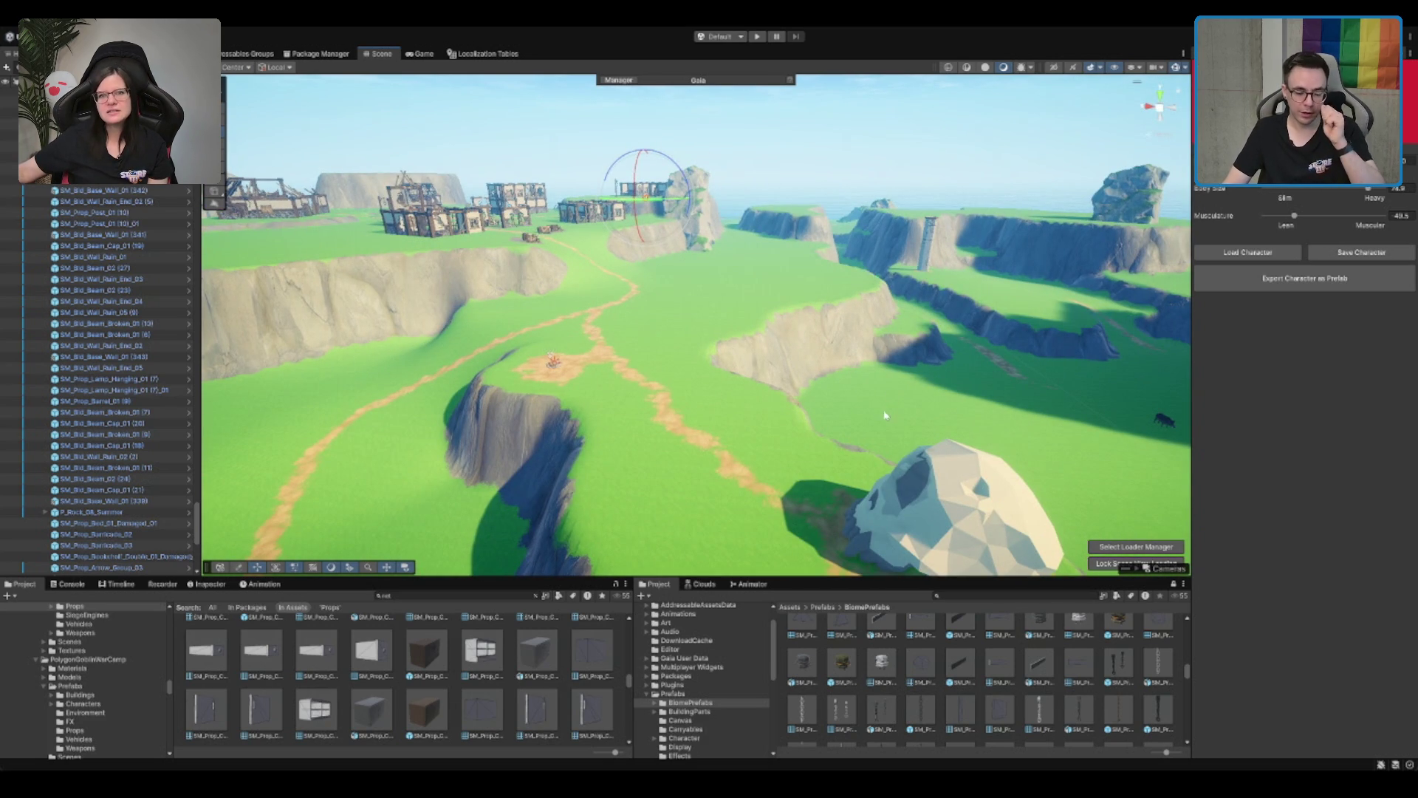
# - Search the Project assets for 'Fishing net', then shorten the query to broaden results
pyautogui.scroll(-3, 1023, 689)
pyautogui.scroll(1, 1023, 689)
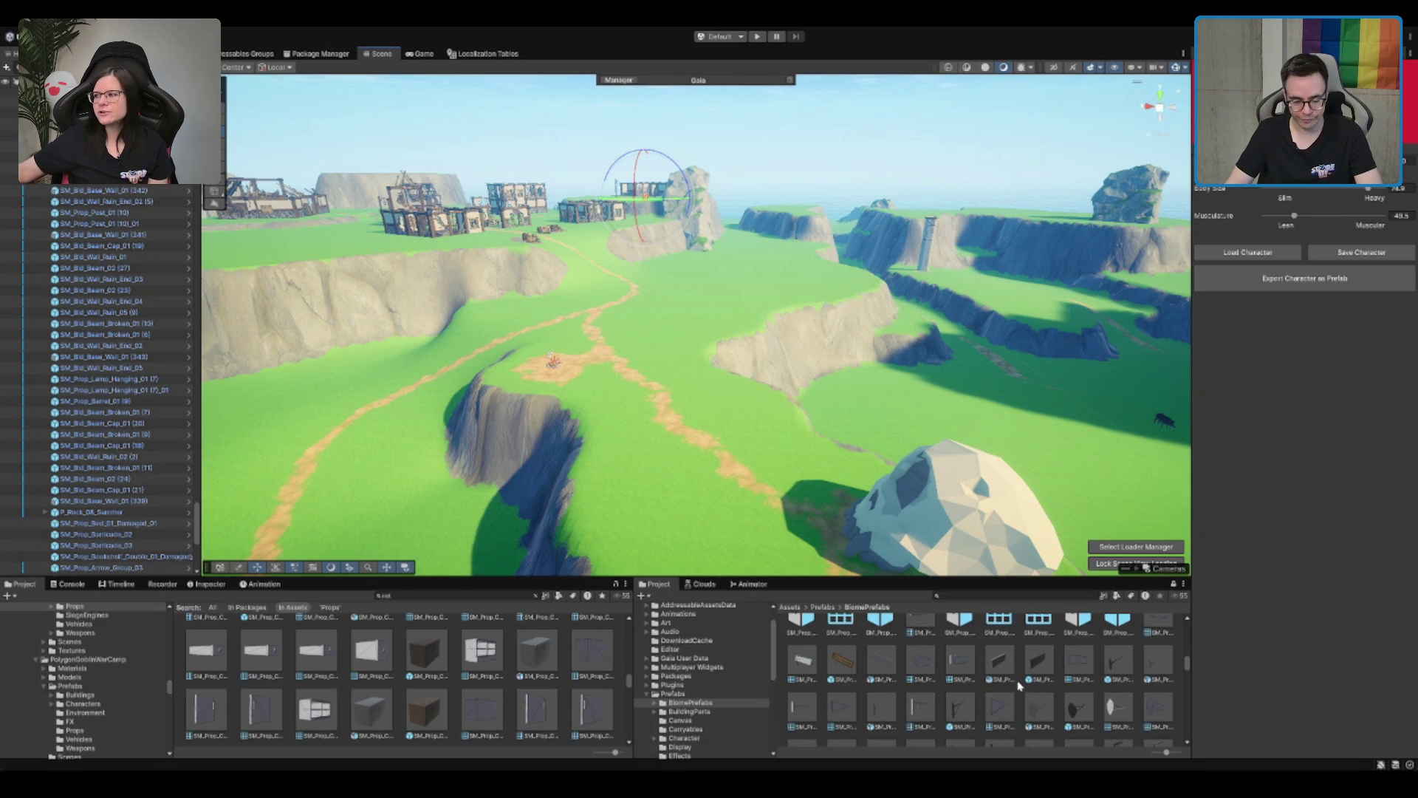
pyautogui.scroll(-2, 425, 653)
pyautogui.scroll(-2, 425, 653)
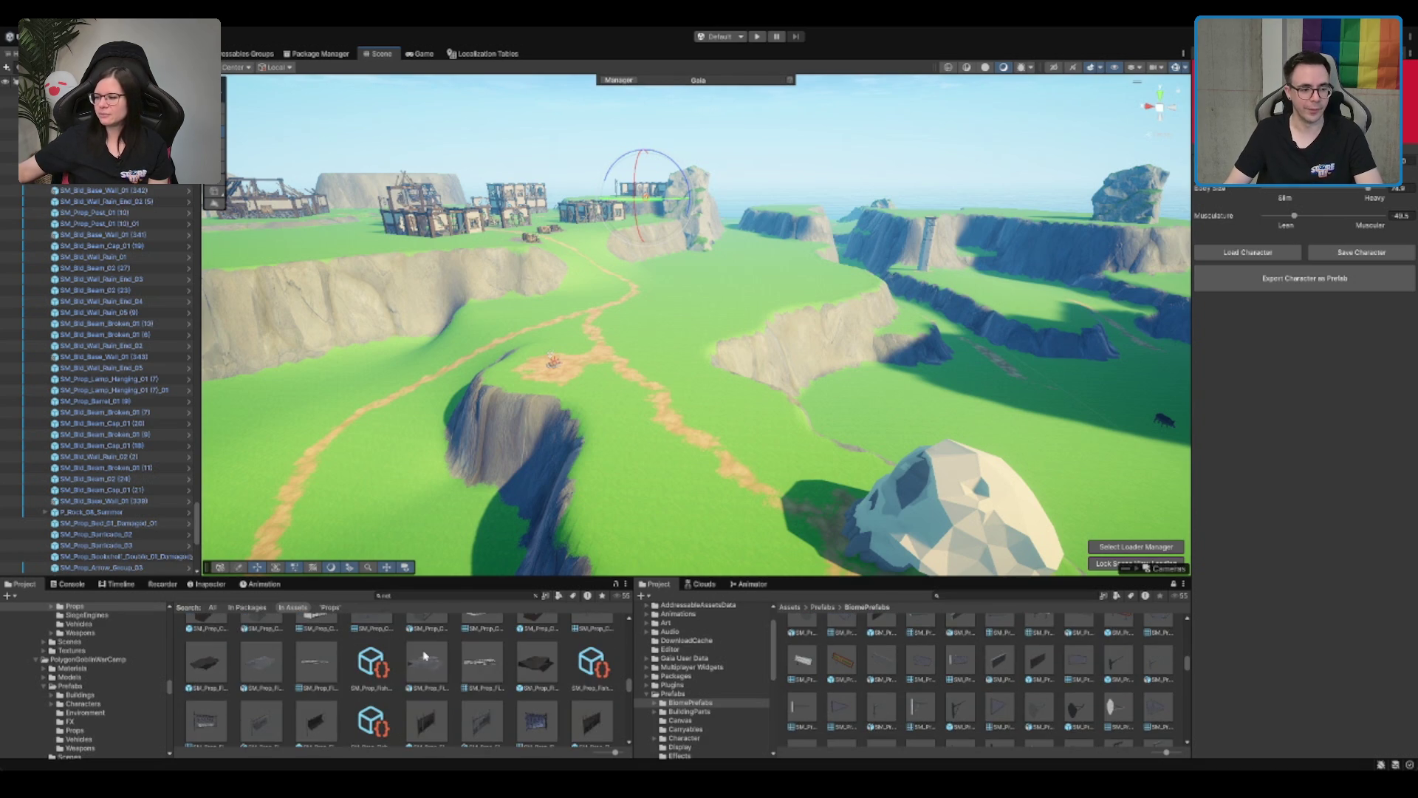
pyautogui.scroll(-4, 424, 655)
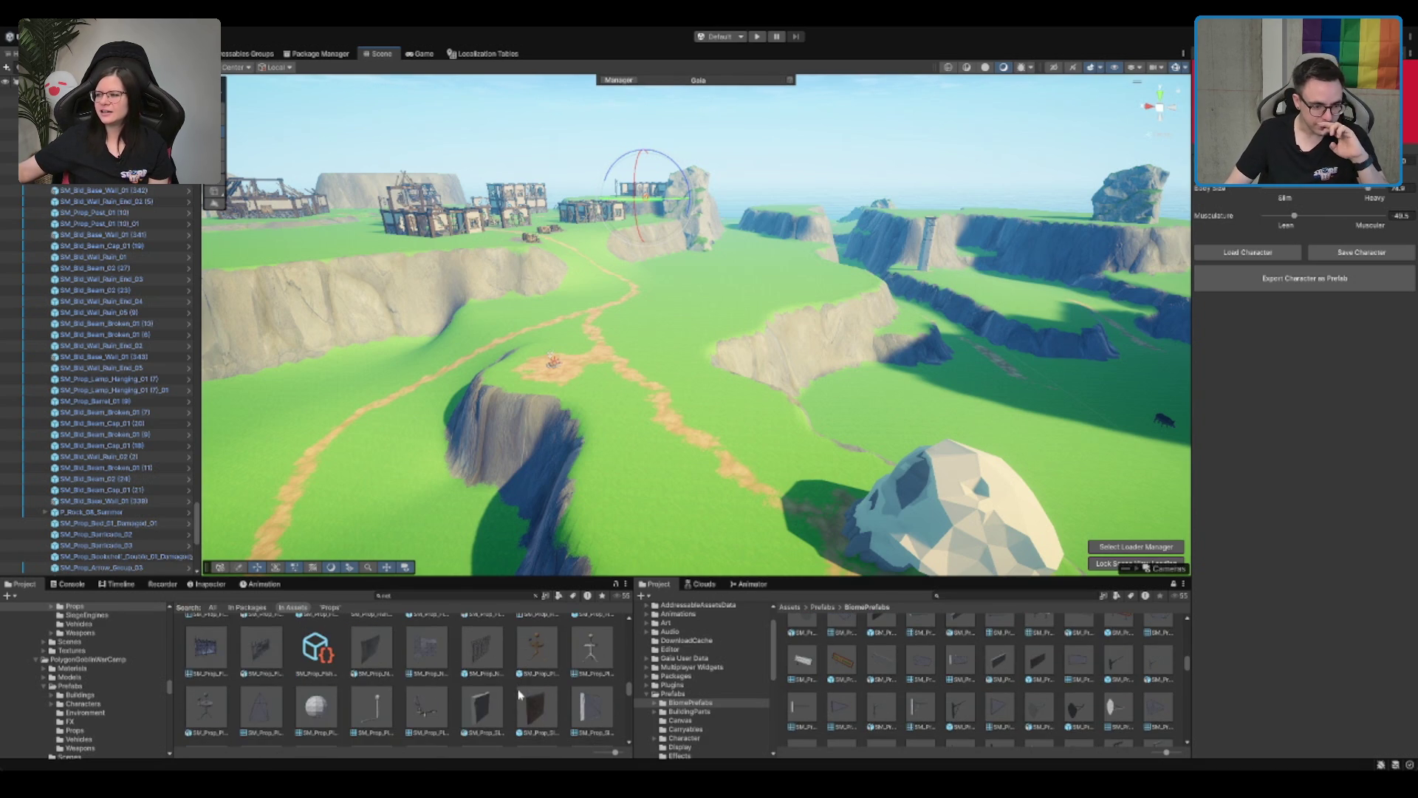
pyautogui.click(502, 595)
pyautogui.write('F')
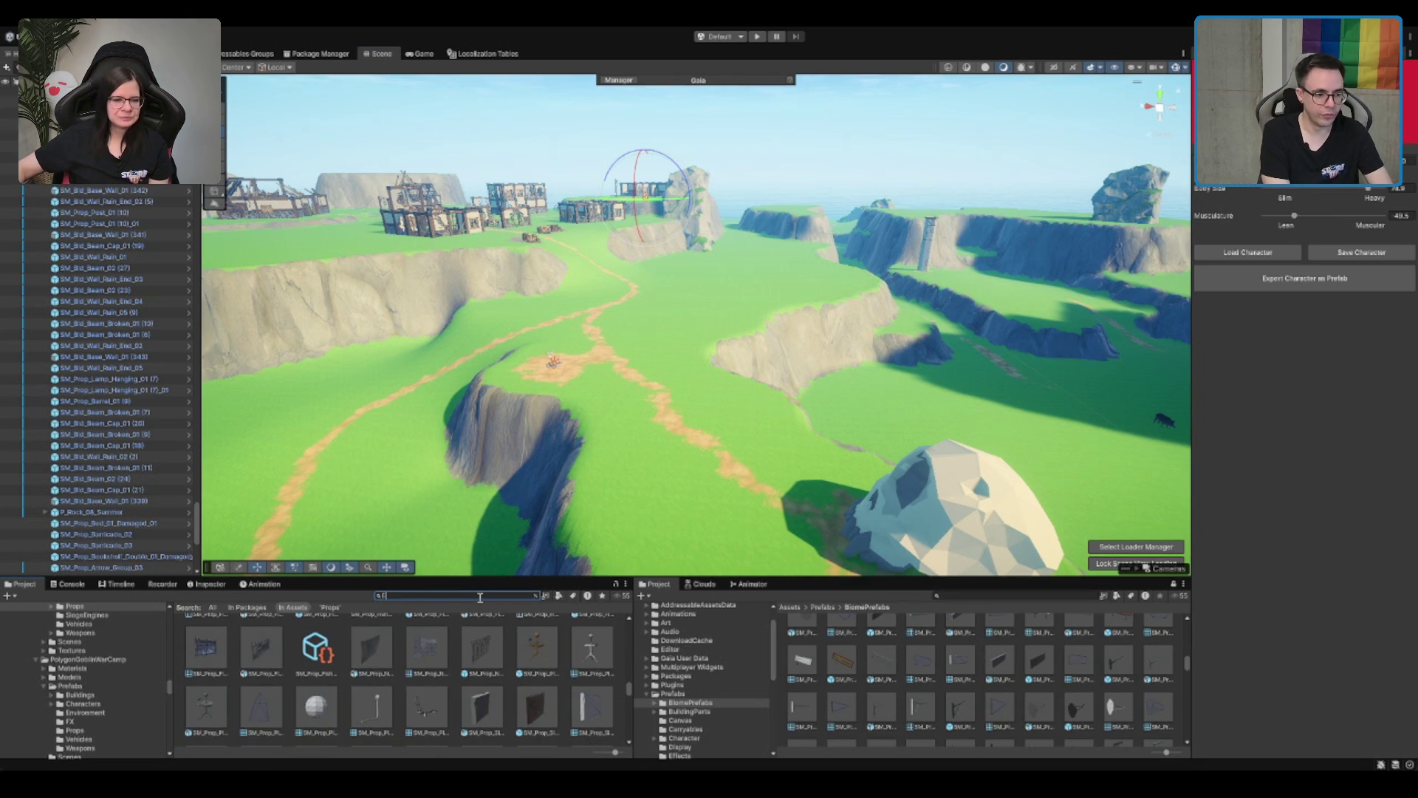
pyautogui.write('ishing net')
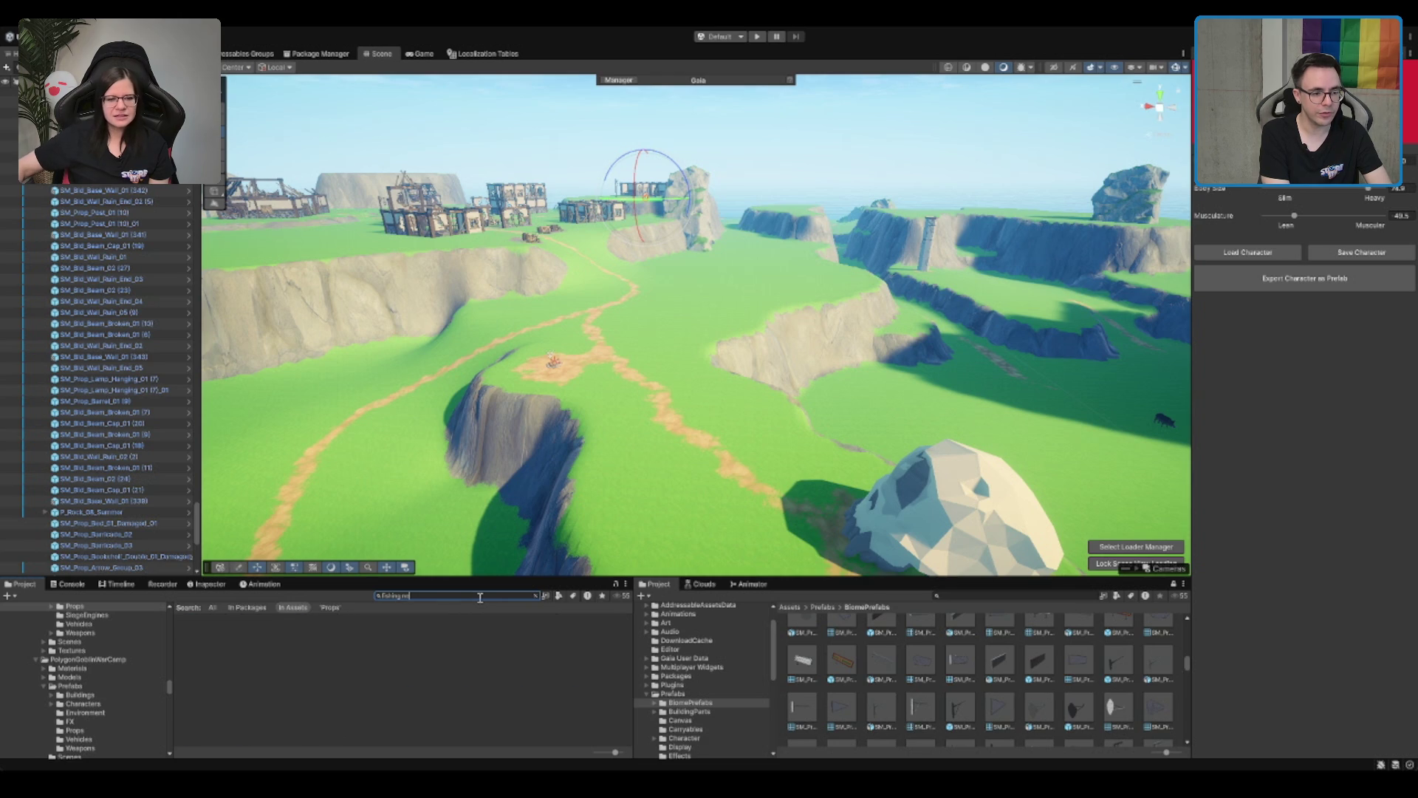
pyautogui.press('BackSpace')
pyautogui.press('BackSpace')
pyautogui.press('BackSpace')
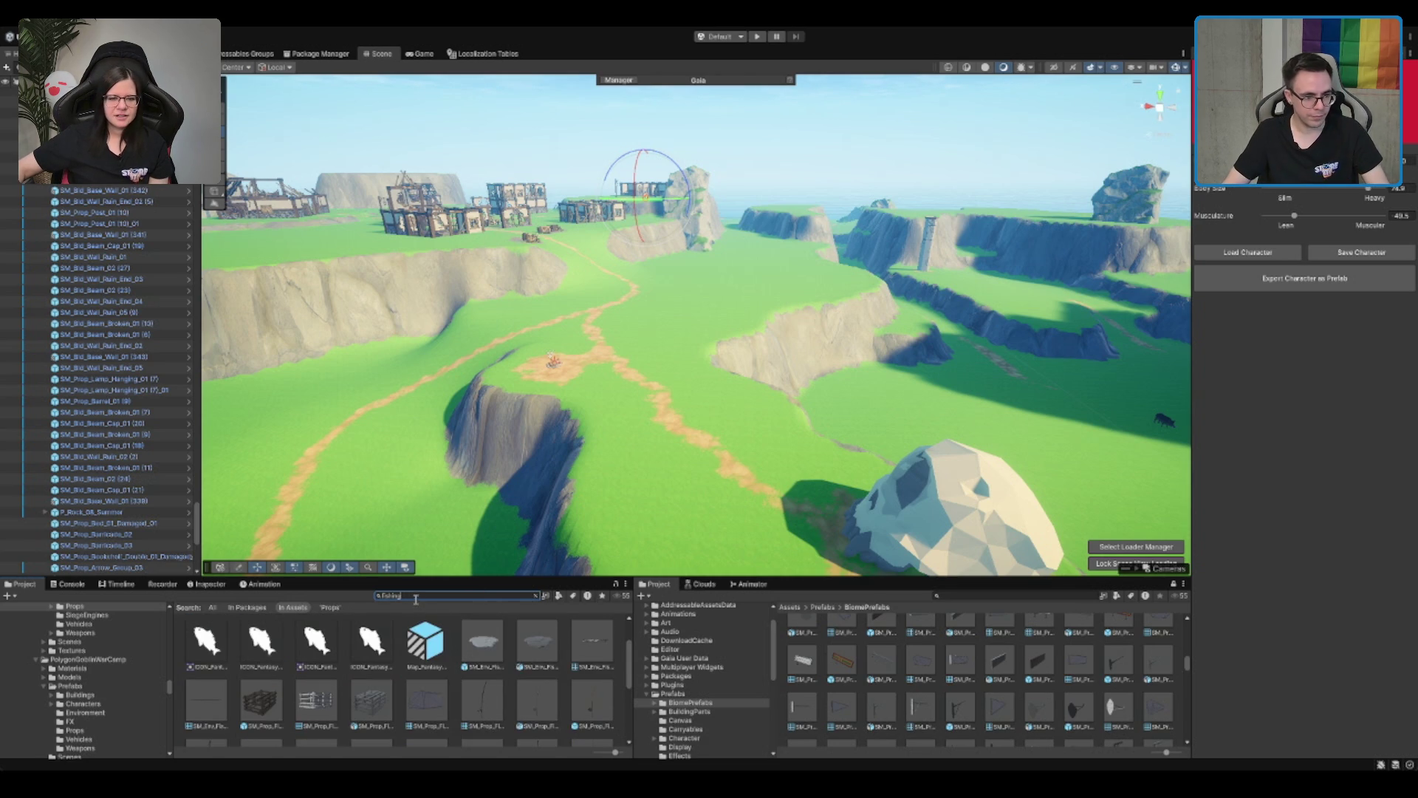
pyautogui.press('BackSpace')
pyautogui.press('BackSpace')
pyautogui.press('BackSpace')
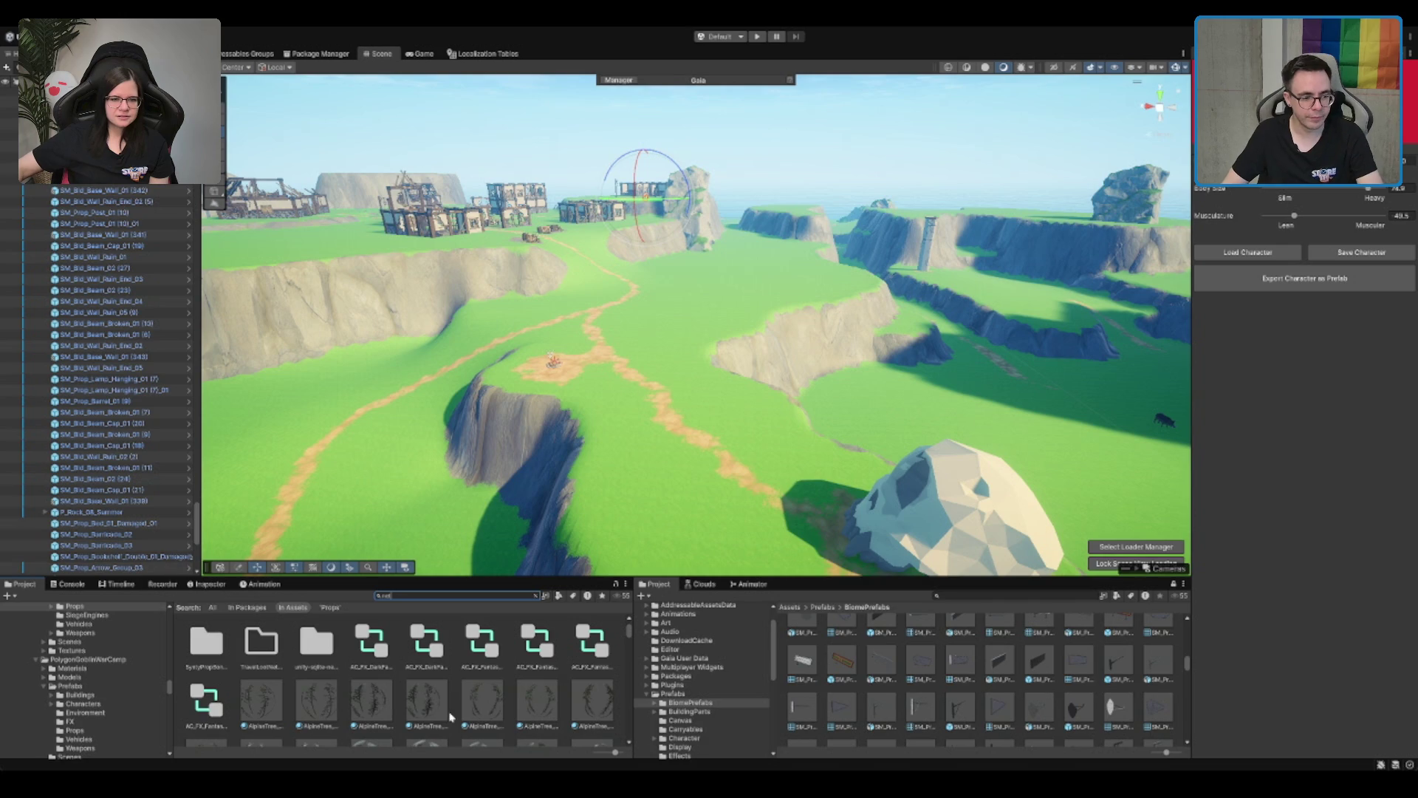
# - Scroll the search results and select the SM_Prop_Net_01 net prefab
pyautogui.scroll(-3, 459, 721)
pyautogui.scroll(-10, 459, 721)
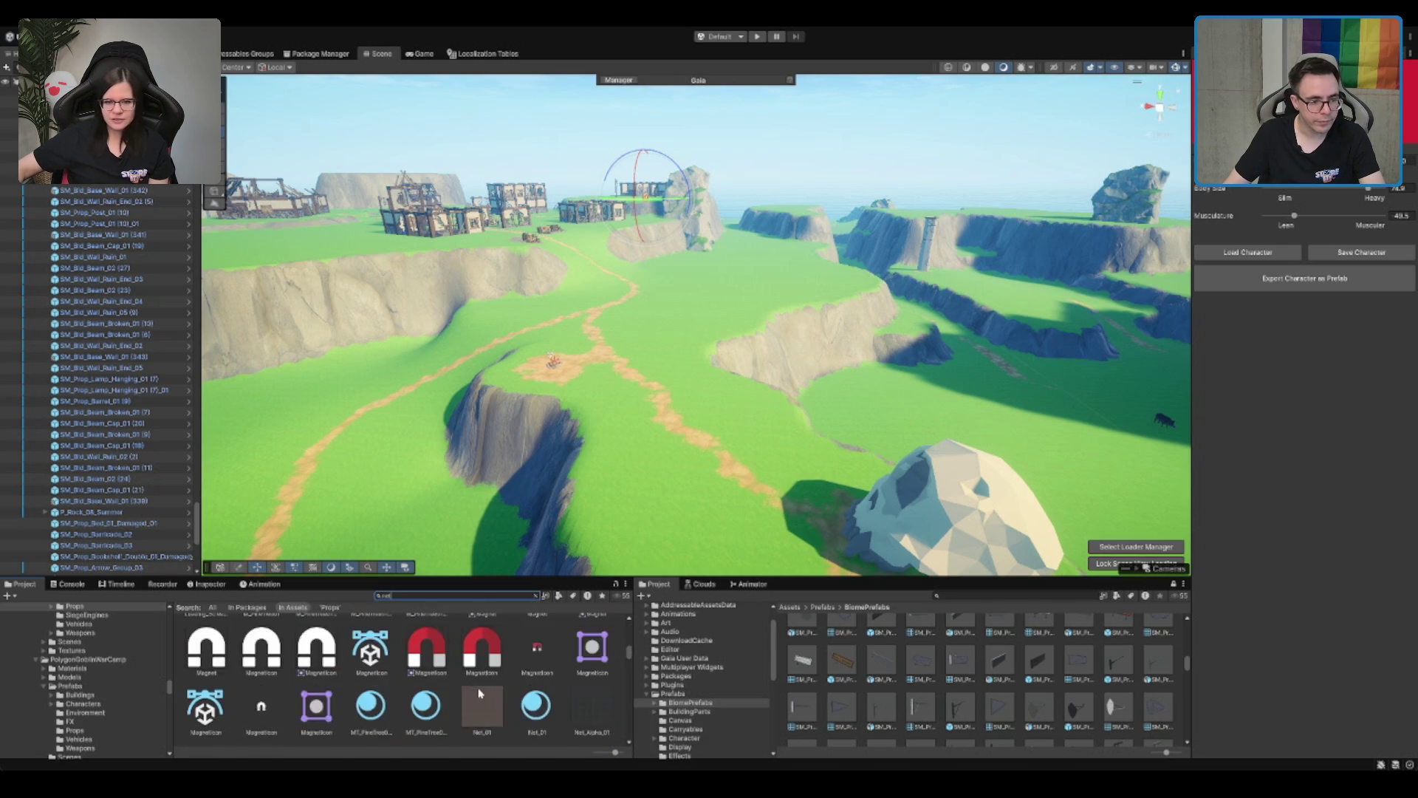
pyautogui.scroll(-2, 476, 691)
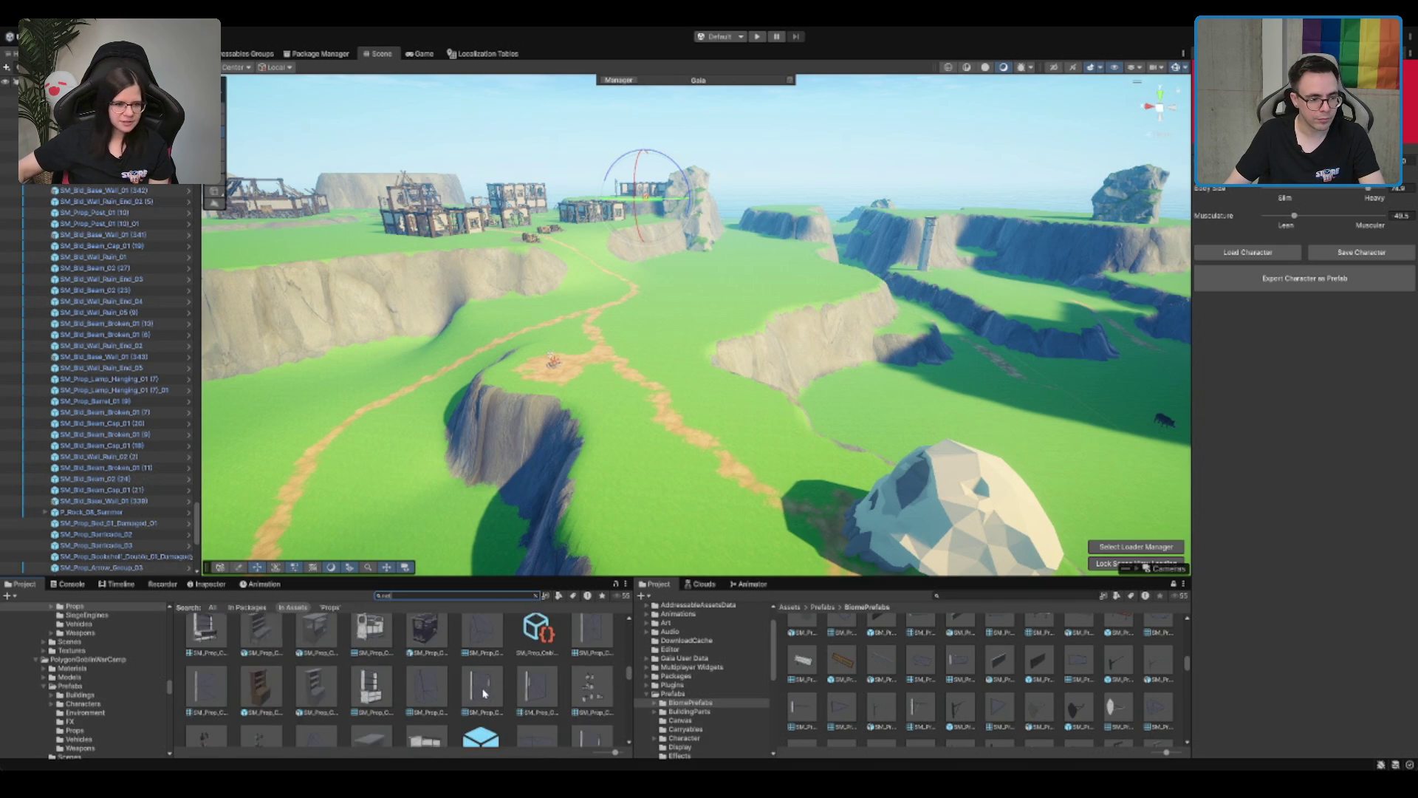
pyautogui.scroll(-3, 484, 693)
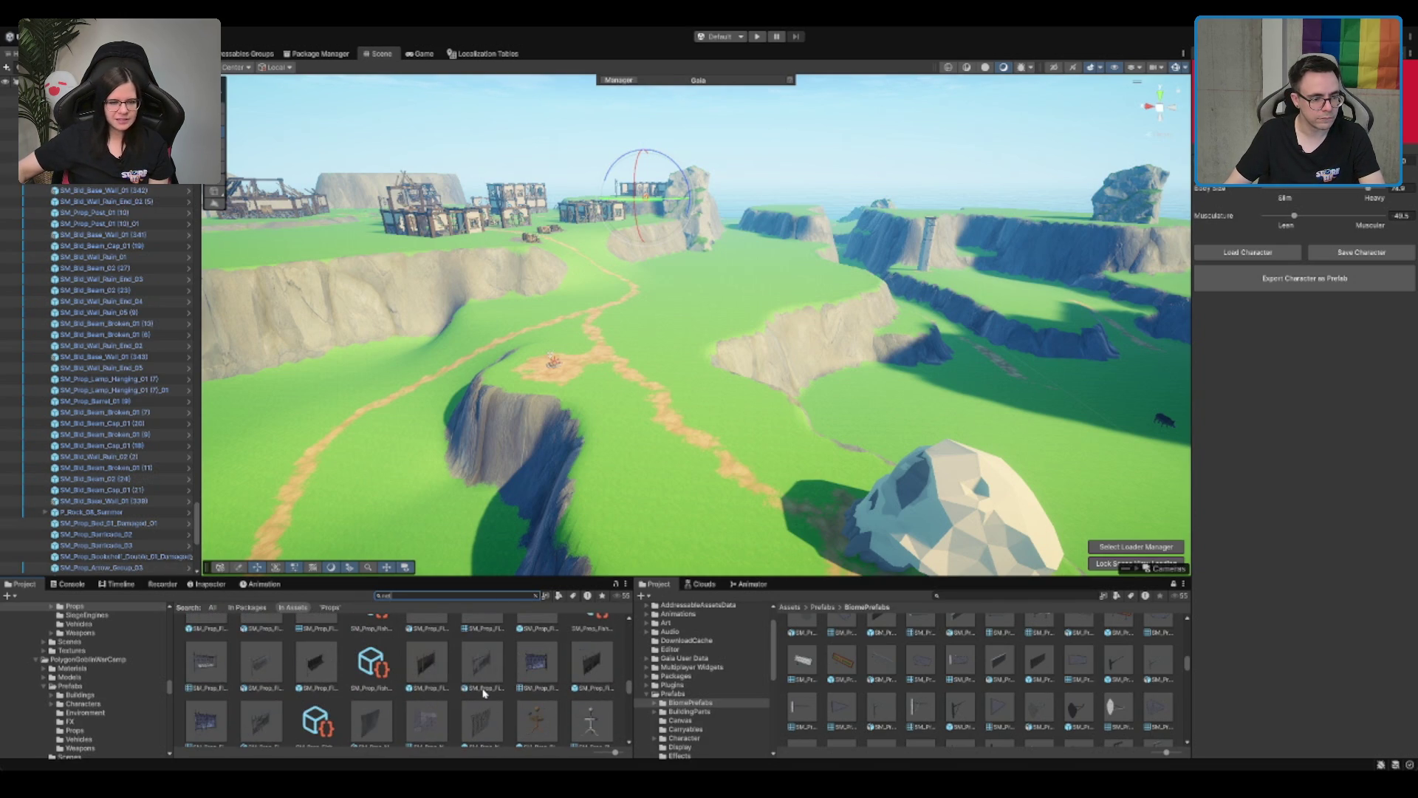
pyautogui.scroll(-1, 484, 693)
pyautogui.click(484, 695)
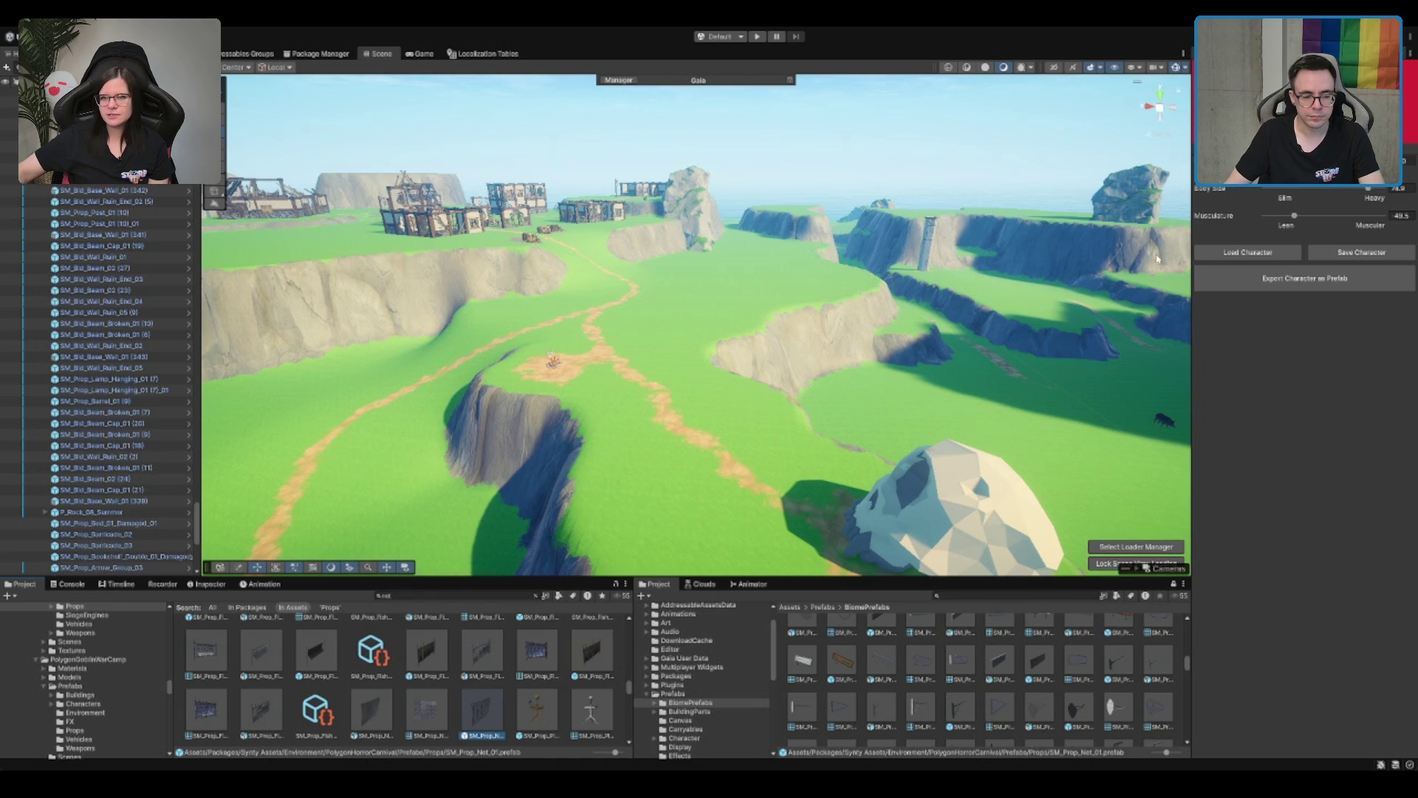
# - Drop SM_Prop_Net_01 onto the grass beside the white rock, frame it, and browse the asset grid
pyautogui.moveTo(482, 713)
pyautogui.mouseDown()
pyautogui.moveTo(757, 473)
pyautogui.moveTo(773, 484)
pyautogui.mouseUp()
pyautogui.press('f')
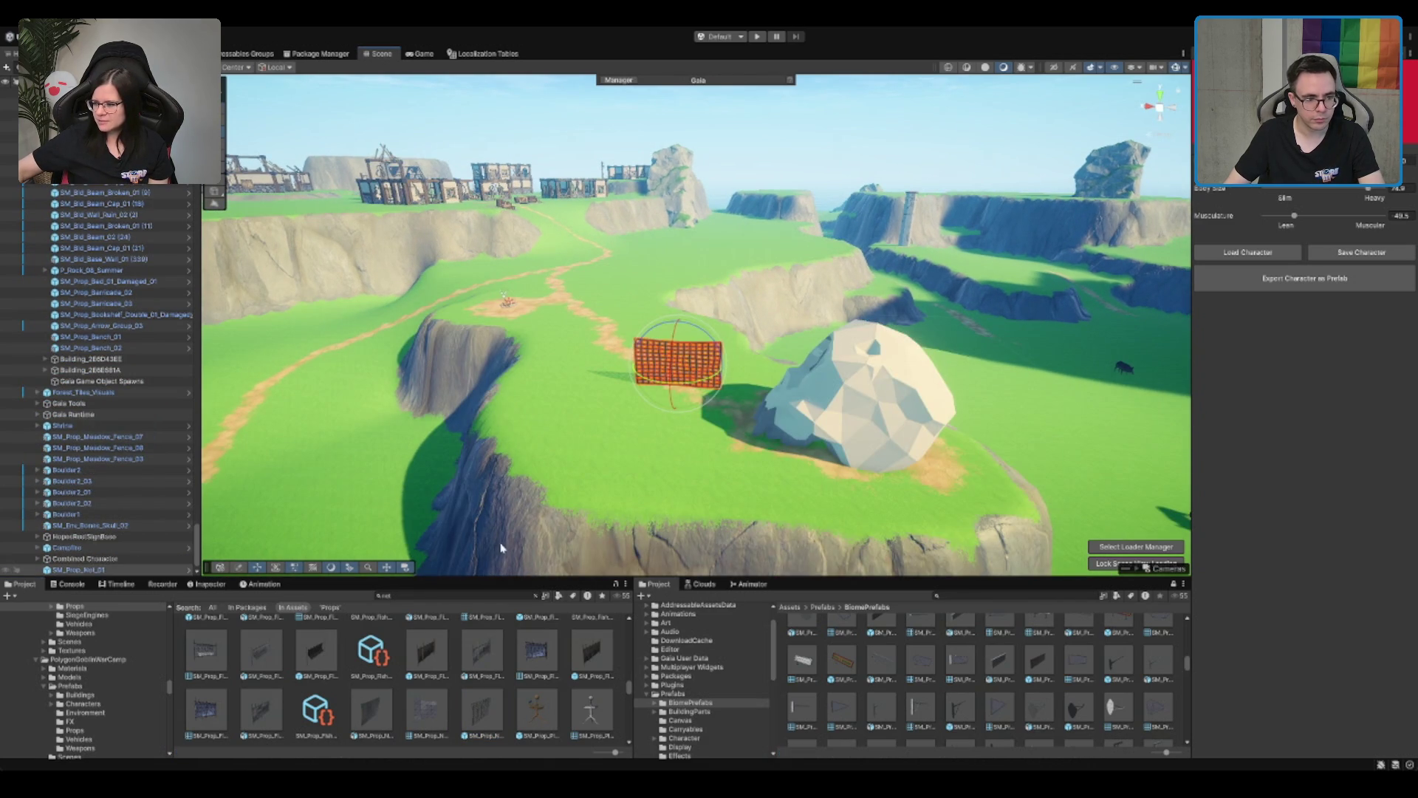
pyautogui.scroll(3, 500, 547)
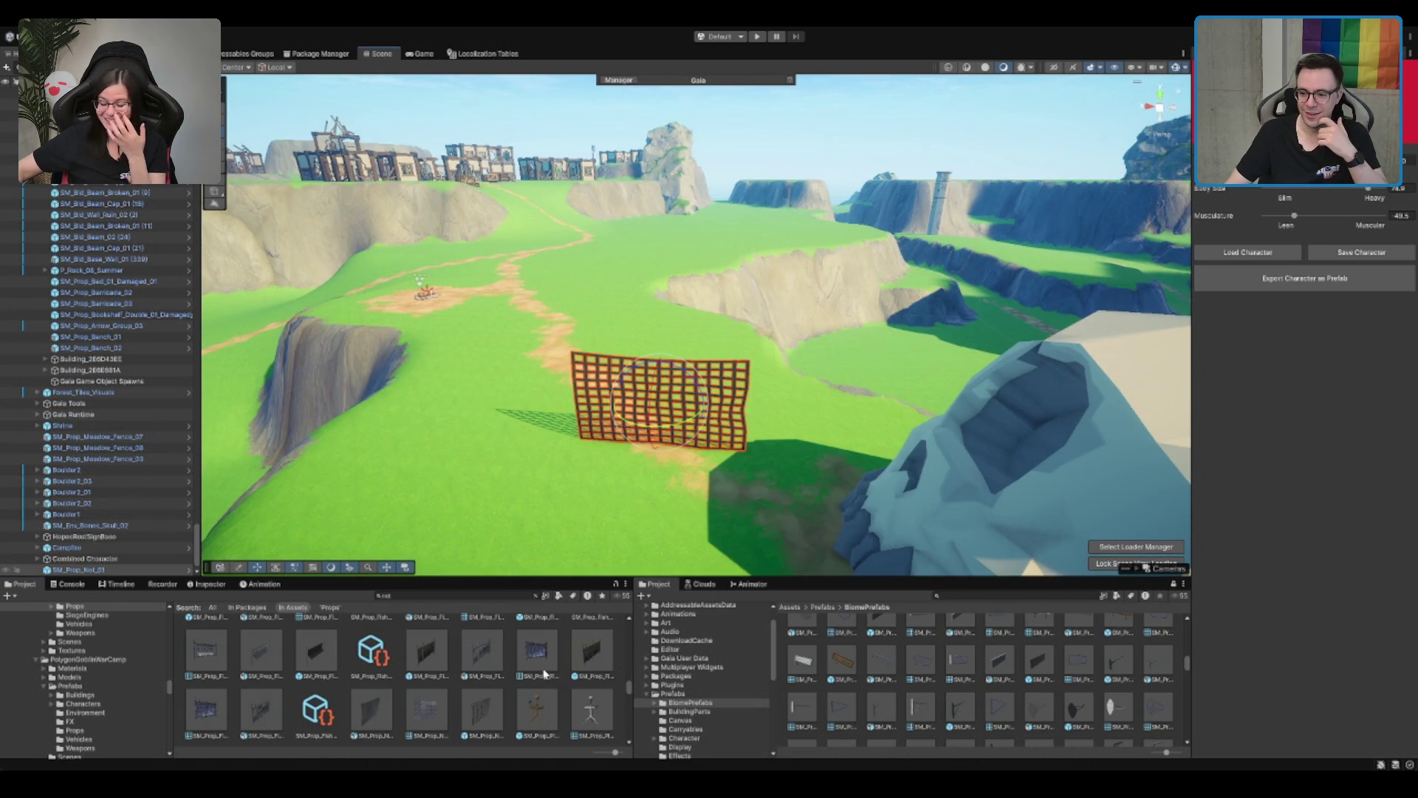
pyautogui.scroll(-2, 530, 671)
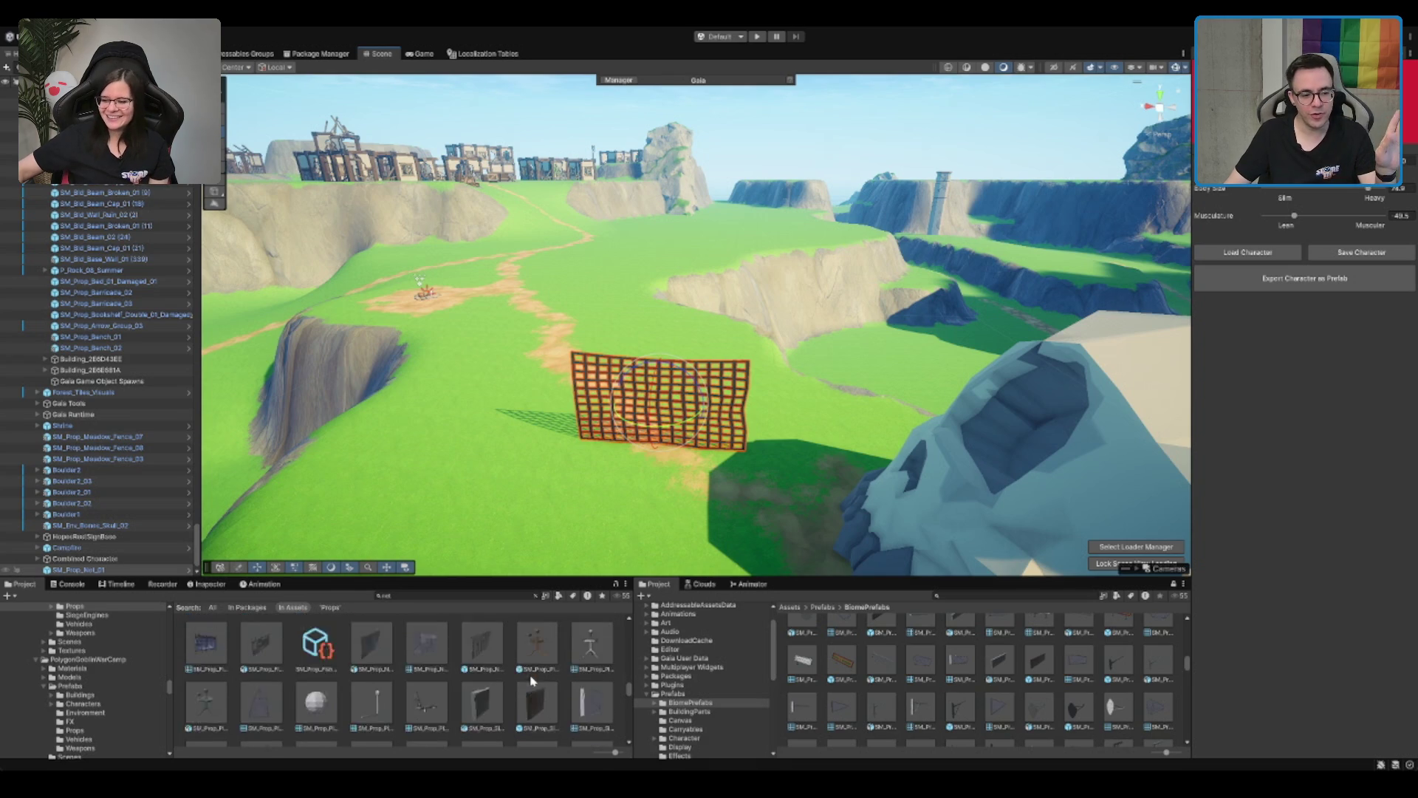
pyautogui.scroll(-1, 511, 663)
pyautogui.scroll(1, 511, 663)
pyautogui.scroll(-1, 495, 665)
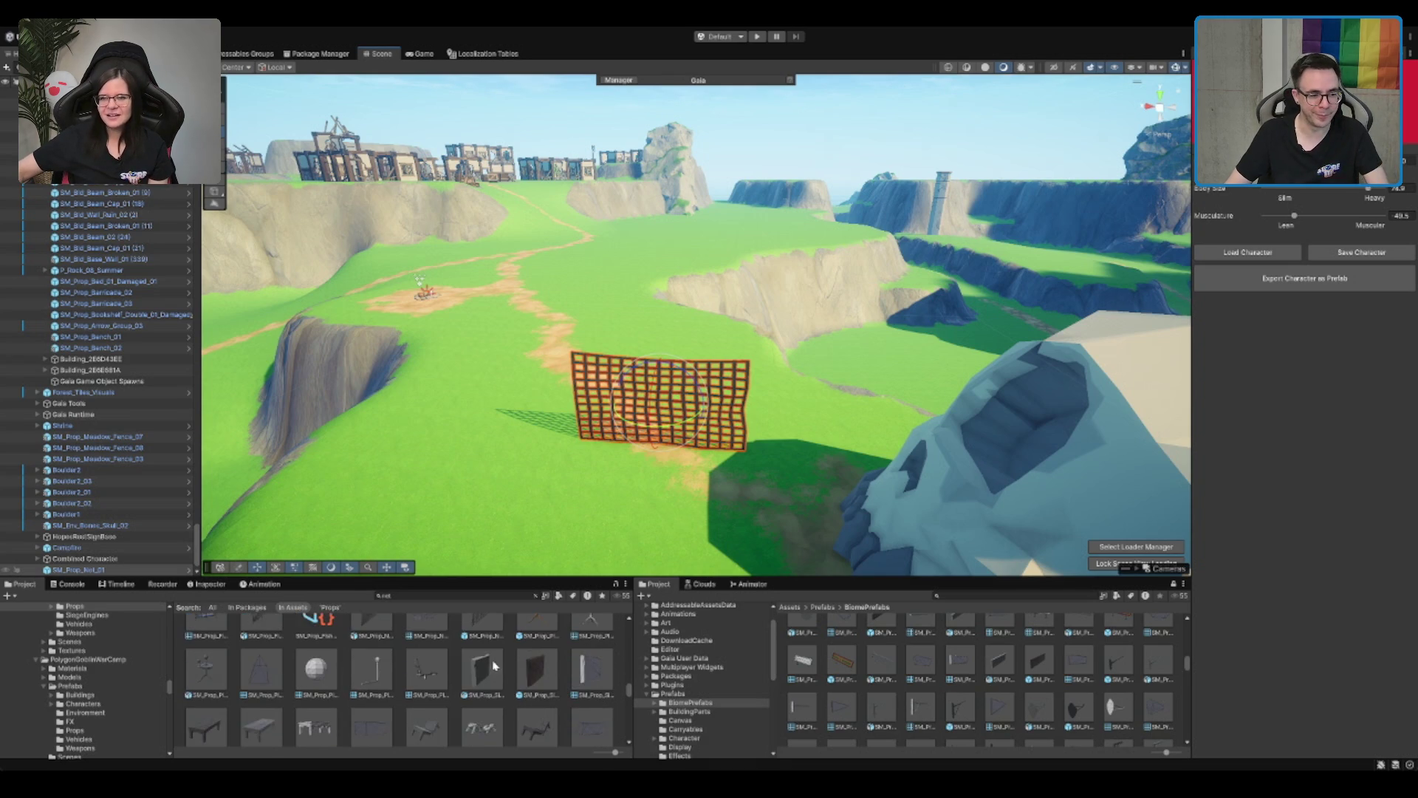
pyautogui.scroll(-5, 493, 675)
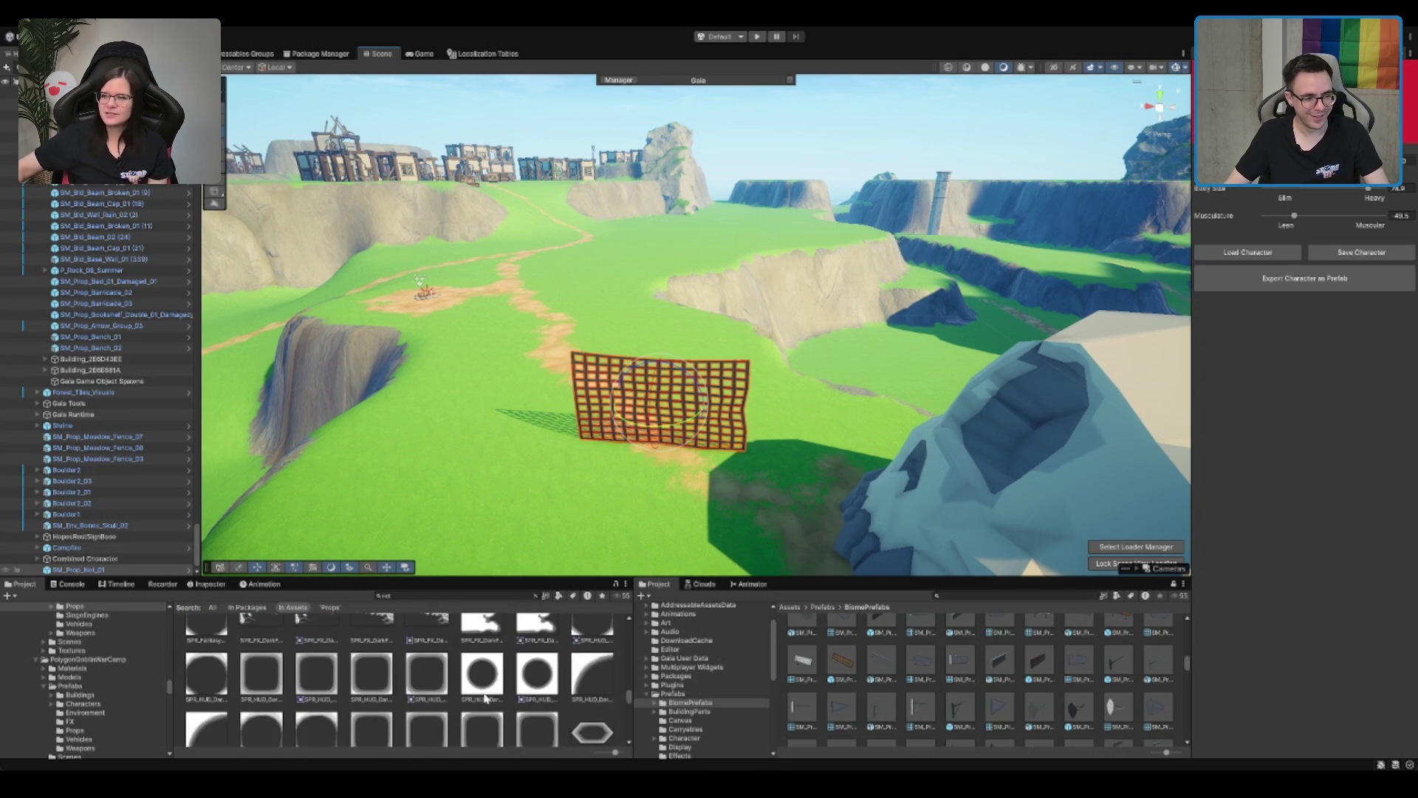
pyautogui.scroll(-10, 485, 695)
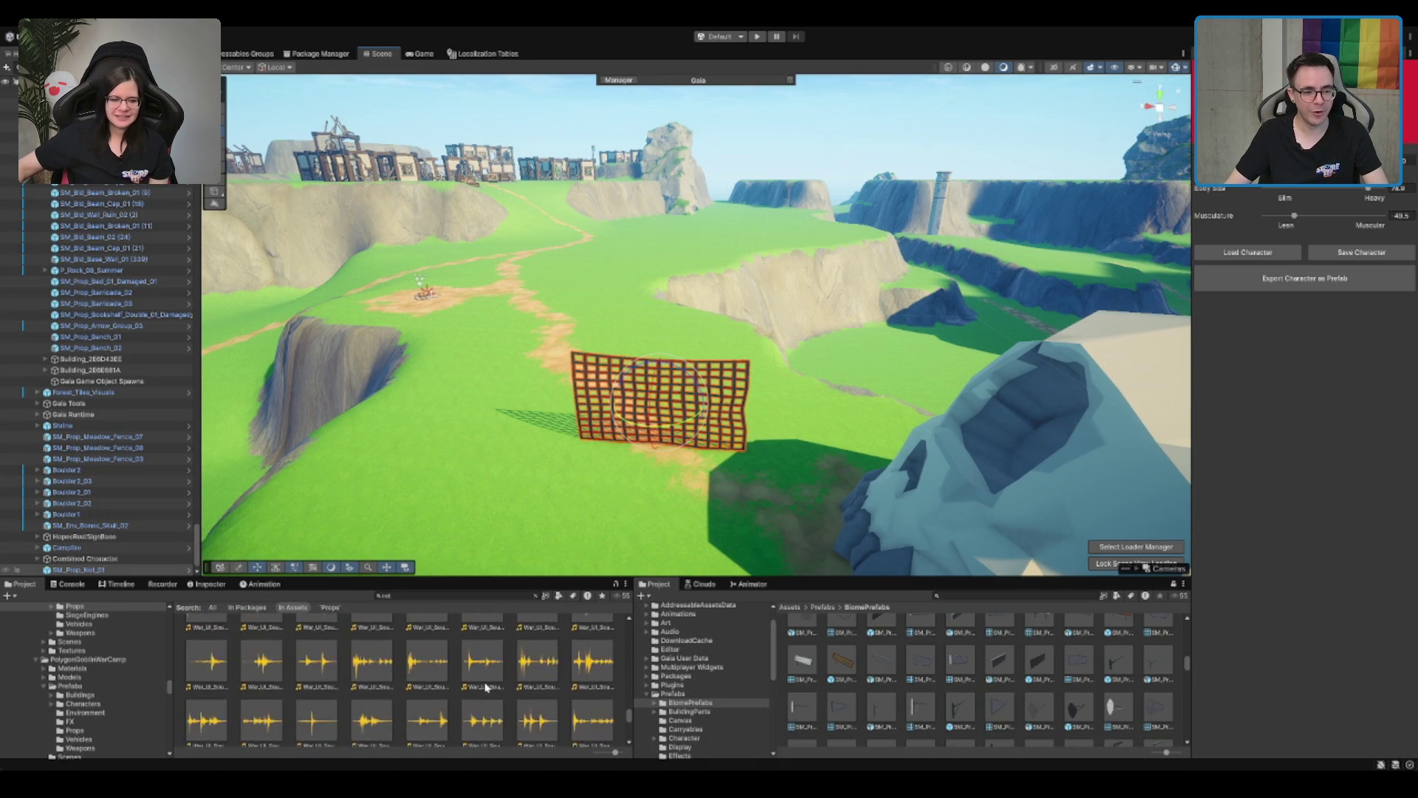
pyautogui.scroll(-3, 485, 686)
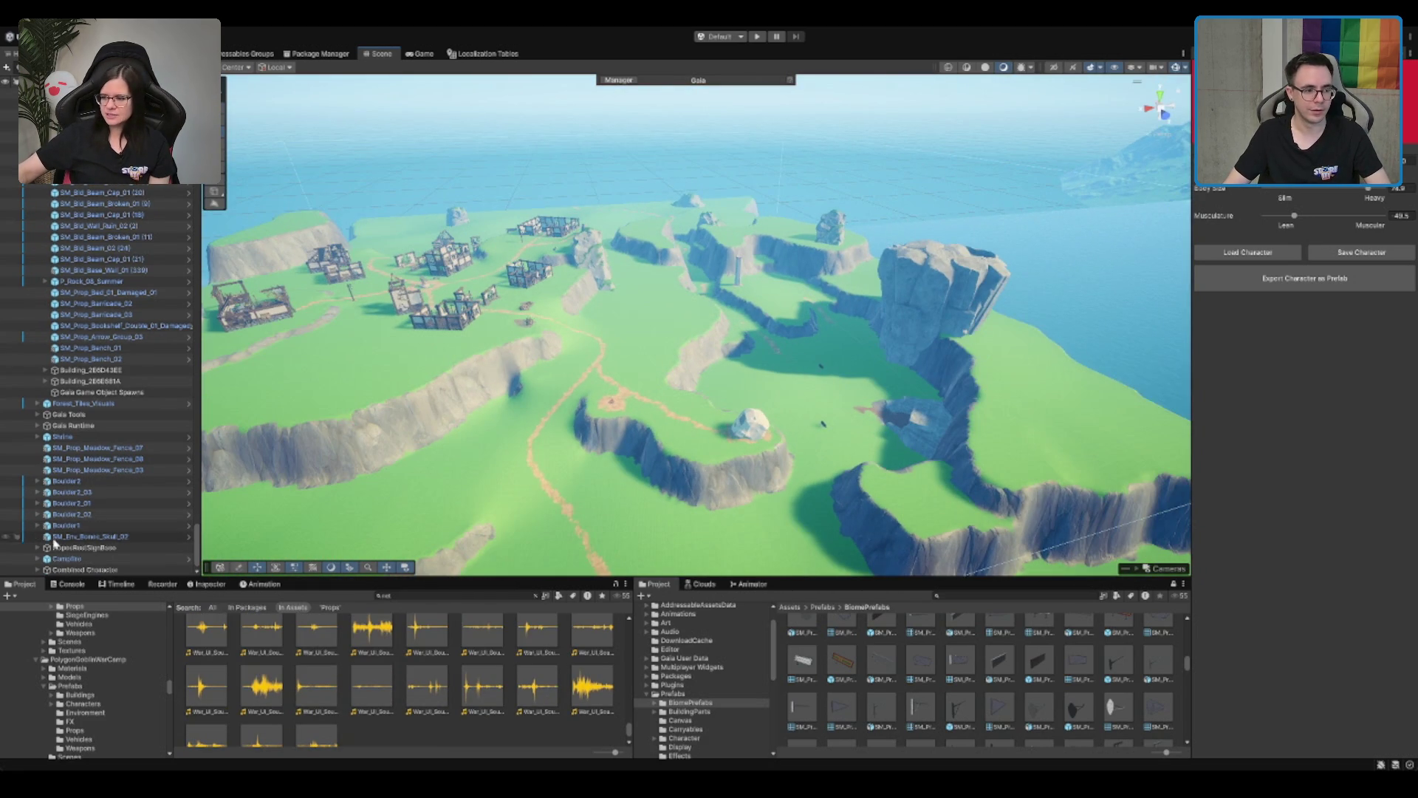
# - Frame the Combined Character, orbit closer, and toggle the Head and Upper Body part lists
pyautogui.doubleClick(92, 562)
pyautogui.doubleClick(94, 569)
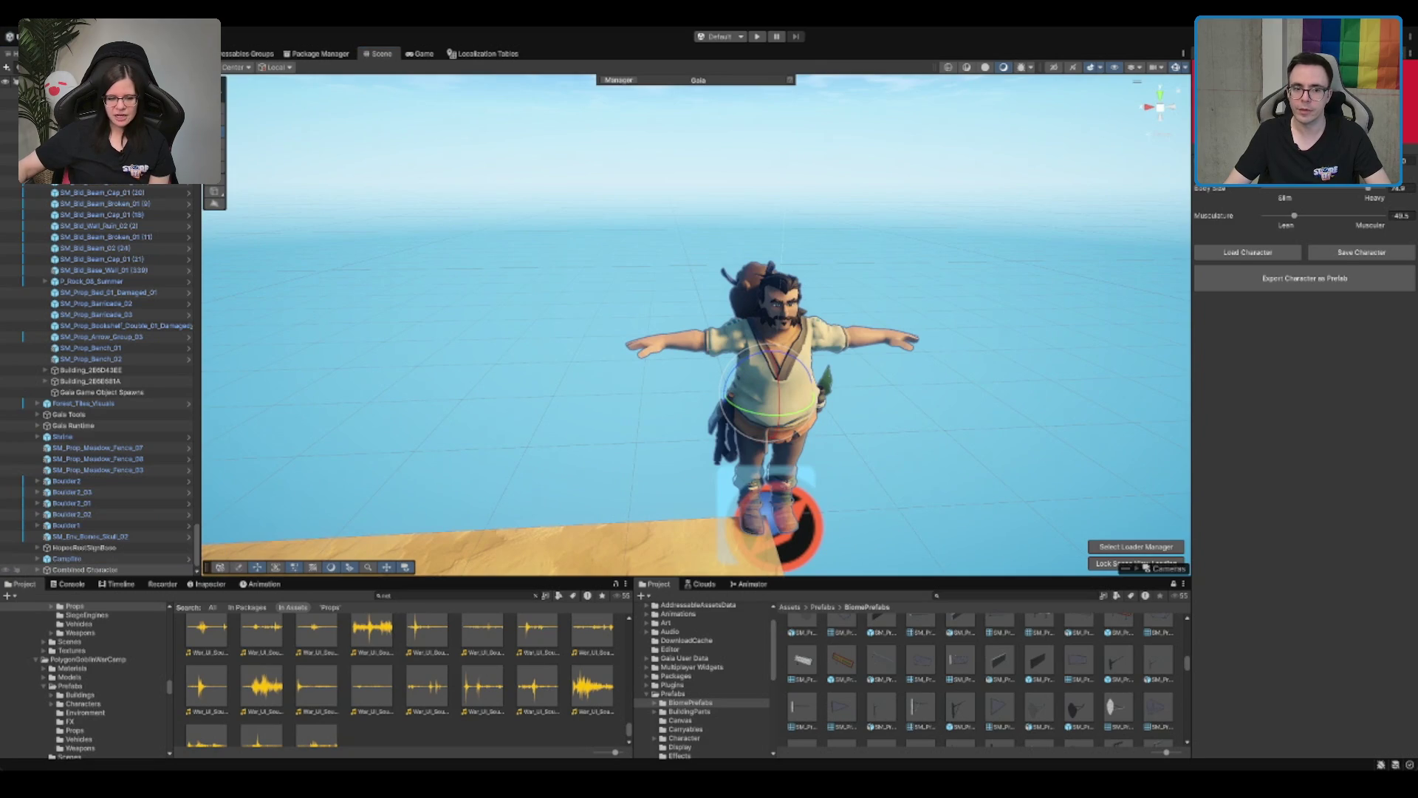
pyautogui.scroll(5, 769, 294)
pyautogui.moveTo(768, 294)
pyautogui.mouseDown()
pyautogui.moveTo(531, 397)
pyautogui.moveTo(850, 414)
pyautogui.mouseUp()
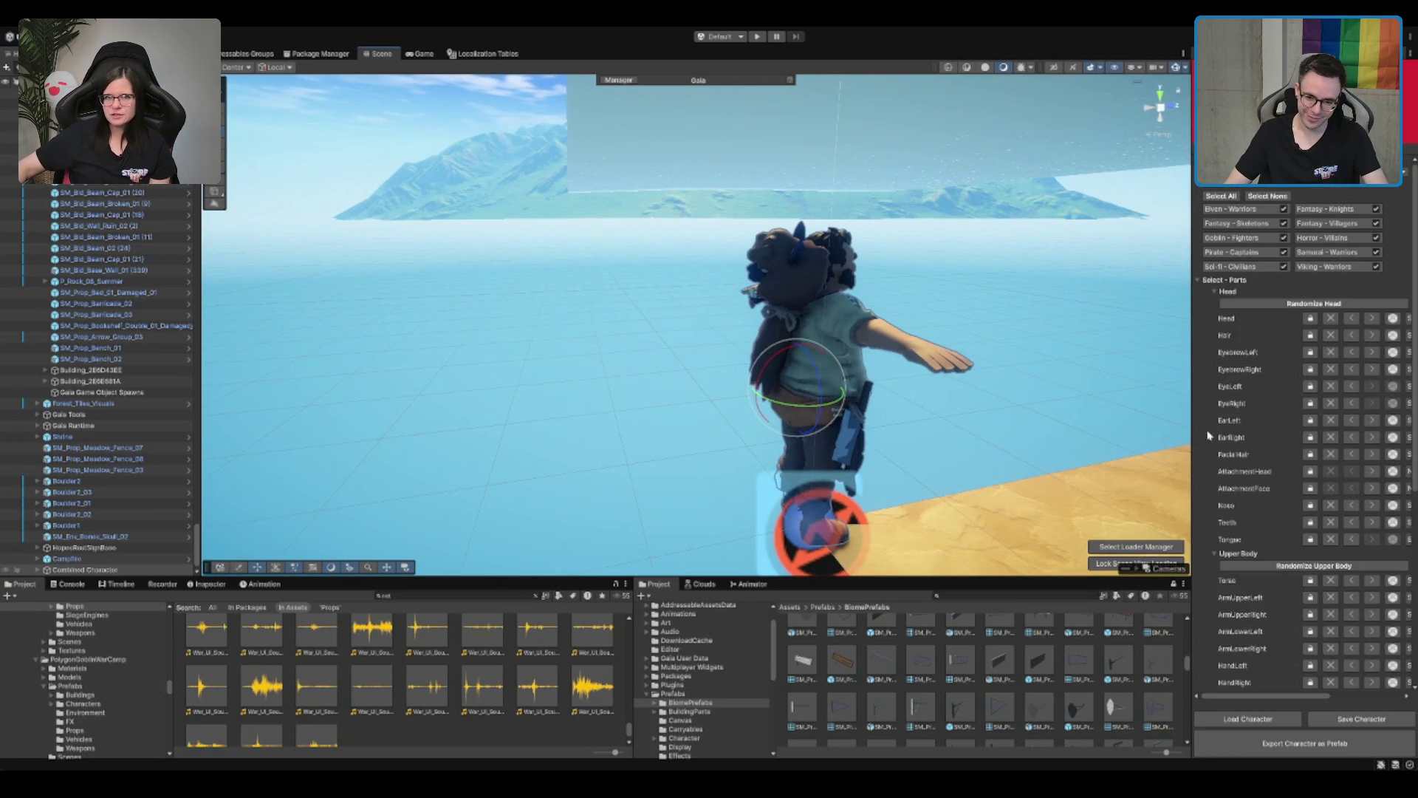
pyautogui.click(1232, 292)
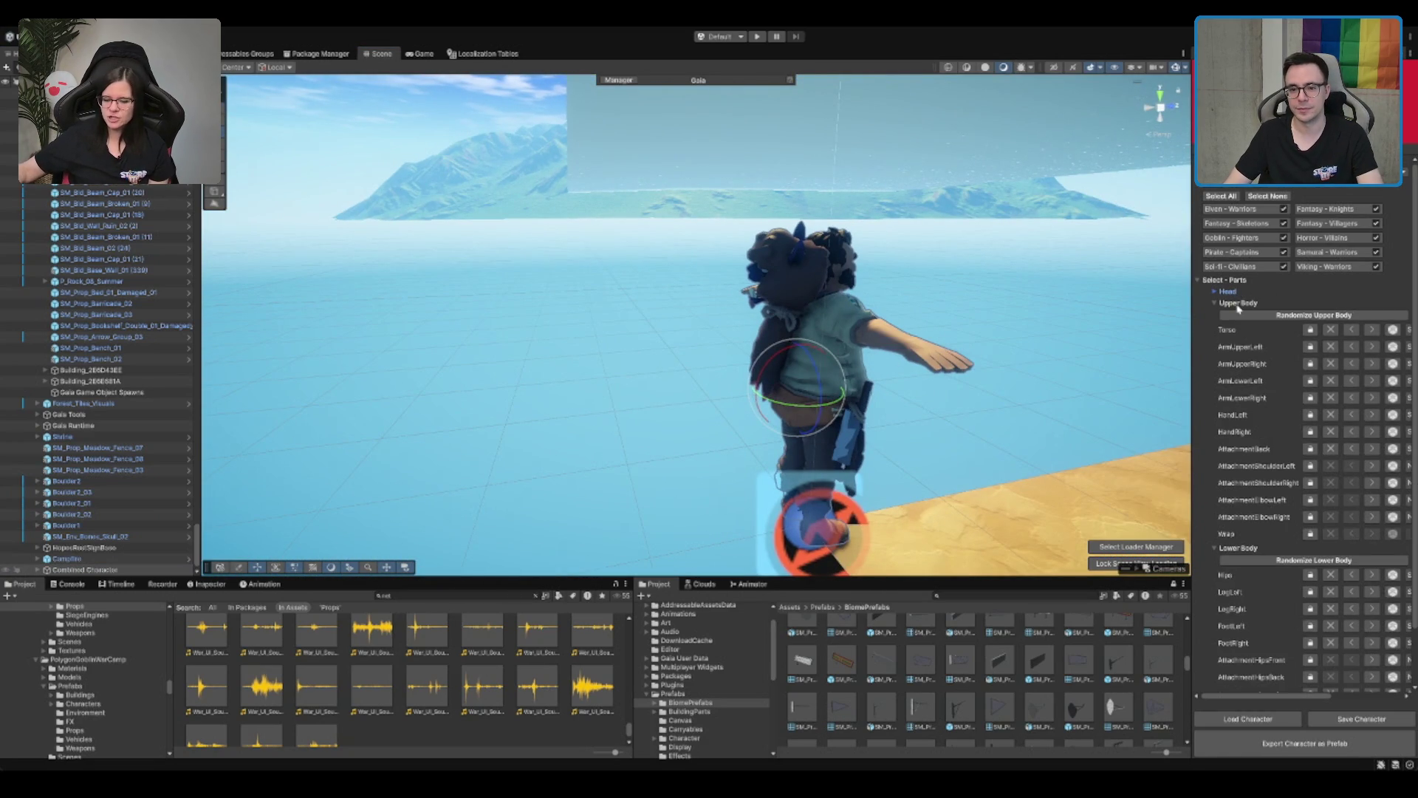
pyautogui.click(1239, 303)
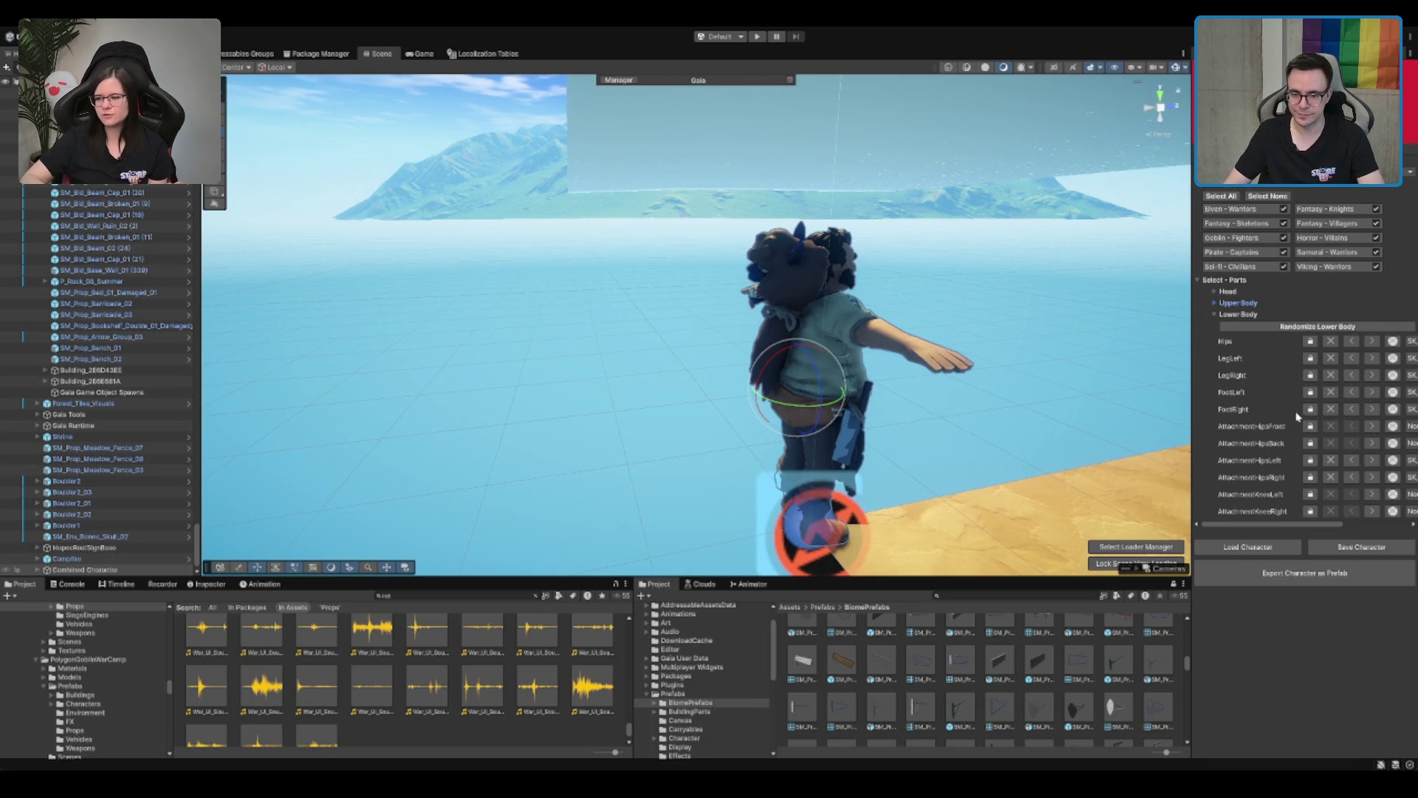
pyautogui.click(1237, 303)
pyautogui.click(1227, 291)
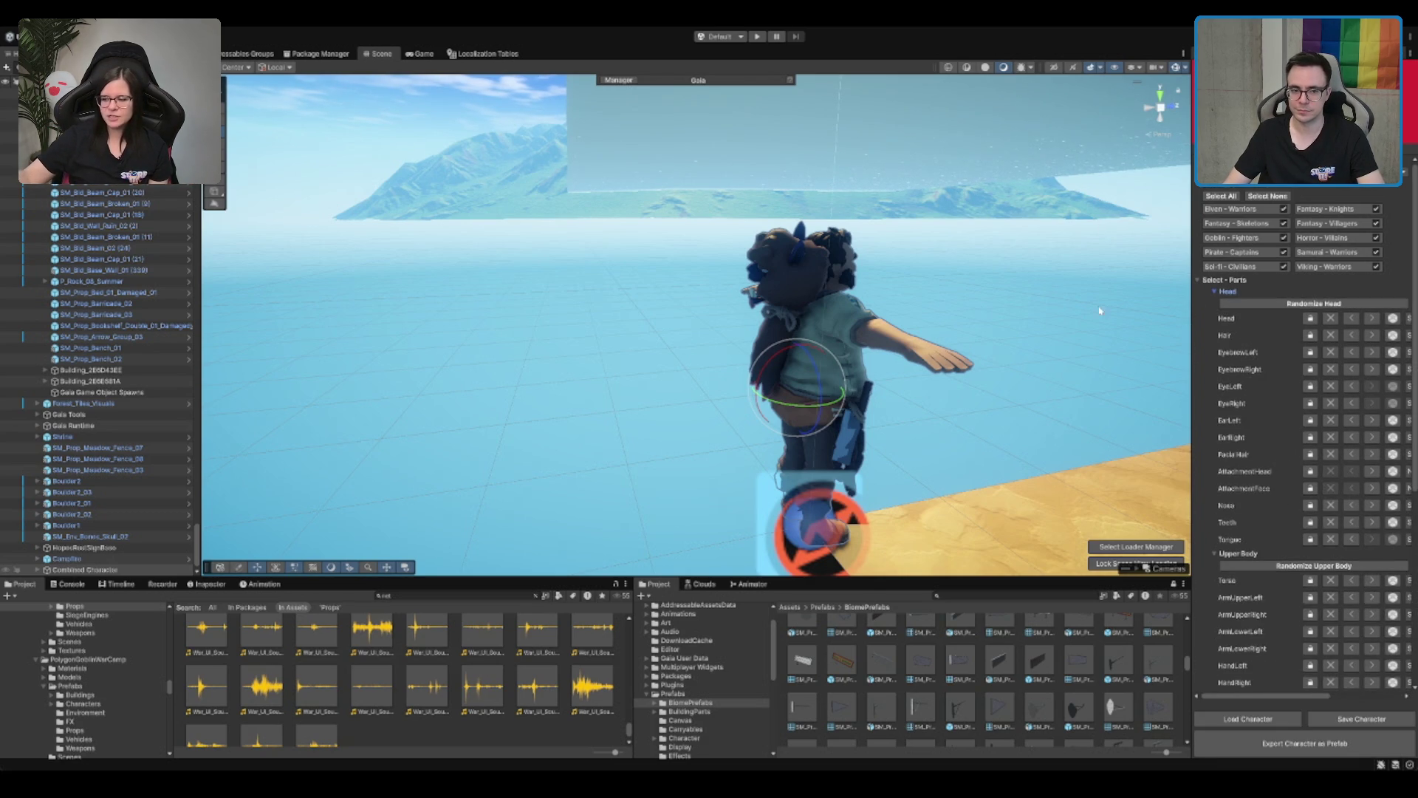
# - Widen the Sidekick Character Tool and set AttachmentHipsLeft, AttachmentHipsRight and AttachmentBack to None
pyautogui.scroll(-4, 1247, 376)
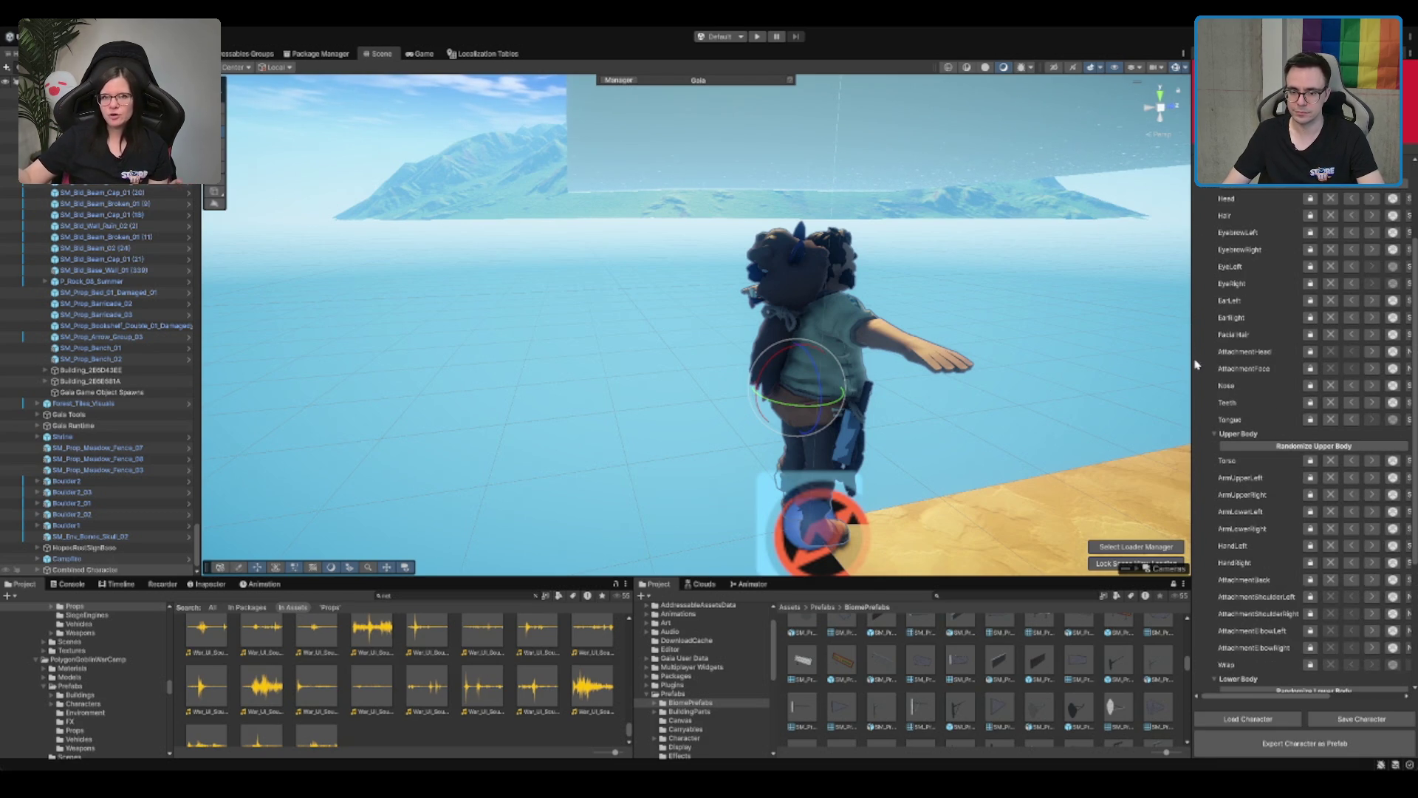
pyautogui.moveTo(1194, 364); pyautogui.dragTo(987, 395)
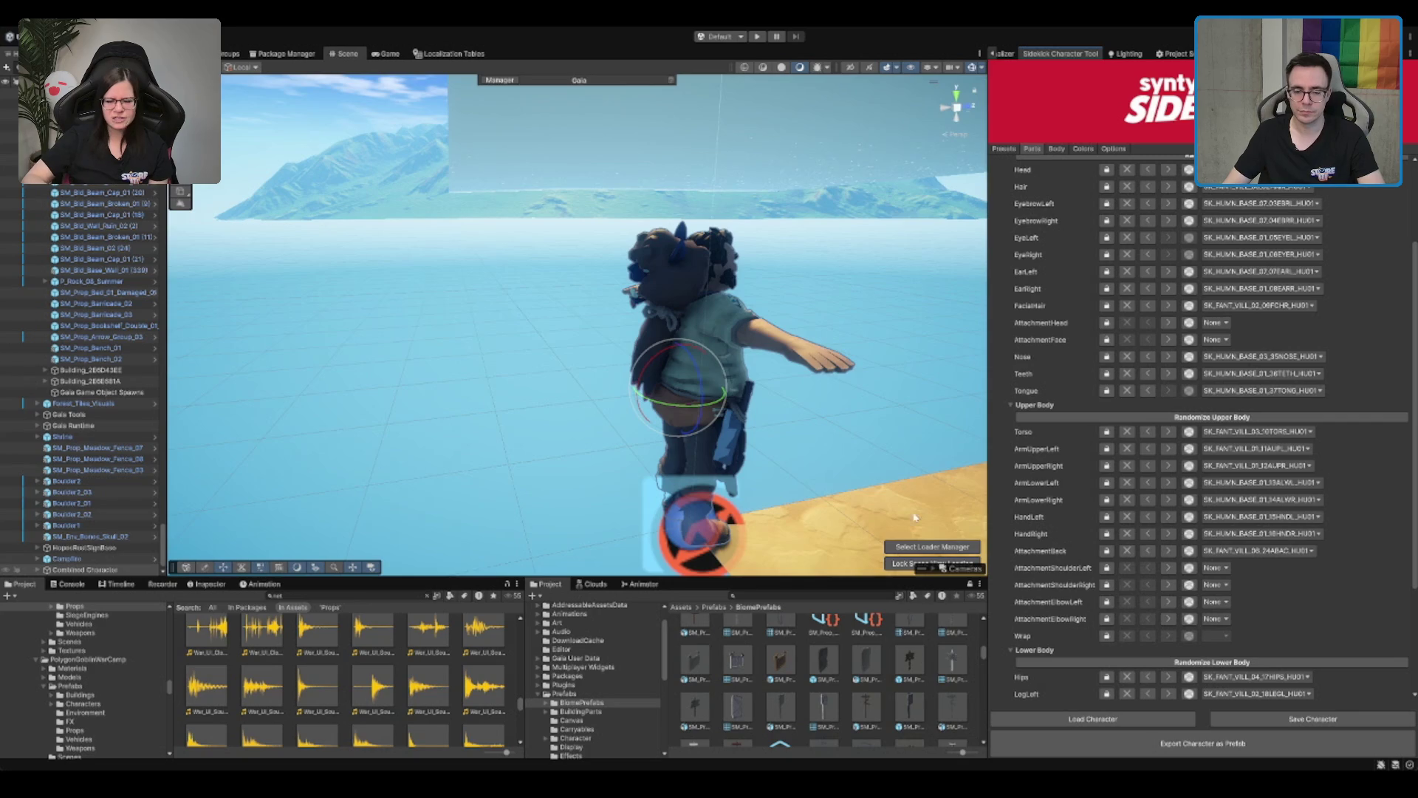
pyautogui.scroll(-3, 1284, 443)
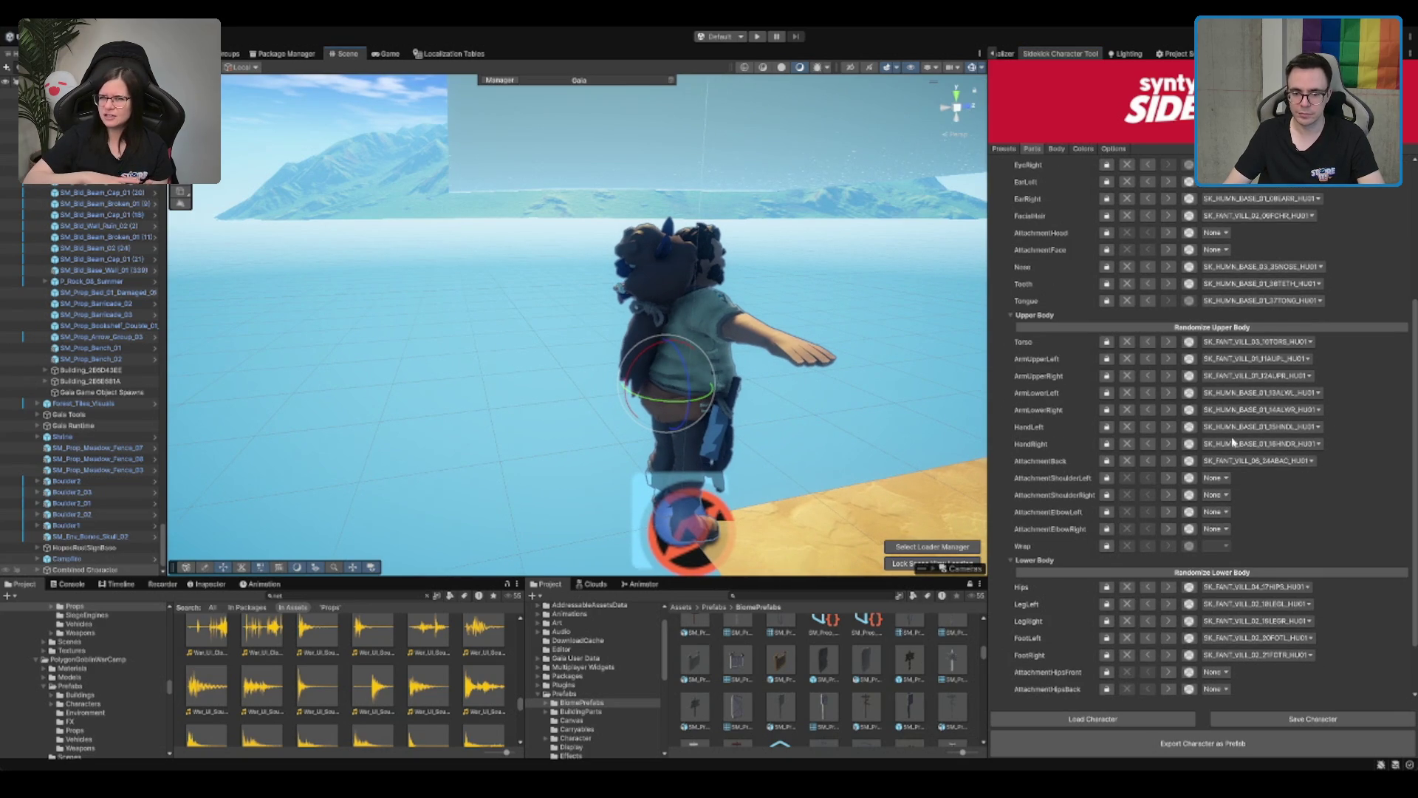
pyautogui.scroll(-2, 1067, 454)
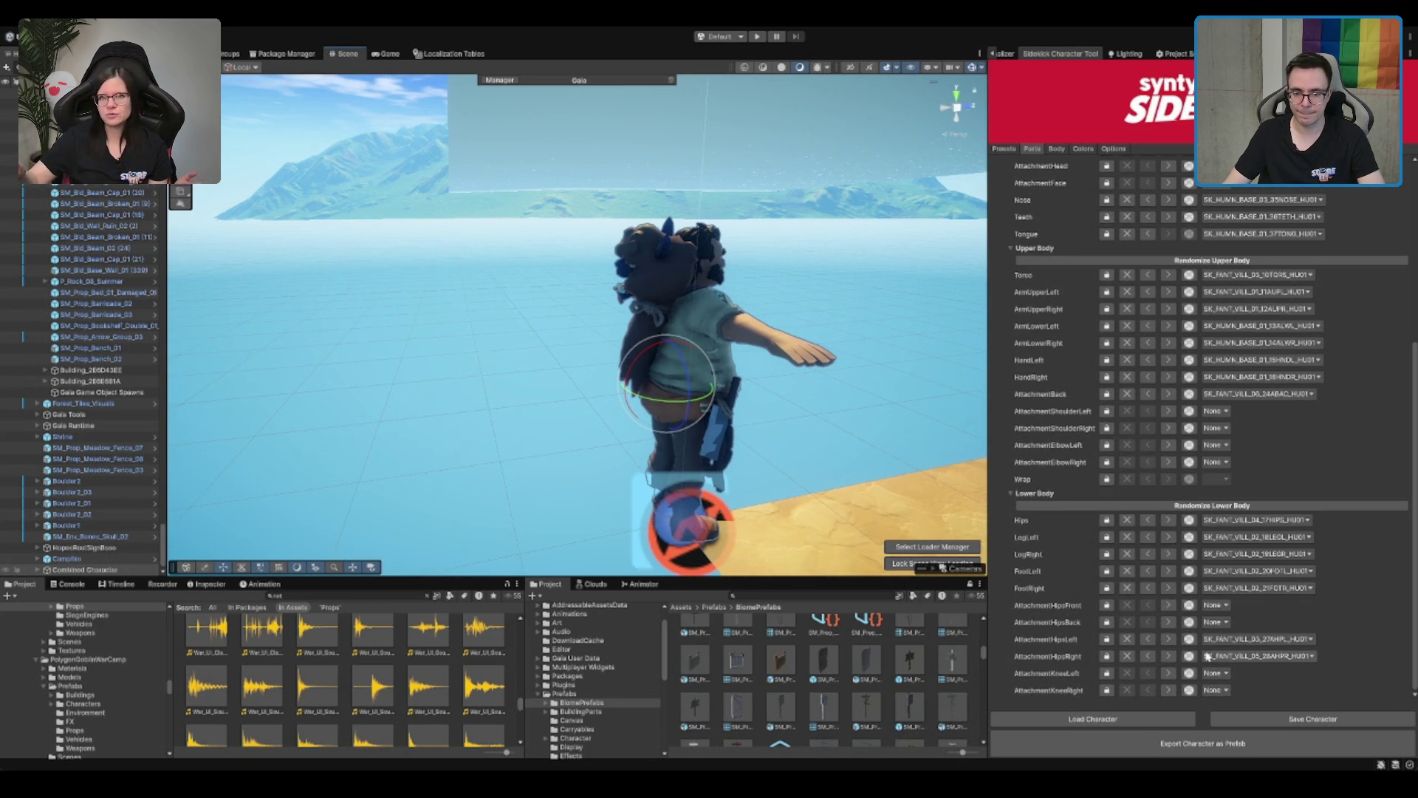
pyautogui.click(1126, 638)
pyautogui.click(1124, 656)
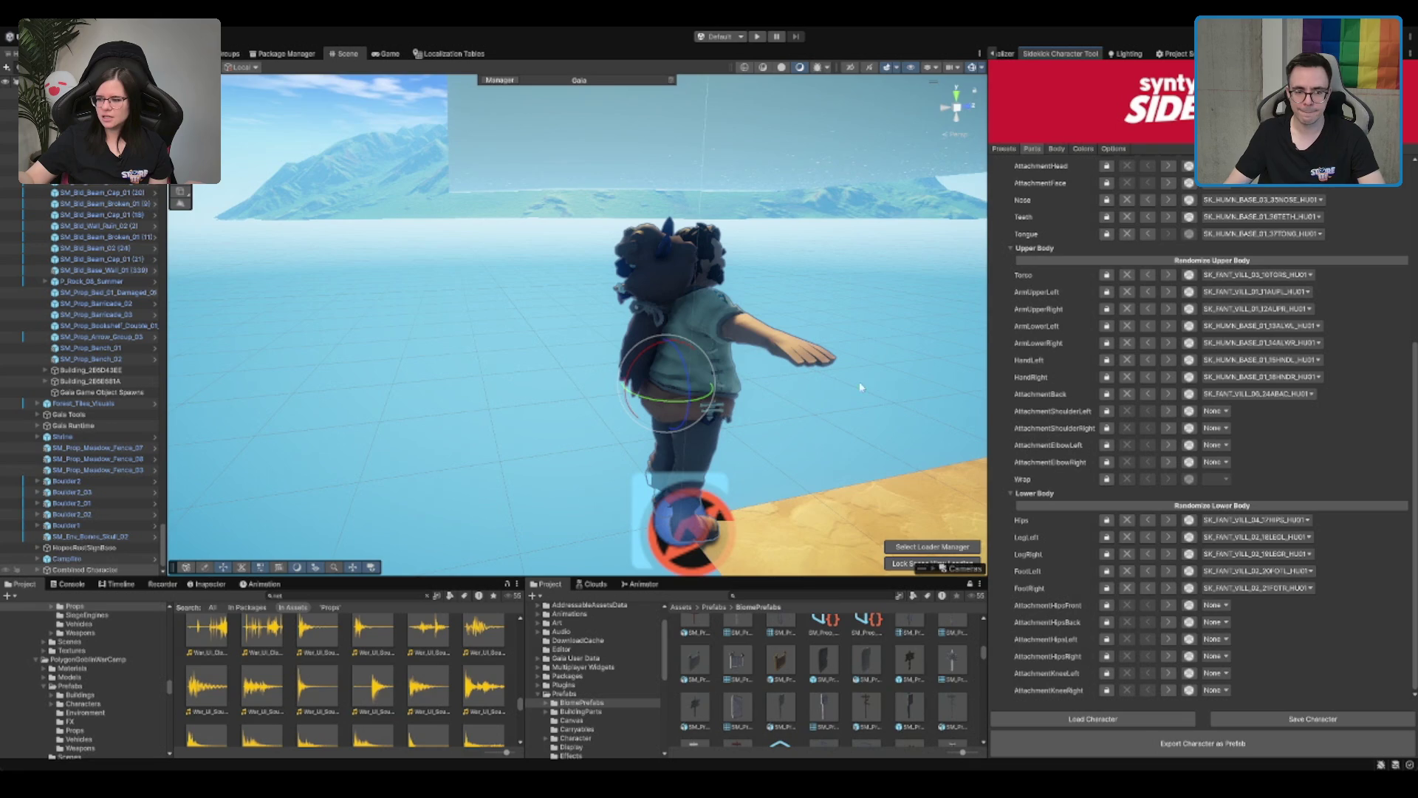
pyautogui.click(1126, 394)
pyautogui.moveTo(739, 318)
pyautogui.mouseDown()
pyautogui.moveTo(576, 314)
pyautogui.moveTo(643, 310)
pyautogui.moveTo(637, 387)
pyautogui.moveTo(656, 397)
pyautogui.mouseUp()
pyautogui.scroll(3, 1261, 387)
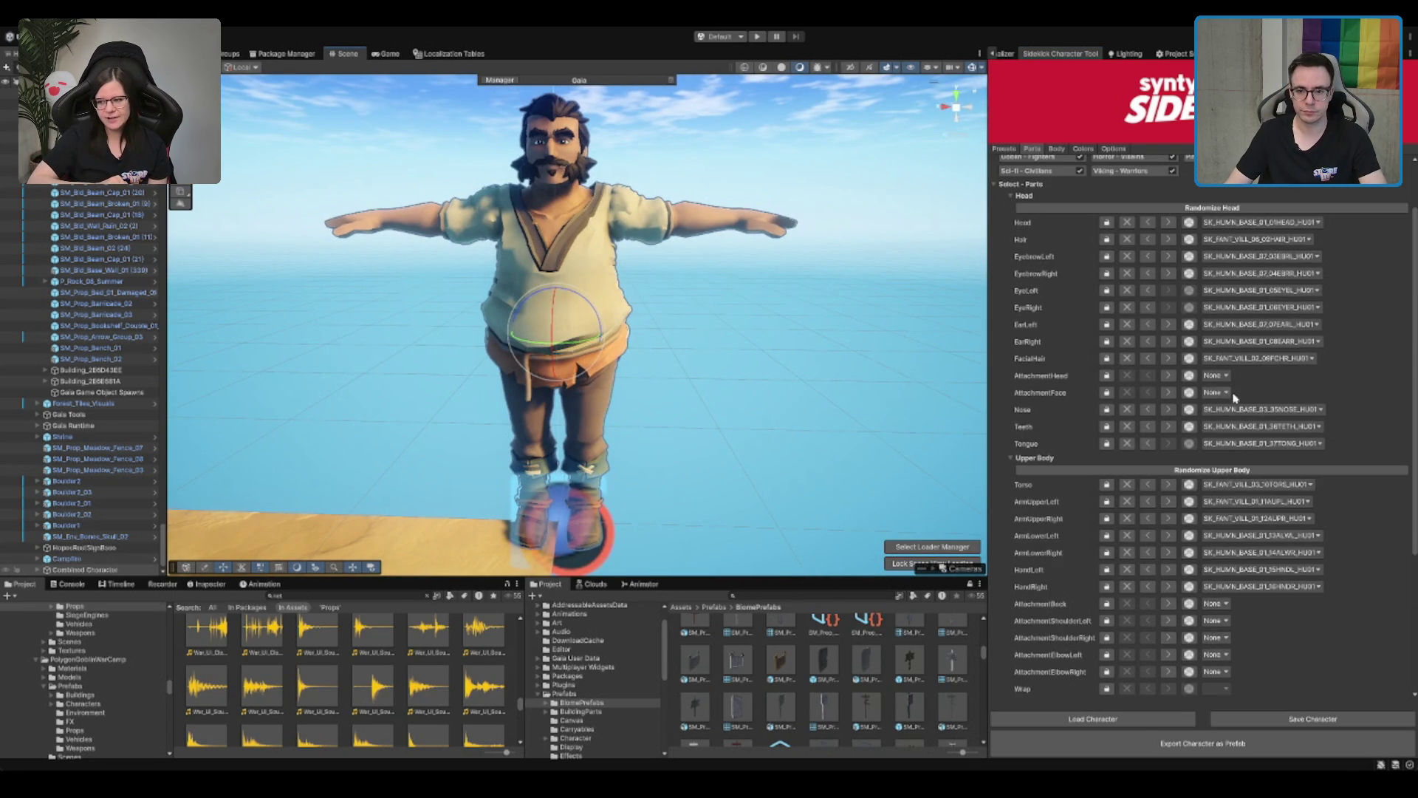
pyautogui.scroll(5, 1233, 395)
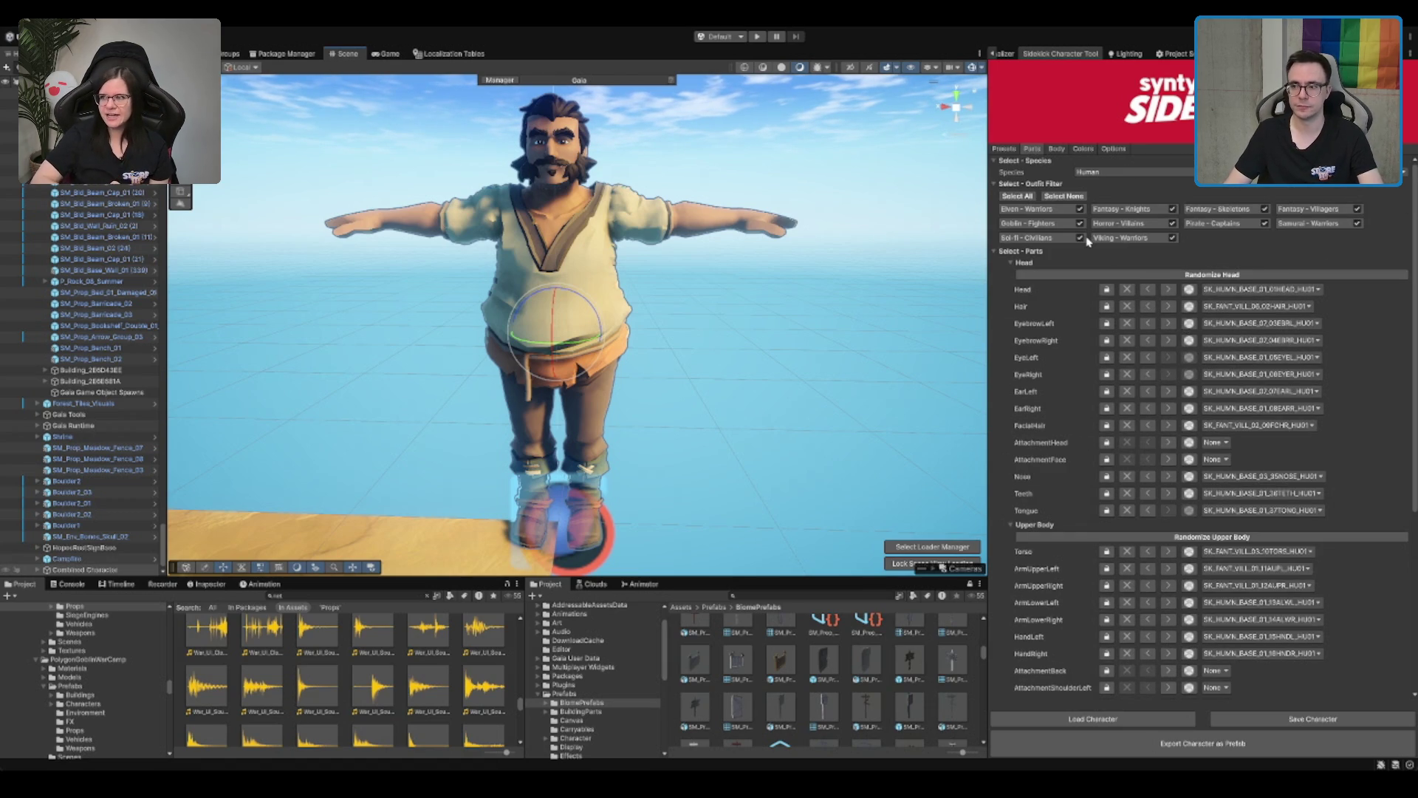
# - Look through the Sidekick tool's body shape, colour and options tabs, ending on the Parts list
pyautogui.click(1057, 149)
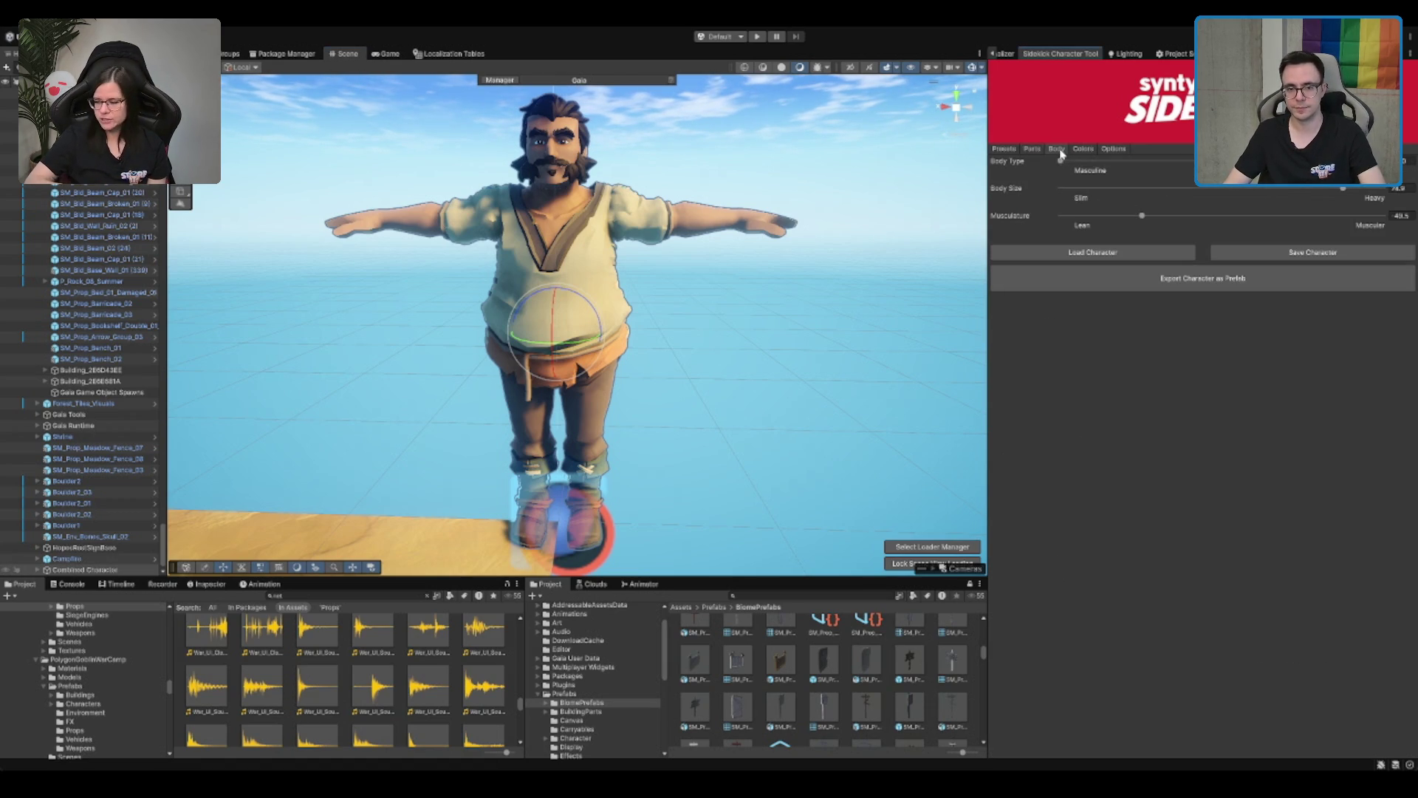
pyautogui.click(1083, 149)
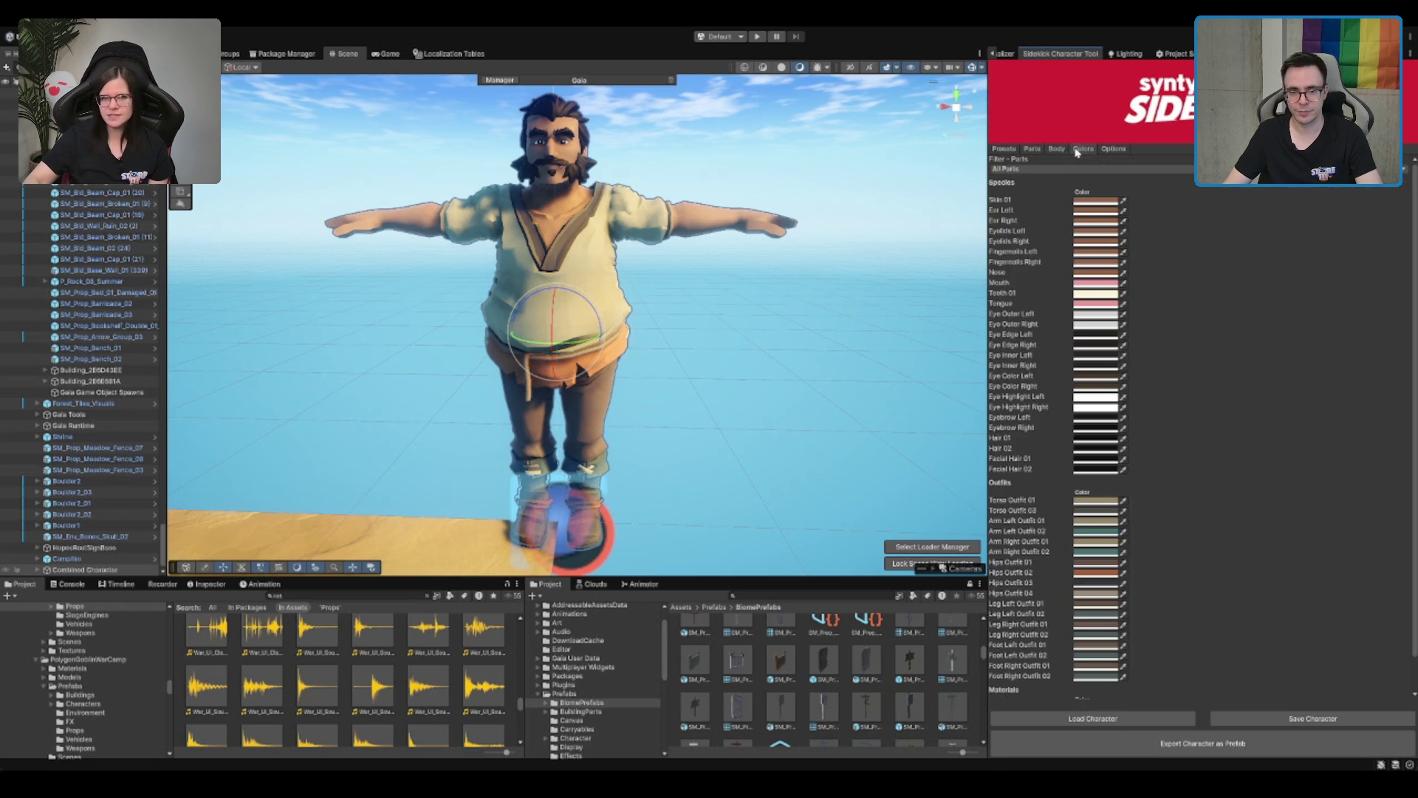
pyautogui.click(1057, 149)
pyautogui.click(1108, 149)
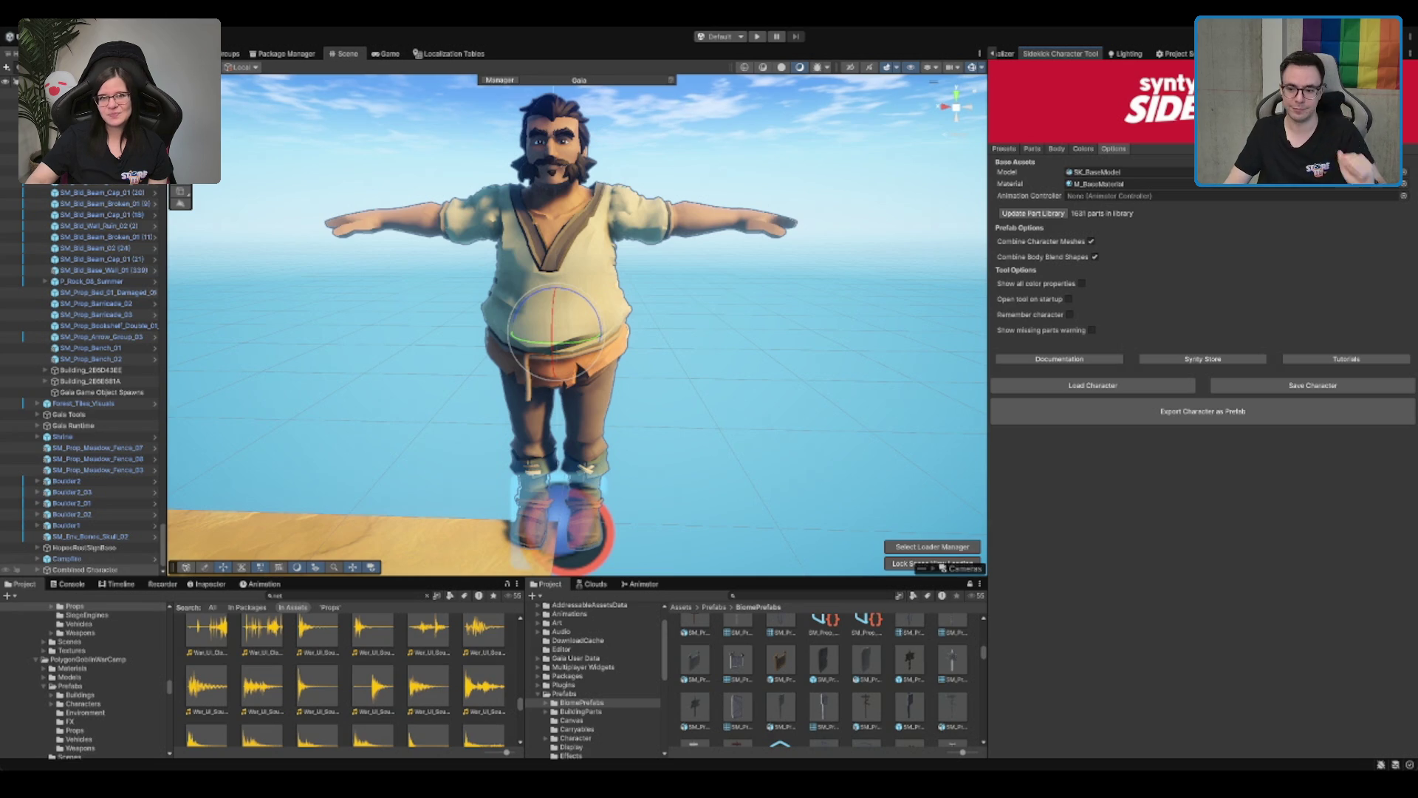
pyautogui.click(1032, 148)
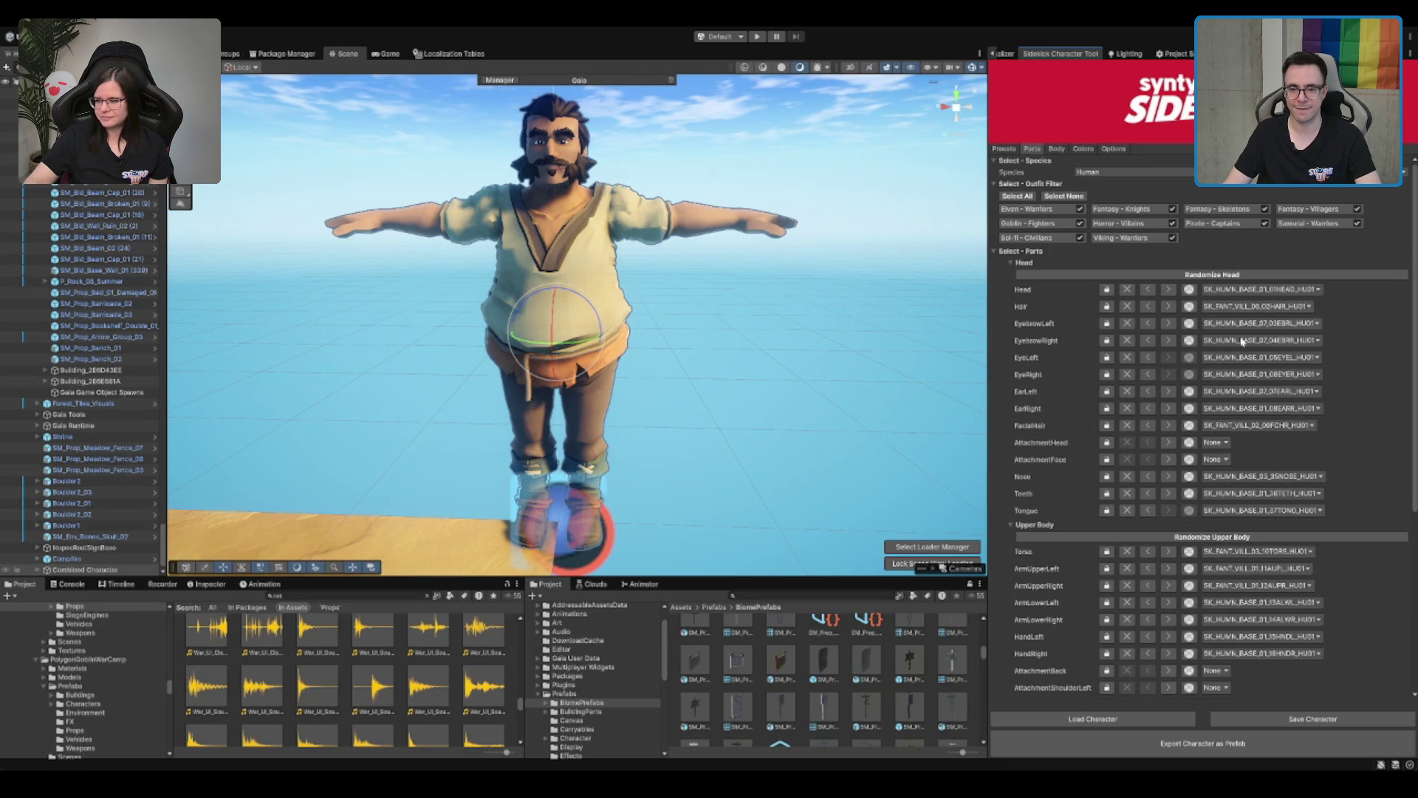
# - Scroll to the FacialHair part and cycle through a series of beard styles
pyautogui.scroll(-1, 1231, 356)
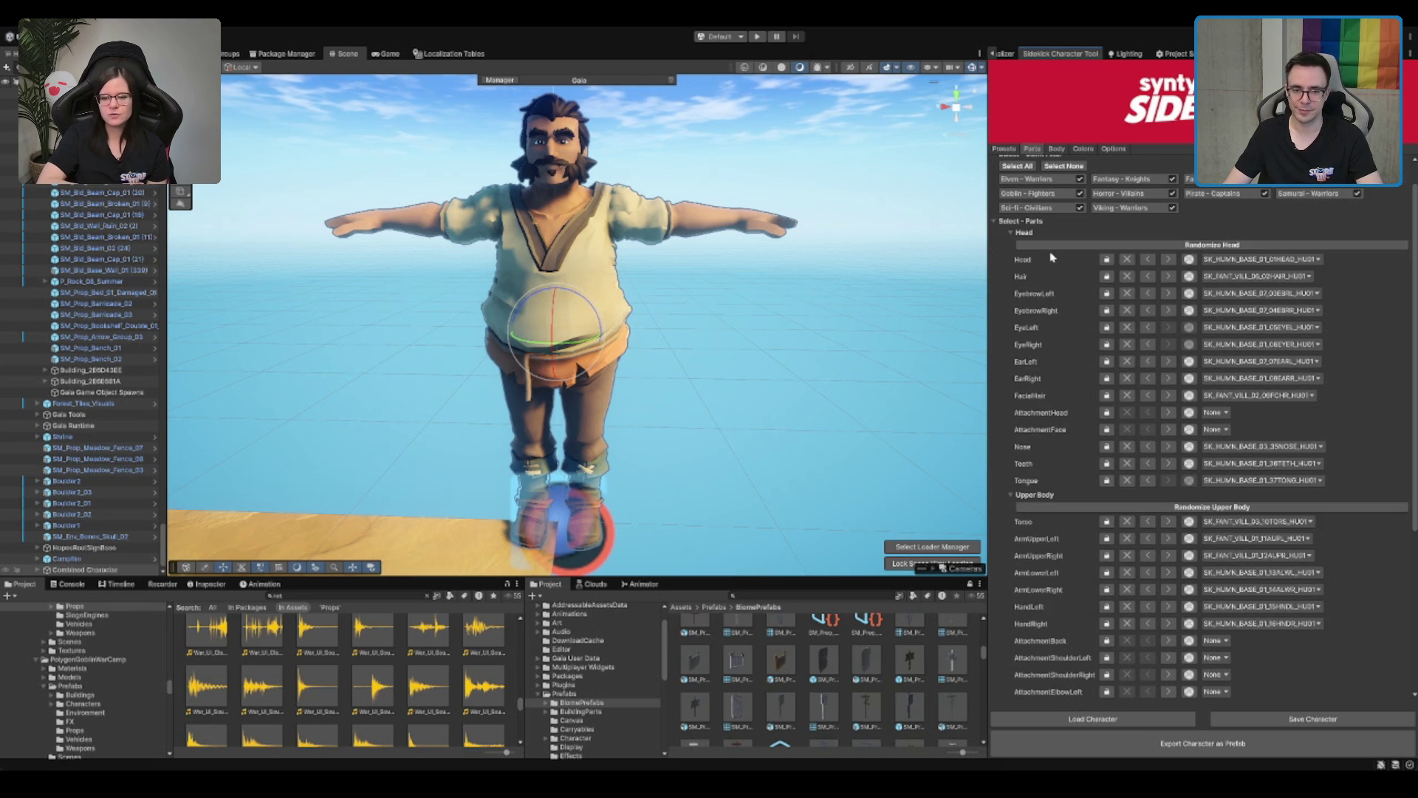
pyautogui.scroll(-8, 1045, 370)
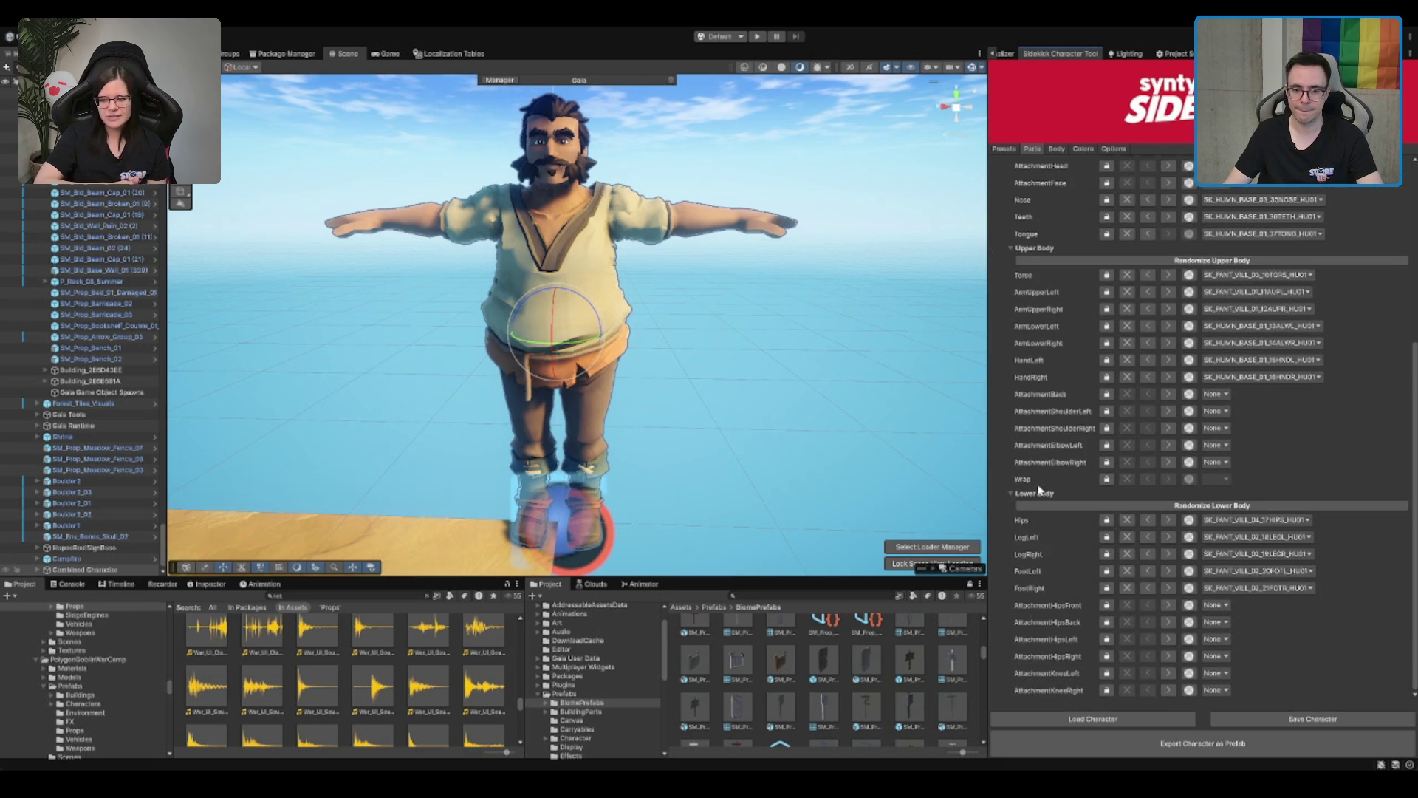
pyautogui.scroll(9, 1071, 569)
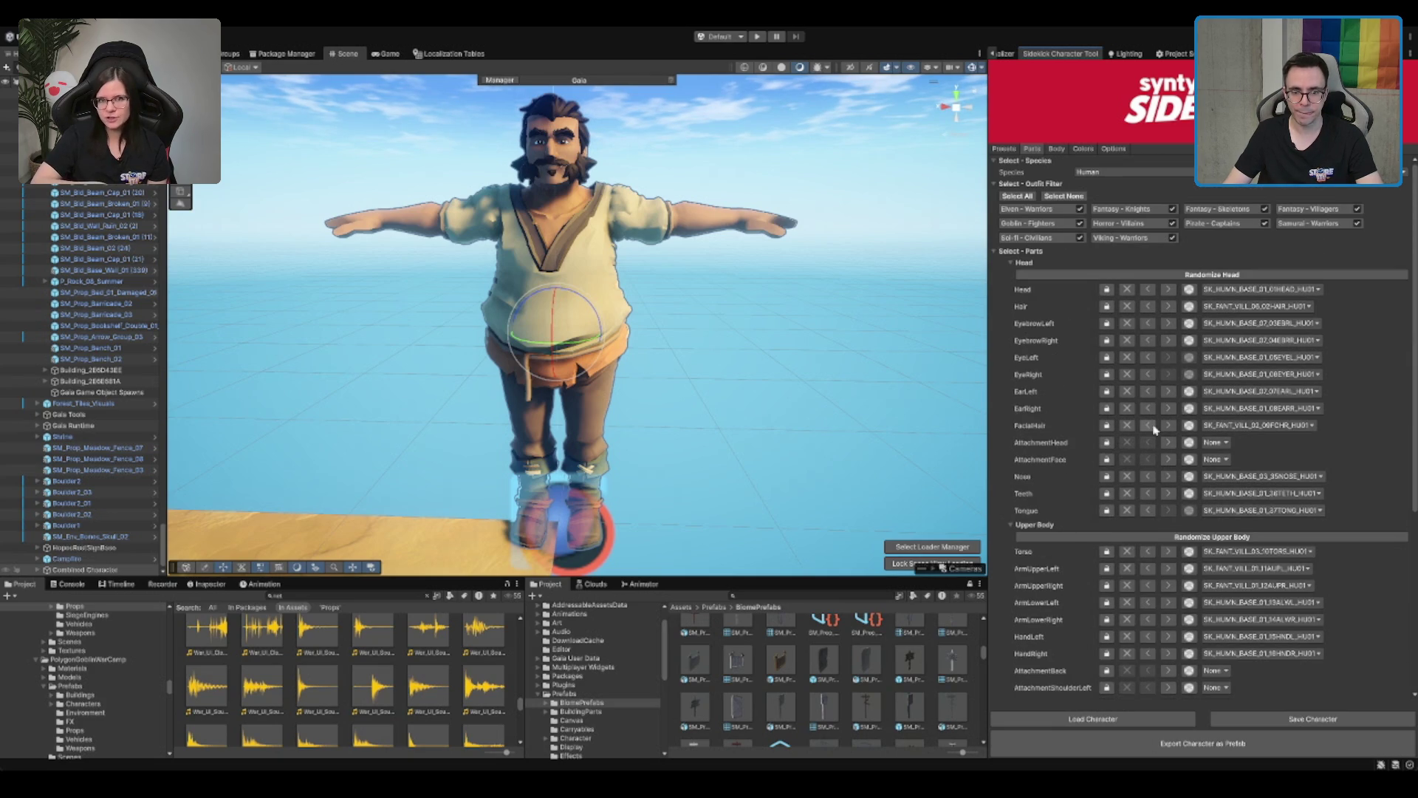
pyautogui.click(1168, 424)
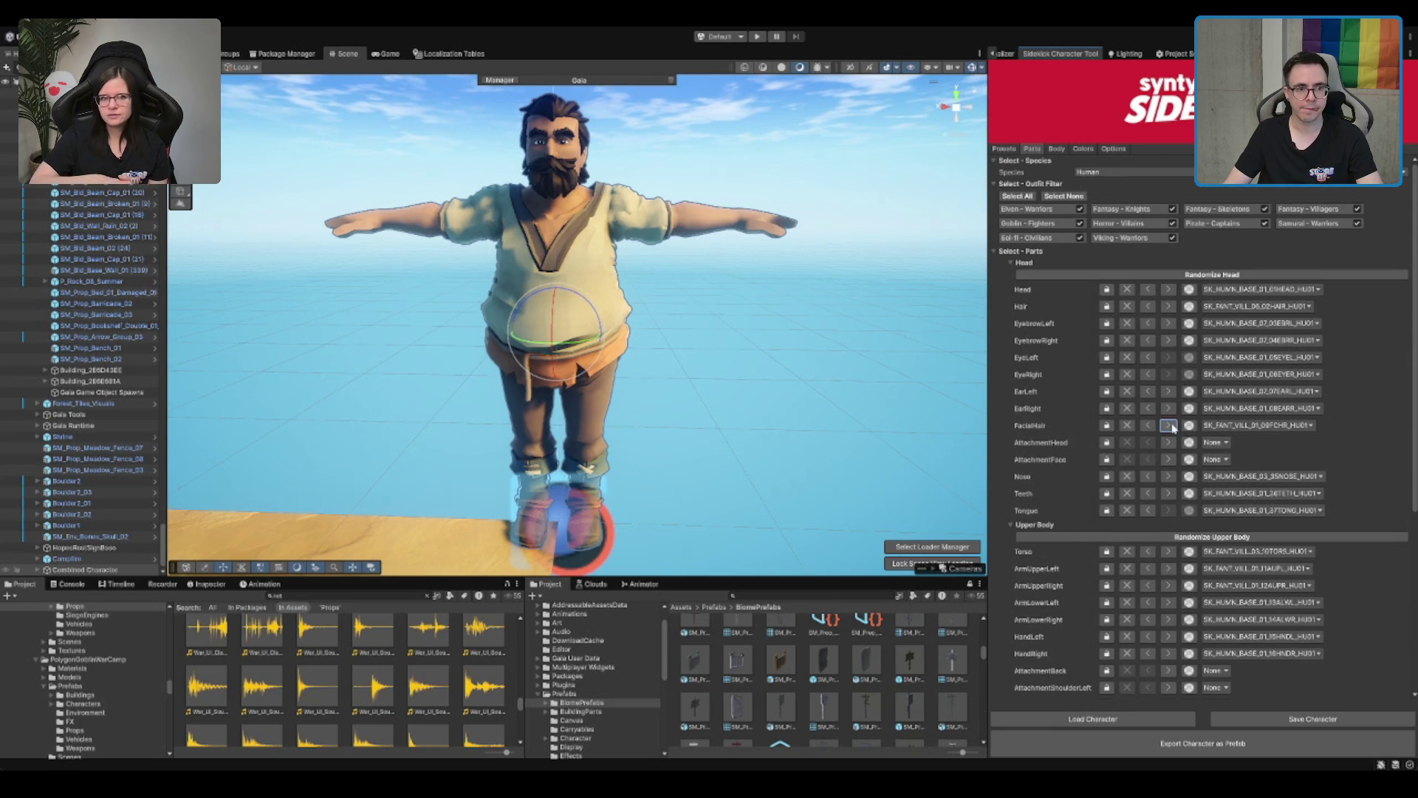
pyautogui.click(1170, 426)
pyautogui.click(1170, 426)
pyautogui.click(1170, 426)
pyautogui.click(1168, 425)
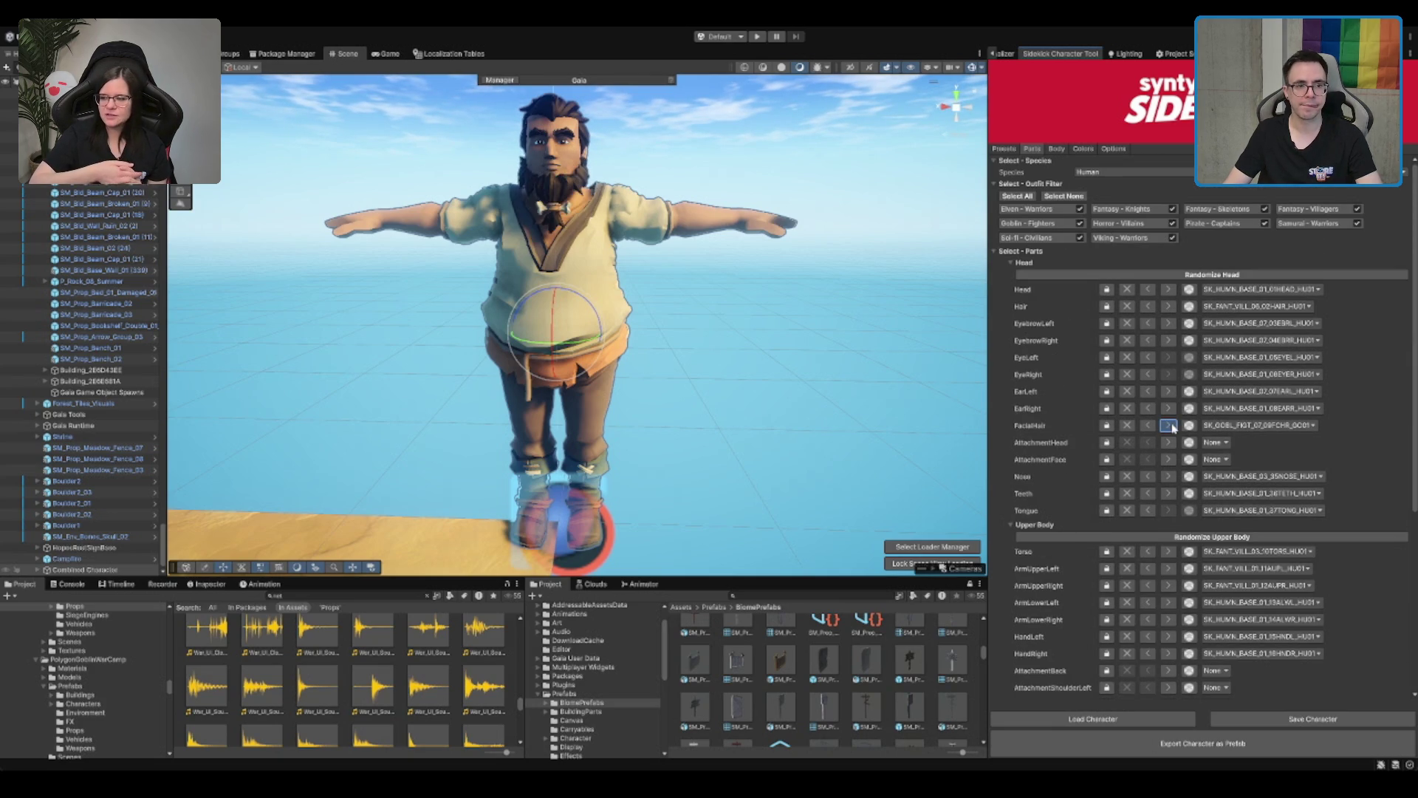
pyautogui.click(1168, 426)
pyautogui.click(1168, 425)
pyautogui.click(1168, 425)
pyautogui.click(1168, 426)
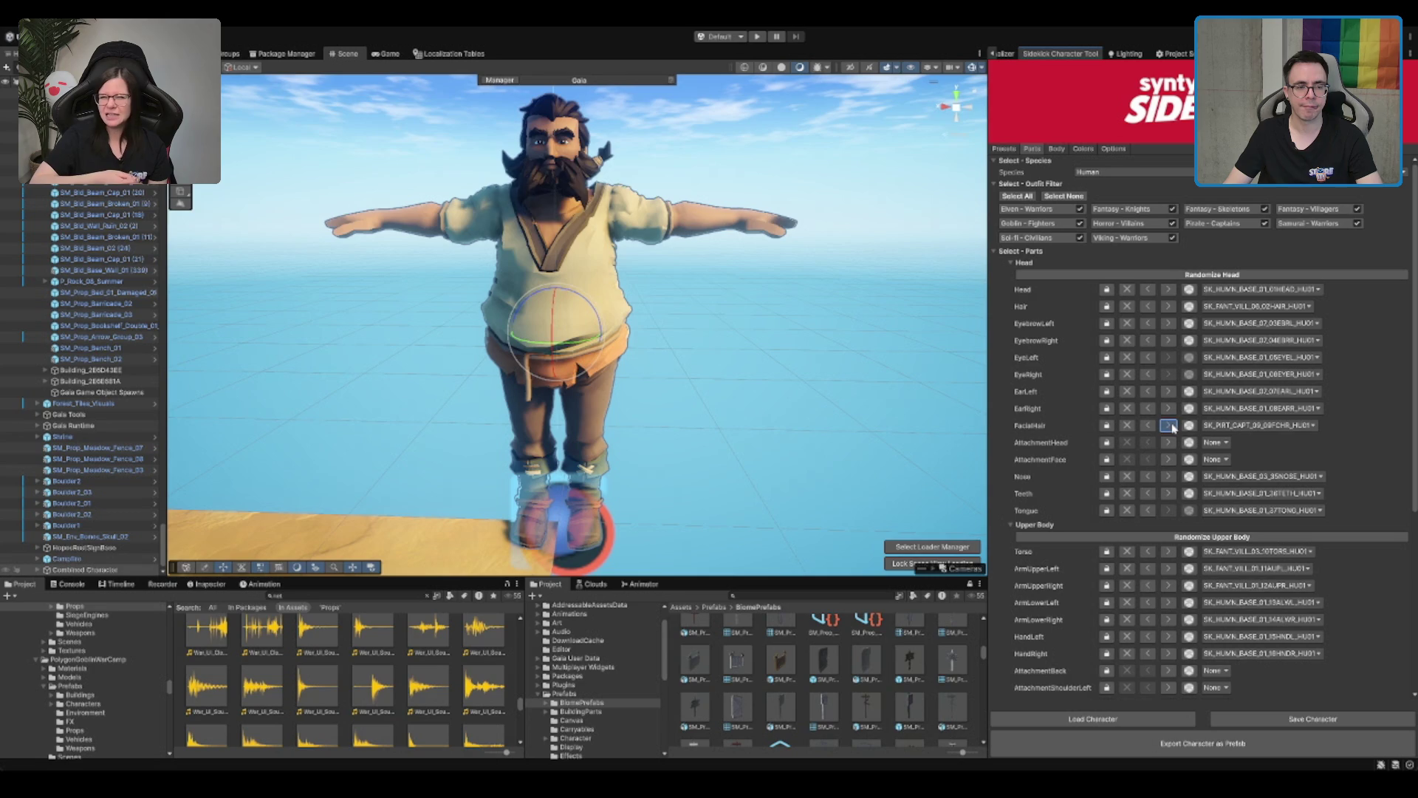
pyautogui.click(1168, 425)
pyautogui.click(1168, 426)
pyautogui.click(1168, 426)
pyautogui.click(1168, 425)
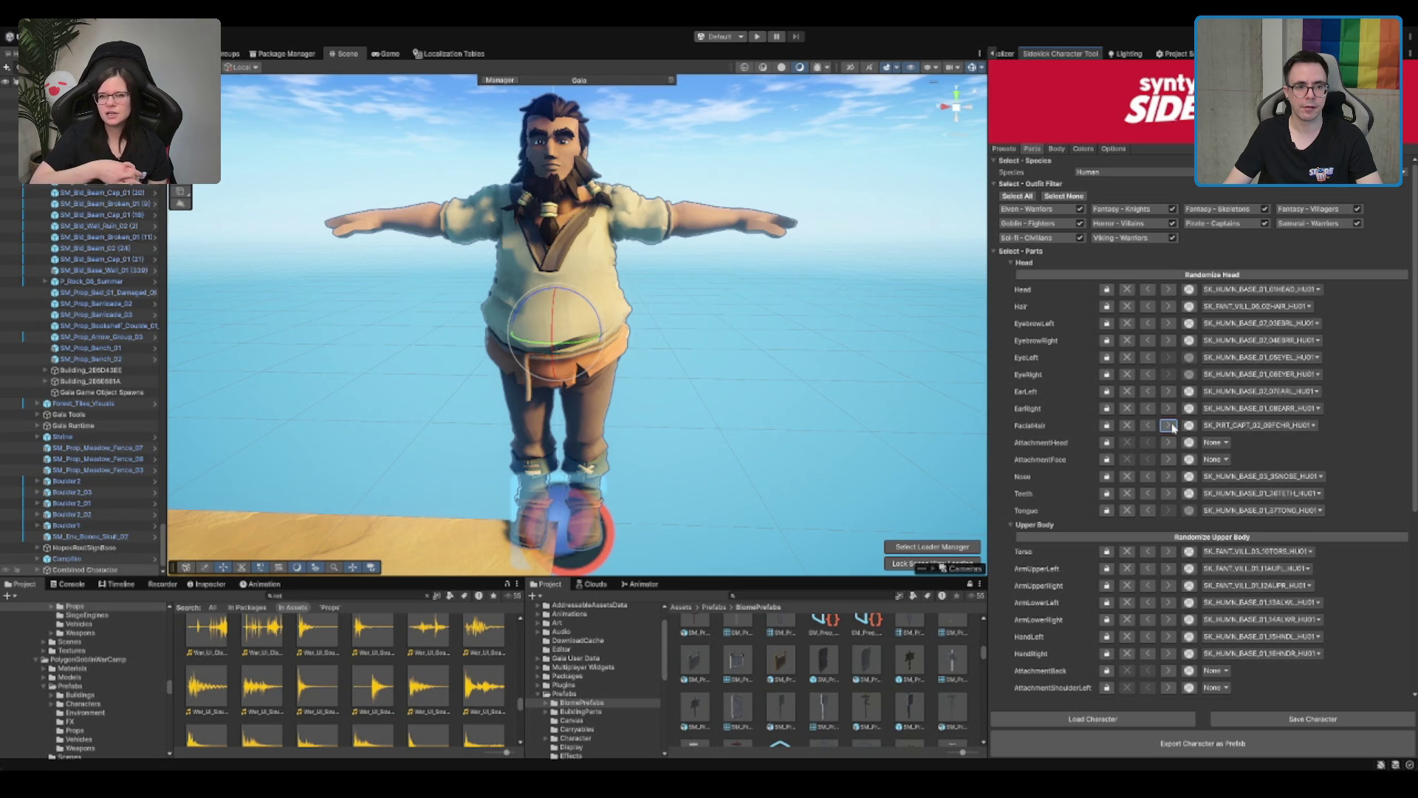
pyautogui.click(1168, 425)
pyautogui.click(1168, 425)
pyautogui.click(1168, 425)
pyautogui.click(1168, 426)
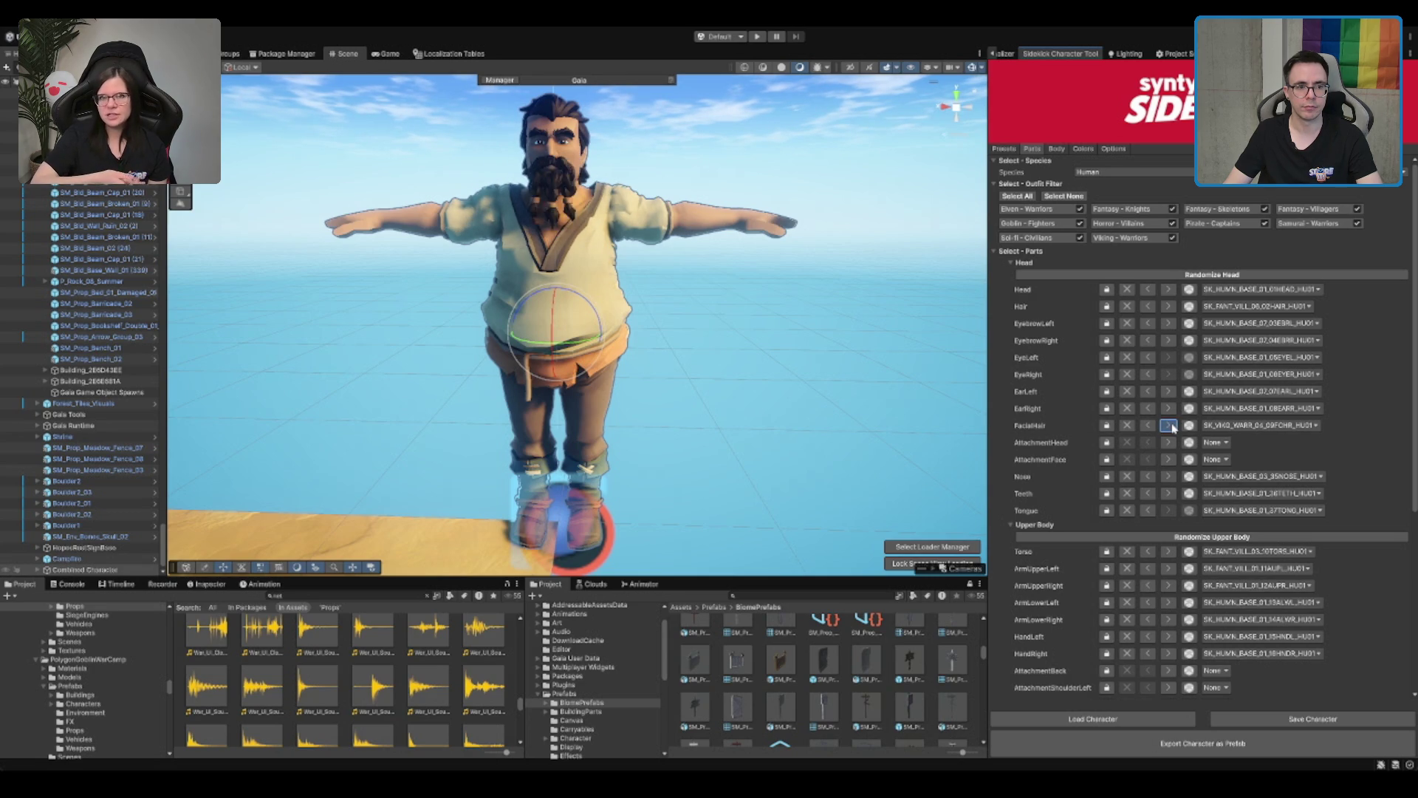
pyautogui.click(1169, 426)
pyautogui.click(1169, 426)
pyautogui.click(1168, 425)
pyautogui.click(1168, 425)
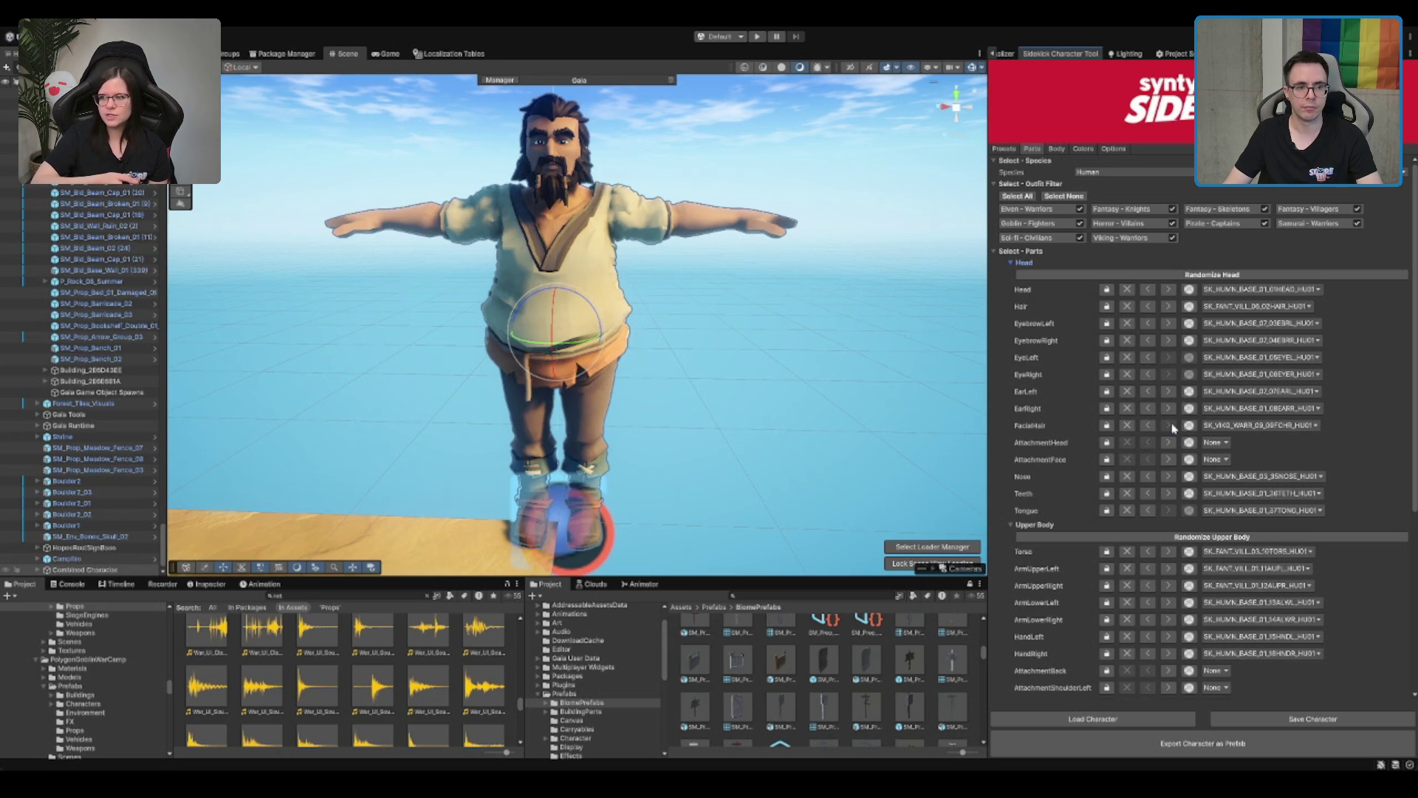
# - Cycle on past the goatee, then step back one style to settle on the moustache
pyautogui.click(1167, 427)
pyautogui.click(1167, 426)
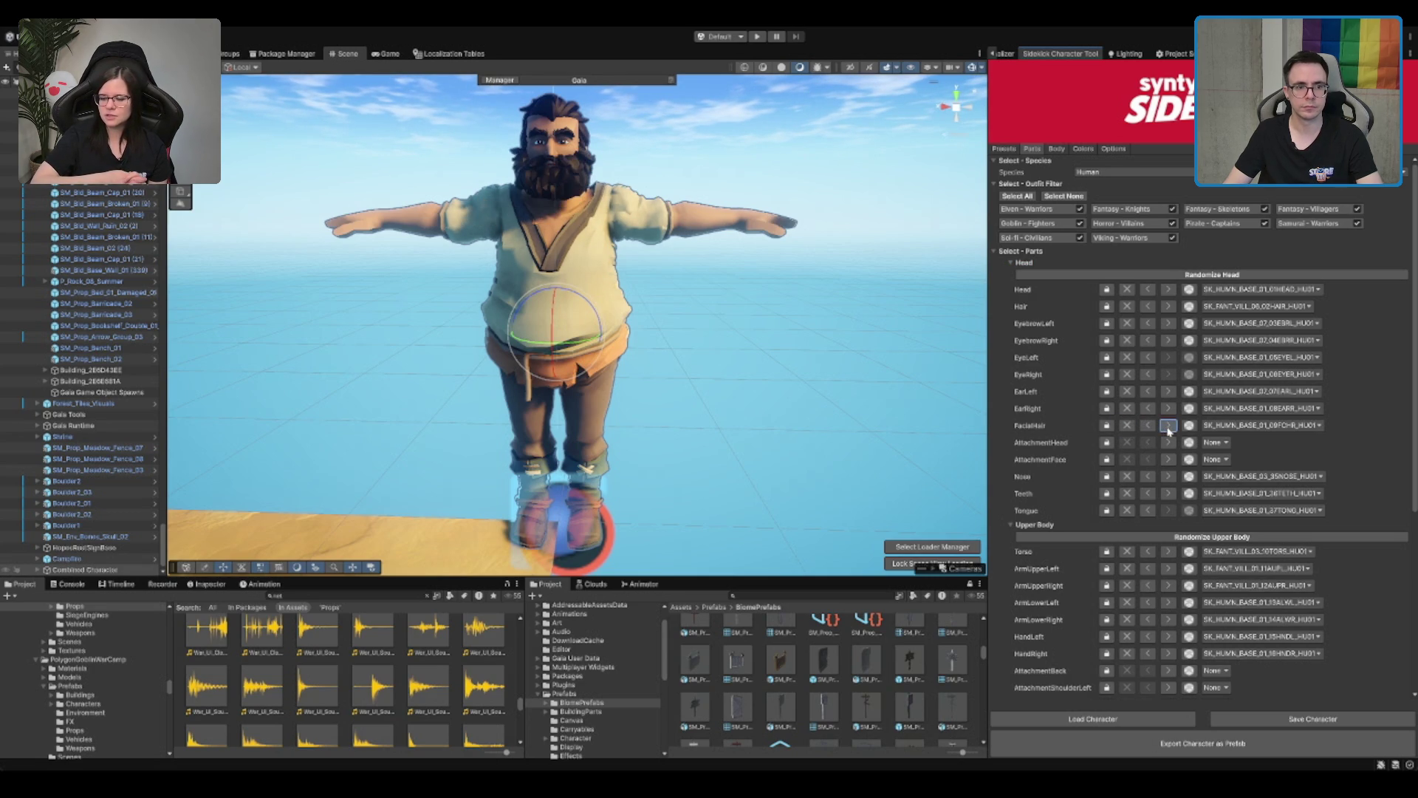
pyautogui.click(1168, 426)
pyautogui.click(1168, 427)
pyautogui.click(1168, 427)
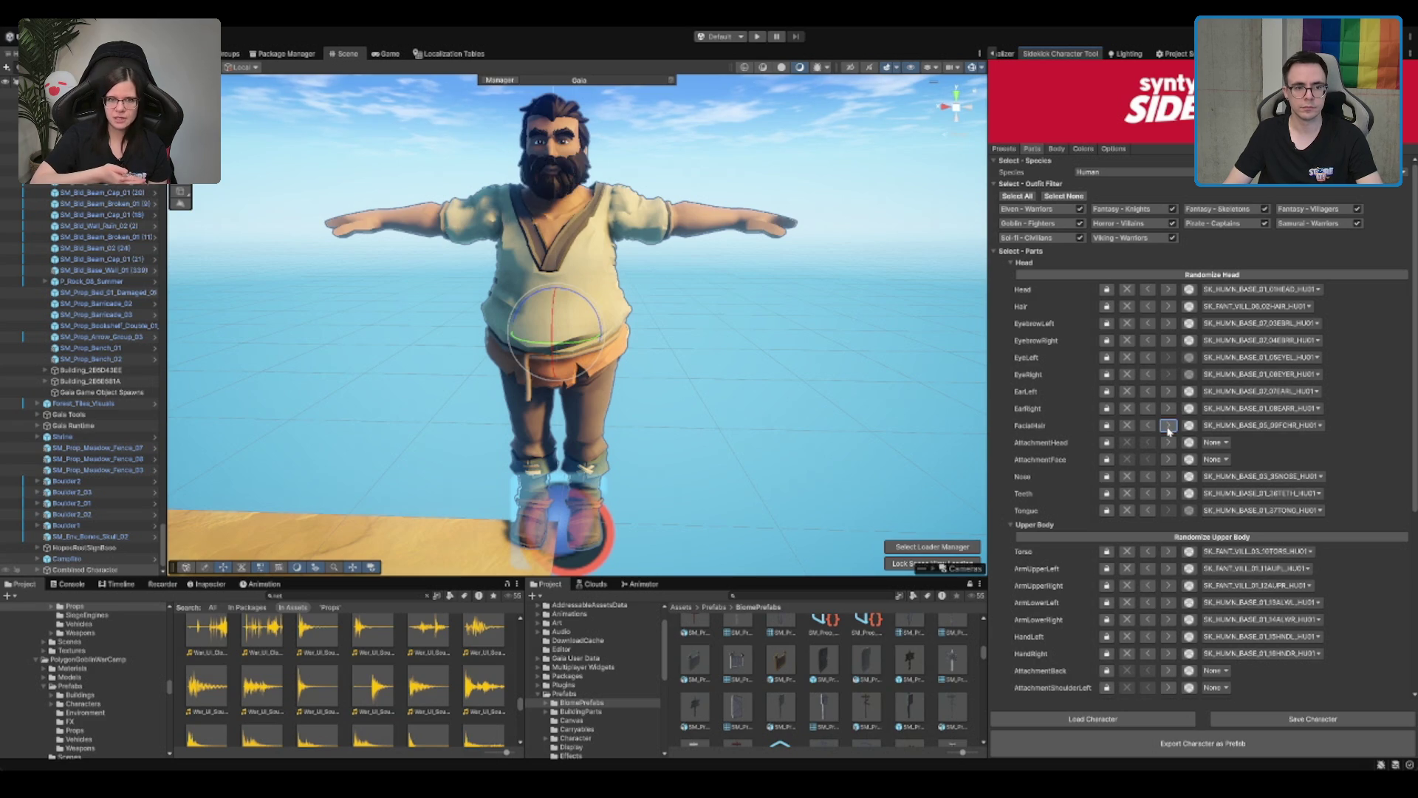
pyautogui.click(1168, 427)
pyautogui.click(1168, 426)
pyautogui.click(1167, 426)
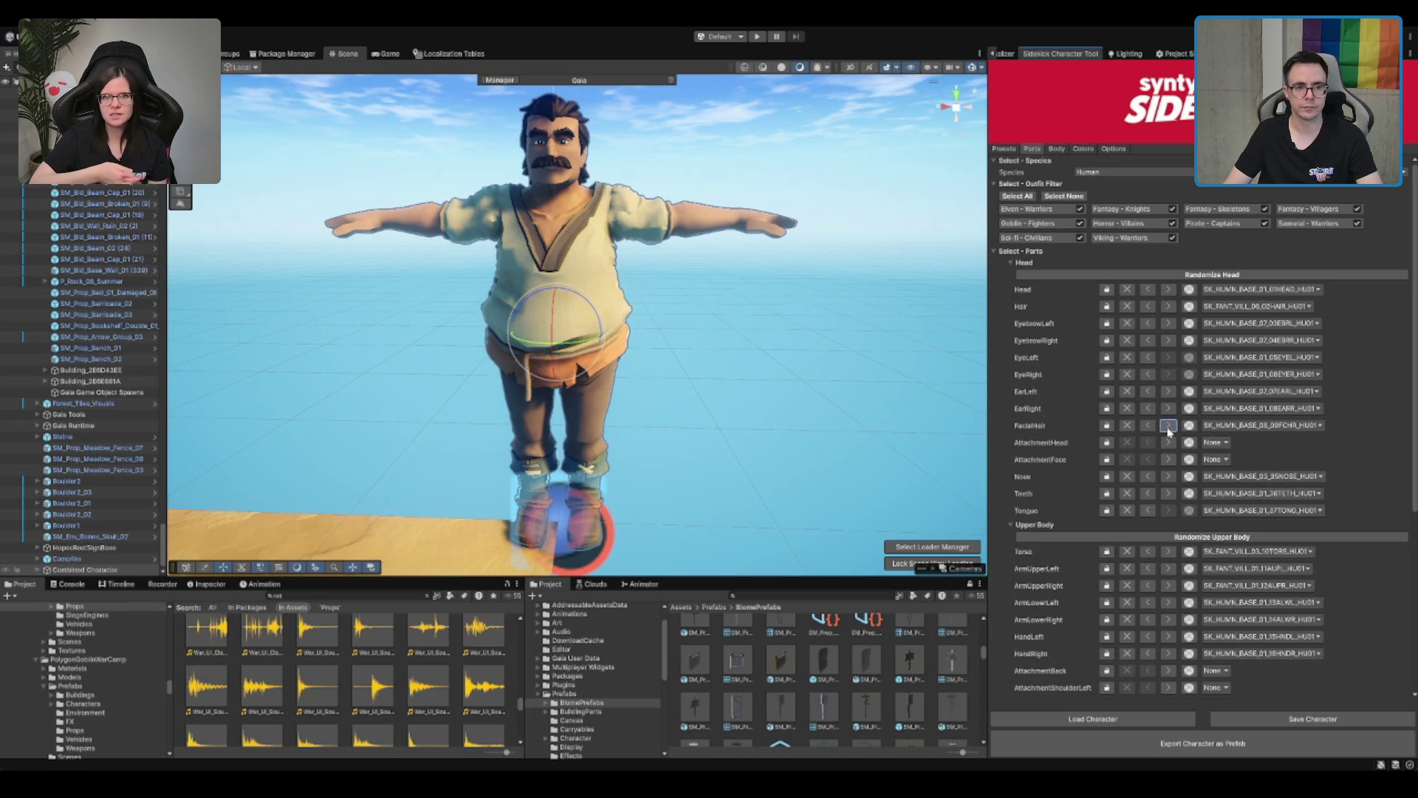
pyautogui.click(1151, 426)
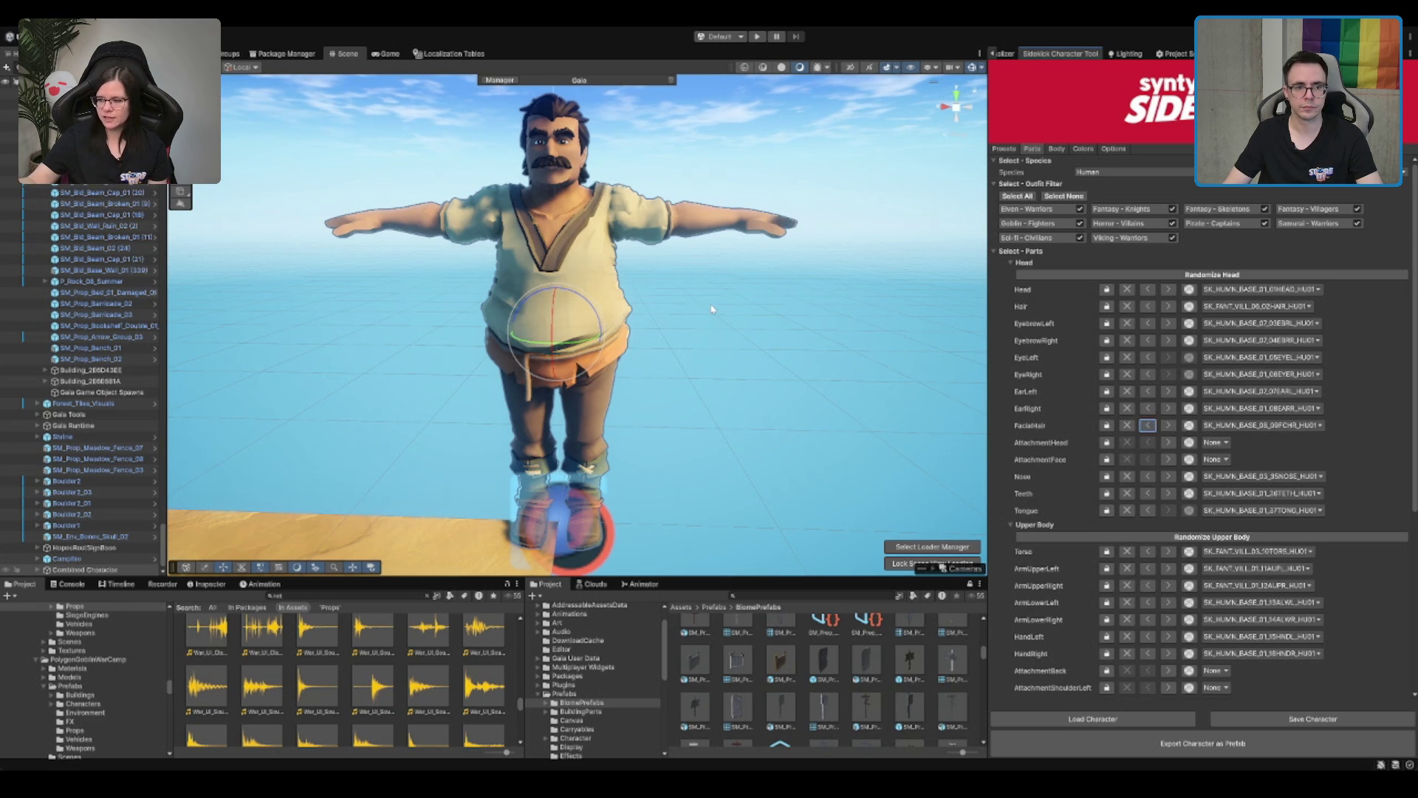
pyautogui.scroll(5, 726, 305)
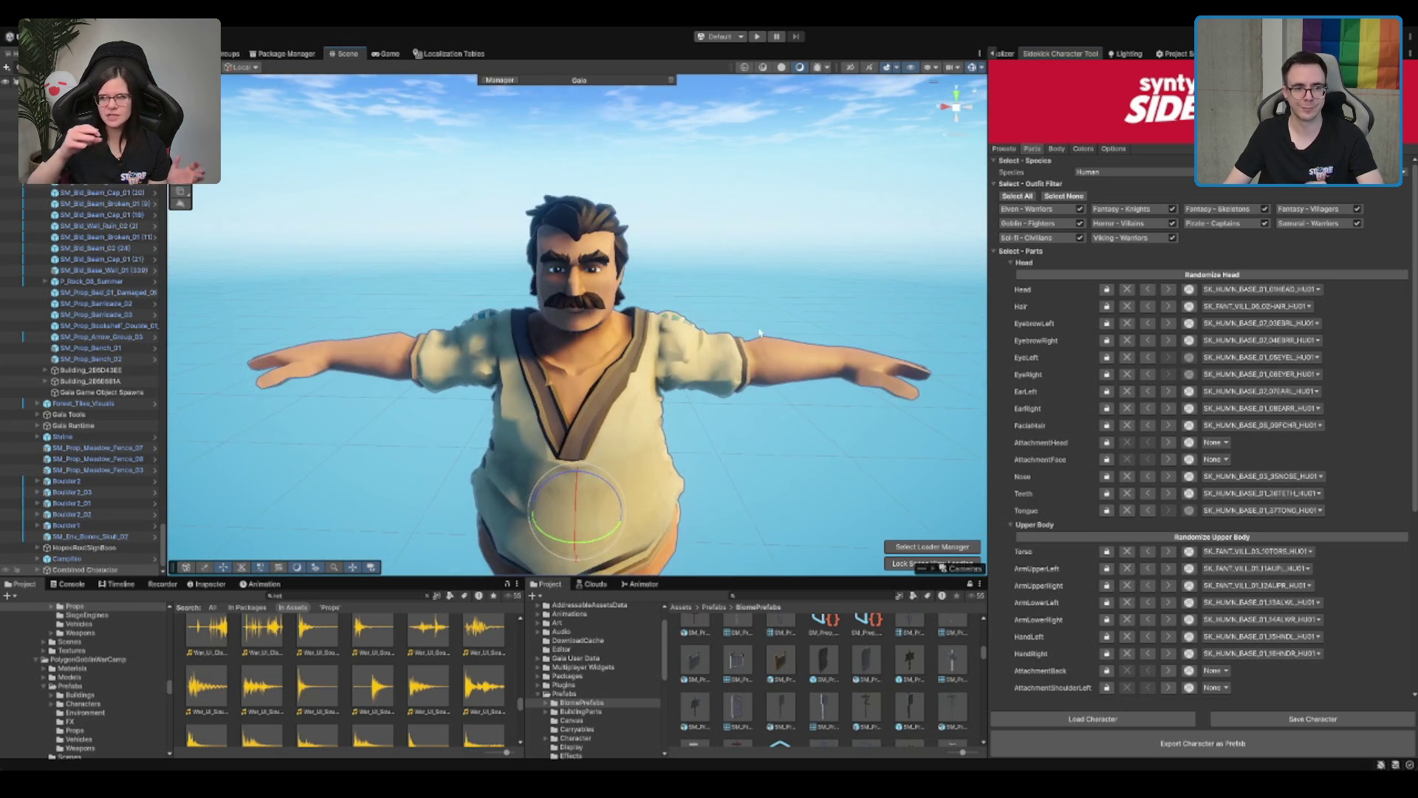
pyautogui.scroll(3, 731, 305)
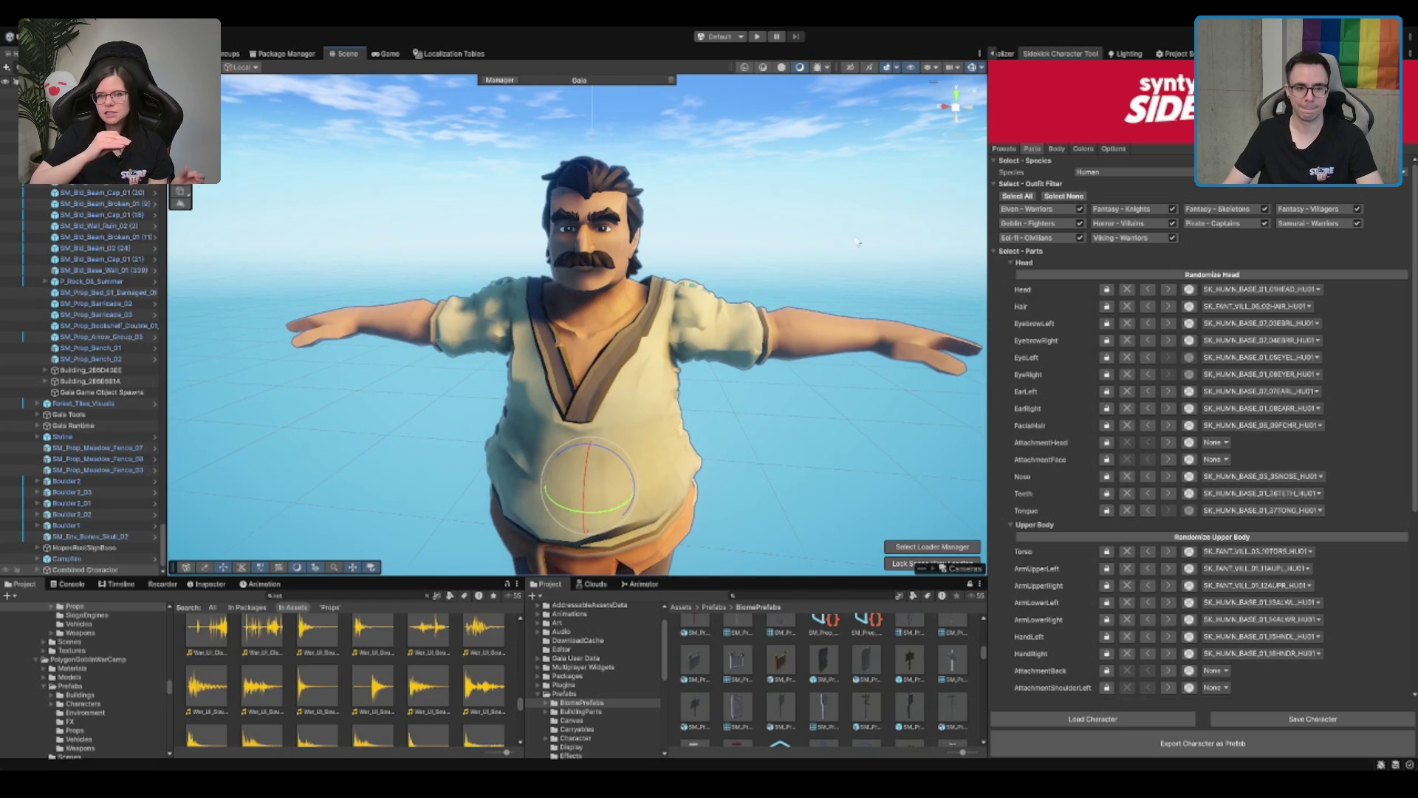
# - Try a few hairstyles and orbit the Scene view to inspect the villager's head
pyautogui.click(1167, 307)
pyautogui.click(1167, 307)
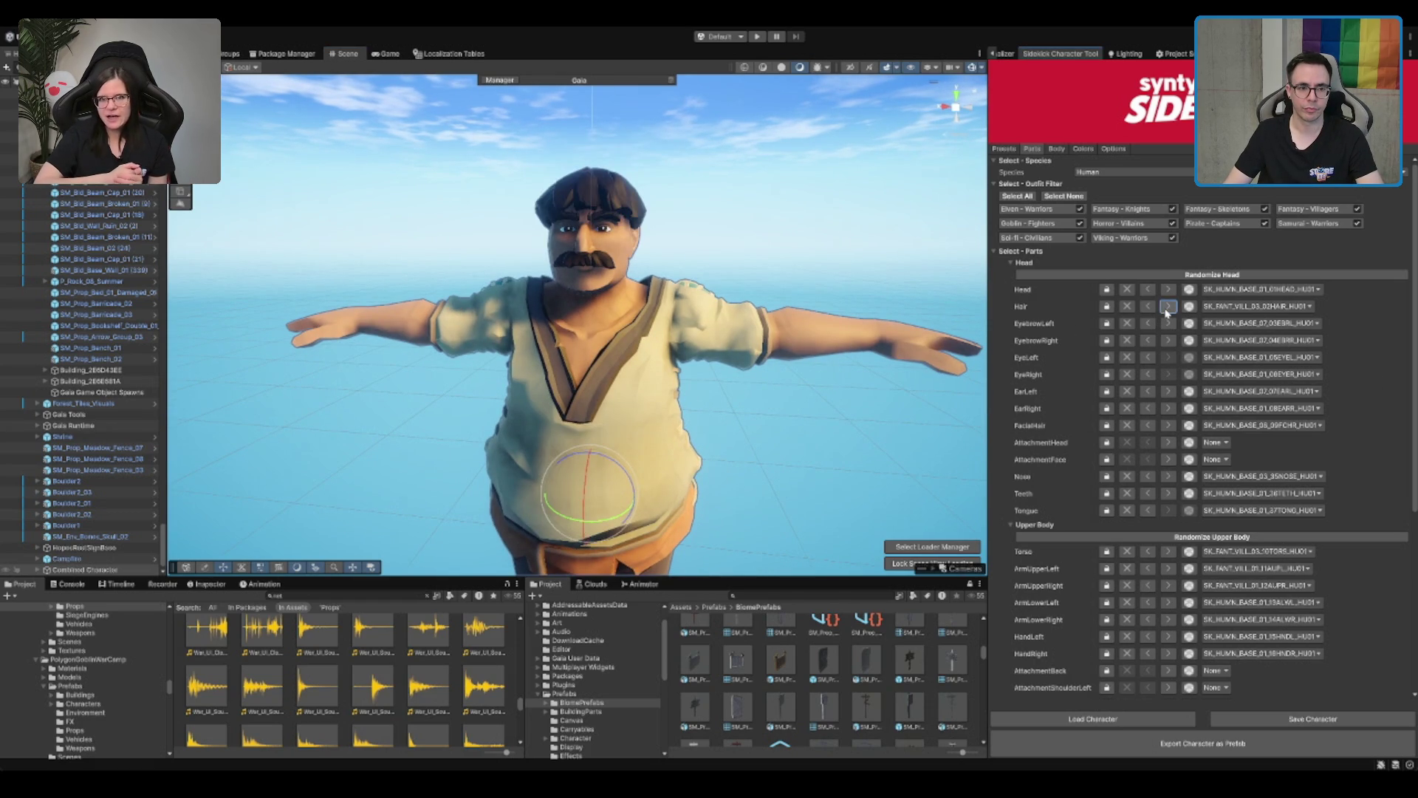
pyautogui.click(1149, 307)
pyautogui.click(1149, 308)
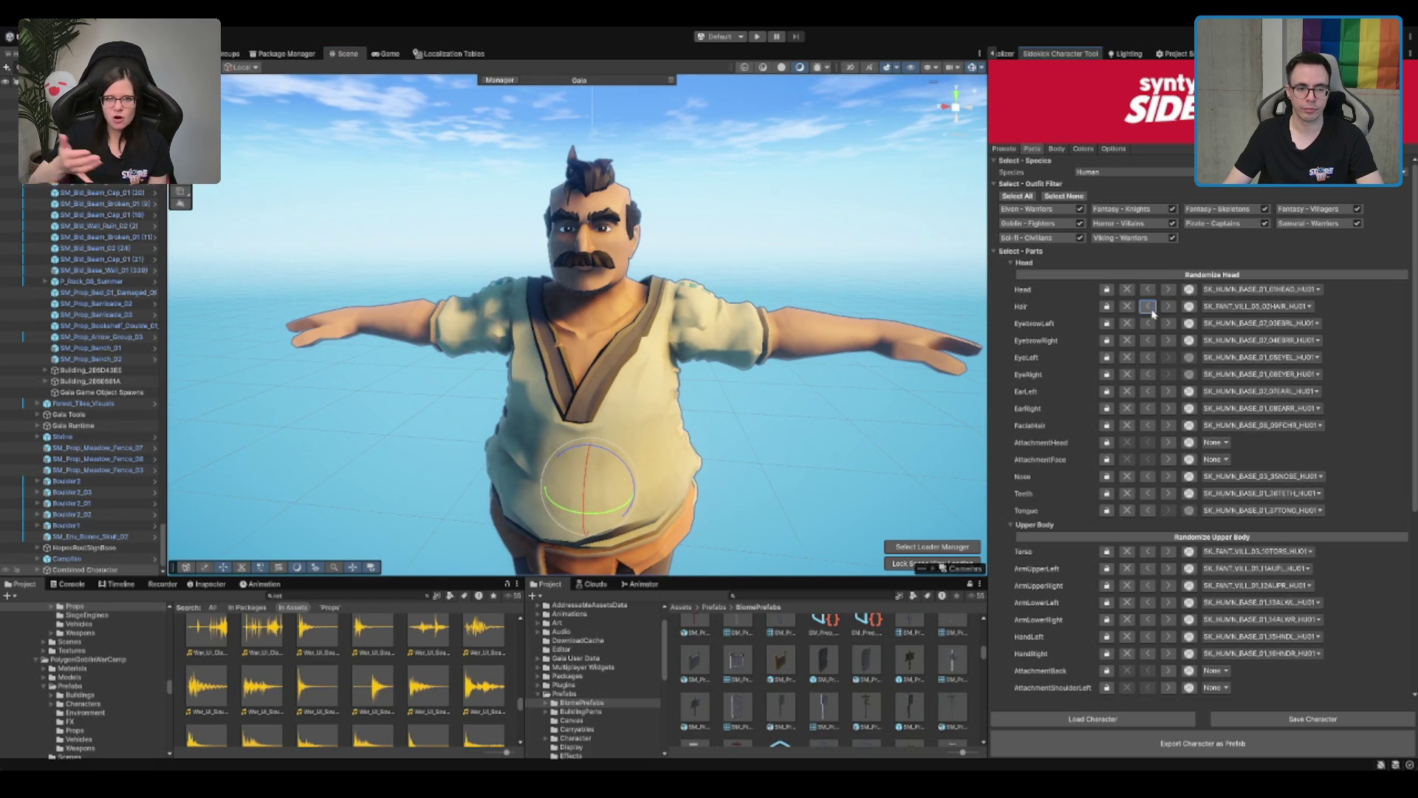
pyautogui.moveTo(665, 317)
pyautogui.mouseDown()
pyautogui.moveTo(627, 309)
pyautogui.moveTo(687, 299)
pyautogui.mouseUp()
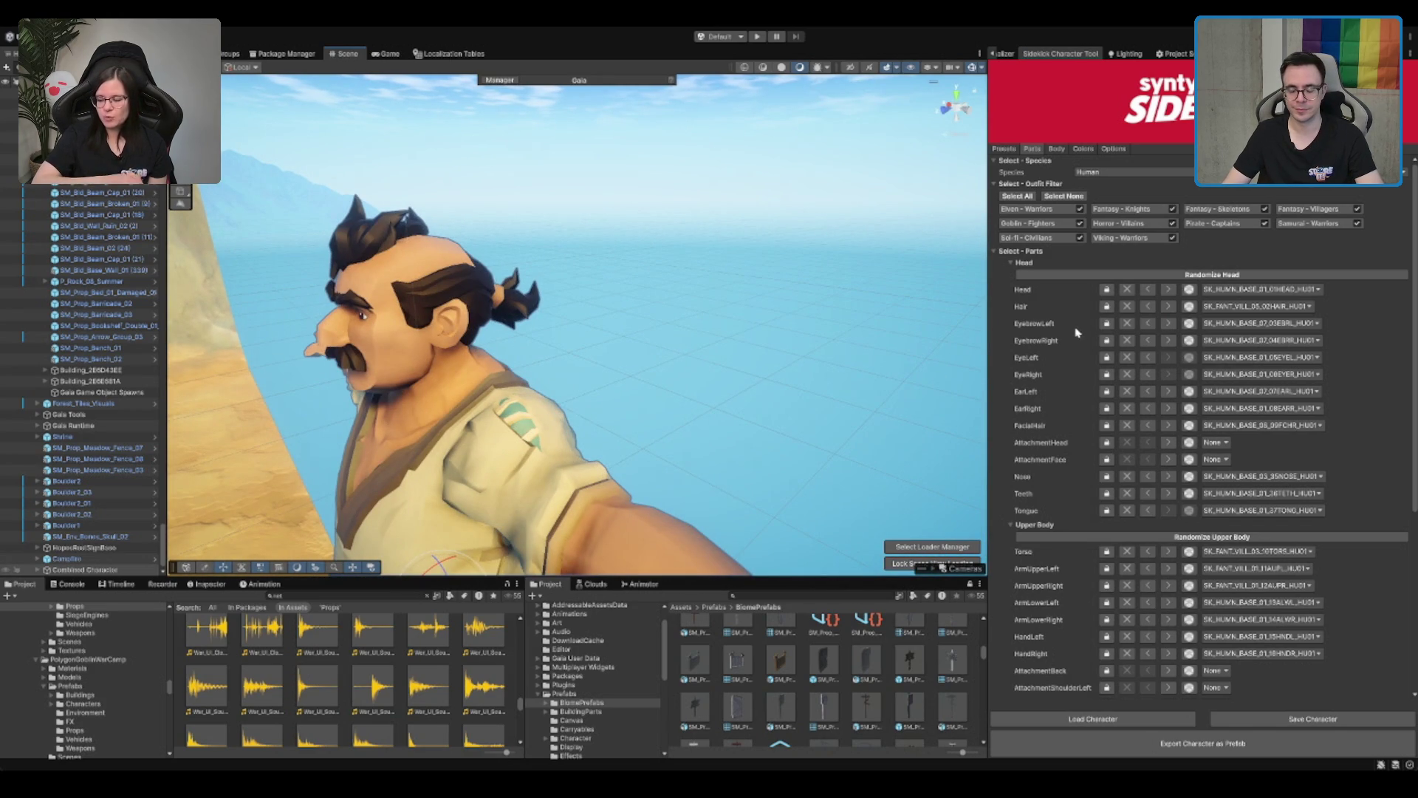
pyautogui.moveTo(647, 346); pyautogui.dragTo(591, 341)
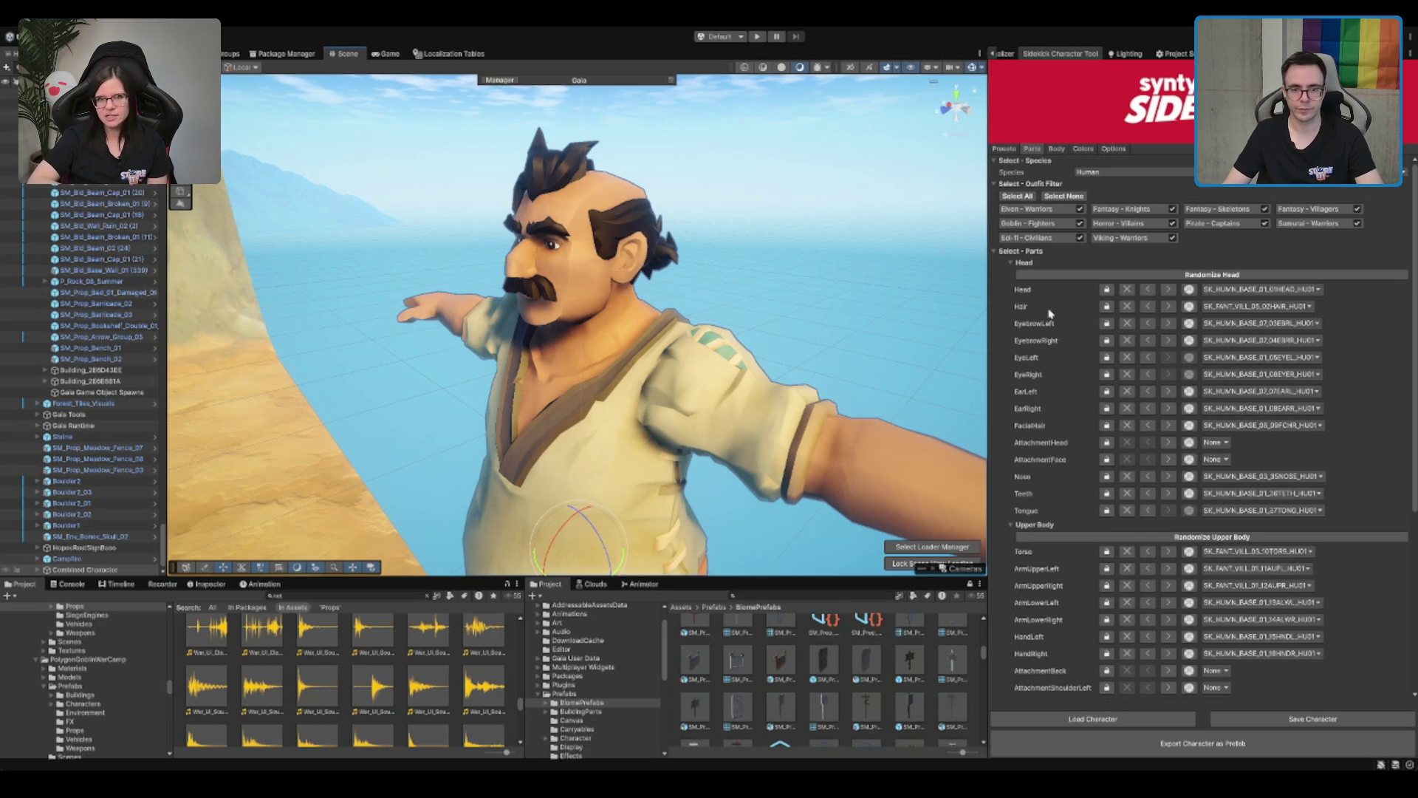
# - Cycle onward through more hairstyles, including a mohawk
pyautogui.click(1169, 309)
pyautogui.click(1168, 308)
pyautogui.click(1168, 308)
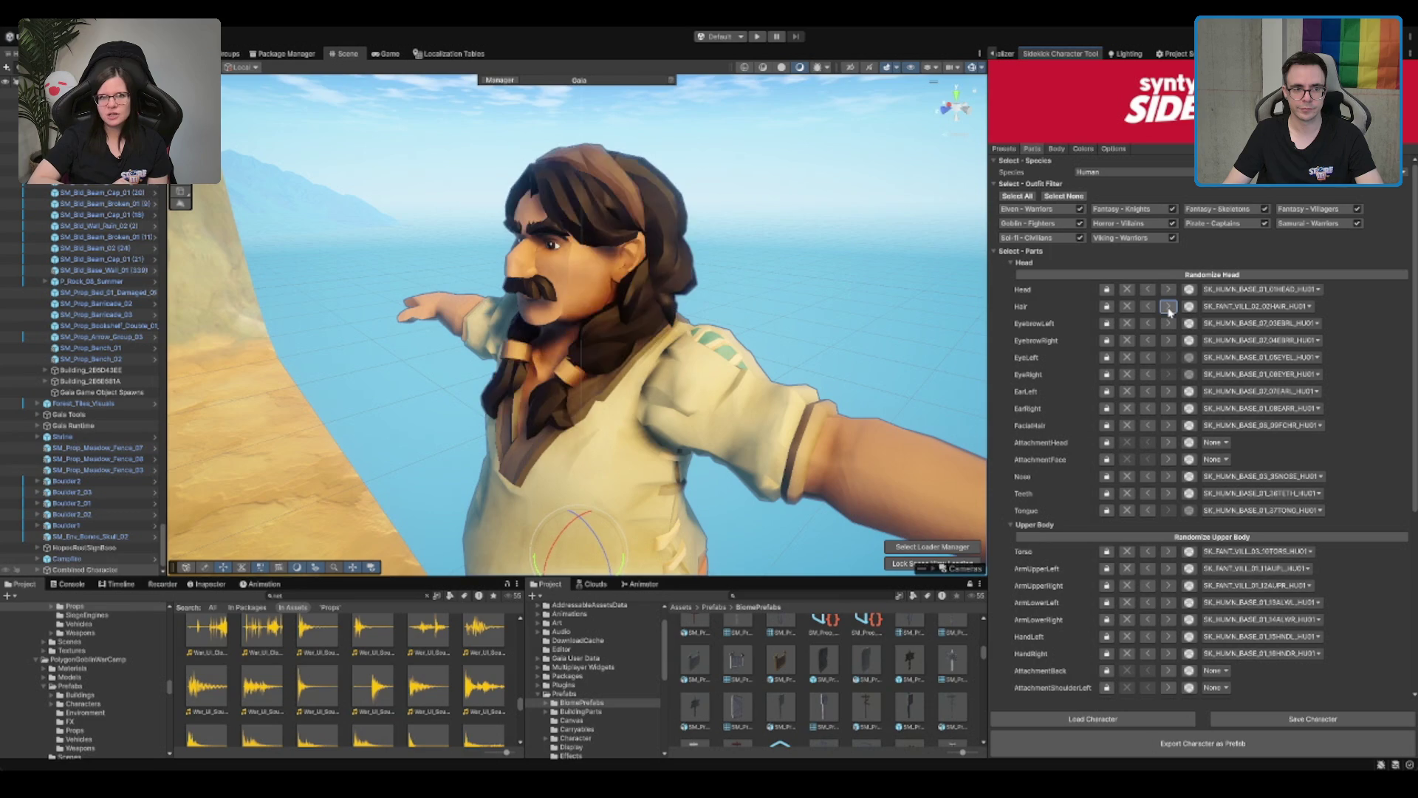
pyautogui.click(1168, 309)
pyautogui.click(1169, 308)
pyautogui.click(1168, 307)
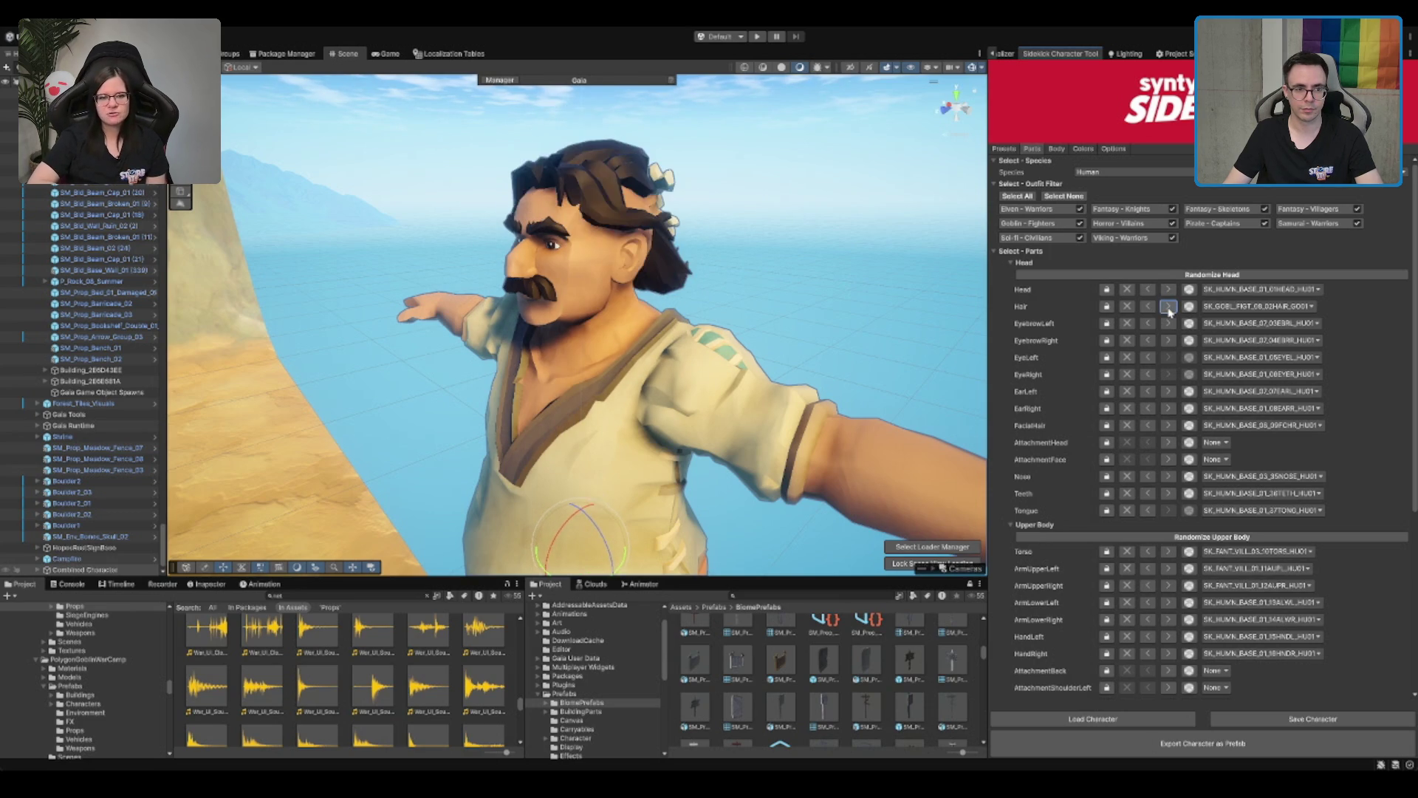
pyautogui.click(1169, 307)
pyautogui.click(1168, 307)
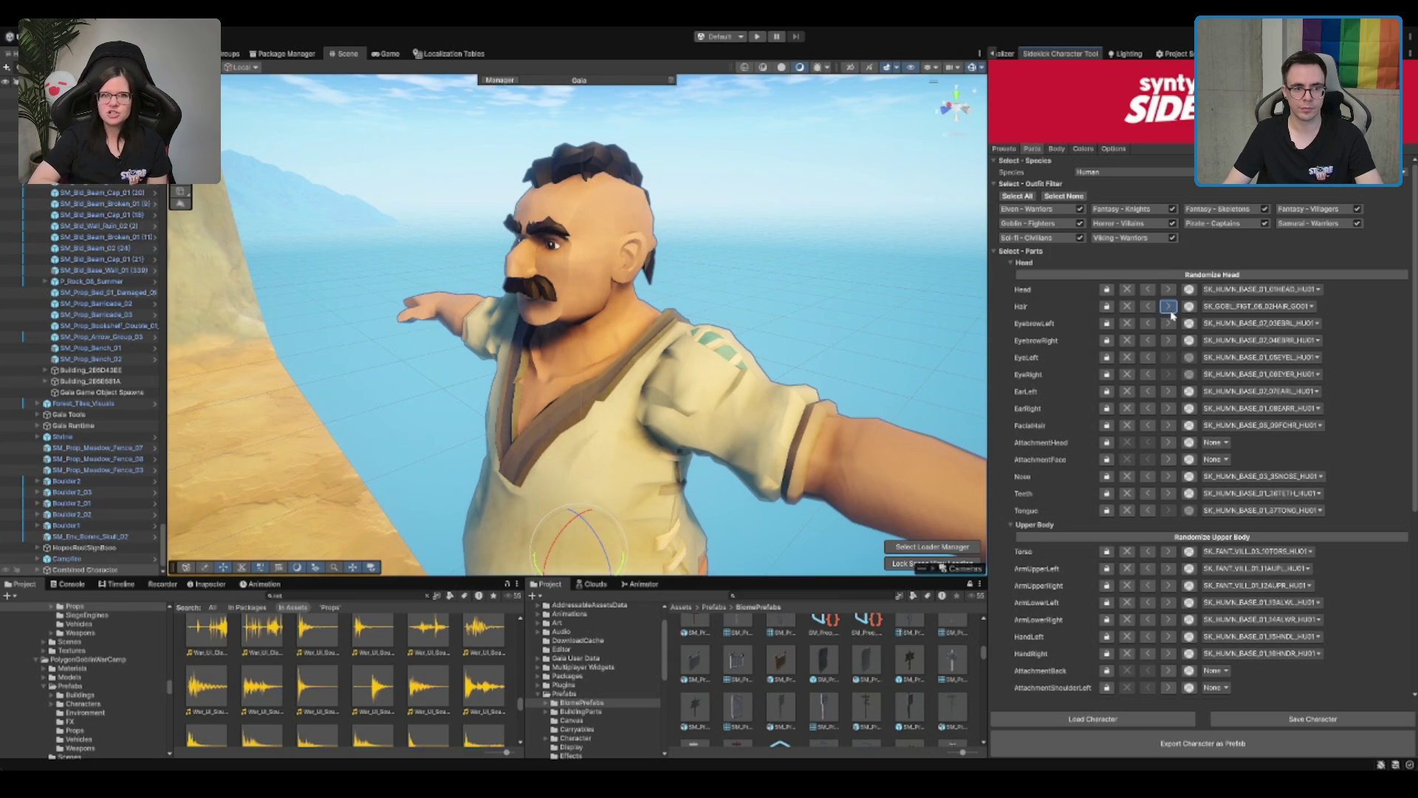
pyautogui.click(1168, 306)
pyautogui.click(1169, 305)
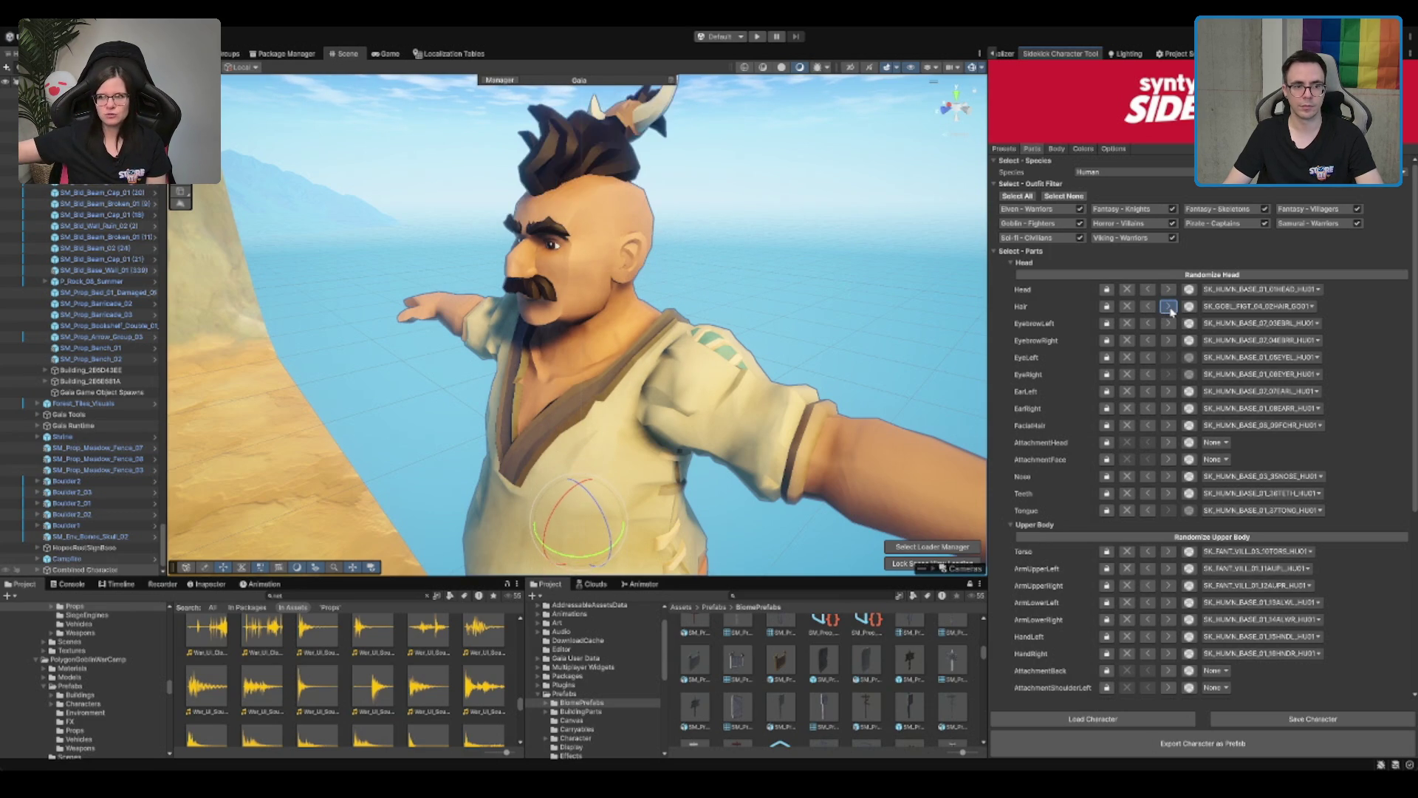
pyautogui.click(1169, 305)
pyautogui.click(1169, 305)
pyautogui.click(1168, 306)
pyautogui.click(1168, 306)
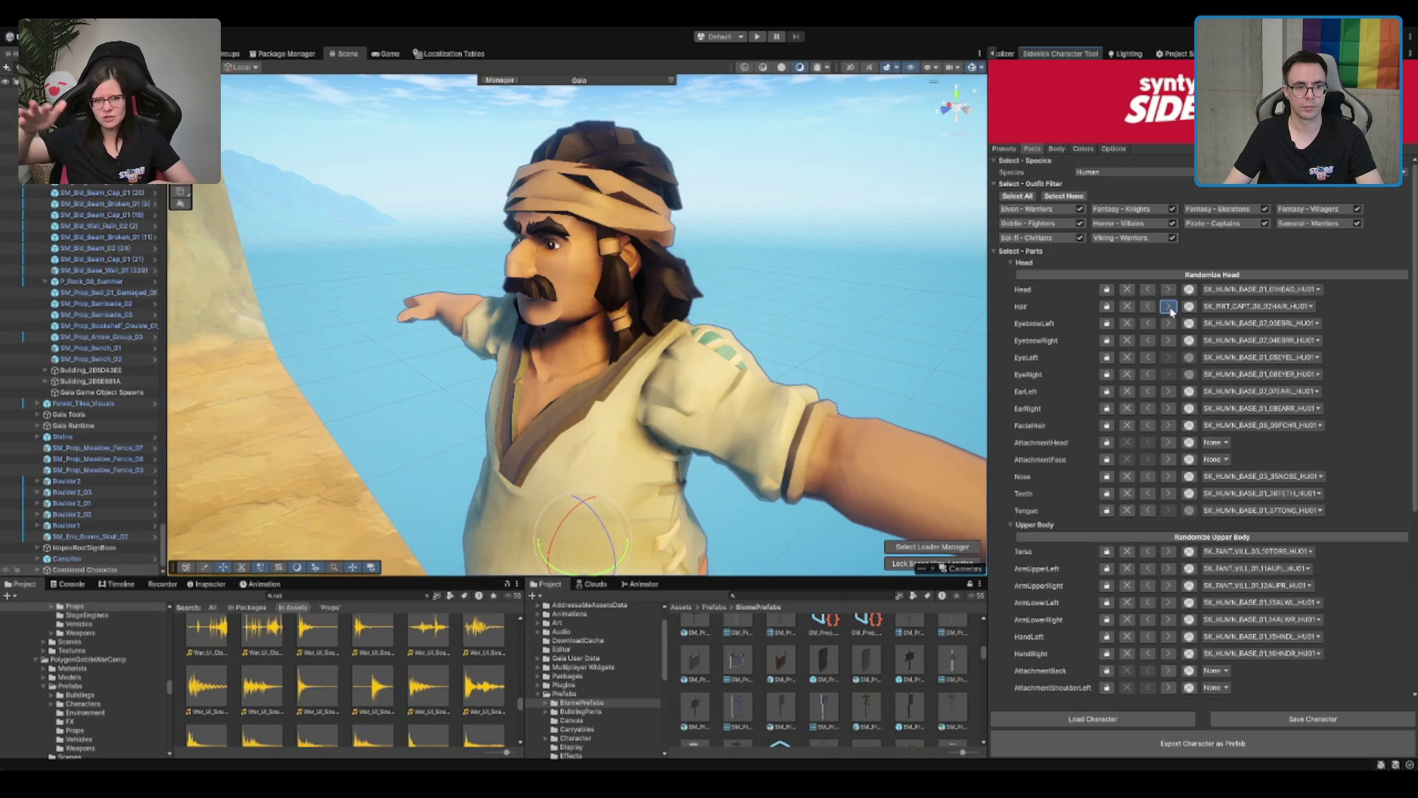
pyautogui.click(1169, 305)
pyautogui.click(1168, 306)
pyautogui.click(1169, 306)
pyautogui.click(1168, 306)
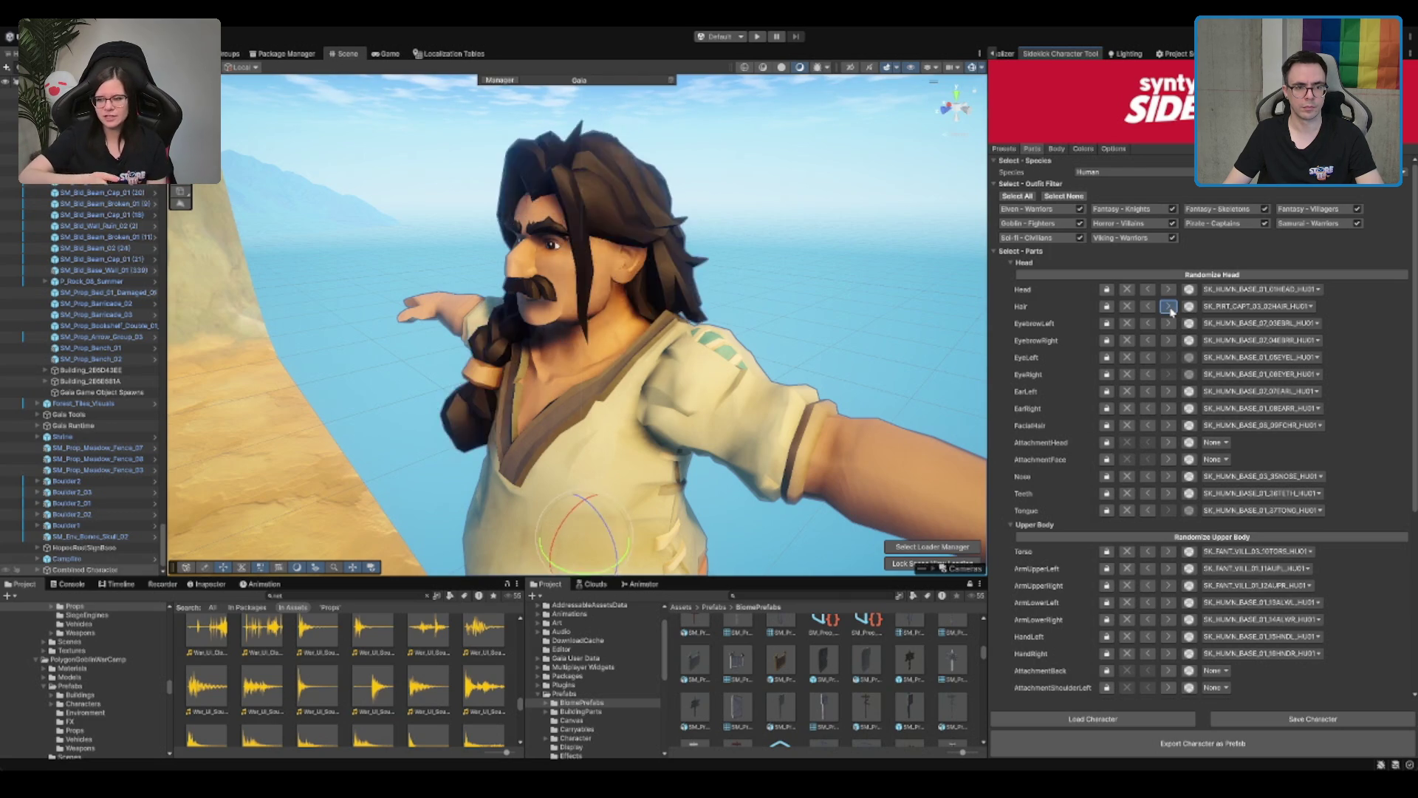
pyautogui.click(1169, 306)
pyautogui.click(1169, 305)
pyautogui.click(1169, 306)
pyautogui.click(1168, 305)
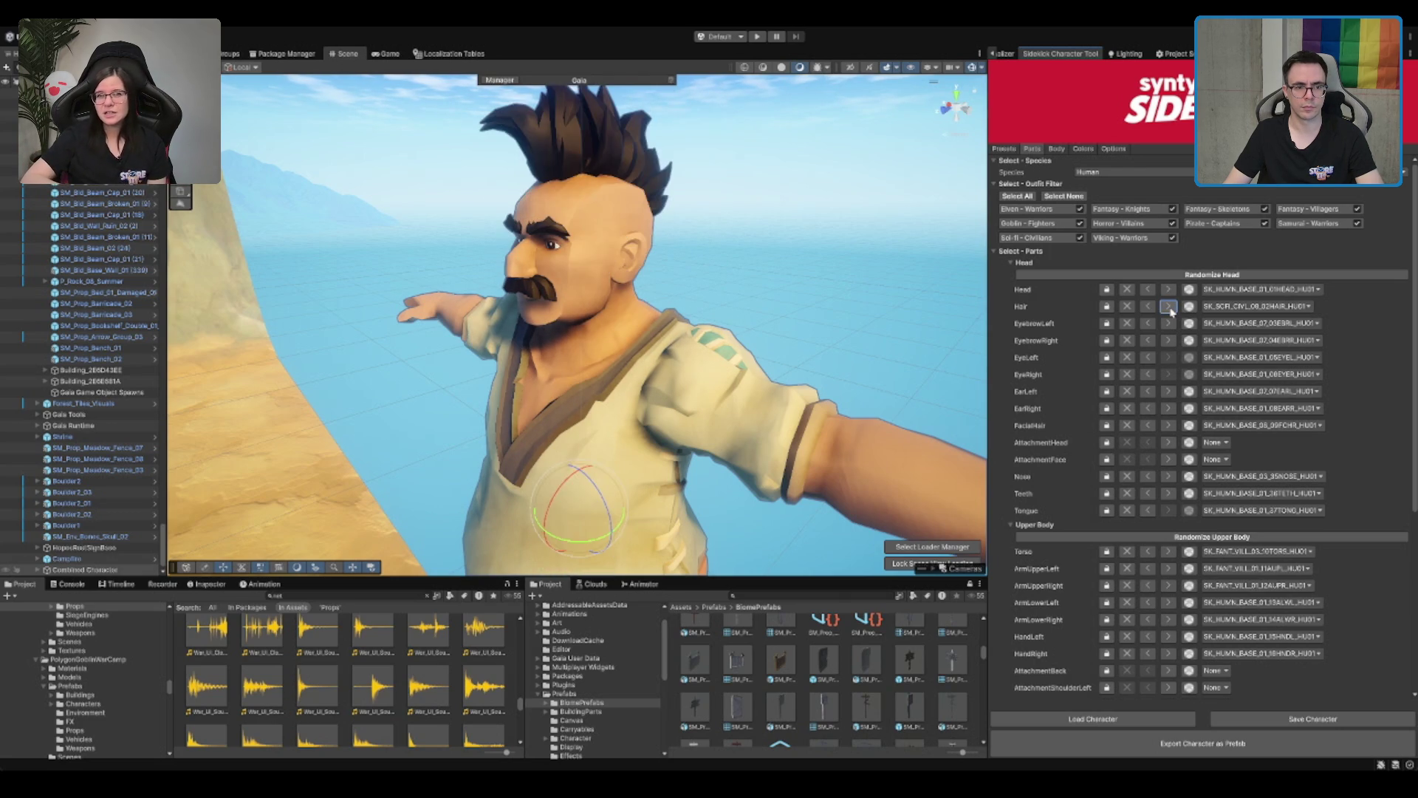
pyautogui.click(1169, 305)
pyautogui.click(1168, 305)
# - Continue past the shaved mohawk with ponytail and spiky short hair to the curly bun
pyautogui.click(1169, 306)
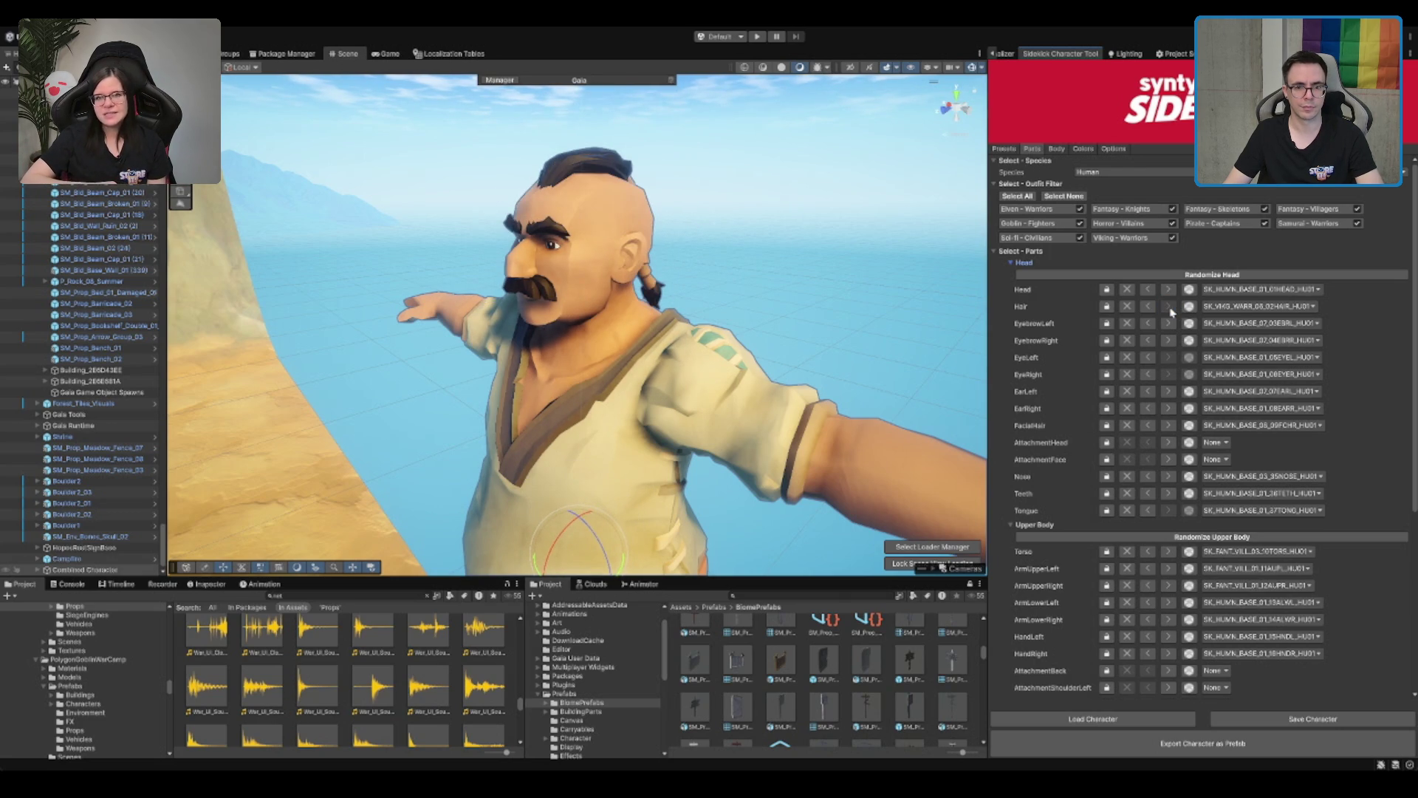
pyautogui.click(1168, 306)
pyautogui.click(1169, 306)
pyautogui.click(1169, 306)
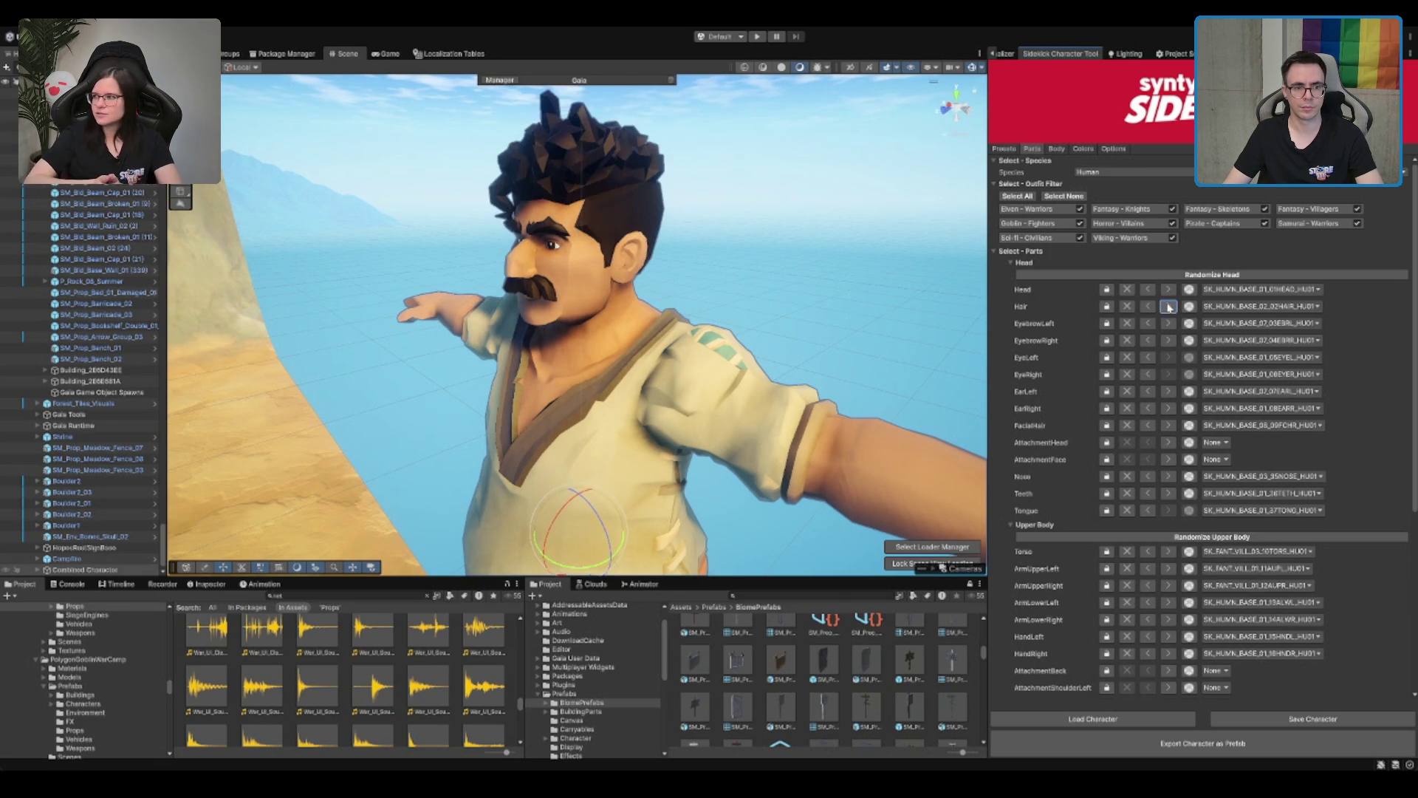
pyautogui.click(1169, 306)
pyautogui.click(1168, 306)
pyautogui.click(1168, 306)
pyautogui.click(1168, 305)
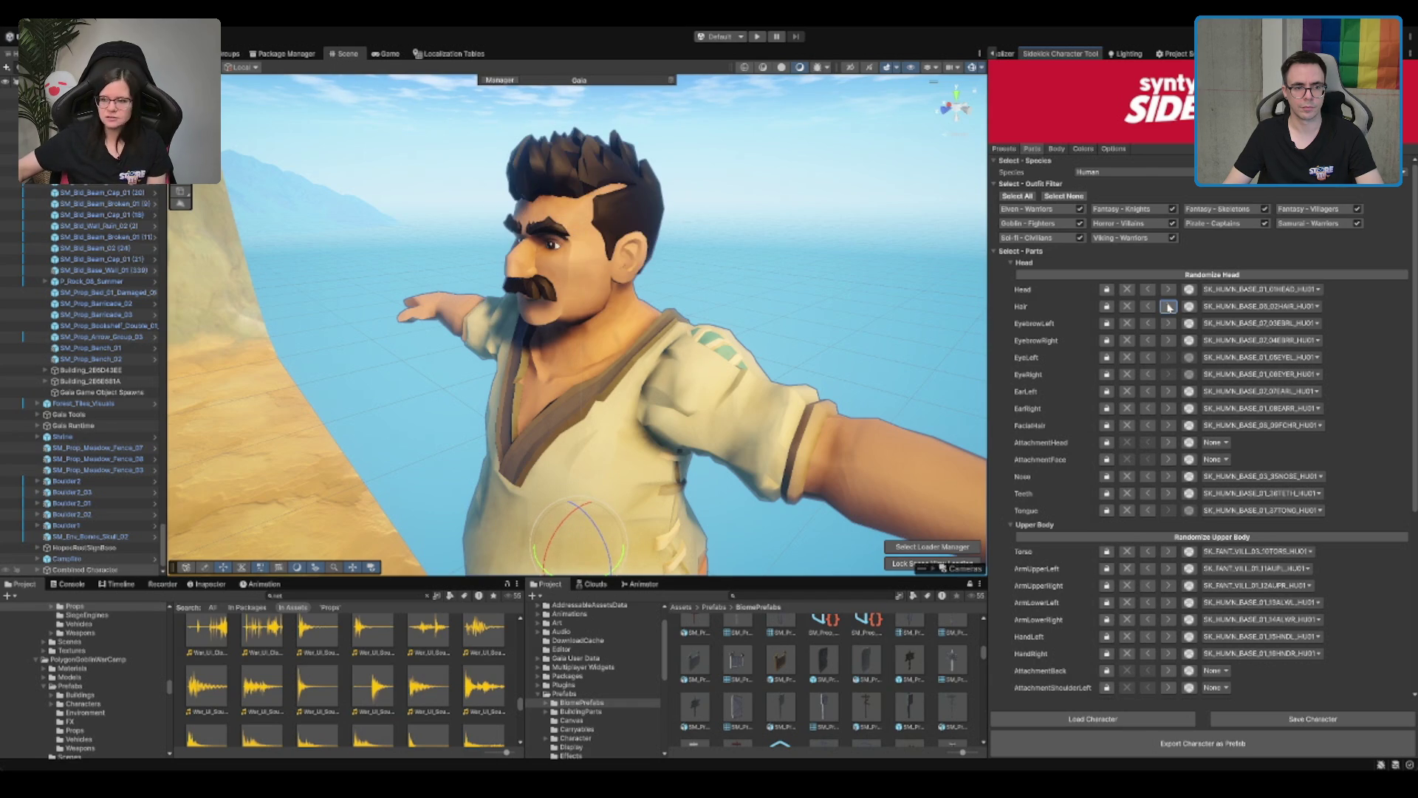
pyautogui.click(1168, 306)
pyautogui.click(1169, 305)
pyautogui.click(1168, 306)
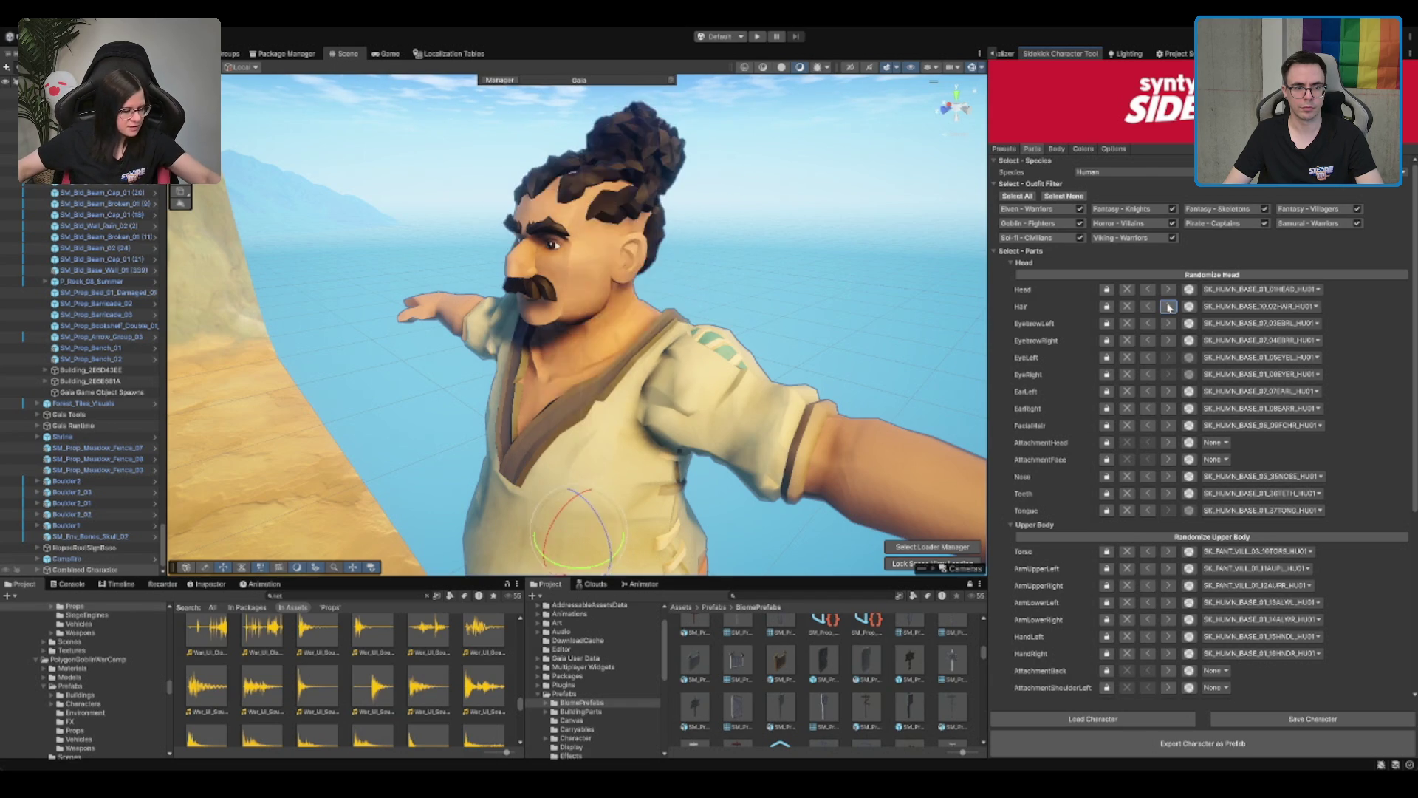
pyautogui.click(1169, 306)
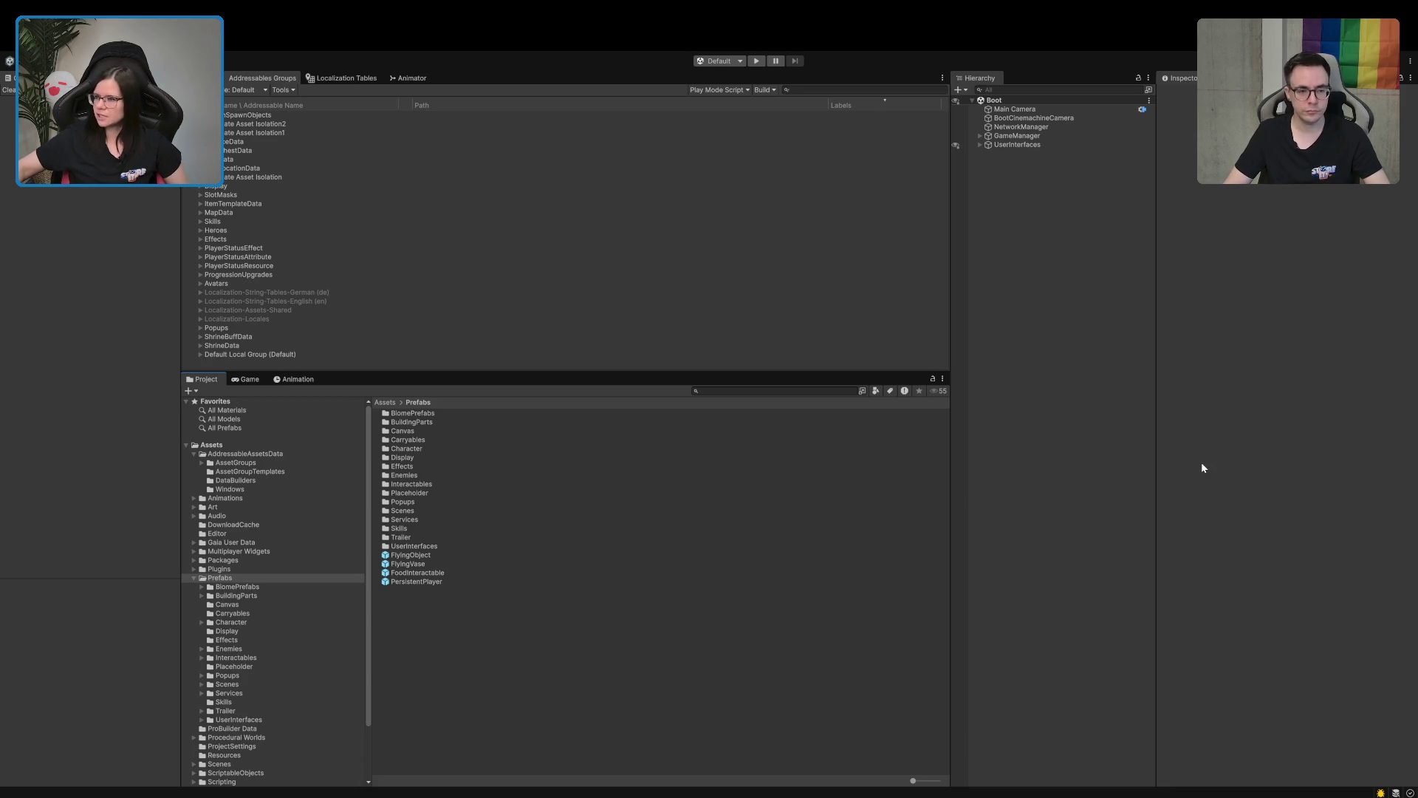
# - Run the game project's Boot scene in Play mode
pyautogui.click(757, 61)
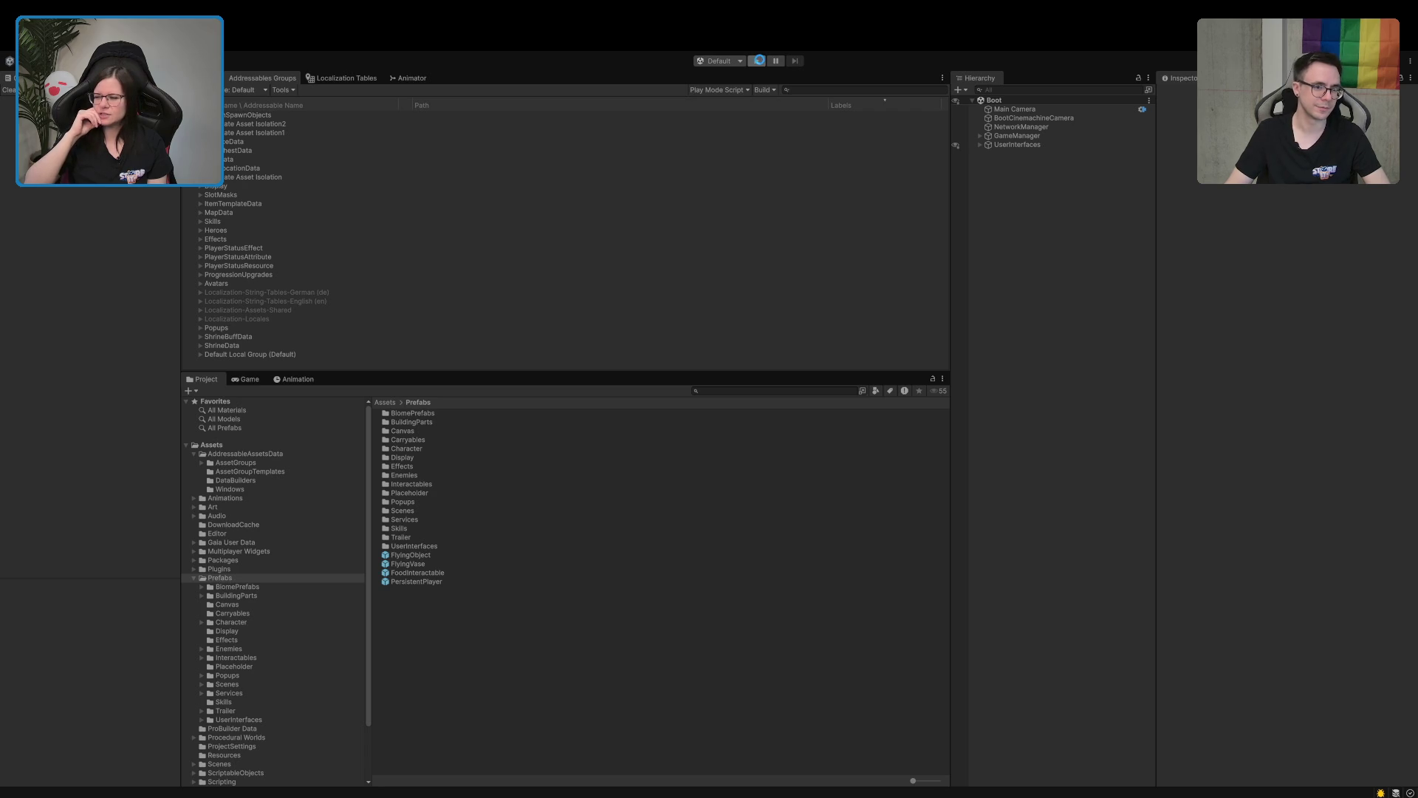
# - Run the game, enlarge the Game view to check the title screen, then stop with Ctrl+P
pyautogui.click(758, 61)
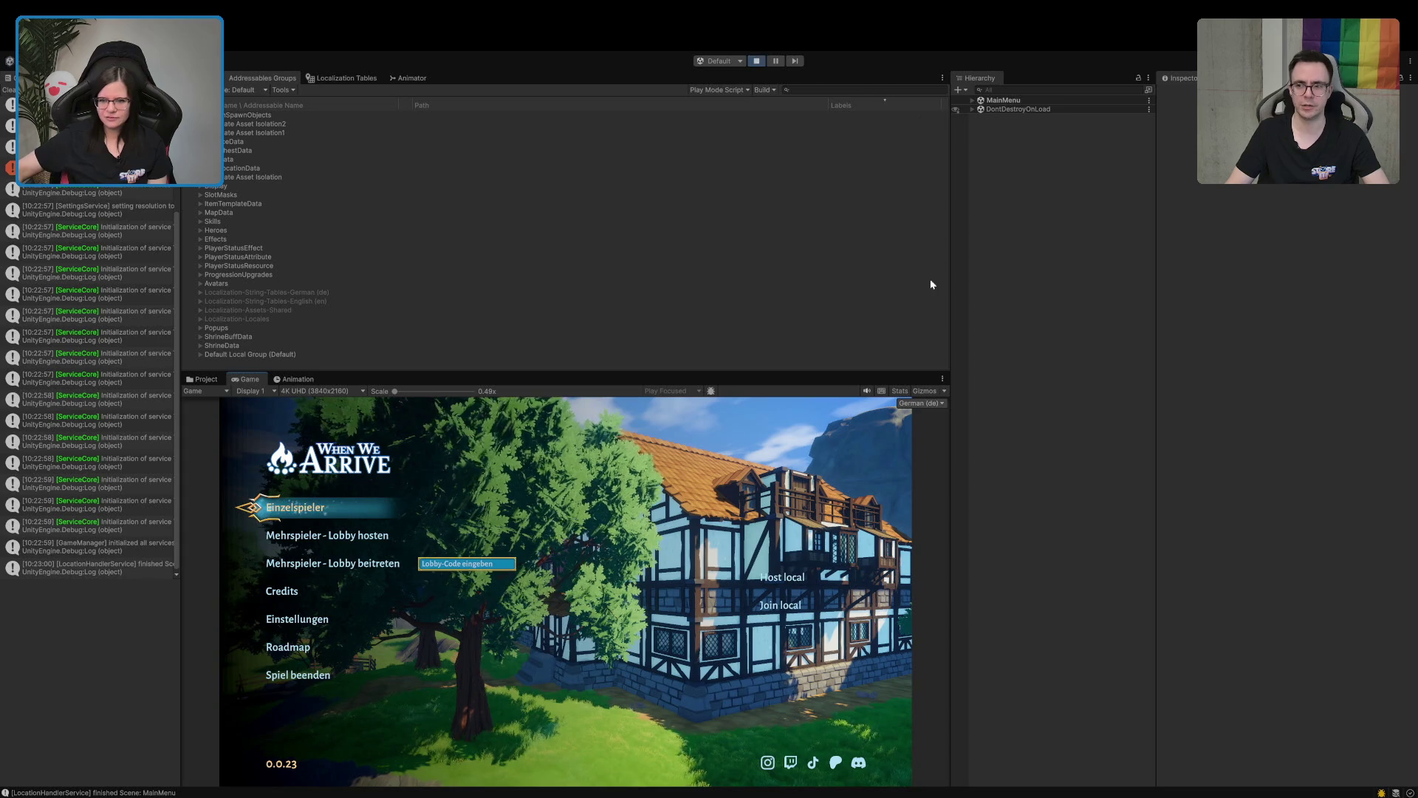
pyautogui.moveTo(951, 341); pyautogui.dragTo(1023, 343)
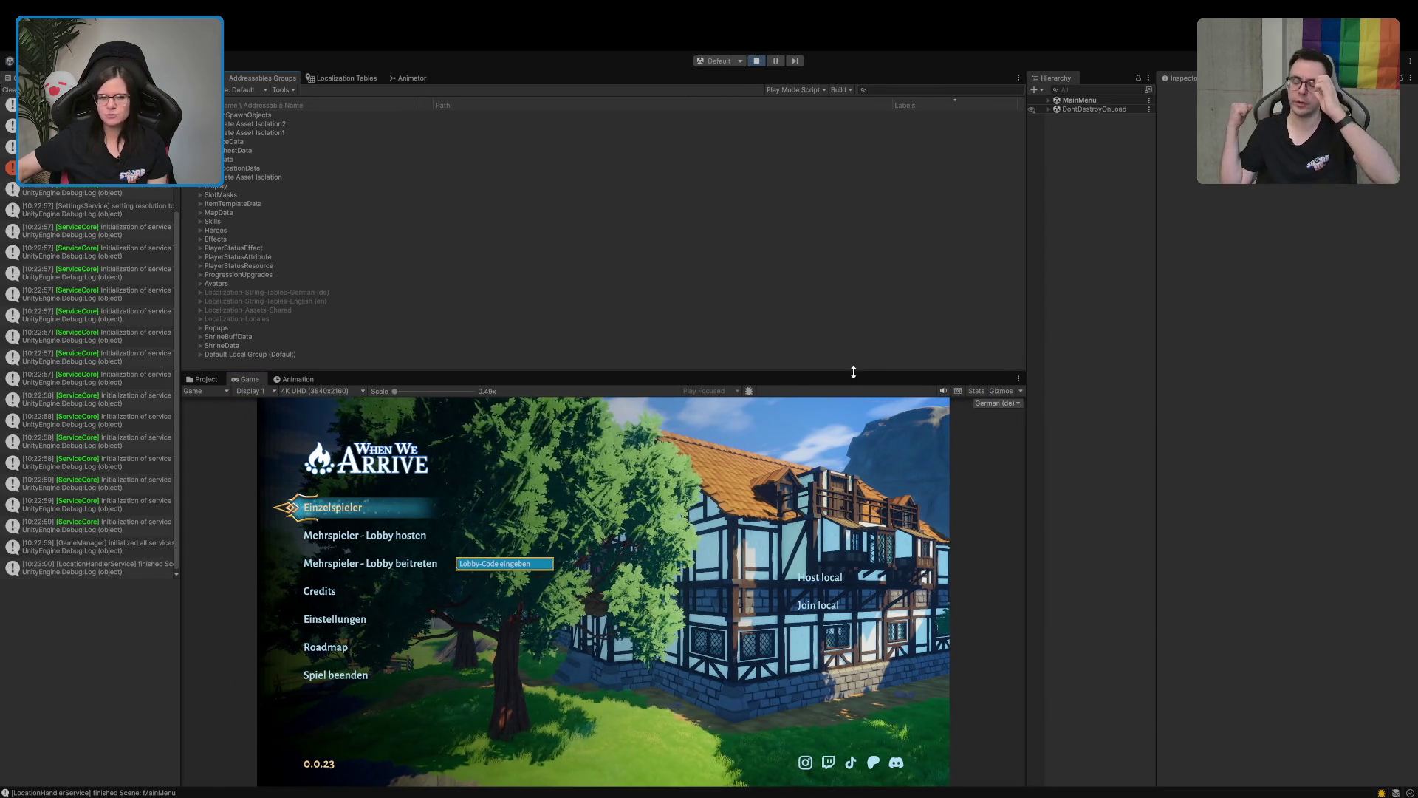
pyautogui.moveTo(860, 371); pyautogui.dragTo(839, 264)
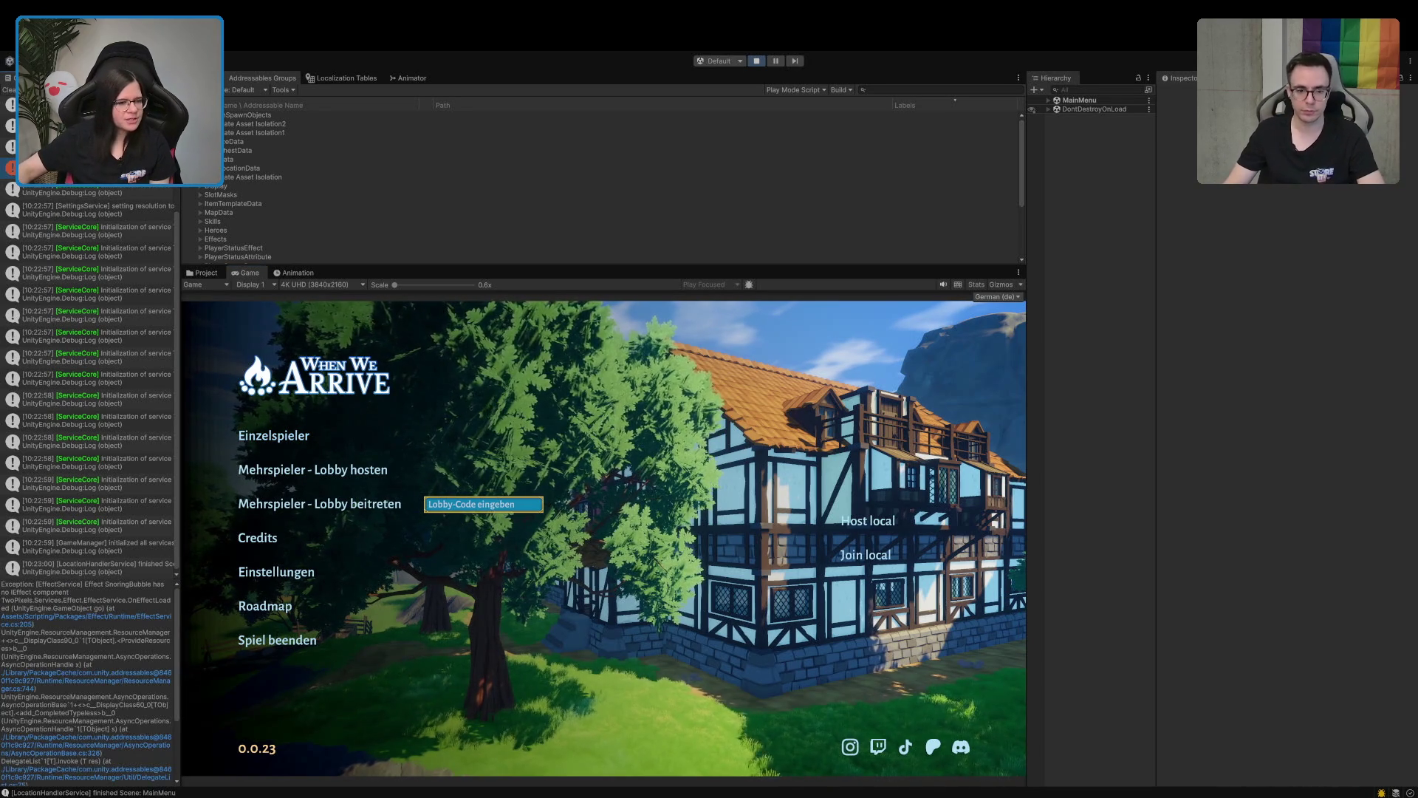
pyautogui.hotkey('ctrl', 'p')
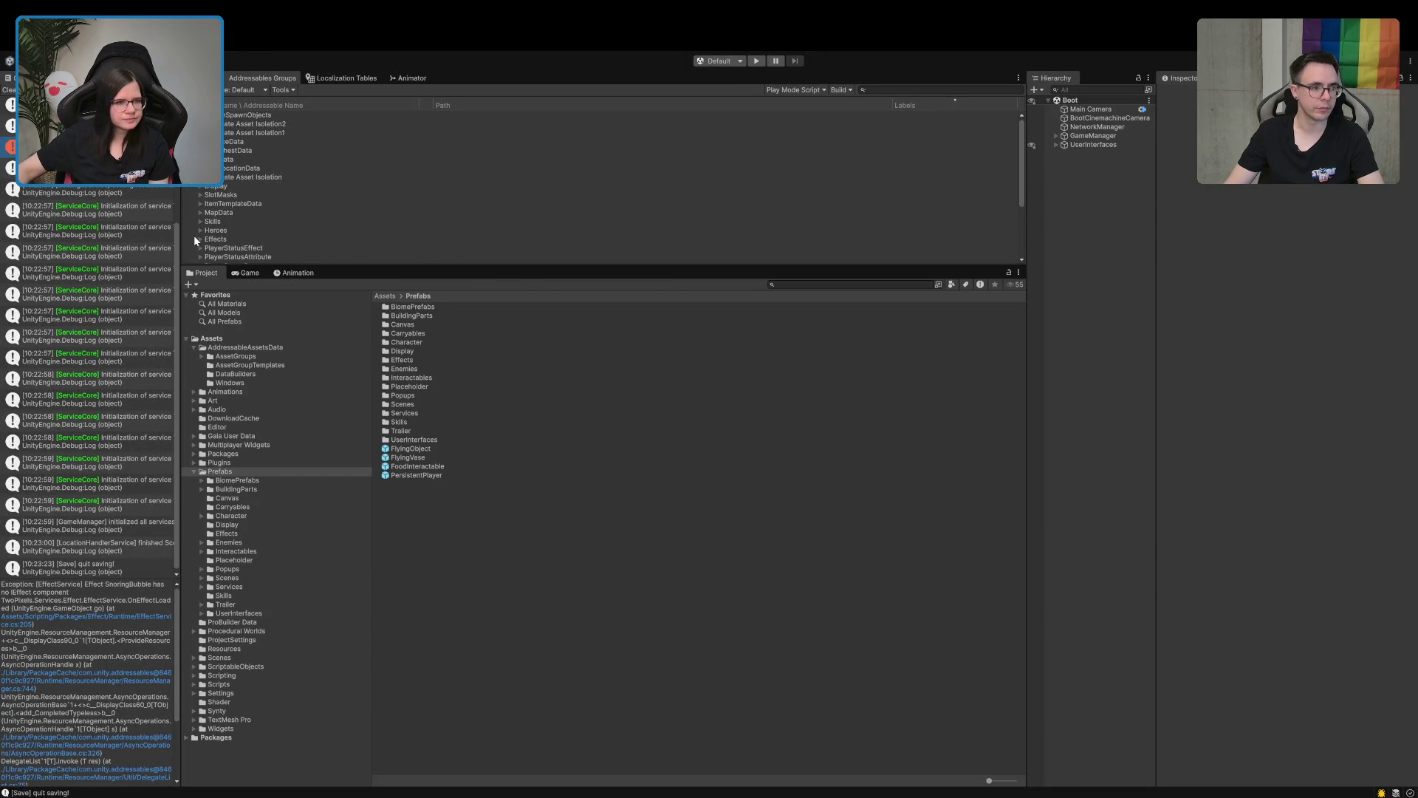
# - Delete the SnoringBubble entry from the Addressables Effects group
pyautogui.click(199, 239)
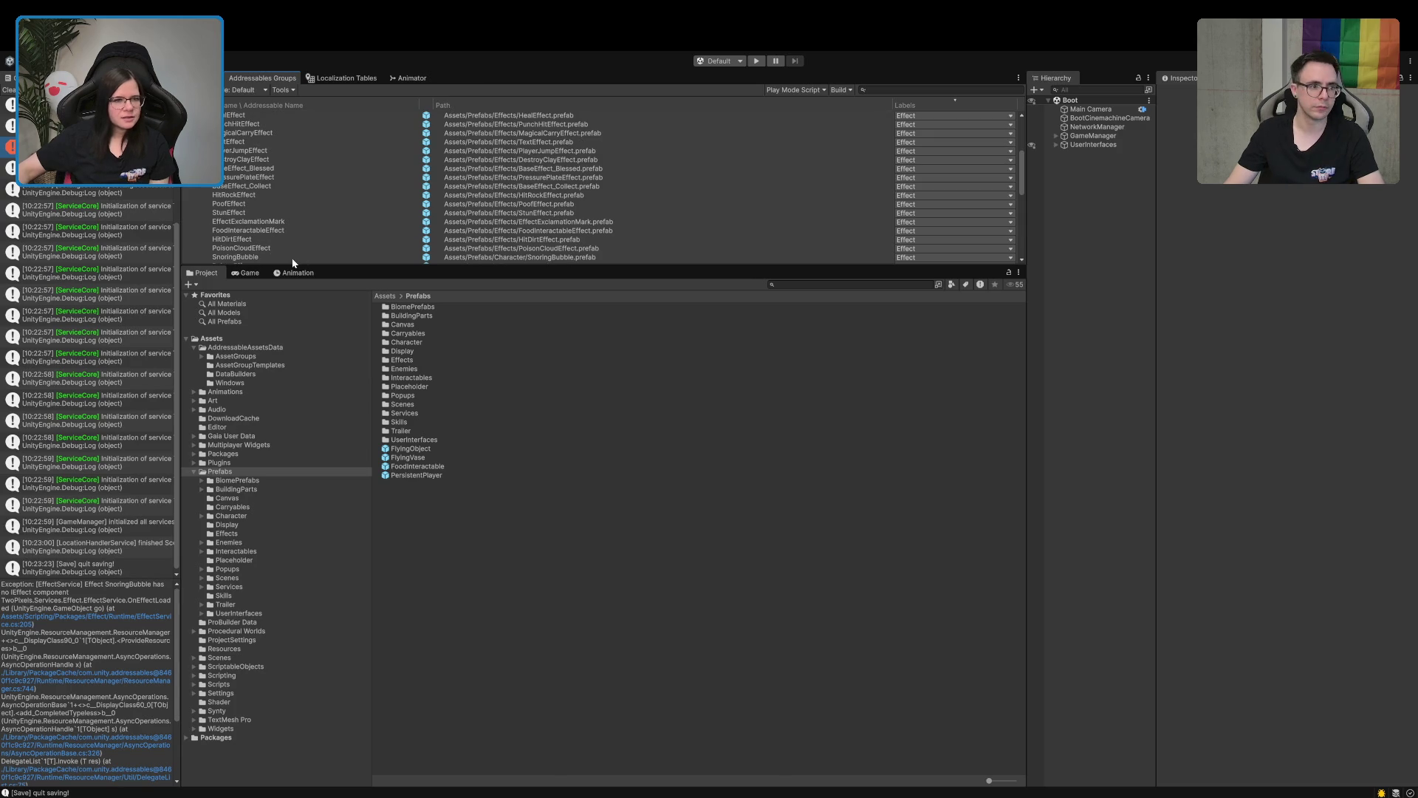
pyautogui.click(293, 258)
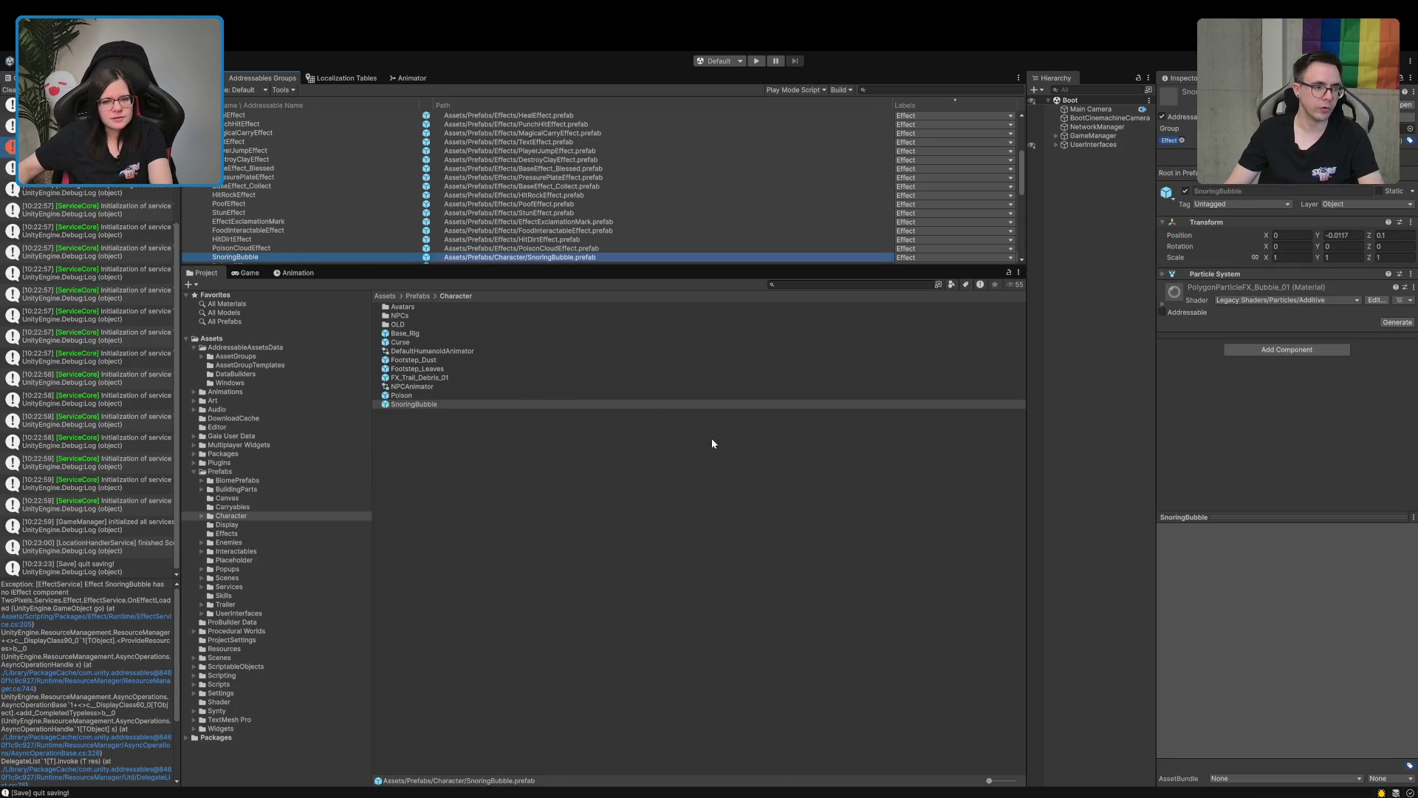
pyautogui.press('Delete')
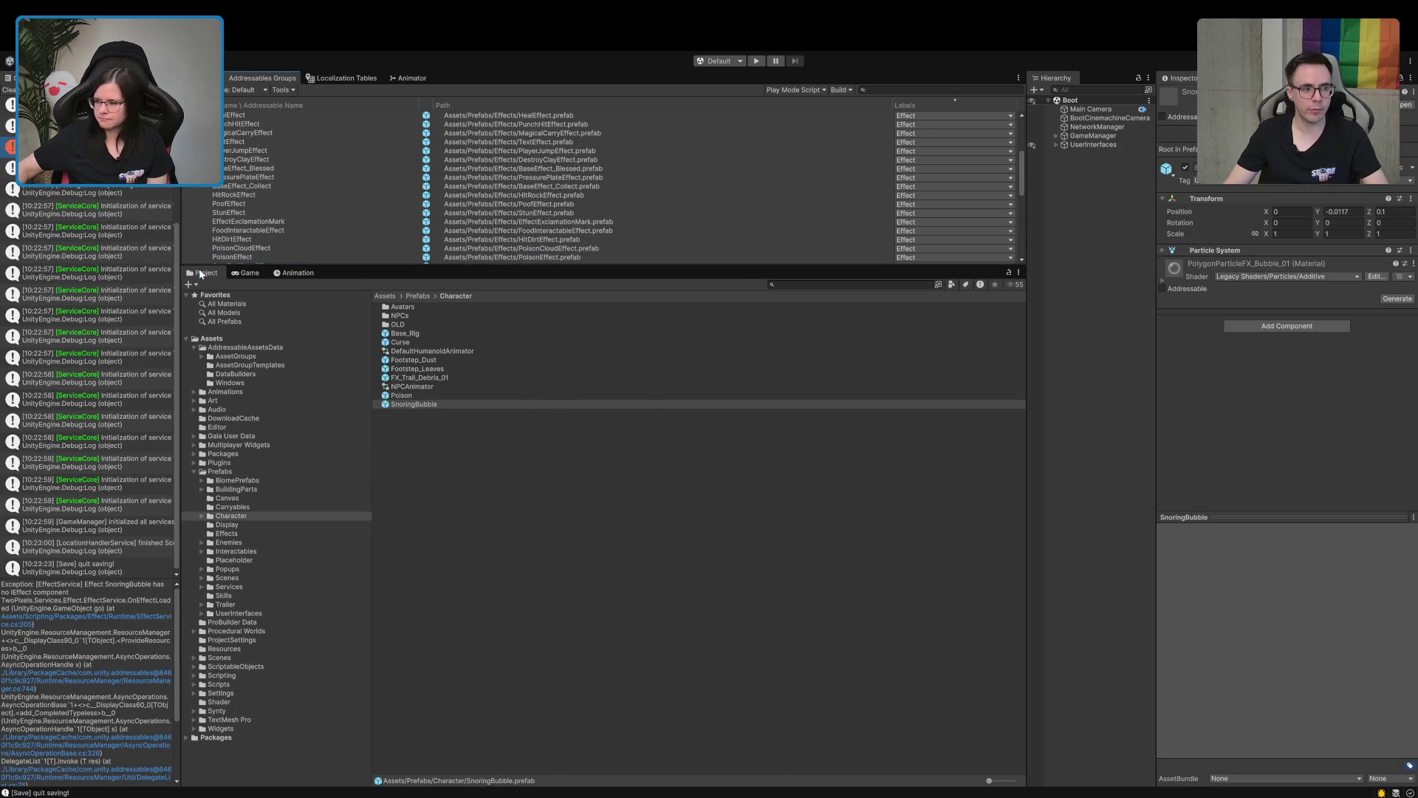
# - Relaunch the game and maximize the Game view to show the title screen full size
pyautogui.doubleClick(199, 273)
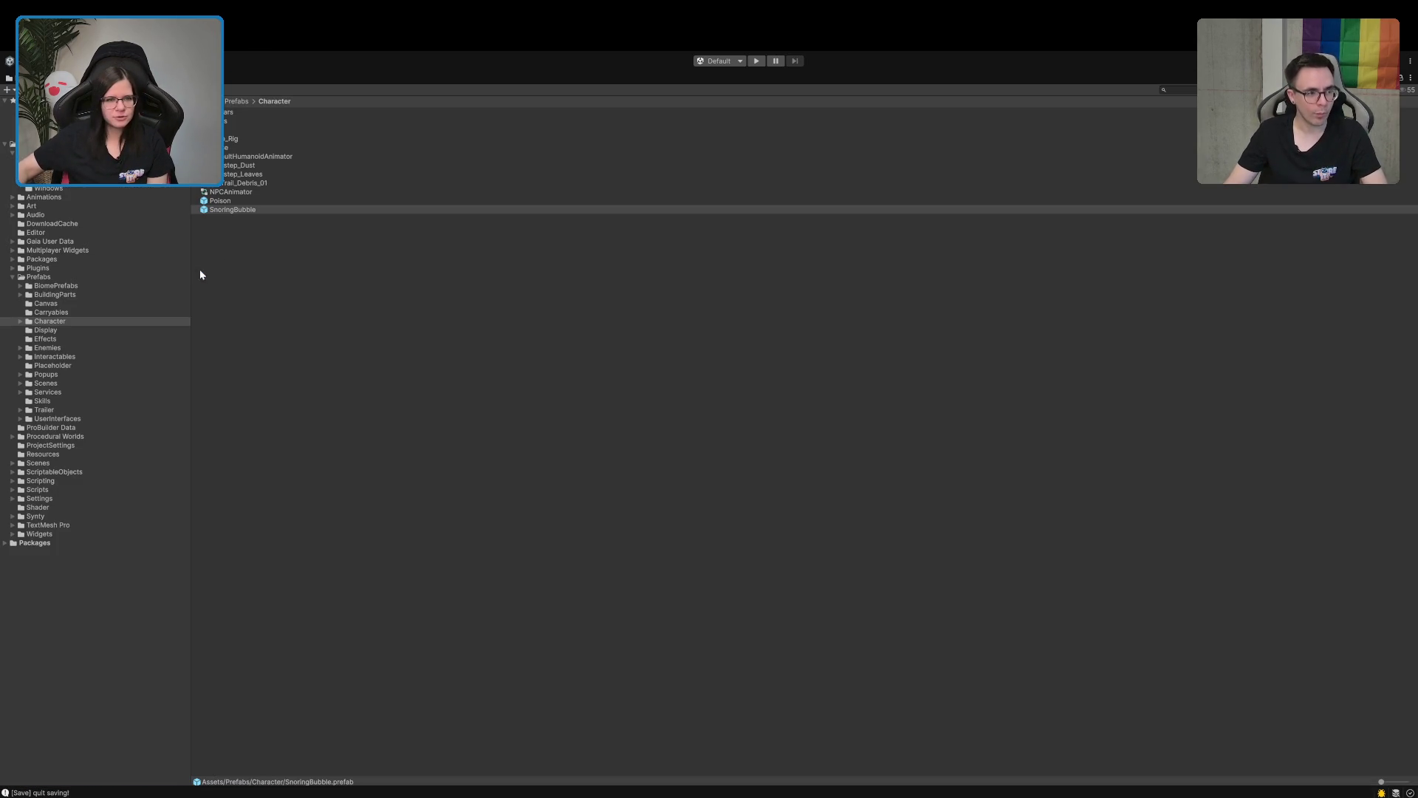
pyautogui.click(756, 62)
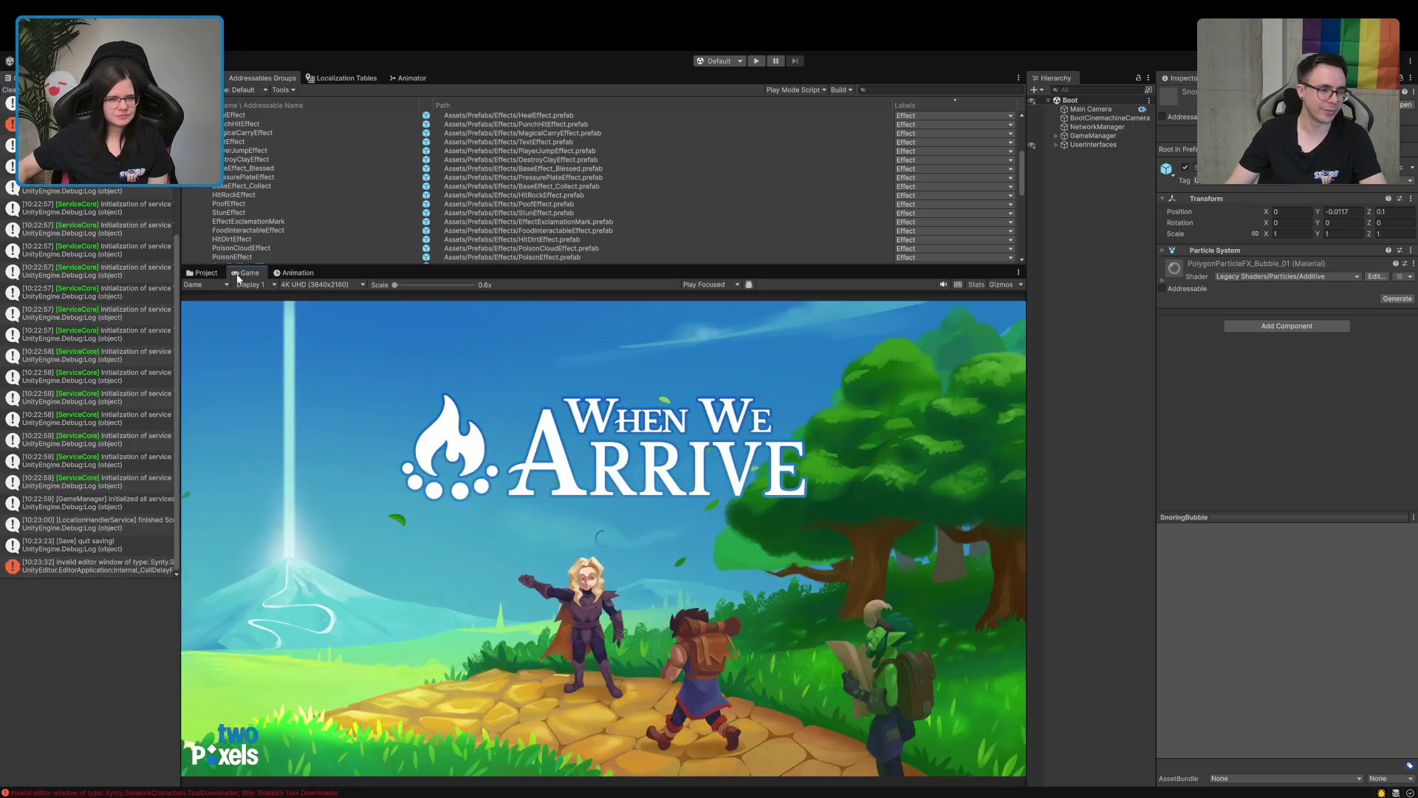
pyautogui.doubleClick(237, 274)
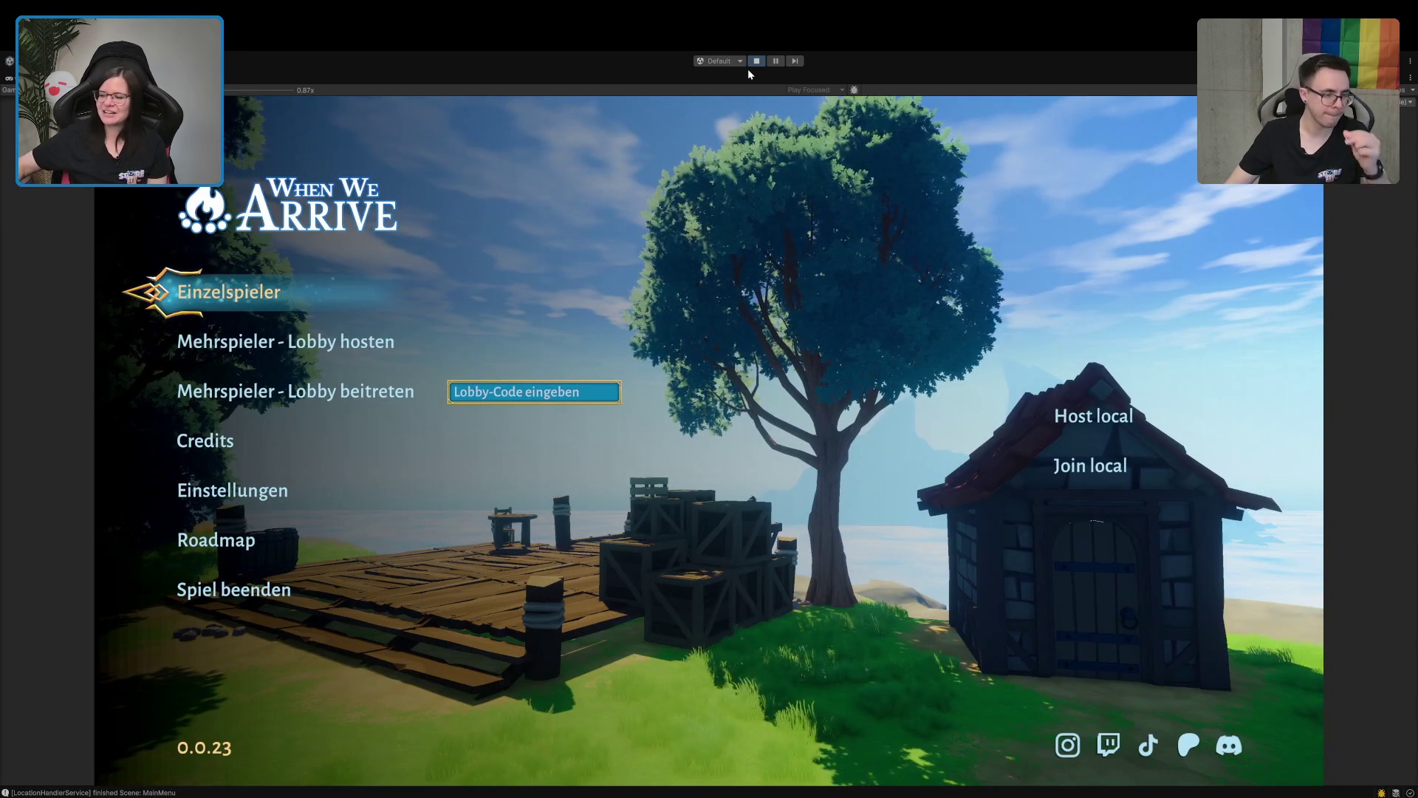
# - Choose Einzelspieler and walk the character through the tavern hall onto the forest path toward the portal
pyautogui.click(226, 305)
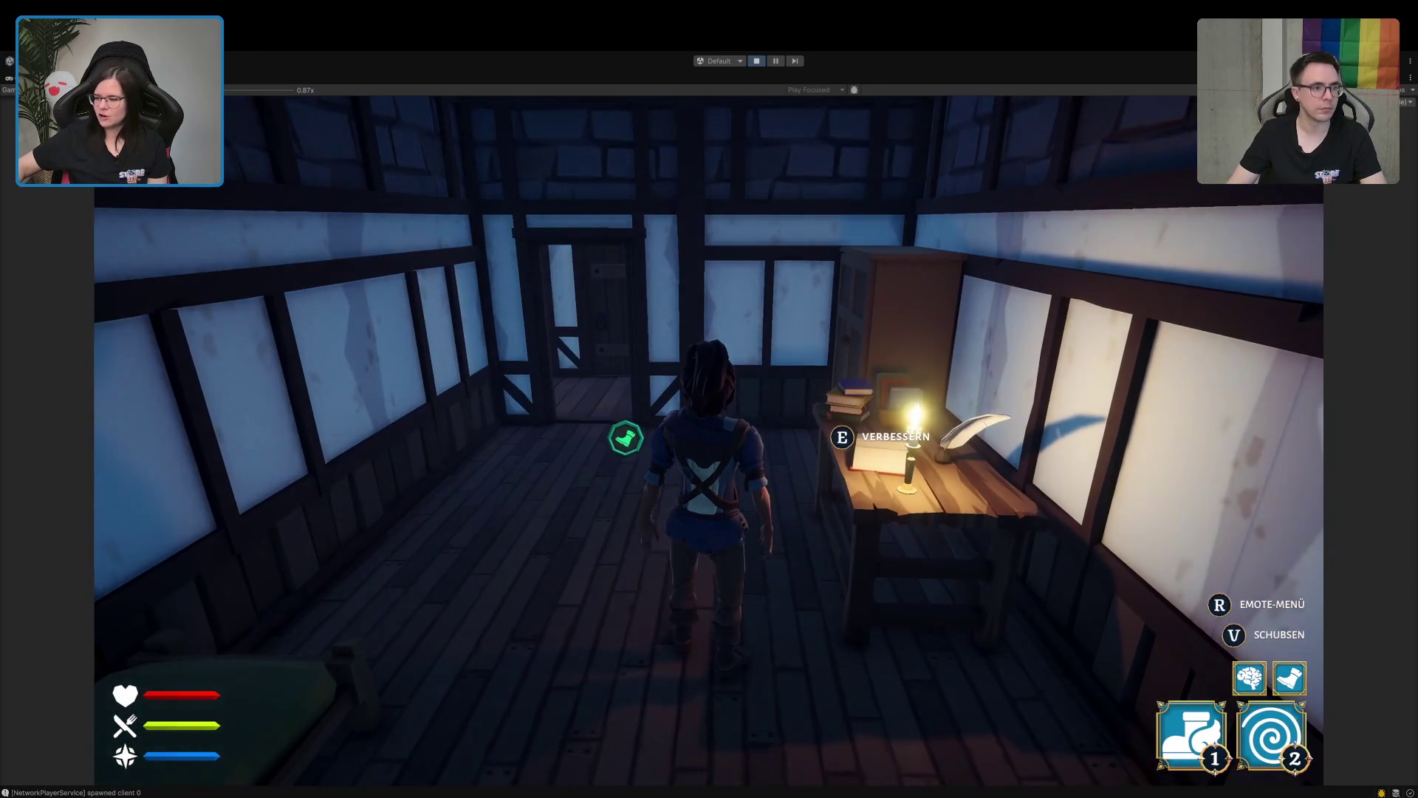
pyautogui.press('a')
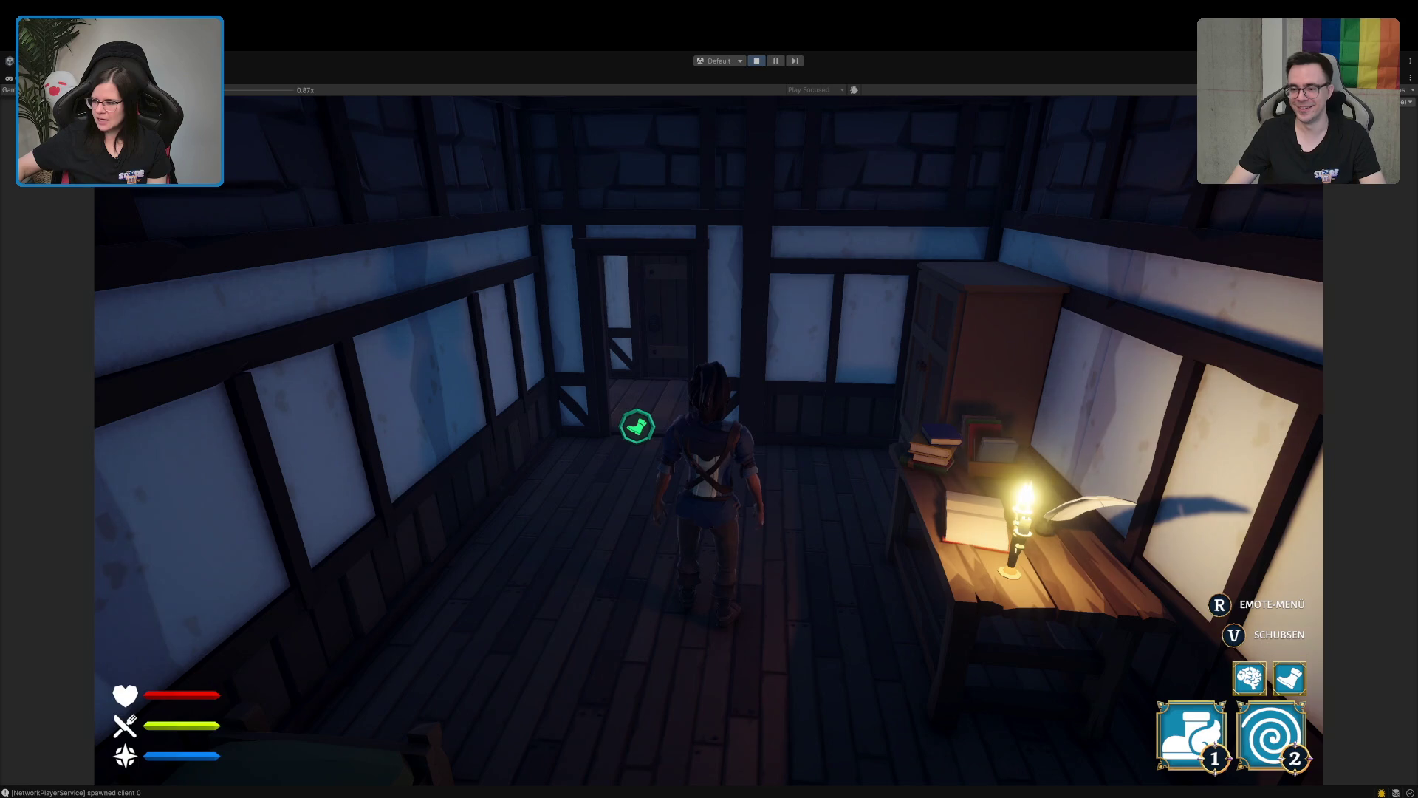
pyautogui.press('w')
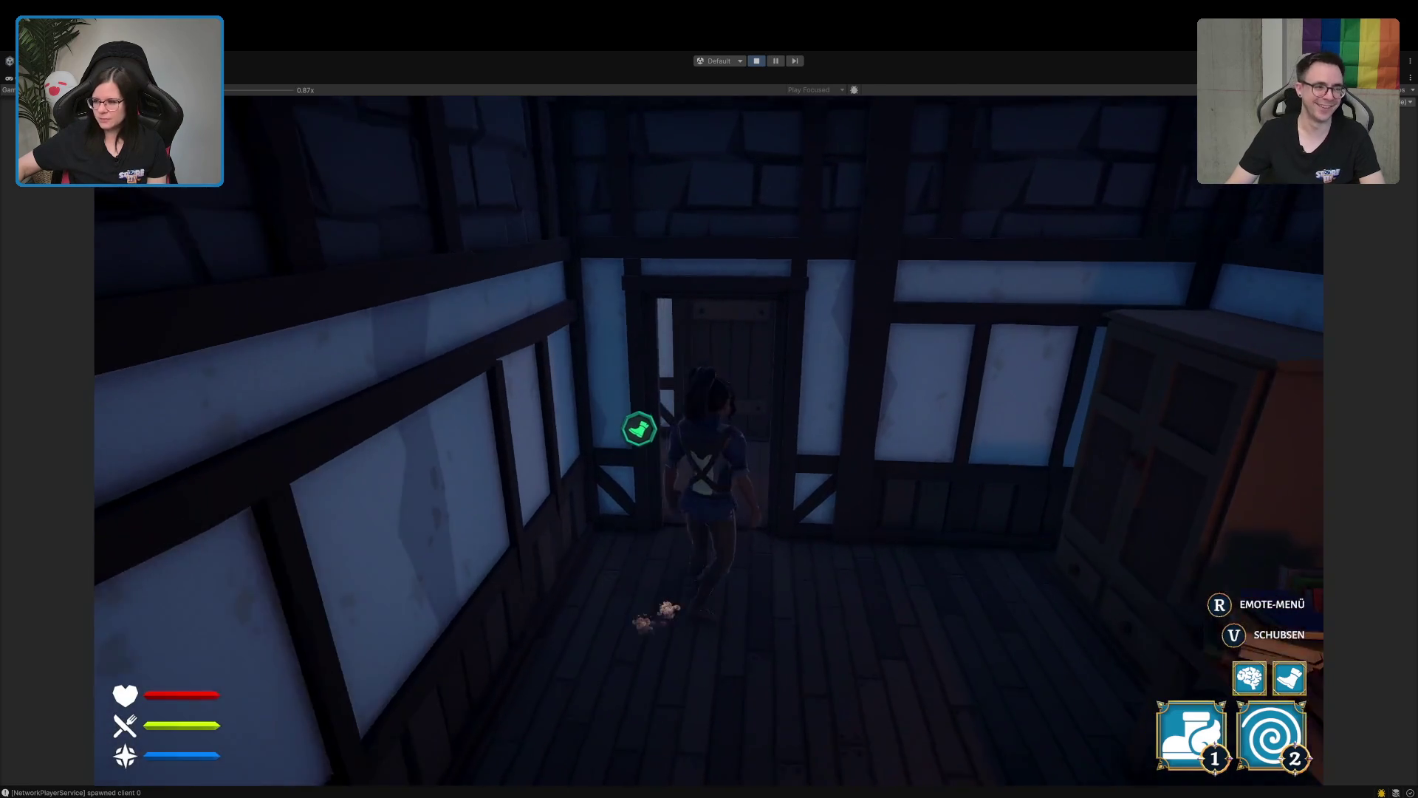
pyautogui.press('w')
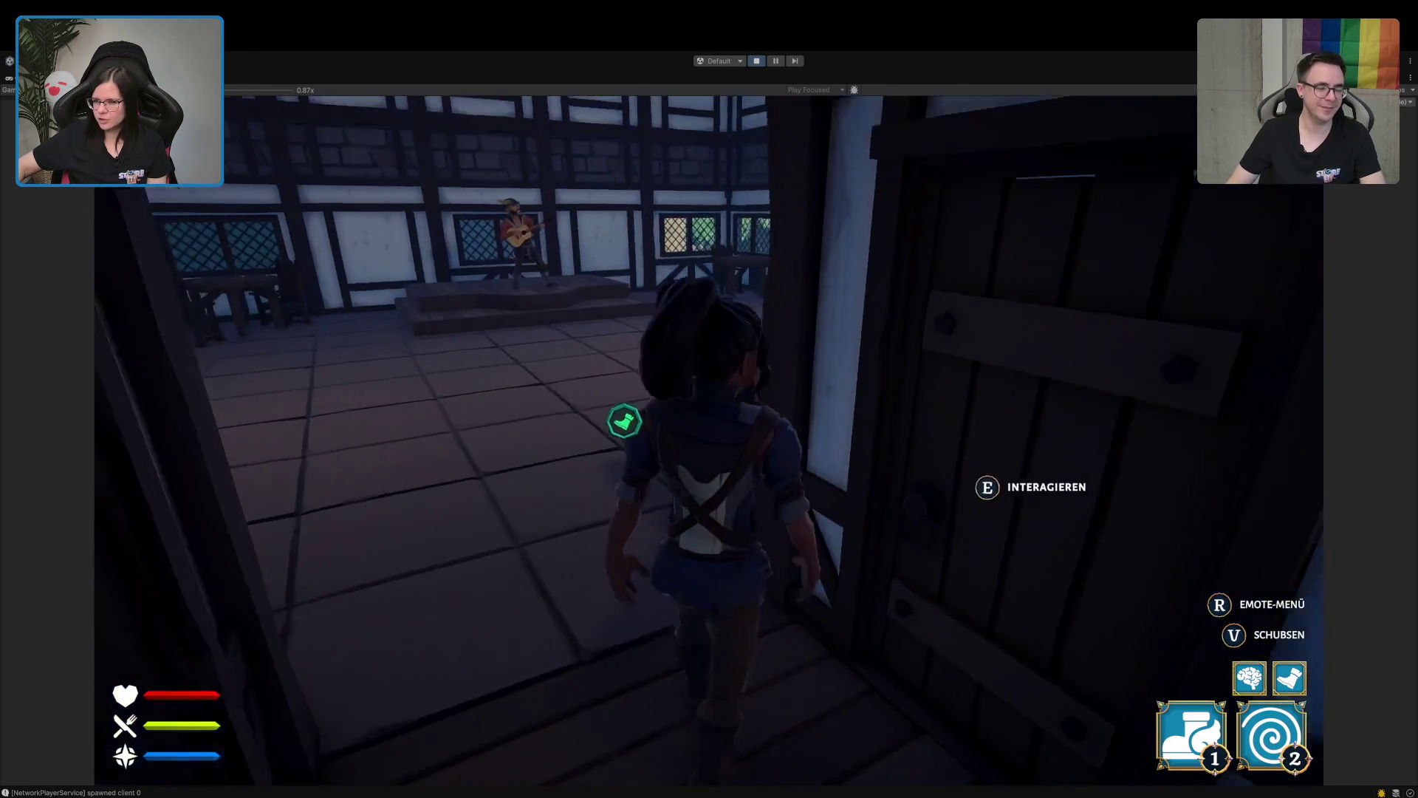
pyautogui.press('w')
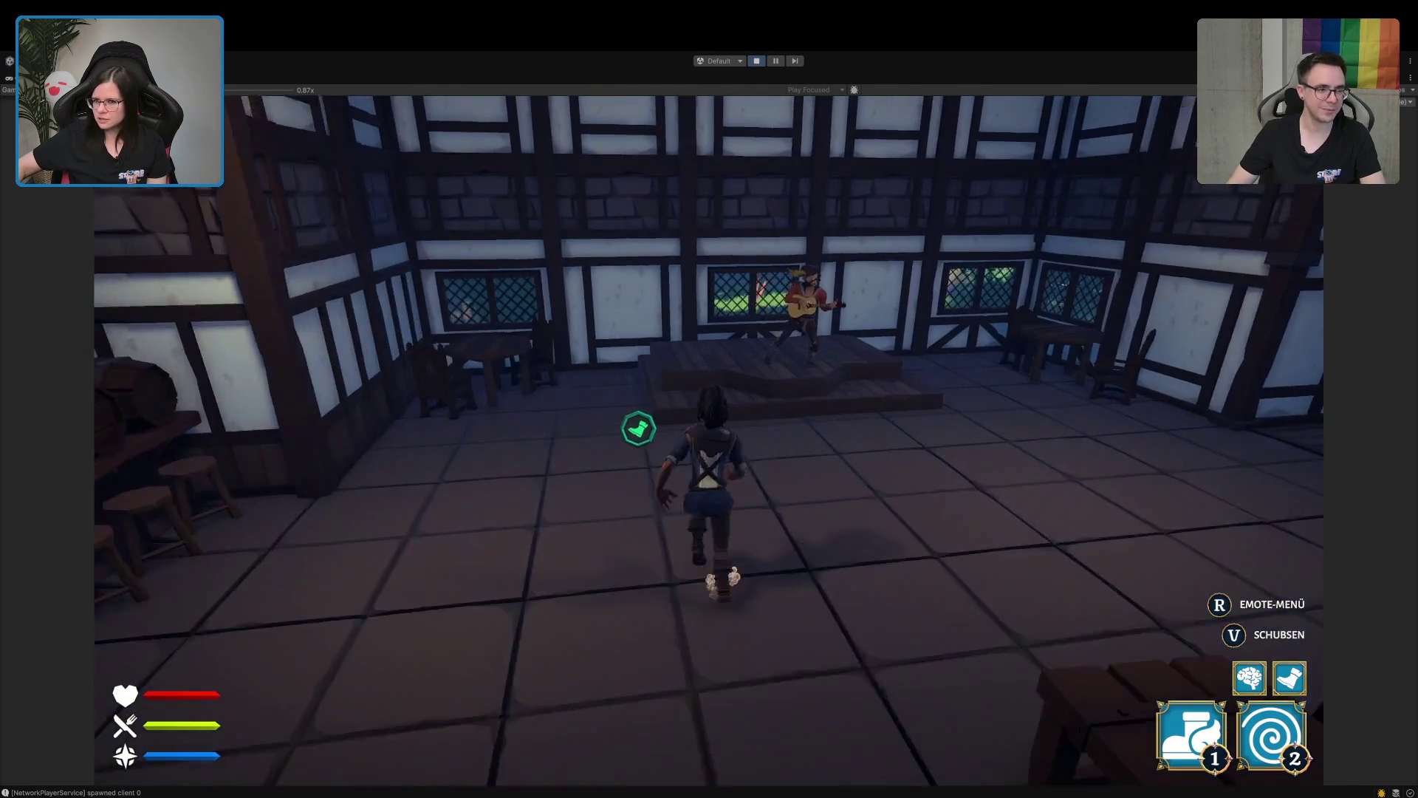
pyautogui.press('w')
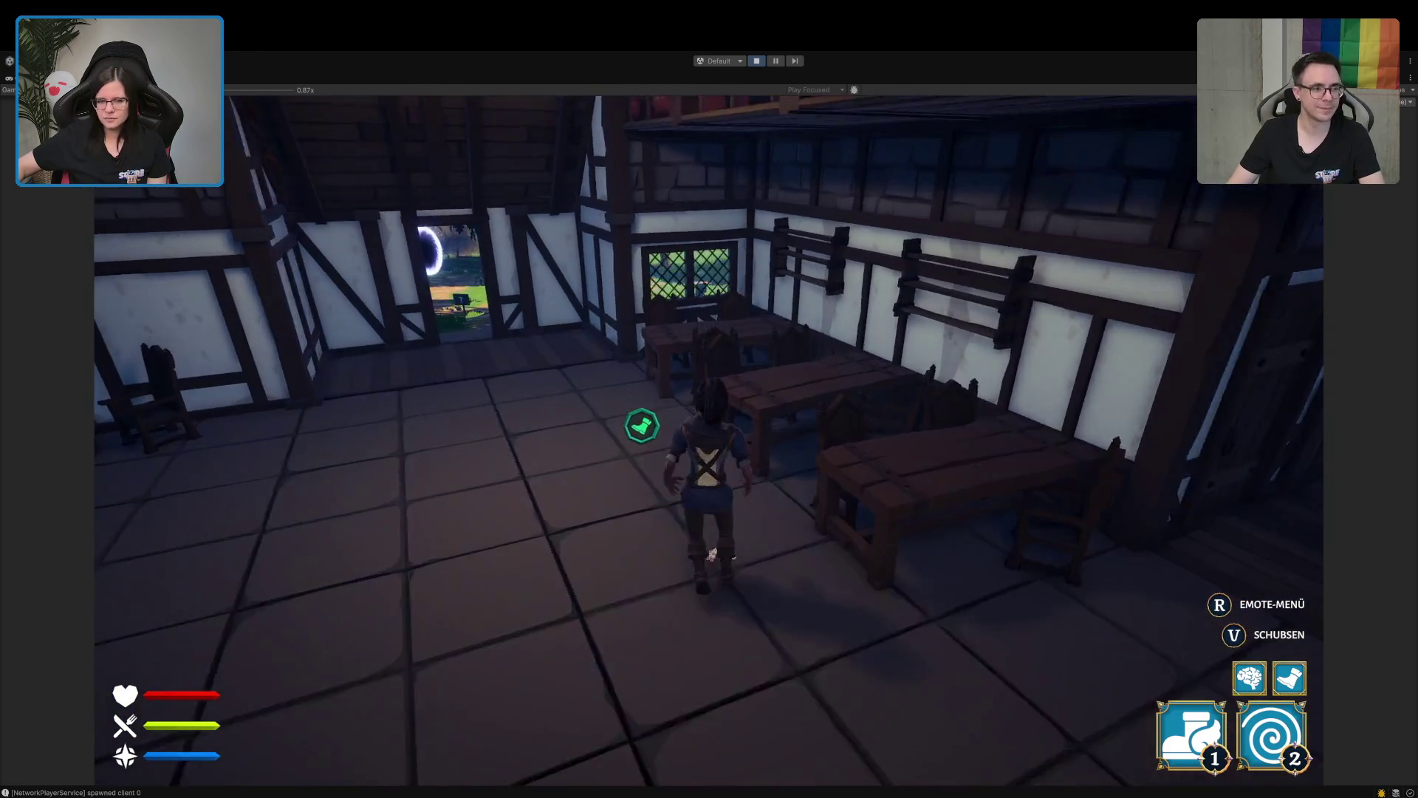
pyautogui.press('w')
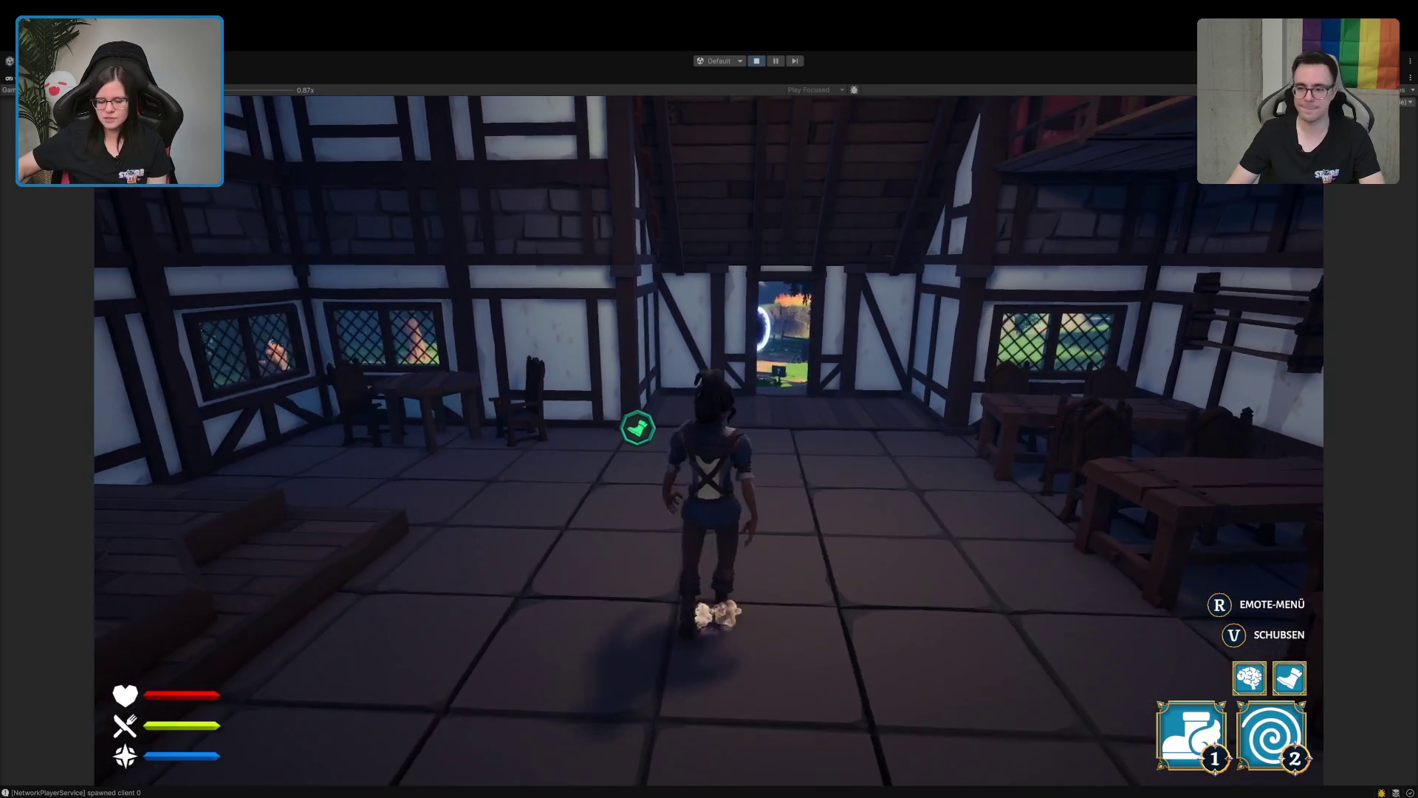
pyautogui.press('w')
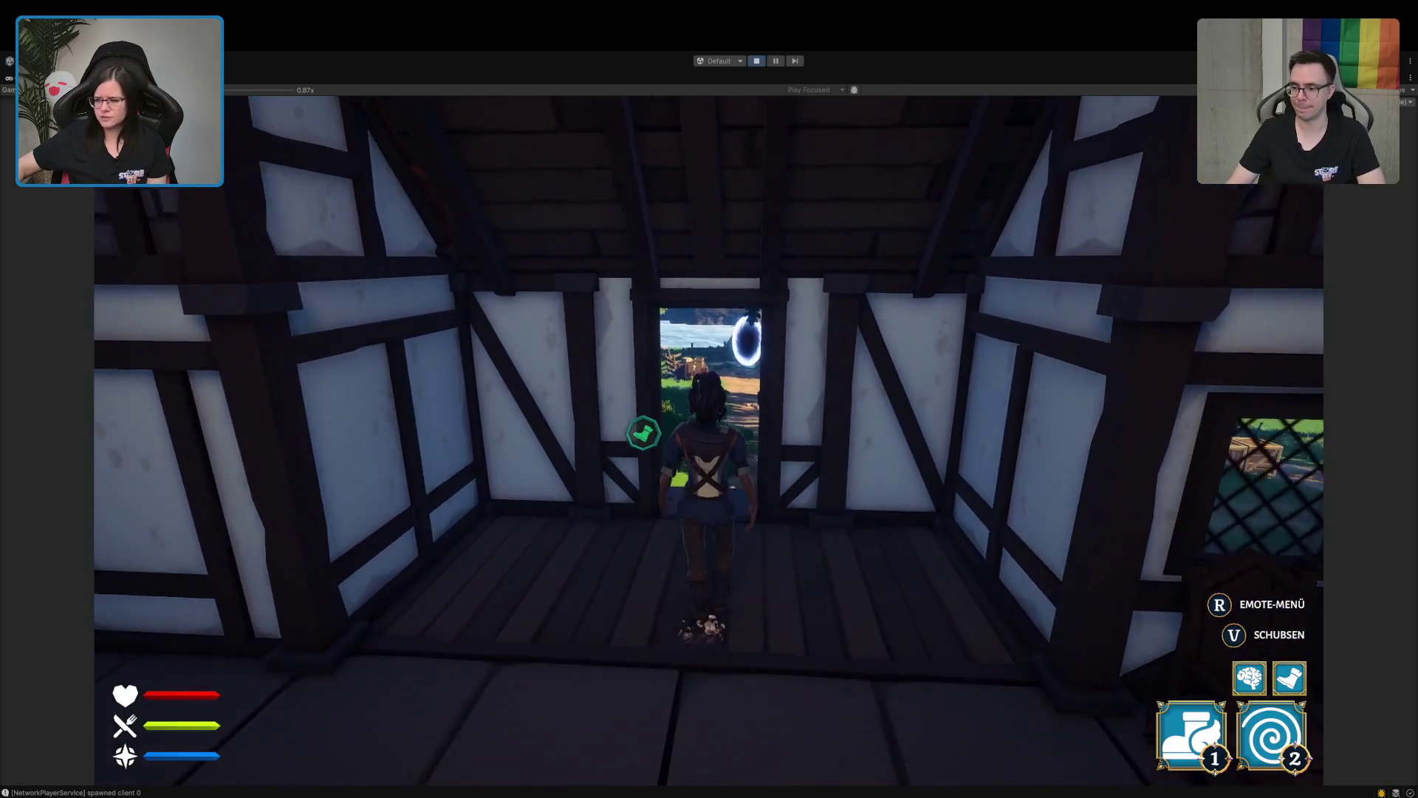
pyautogui.press('w')
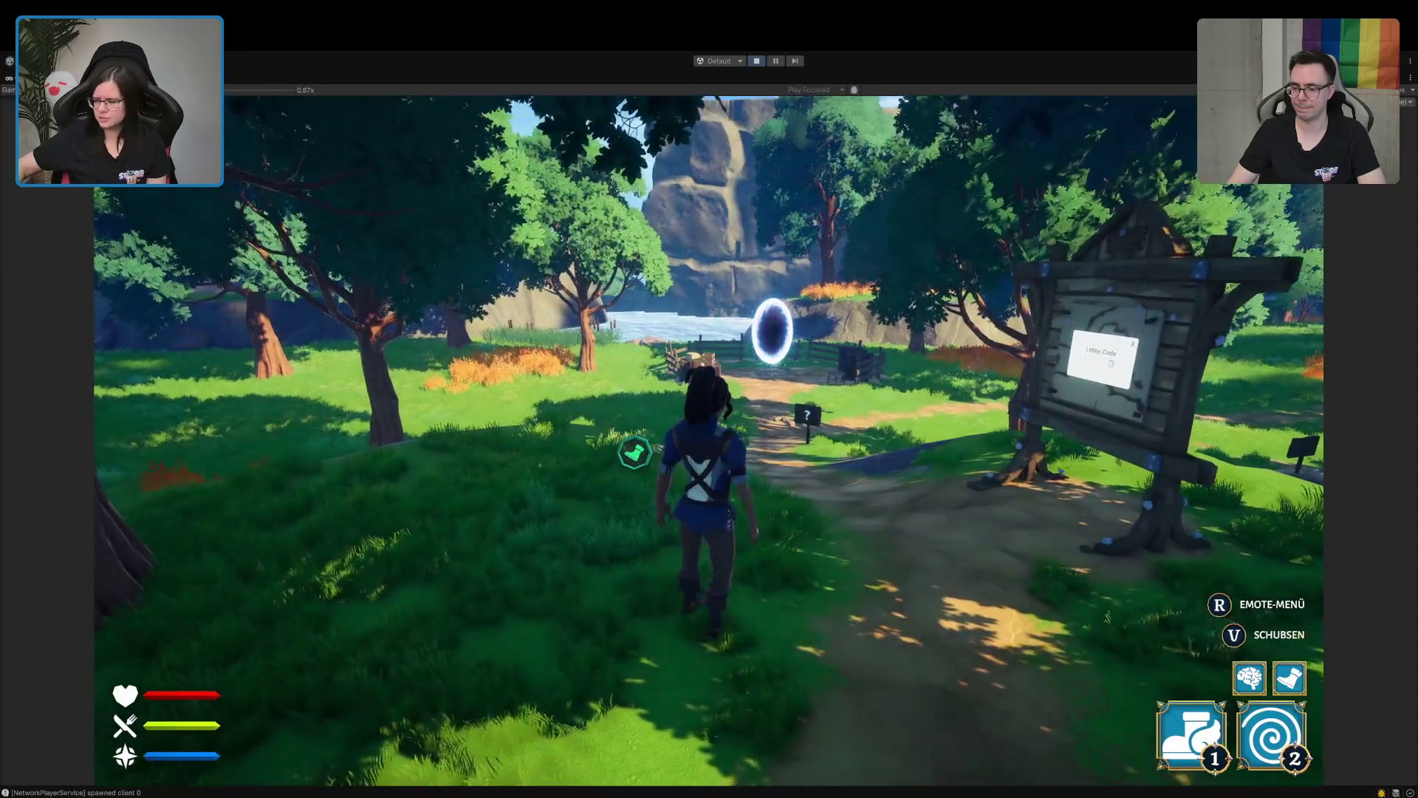
pyautogui.press('w')
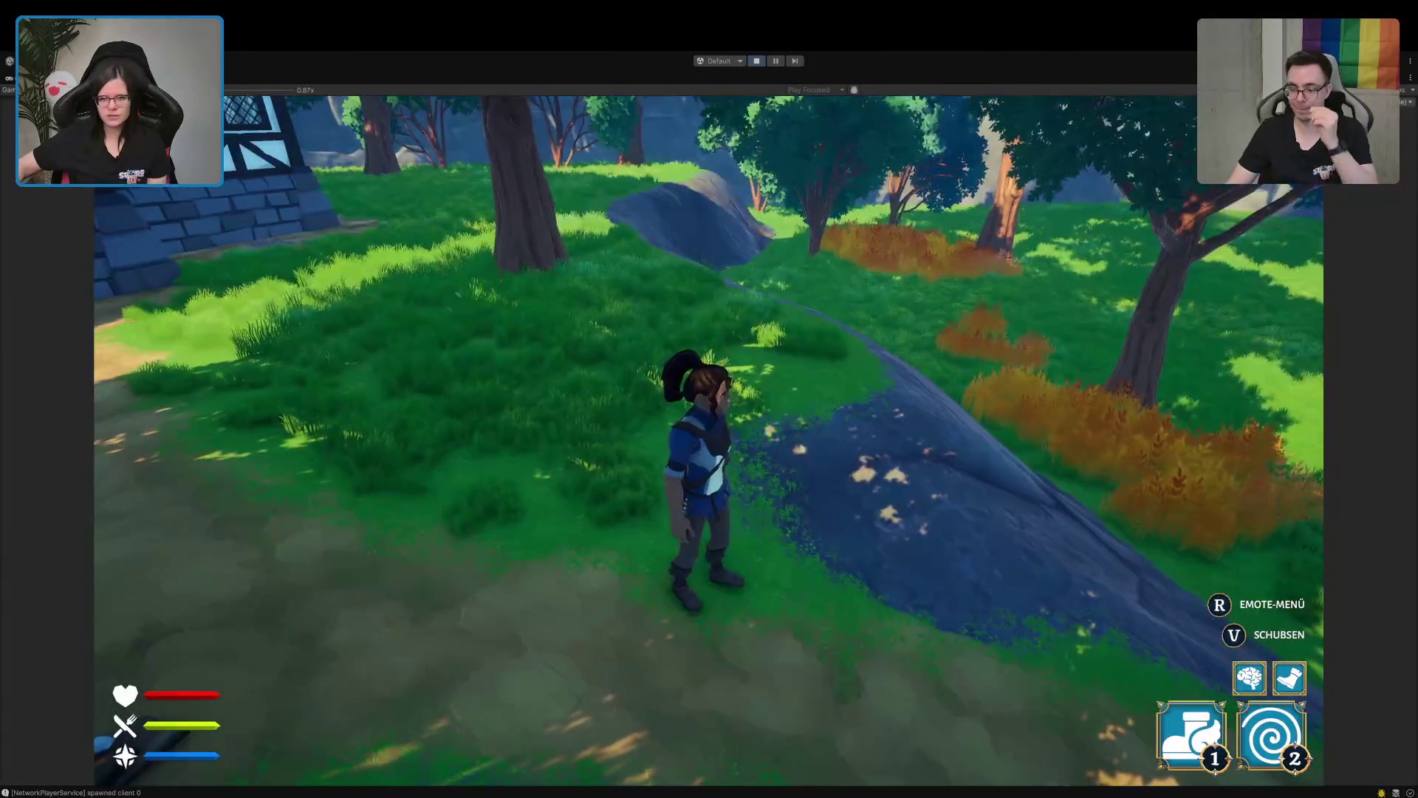
pyautogui.press('w')
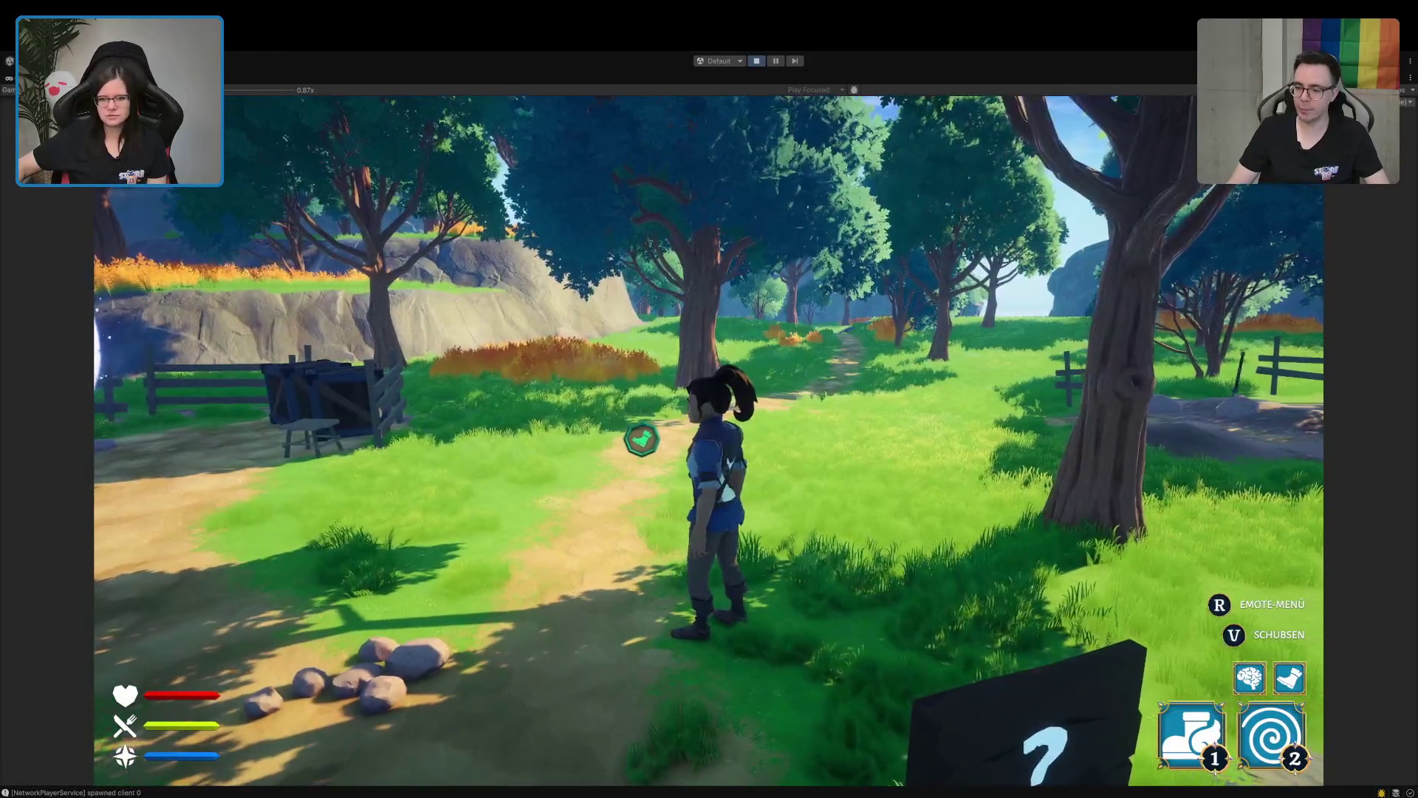
pyautogui.press('w')
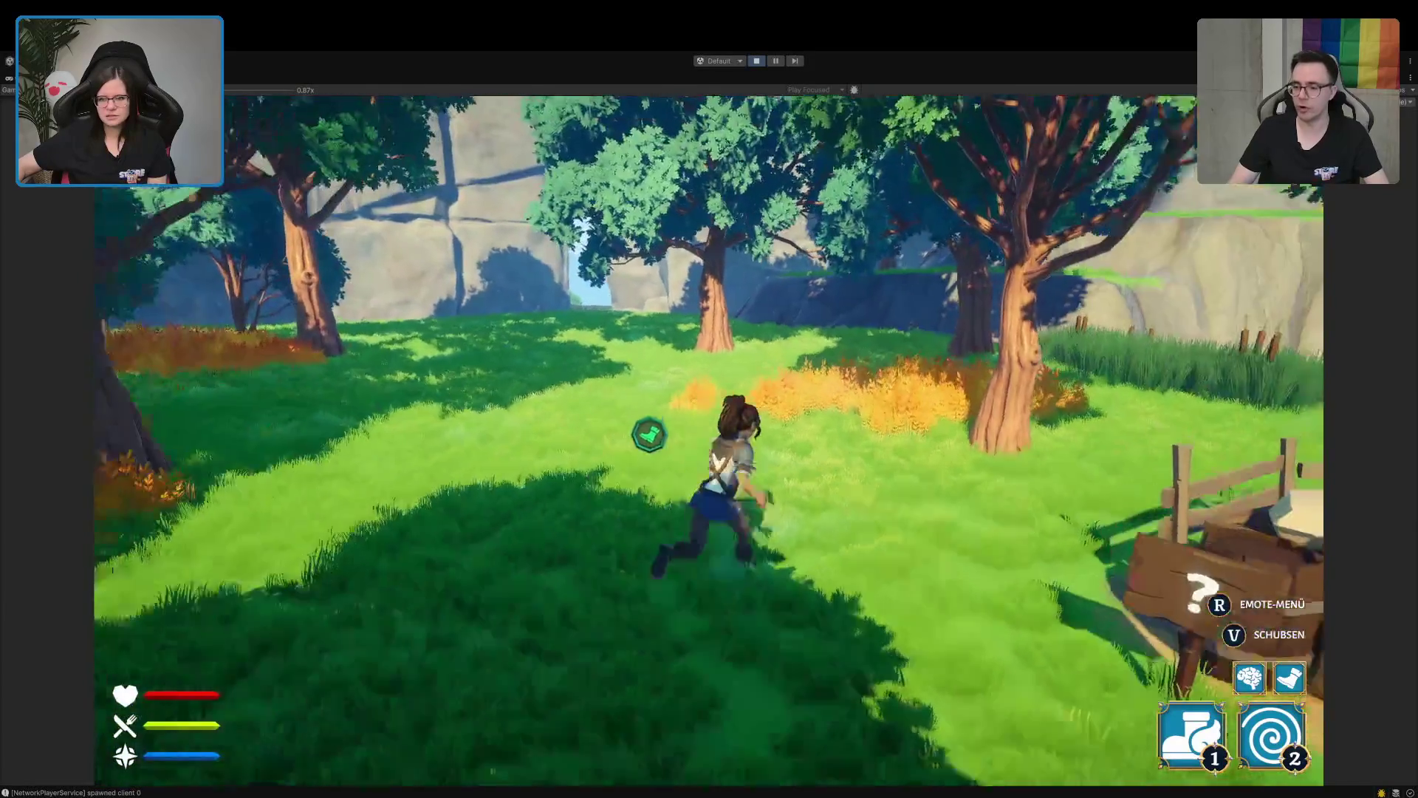